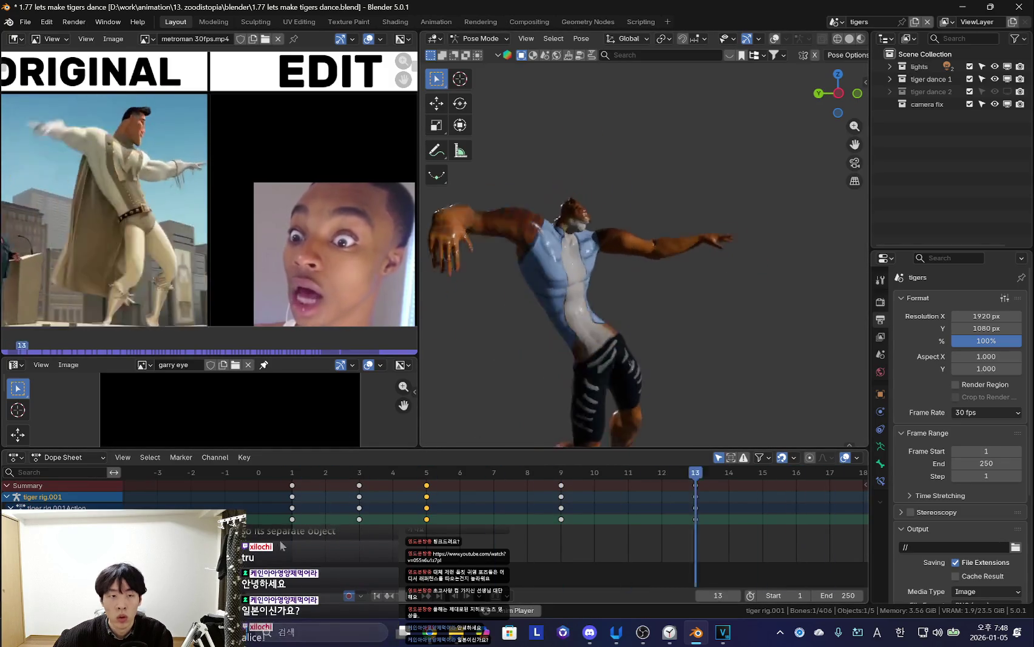
Stop the dance playback at frame 11 and check the music in the browser before returning
{"action": "key", "text": "Escape"}
{"action": "key", "text": "space"}
{"action": "key", "text": "space"}
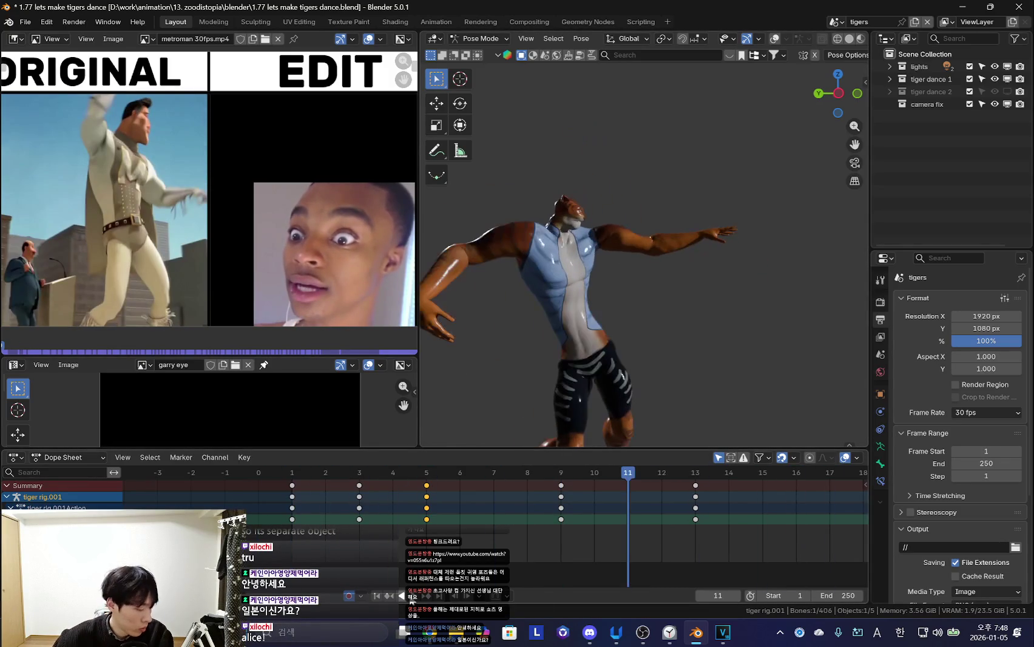
{"action": "key", "text": "alt+Tab"}
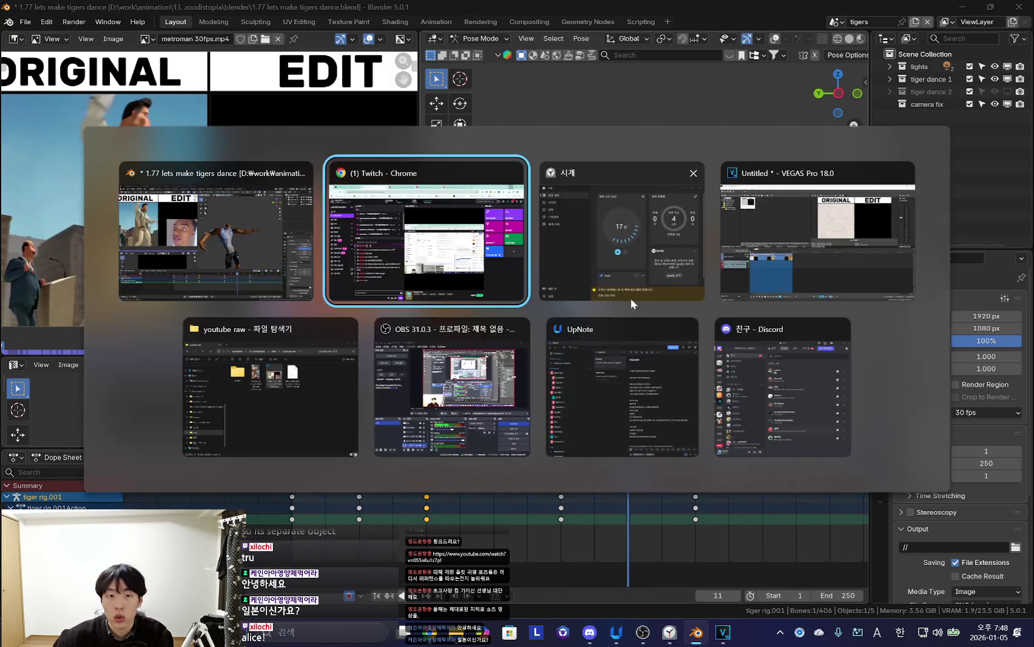
{"action": "key", "text": "ctrl+Tab"}
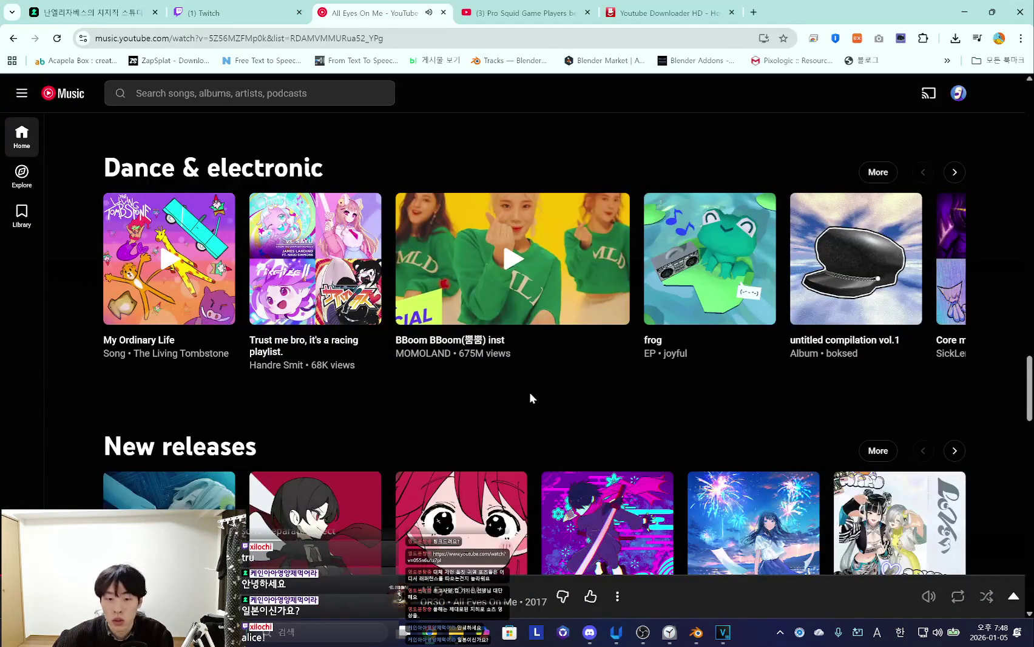
{"action": "left_click", "coordinate": [965, 12]}
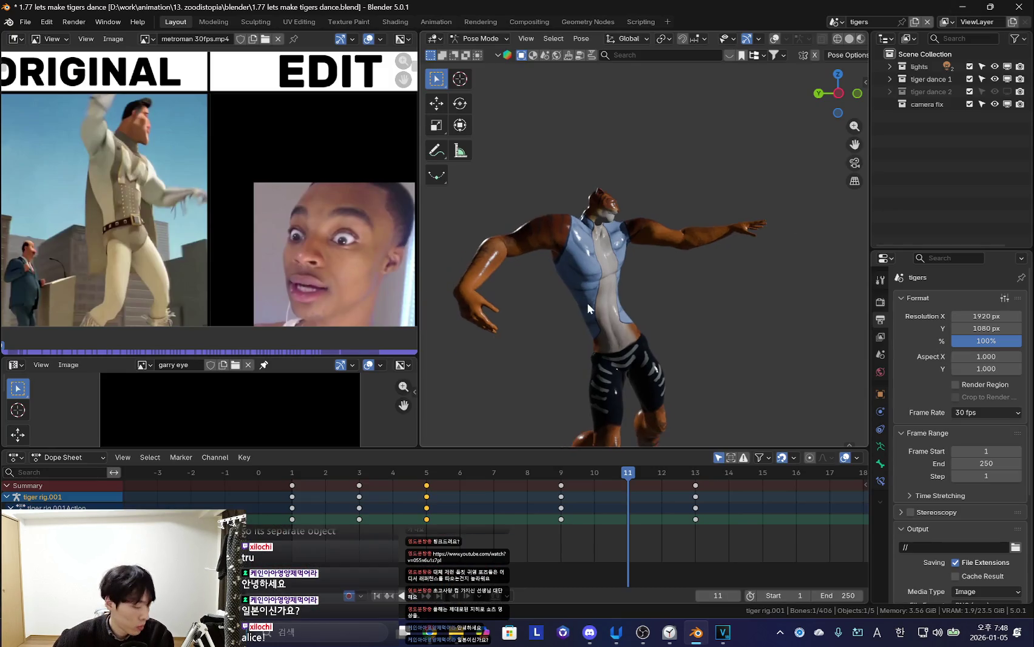
Jump the tiger's timeline back to the first frame of the dance
{"action": "key", "text": "shift+Left"}
{"action": "key", "text": "space"}
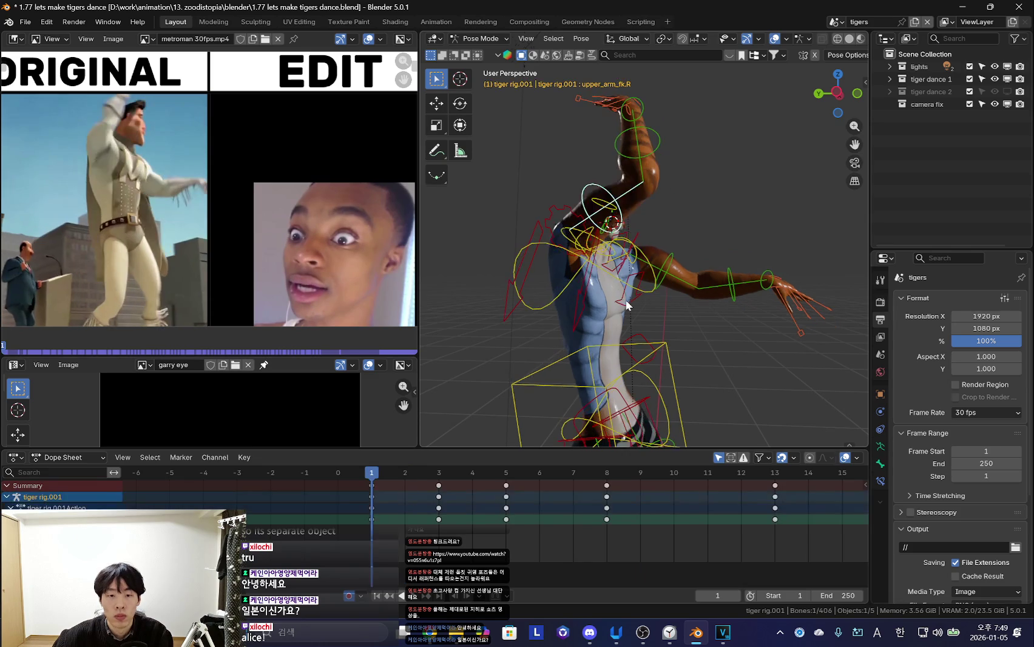
{"action": "scroll", "coordinate": [643, 328], "scroll_direction": "down", "scroll_amount": 1}
{"action": "scroll", "coordinate": [676, 310], "scroll_direction": "down", "scroll_amount": 2}
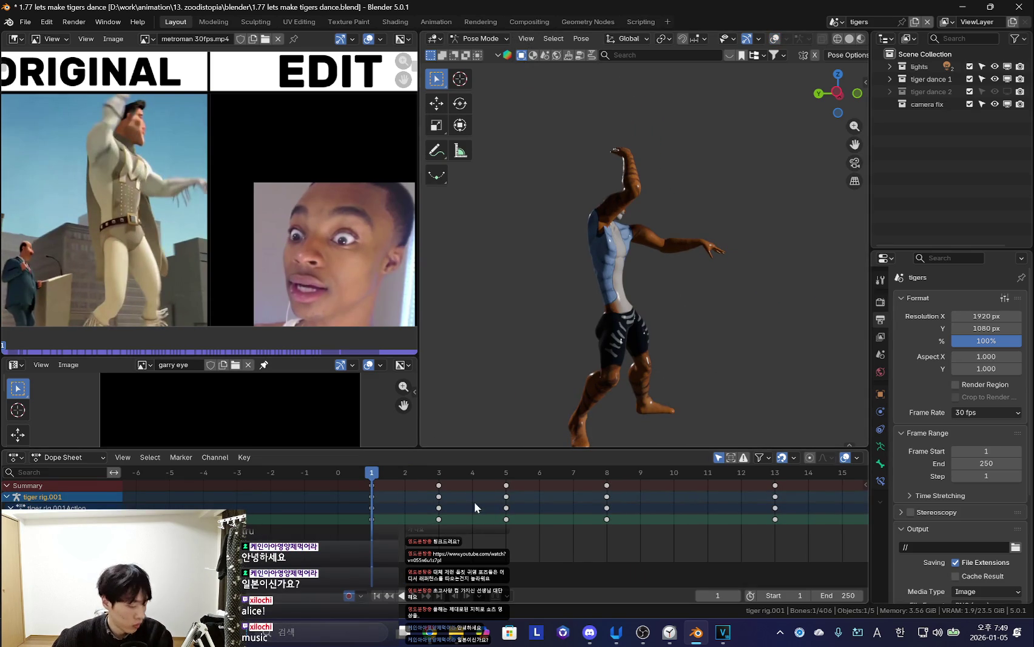
Expand the now-playing view of All Eyes On Me, then return and toggle bone display
{"action": "key", "text": "alt+Tab"}
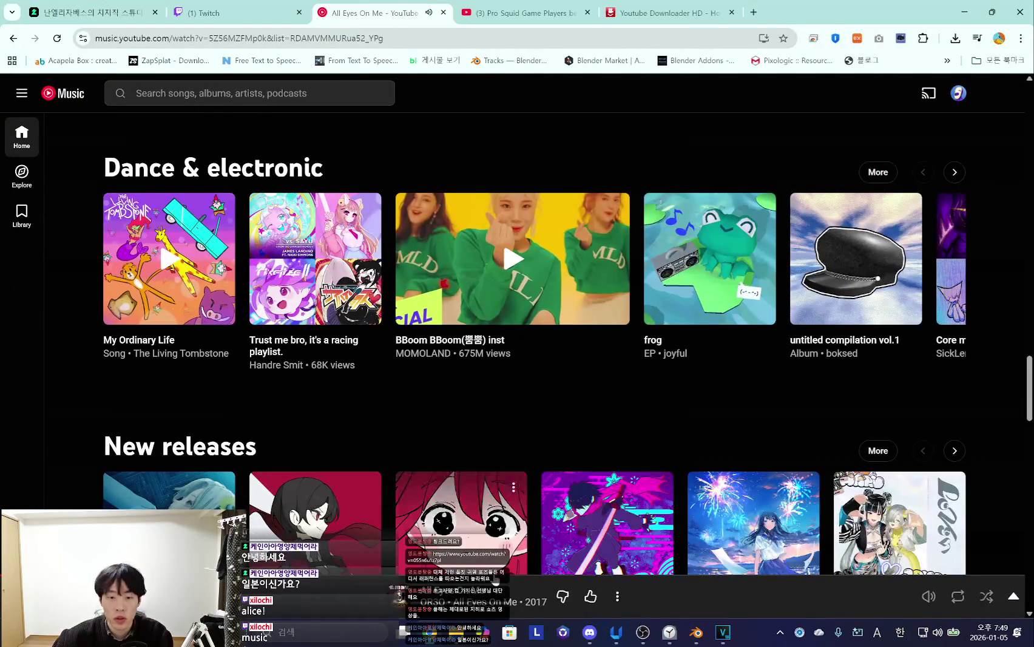
{"action": "left_click", "coordinate": [1013, 597]}
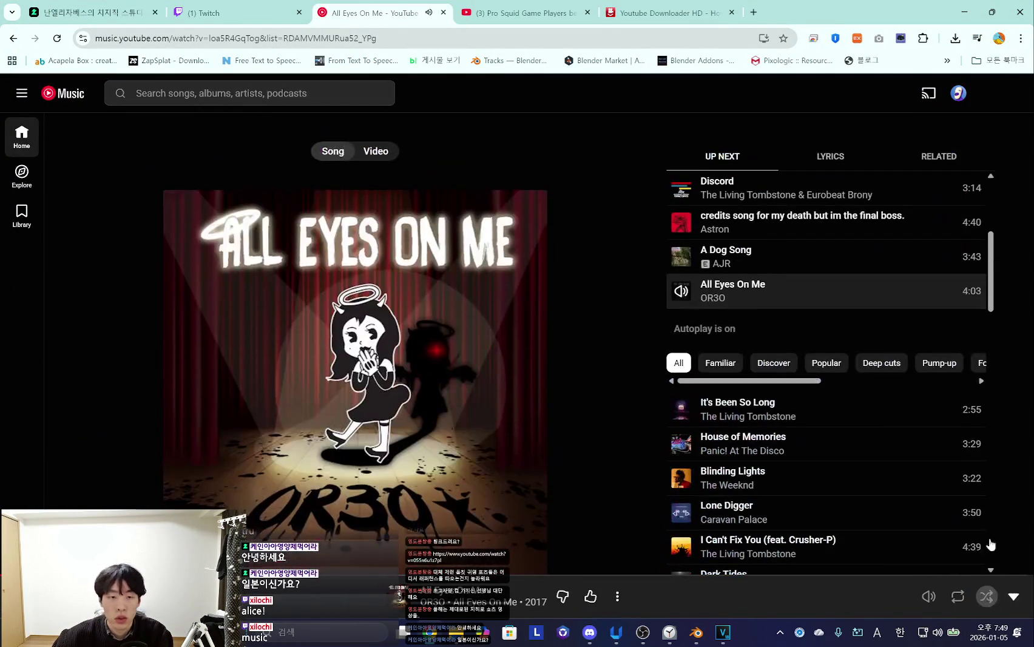
{"action": "left_click", "coordinate": [965, 13]}
{"action": "key", "text": "shift+alt+z"}
{"action": "key", "text": "shift+alt+z"}
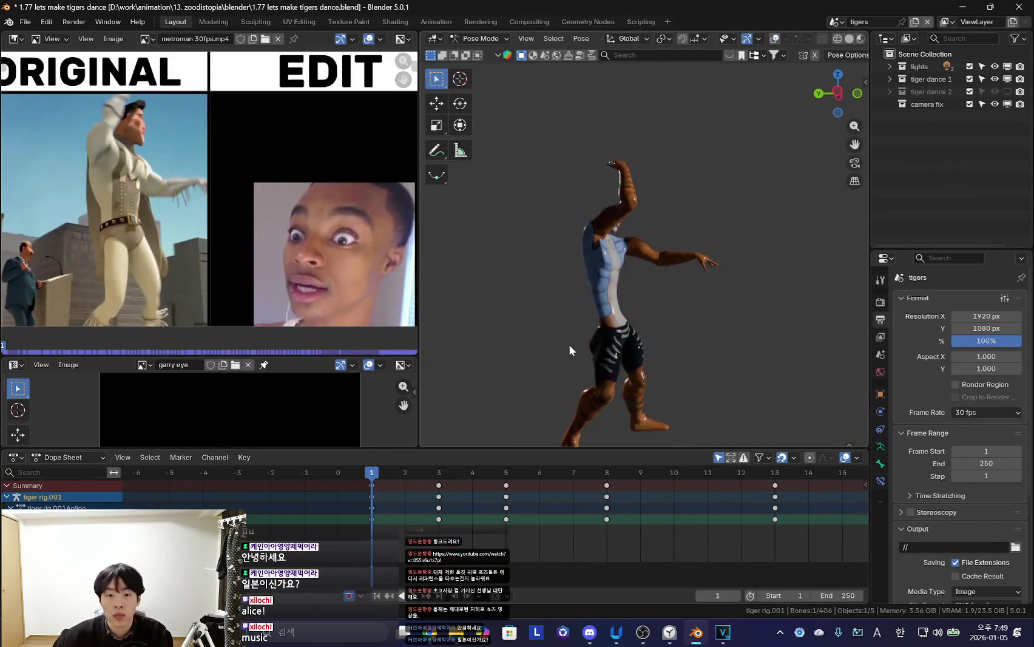
Trackball-rotate the tiger's upper body at frame 1 into a stronger twist
{"action": "scroll", "coordinate": [570, 340], "scroll_direction": "up", "scroll_amount": 2}
{"action": "middle_click_drag", "start_coordinate": [571, 330], "coordinate": [680, 369]}
{"action": "scroll", "coordinate": [653, 315], "scroll_direction": "down", "scroll_amount": 2}
{"action": "scroll", "coordinate": [631, 356], "scroll_direction": "up", "scroll_amount": 2}
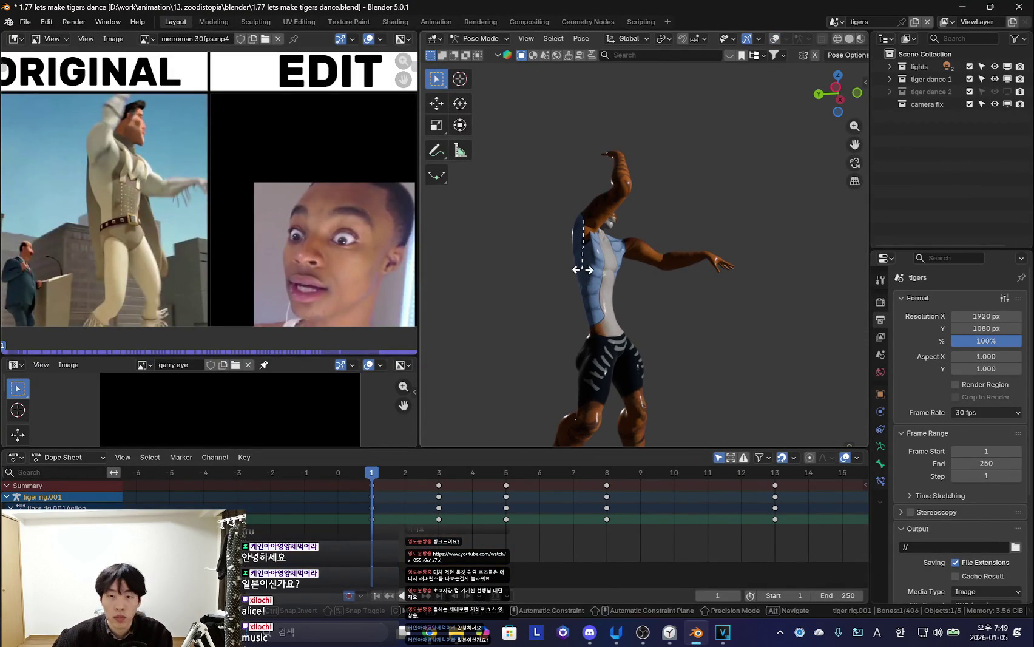
{"action": "key", "text": "r"}
{"action": "key", "text": "r"}
{"action": "left_click", "coordinate": [695, 238]}
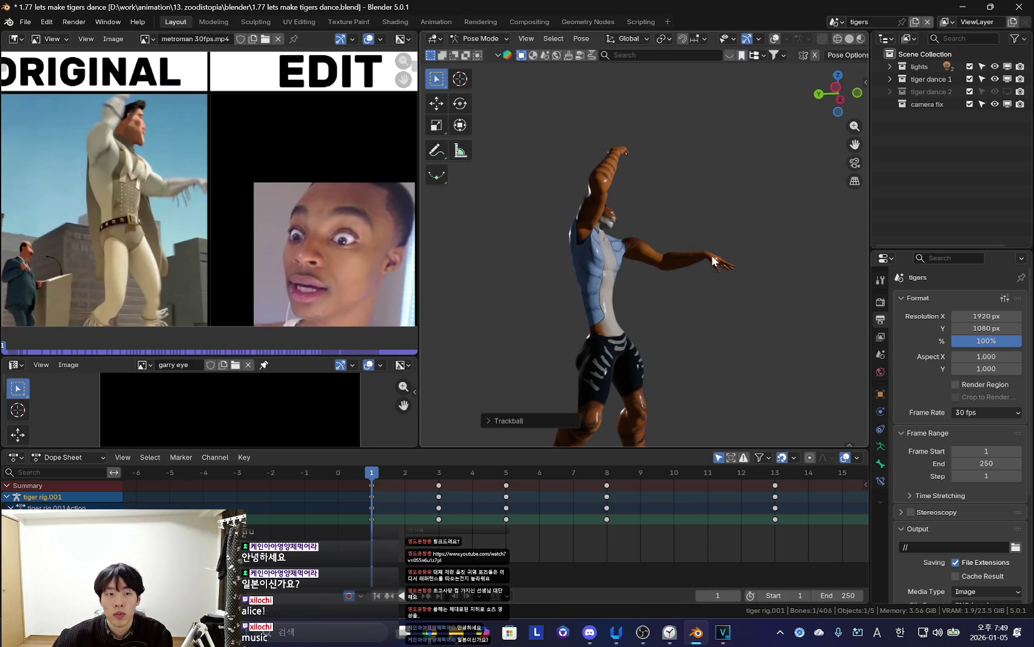
Review the twist by scrubbing frames 2 to 13 and landing on frame 3
{"action": "middle_click_drag", "start_coordinate": [732, 263], "coordinate": [608, 270]}
{"action": "key", "text": "Down"}
{"action": "key", "text": "Up"}
{"action": "mouse_move", "coordinate": [409, 516]}
{"action": "left_mouse_down"}
{"action": "mouse_move", "coordinate": [705, 498]}
{"action": "mouse_move", "coordinate": [384, 518]}
{"action": "mouse_move", "coordinate": [775, 515]}
{"action": "left_mouse_up"}
{"action": "mouse_move", "coordinate": [394, 494]}
{"action": "left_mouse_down"}
{"action": "mouse_move", "coordinate": [438, 515]}
{"action": "mouse_move", "coordinate": [371, 507]}
{"action": "left_mouse_up"}
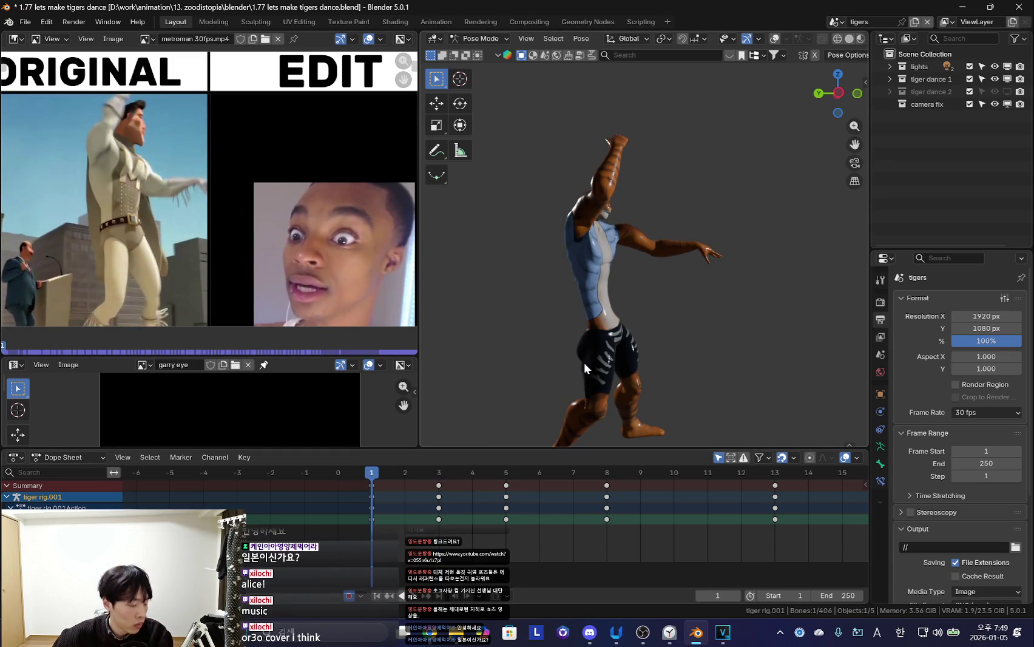
{"action": "key", "text": "Up"}
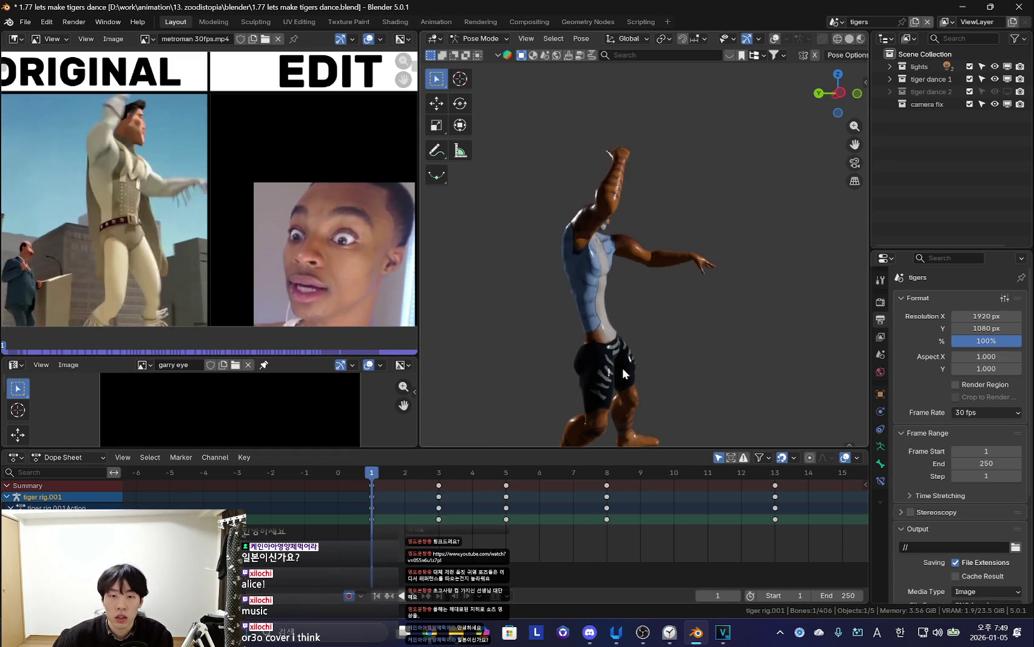
Rotate the arm twice at frame 3, comparing against the frame-1 pose
{"action": "key", "text": "shift+alt+z"}
{"action": "key", "text": "shift+alt+z"}
{"action": "key", "text": "Down"}
{"action": "key", "text": "Up"}
{"action": "key", "text": "r"}
{"action": "left_click", "coordinate": [720, 332]}
{"action": "key", "text": "r"}
{"action": "left_click", "coordinate": [722, 340]}
{"action": "key", "text": "Down"}
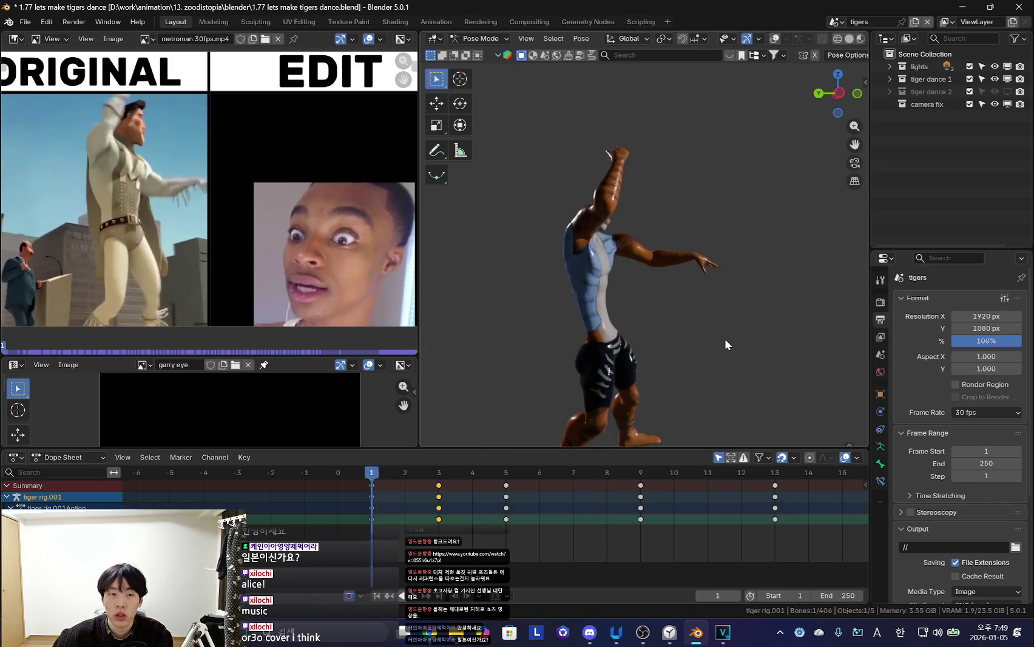
{"action": "key", "text": "Up"}
{"action": "key", "text": "shift+alt+z"}
Remove the extra in-between keys and rotate the left arm at frame 5
{"action": "key", "text": "Down"}
{"action": "key", "text": "shift+alt+z"}
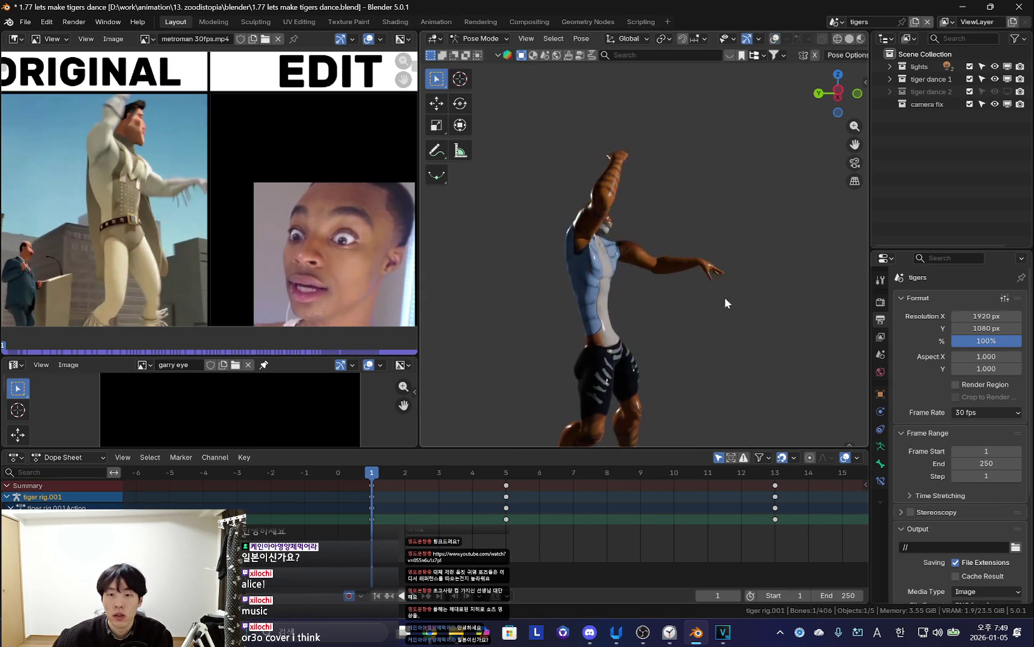
{"action": "key", "text": "Up"}
{"action": "key", "text": "r"}
{"action": "left_click", "coordinate": [736, 337]}
{"action": "key", "text": "Down"}
{"action": "key", "text": "Up"}
Rotate the left forearm and left hand bones into the frame-5 pose
{"action": "key", "text": "shift+alt+z"}
{"action": "left_click", "coordinate": [694, 270]}
{"action": "key", "text": "shift+alt+z"}
{"action": "key", "text": "r"}
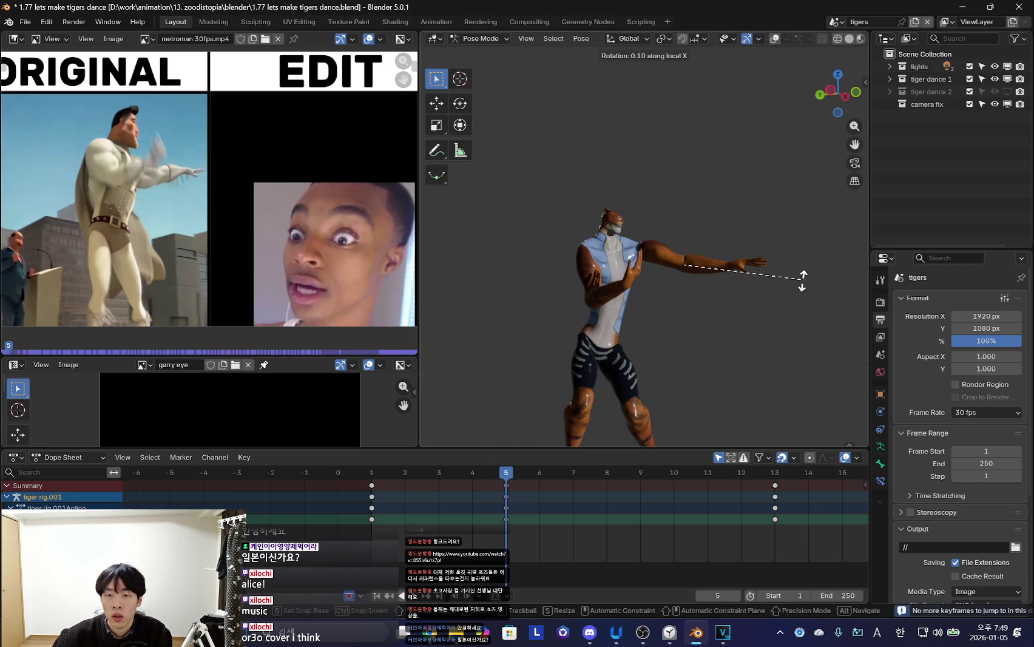
{"action": "left_click", "coordinate": [774, 283]}
{"action": "key", "text": "shift+alt+z"}
{"action": "left_click", "coordinate": [723, 273]}
{"action": "key", "text": "shift+alt+z"}
{"action": "key", "text": "r"}
{"action": "left_click", "coordinate": [792, 294]}
{"action": "key", "text": "shift+alt+z"}
{"action": "key", "text": "shift+alt+z"}
Bring the left arm lower and closer at frame 5, checking each change with playback
{"action": "key", "text": "space"}
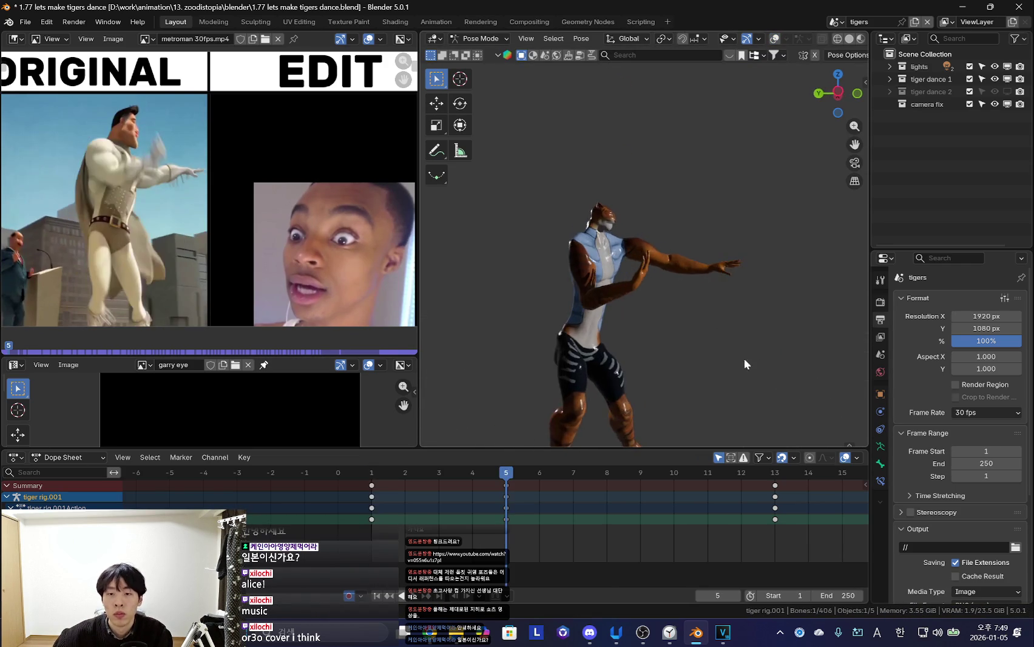
{"action": "key", "text": "Escape"}
{"action": "key", "text": "r"}
{"action": "left_click", "coordinate": [787, 331]}
{"action": "key", "text": "space"}
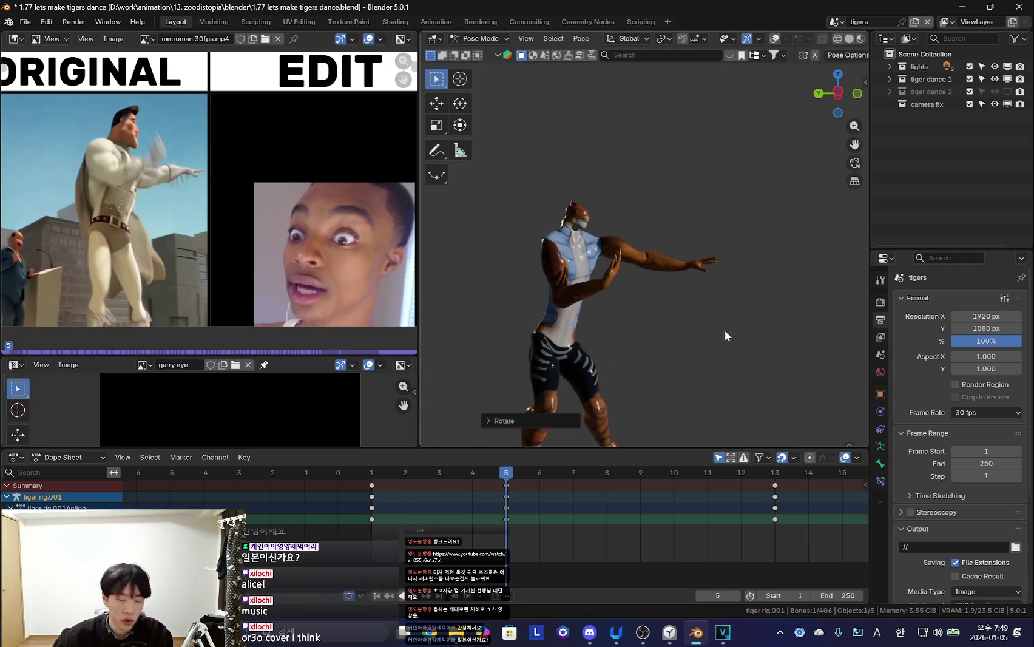
{"action": "key", "text": "Escape"}
{"action": "key", "text": "r"}
{"action": "left_click", "coordinate": [536, 409]}
{"action": "key", "text": "space"}
{"action": "key", "text": "Escape"}
Adjust the arm from a top view, then re-rotate it at frame 1 and compare with frame 5
{"action": "mouse_move", "coordinate": [649, 353]}
{"action": "middle_mouse_down"}
{"action": "mouse_move", "coordinate": [636, 337]}
{"action": "mouse_move", "coordinate": [784, 265]}
{"action": "mouse_move", "coordinate": [777, 291]}
{"action": "middle_mouse_up"}
{"action": "key", "text": "r"}
{"action": "left_click", "coordinate": [771, 299]}
{"action": "key", "text": "shift+Left"}
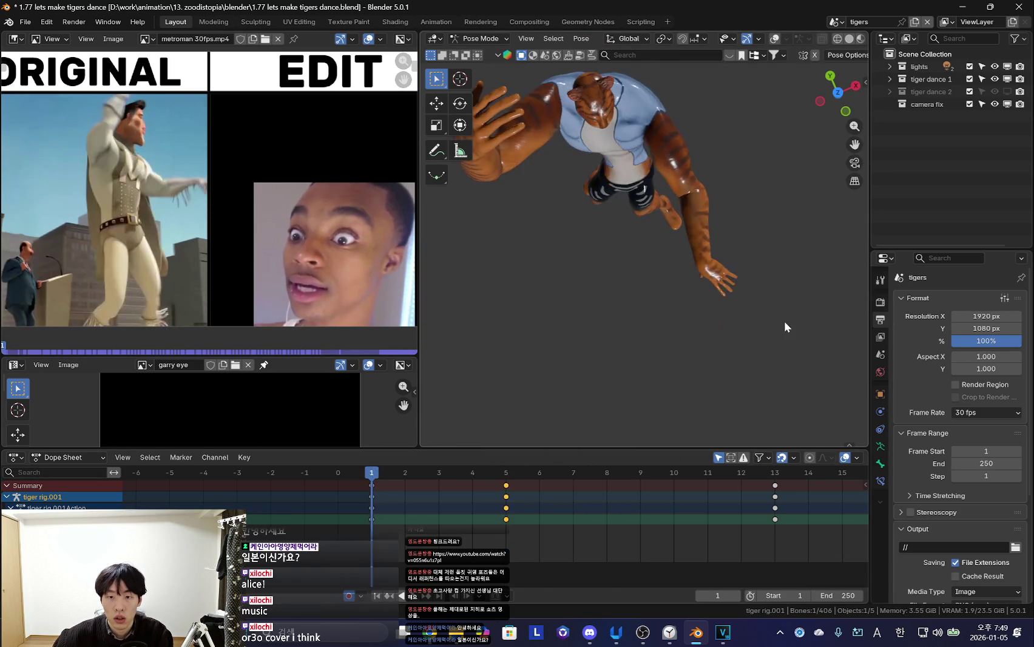
{"action": "key", "text": "r"}
{"action": "left_click", "coordinate": [772, 325]}
{"action": "key", "text": "Up"}
{"action": "key", "text": "Down"}
{"action": "key", "text": "Up"}
{"action": "scroll", "coordinate": [683, 515], "scroll_direction": "down", "scroll_amount": 2}
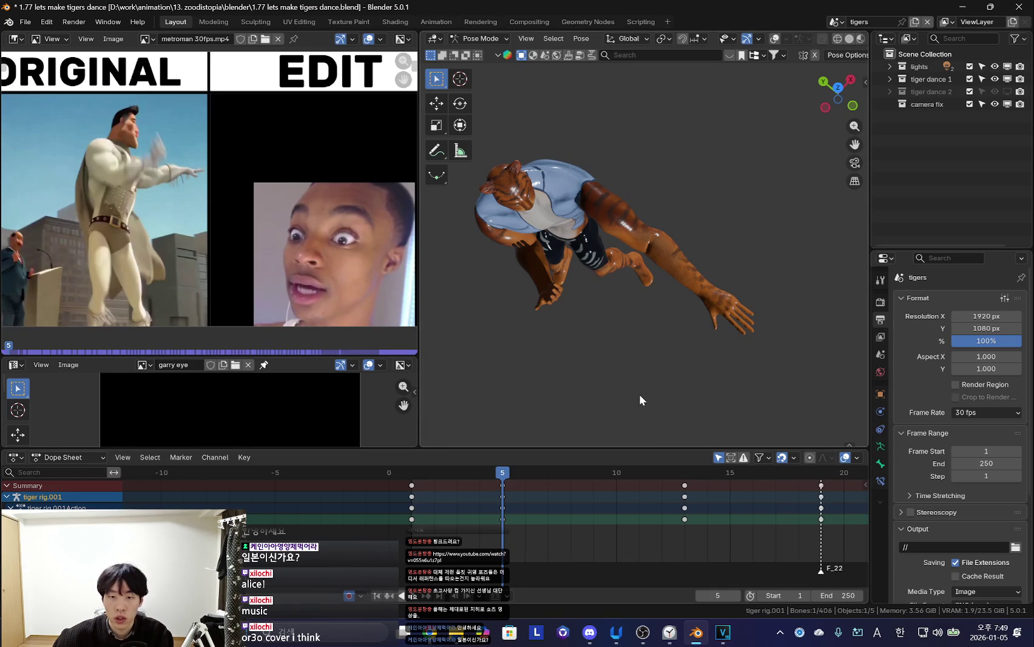
Rotate the arm into a new pose at frame 13
{"action": "key", "text": "Up"}
{"action": "middle_click_drag", "start_coordinate": [753, 372], "coordinate": [759, 323]}
{"action": "key", "text": "shift+alt+z"}
{"action": "key", "text": "r"}
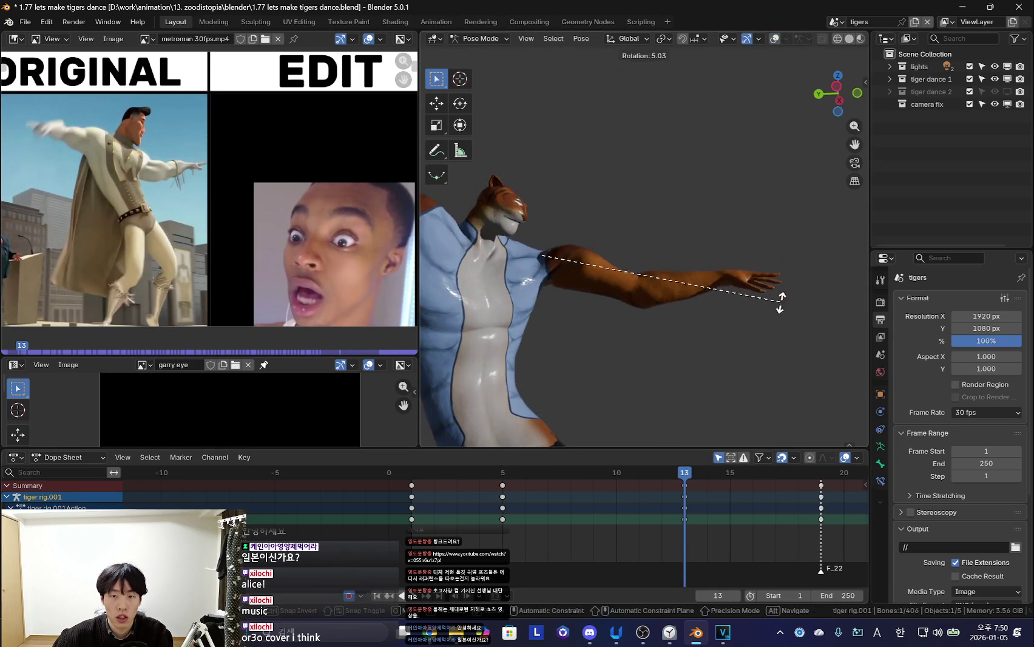
{"action": "left_click", "coordinate": [757, 316]}
{"action": "key", "text": "shift+alt+z"}
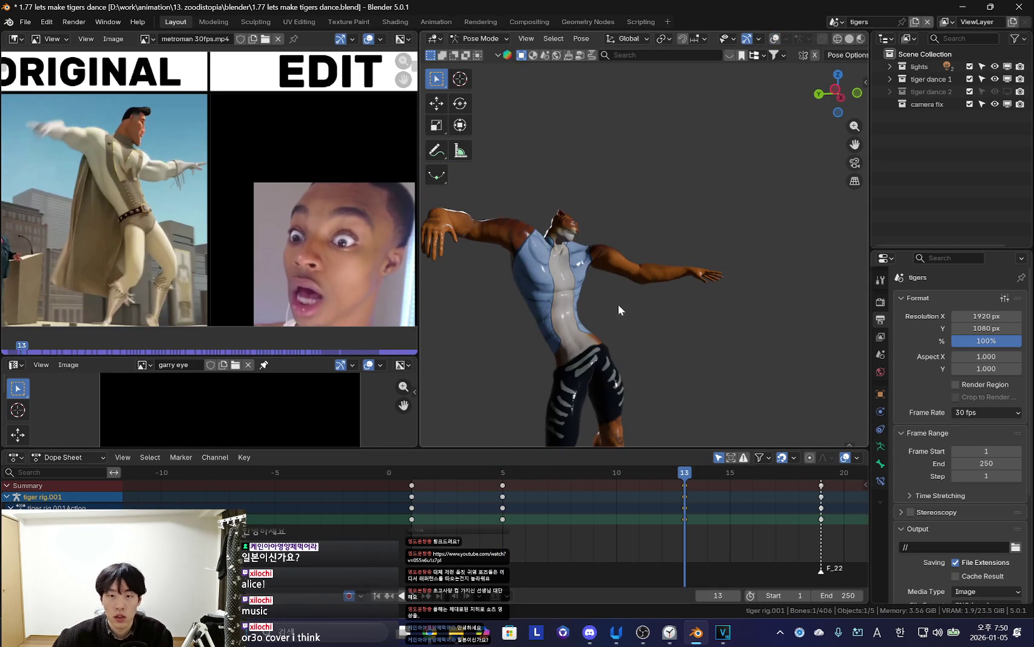
Refine the left shoulder bone at frame 13 over several rotation passes
{"action": "key", "text": "shift+alt+z"}
{"action": "left_click", "coordinate": [583, 260]}
{"action": "key", "text": "shift+alt+z"}
{"action": "key", "text": "r"}
{"action": "left_click", "coordinate": [735, 292]}
{"action": "key", "text": "r"}
{"action": "key", "text": "shift+alt+z"}
{"action": "left_click", "coordinate": [751, 304]}
{"action": "key", "text": "shift+alt+z"}
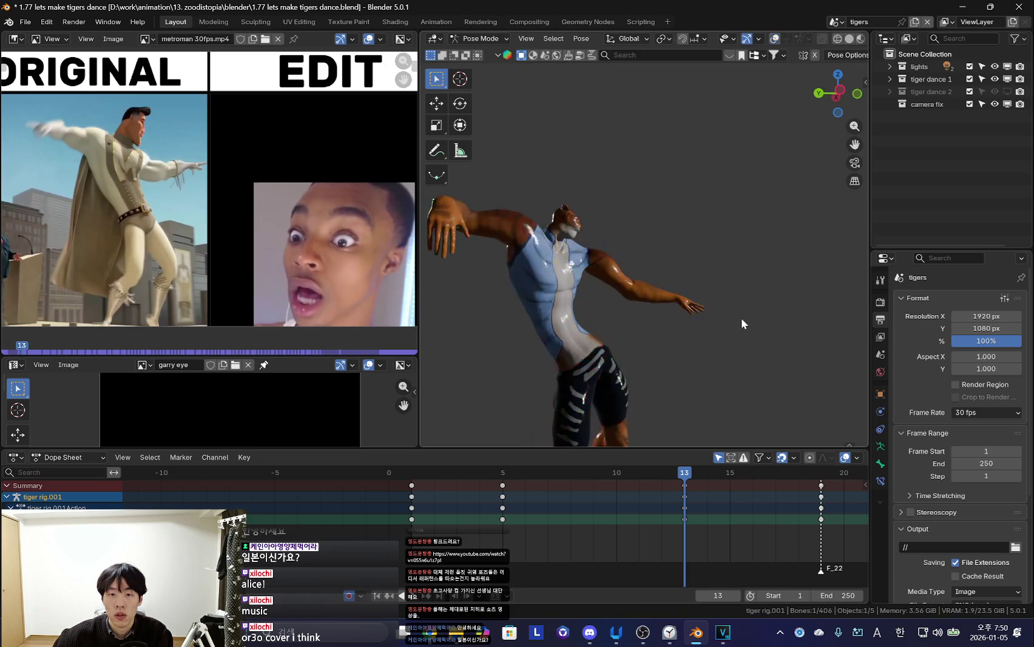
{"action": "key", "text": "r"}
{"action": "left_click", "coordinate": [760, 282]}
{"action": "key", "text": "shift+alt+z"}
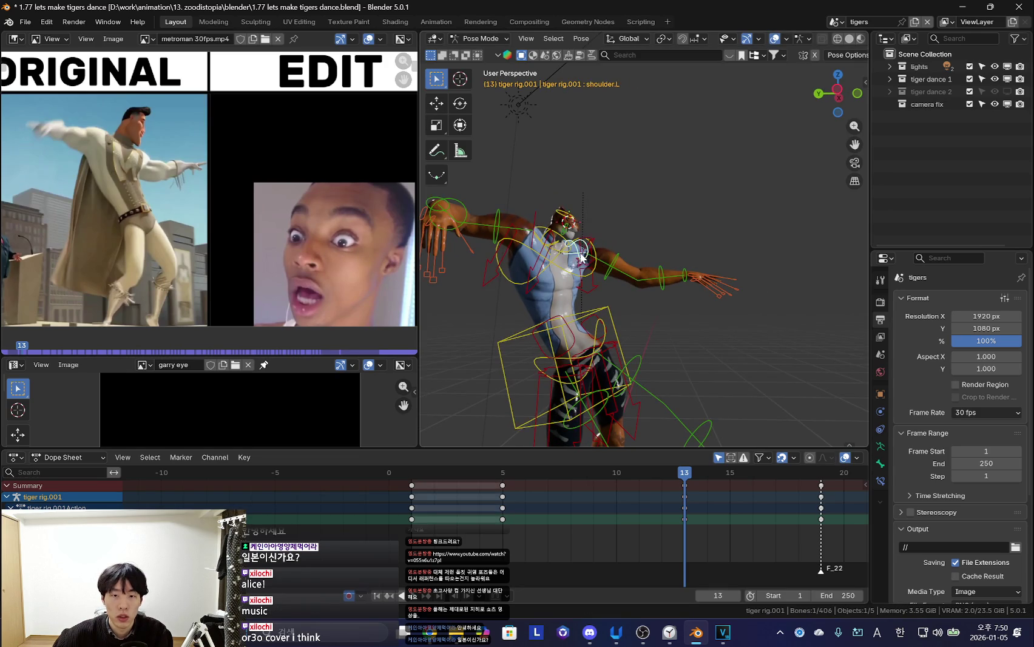
{"action": "key", "text": "shift+alt+z"}
Re-key the arm pose at frame 5, stepping through the keyframes to compare
{"action": "key", "text": "Down"}
{"action": "key", "text": "r"}
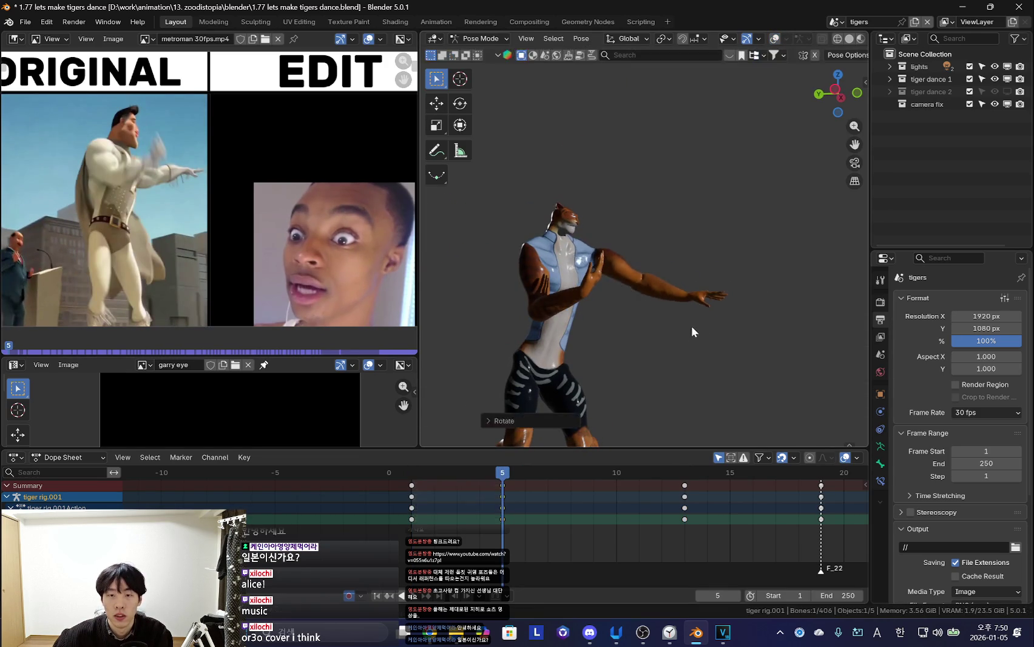
{"action": "left_click", "coordinate": [691, 332]}
{"action": "key", "text": "Up"}
{"action": "key", "text": "shift+Left"}
{"action": "key", "text": "Right"}
{"action": "key", "text": "Right"}
{"action": "key", "text": "Right"}
{"action": "key", "text": "Right"}
{"action": "key", "text": "Down"}
{"action": "key", "text": "Down"}
{"action": "key", "text": "Up"}
{"action": "key", "text": "r"}
{"action": "left_click", "coordinate": [705, 309]}
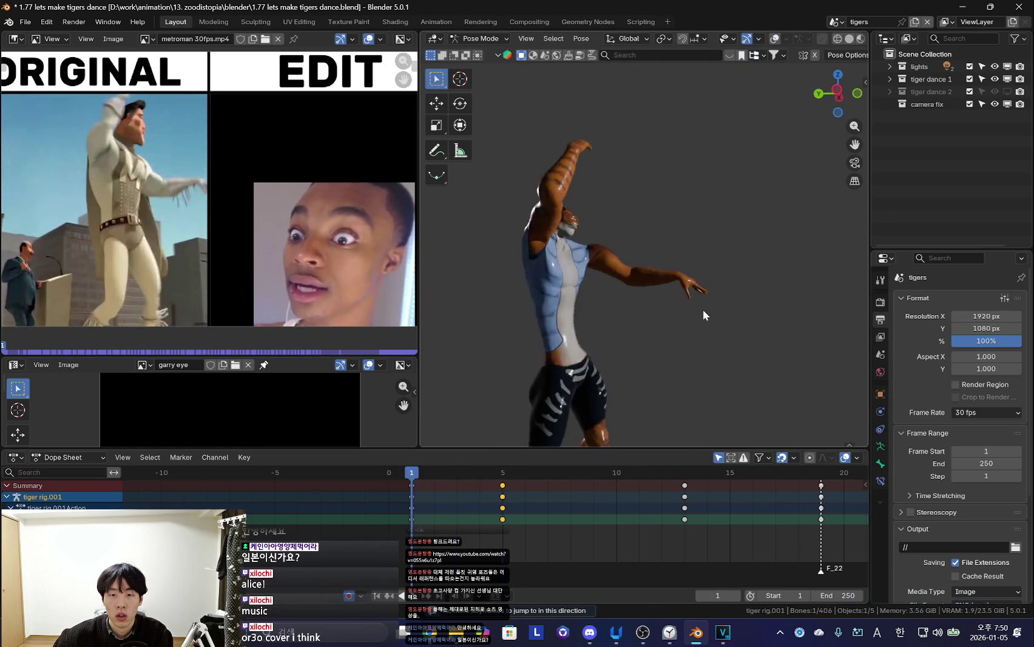
Play the dance from frame 1 with all bones selected and hidden to watch the shaded tiger
{"action": "key", "text": "Down"}
{"action": "key", "text": "space"}
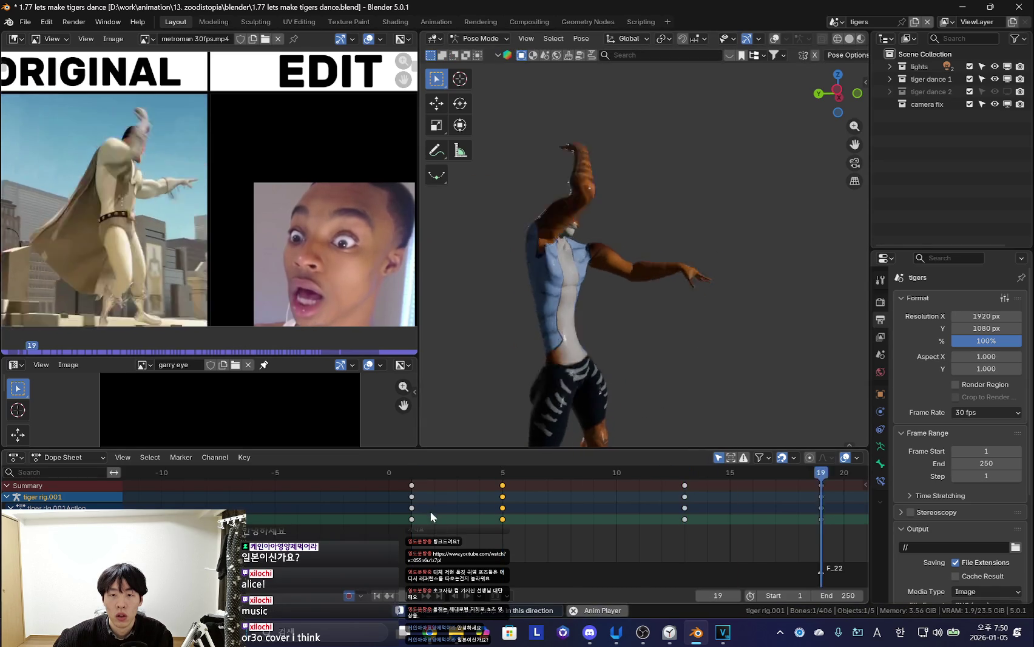
{"action": "scroll", "coordinate": [685, 374], "scroll_direction": "down", "scroll_amount": 5}
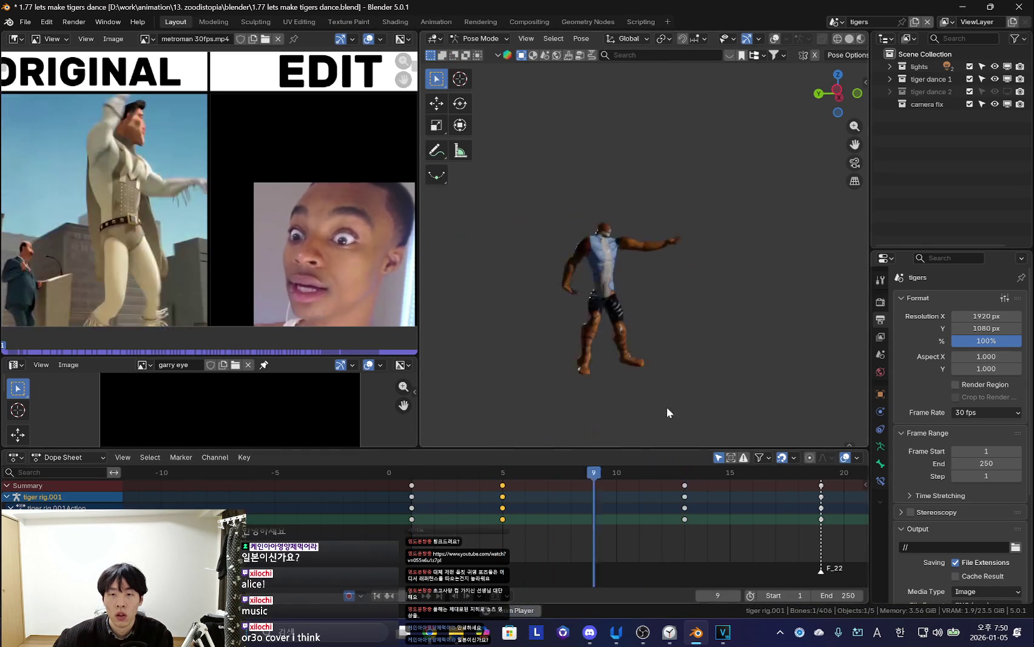
{"action": "scroll", "coordinate": [619, 319], "scroll_direction": "up", "scroll_amount": 4}
{"action": "key", "text": "shift+alt+z"}
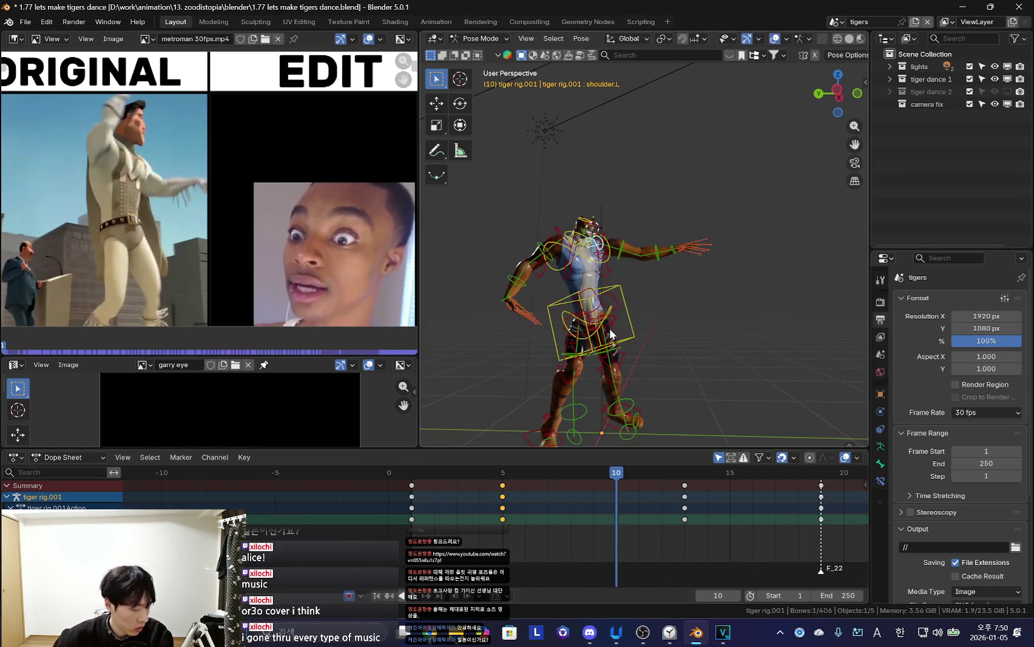
{"action": "key", "text": "a"}
{"action": "key", "text": "shift+alt+z"}
{"action": "key", "text": "shift+alt+z"}
{"action": "key", "text": "shift+alt+z"}
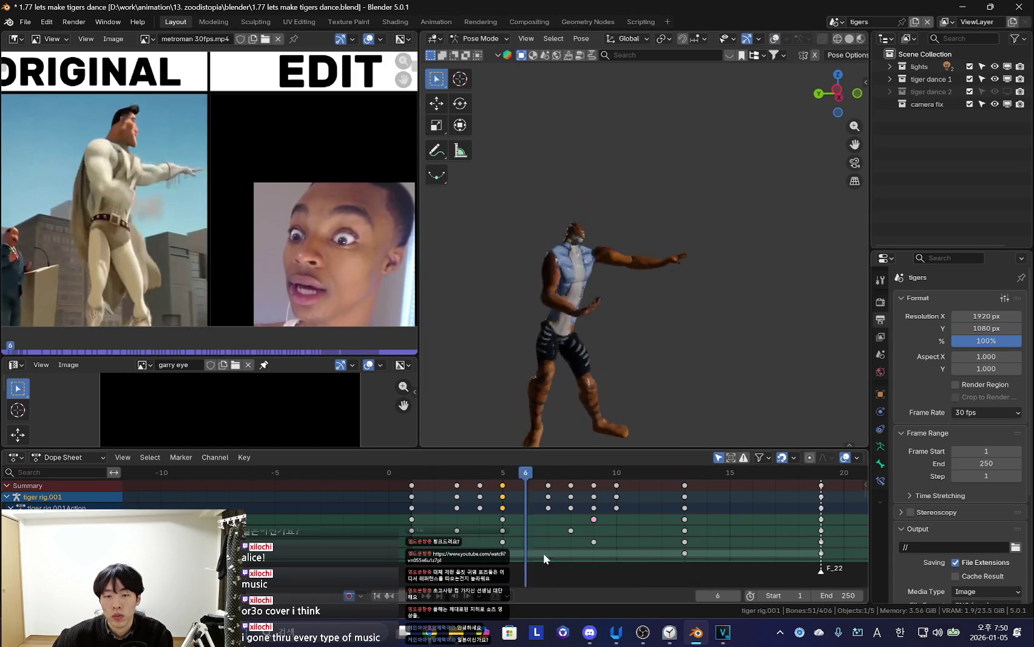
Stop playback at frame 11 and select only the hips bone
{"action": "middle_click_drag", "start_coordinate": [594, 425], "coordinate": [573, 392]}
{"action": "scroll", "coordinate": [573, 391], "scroll_direction": "up", "scroll_amount": 2}
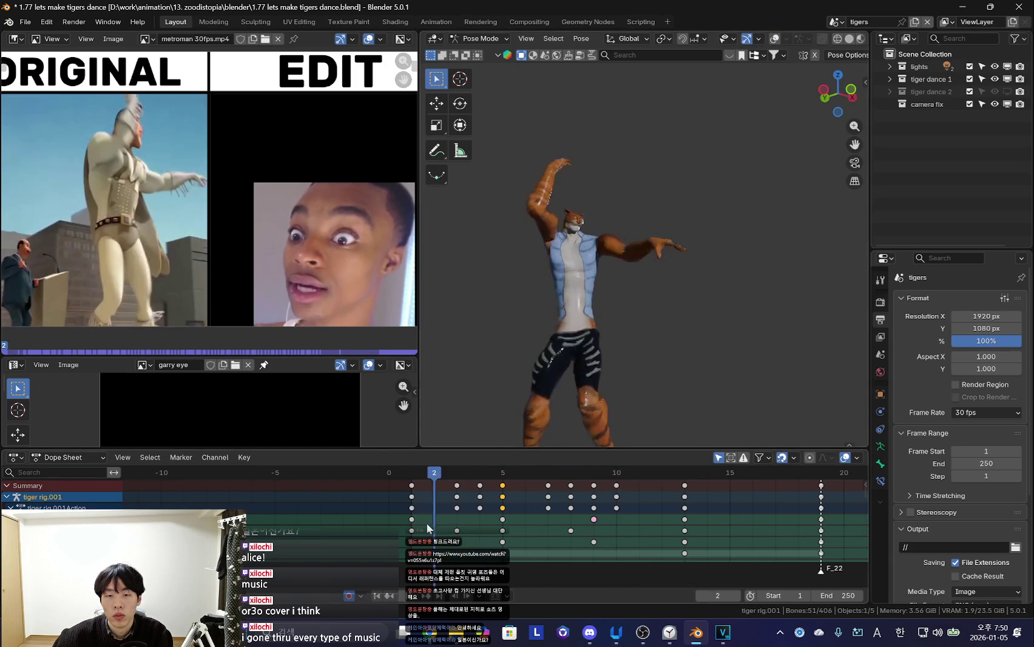
{"action": "key", "text": "space"}
{"action": "key", "text": "shift+alt+z"}
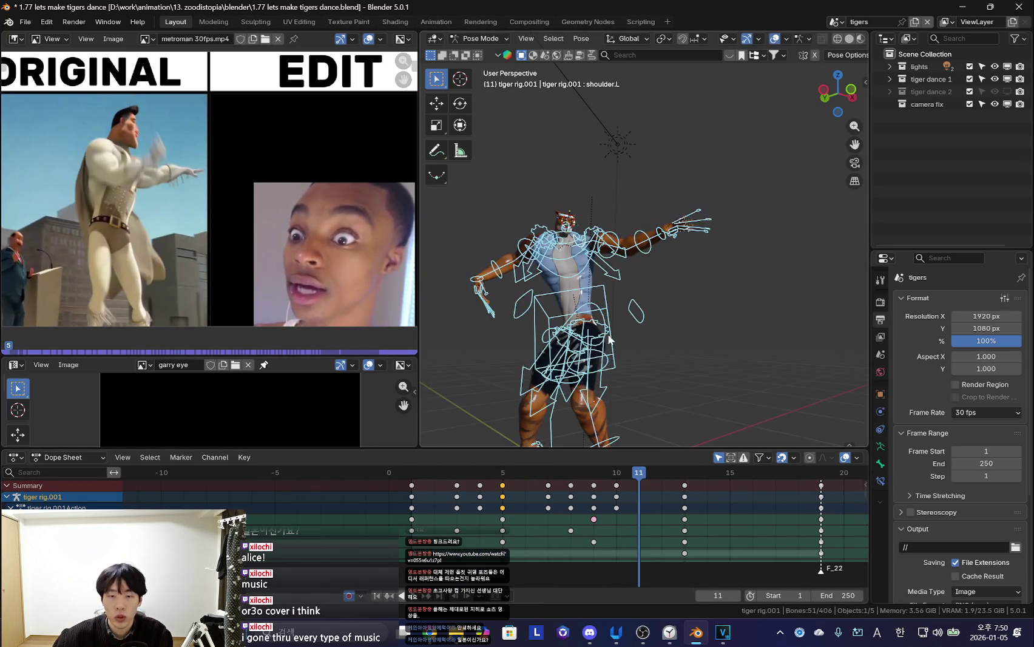
{"action": "left_click", "coordinate": [601, 302]}
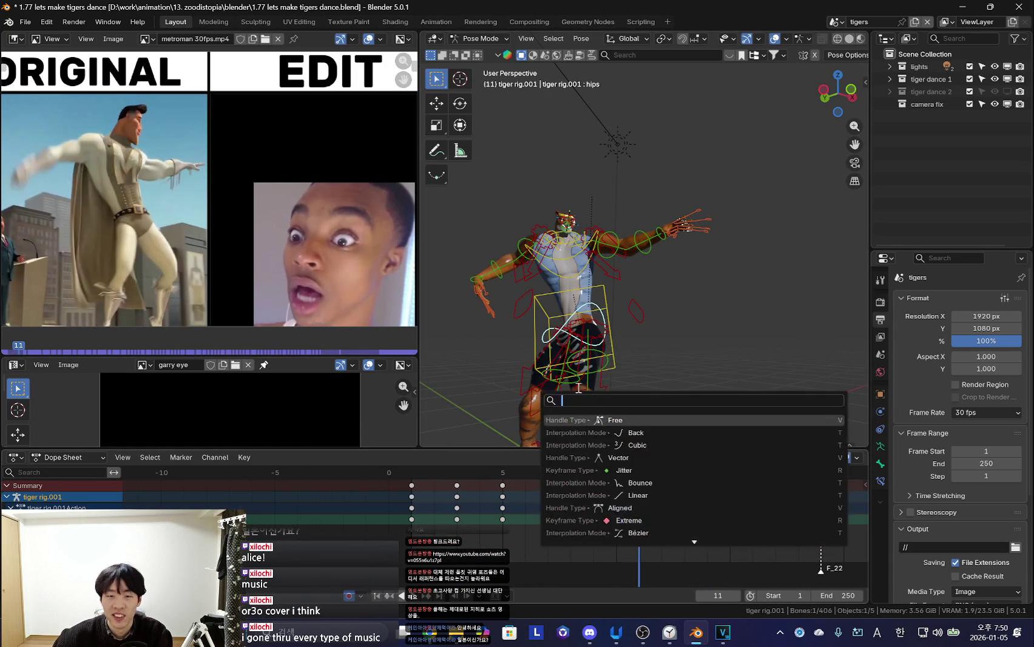
{"action": "key", "text": "shift+alt+z"}
{"action": "key", "text": "space"}
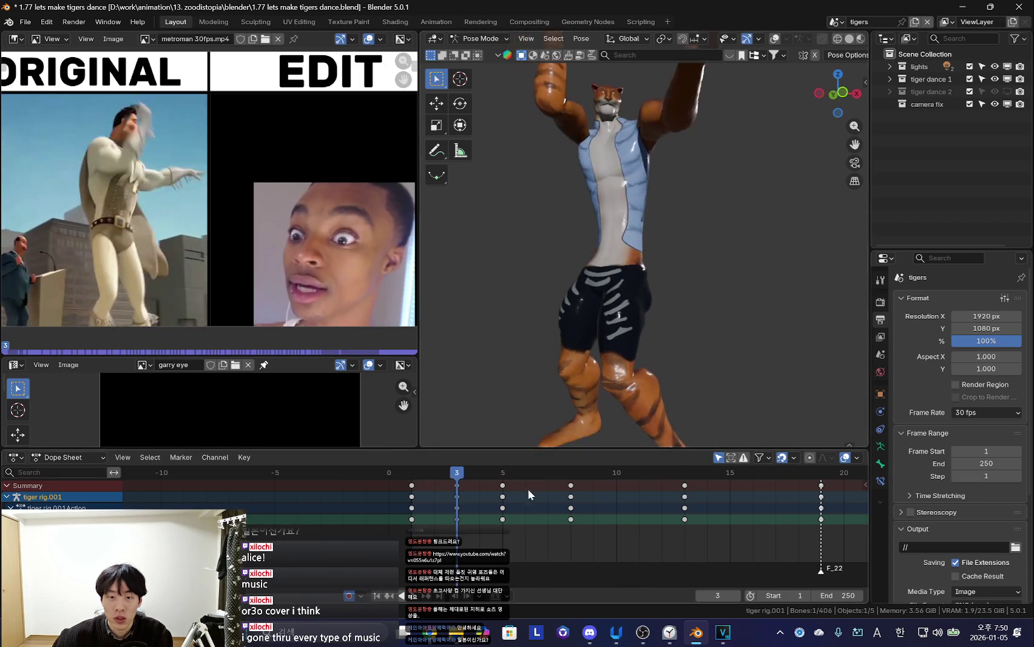
Scrub through frames 5 to 12, then rotate the hips bone at frame 19
{"action": "left_click_drag", "start_coordinate": [510, 515], "coordinate": [722, 522]}
{"action": "scroll", "coordinate": [668, 514], "scroll_direction": "down", "scroll_amount": 2}
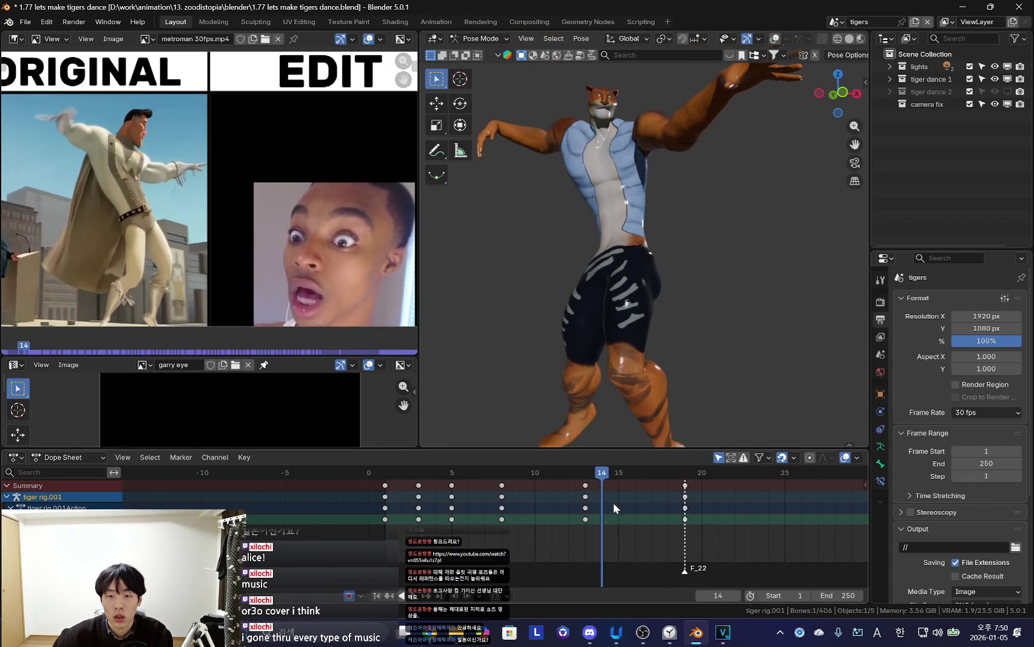
{"action": "key", "text": "Up"}
{"action": "key", "text": "r"}
{"action": "left_click", "coordinate": [736, 392]}
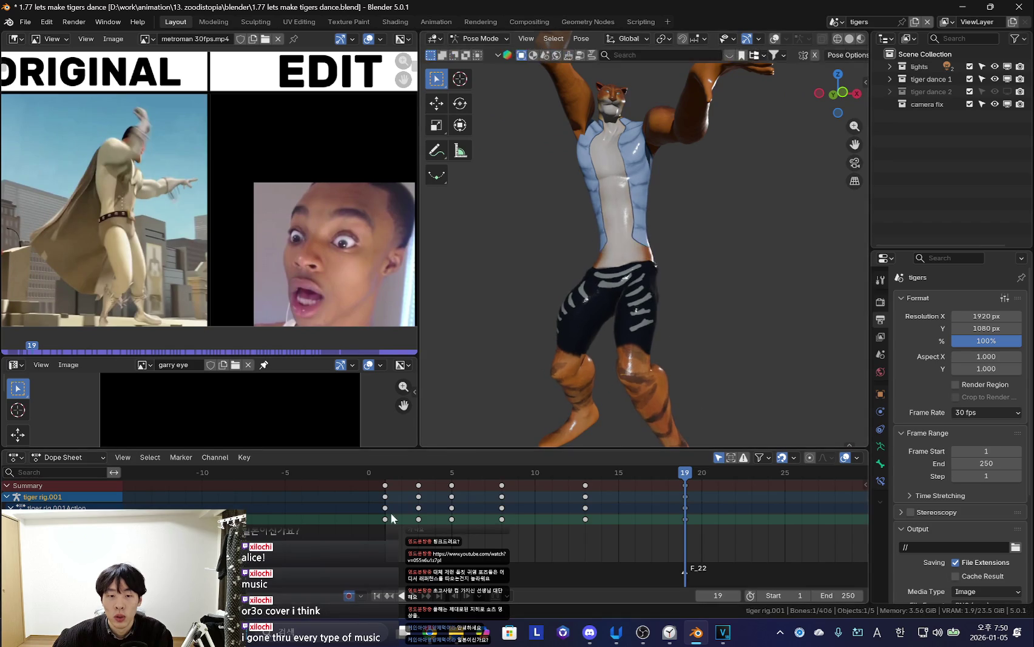
Shift all the tiger's keyframes 17 frames later and play the animation to review
{"action": "key", "text": "shift+Left"}
{"action": "key", "text": "a"}
{"action": "left_click_drag", "start_coordinate": [369, 489], "coordinate": [404, 514]}
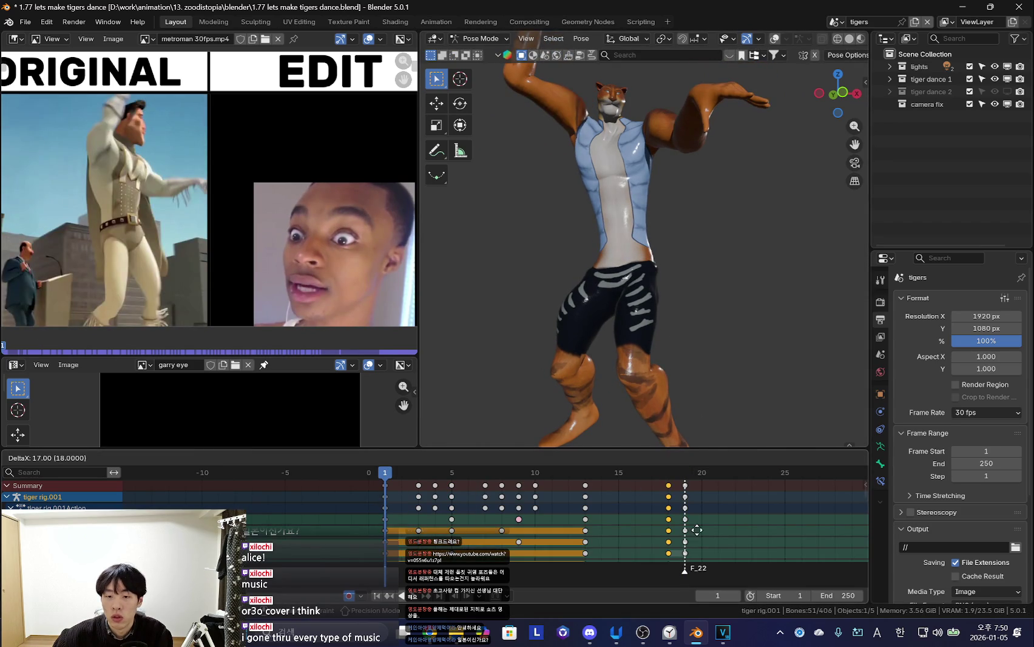
{"action": "key", "text": "space"}
{"action": "key", "text": "shift+alt+z"}
{"action": "key", "text": "shift+alt+z"}
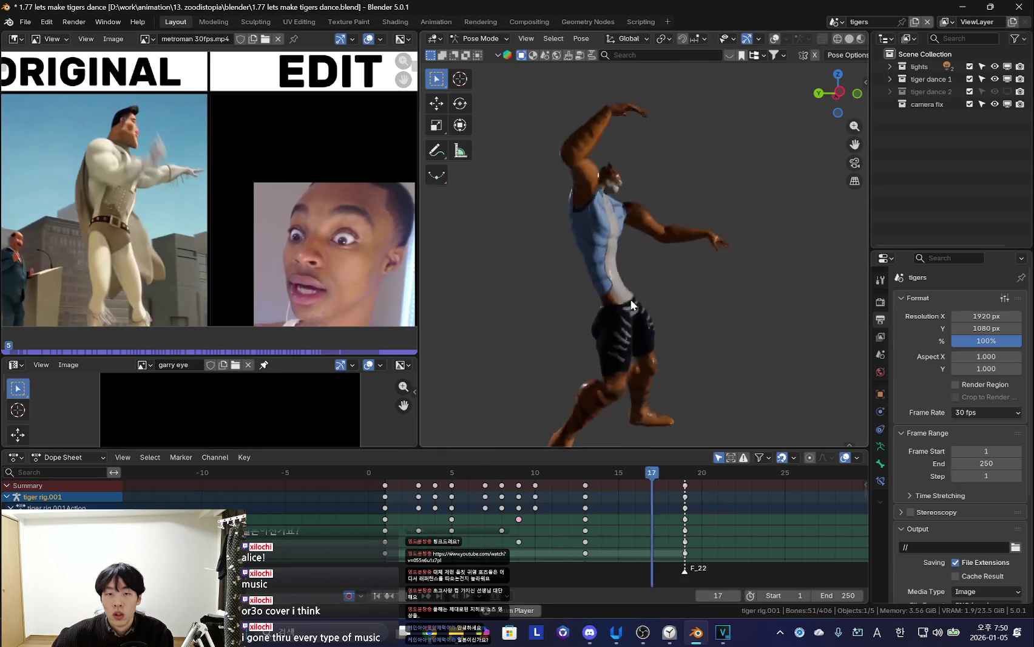
{"action": "key", "text": "Escape"}
Select the right upper arm bone at frame 1 and step to frame 2 with bones hidden
{"action": "key", "text": "shift+alt+z"}
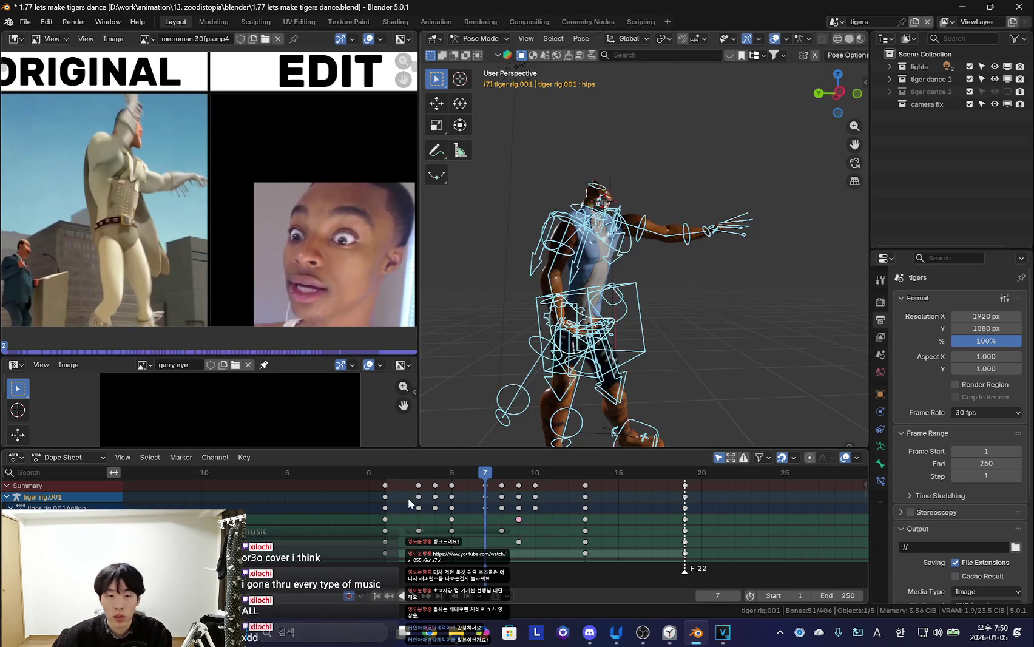
{"action": "key", "text": "shift+Left"}
{"action": "key", "text": "shift+alt+z"}
{"action": "key", "text": "shift+alt+z"}
{"action": "left_click", "coordinate": [616, 215]}
{"action": "middle_click_drag", "start_coordinate": [615, 215], "coordinate": [619, 254]}
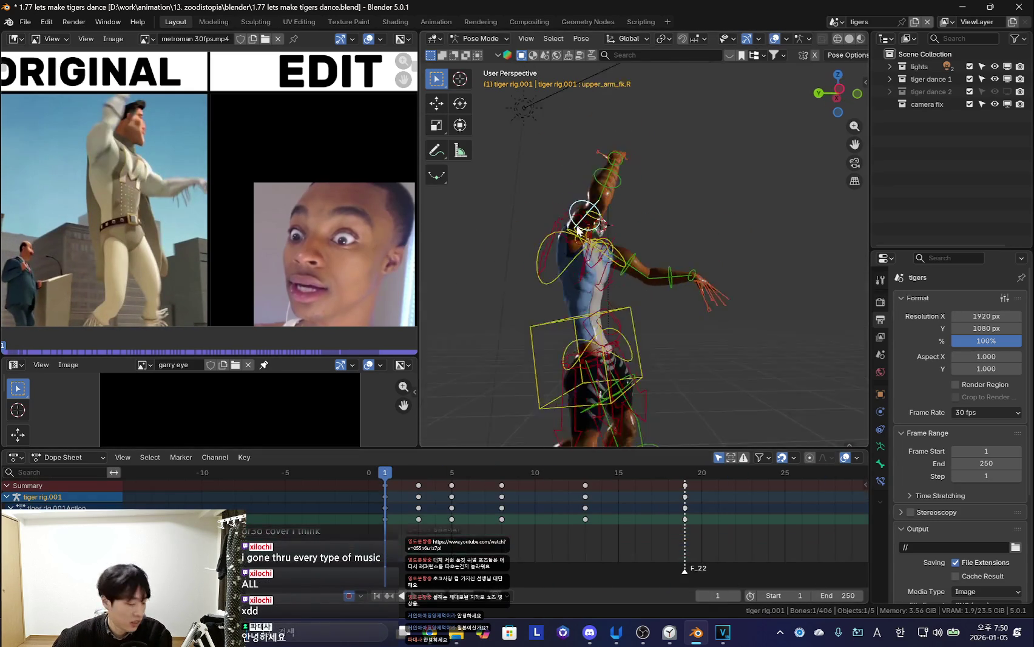
{"action": "key", "text": "Down"}
{"action": "key", "text": "shift+alt+z"}
{"action": "key", "text": "shift+alt+z"}
{"action": "key", "text": "shift+alt+z"}
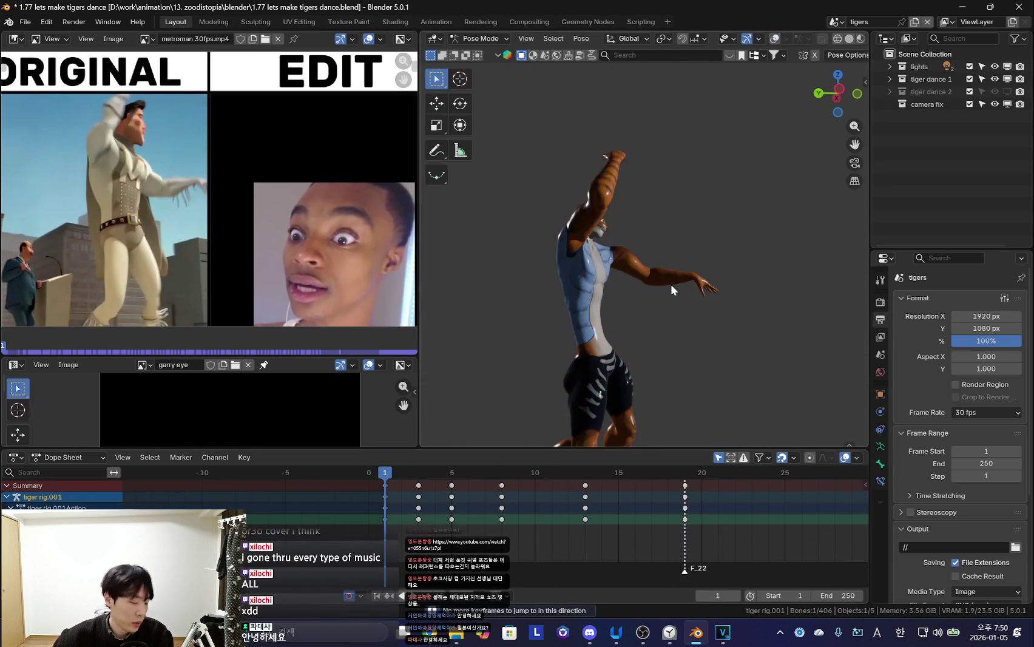
{"action": "key", "text": "shift+alt+z"}
{"action": "key", "text": "shift+alt+z"}
{"action": "scroll", "coordinate": [426, 506], "scroll_direction": "up", "scroll_amount": 1}
{"action": "key", "text": "Right"}
{"action": "scroll", "coordinate": [426, 507], "scroll_direction": "up", "scroll_amount": 1}
At frame 3, rotate upper_arm_fk.R and forearm_fk.R into the raised-arm pose
{"action": "left_click_drag", "start_coordinate": [402, 509], "coordinate": [416, 524]}
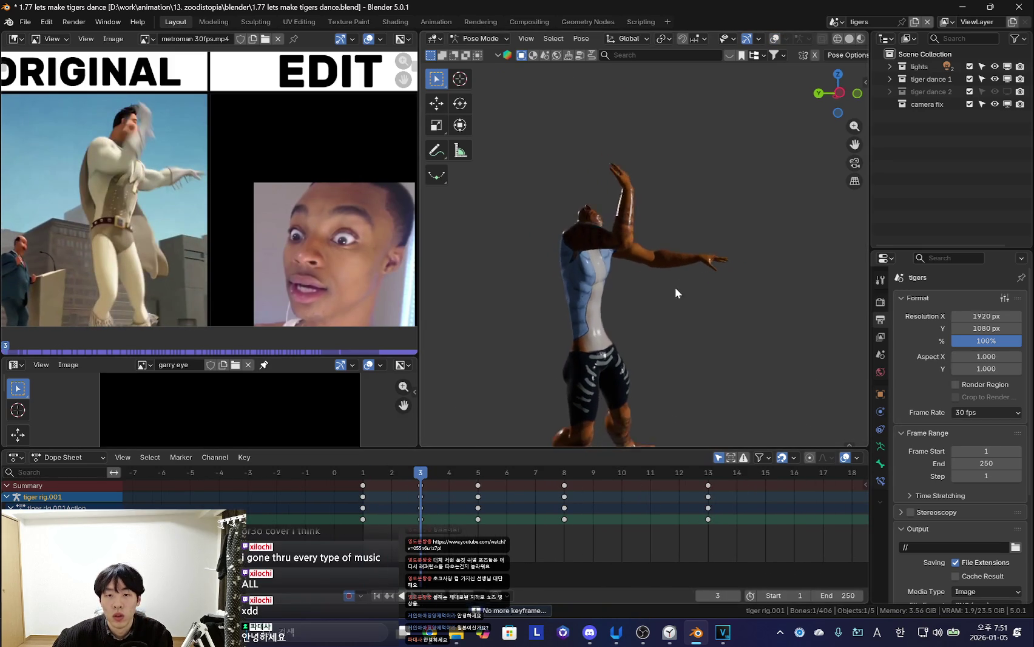
{"action": "key", "text": "r"}
{"action": "left_click", "coordinate": [645, 251]}
{"action": "key", "text": "shift+alt+z"}
{"action": "left_click", "coordinate": [644, 249]}
{"action": "key", "text": "shift+alt+z"}
{"action": "key", "text": "r"}
{"action": "left_click", "coordinate": [642, 266]}
Back at frame 1, orbit to face the tiger and trackball-rotate the selected arm bone
{"action": "scroll", "coordinate": [643, 266], "scroll_direction": "up", "scroll_amount": 2}
{"action": "key", "text": "shift+alt+z"}
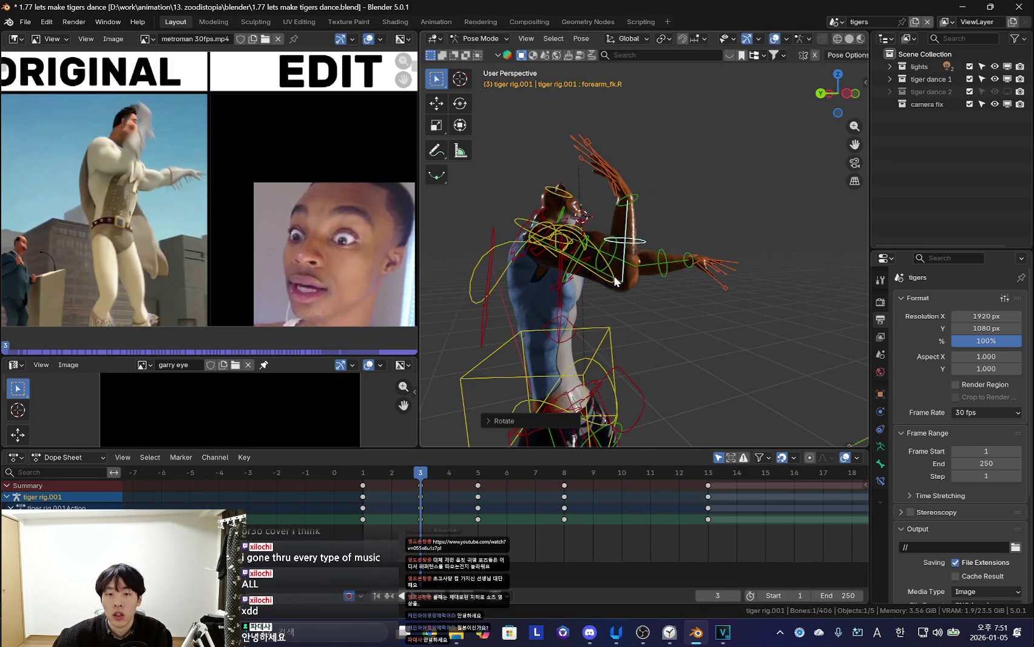
{"action": "key", "text": "shift+alt+z"}
{"action": "middle_click_drag", "start_coordinate": [630, 270], "coordinate": [760, 298]}
{"action": "key", "text": "Left"}
{"action": "key", "text": "Left"}
{"action": "middle_click_drag", "start_coordinate": [725, 346], "coordinate": [642, 323]}
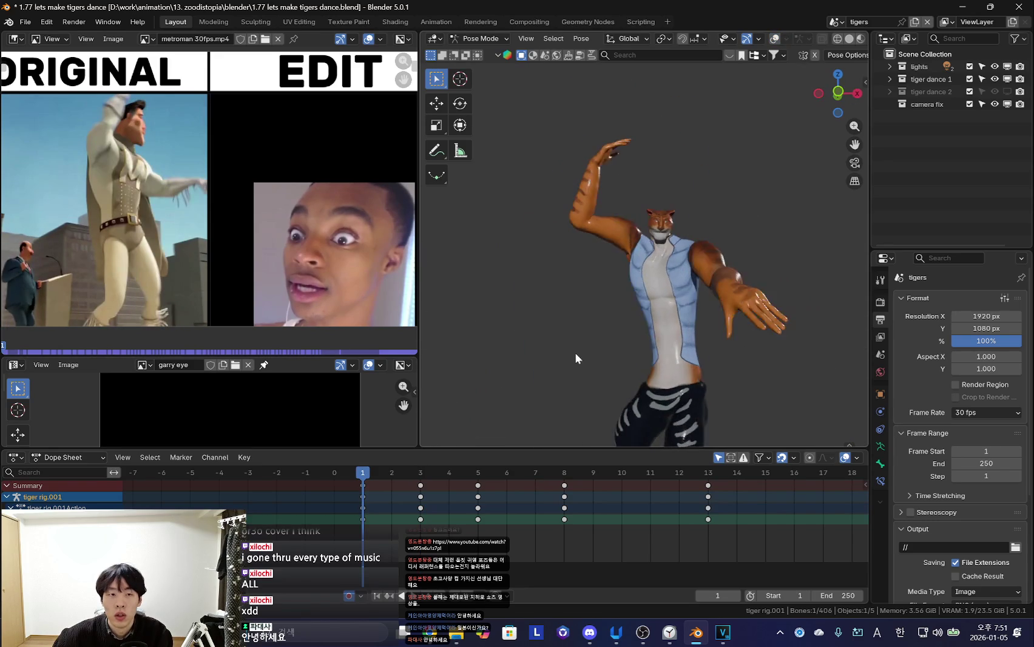
{"action": "middle_click_drag", "start_coordinate": [576, 353], "coordinate": [605, 165]}
{"action": "key", "text": "shift+alt+z"}
{"action": "left_click", "coordinate": [606, 164]}
Refine the frame 1 arm bone rotation with two more R rotations
{"action": "key", "text": "shift+alt+z"}
{"action": "key", "text": "r"}
{"action": "key", "text": "r"}
{"action": "left_click", "coordinate": [597, 209]}
{"action": "middle_click_drag", "start_coordinate": [596, 208], "coordinate": [604, 216]}
{"action": "scroll", "coordinate": [636, 242], "scroll_direction": "down", "scroll_amount": 2}
{"action": "key", "text": "r"}
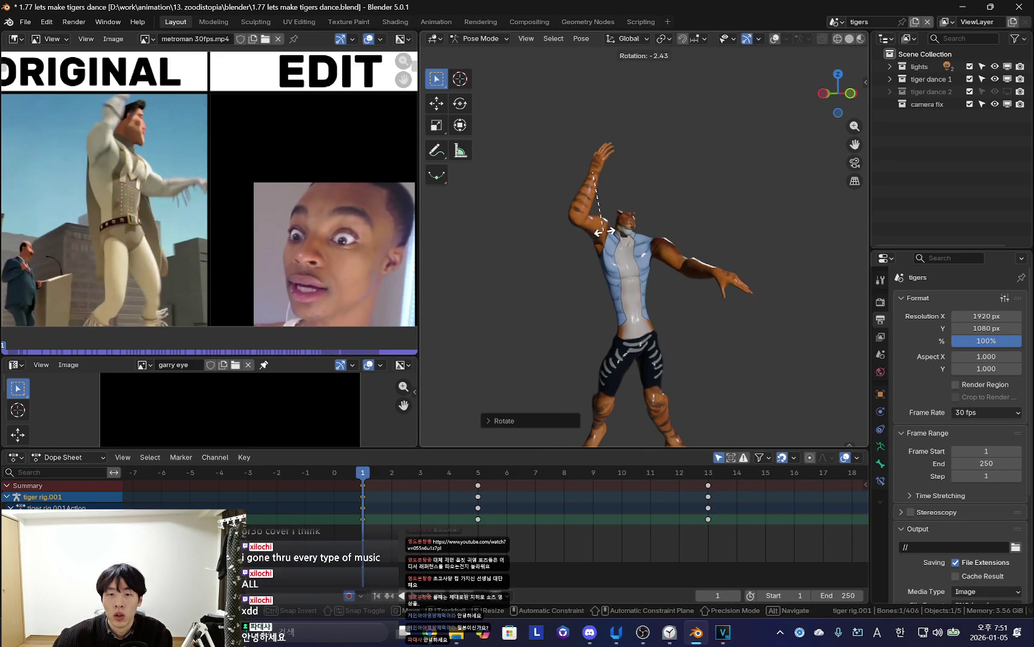
{"action": "left_click", "coordinate": [441, 467]}
Scrub frames 1 to 4 from a side view to compare the arm poses
{"action": "key", "text": "Right"}
{"action": "key", "text": "Right"}
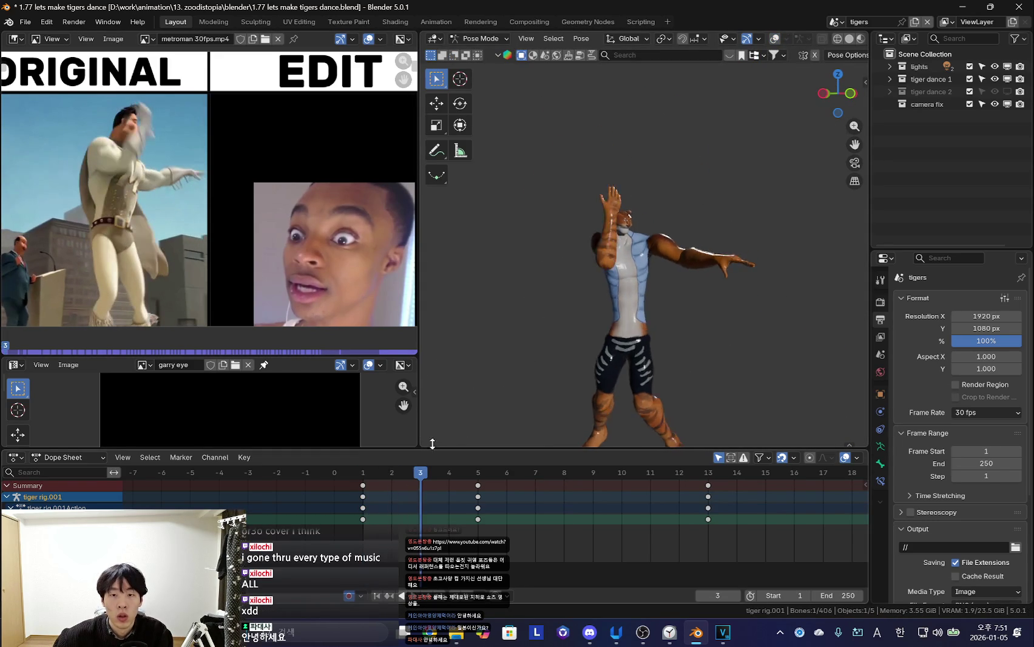
{"action": "middle_click_drag", "start_coordinate": [516, 418], "coordinate": [725, 348]}
{"action": "left_click_drag", "start_coordinate": [362, 516], "coordinate": [419, 530]}
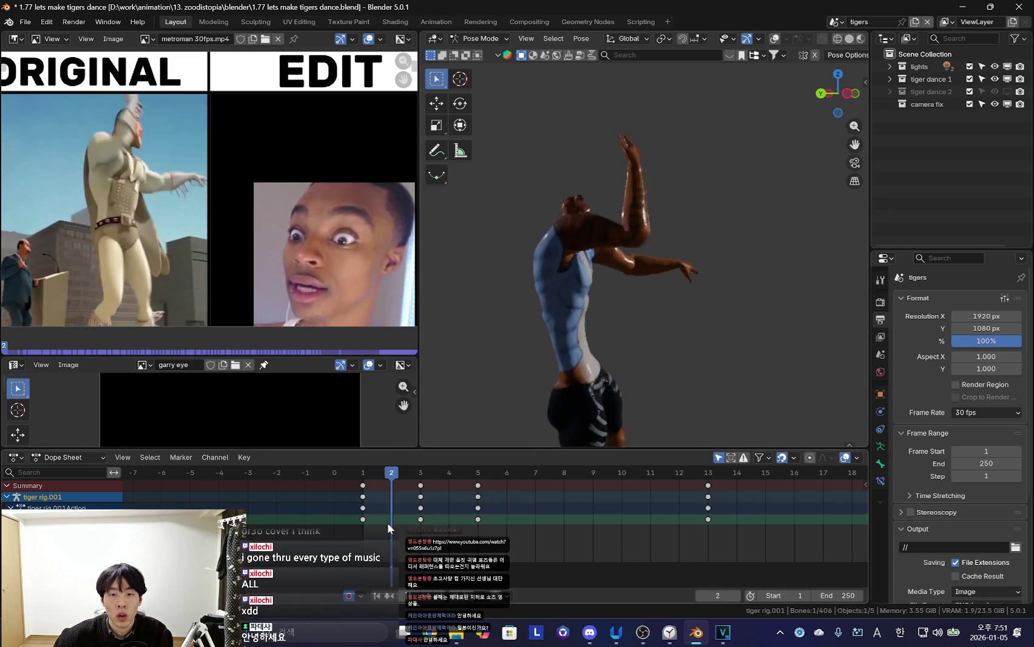
{"action": "left_click_drag", "start_coordinate": [419, 529], "coordinate": [383, 517]}
{"action": "key", "text": "Left"}
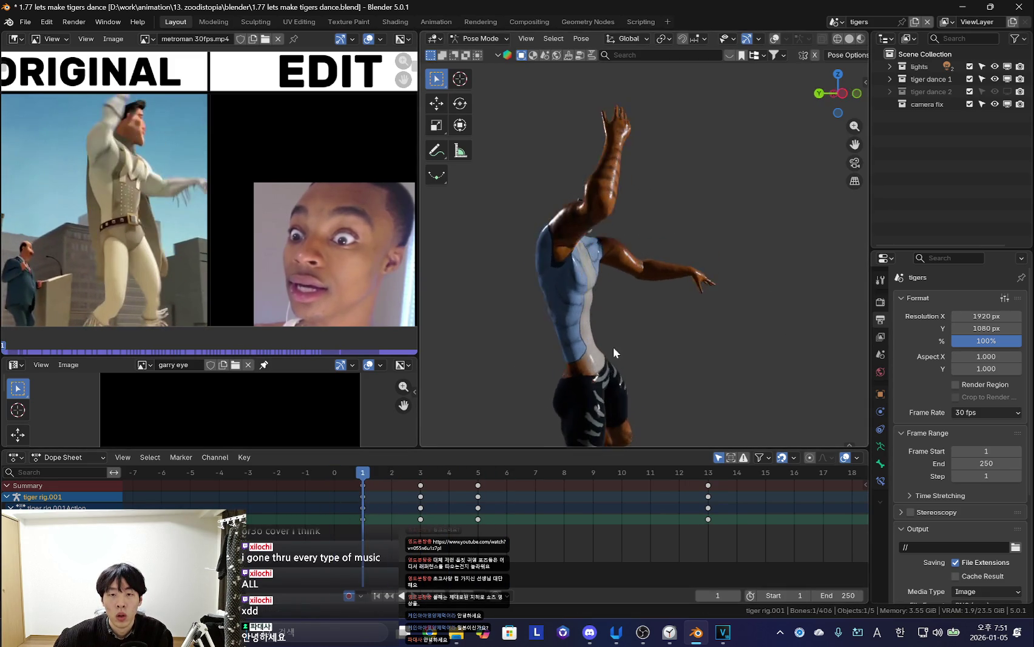
{"action": "middle_click_drag", "start_coordinate": [613, 344], "coordinate": [608, 287]}
Play the dance, then at frame 8 rotate the arm to lean the upper body back
{"action": "mouse_move", "coordinate": [479, 491]}
{"action": "left_mouse_down"}
{"action": "mouse_move", "coordinate": [389, 504]}
{"action": "mouse_move", "coordinate": [455, 518]}
{"action": "mouse_move", "coordinate": [636, 474]}
{"action": "left_mouse_up"}
{"action": "key", "text": "space"}
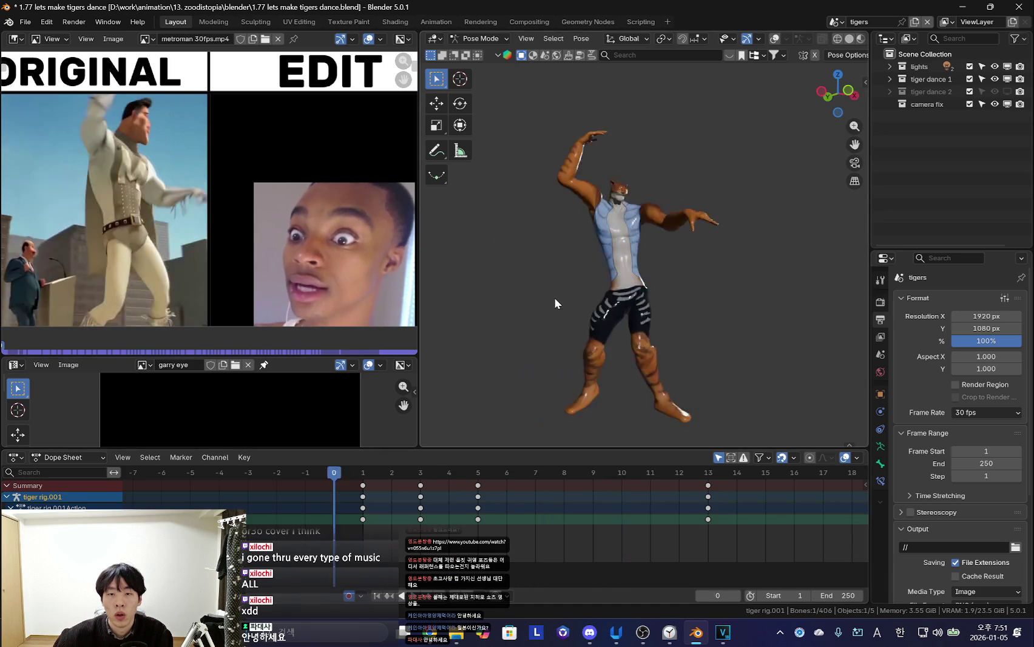
{"action": "mouse_move", "coordinate": [363, 534]}
{"action": "left_mouse_down"}
{"action": "mouse_move", "coordinate": [508, 544]}
{"action": "mouse_move", "coordinate": [564, 534]}
{"action": "left_mouse_up"}
{"action": "mouse_move", "coordinate": [571, 389]}
{"action": "middle_mouse_down"}
{"action": "mouse_move", "coordinate": [481, 304]}
{"action": "mouse_move", "coordinate": [507, 325]}
{"action": "middle_mouse_up"}
{"action": "key", "text": "shift+alt+z"}
{"action": "key", "text": "shift+alt+z"}
{"action": "left_click_drag", "start_coordinate": [488, 510], "coordinate": [567, 485]}
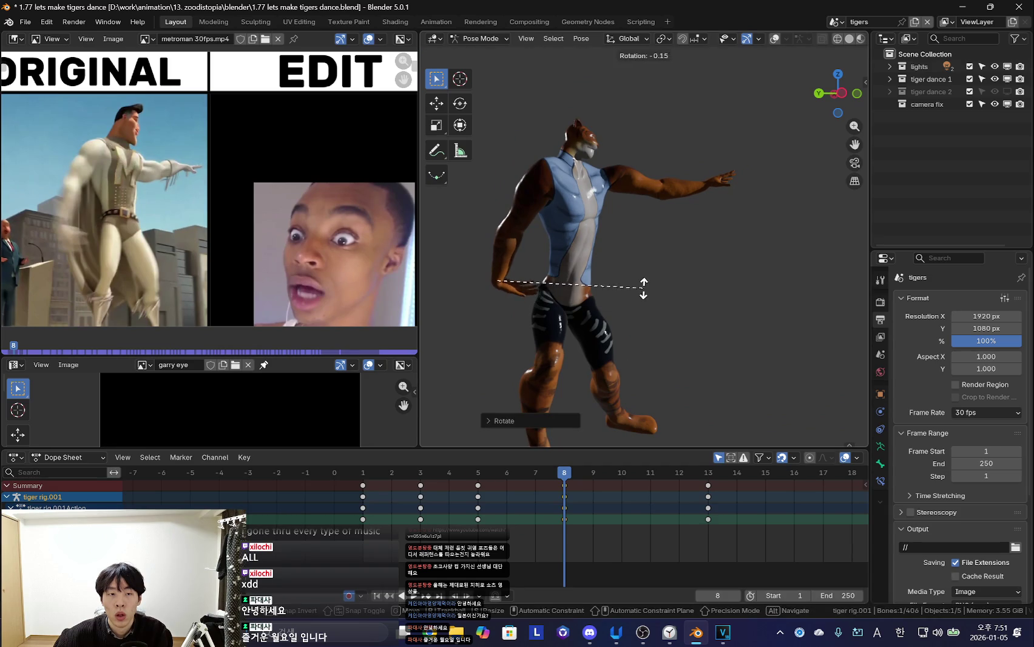
{"action": "key", "text": "r"}
{"action": "key", "text": "r"}
{"action": "left_click", "coordinate": [657, 258]}
Delete the frame 10 keyframes, rotate a bone at frame 13, then undo the deletion
{"action": "left_click_drag", "start_coordinate": [569, 520], "coordinate": [621, 517]}
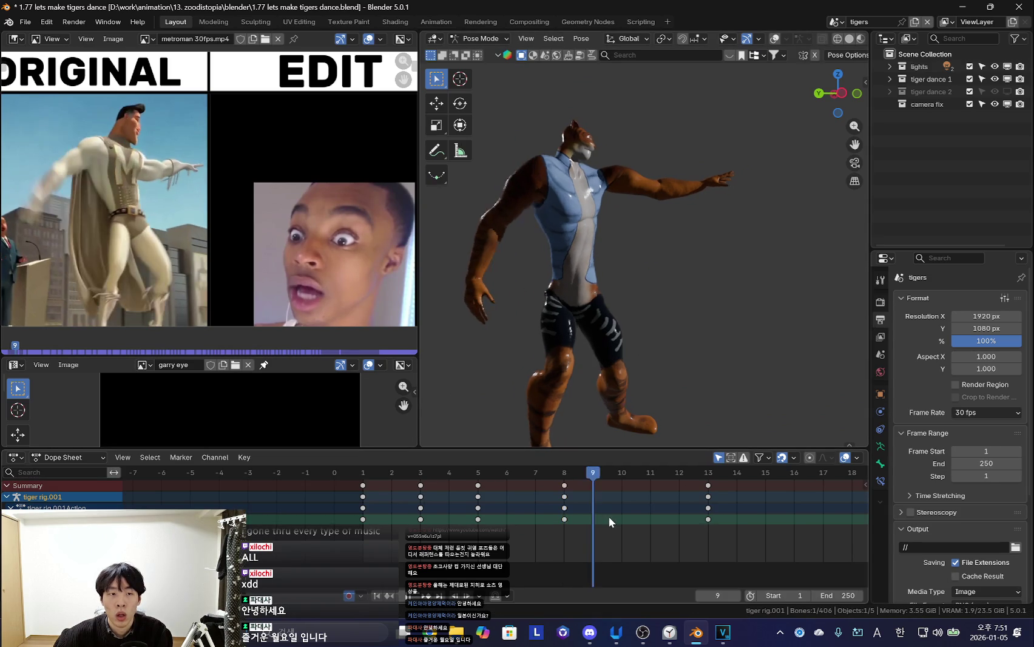
{"action": "key", "text": "r"}
{"action": "left_click", "coordinate": [606, 361]}
{"action": "left_click", "coordinate": [610, 486]}
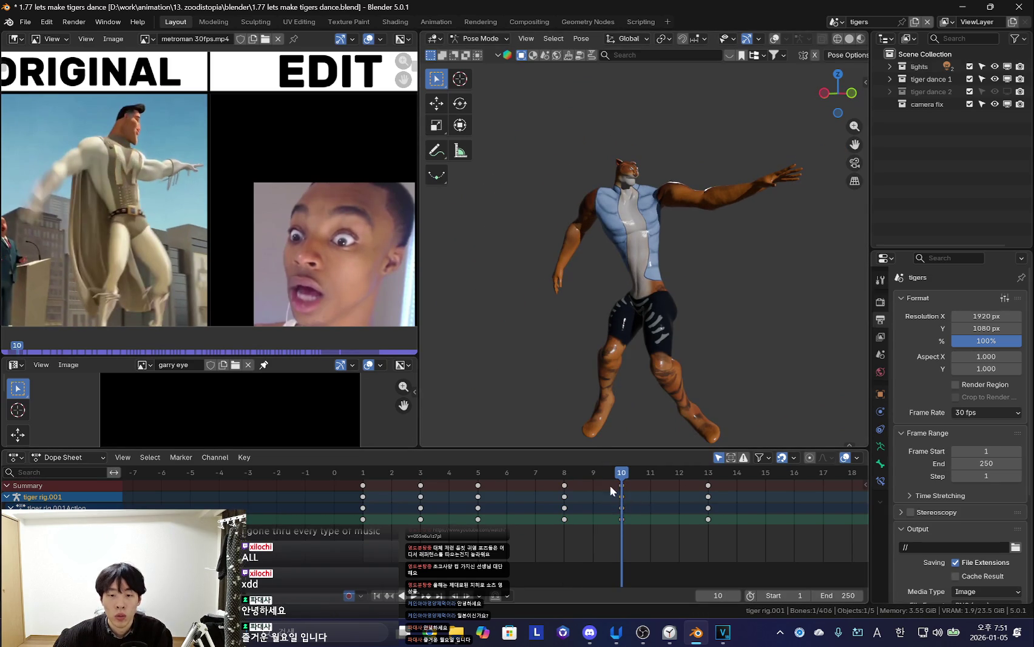
{"action": "key", "text": "Home"}
{"action": "key", "text": "x"}
{"action": "left_click", "coordinate": [600, 501]}
{"action": "key", "text": "Up"}
{"action": "key", "text": "r"}
{"action": "key", "text": "r"}
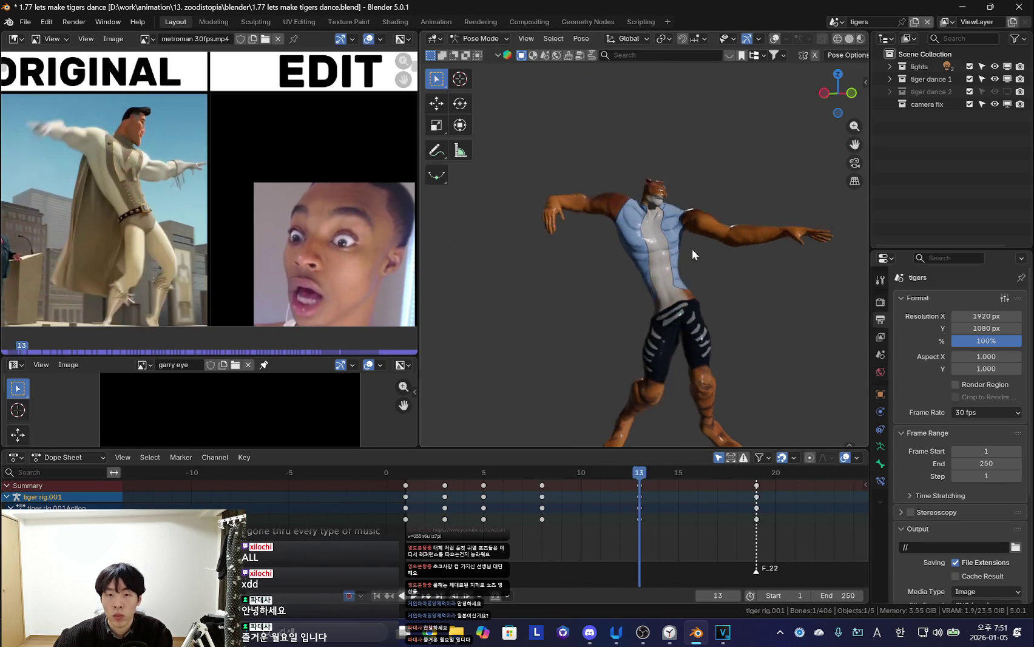
{"action": "left_click", "coordinate": [623, 424]}
{"action": "key", "text": "ctrl+z"}
{"action": "key", "text": "ctrl+z"}
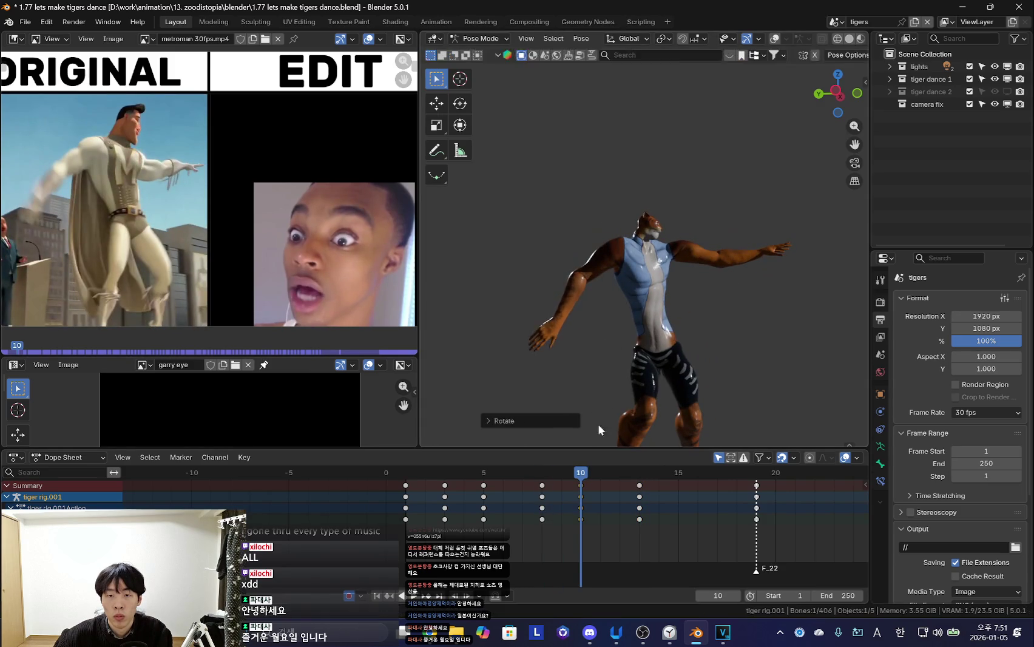
Play the animation, select the right forearm bone, and move to frame 5
{"action": "key", "text": "space"}
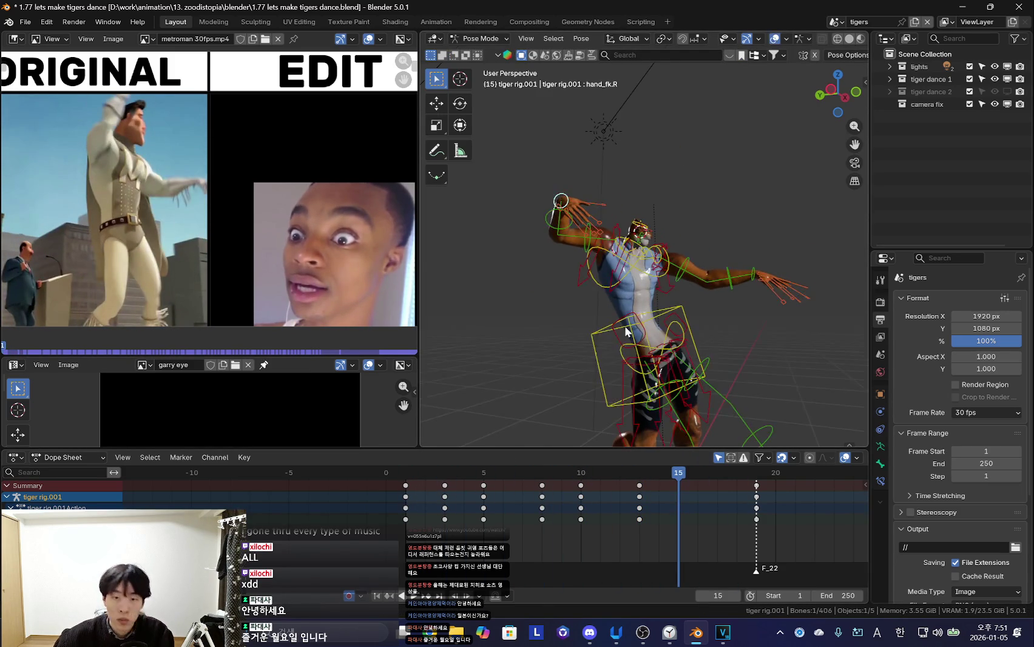
{"action": "key", "text": "a"}
{"action": "key", "text": "shift+alt+z"}
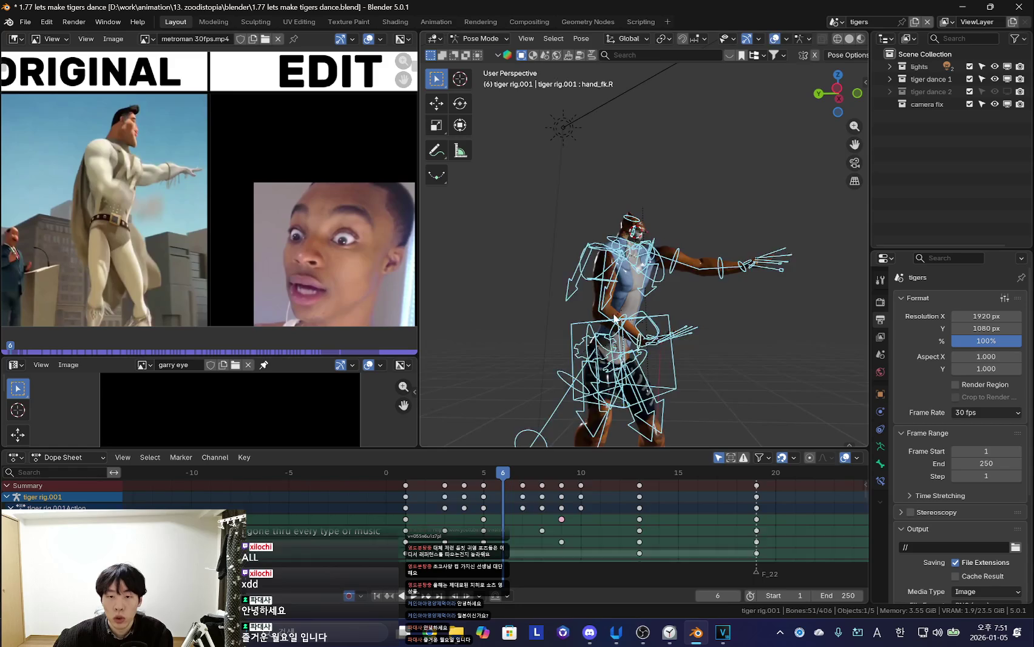
{"action": "left_click", "coordinate": [405, 519]}
{"action": "key", "text": "shift+alt+z"}
{"action": "scroll", "coordinate": [362, 508], "scroll_direction": "up", "scroll_amount": 2}
{"action": "left_click", "coordinate": [430, 519]}
{"action": "left_click", "coordinate": [480, 518]}
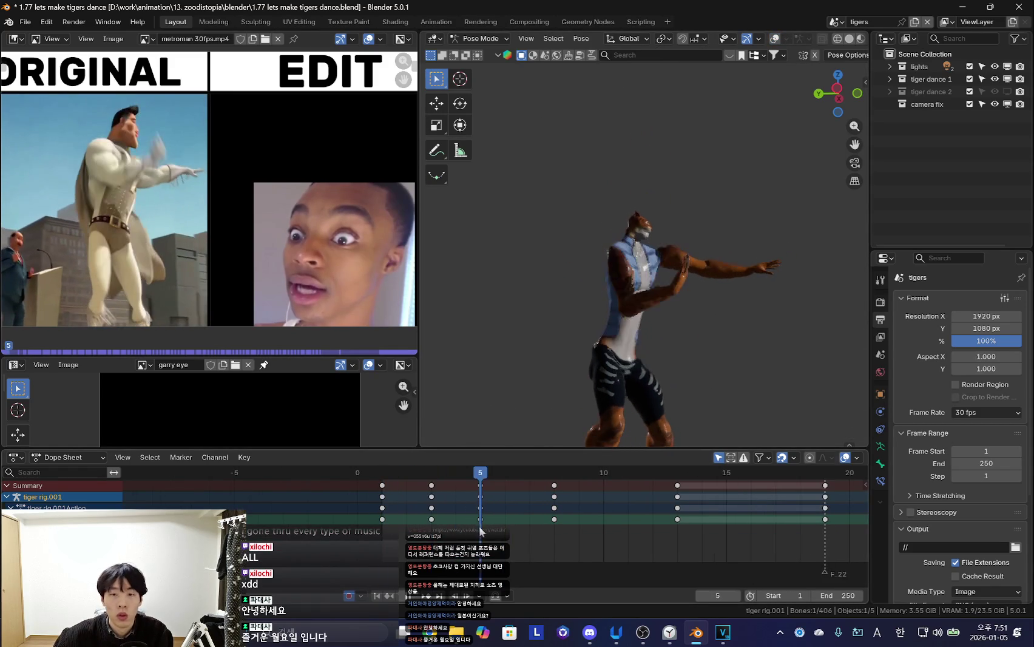
At frame 5, rotate the arm bone around its local X axis
{"action": "key", "text": "r"}
{"action": "key", "text": "x"}
{"action": "key", "text": "x"}
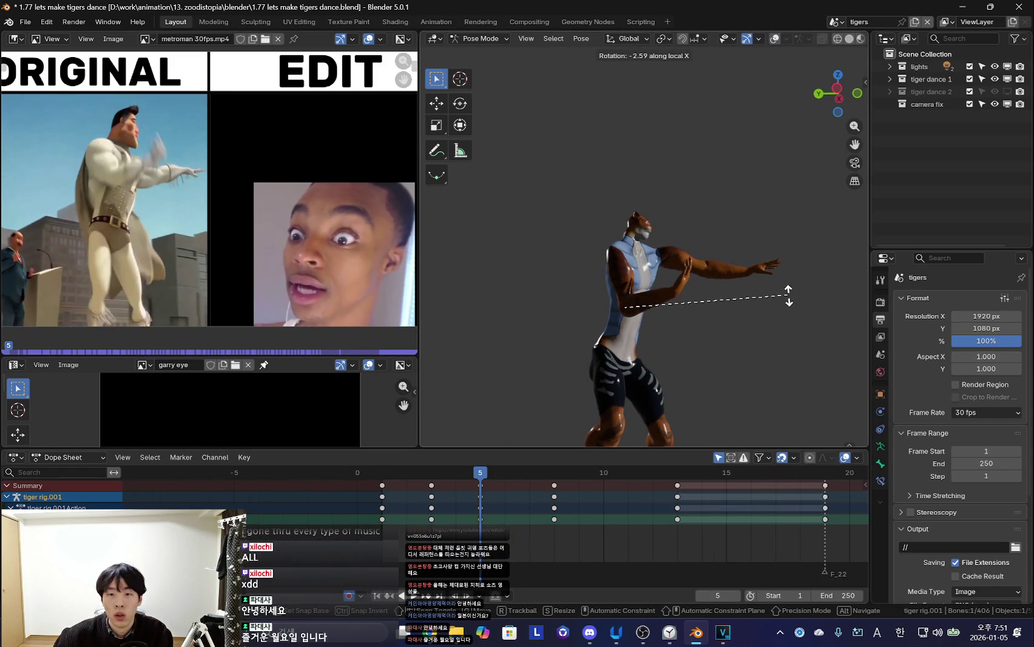
{"action": "left_click", "coordinate": [792, 308]}
{"action": "key", "text": "shift+alt+z"}
Rotate the upper arm forward across the chest to match Metroman
{"action": "key", "text": "shift+alt+z"}
{"action": "key", "text": "r"}
{"action": "key", "text": "x"}
{"action": "key", "text": "x"}
{"action": "left_click", "coordinate": [773, 314]}
{"action": "key", "text": "Down"}
{"action": "key", "text": "shift+alt+z"}
{"action": "left_click", "coordinate": [629, 279]}
{"action": "key", "text": "shift+alt+z"}
{"action": "key", "text": "r"}
{"action": "left_click", "coordinate": [772, 328]}
Play back the dance and step through frames up to the frame 8 keyframe
{"action": "key", "text": "space"}
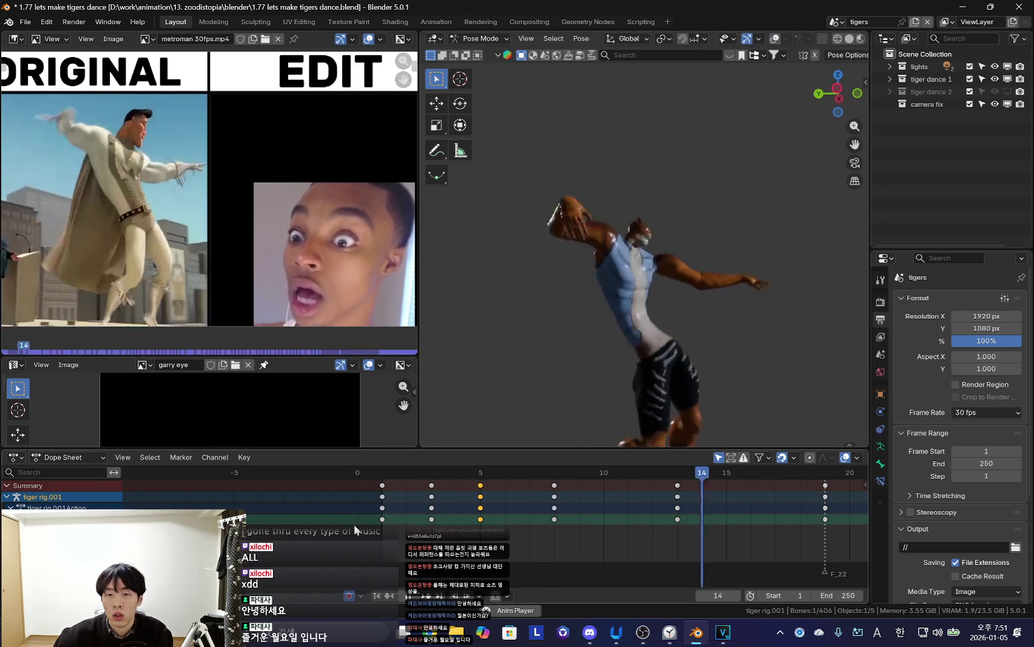
{"action": "key", "text": "space"}
{"action": "key", "text": "Right"}
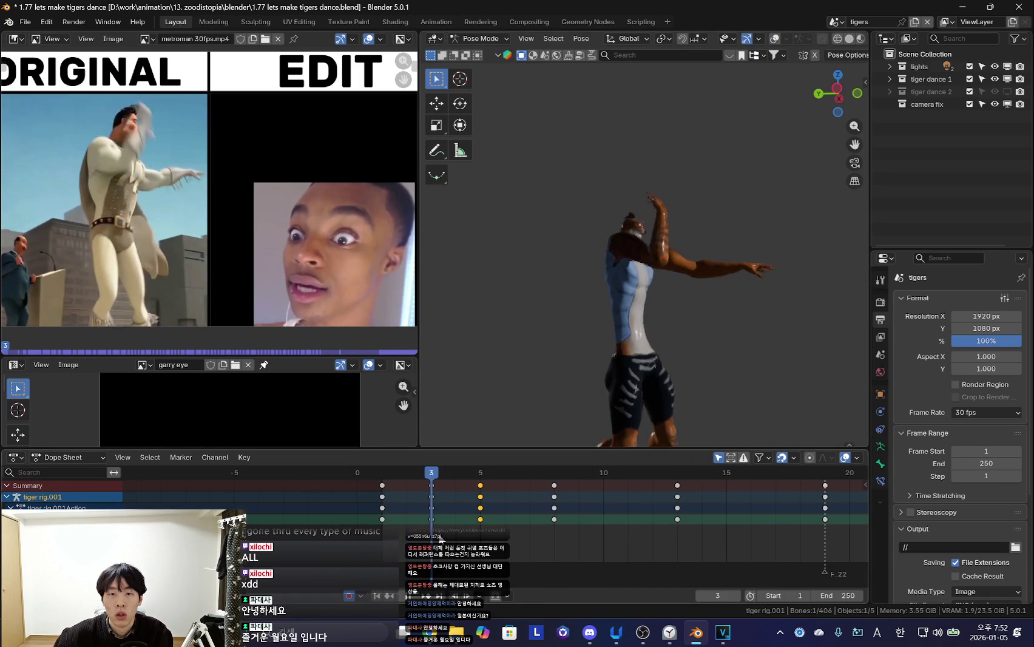
{"action": "key", "text": "Right"}
{"action": "key", "text": "shift+alt+z"}
{"action": "key", "text": "shift+alt+z"}
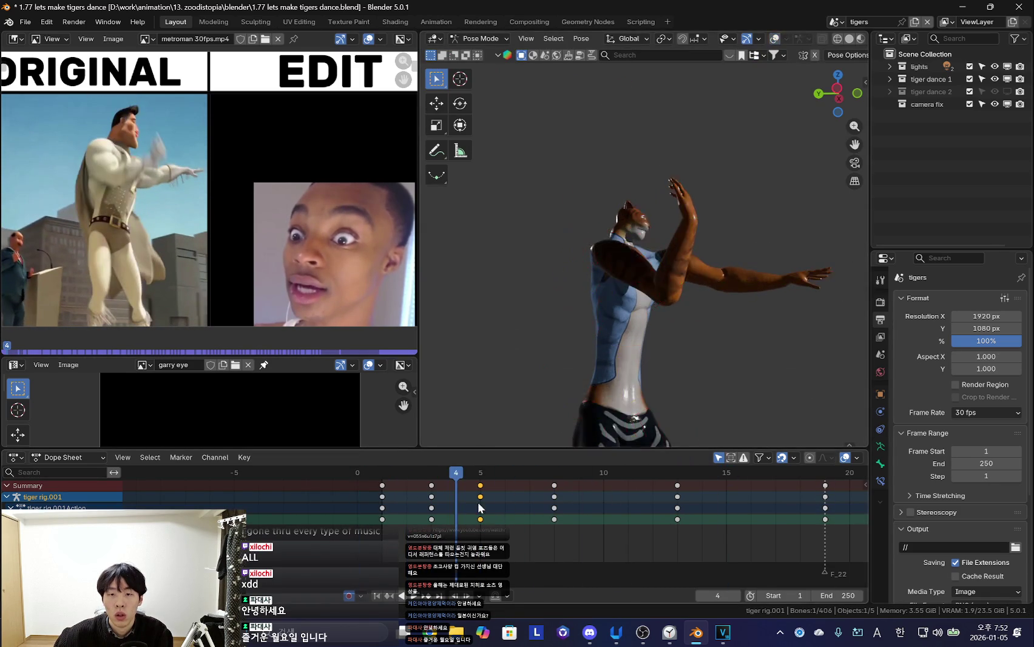
{"action": "key", "text": "Right"}
{"action": "key", "text": "shift+alt+z"}
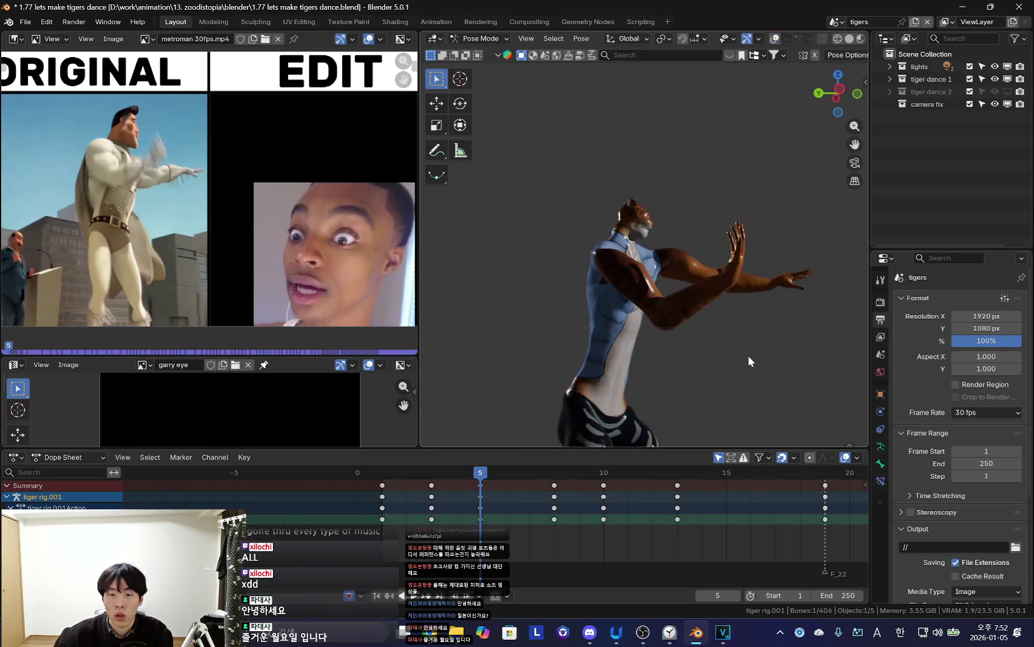
{"action": "key", "text": "Up"}
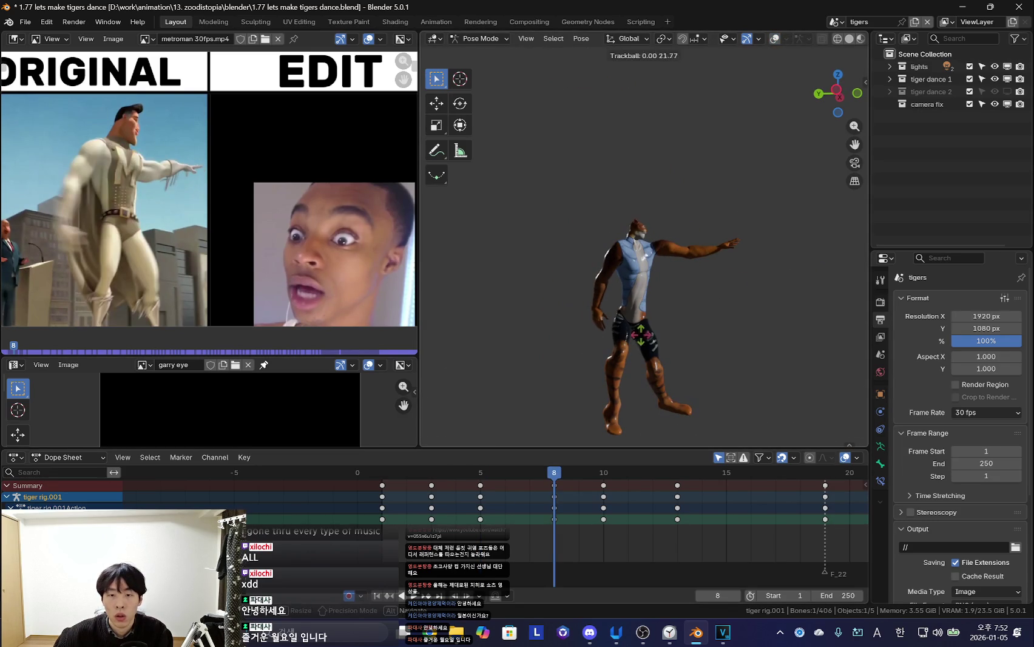
Rotate the upper arm into a new pose at frame 8 and keyframe it
{"action": "left_click", "coordinate": [636, 335]}
{"action": "key", "text": "shift+alt+z"}
{"action": "middle_click_drag", "start_coordinate": [676, 338], "coordinate": [655, 301]}
{"action": "key", "text": "shift+alt+z"}
{"action": "key", "text": "r"}
{"action": "key", "text": "r"}
{"action": "left_click", "coordinate": [667, 413]}
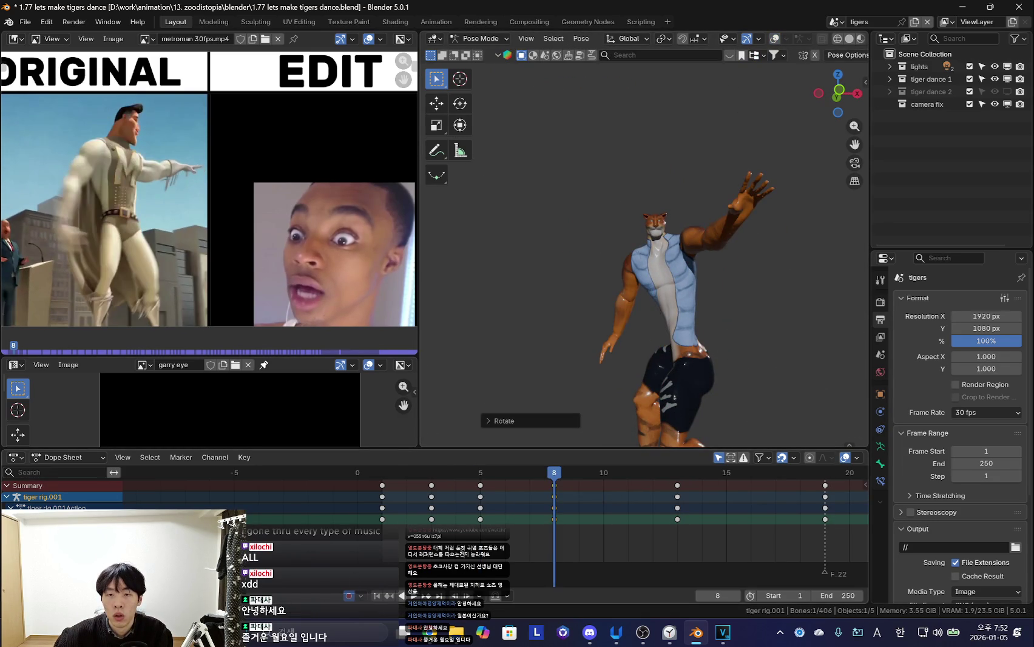
{"action": "key", "text": "i"}
Review playback, then adjust the arm rotation again and preview around frame 8
{"action": "key", "text": "space"}
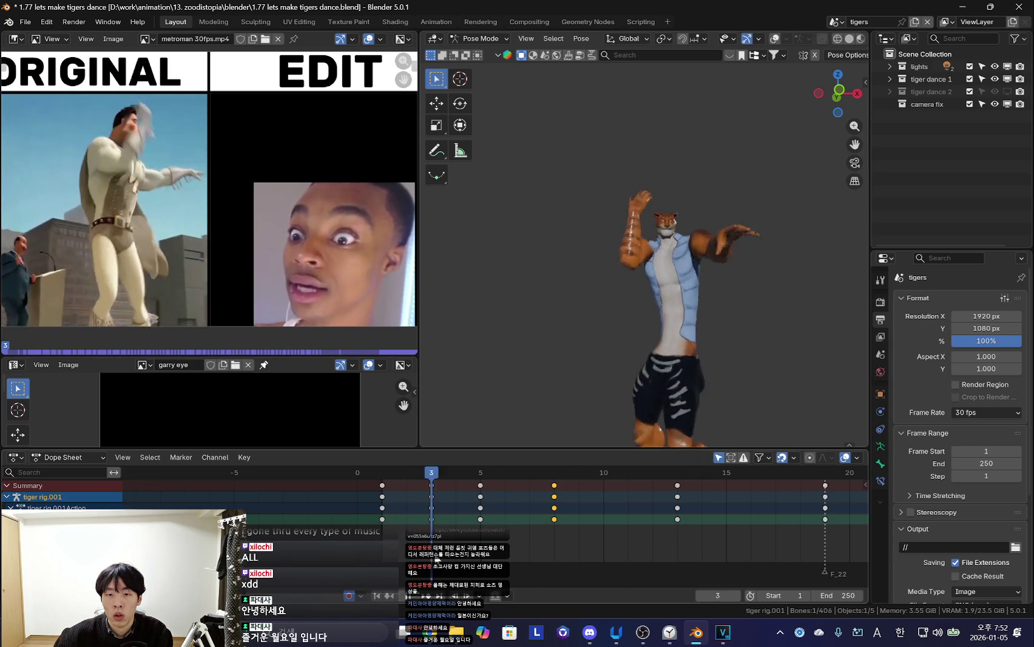
{"action": "key", "text": "Escape"}
{"action": "key", "text": "r"}
{"action": "left_click", "coordinate": [718, 332]}
{"action": "key", "text": "shift+alt+z"}
{"action": "left_click_drag", "start_coordinate": [554, 523], "coordinate": [598, 527]}
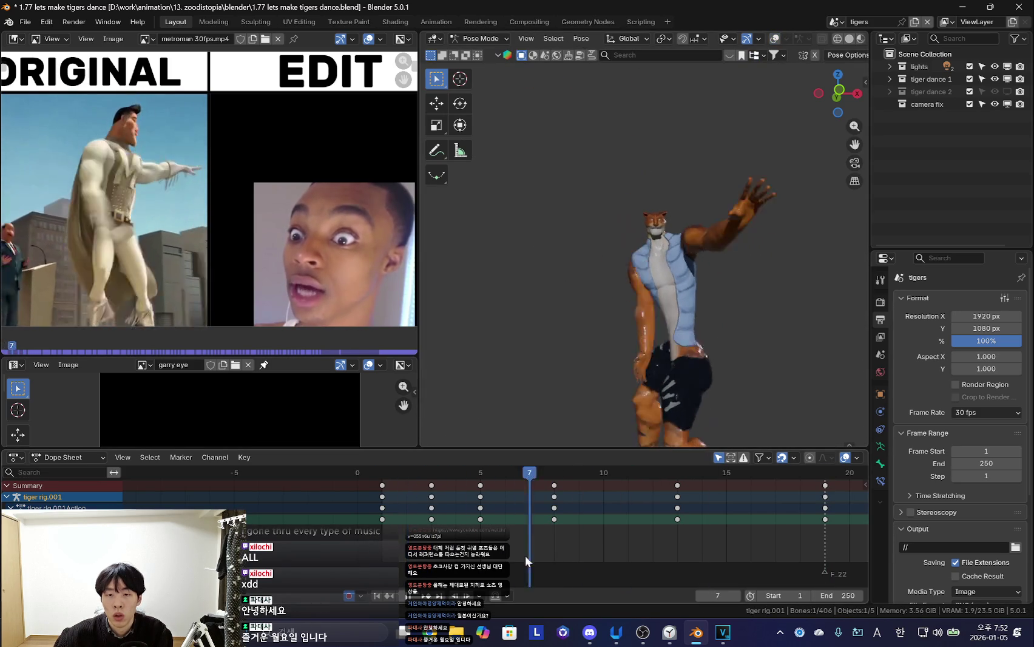
{"action": "key", "text": "Down"}
Rotate the tiger's torso at frame 8 and keyframe the pose
{"action": "key", "text": "r"}
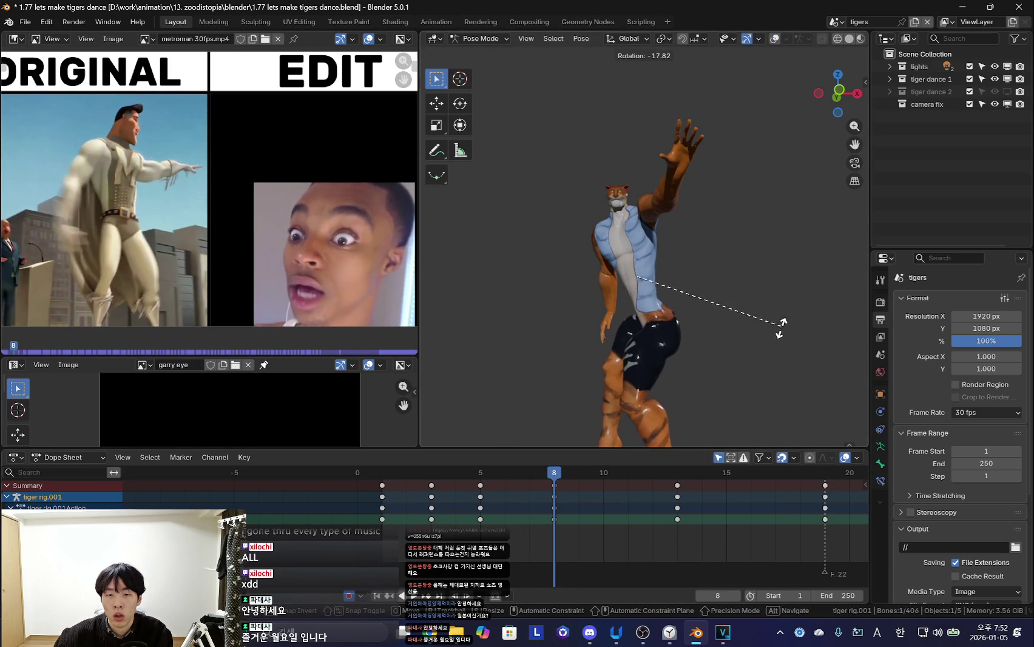
{"action": "left_click", "coordinate": [769, 342]}
{"action": "key", "text": "i"}
{"action": "key", "text": "space"}
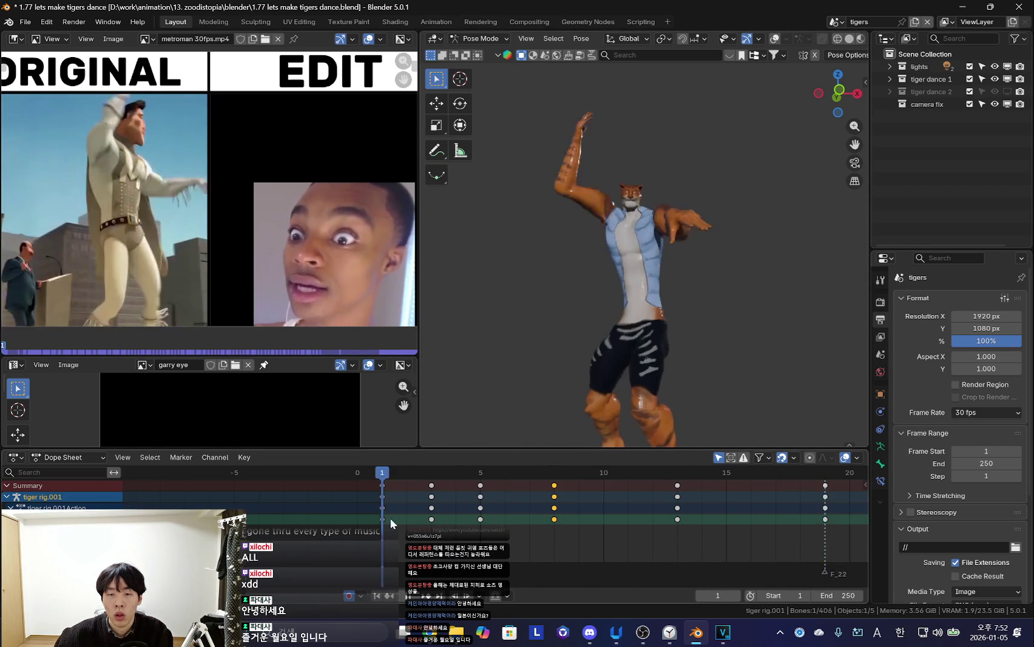
{"action": "scroll", "coordinate": [686, 555], "scroll_direction": "down", "scroll_amount": 2}
{"action": "mouse_move", "coordinate": [685, 550]}
{"action": "left_mouse_down"}
{"action": "mouse_move", "coordinate": [416, 519]}
{"action": "mouse_move", "coordinate": [500, 526]}
{"action": "mouse_move", "coordinate": [554, 516]}
{"action": "mouse_move", "coordinate": [418, 498]}
{"action": "mouse_move", "coordinate": [536, 522]}
{"action": "left_mouse_up"}
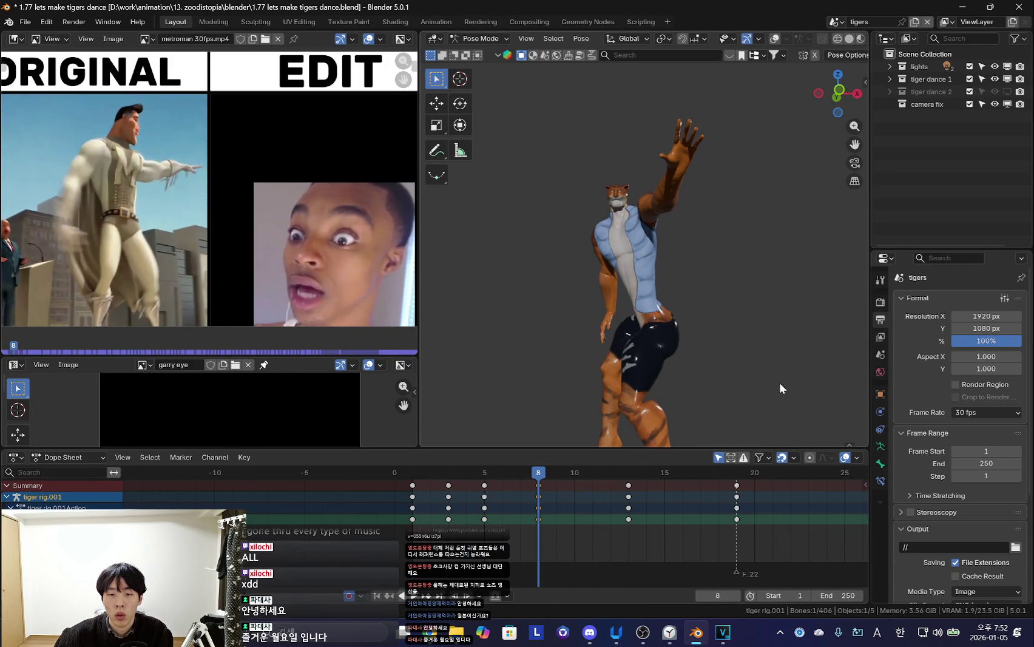
{"action": "key", "text": "i"}
Rotate a bone at frame 13, keyframe it, and play back the dance
{"action": "mouse_move", "coordinate": [604, 504]}
{"action": "left_mouse_down"}
{"action": "mouse_move", "coordinate": [609, 530]}
{"action": "mouse_move", "coordinate": [633, 524]}
{"action": "left_mouse_up"}
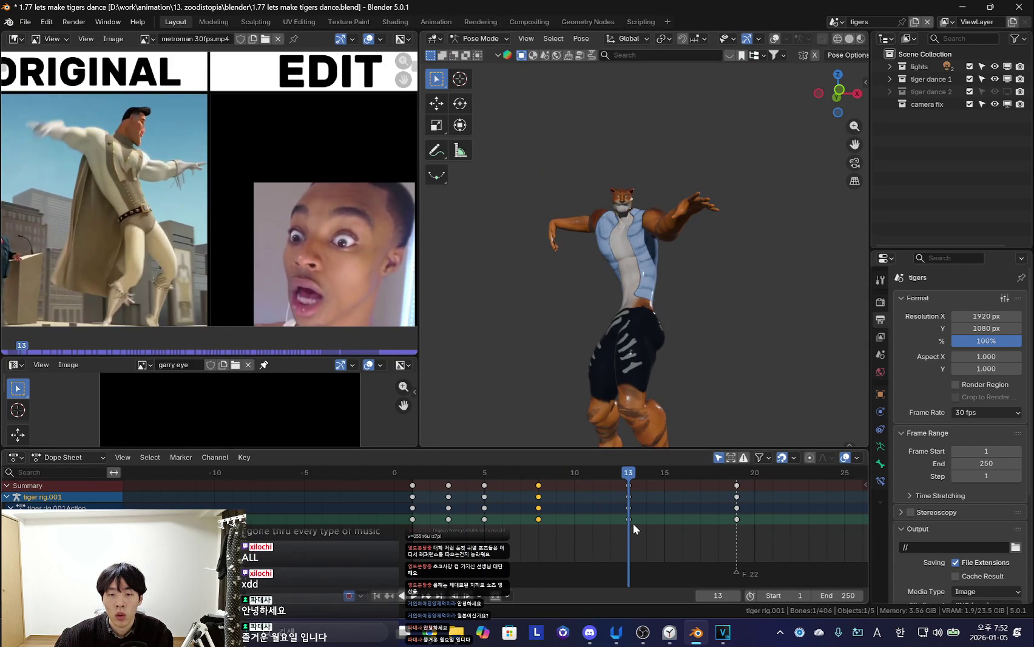
{"action": "left_click", "coordinate": [658, 387]}
{"action": "key", "text": "i"}
{"action": "key", "text": "space"}
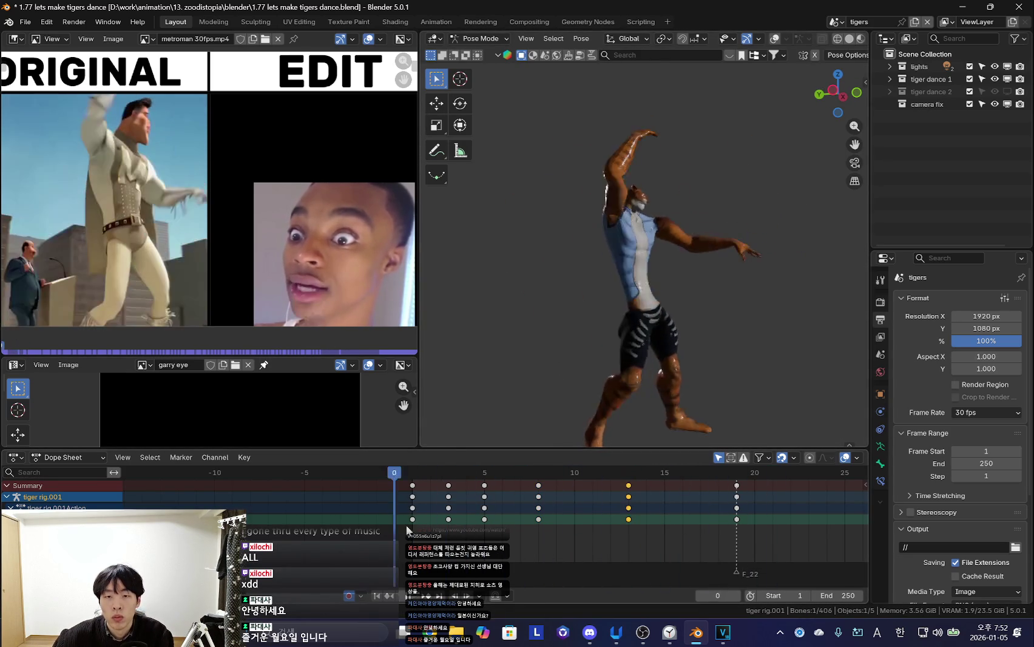
{"action": "scroll", "coordinate": [676, 319], "scroll_direction": "up", "scroll_amount": 4}
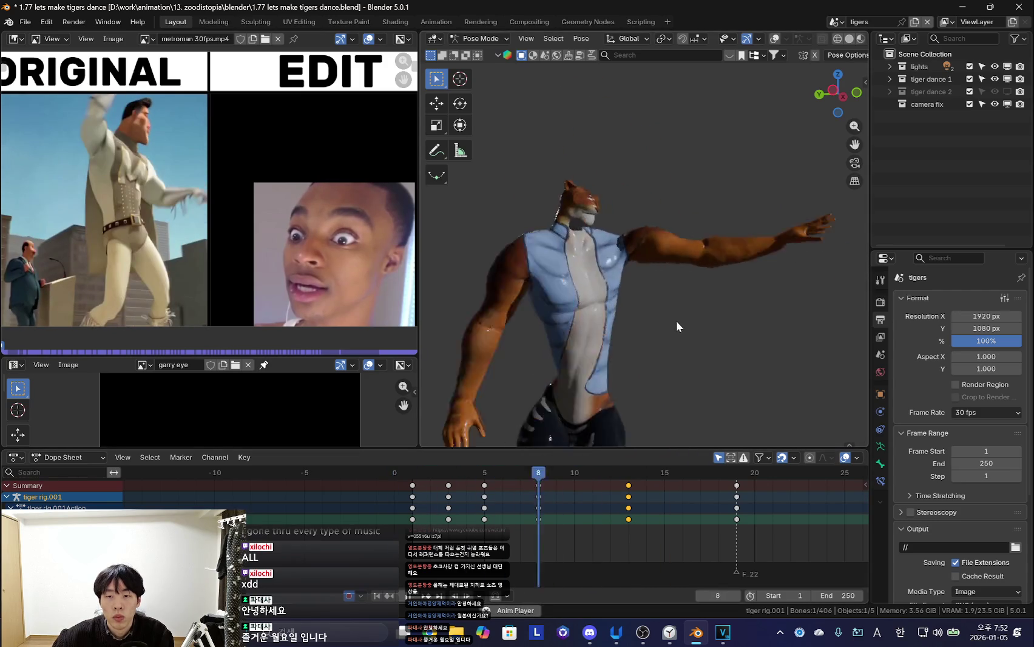
{"action": "scroll", "coordinate": [675, 319], "scroll_direction": "down", "scroll_amount": 3}
{"action": "key", "text": "shift+alt+z"}
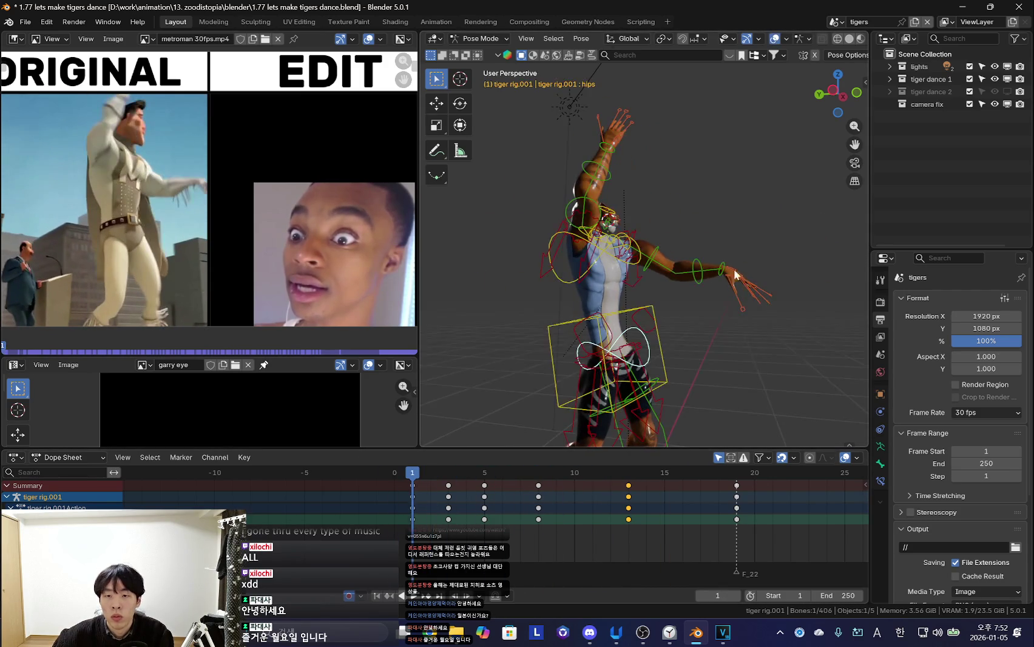
{"action": "key", "text": "shift+alt+z"}
Open the sidebar's Rig Main Properties and select hand_ik.L and hand_fk.L
{"action": "key", "text": "n"}
{"action": "scroll", "coordinate": [802, 273], "scroll_direction": "down", "scroll_amount": 5}
{"action": "scroll", "coordinate": [817, 270], "scroll_direction": "down", "scroll_amount": 1}
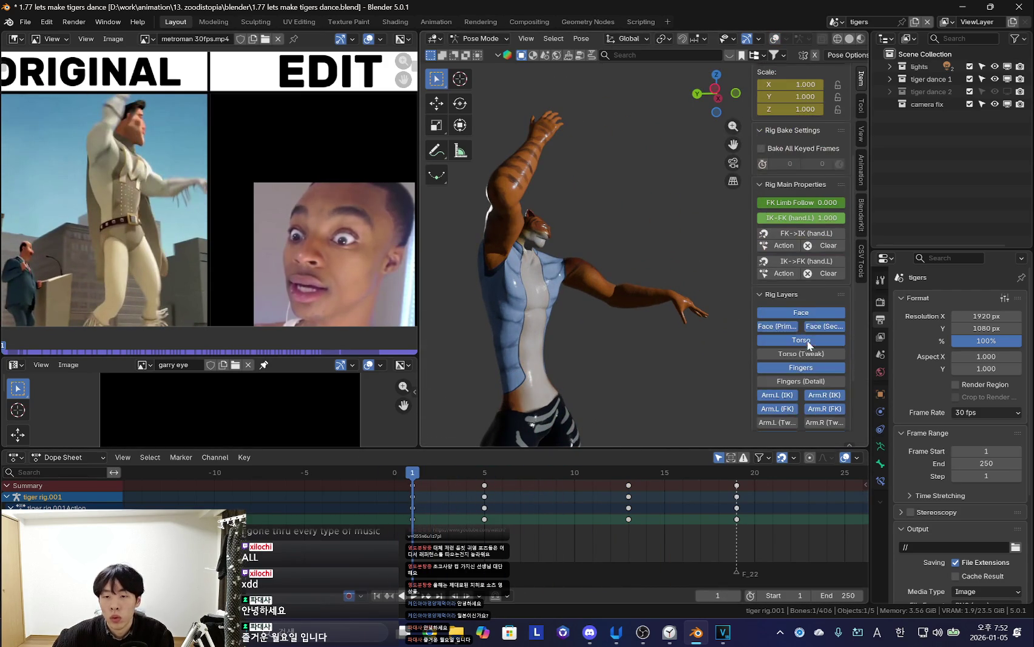
{"action": "left_click", "coordinate": [680, 300]}
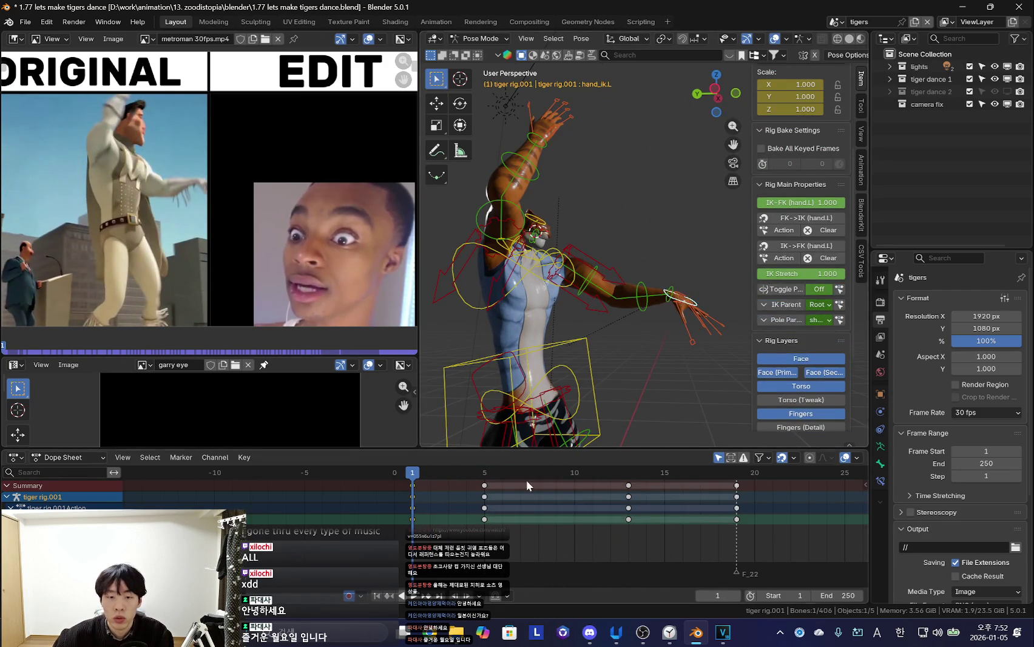
{"action": "left_click", "coordinate": [662, 284]}
Jump between keyframes 1, 5, 13 and 19 comparing the left hand's IK and FK controls
{"action": "key", "text": "Up"}
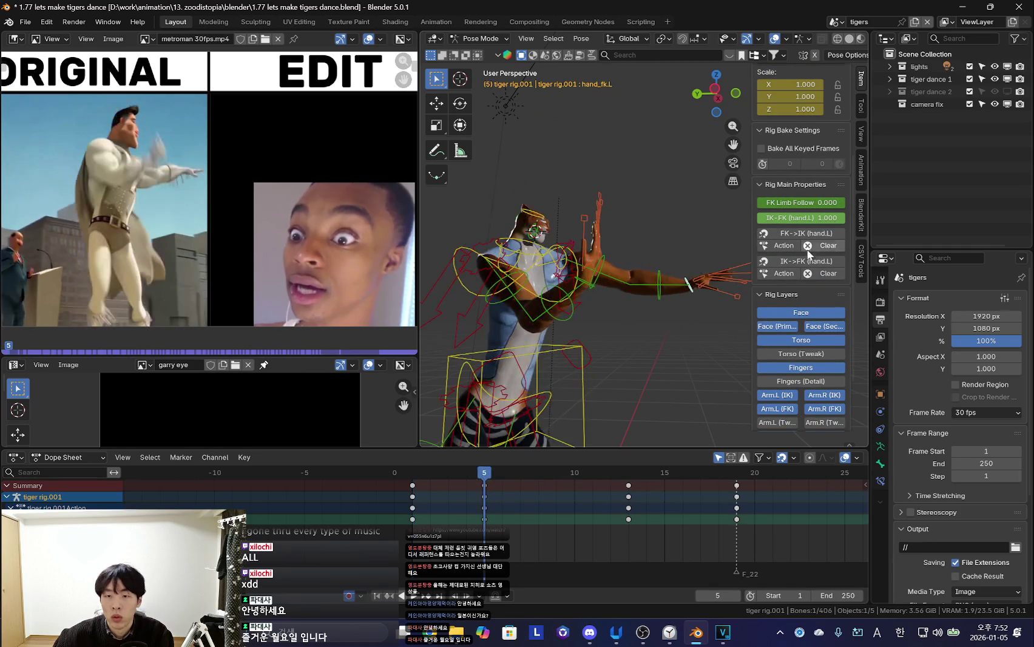
{"action": "key", "text": "Up"}
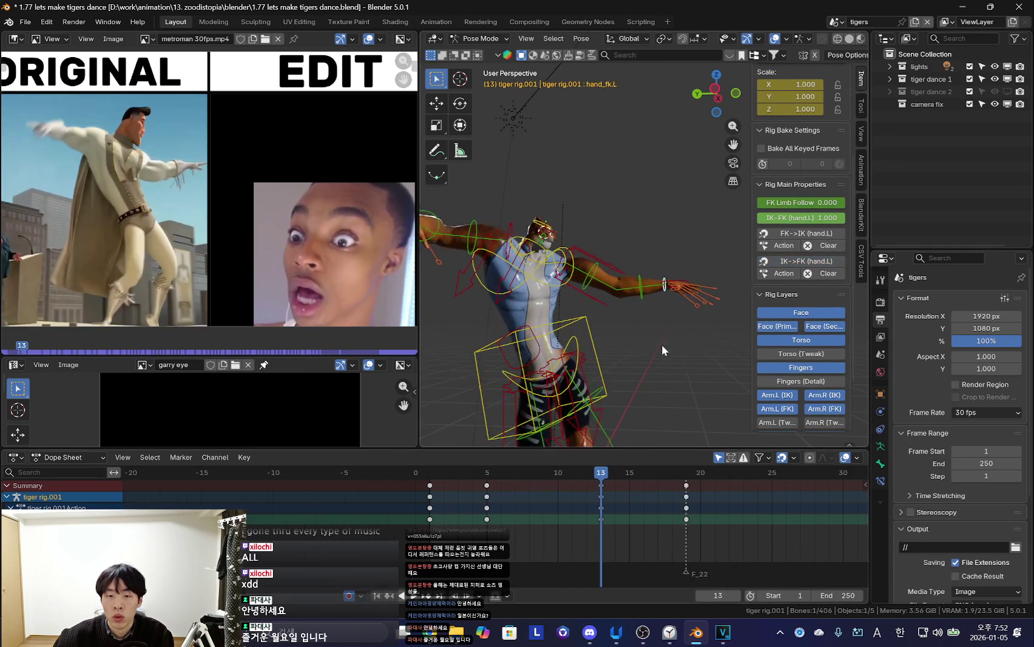
{"action": "key", "text": "Up"}
{"action": "key", "text": "shift+Left"}
{"action": "key", "text": "Up"}
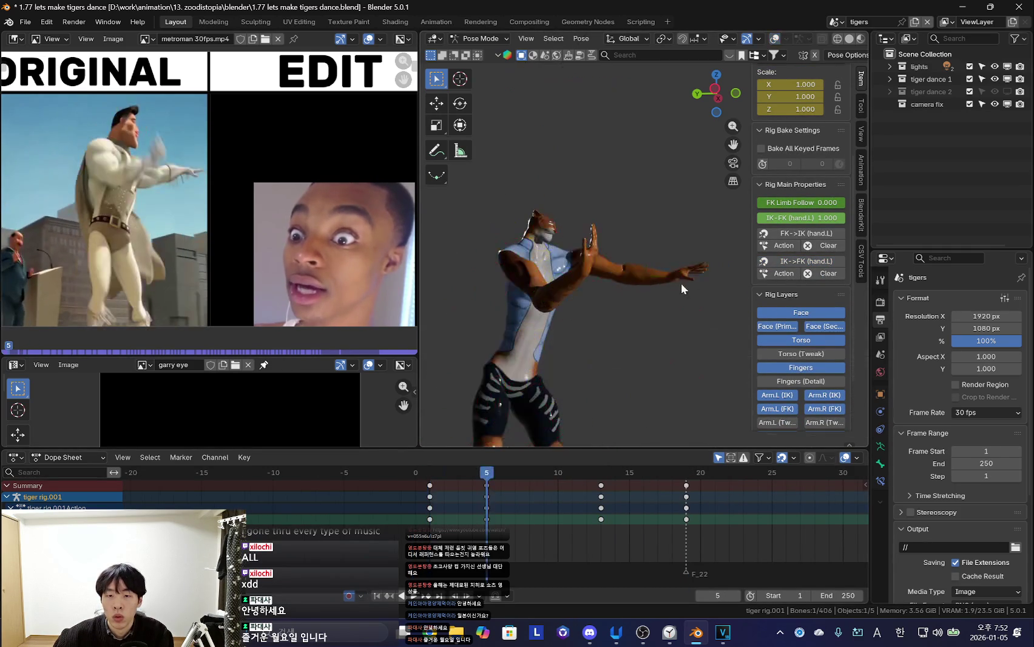
{"action": "left_click", "coordinate": [666, 280]}
{"action": "key", "text": "Down"}
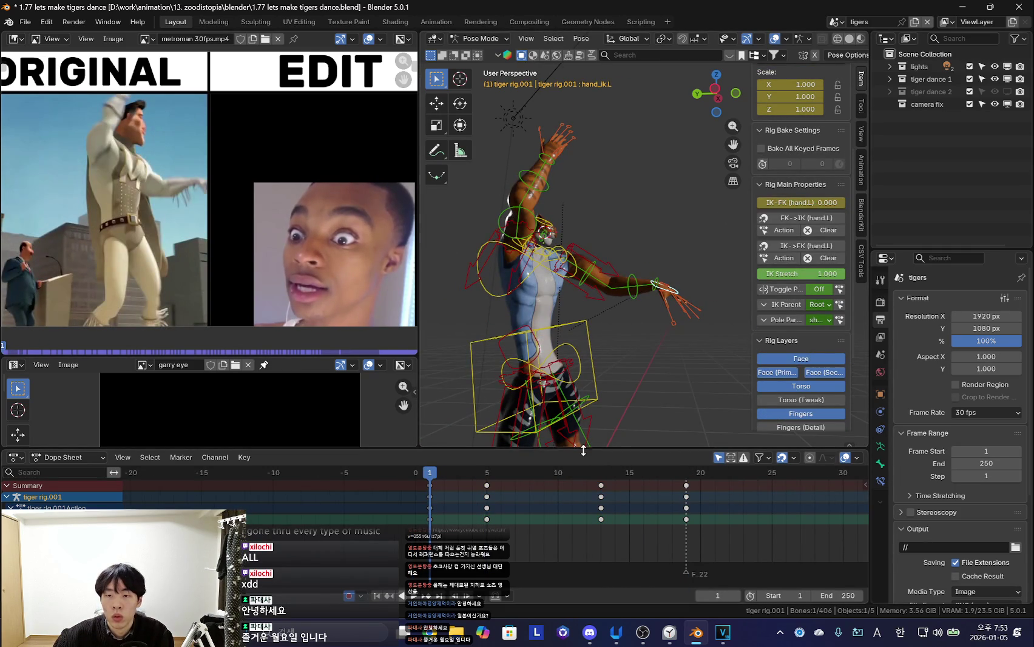
{"action": "key", "text": "Up"}
{"action": "key", "text": "Up"}
{"action": "key", "text": "Up"}
{"action": "key", "text": "Up"}
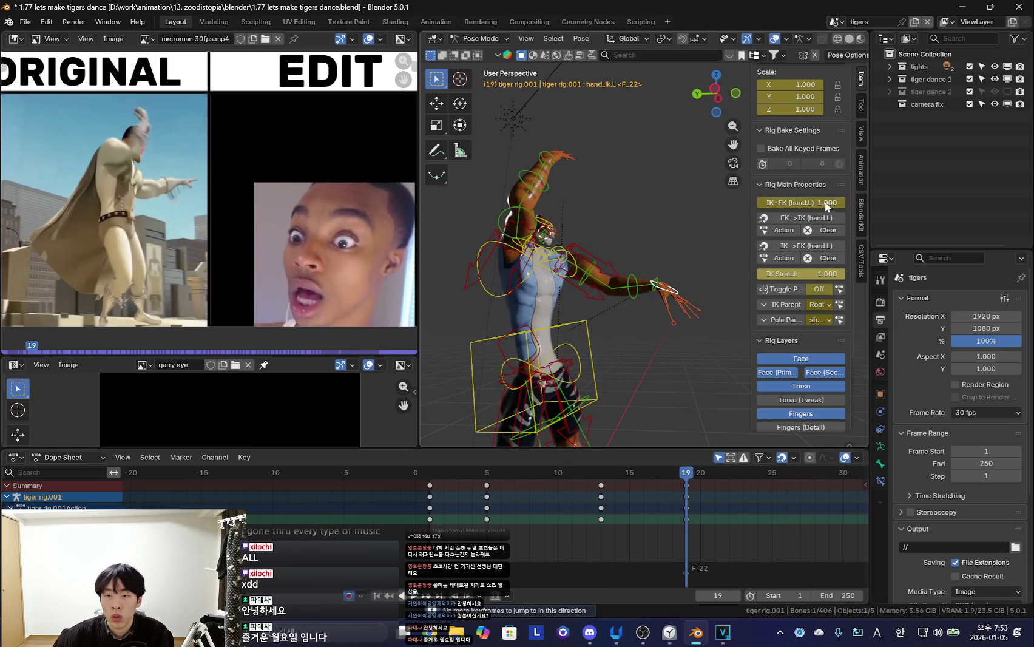
{"action": "key", "text": "shift+Left"}
{"action": "key", "text": "space"}
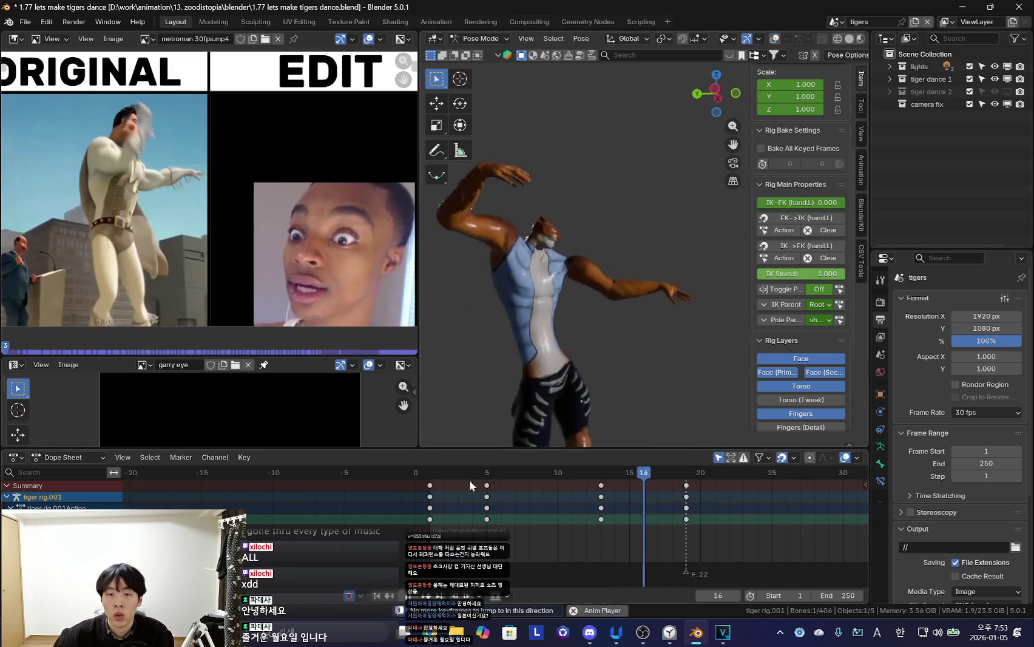
{"action": "key", "text": "space"}
Delete the keyframes at frames 5 and 13 and play the dance without them
{"action": "left_click", "coordinate": [621, 250]}
{"action": "key", "text": "Left"}
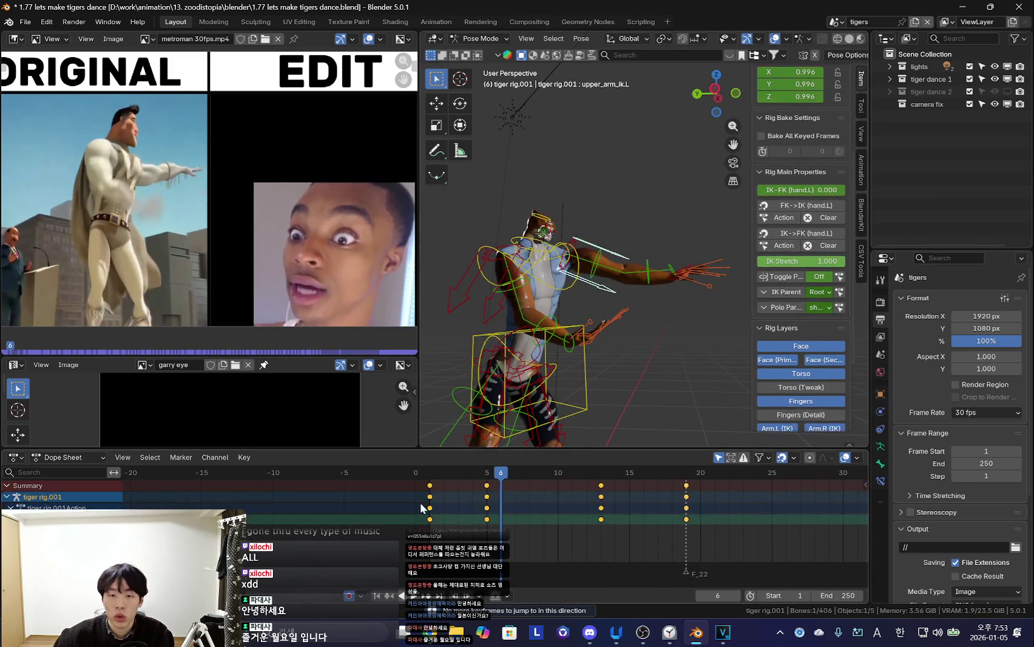
{"action": "key", "text": "Left"}
{"action": "key", "text": "shift+alt+z"}
{"action": "left_click_drag", "start_coordinate": [640, 515], "coordinate": [640, 518]}
{"action": "key", "text": "Delete"}
{"action": "key", "text": "space"}
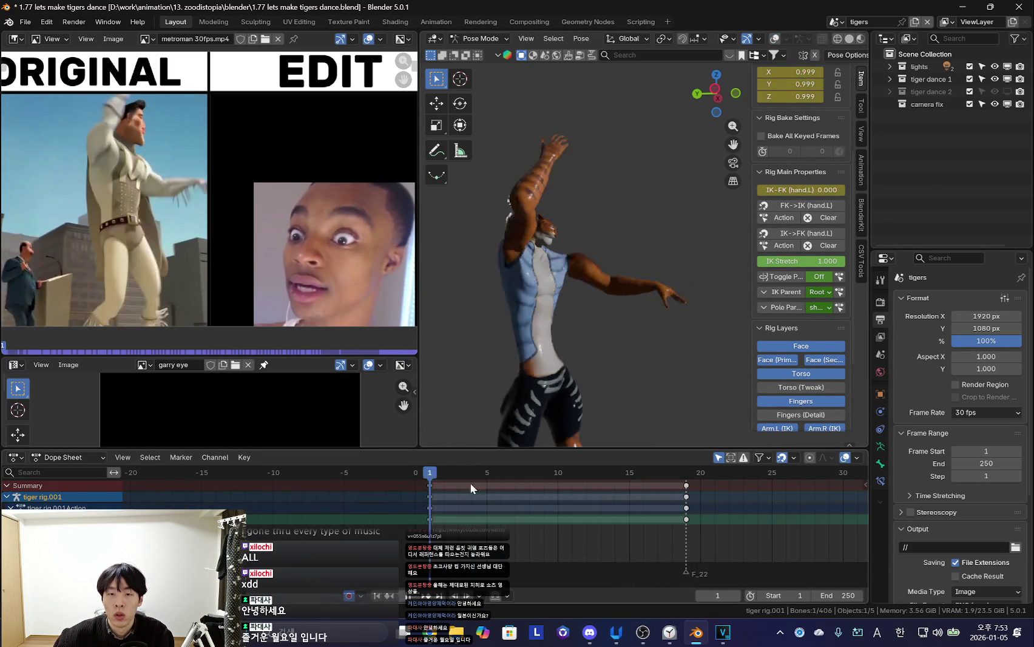
{"action": "key", "text": "space"}
{"action": "key", "text": "shift+alt+z"}
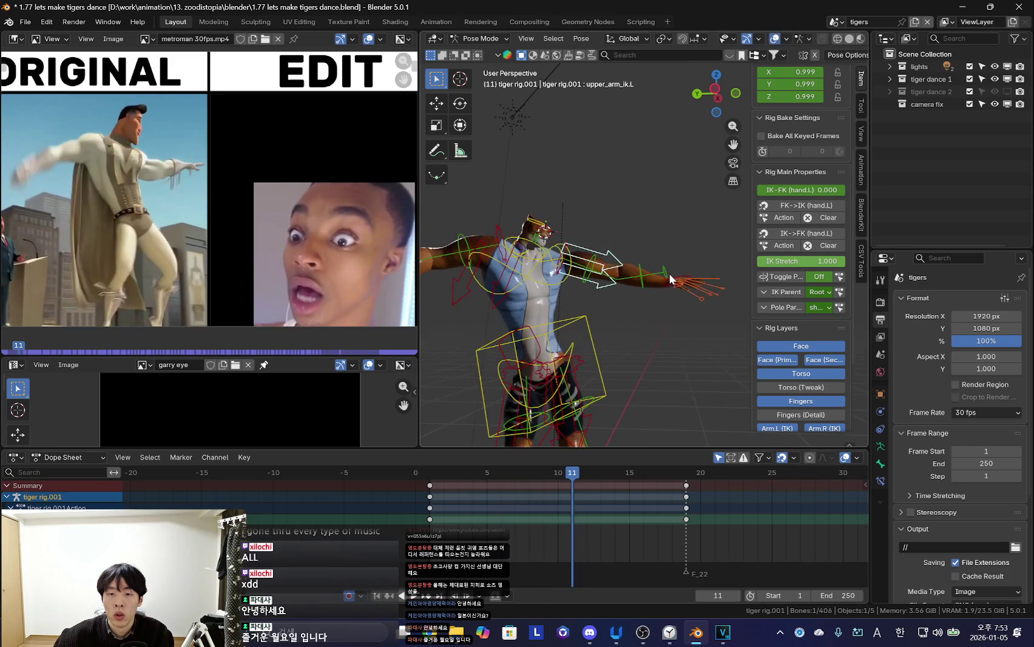
Go back to frame 1, close the properties panel and toggle rig overlays to inspect the tiger
{"action": "key", "text": "ctrl+z"}
{"action": "key", "text": "shift+Left"}
{"action": "key", "text": "shift+alt+z"}
{"action": "key", "text": "n"}
{"action": "scroll", "coordinate": [465, 499], "scroll_direction": "up", "scroll_amount": 2}
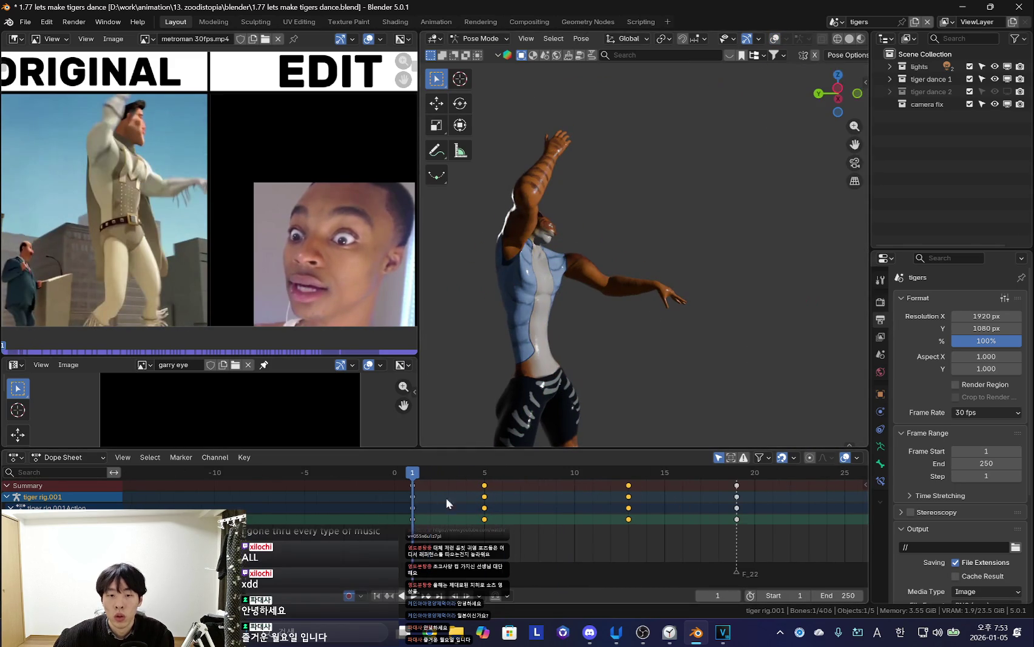
{"action": "key", "text": "Right"}
{"action": "key", "text": "Right"}
{"action": "key", "text": "shift+alt+z"}
{"action": "key", "text": "shift+alt+z"}
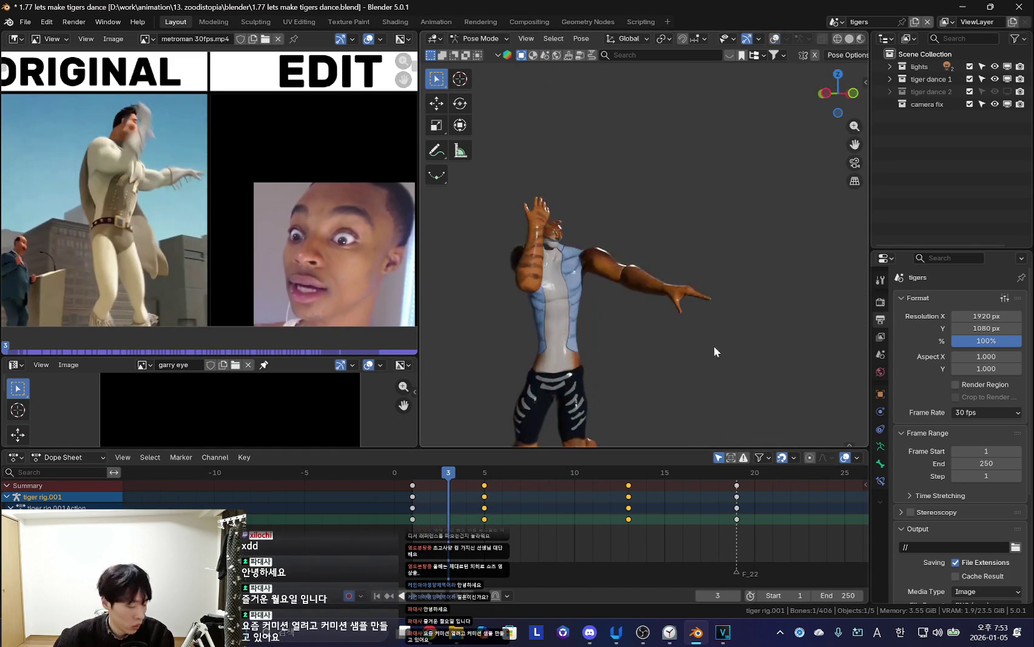
{"action": "key", "text": "shift+Left"}
{"action": "scroll", "coordinate": [604, 541], "scroll_direction": "up", "scroll_amount": 1}
{"action": "key", "text": "shift+alt+z"}
{"action": "key", "text": "shift+alt+z"}
Rotate and reposition the tiger's arm bone at frame 5 to match the Metroman reference
{"action": "left_click_drag", "start_coordinate": [700, 336], "coordinate": [670, 355]}
{"action": "middle_click_drag", "start_coordinate": [670, 354], "coordinate": [776, 294]}
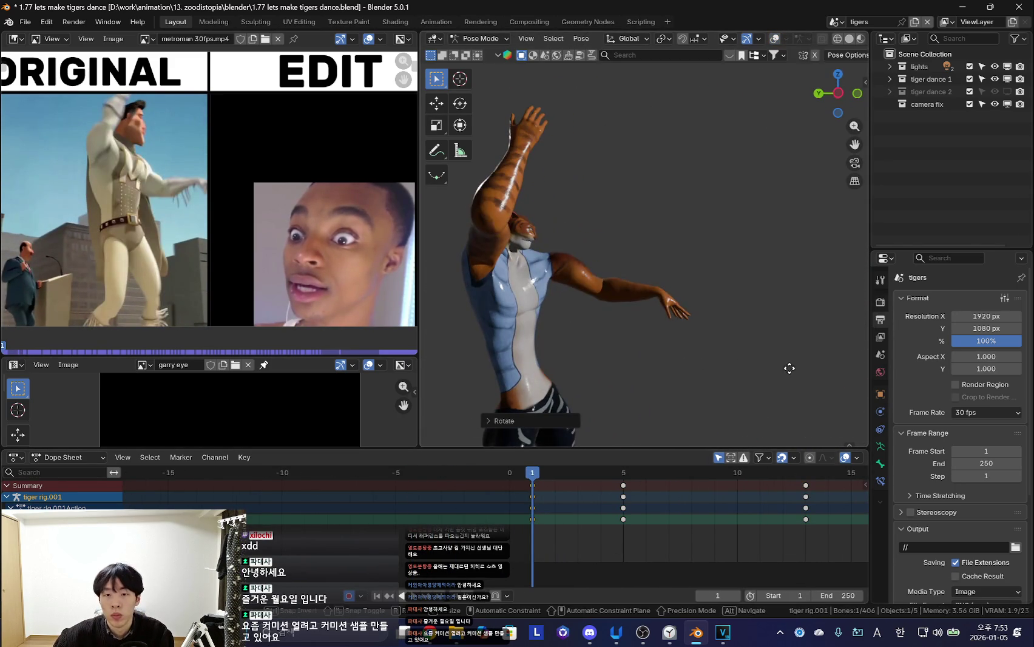
{"action": "scroll", "coordinate": [786, 295], "scroll_direction": "down", "scroll_amount": 2}
{"action": "key", "text": "Right"}
{"action": "key", "text": "Right"}
{"action": "key", "text": "Right"}
{"action": "key", "text": "Right"}
{"action": "key", "text": "r"}
{"action": "left_click", "coordinate": [778, 298]}
{"action": "key", "text": "g"}
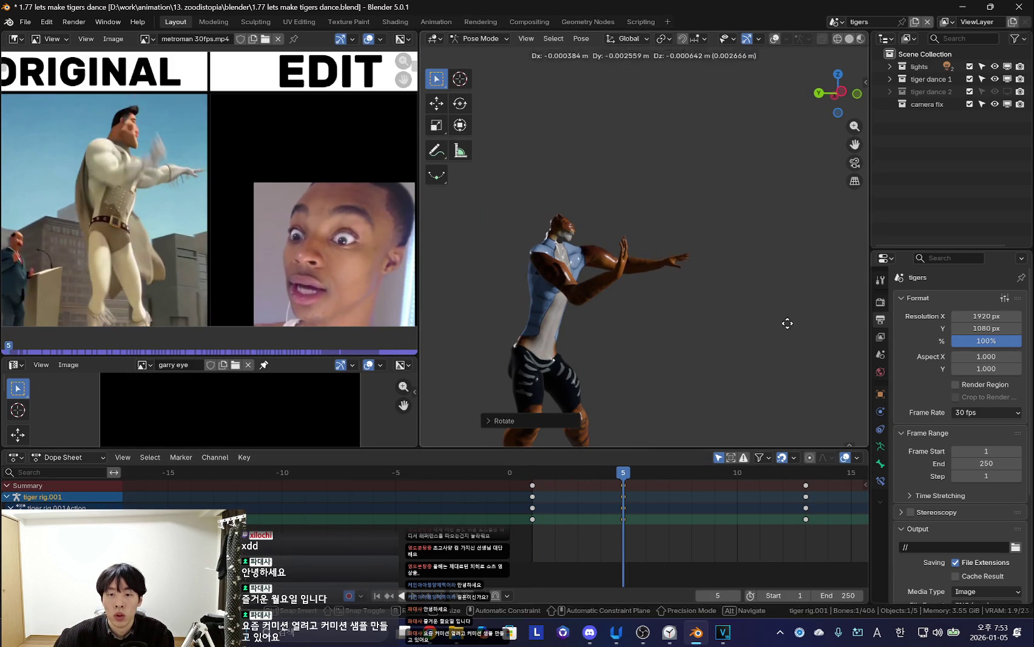
{"action": "left_click", "coordinate": [785, 319]}
Rotate the upper_arm_ik.L bone at frame 13 and key that arm pose
{"action": "key", "text": "Left"}
{"action": "key", "text": "Left"}
{"action": "key", "text": "Left"}
{"action": "key", "text": "Right"}
{"action": "key", "text": "Right"}
{"action": "key", "text": "Right"}
{"action": "key", "text": "Right"}
{"action": "key", "text": "Right"}
{"action": "key", "text": "Right"}
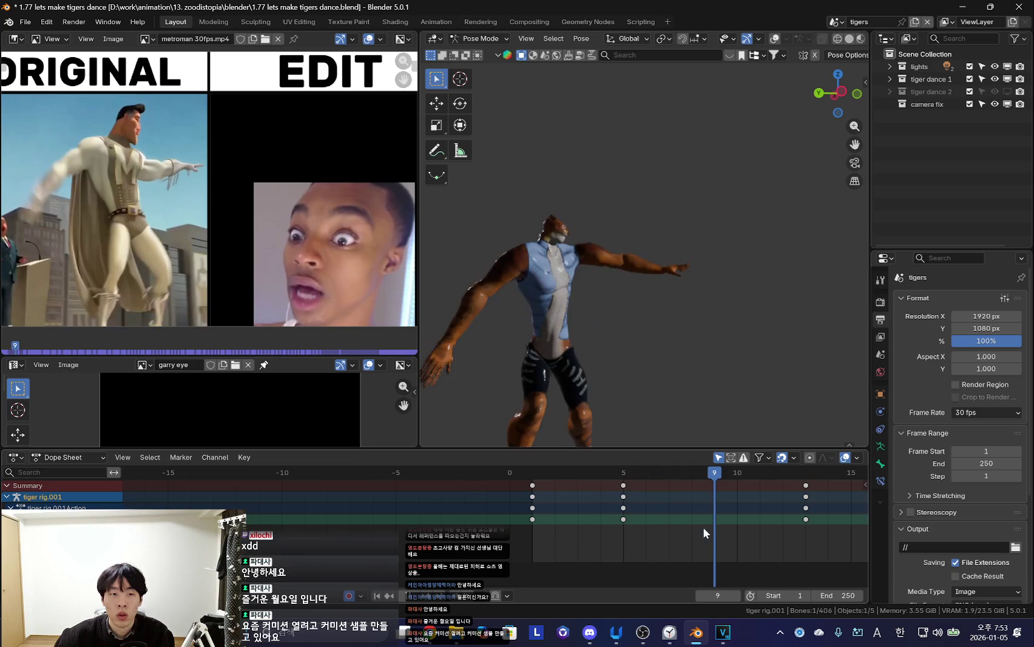
{"action": "key", "text": "Right"}
{"action": "key", "text": "Right"}
{"action": "key", "text": "Right"}
{"action": "key", "text": "r"}
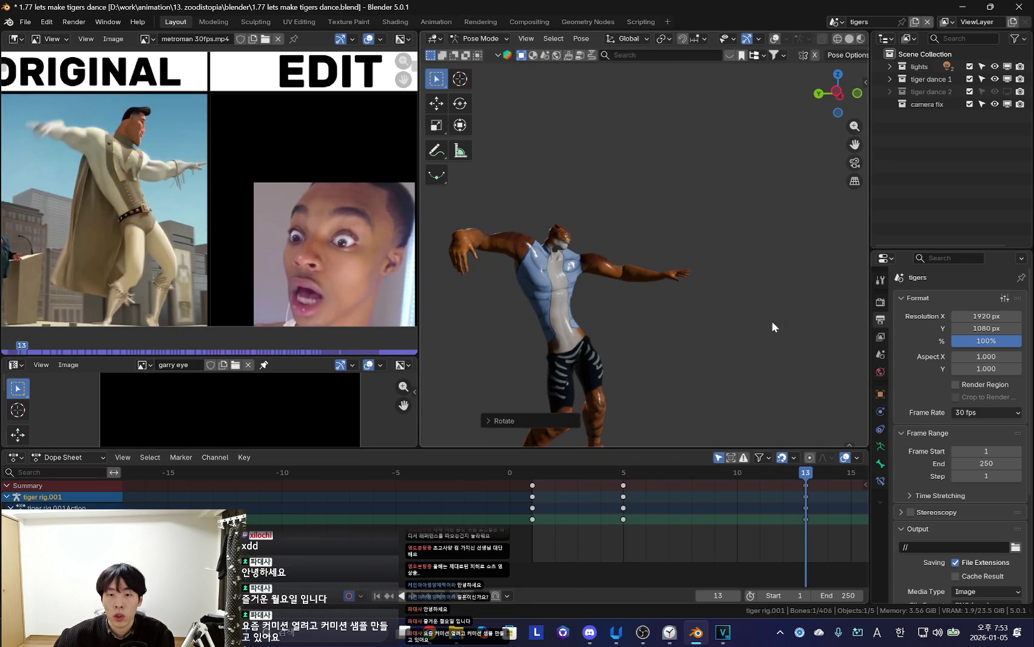
{"action": "key", "text": "Escape"}
{"action": "key", "text": "shift+alt+z"}
{"action": "left_click", "coordinate": [625, 272]}
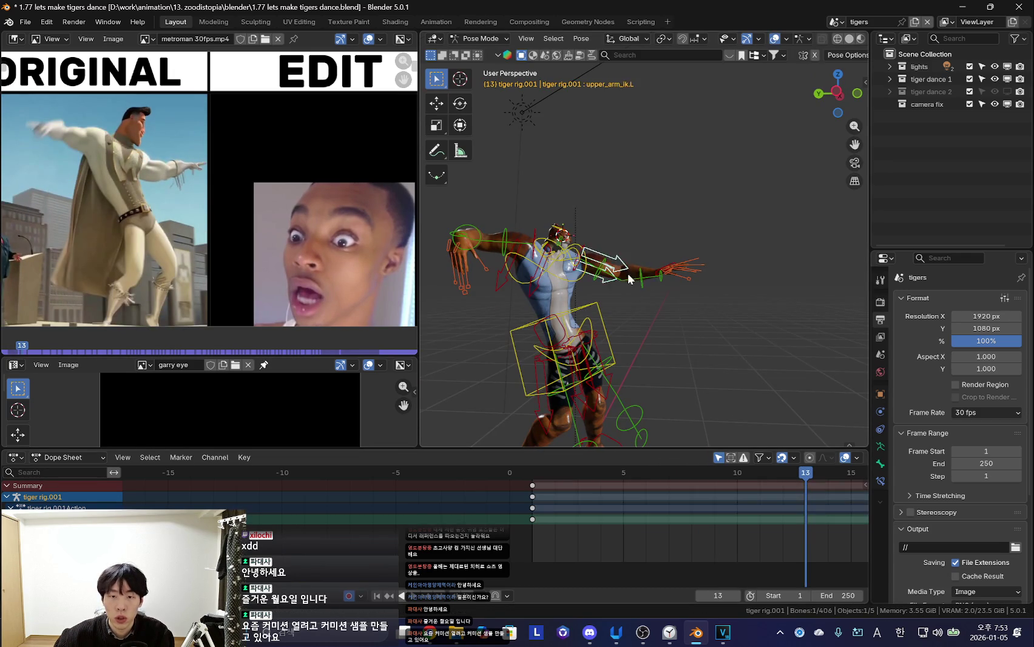
{"action": "left_click", "coordinate": [628, 366]}
{"action": "key", "text": "i"}
Scrub the timeline to preview the arm motion, ending at frame 5
{"action": "left_click_drag", "start_coordinate": [521, 516], "coordinate": [580, 532]}
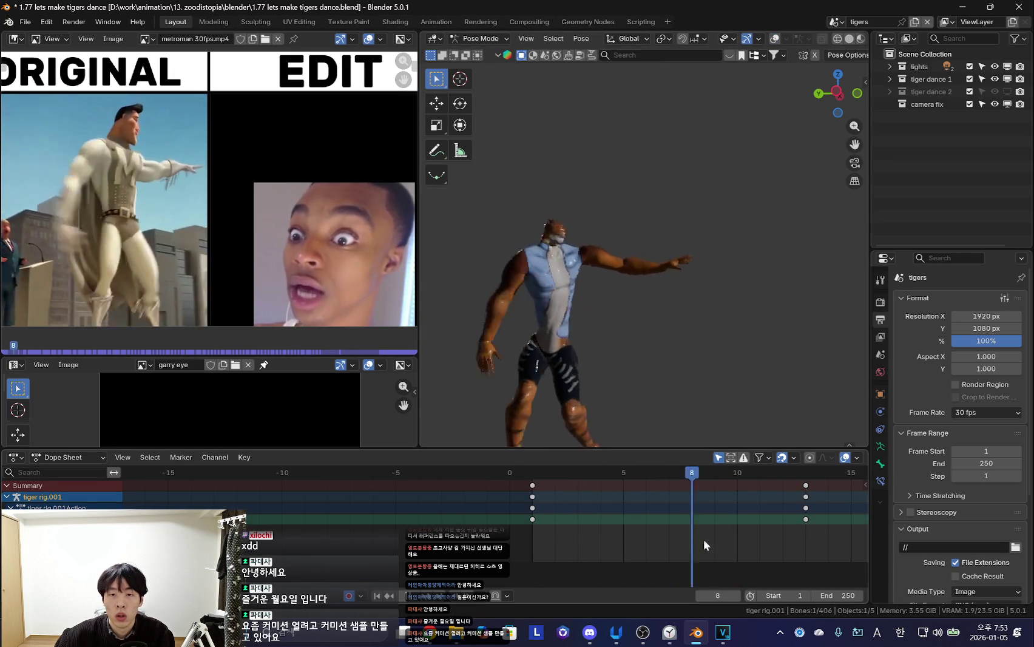
{"action": "left_click_drag", "start_coordinate": [580, 532], "coordinate": [783, 528]}
{"action": "key", "text": "shift+alt+z"}
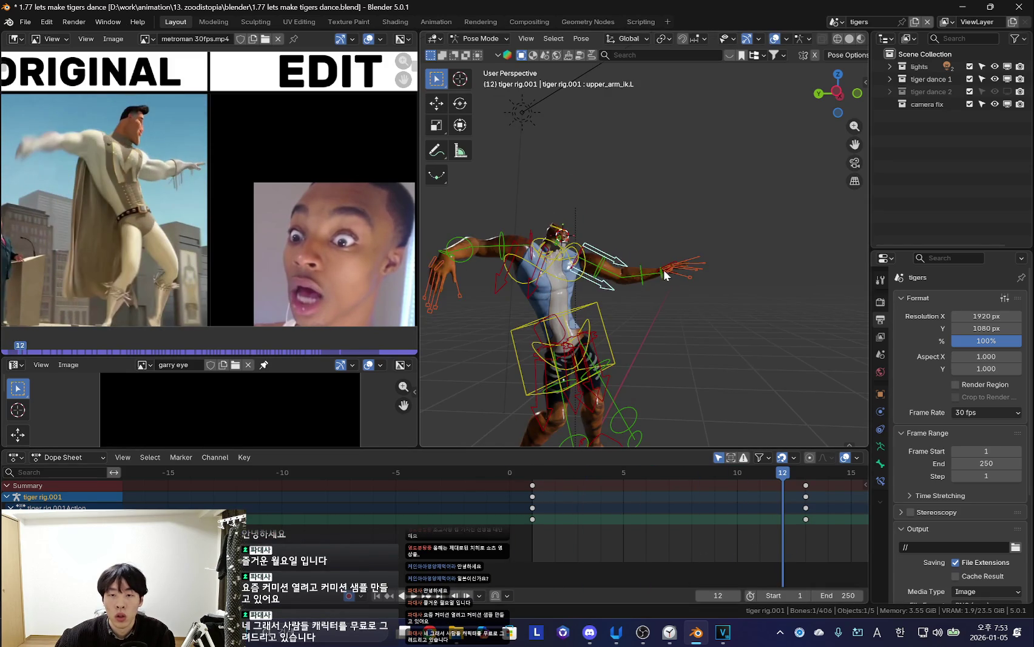
{"action": "scroll", "coordinate": [718, 546], "scroll_direction": "down", "scroll_amount": 2}
{"action": "scroll", "coordinate": [677, 548], "scroll_direction": "down", "scroll_amount": 1}
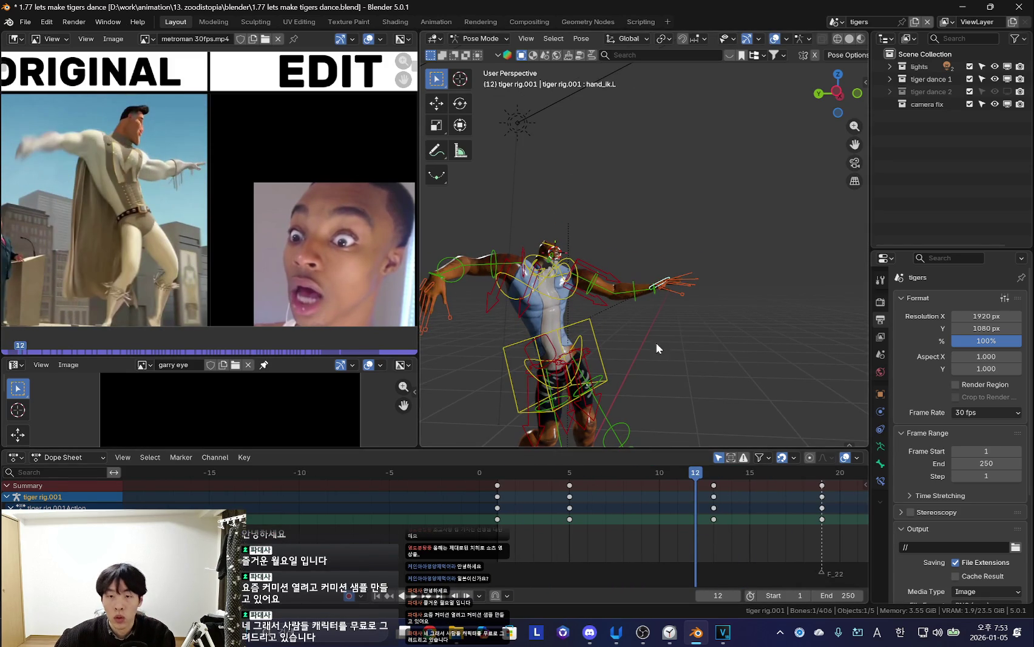
{"action": "left_click", "coordinate": [570, 539]}
{"action": "scroll", "coordinate": [495, 506], "scroll_direction": "up", "scroll_amount": 2}
Select the tiger's raised arm bone at frame 1 and free-rotate it
{"action": "left_click_drag", "start_coordinate": [483, 504], "coordinate": [592, 517]}
{"action": "key", "text": "shift+Left"}
{"action": "scroll", "coordinate": [706, 357], "scroll_direction": "up", "scroll_amount": 3}
{"action": "key", "text": "r"}
{"action": "left_click", "coordinate": [734, 351]}
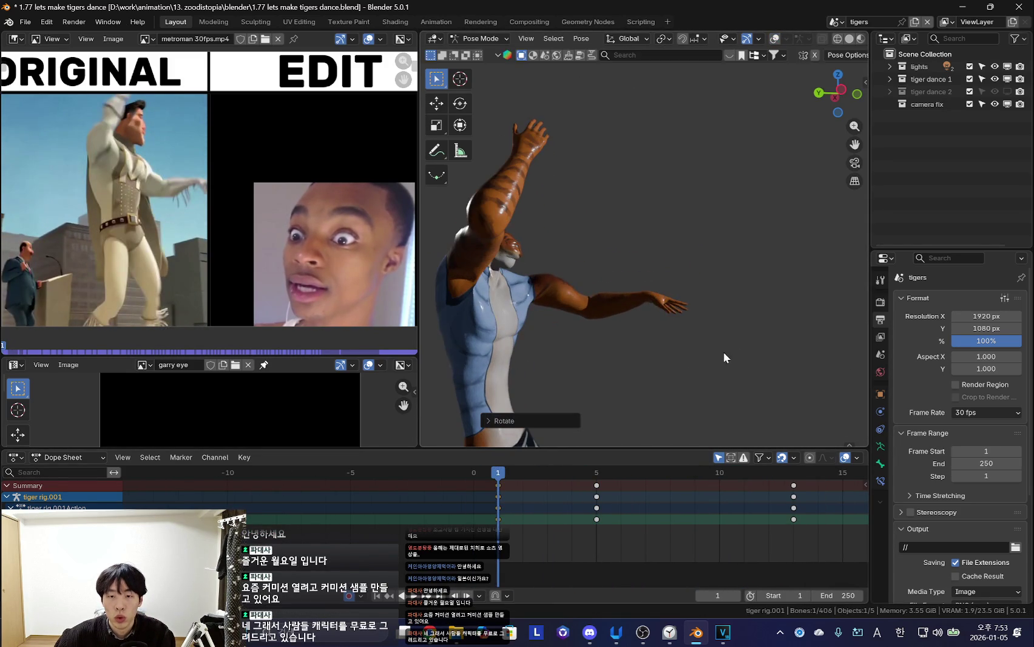
{"action": "key", "text": "r"}
{"action": "middle_click_drag", "start_coordinate": [697, 368], "coordinate": [674, 377]}
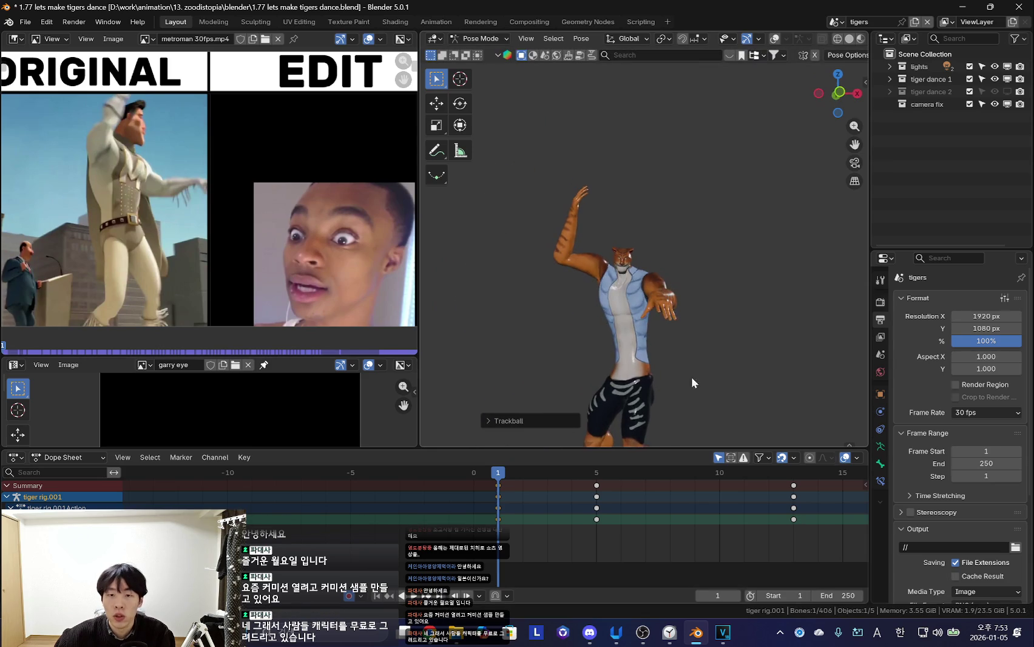
Step through keyframes 5 and 13 to frame 19 and rotate the wrist upward
{"action": "key", "text": "Down"}
{"action": "key", "text": "Up"}
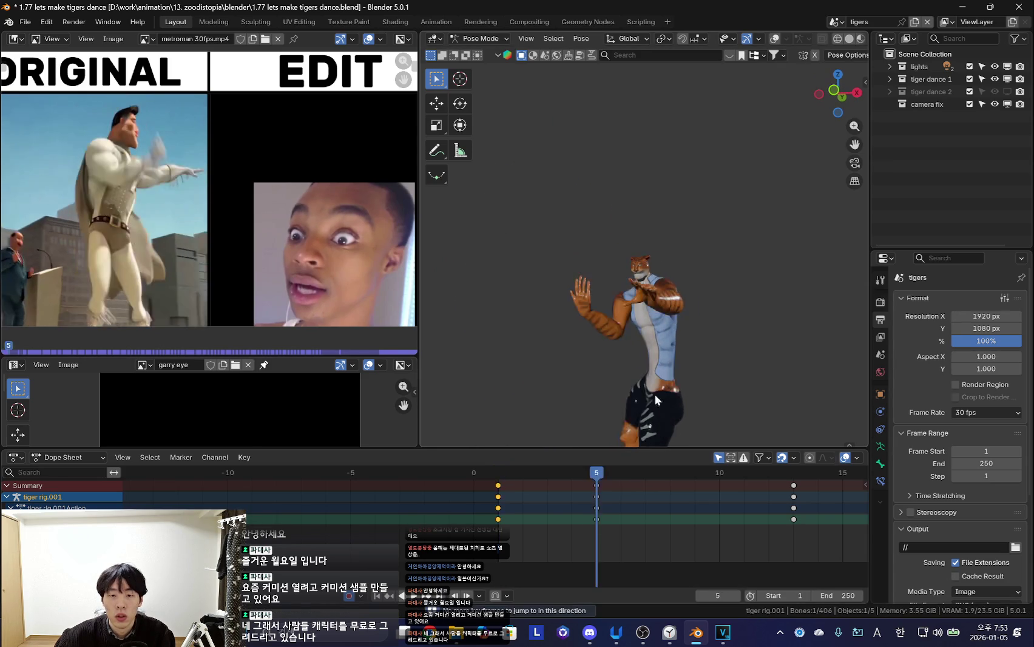
{"action": "mouse_move", "coordinate": [677, 384]}
{"action": "middle_mouse_down"}
{"action": "mouse_move", "coordinate": [782, 377]}
{"action": "mouse_move", "coordinate": [648, 286]}
{"action": "middle_mouse_up"}
{"action": "key", "text": "g"}
{"action": "key", "text": "Escape"}
{"action": "key", "text": "Down"}
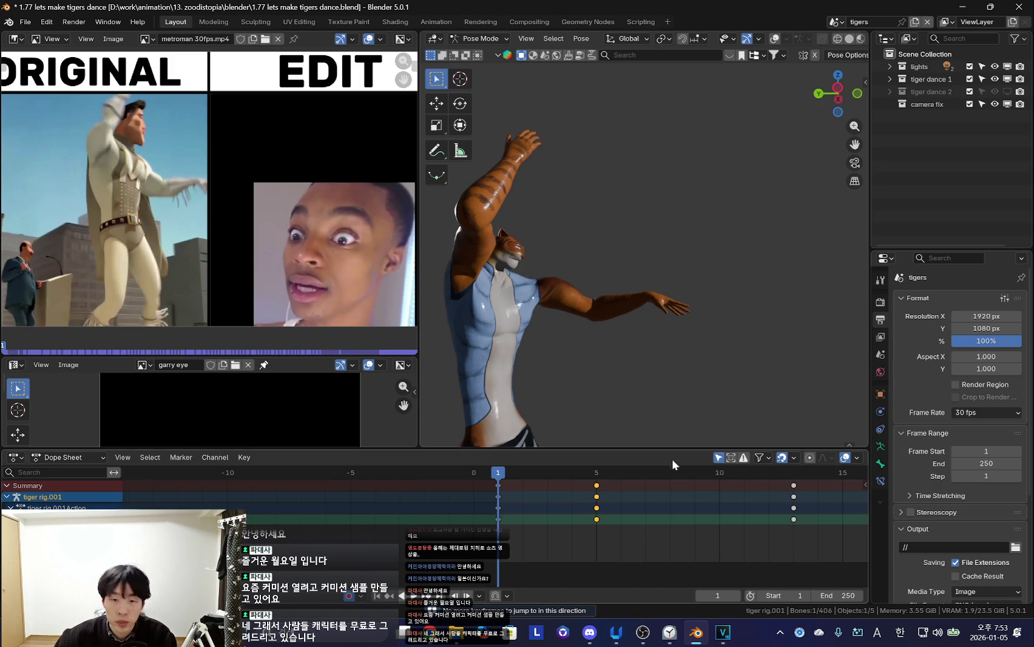
{"action": "key", "text": "Up"}
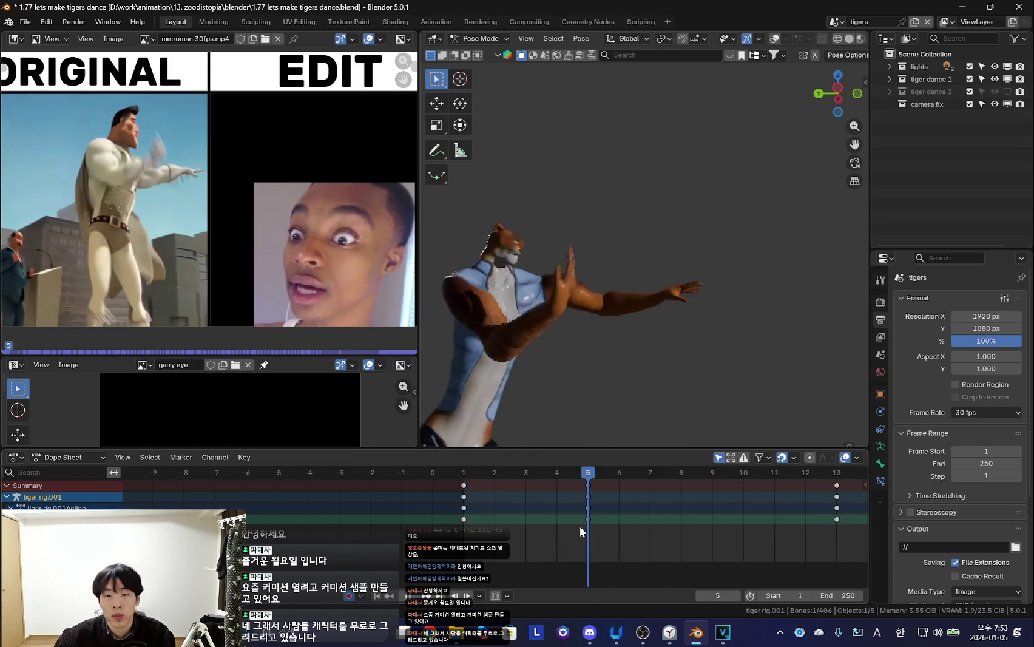
{"action": "key", "text": "Up"}
{"action": "scroll", "coordinate": [689, 520], "scroll_direction": "down", "scroll_amount": 1}
{"action": "key", "text": "Up"}
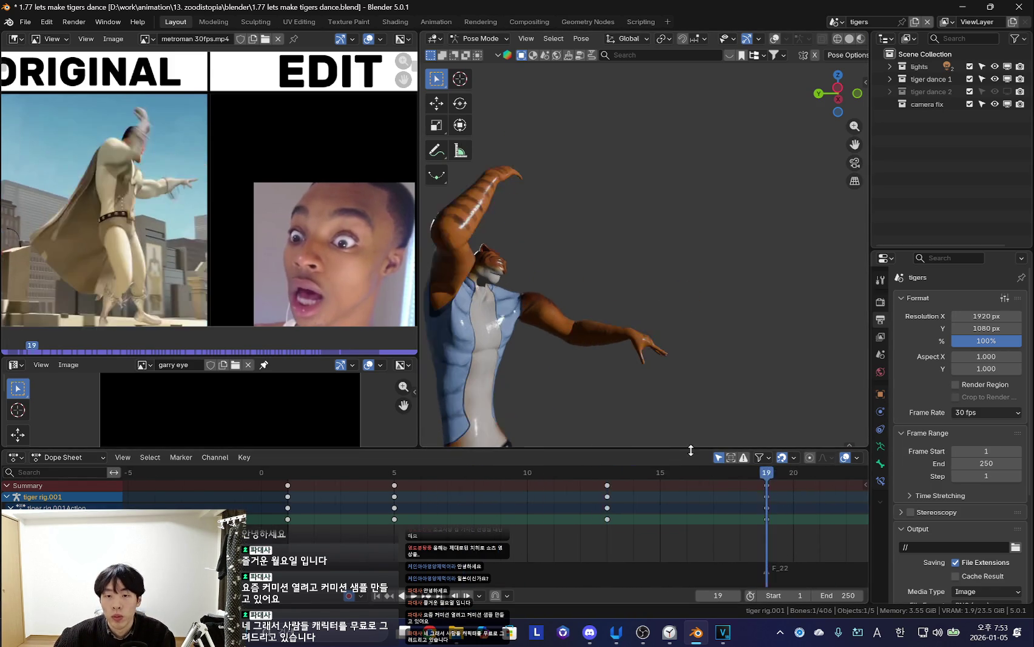
{"action": "key", "text": "r"}
{"action": "left_click", "coordinate": [655, 362]}
Preview the dance, then re-pose the raised arm so the hand drops slightly
{"action": "key", "text": "ctrl+F11"}
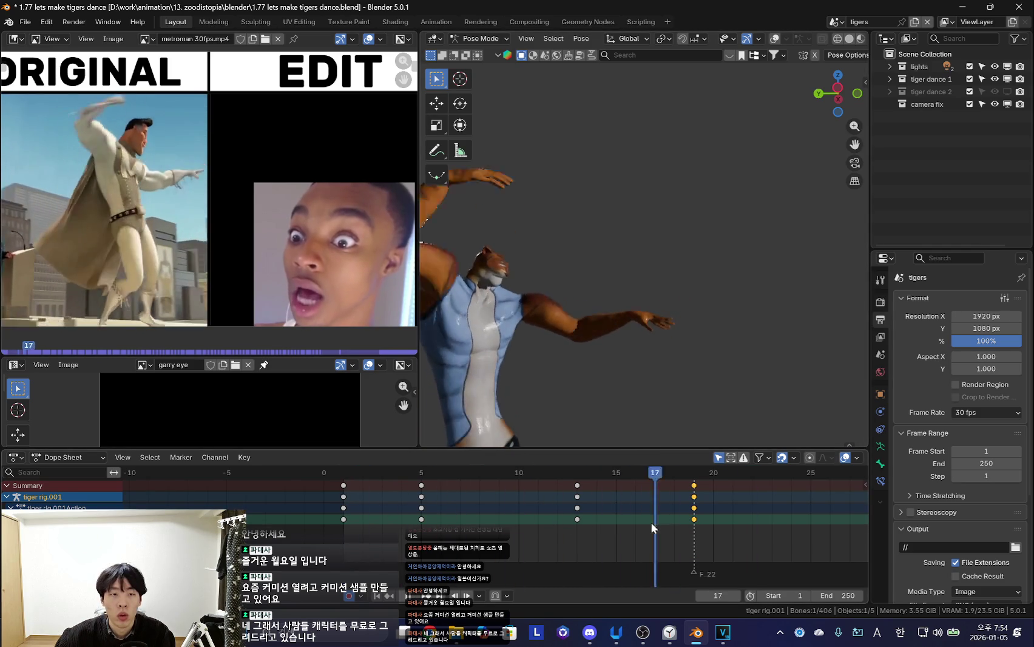
{"action": "key", "text": "Escape"}
{"action": "key", "text": "r"}
{"action": "left_click", "coordinate": [739, 298]}
{"action": "key", "text": "r"}
{"action": "key", "text": "r"}
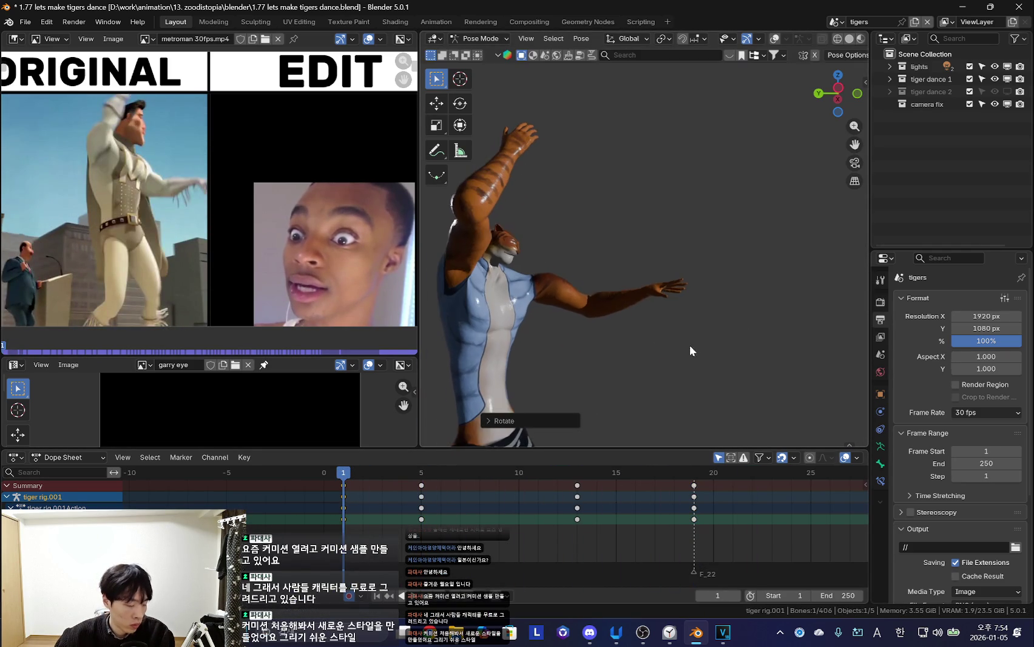
{"action": "left_click", "coordinate": [664, 329]}
{"action": "key", "text": "r"}
{"action": "left_click", "coordinate": [730, 346]}
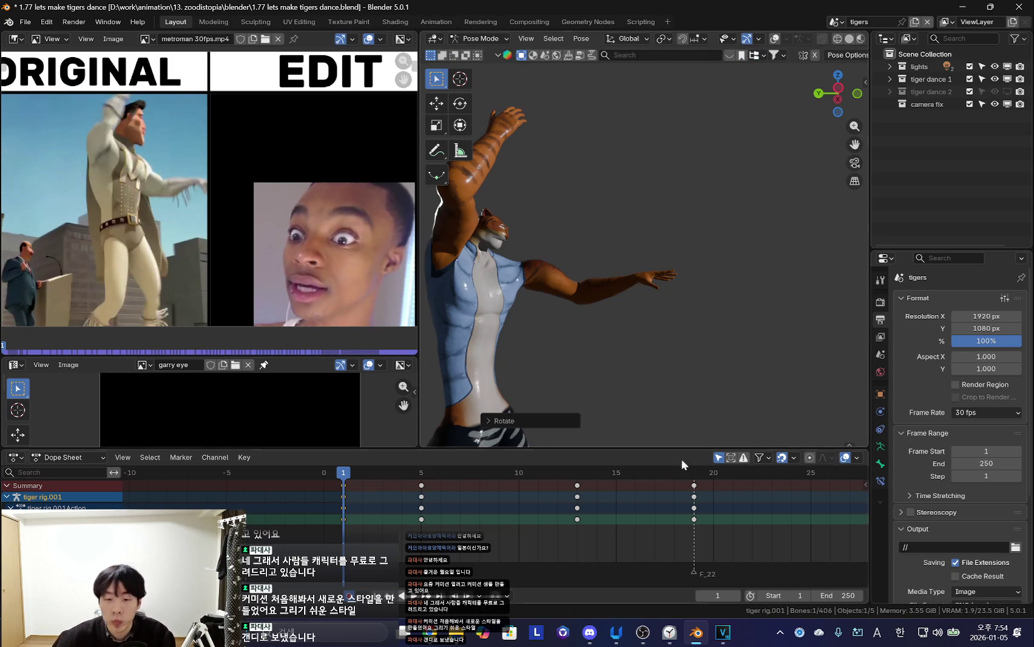
Open a Discord direct message and follow its shared blog post link
{"action": "left_click", "coordinate": [589, 633]}
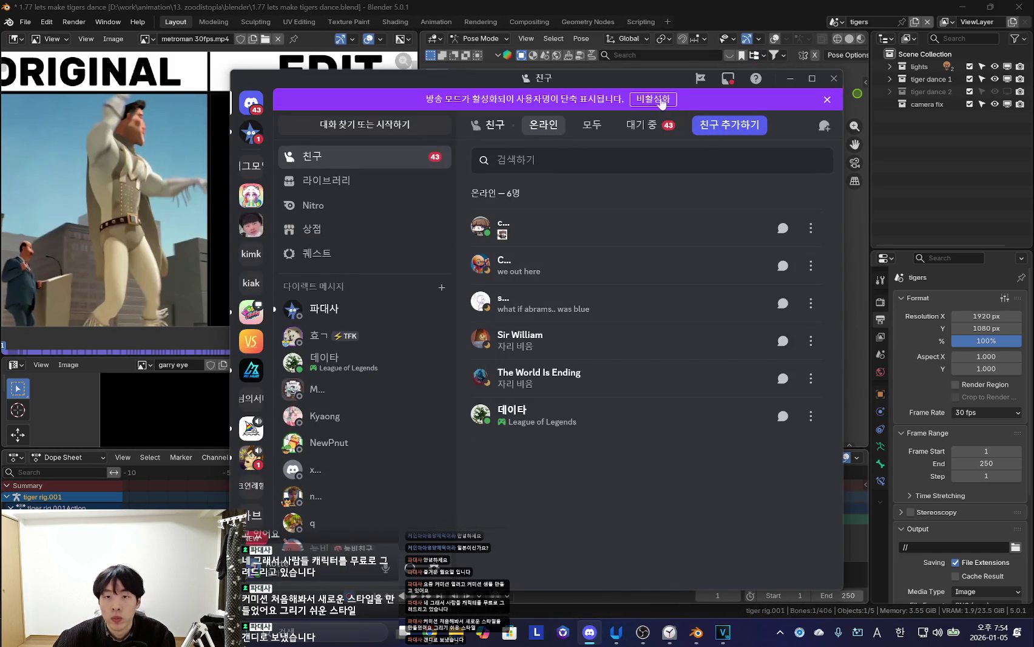
{"action": "left_click", "coordinate": [252, 144]}
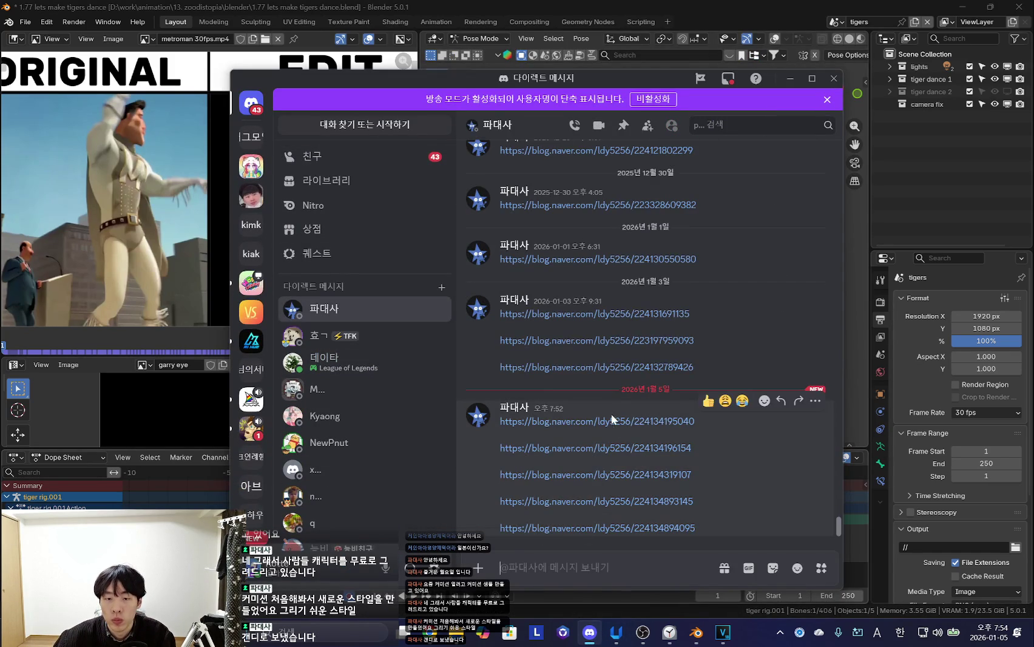
{"action": "left_click", "coordinate": [619, 424]}
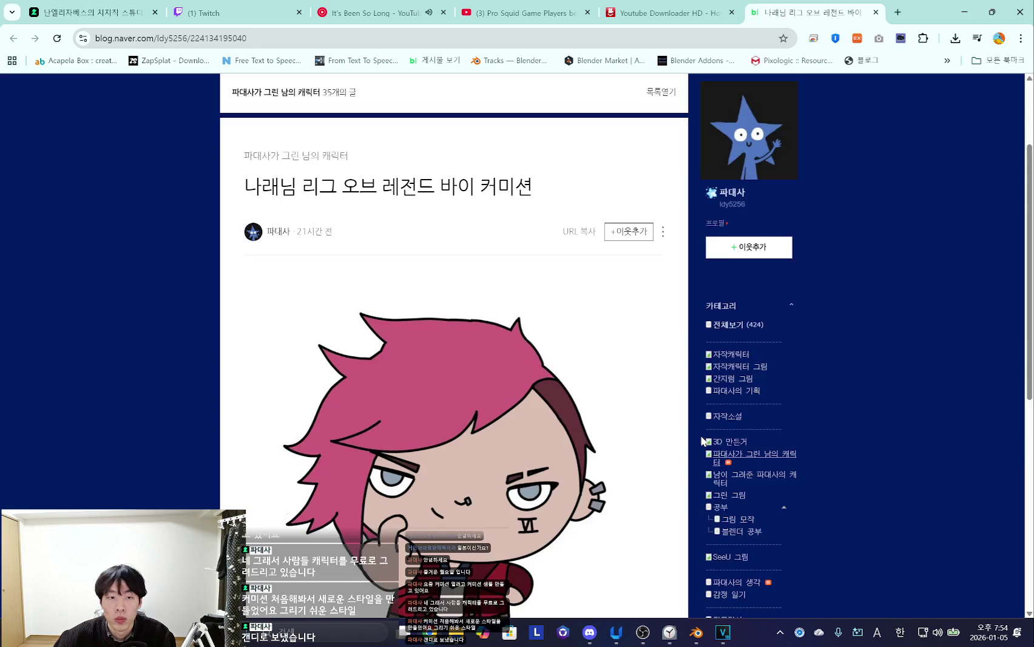
Scroll the Naver blog post and browse several related commission posts
{"action": "scroll", "coordinate": [699, 439], "scroll_direction": "down", "scroll_amount": 3}
{"action": "scroll", "coordinate": [700, 440], "scroll_direction": "down", "scroll_amount": 1}
{"action": "scroll", "coordinate": [692, 432], "scroll_direction": "up", "scroll_amount": 4}
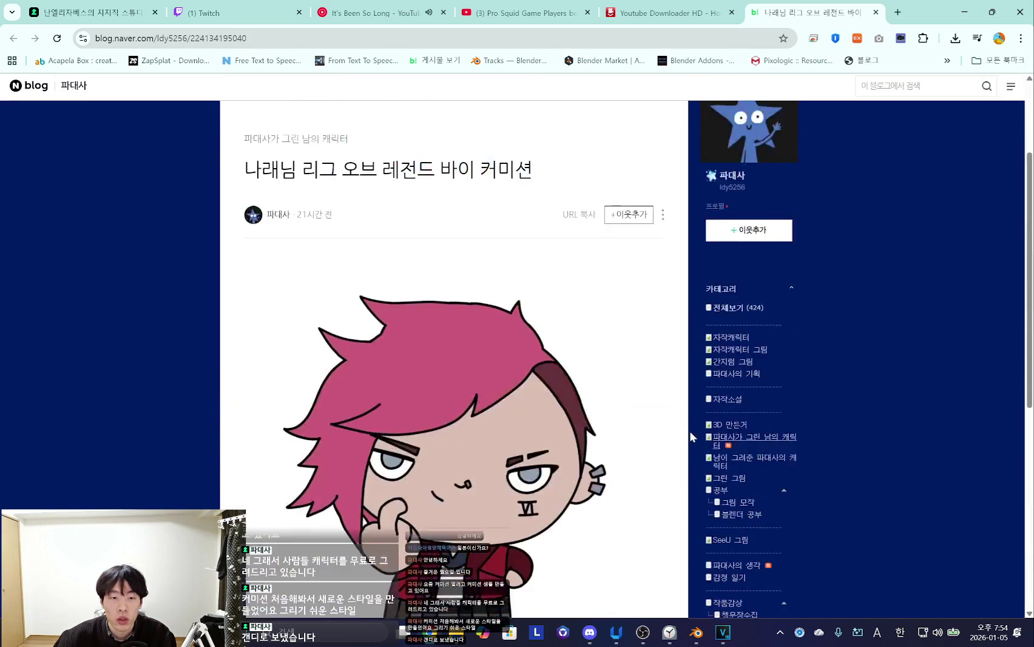
{"action": "scroll", "coordinate": [689, 430], "scroll_direction": "down", "scroll_amount": 8}
{"action": "left_click", "coordinate": [366, 486]}
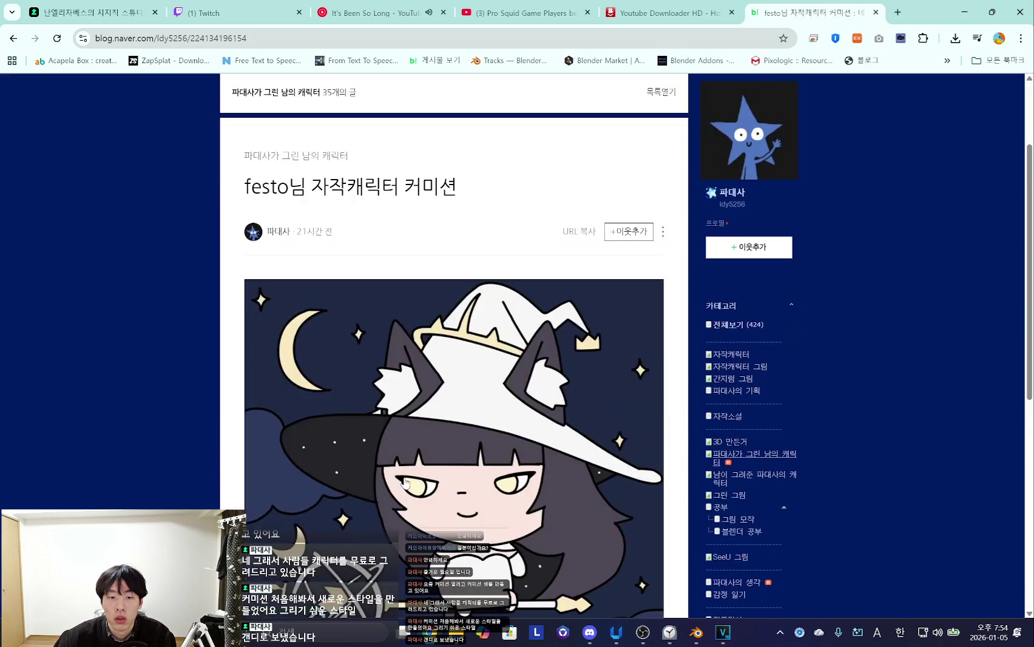
{"action": "scroll", "coordinate": [405, 482], "scroll_direction": "down", "scroll_amount": 2}
{"action": "scroll", "coordinate": [273, 493], "scroll_direction": "down", "scroll_amount": 5}
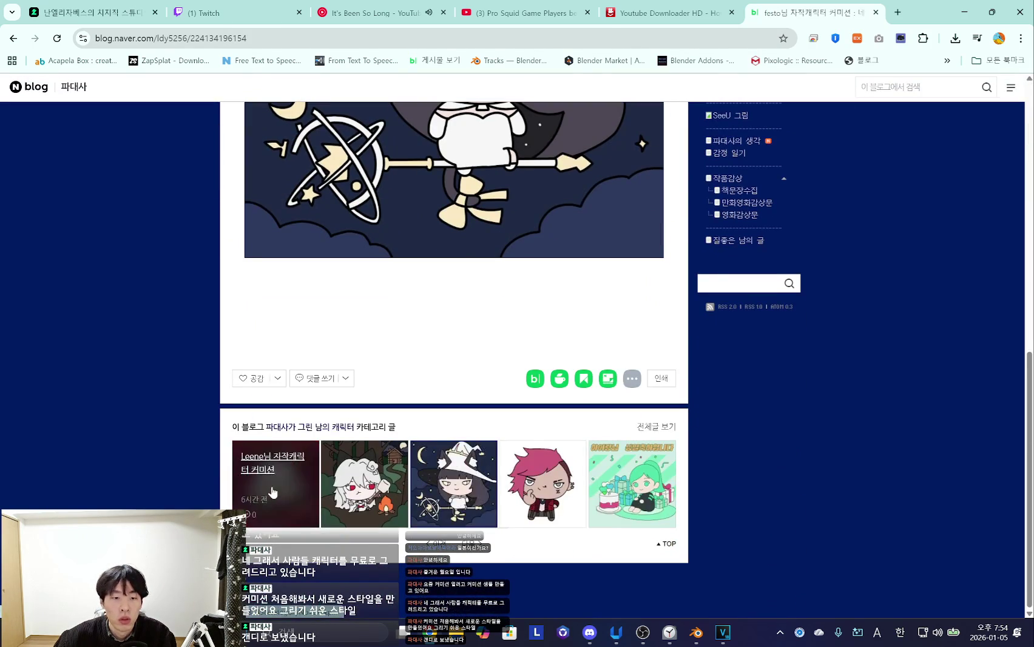
{"action": "left_click", "coordinate": [272, 493]}
{"action": "scroll", "coordinate": [278, 492], "scroll_direction": "down", "scroll_amount": 2}
{"action": "scroll", "coordinate": [449, 467], "scroll_direction": "down", "scroll_amount": 2}
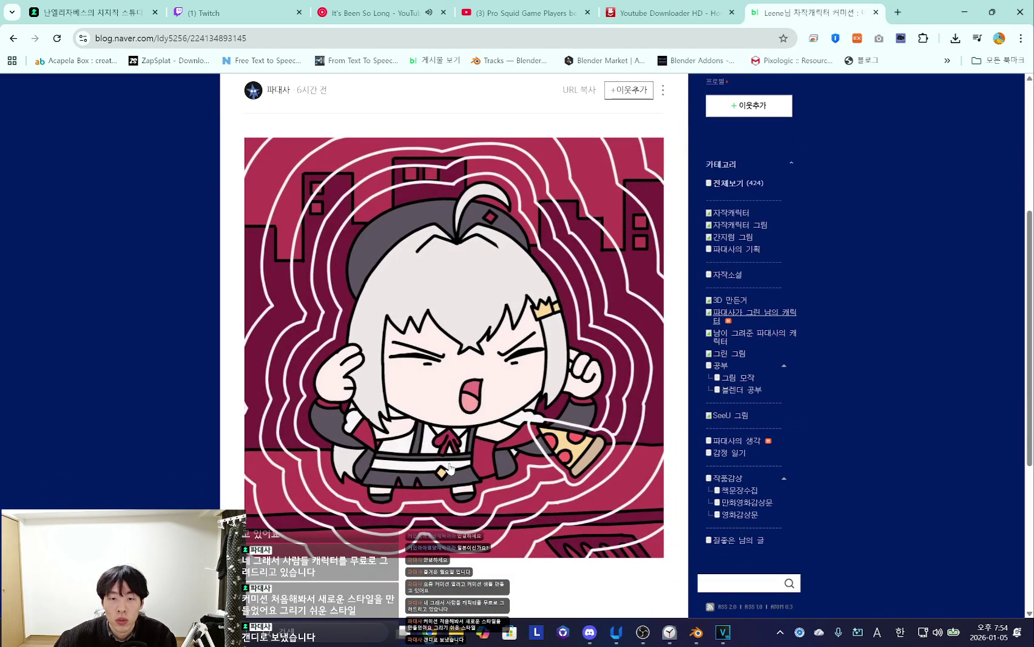
{"action": "scroll", "coordinate": [447, 464], "scroll_direction": "down", "scroll_amount": 5}
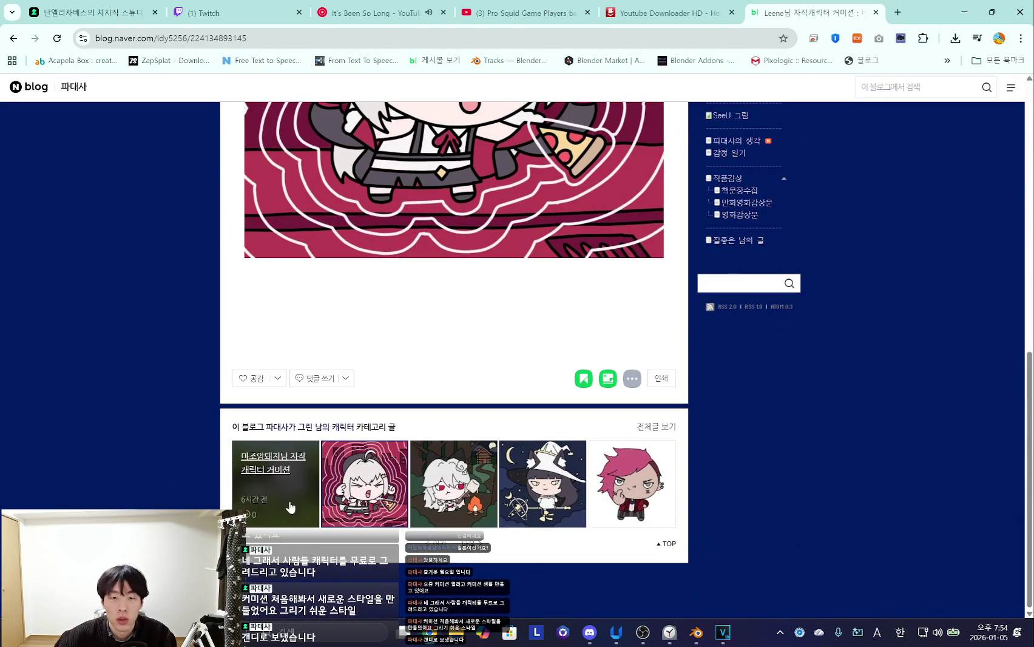
{"action": "left_click", "coordinate": [291, 508]}
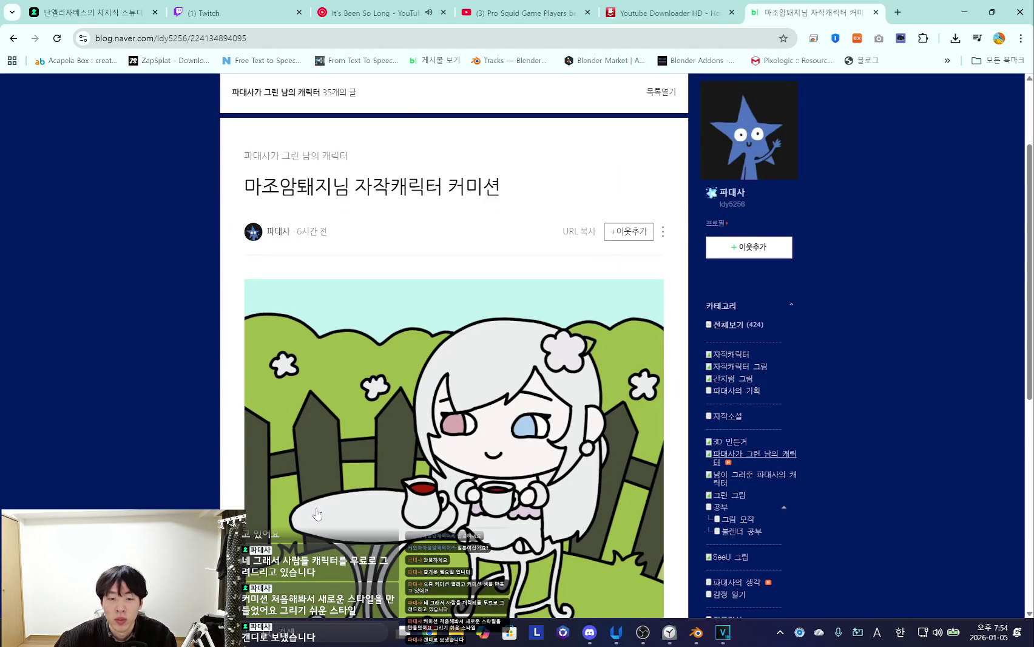
{"action": "scroll", "coordinate": [316, 514], "scroll_direction": "down", "scroll_amount": 3}
{"action": "scroll", "coordinate": [184, 501], "scroll_direction": "down", "scroll_amount": 4}
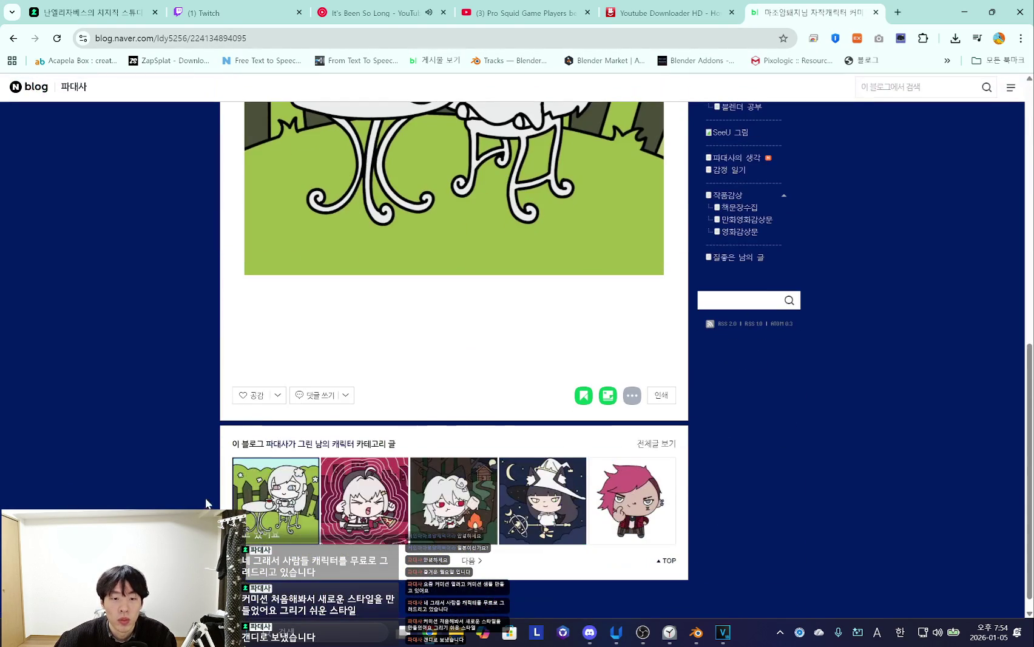
View a few more related posts, then close the blog tab and minimize the browser
{"action": "left_click", "coordinate": [291, 531]}
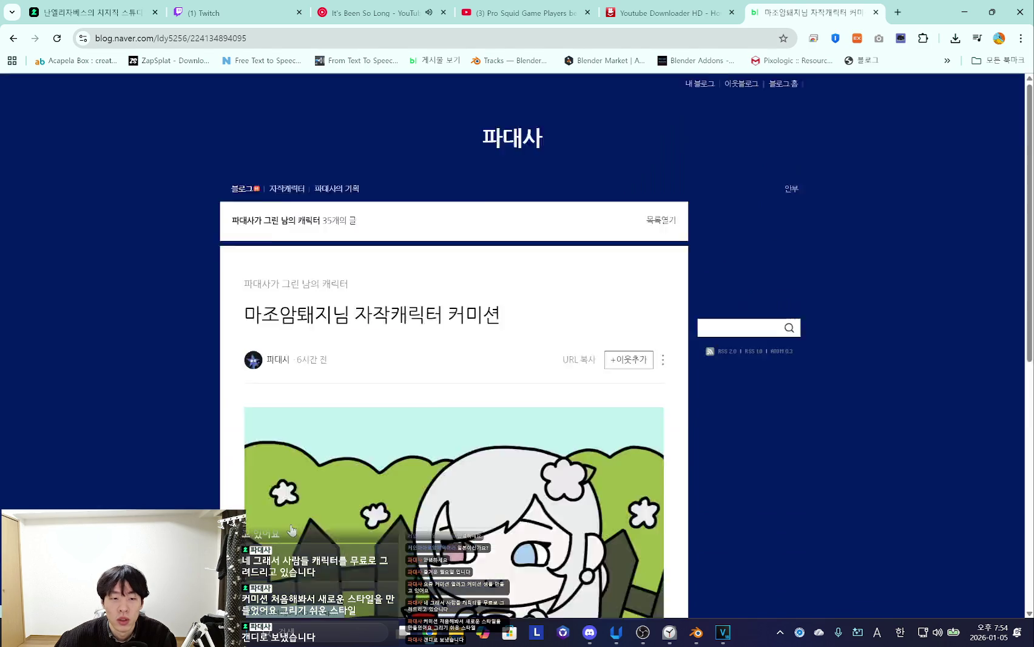
{"action": "scroll", "coordinate": [372, 483], "scroll_direction": "down", "scroll_amount": 4}
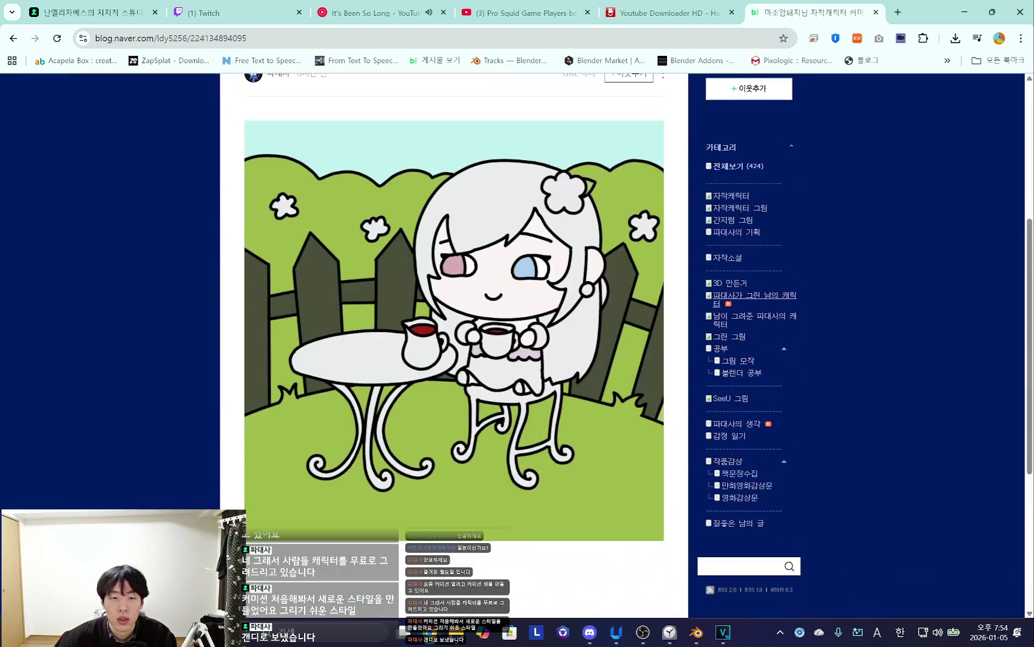
{"action": "scroll", "coordinate": [372, 484], "scroll_direction": "down", "scroll_amount": 2}
{"action": "scroll", "coordinate": [371, 483], "scroll_direction": "down", "scroll_amount": 2}
{"action": "left_click", "coordinate": [372, 484]}
{"action": "scroll", "coordinate": [372, 483], "scroll_direction": "down", "scroll_amount": 5}
{"action": "scroll", "coordinate": [372, 484], "scroll_direction": "down", "scroll_amount": 3}
{"action": "left_click", "coordinate": [582, 521]}
{"action": "scroll", "coordinate": [535, 529], "scroll_direction": "down", "scroll_amount": 10}
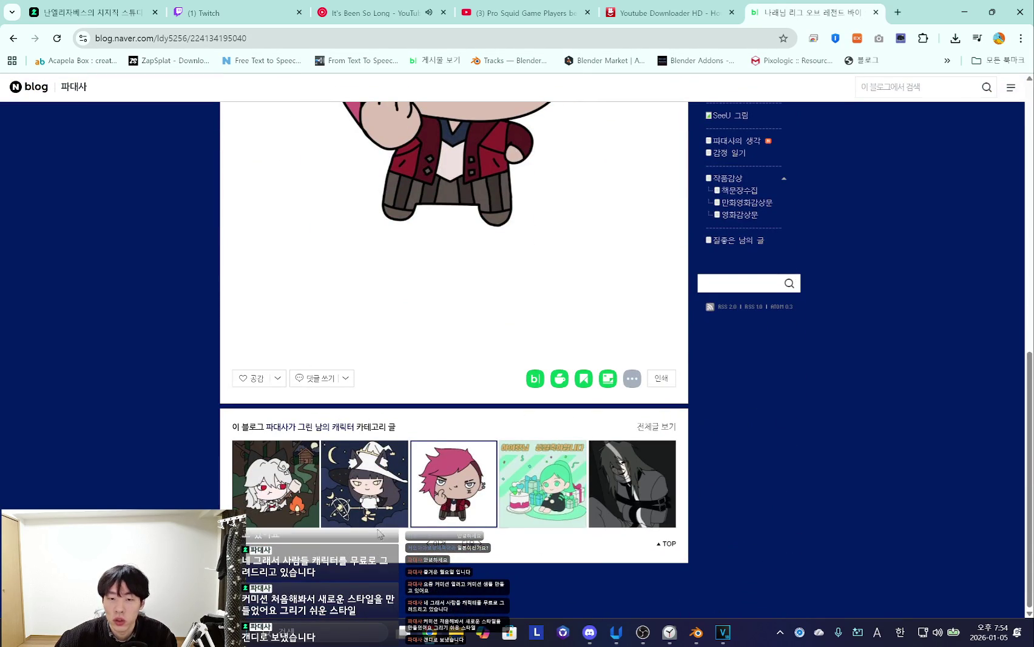
{"action": "left_click", "coordinate": [876, 13]}
{"action": "left_click", "coordinate": [965, 11]}
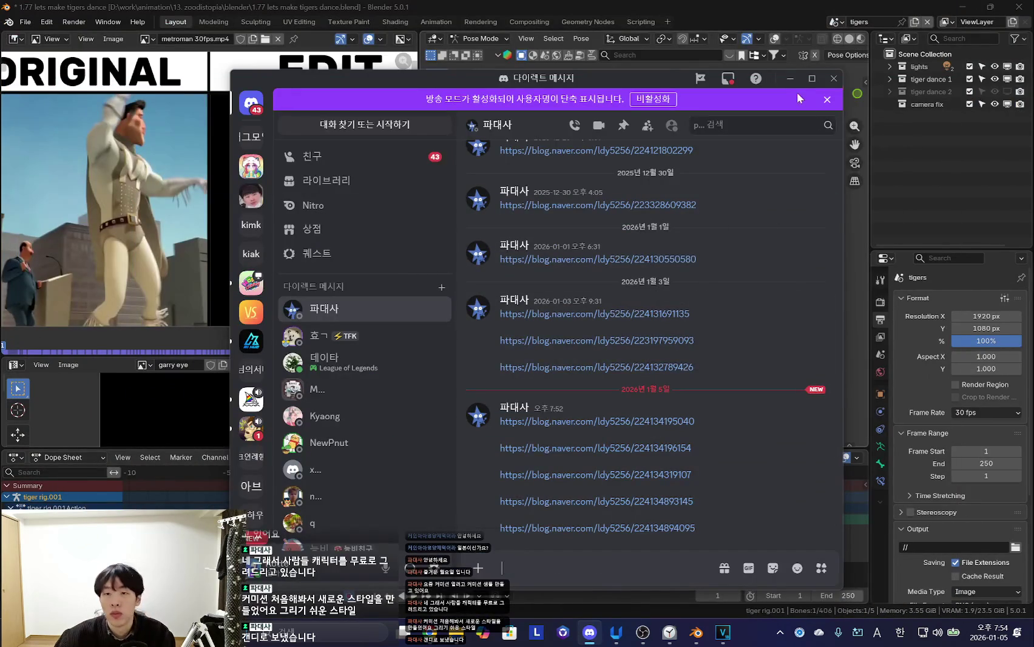
Dismiss the Discord window, preview the dance, and return to frame 1
{"action": "left_click", "coordinate": [790, 78]}
{"action": "scroll", "coordinate": [590, 299], "scroll_direction": "down", "scroll_amount": 4}
{"action": "key", "text": "space"}
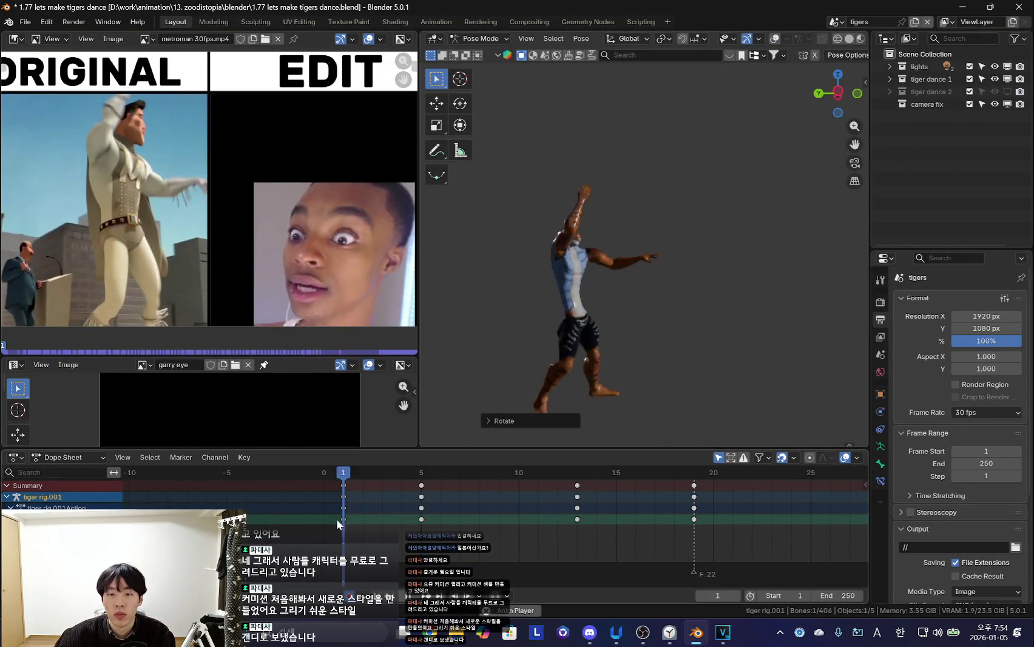
{"action": "scroll", "coordinate": [549, 380], "scroll_direction": "up", "scroll_amount": 3}
{"action": "key", "text": "shift+alt+z"}
{"action": "scroll", "coordinate": [647, 282], "scroll_direction": "up", "scroll_amount": 5}
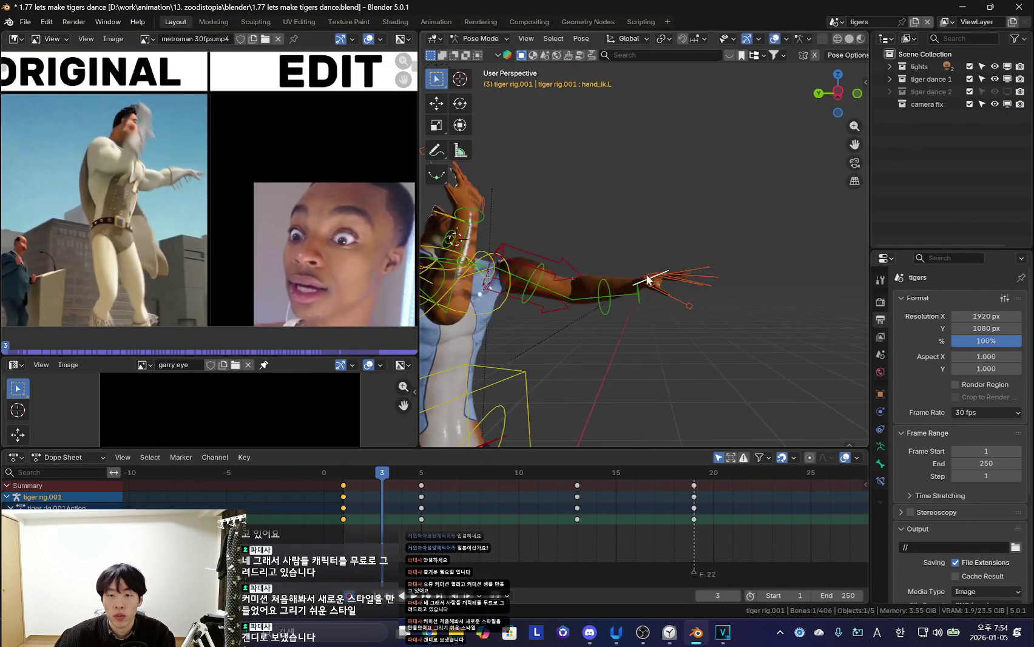
{"action": "key", "text": "shift+Left"}
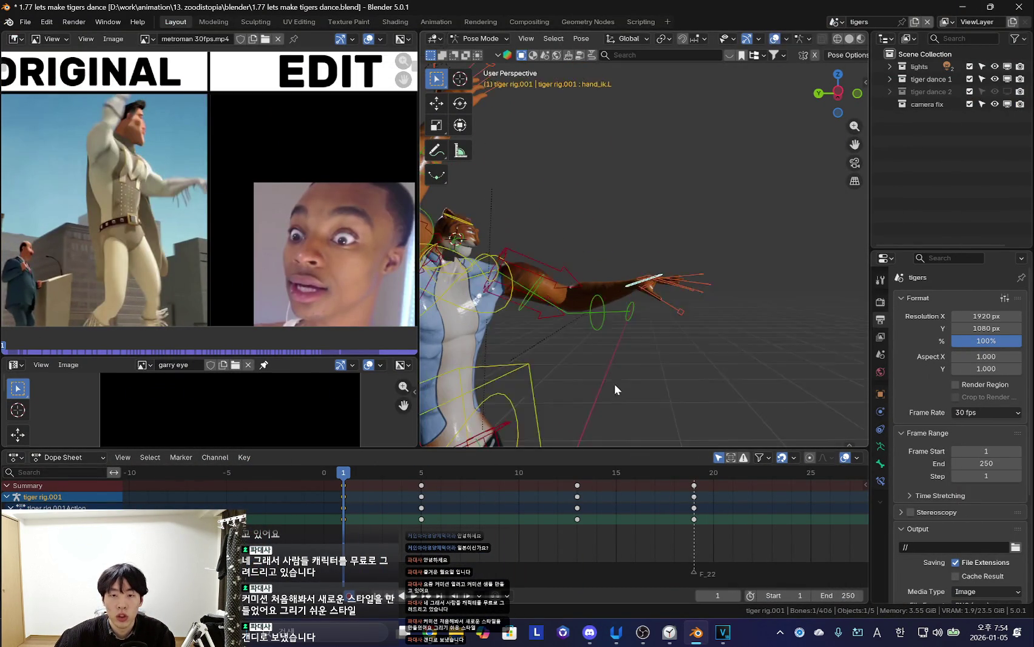
Move the hand control to reposition the arm, key it at frame 1, and review frames 1–3
{"action": "key", "text": "g"}
{"action": "left_click", "coordinate": [729, 322]}
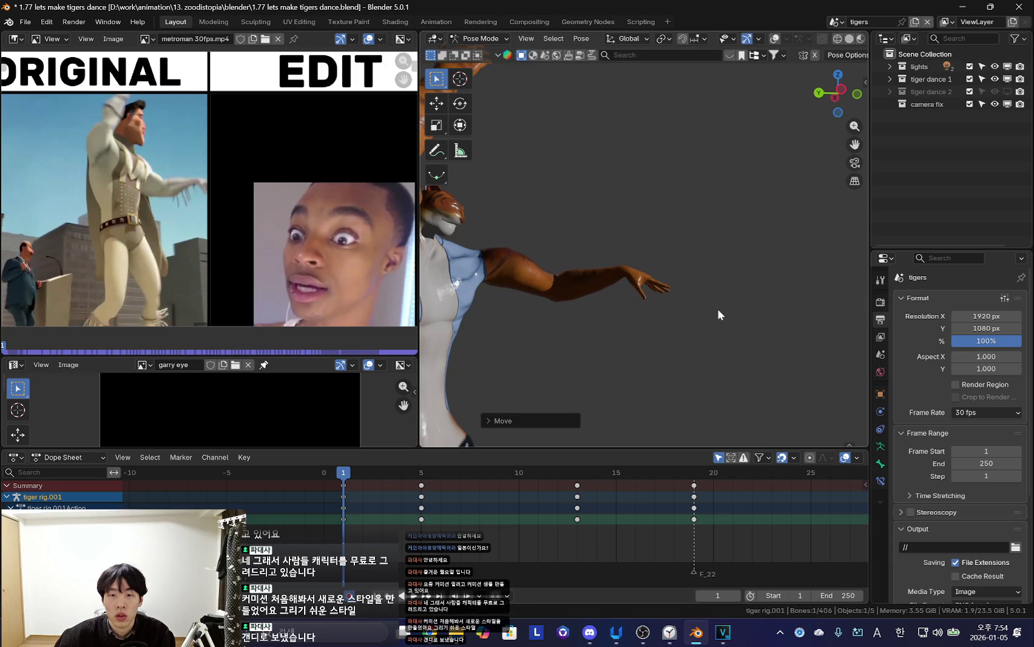
{"action": "key", "text": "i"}
{"action": "key", "text": "Up"}
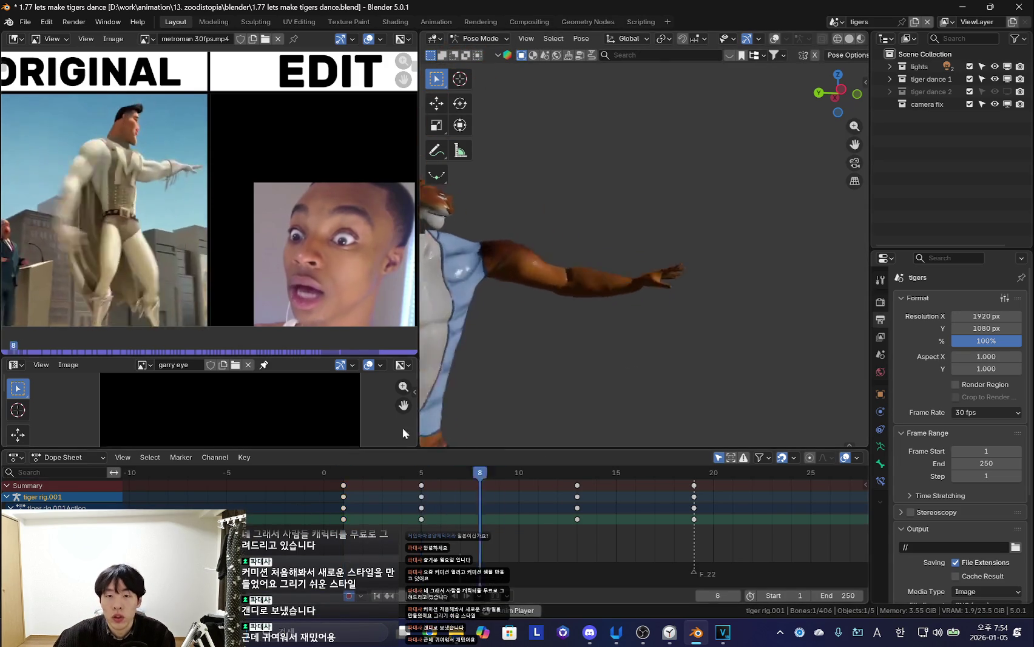
{"action": "left_click", "coordinate": [374, 520]}
{"action": "left_click", "coordinate": [373, 516]}
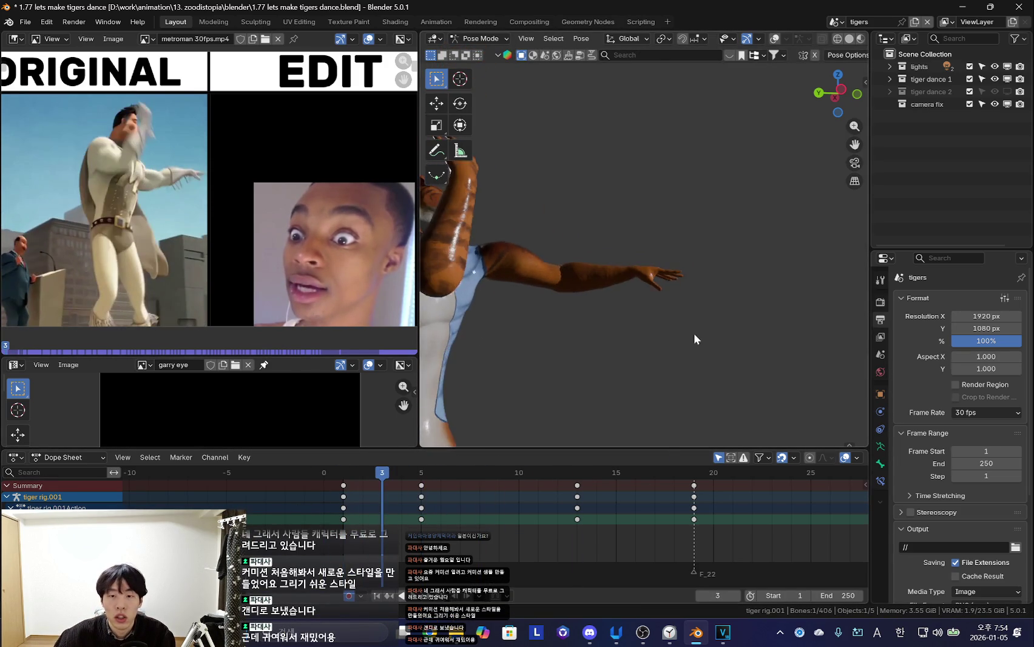
{"action": "left_click", "coordinate": [346, 507]}
{"action": "left_click", "coordinate": [363, 504]}
Key a wrist bend at frame 2, then delete those frame 2 keys and play back
{"action": "key", "text": "g"}
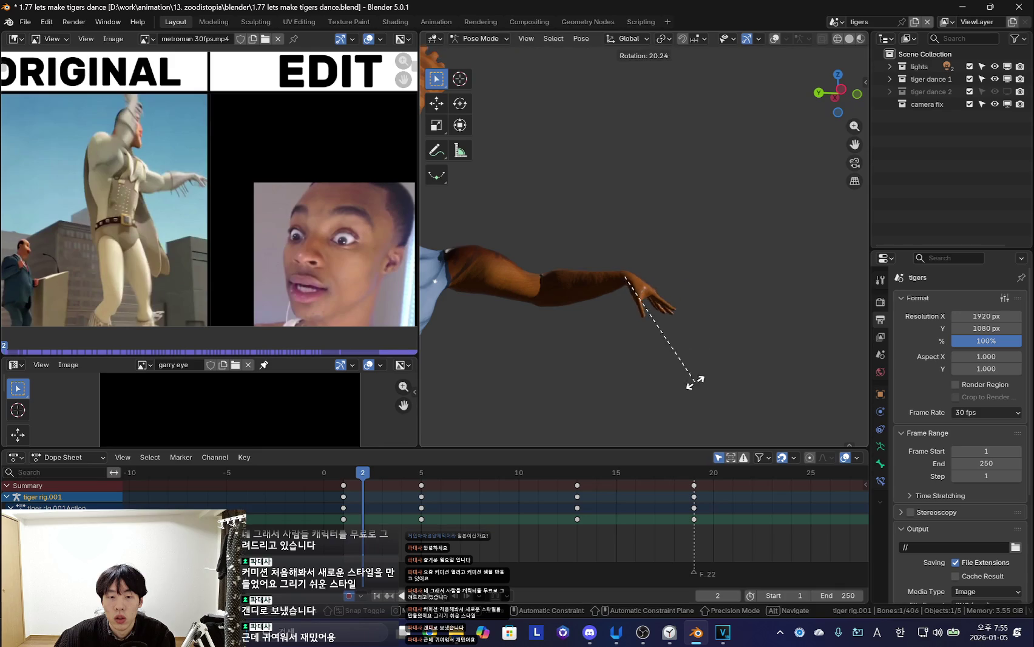
{"action": "left_click", "coordinate": [694, 389]}
{"action": "key", "text": "i"}
{"action": "mouse_move", "coordinate": [365, 515]}
{"action": "left_mouse_down"}
{"action": "mouse_move", "coordinate": [517, 502]}
{"action": "mouse_move", "coordinate": [369, 503]}
{"action": "left_mouse_up"}
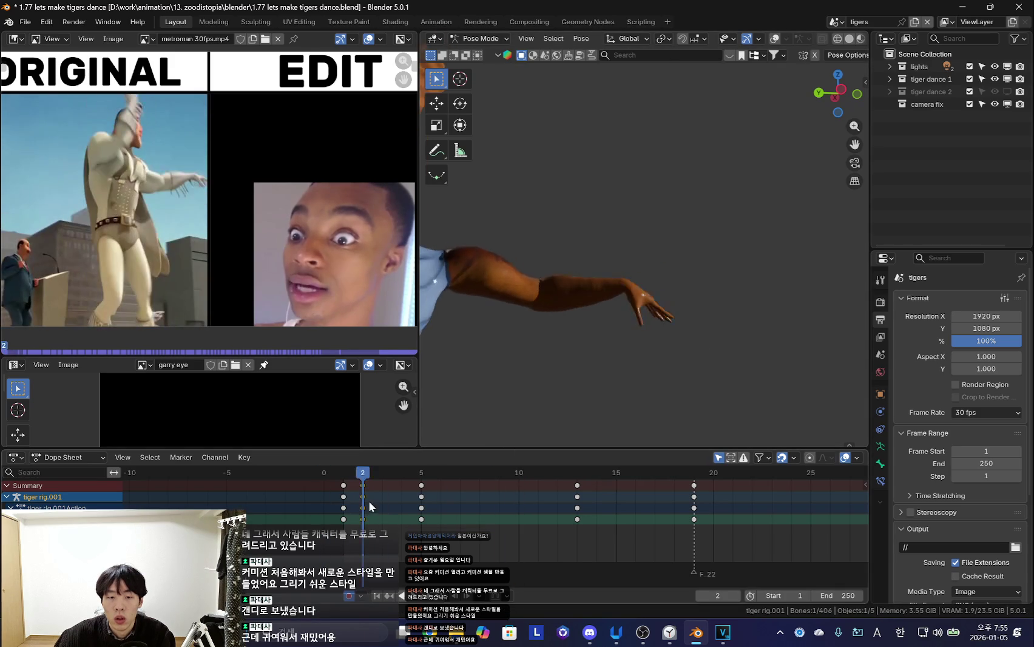
{"action": "key", "text": "x"}
{"action": "left_click", "coordinate": [361, 489]}
{"action": "key", "text": "space"}
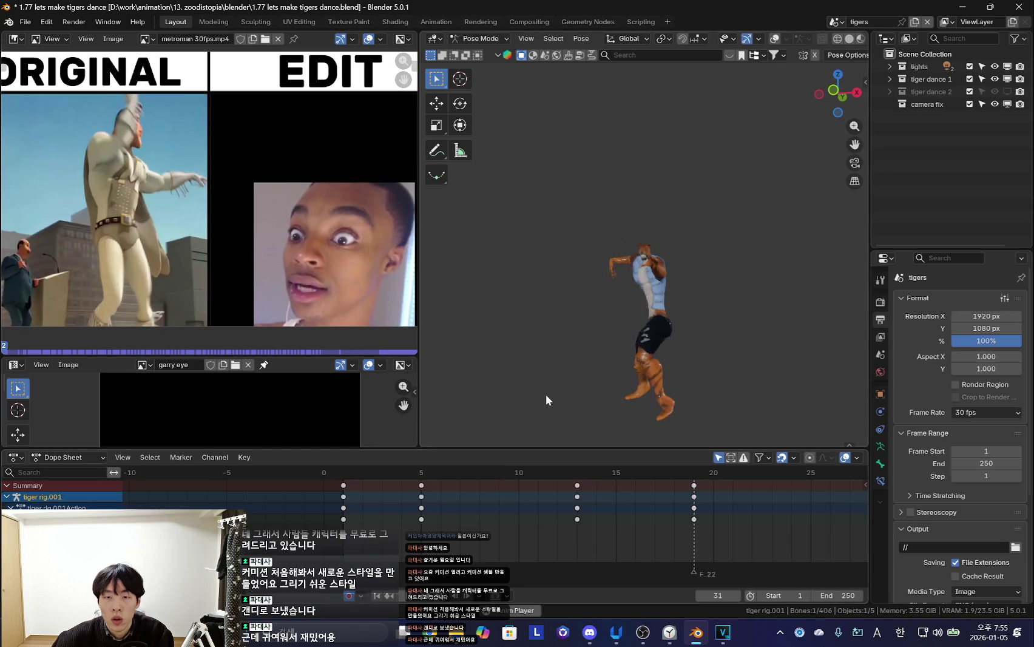
Scrub through frames 4 to 11, comparing the poses with the Metroman reference
{"action": "mouse_move", "coordinate": [410, 502]}
{"action": "left_mouse_down"}
{"action": "mouse_move", "coordinate": [400, 538]}
{"action": "mouse_move", "coordinate": [493, 545]}
{"action": "left_mouse_up"}
{"action": "middle_click_drag", "start_coordinate": [607, 389], "coordinate": [697, 343]}
{"action": "key", "text": "shift+alt+z"}
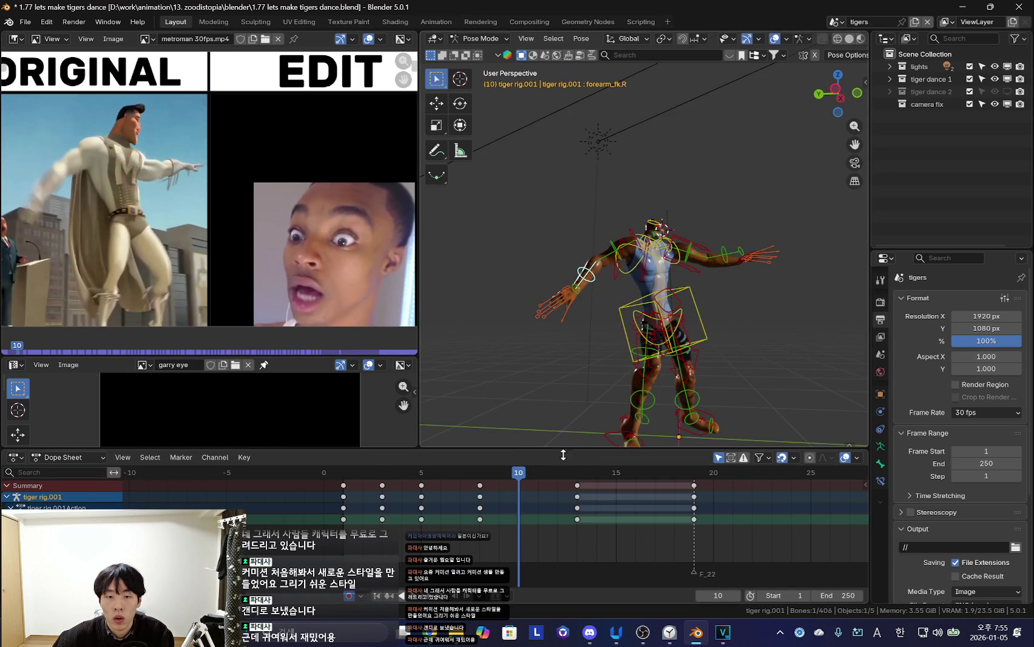
{"action": "key", "text": "shift+alt+z"}
{"action": "left_click_drag", "start_coordinate": [383, 507], "coordinate": [479, 523]}
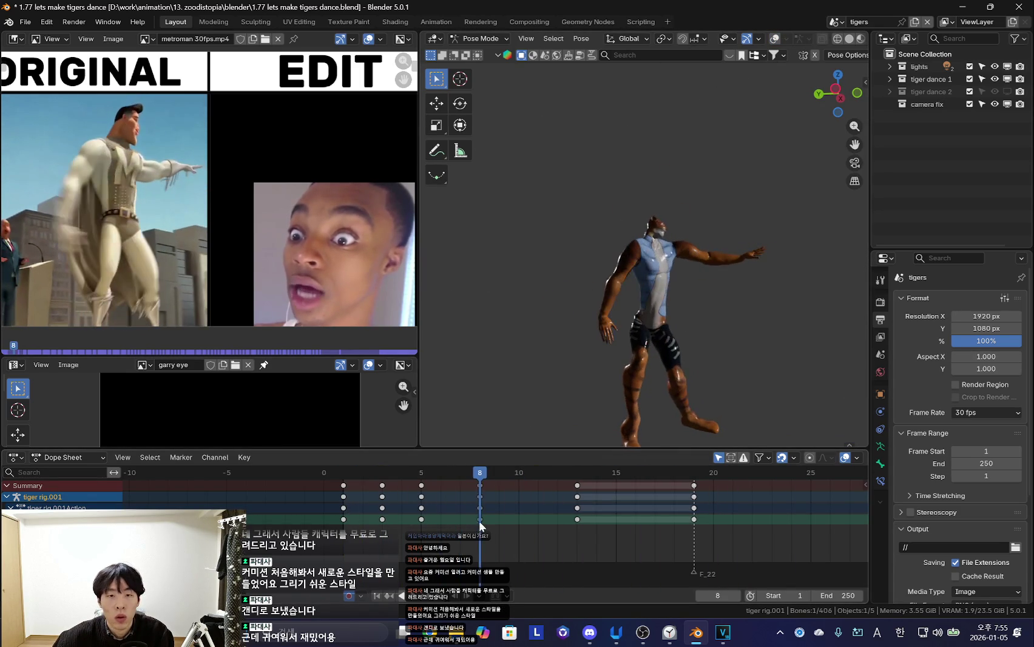
{"action": "left_click", "coordinate": [512, 511]}
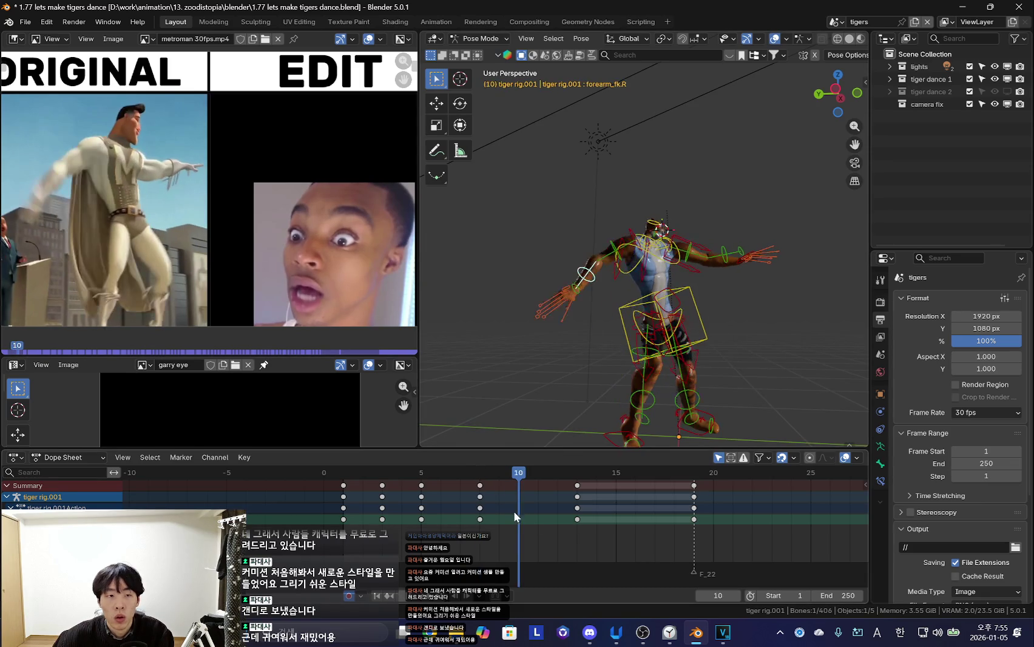
{"action": "left_click_drag", "start_coordinate": [518, 515], "coordinate": [538, 507]}
{"action": "key", "text": "shift+alt+z"}
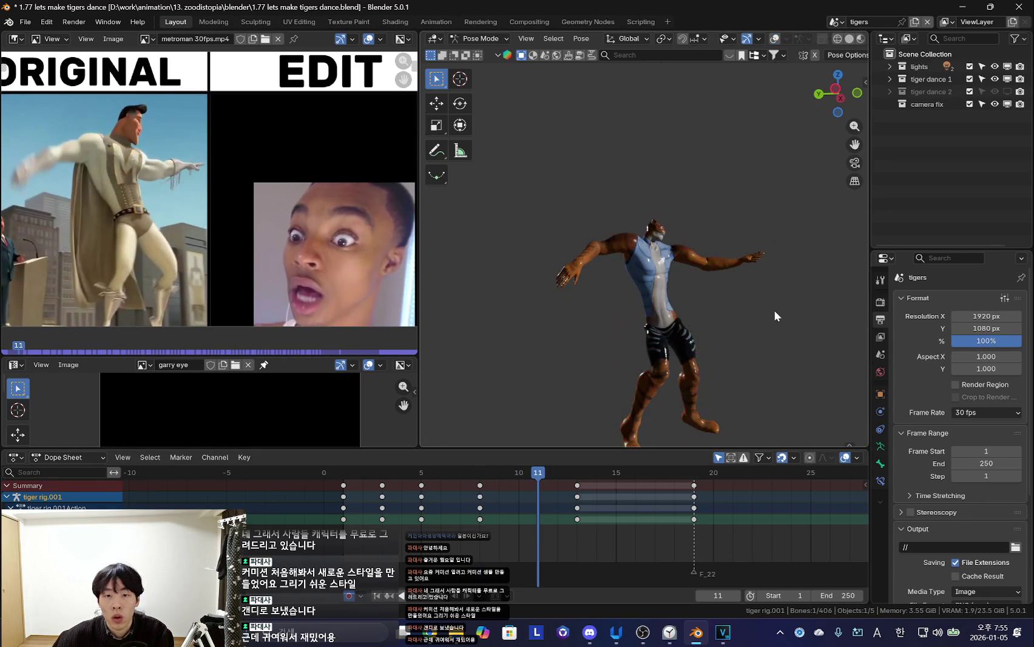
Rotate the bone on its local X axis at frame 11 and adjust the frame 13 rotation
{"action": "key", "text": "r"}
{"action": "key", "text": "x"}
{"action": "key", "text": "x"}
{"action": "left_click", "coordinate": [715, 333]}
{"action": "key", "text": "shift+alt+z"}
{"action": "key", "text": "shift+alt+z"}
{"action": "key", "text": "Up"}
{"action": "key", "text": "r"}
{"action": "left_click", "coordinate": [784, 328]}
{"action": "mouse_move", "coordinate": [442, 523]}
{"action": "left_mouse_down"}
{"action": "mouse_move", "coordinate": [546, 534]}
{"action": "mouse_move", "coordinate": [531, 518]}
{"action": "left_mouse_up"}
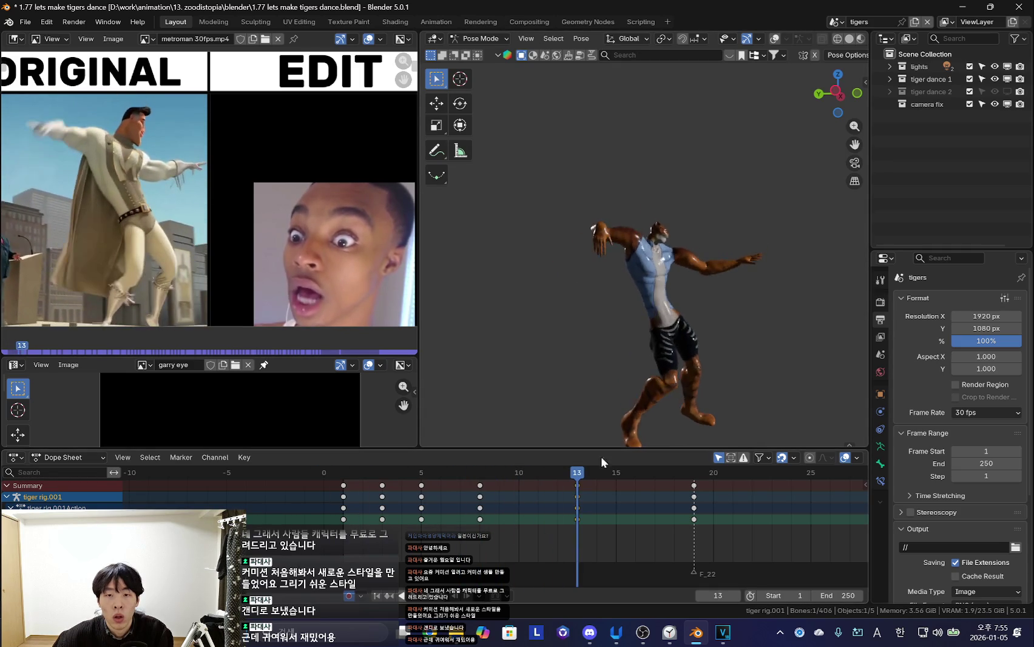
Free-rotate the bone twice to key a new pose at frame 11, then play back
{"action": "key", "text": "r"}
{"action": "key", "text": "r"}
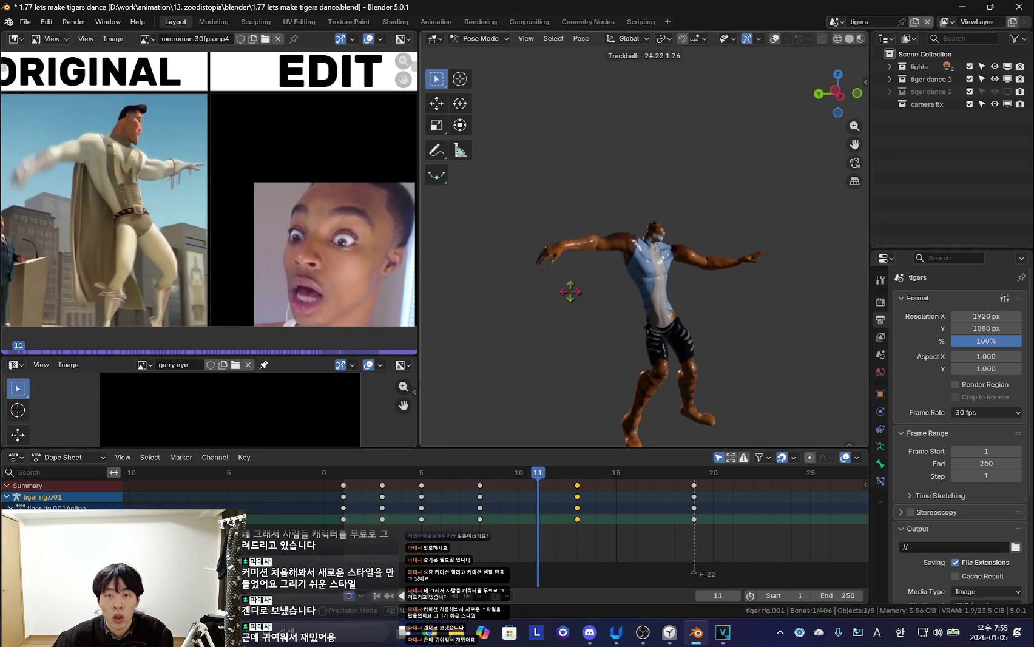
{"action": "left_click", "coordinate": [644, 389]}
{"action": "key", "text": "r"}
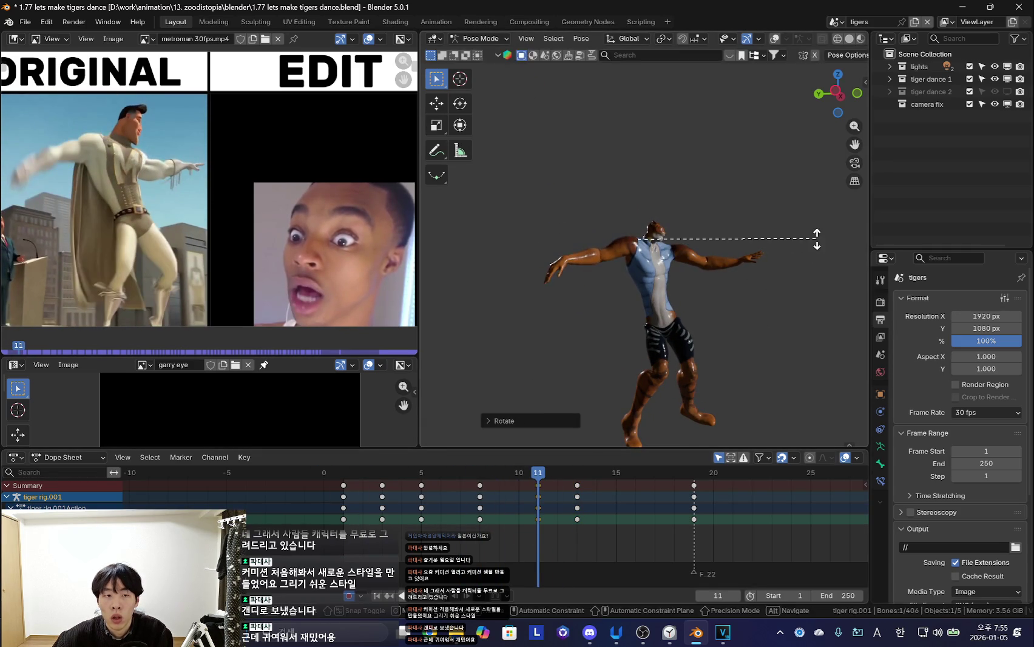
{"action": "left_click", "coordinate": [648, 380]}
{"action": "left_click", "coordinate": [505, 549]}
{"action": "key", "text": "space"}
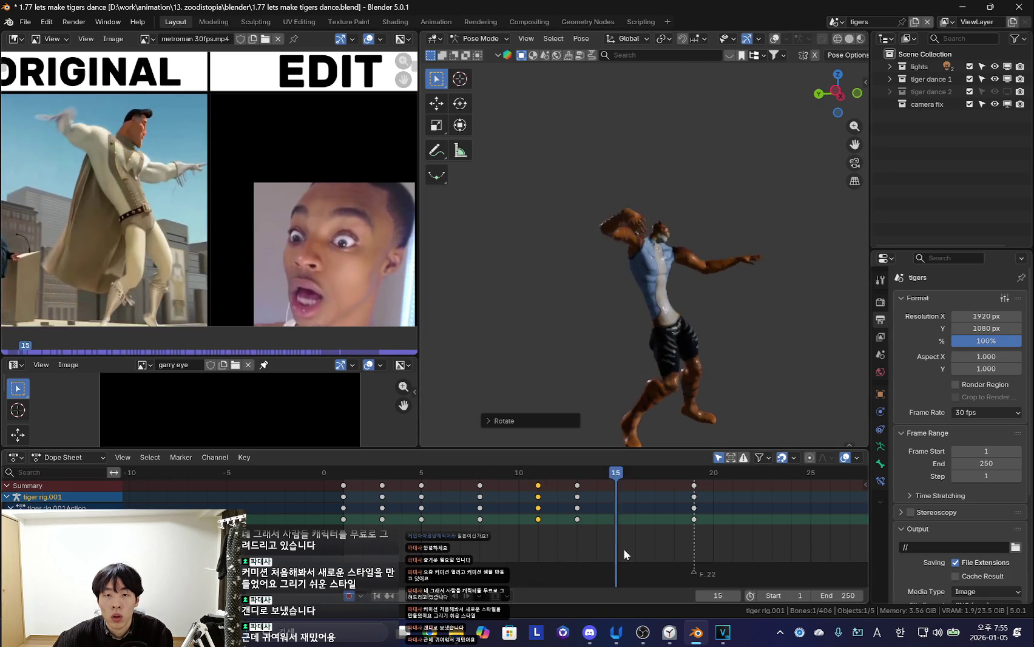
{"action": "mouse_move", "coordinate": [506, 524]}
{"action": "left_mouse_down"}
{"action": "mouse_move", "coordinate": [651, 533]}
{"action": "mouse_move", "coordinate": [690, 521]}
{"action": "left_mouse_up"}
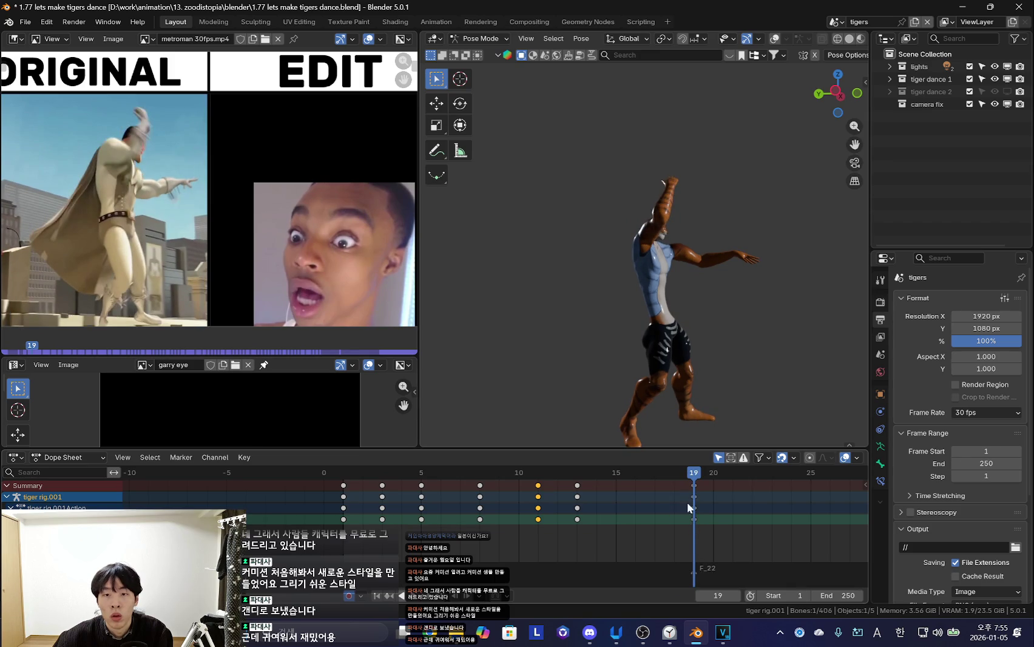
Re-rotate the tiger's raised arm near frame 17, then play back the dance to review it
{"action": "mouse_move", "coordinate": [690, 521]}
{"action": "left_mouse_down"}
{"action": "mouse_move", "coordinate": [637, 521]}
{"action": "mouse_move", "coordinate": [659, 449]}
{"action": "left_mouse_up"}
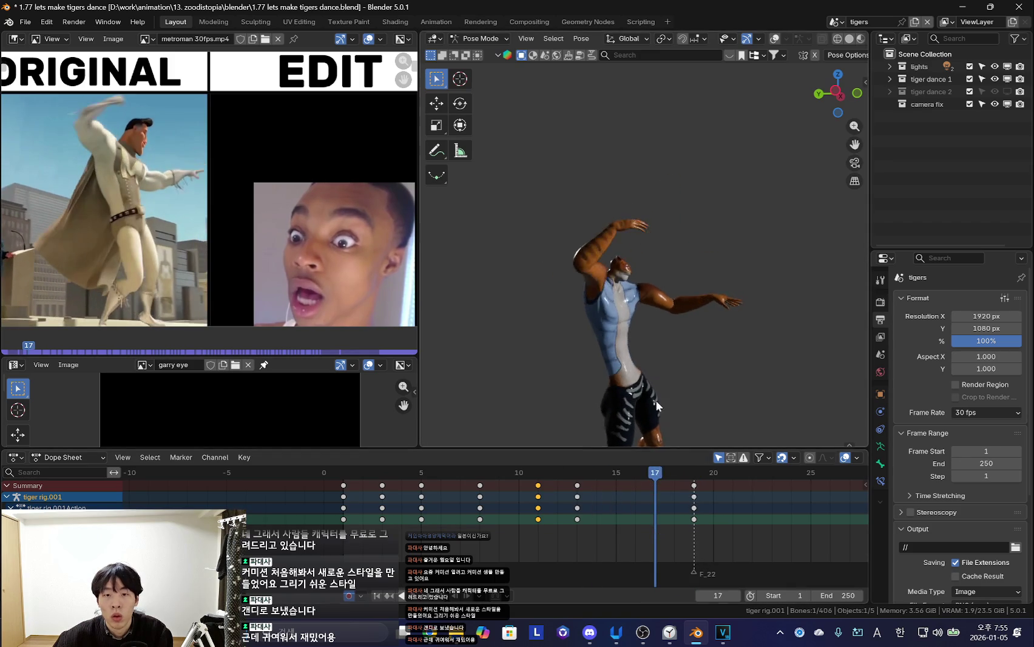
{"action": "key", "text": "r"}
{"action": "key", "text": "r"}
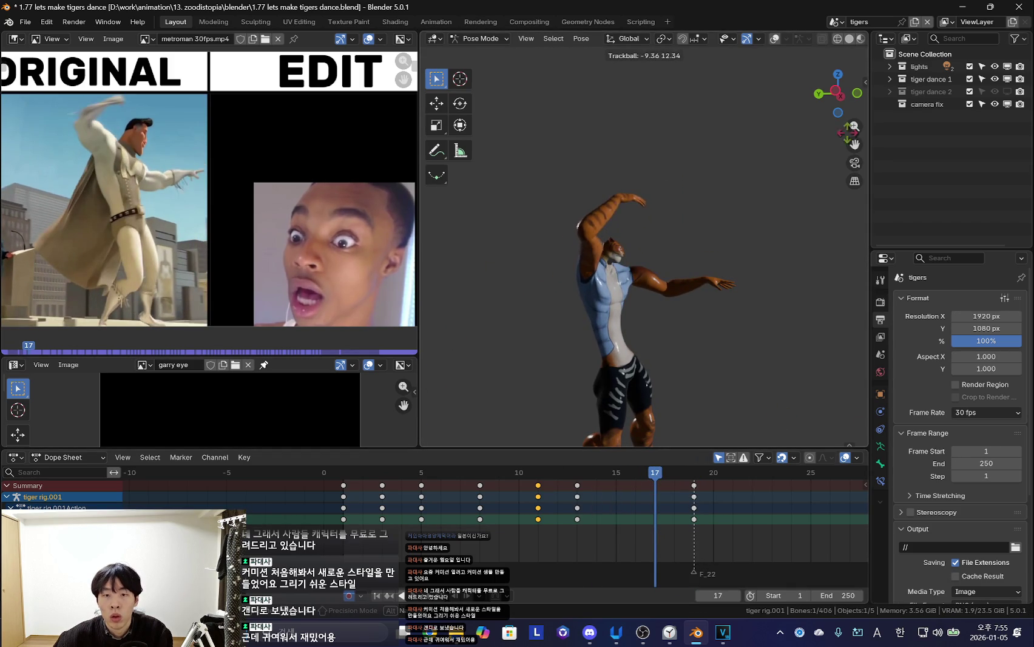
{"action": "left_click", "coordinate": [633, 65]}
{"action": "middle_click_drag", "start_coordinate": [705, 385], "coordinate": [548, 351]}
{"action": "key", "text": "r"}
{"action": "key", "text": "r"}
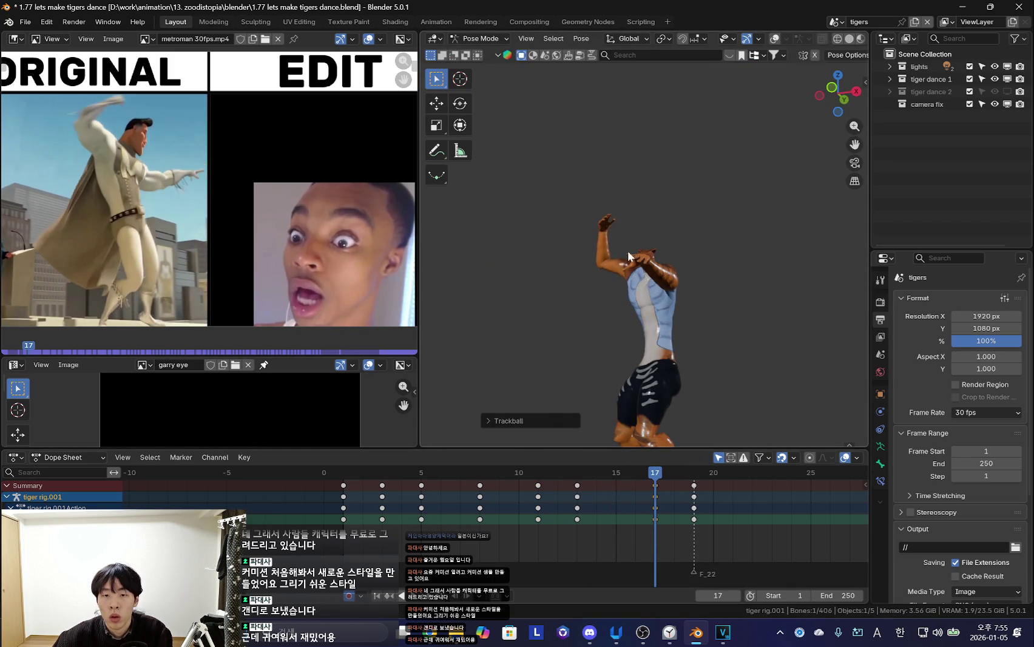
{"action": "left_click", "coordinate": [613, 363]}
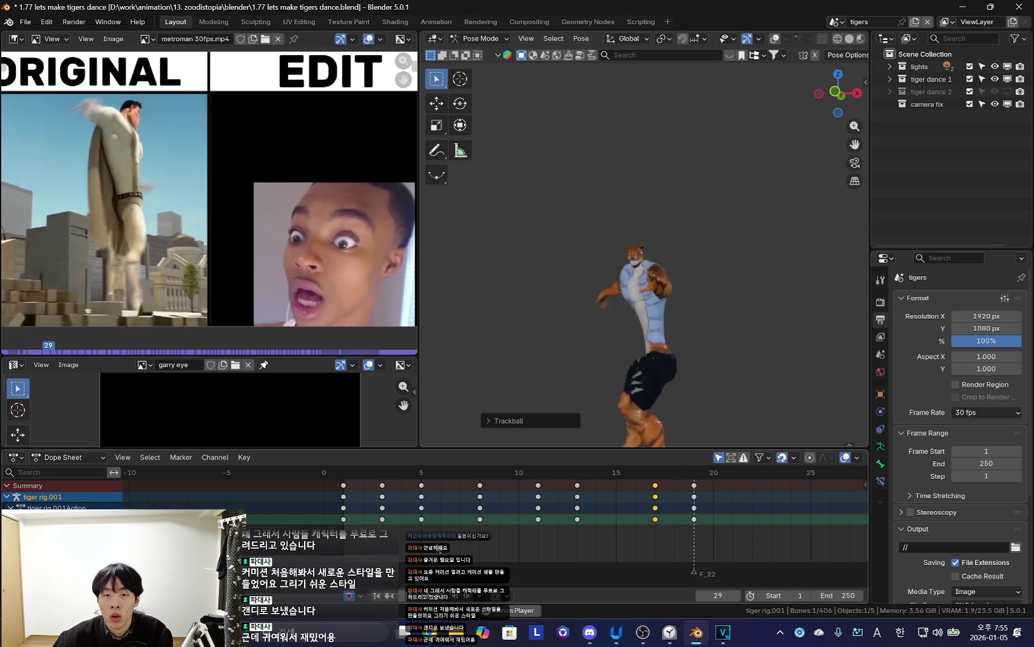
{"action": "key", "text": "Left"}
{"action": "key", "text": "Left"}
{"action": "key", "text": "Left"}
{"action": "key", "text": "space"}
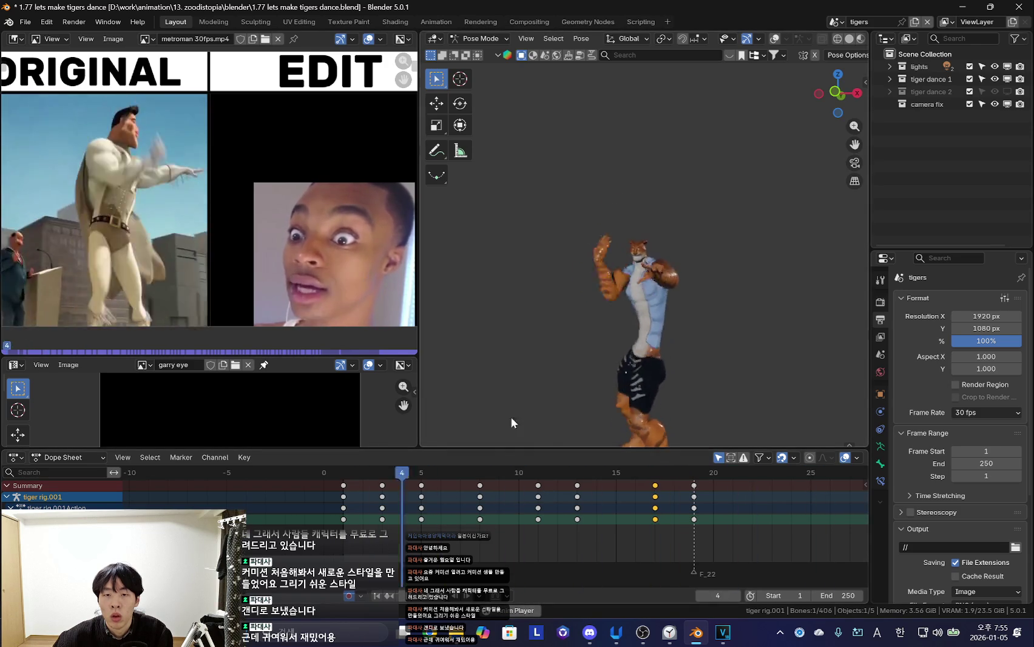
{"action": "key", "text": "space"}
Turn the right forearm to point up-left and key the pose at frame 17
{"action": "left_click_drag", "start_coordinate": [544, 541], "coordinate": [656, 531]}
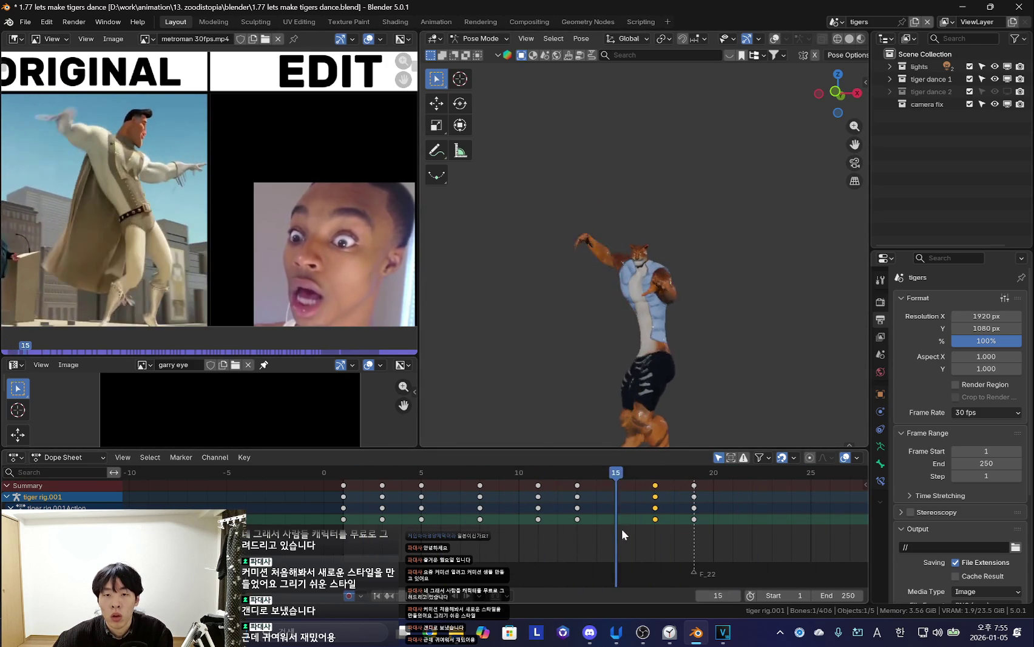
{"action": "key", "text": "r"}
{"action": "left_click", "coordinate": [740, 277]}
{"action": "key", "text": "ctrl+z"}
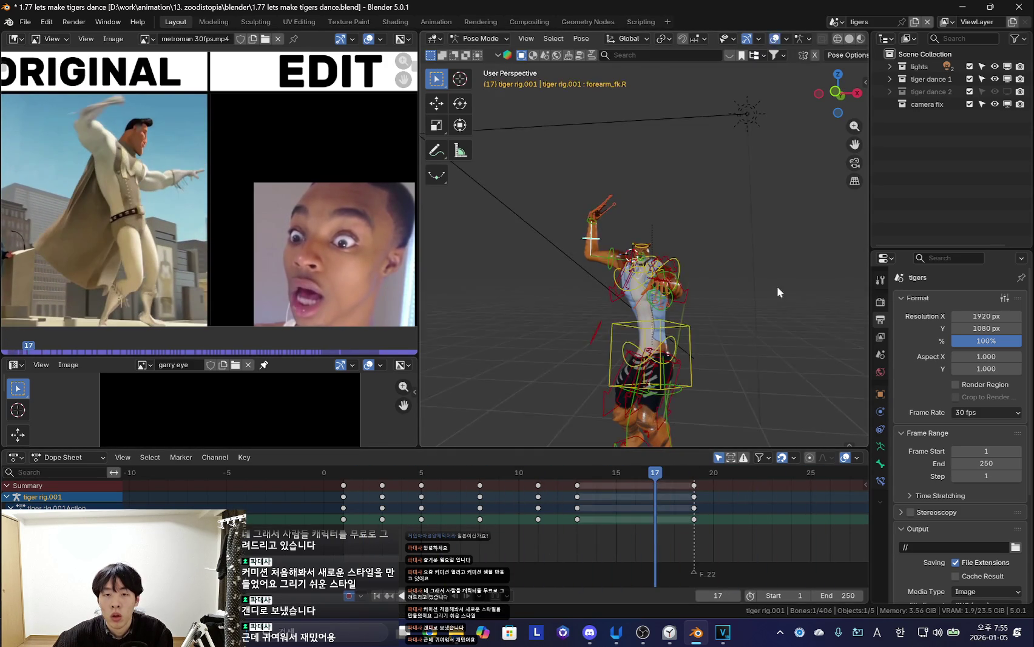
{"action": "key", "text": "r"}
{"action": "left_click", "coordinate": [727, 179]}
{"action": "key", "text": "i"}
Review the dance, then freely rotate the upper body at frame 13
{"action": "key", "text": "space"}
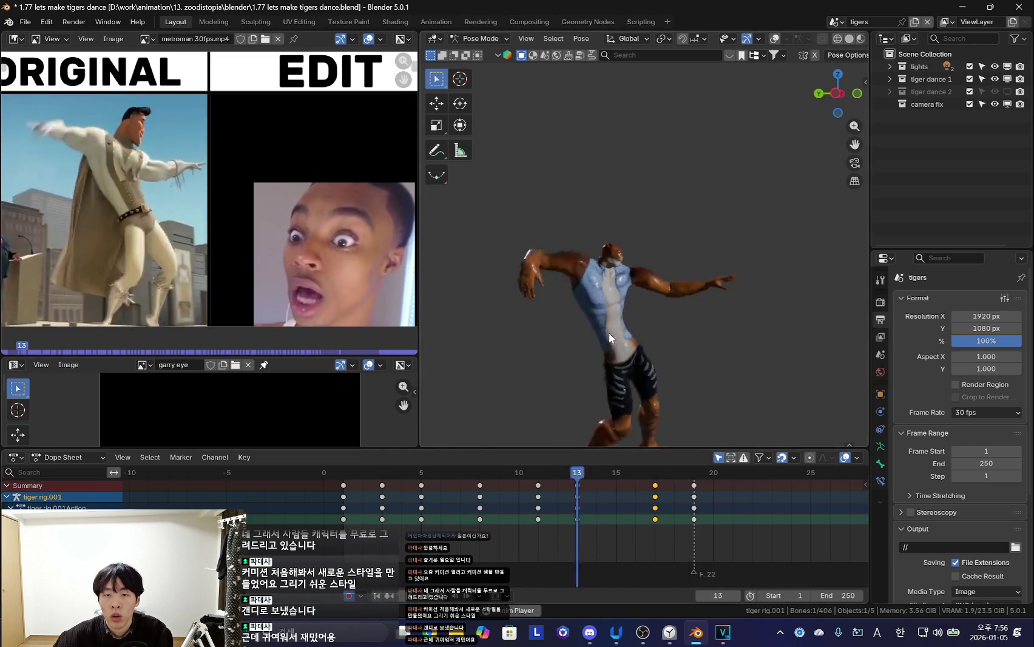
{"action": "mouse_move", "coordinate": [616, 529]}
{"action": "left_mouse_down"}
{"action": "mouse_move", "coordinate": [361, 530]}
{"action": "mouse_move", "coordinate": [581, 535]}
{"action": "mouse_move", "coordinate": [399, 534]}
{"action": "mouse_move", "coordinate": [522, 531]}
{"action": "left_mouse_up"}
{"action": "left_click", "coordinate": [507, 339]}
{"action": "left_click_drag", "start_coordinate": [409, 507], "coordinate": [571, 530]}
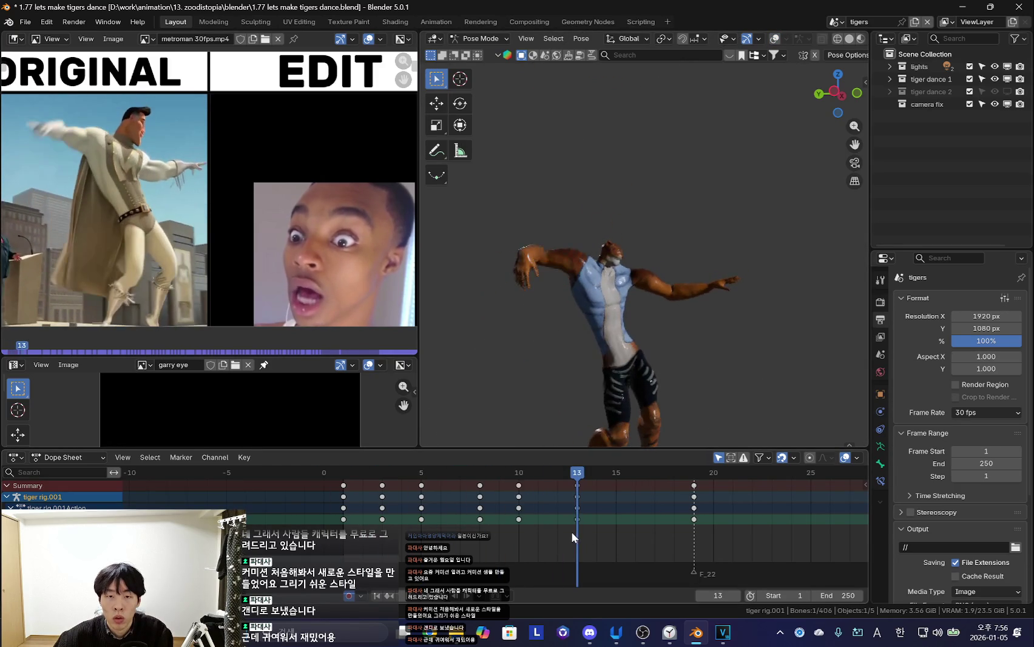
{"action": "key", "text": "r"}
{"action": "key", "text": "r"}
{"action": "left_click", "coordinate": [535, 325]}
{"action": "key", "text": "r"}
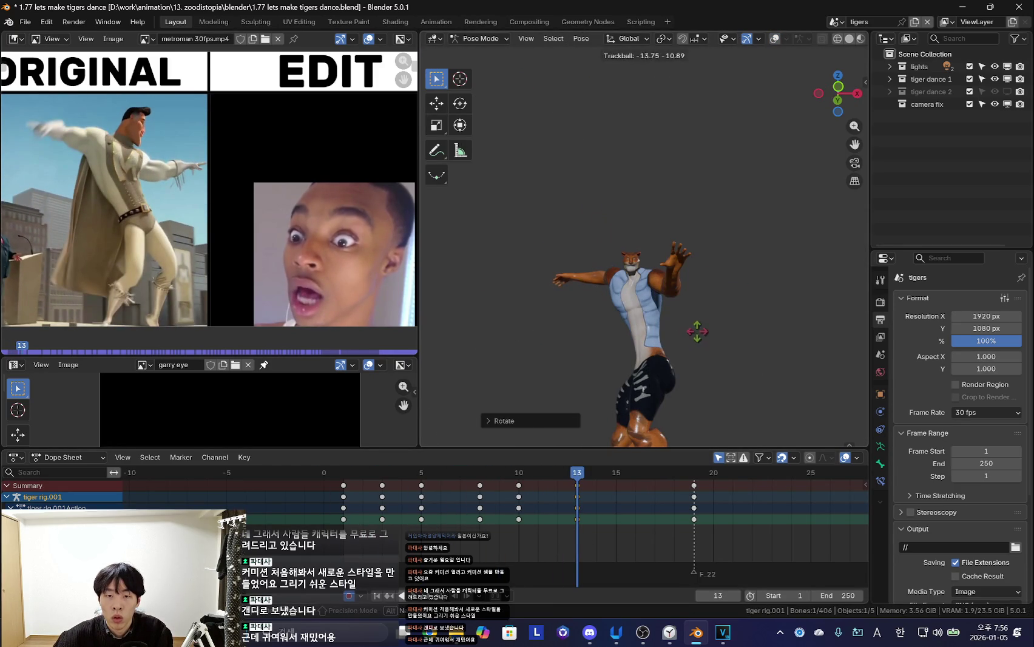
Twist the tiger's upper body at frame 13, then again at frame 16
{"action": "left_click", "coordinate": [687, 347]}
{"action": "left_click_drag", "start_coordinate": [584, 526], "coordinate": [642, 529]}
{"action": "middle_click_drag", "start_coordinate": [625, 394], "coordinate": [589, 283]}
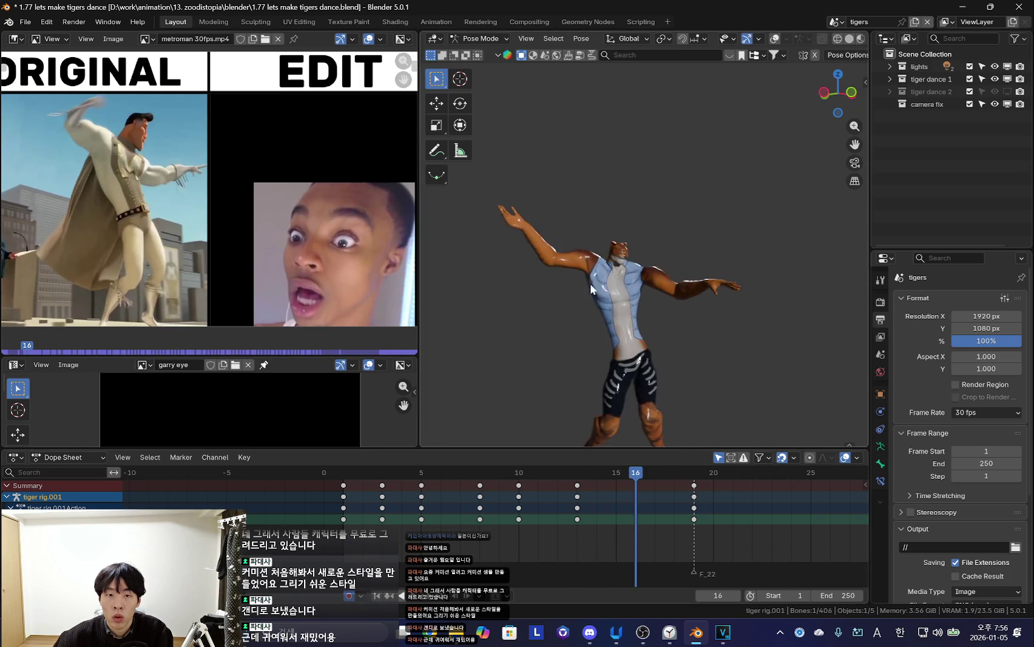
{"action": "key", "text": "r"}
{"action": "key", "text": "r"}
{"action": "left_click", "coordinate": [774, 270]}
Compare the frame 13 and 16 poses and re-rotate the upper body at frame 13
{"action": "left_click_drag", "start_coordinate": [501, 543], "coordinate": [713, 540]}
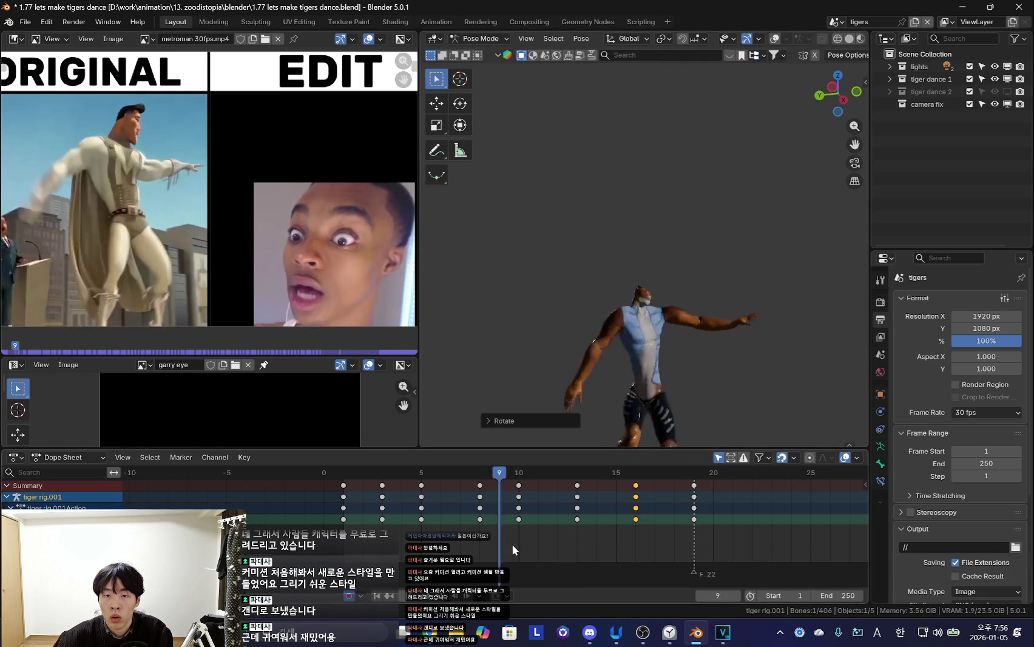
{"action": "key", "text": "Down"}
{"action": "key", "text": "Down"}
{"action": "key", "text": "Down"}
{"action": "key", "text": "Up"}
{"action": "key", "text": "Down"}
{"action": "key", "text": "r"}
{"action": "key", "text": "r"}
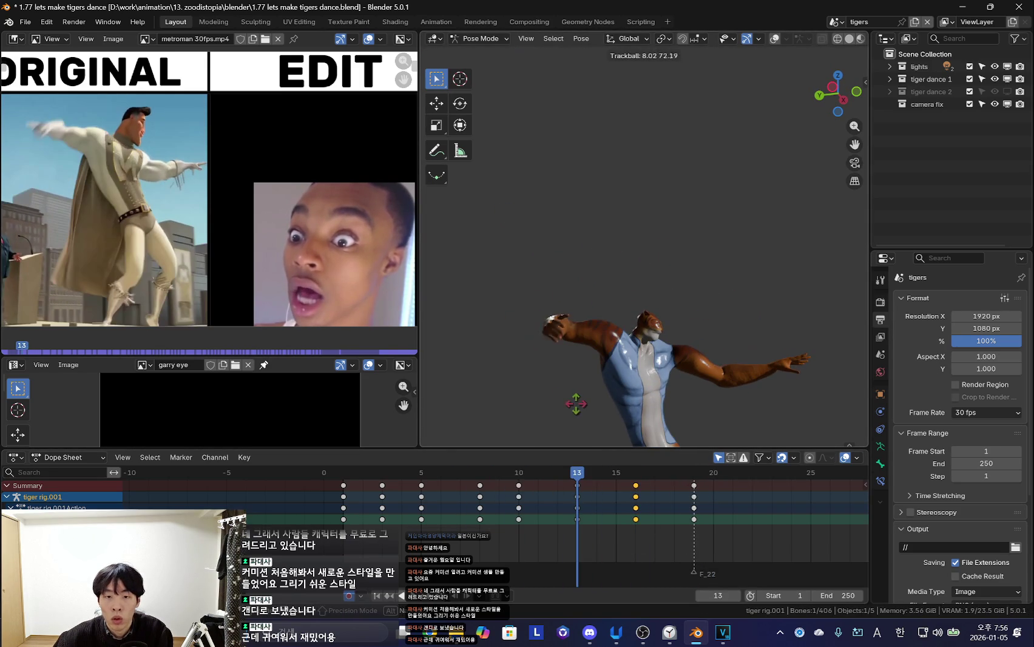
{"action": "left_click", "coordinate": [566, 411]}
Step through the keyed poses and loop-play the dance to check the motion
{"action": "left_click", "coordinate": [495, 548]}
{"action": "left_click_drag", "start_coordinate": [494, 548], "coordinate": [608, 554]}
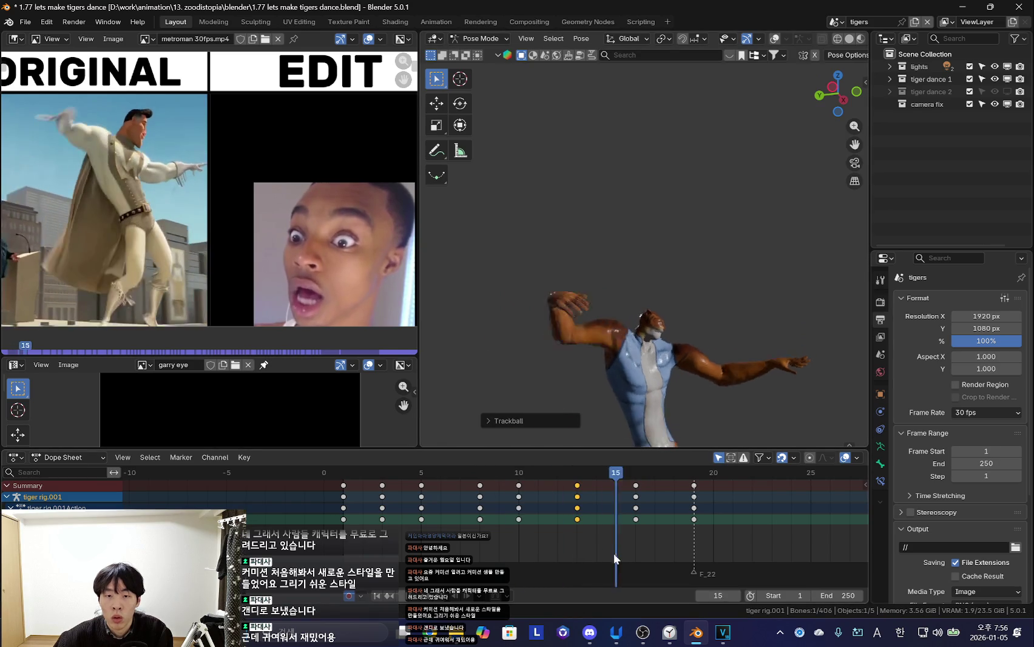
{"action": "key", "text": "Right"}
{"action": "key", "text": "Right"}
{"action": "key", "text": "Right"}
{"action": "key", "text": "Left"}
{"action": "key", "text": "Left"}
{"action": "key", "text": "Left"}
{"action": "key", "text": "Left"}
{"action": "key", "text": "Left"}
{"action": "key", "text": "space"}
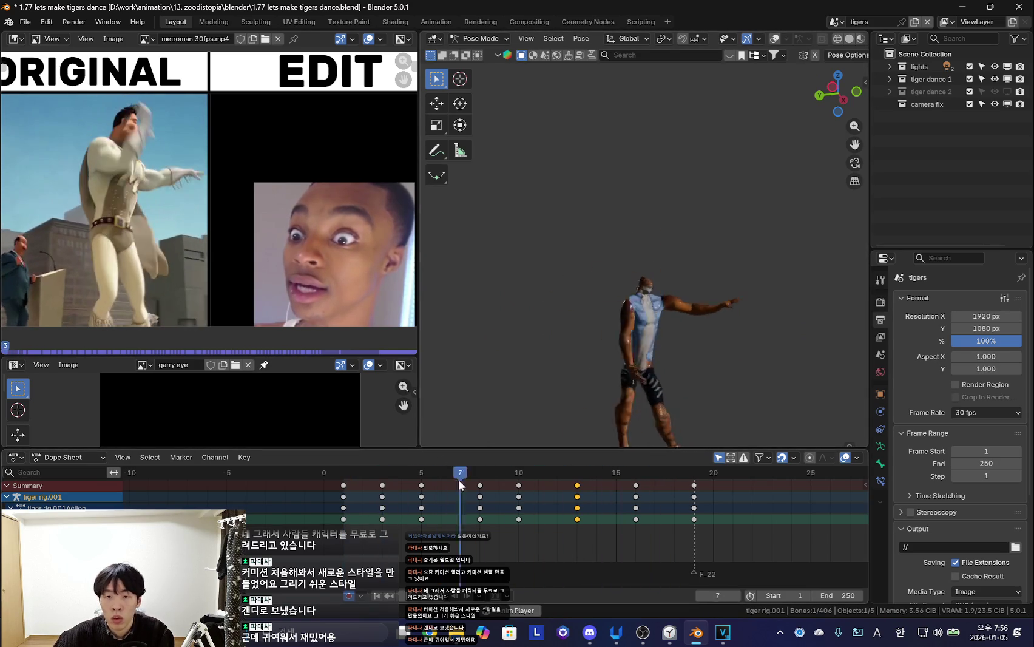
Show the rig bones and select the right forearm bone forearm_fk.R
{"action": "left_click", "coordinate": [385, 473]}
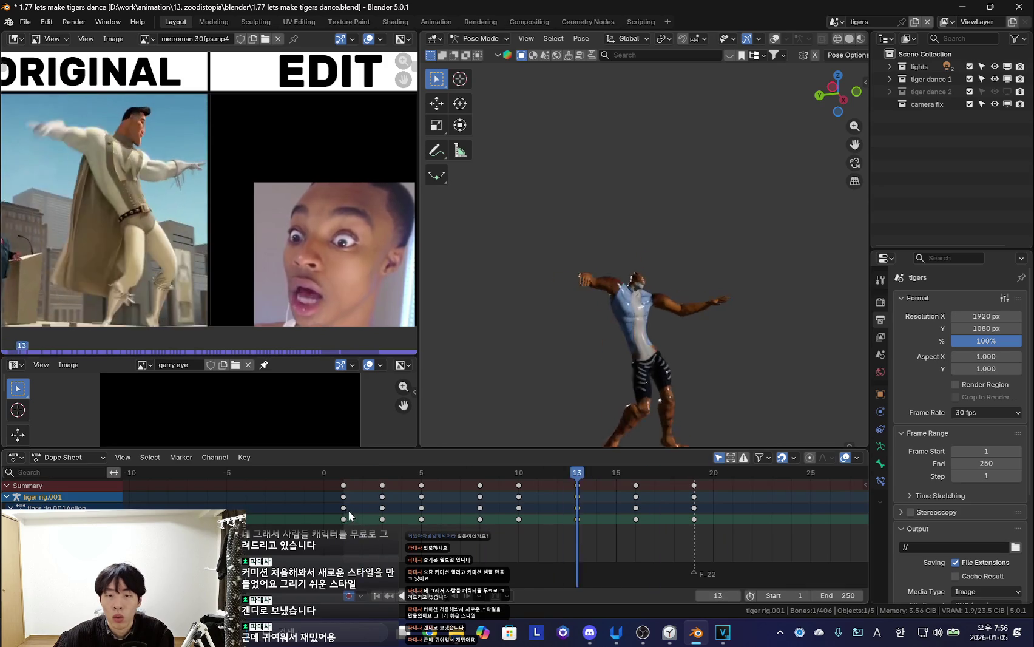
{"action": "scroll", "coordinate": [659, 324], "scroll_direction": "up", "scroll_amount": 4}
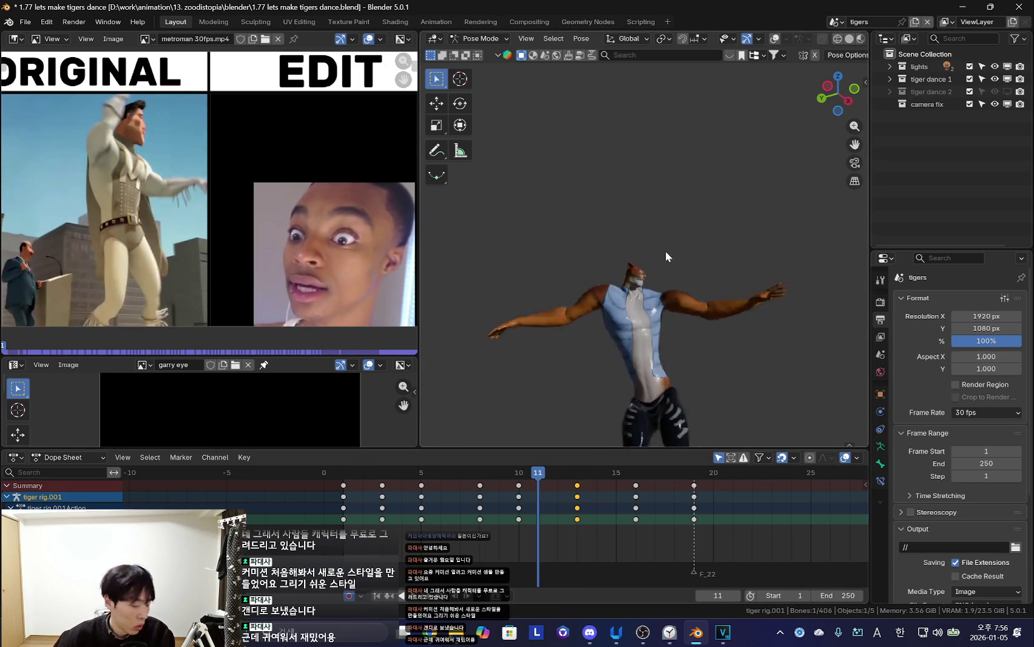
{"action": "left_click_drag", "start_coordinate": [345, 518], "coordinate": [418, 525]}
{"action": "key", "text": "shift+alt+z"}
{"action": "left_click", "coordinate": [647, 300]}
{"action": "key", "text": "shift+alt+z"}
Rotate and key the right forearm at frame 3, then rotate it at frame 5
{"action": "key", "text": "Left"}
{"action": "key", "text": "Left"}
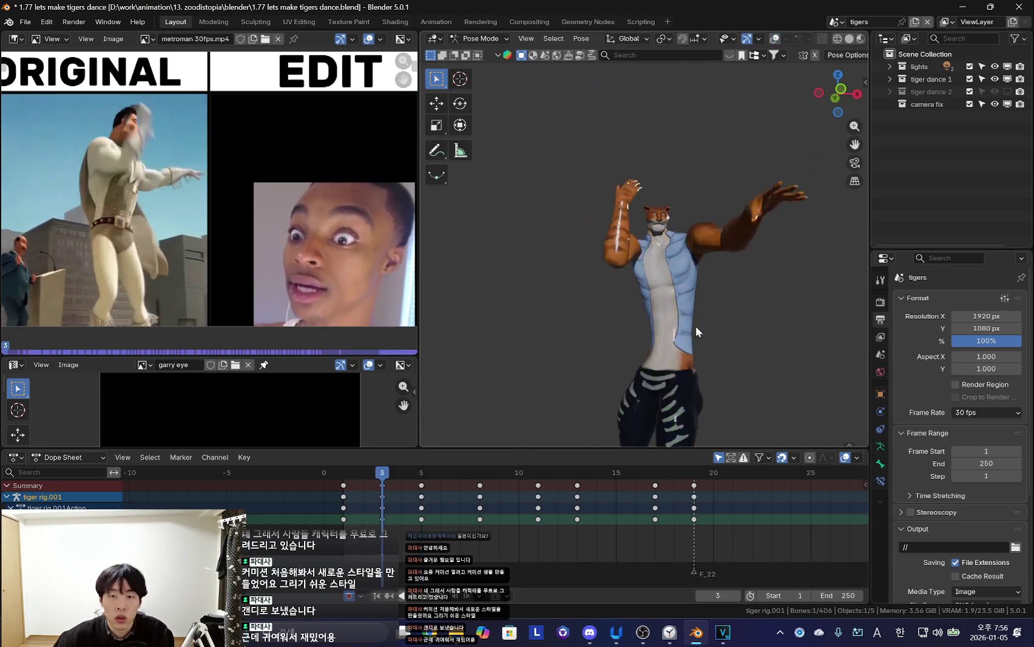
{"action": "key", "text": "r"}
{"action": "left_click", "coordinate": [714, 327]}
{"action": "key", "text": "i"}
{"action": "mouse_move", "coordinate": [382, 522]}
{"action": "left_mouse_down"}
{"action": "mouse_move", "coordinate": [368, 524]}
{"action": "mouse_move", "coordinate": [421, 524]}
{"action": "mouse_move", "coordinate": [343, 525]}
{"action": "mouse_move", "coordinate": [505, 545]}
{"action": "mouse_move", "coordinate": [345, 525]}
{"action": "mouse_move", "coordinate": [496, 524]}
{"action": "mouse_move", "coordinate": [342, 525]}
{"action": "mouse_move", "coordinate": [545, 516]}
{"action": "mouse_move", "coordinate": [446, 509]}
{"action": "mouse_move", "coordinate": [543, 520]}
{"action": "mouse_move", "coordinate": [381, 515]}
{"action": "mouse_move", "coordinate": [573, 537]}
{"action": "mouse_move", "coordinate": [654, 521]}
{"action": "mouse_move", "coordinate": [358, 492]}
{"action": "mouse_move", "coordinate": [420, 516]}
{"action": "mouse_move", "coordinate": [373, 553]}
{"action": "mouse_move", "coordinate": [401, 556]}
{"action": "left_mouse_up"}
{"action": "key", "text": "r"}
{"action": "key", "text": "r"}
{"action": "left_click", "coordinate": [461, 370]}
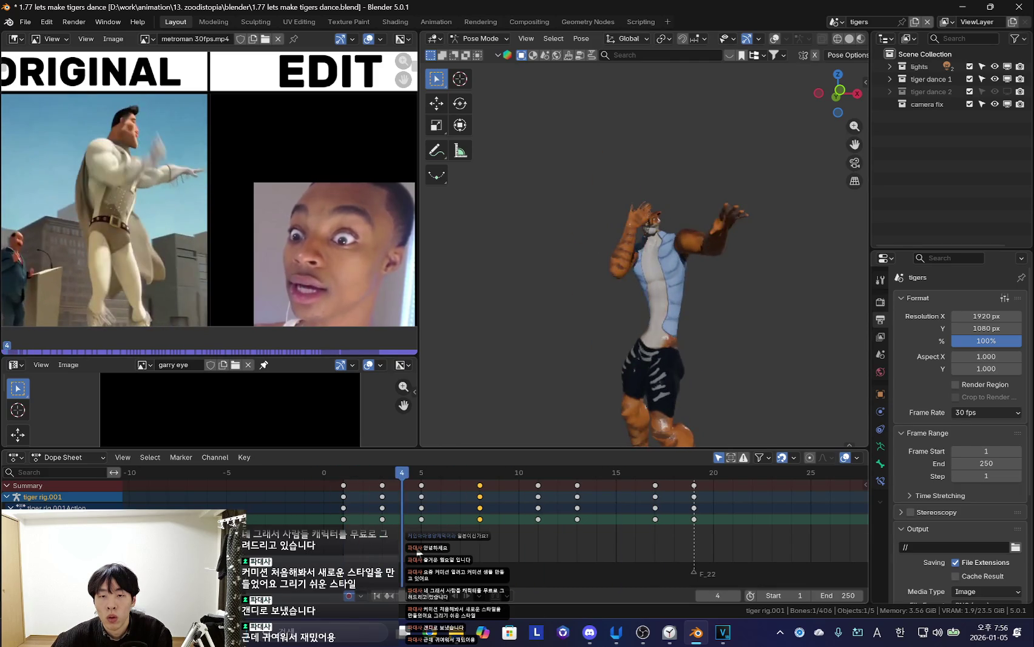
Rotate the tiger's arms into new poses at frames 5 and 8
{"action": "key", "text": "Right"}
{"action": "key", "text": "r"}
{"action": "left_click", "coordinate": [775, 273]}
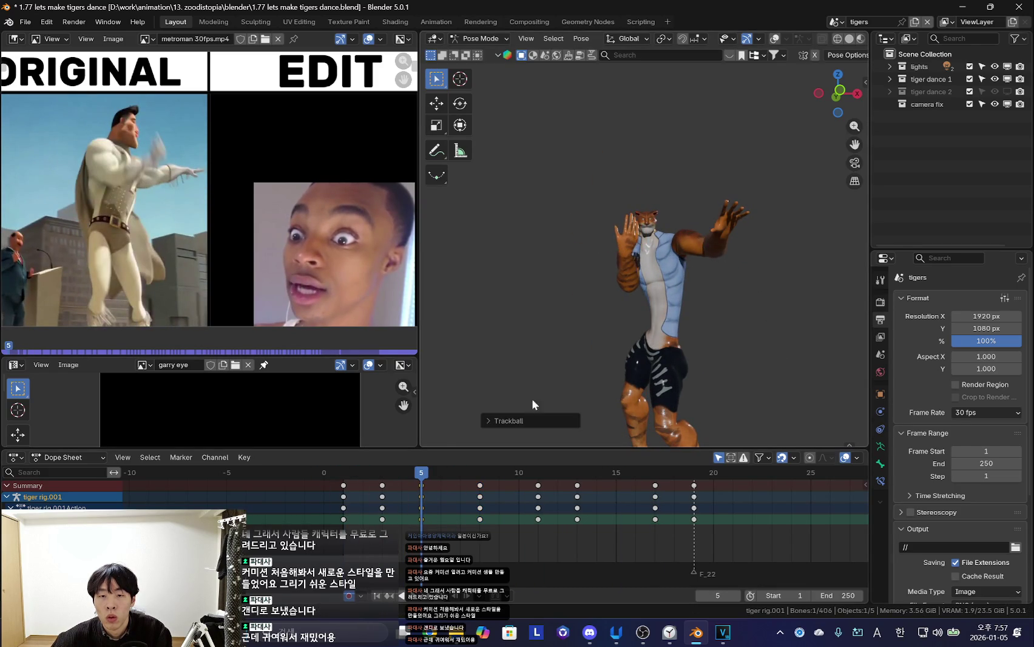
{"action": "key", "text": "Up"}
{"action": "key", "text": "r"}
{"action": "left_click", "coordinate": [762, 324]}
Review the arm motion from frame 2 and refine the raised arm at frame 5
{"action": "left_click", "coordinate": [375, 534]}
{"action": "mouse_move", "coordinate": [373, 535]}
{"action": "left_mouse_down"}
{"action": "mouse_move", "coordinate": [477, 546]}
{"action": "mouse_move", "coordinate": [588, 524]}
{"action": "mouse_move", "coordinate": [399, 525]}
{"action": "left_mouse_up"}
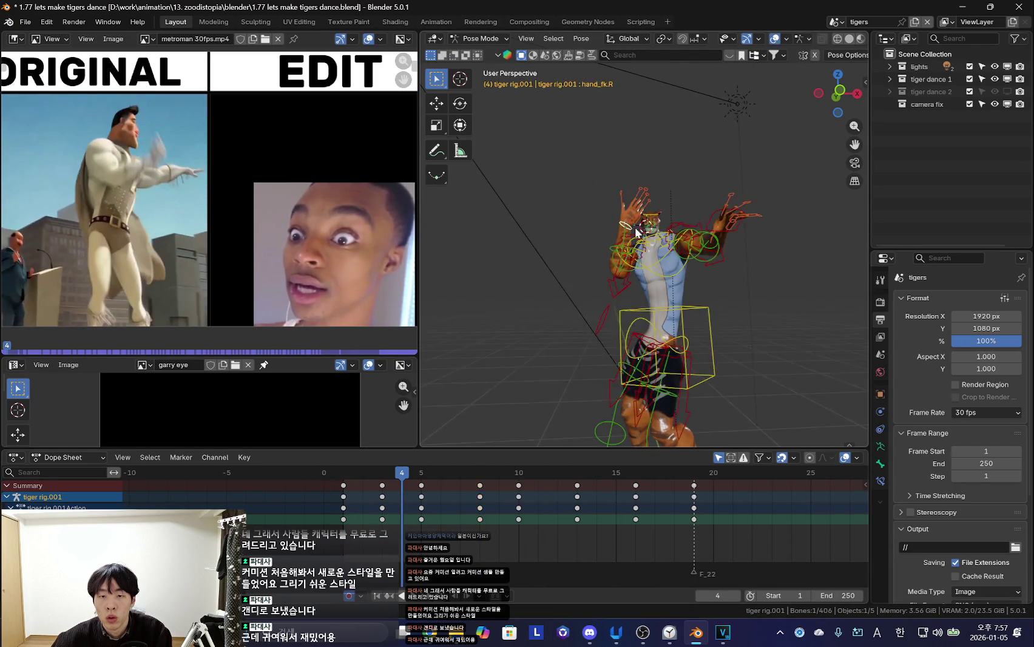
{"action": "scroll", "coordinate": [718, 348], "scroll_direction": "up", "scroll_amount": 4}
{"action": "key", "text": "Right"}
{"action": "key", "text": "r"}
{"action": "left_click", "coordinate": [737, 290]}
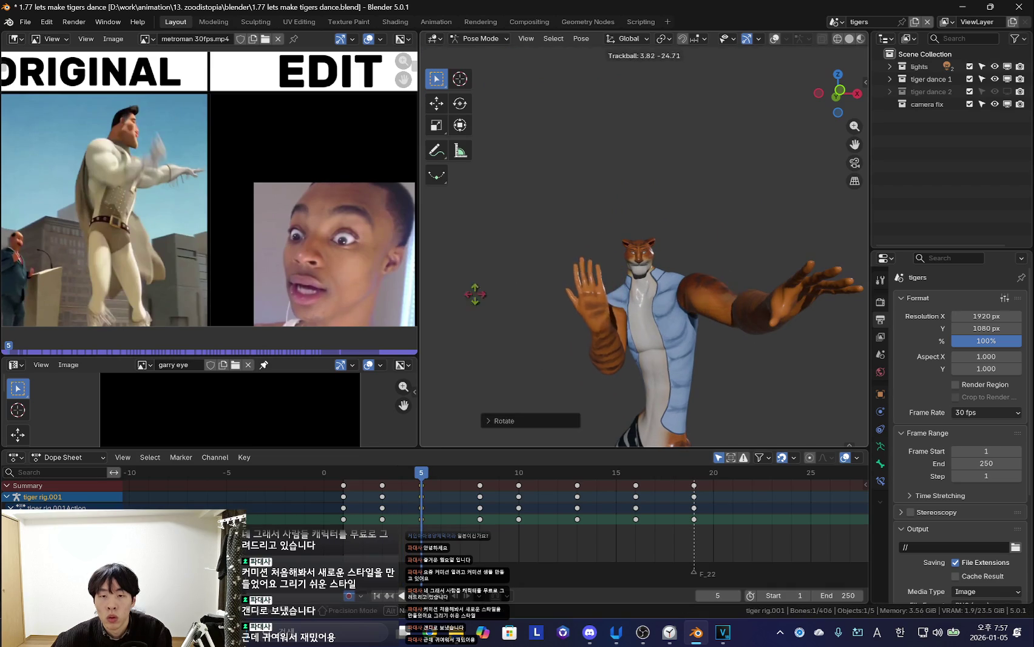
Review to frame 4, then show the bones and select a right-hand finger bone
{"action": "mouse_move", "coordinate": [428, 522]}
{"action": "left_mouse_down"}
{"action": "mouse_move", "coordinate": [499, 522]}
{"action": "mouse_move", "coordinate": [402, 523]}
{"action": "left_mouse_up"}
{"action": "key", "text": "shift+alt+z"}
{"action": "mouse_move", "coordinate": [622, 336]}
{"action": "middle_mouse_down"}
{"action": "mouse_move", "coordinate": [765, 296]}
{"action": "mouse_move", "coordinate": [547, 360]}
{"action": "middle_mouse_up"}
{"action": "left_click", "coordinate": [645, 314]}
{"action": "scroll", "coordinate": [647, 314], "scroll_direction": "up", "scroll_amount": 3}
{"action": "key", "text": "shift+alt+z"}
Scale the right hand's fingers at frame 6
{"action": "left_click_drag", "start_coordinate": [400, 528], "coordinate": [440, 522]}
{"action": "scroll", "coordinate": [785, 277], "scroll_direction": "down", "scroll_amount": 3}
{"action": "key", "text": "shift+alt+z"}
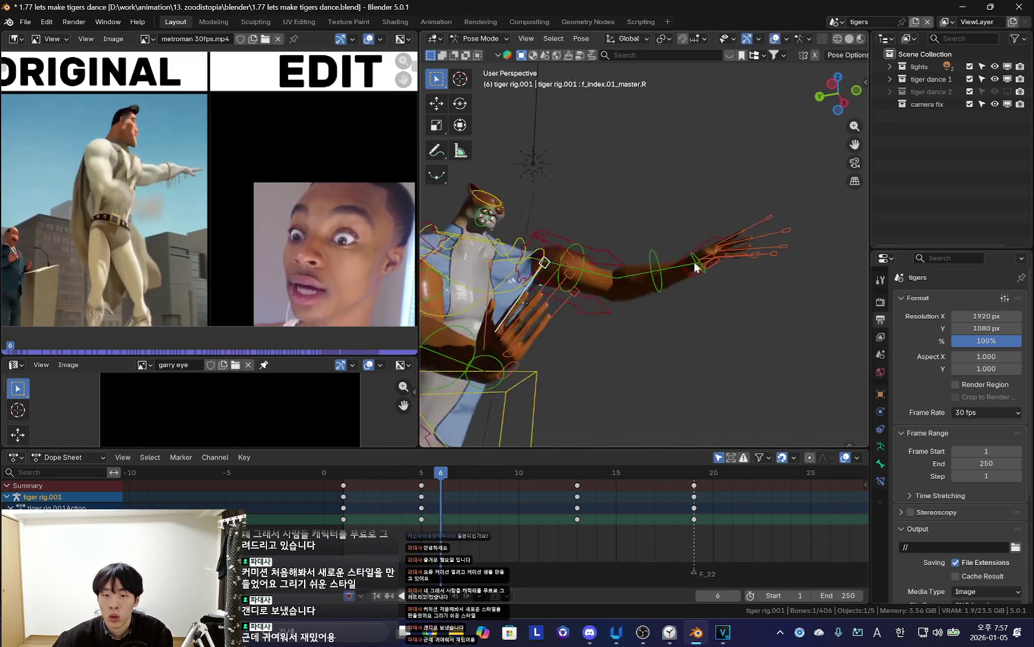
{"action": "key", "text": "shift+alt+z"}
{"action": "scroll", "coordinate": [693, 300], "scroll_direction": "up", "scroll_amount": 4}
{"action": "key", "text": "s"}
{"action": "left_click", "coordinate": [740, 321]}
Rotate the right hand several times to refine its angle at frame 6
{"action": "key", "text": "shift+alt+z"}
{"action": "key", "text": "shift+alt+z"}
{"action": "key", "text": "r"}
{"action": "left_click", "coordinate": [741, 283]}
{"action": "mouse_move", "coordinate": [742, 284]}
{"action": "middle_mouse_down"}
{"action": "mouse_move", "coordinate": [667, 286]}
{"action": "mouse_move", "coordinate": [636, 260]}
{"action": "mouse_move", "coordinate": [741, 259]}
{"action": "middle_mouse_up"}
{"action": "scroll", "coordinate": [668, 287], "scroll_direction": "down", "scroll_amount": 2}
{"action": "key", "text": "shift+alt+z"}
{"action": "key", "text": "shift+alt+z"}
{"action": "scroll", "coordinate": [741, 258], "scroll_direction": "up", "scroll_amount": 3}
{"action": "key", "text": "r"}
{"action": "left_click", "coordinate": [766, 291]}
{"action": "key", "text": "r"}
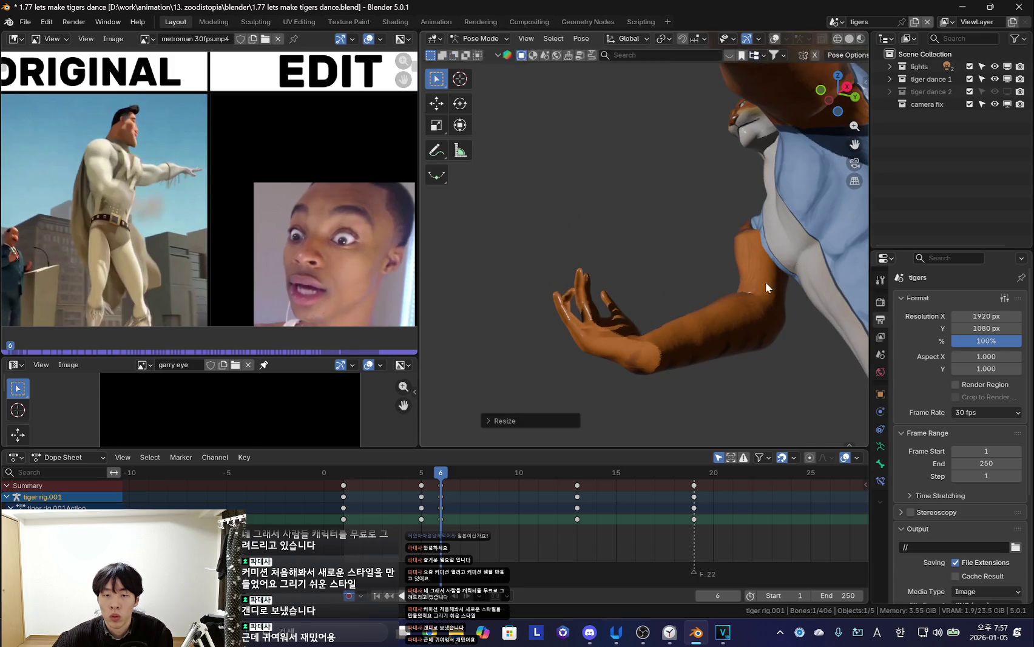
{"action": "left_click", "coordinate": [750, 305]}
Rotate the right-hand fingers so they curl
{"action": "key", "text": "shift+alt+z"}
{"action": "key", "text": "shift+alt+z"}
{"action": "key", "text": "r"}
{"action": "left_click", "coordinate": [620, 306]}
{"action": "scroll", "coordinate": [620, 306], "scroll_direction": "down", "scroll_amount": 3}
{"action": "mouse_move", "coordinate": [620, 306]}
{"action": "middle_mouse_down"}
{"action": "mouse_move", "coordinate": [694, 356]}
{"action": "mouse_move", "coordinate": [742, 355]}
{"action": "middle_mouse_up"}
Scale the fingers and rotate them into their final curled position
{"action": "key", "text": "shift+alt+z"}
{"action": "mouse_move", "coordinate": [527, 292]}
{"action": "middle_mouse_down"}
{"action": "mouse_move", "coordinate": [695, 316]}
{"action": "mouse_move", "coordinate": [770, 277]}
{"action": "mouse_move", "coordinate": [556, 282]}
{"action": "mouse_move", "coordinate": [589, 250]}
{"action": "middle_mouse_up"}
{"action": "key", "text": "shift+alt+z"}
{"action": "key", "text": "s"}
{"action": "left_click", "coordinate": [755, 338]}
Select the thumb.01_master.R, another finger and pinky master controls together
{"action": "key", "text": "shift+alt+z"}
{"action": "scroll", "coordinate": [729, 324], "scroll_direction": "up", "scroll_amount": 3}
{"action": "scroll", "coordinate": [752, 273], "scroll_direction": "down", "scroll_amount": 3}
{"action": "key", "text": "r"}
{"action": "left_click", "coordinate": [772, 244]}
{"action": "scroll", "coordinate": [772, 244], "scroll_direction": "up", "scroll_amount": 5}
{"action": "key", "text": "shift+alt+z"}
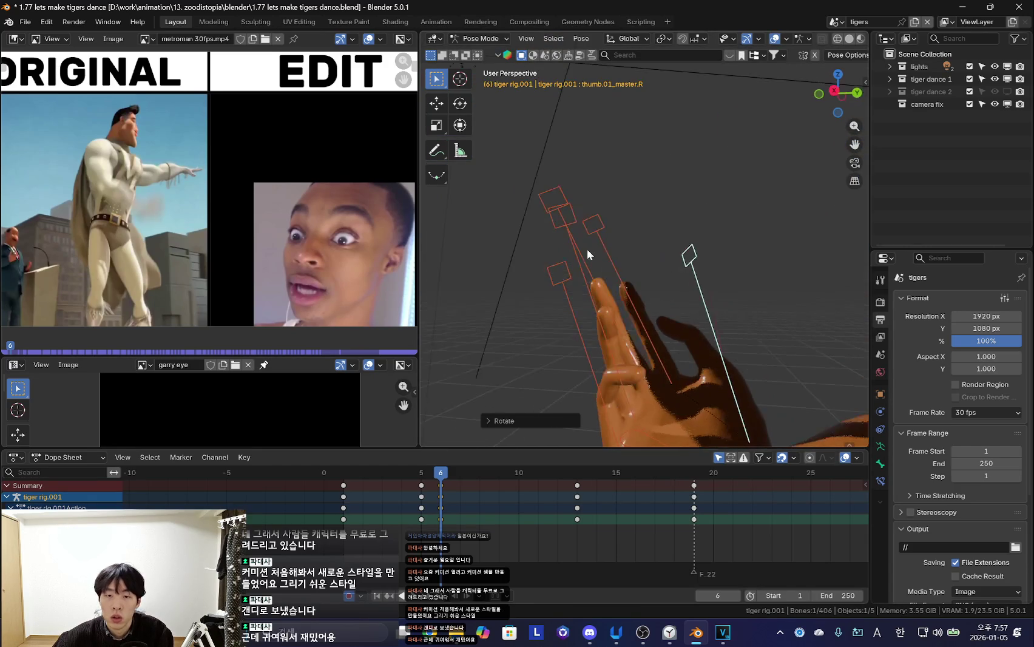
{"action": "left_click", "coordinate": [592, 225], "text": "shift"}
{"action": "left_click", "coordinate": [571, 217], "text": "shift"}
{"action": "left_click", "coordinate": [552, 198], "text": "shift"}
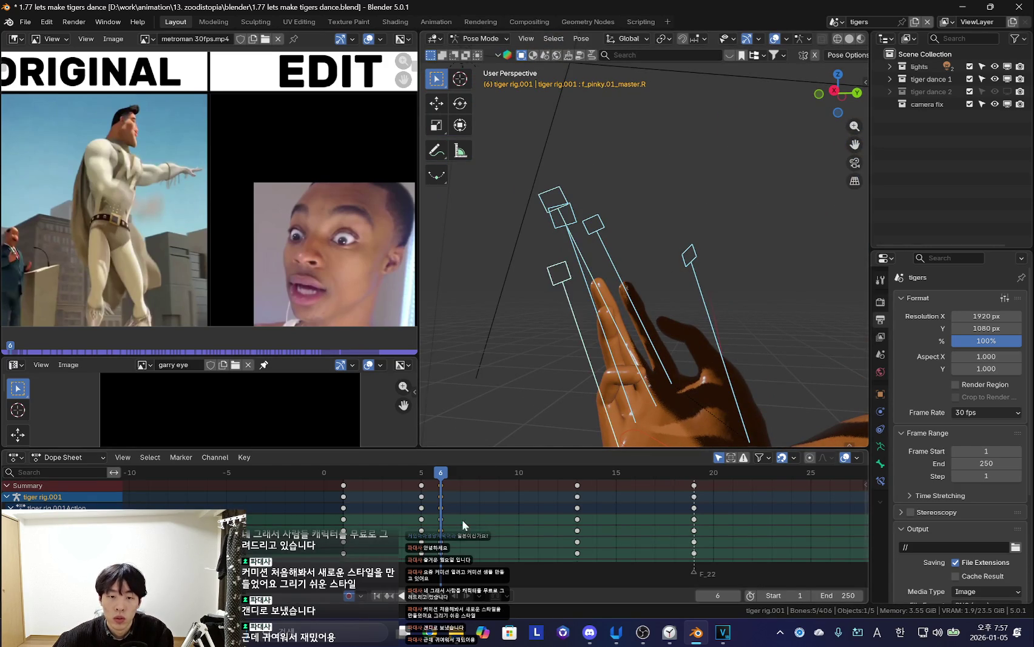
{"action": "key", "text": "shift+alt+z"}
{"action": "middle_click_drag", "start_coordinate": [583, 284], "coordinate": [644, 342]}
{"action": "scroll", "coordinate": [644, 342], "scroll_direction": "down", "scroll_amount": 3}
Delete the keys at frame 5 and review the motion
{"action": "key", "text": "x"}
{"action": "mouse_move", "coordinate": [419, 489]}
{"action": "left_mouse_down"}
{"action": "mouse_move", "coordinate": [404, 526]}
{"action": "mouse_move", "coordinate": [479, 525]}
{"action": "left_mouse_up"}
{"action": "key", "text": "shift+alt+z"}
Rotate the tiger's chest bone at frame 8 to better match the reference torso
{"action": "left_click", "coordinate": [643, 221]}
{"action": "left_click", "coordinate": [679, 282]}
{"action": "key", "text": "shift+alt+z"}
{"action": "key", "text": "Down"}
{"action": "key", "text": "Down"}
{"action": "key", "text": "Up"}
{"action": "key", "text": "Up"}
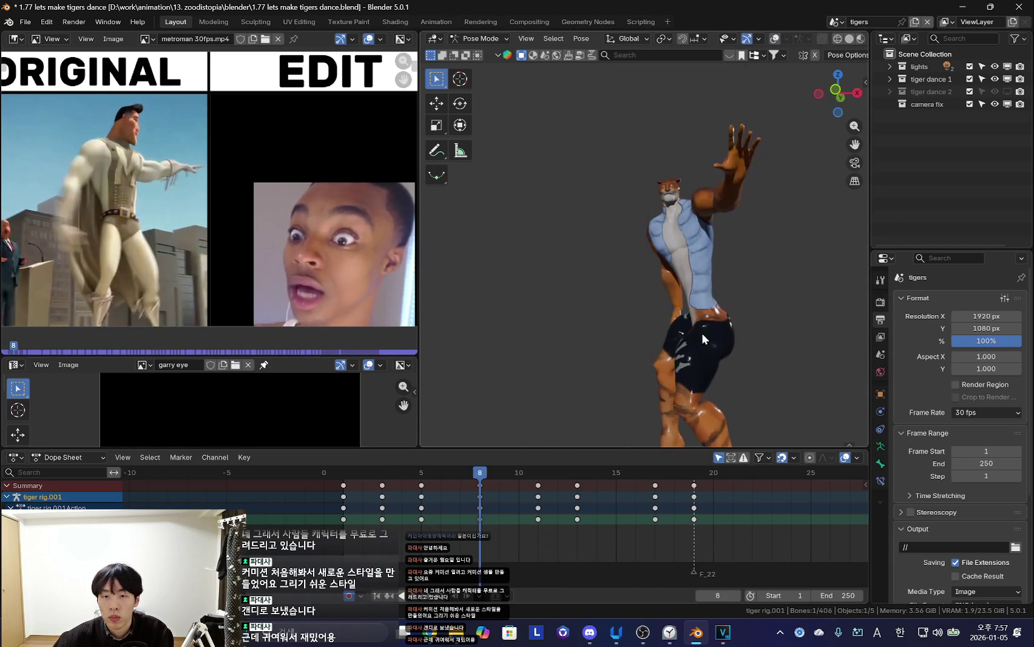
{"action": "key", "text": "r"}
{"action": "left_click", "coordinate": [783, 351]}
{"action": "mouse_move", "coordinate": [478, 536]}
{"action": "left_mouse_down"}
{"action": "mouse_move", "coordinate": [441, 535]}
{"action": "mouse_move", "coordinate": [498, 570]}
{"action": "left_mouse_up"}
Select the right hand bone hand_fk.R and review the motion from frame 0 to 9
{"action": "key", "text": "shift+alt+z"}
{"action": "left_click", "coordinate": [646, 323]}
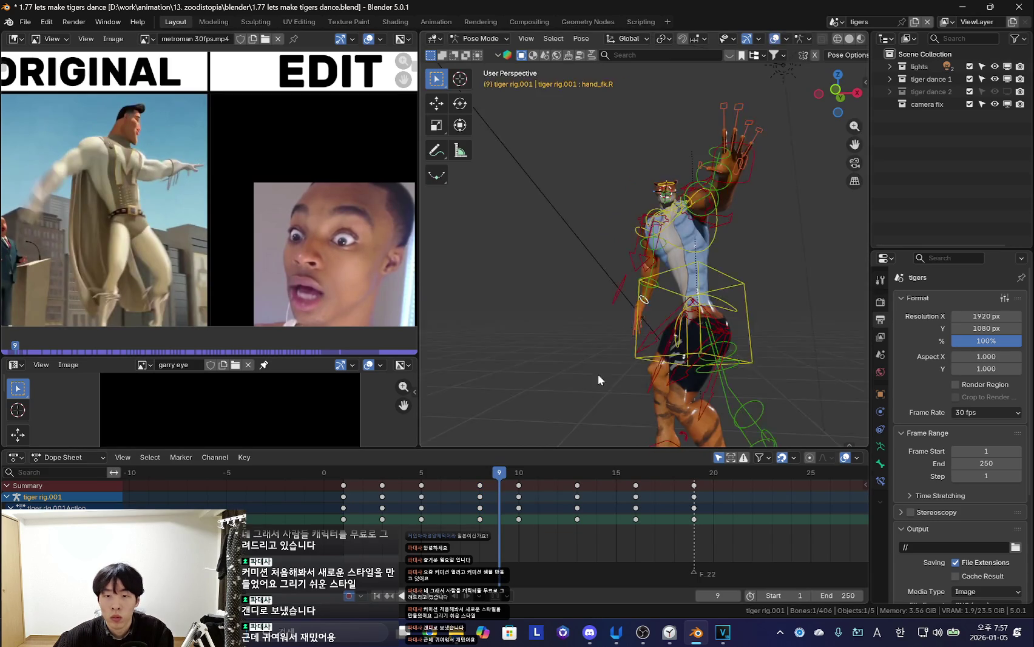
{"action": "key", "text": "shift+alt+z"}
{"action": "middle_click_drag", "start_coordinate": [608, 385], "coordinate": [558, 361]}
{"action": "left_click", "coordinate": [343, 521]}
{"action": "left_click_drag", "start_coordinate": [344, 521], "coordinate": [499, 571]}
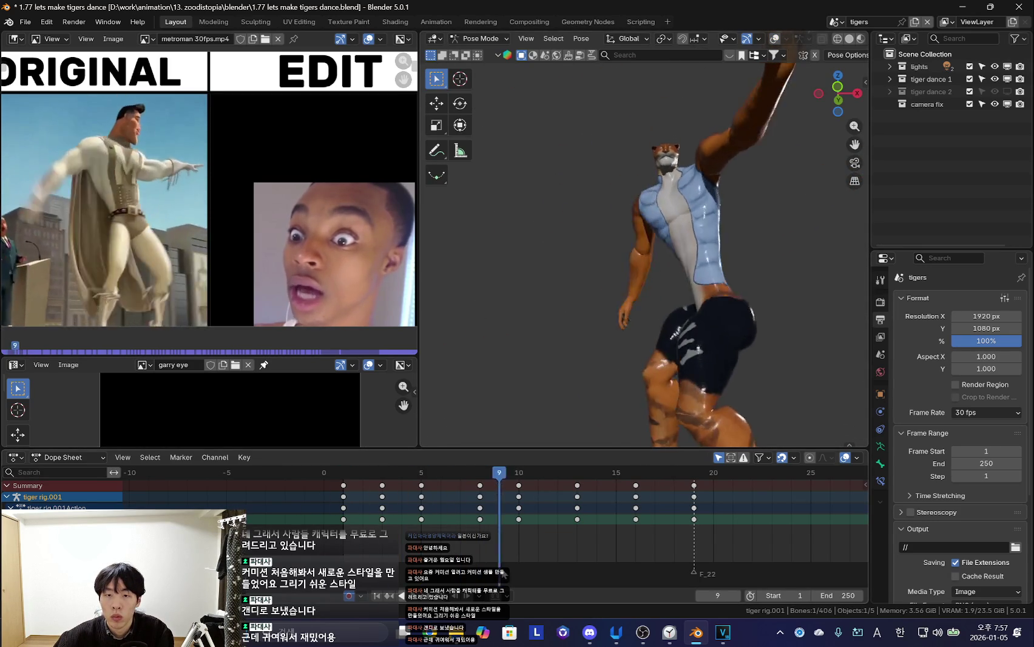
{"action": "mouse_move", "coordinate": [515, 572]}
{"action": "left_mouse_down"}
{"action": "mouse_move", "coordinate": [337, 541]}
{"action": "mouse_move", "coordinate": [380, 543]}
{"action": "left_mouse_up"}
Rotate the right hand along its local X axis at frame 3
{"action": "key", "text": "Left"}
{"action": "key", "text": "shift+alt+z"}
{"action": "key", "text": "shift+alt+z"}
{"action": "key", "text": "Right"}
{"action": "key", "text": "r"}
{"action": "key", "text": "x"}
{"action": "key", "text": "x"}
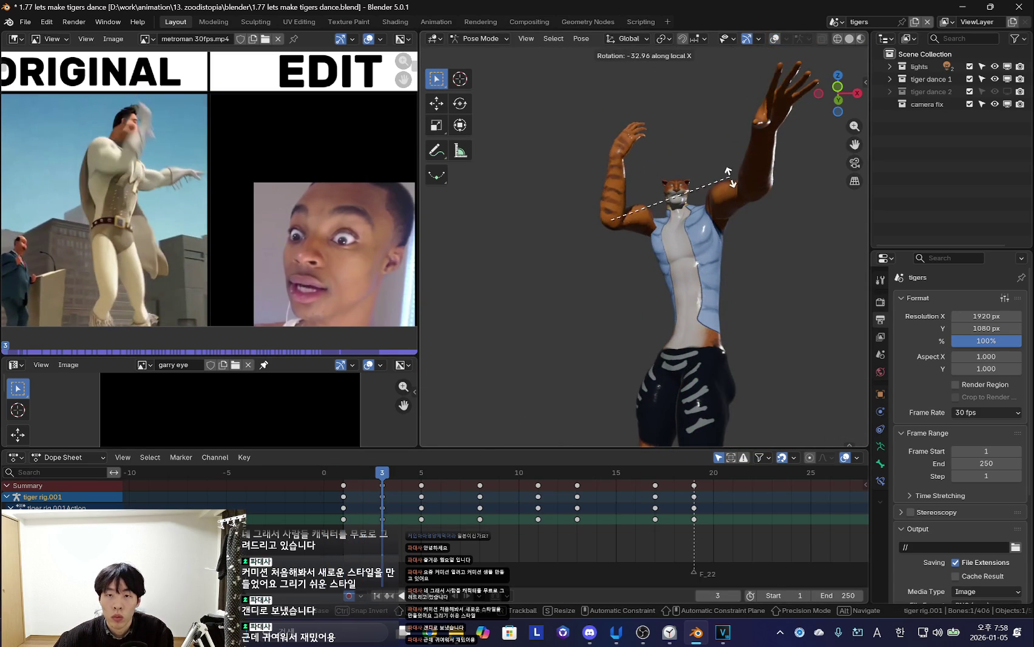
{"action": "key", "text": "Escape"}
{"action": "key", "text": "Left"}
{"action": "key", "text": "Left"}
{"action": "key", "text": "Right"}
{"action": "key", "text": "Right"}
Trackball-rotate the tiger's raised arms at frame 3
{"action": "key", "text": "shift+alt+z"}
{"action": "key", "text": "shift+alt+z"}
{"action": "key", "text": "shift+alt+z"}
{"action": "key", "text": "a"}
{"action": "key", "text": "shift+alt+z"}
{"action": "key", "text": "shift+Left"}
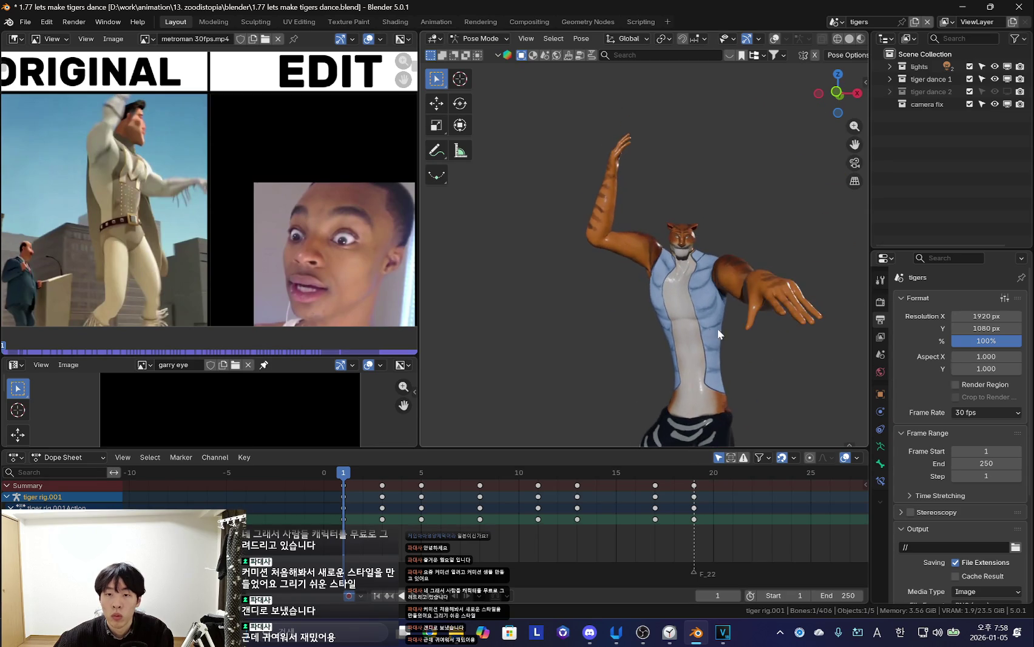
{"action": "key", "text": "Right"}
{"action": "key", "text": "Right"}
{"action": "key", "text": "r"}
{"action": "key", "text": "r"}
{"action": "left_click", "coordinate": [765, 232]}
Refine the arm rotation keyed at frame 3, then play the animation
{"action": "key", "text": "Left"}
{"action": "key", "text": "Right"}
{"action": "key", "text": "r"}
{"action": "key", "text": "r"}
{"action": "left_click", "coordinate": [730, 204]}
{"action": "key", "text": "Left"}
{"action": "key", "text": "space"}
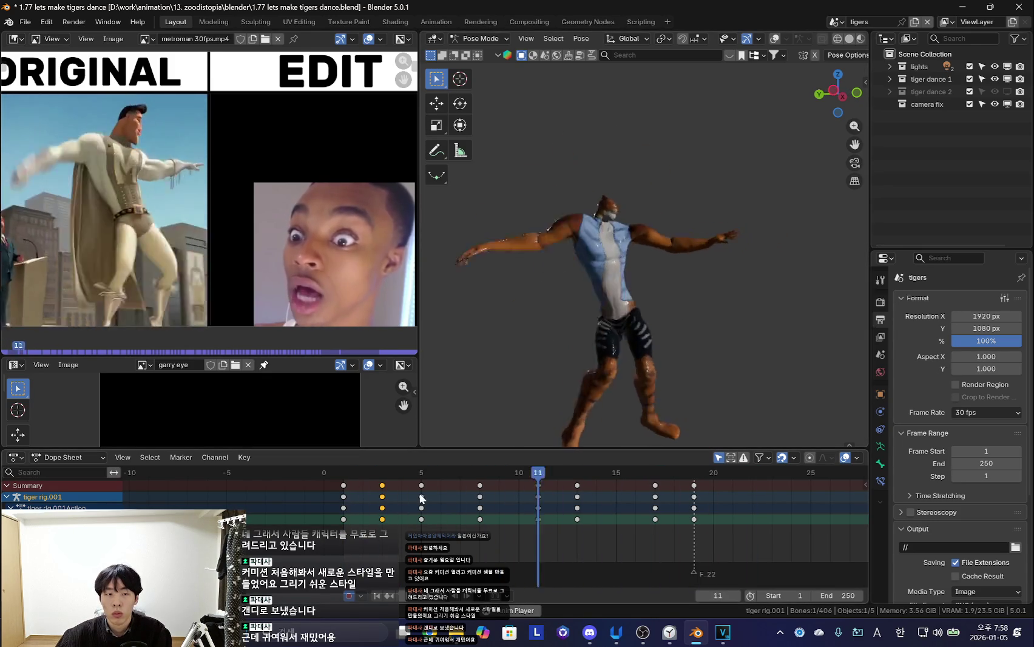
Stop playback and insert a pose key at frame 6
{"action": "left_click", "coordinate": [364, 506]}
{"action": "mouse_move", "coordinate": [364, 501]}
{"action": "left_mouse_down"}
{"action": "mouse_move", "coordinate": [548, 527]}
{"action": "mouse_move", "coordinate": [416, 508]}
{"action": "mouse_move", "coordinate": [500, 513]}
{"action": "left_mouse_up"}
{"action": "key", "text": "ctrl+v"}
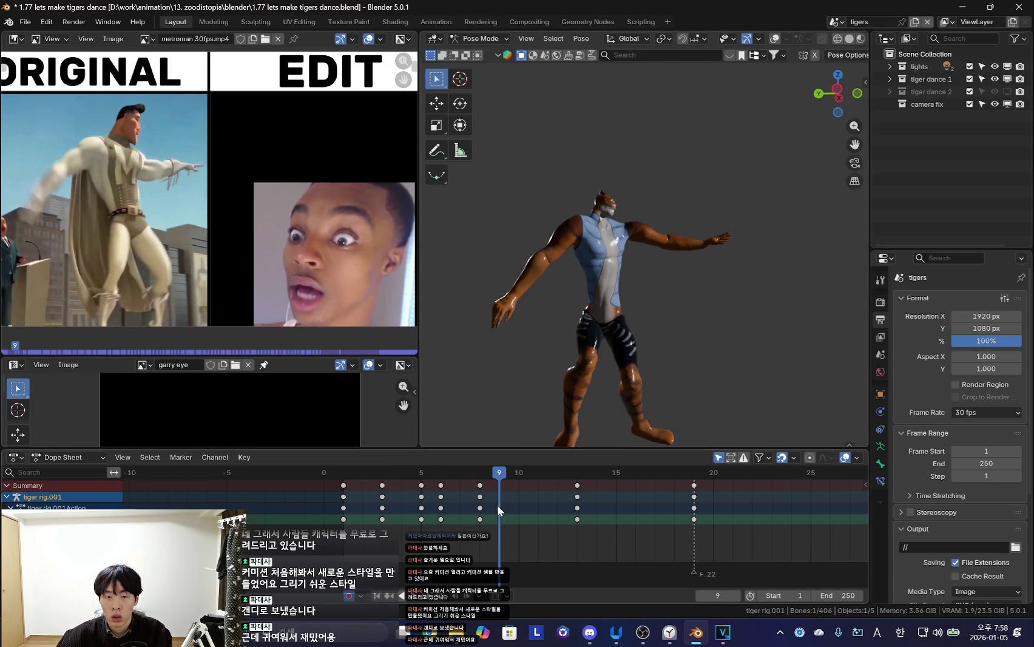
Rotate the tiger's leg into a new stance at frame 9 and play it back
{"action": "key", "text": "r"}
{"action": "left_click", "coordinate": [716, 383]}
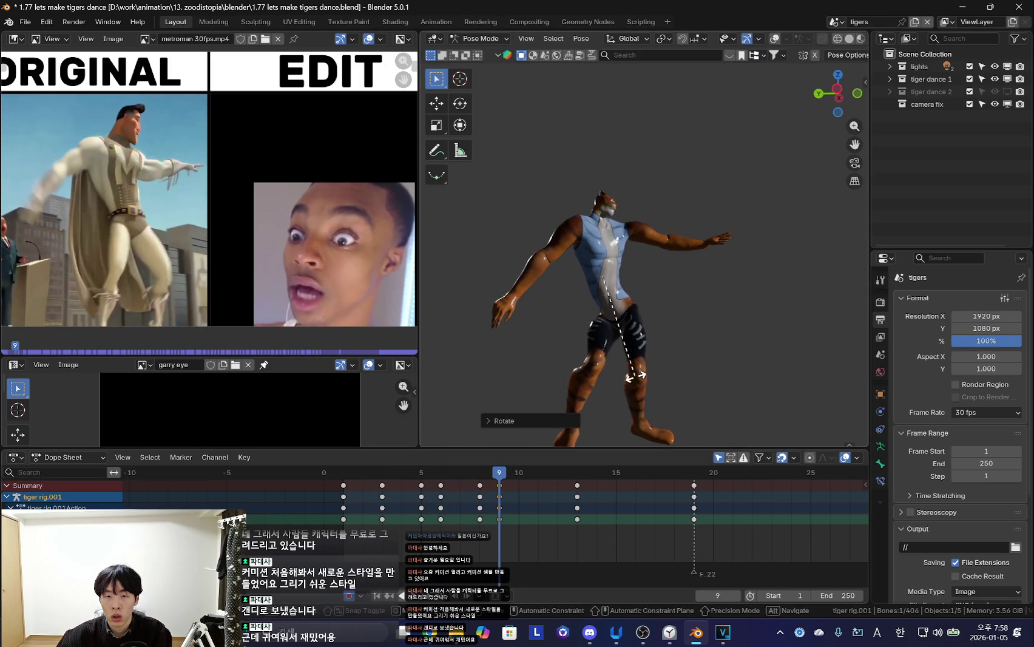
{"action": "key", "text": "r"}
{"action": "key", "text": "r"}
{"action": "left_click", "coordinate": [677, 365]}
{"action": "left_click_drag", "start_coordinate": [450, 522], "coordinate": [480, 498]}
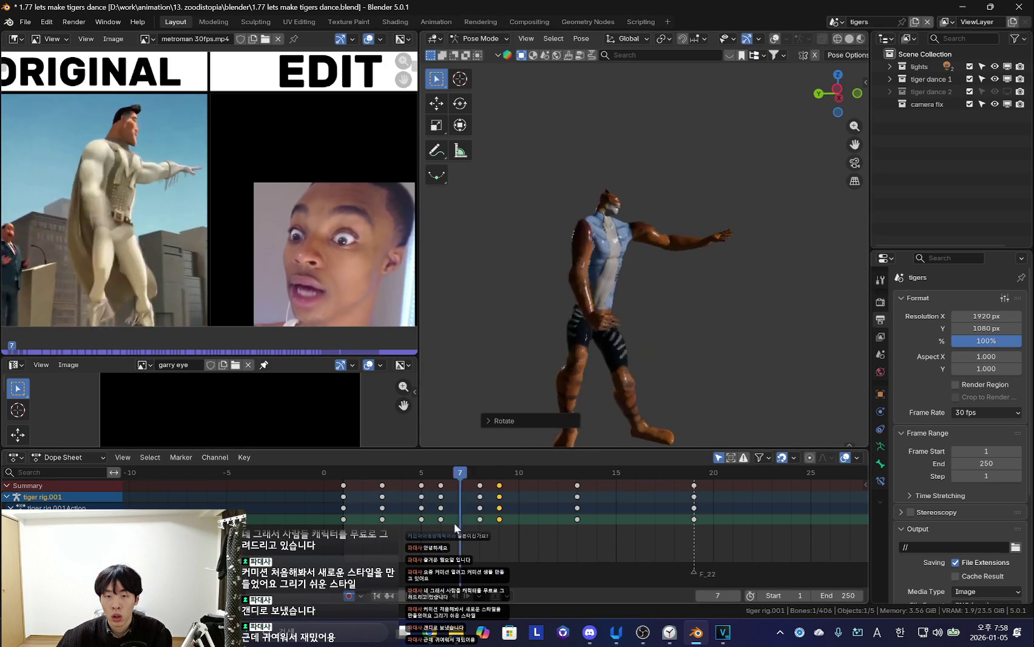
{"action": "key", "text": "space"}
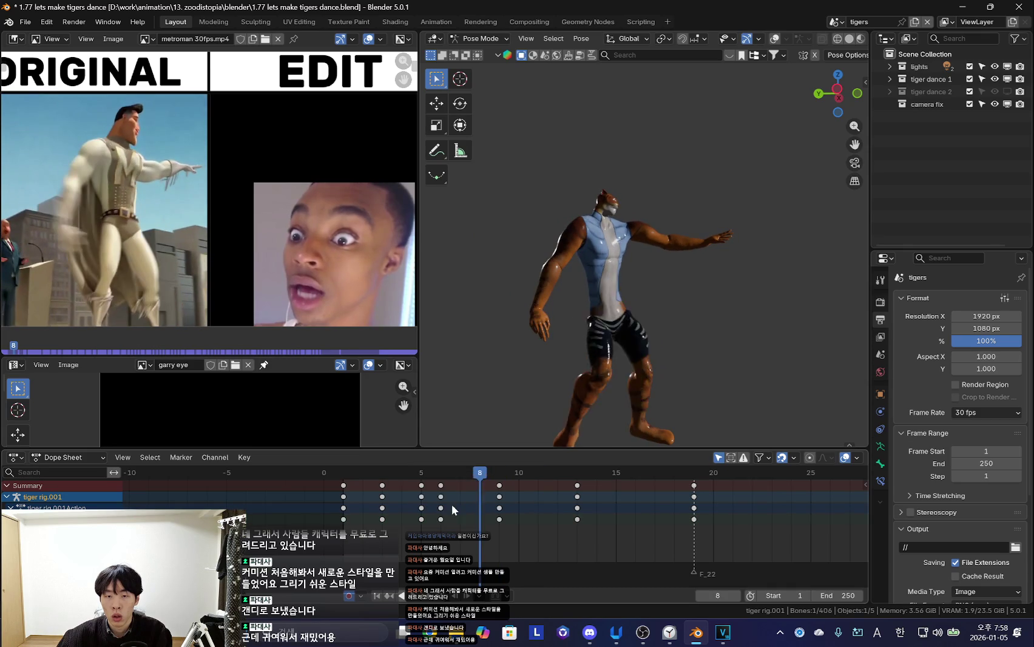
{"action": "mouse_move", "coordinate": [374, 554]}
{"action": "left_mouse_down"}
{"action": "mouse_move", "coordinate": [341, 543]}
{"action": "mouse_move", "coordinate": [508, 506]}
{"action": "left_mouse_up"}
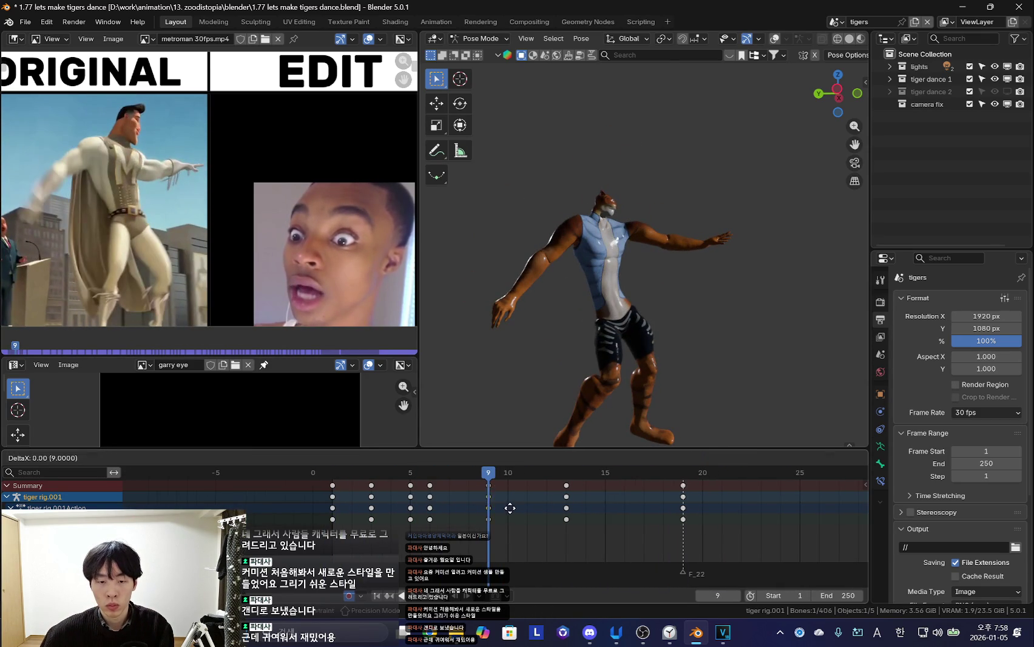
Drag the frame-9 keyframe column to frame 13 and play back to check timing
{"action": "left_click", "coordinate": [433, 479]}
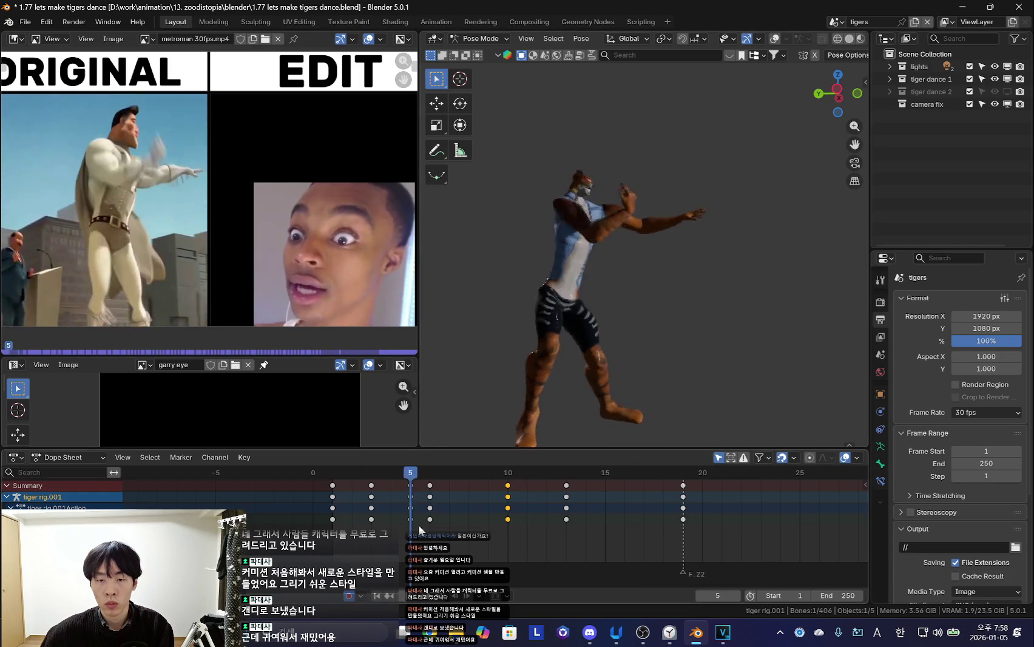
{"action": "key", "text": "ctrl+z"}
{"action": "left_click", "coordinate": [321, 511]}
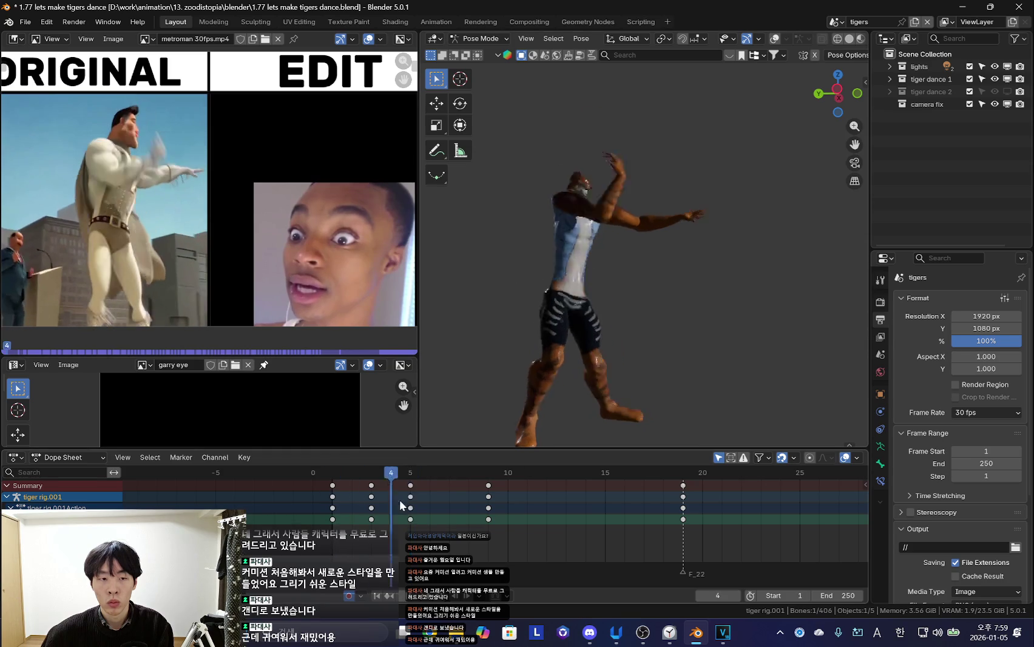
{"action": "left_click_drag", "start_coordinate": [476, 521], "coordinate": [553, 525]}
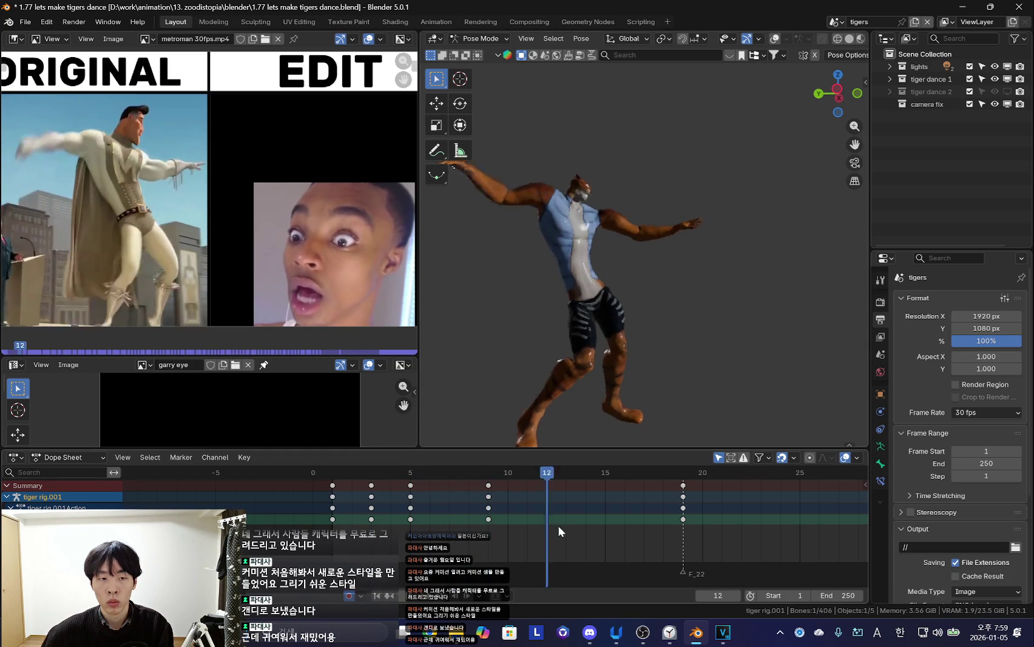
{"action": "key", "text": "space"}
{"action": "key", "text": "space"}
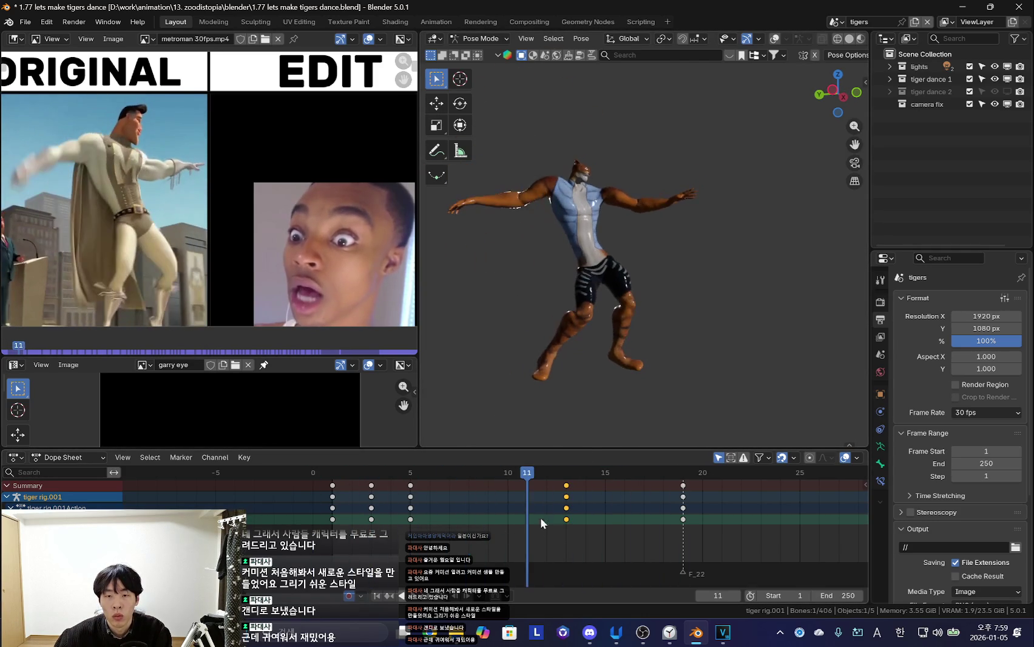
Rotate the arm bone into a raised pose and review frames 1 to 9
{"action": "key", "text": "r"}
{"action": "key", "text": "r"}
{"action": "key", "text": "Return"}
{"action": "key", "text": "space"}
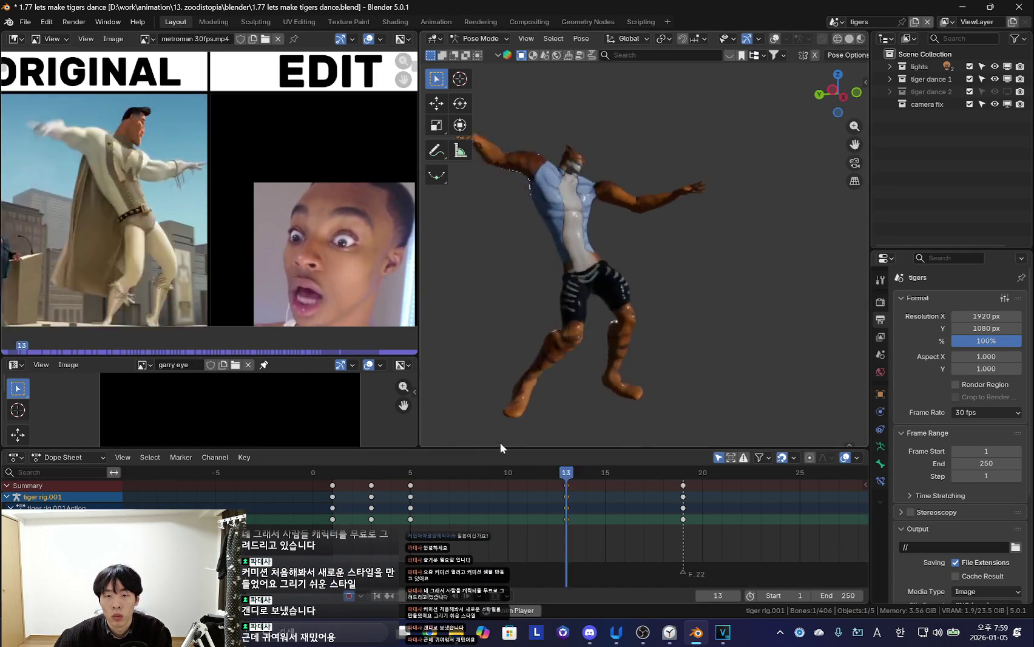
{"action": "key", "text": "shift+alt+z"}
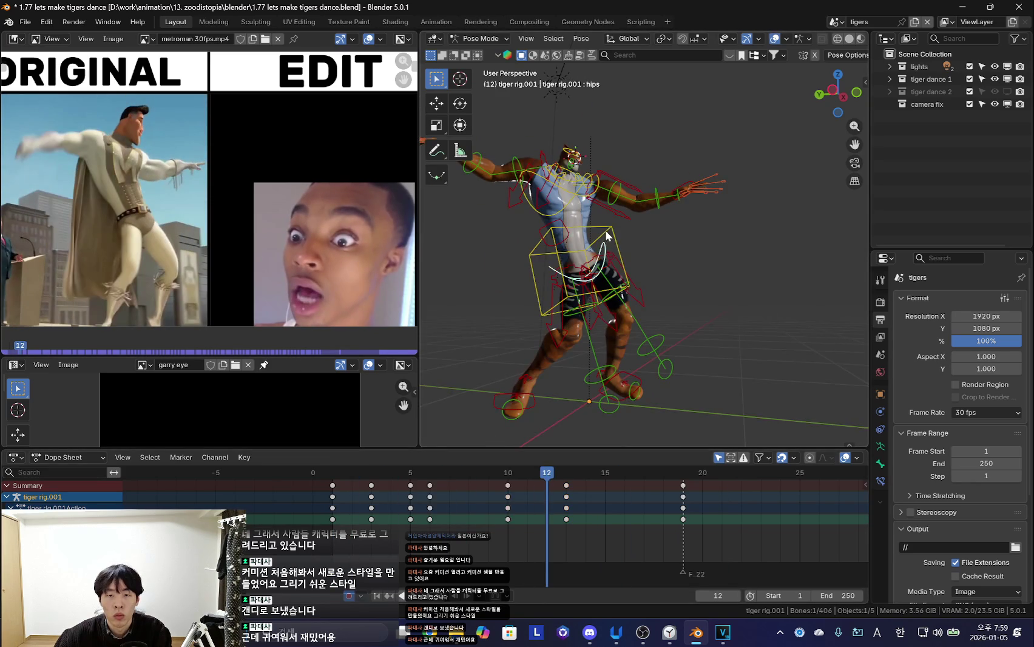
{"action": "key", "text": "i"}
{"action": "key", "text": "shift+alt+z"}
{"action": "mouse_move", "coordinate": [333, 513]}
{"action": "left_mouse_down"}
{"action": "mouse_move", "coordinate": [411, 515]}
{"action": "mouse_move", "coordinate": [371, 479]}
{"action": "left_mouse_up"}
Rotate the arm bone at frame 5 and keyframe the new pose
{"action": "key", "text": "r"}
{"action": "left_click", "coordinate": [685, 275]}
{"action": "key", "text": "i"}
Zoom in and out to inspect the keyed arm pose, toggling the bone display
{"action": "scroll", "coordinate": [536, 380], "scroll_direction": "up", "scroll_amount": 2, "text": "alt"}
{"action": "scroll", "coordinate": [582, 341], "scroll_direction": "down", "scroll_amount": 12, "text": "alt"}
{"action": "scroll", "coordinate": [633, 300], "scroll_direction": "up", "scroll_amount": 7, "text": "alt"}
{"action": "scroll", "coordinate": [636, 315], "scroll_direction": "up", "scroll_amount": 1, "text": "alt"}
{"action": "scroll", "coordinate": [636, 315], "scroll_direction": "up", "scroll_amount": 5, "text": "alt"}
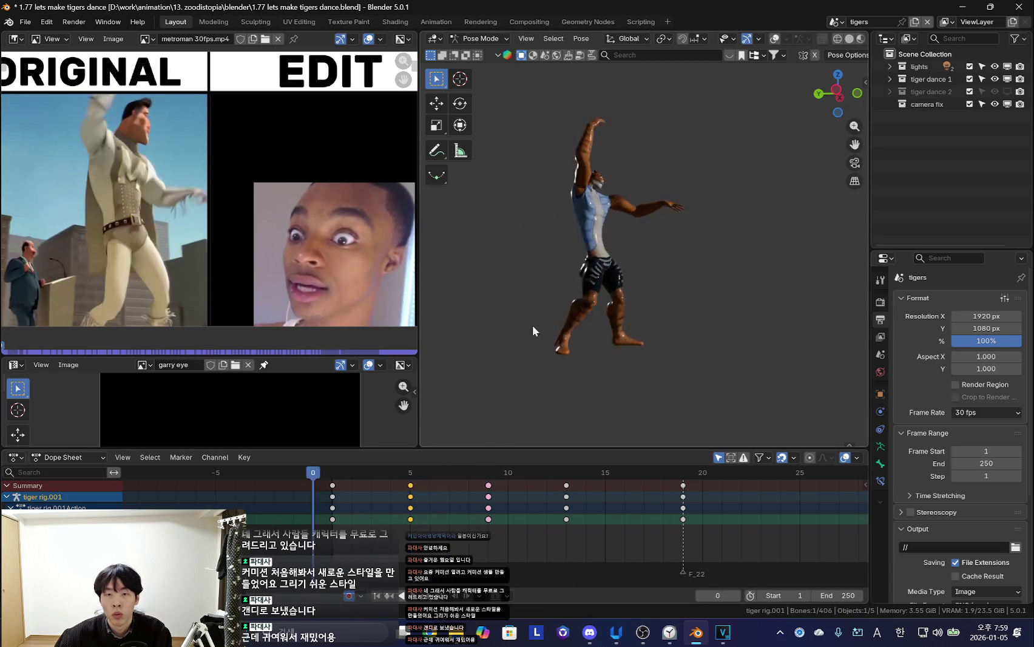
{"action": "scroll", "coordinate": [447, 394], "scroll_direction": "down", "scroll_amount": 12, "text": "alt"}
{"action": "scroll", "coordinate": [657, 267], "scroll_direction": "up", "scroll_amount": 3, "text": "alt"}
{"action": "scroll", "coordinate": [677, 288], "scroll_direction": "up", "scroll_amount": 4, "text": "alt"}
{"action": "scroll", "coordinate": [677, 289], "scroll_direction": "up", "scroll_amount": 5, "text": "alt"}
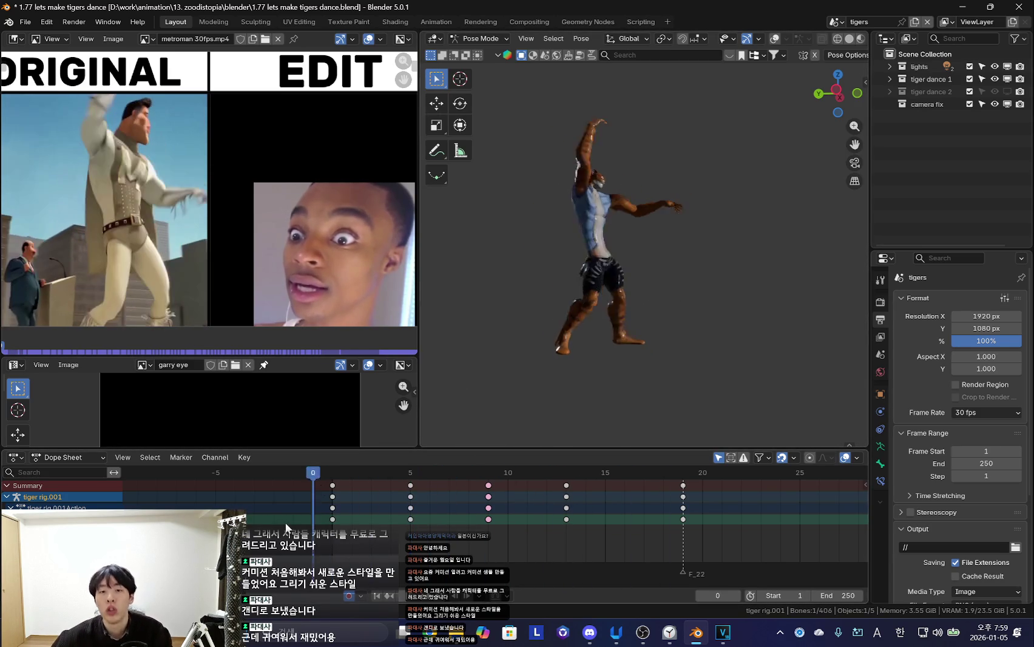
{"action": "scroll", "coordinate": [534, 372], "scroll_direction": "down", "scroll_amount": 12, "text": "alt"}
{"action": "scroll", "coordinate": [594, 382], "scroll_direction": "up", "scroll_amount": 3, "text": "alt"}
{"action": "scroll", "coordinate": [593, 382], "scroll_direction": "up", "scroll_amount": 3, "text": "alt"}
{"action": "scroll", "coordinate": [550, 535], "scroll_direction": "down", "scroll_amount": 10, "text": "alt"}
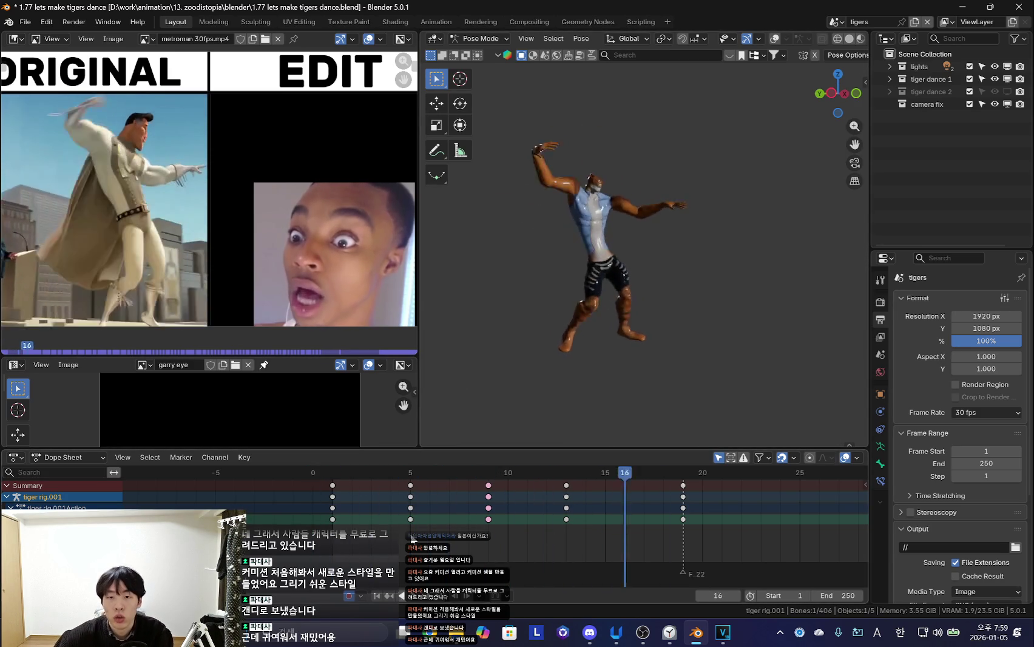
{"action": "scroll", "coordinate": [636, 325], "scroll_direction": "up", "scroll_amount": 12, "text": "alt"}
{"action": "scroll", "coordinate": [360, 476], "scroll_direction": "down", "scroll_amount": 15, "text": "alt"}
{"action": "scroll", "coordinate": [742, 340], "scroll_direction": "up", "scroll_amount": 6, "text": "alt"}
{"action": "scroll", "coordinate": [734, 273], "scroll_direction": "up", "scroll_amount": 2, "text": "alt"}
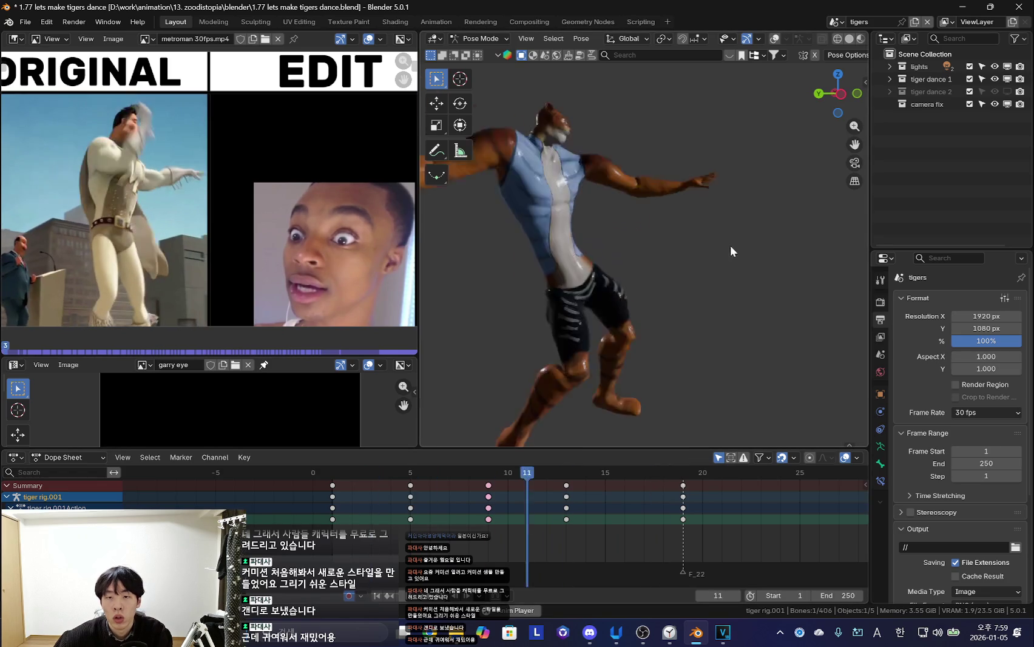
{"action": "scroll", "coordinate": [679, 280], "scroll_direction": "up", "scroll_amount": 8, "text": "alt"}
{"action": "scroll", "coordinate": [625, 313], "scroll_direction": "down", "scroll_amount": 2, "text": "alt"}
{"action": "key", "text": "shift+alt+z"}
{"action": "key", "text": "shift+alt+z"}
{"action": "scroll", "coordinate": [678, 294], "scroll_direction": "up", "scroll_amount": 3, "text": "alt"}
{"action": "scroll", "coordinate": [703, 279], "scroll_direction": "down", "scroll_amount": 3, "text": "alt"}
{"action": "scroll", "coordinate": [735, 267], "scroll_direction": "down", "scroll_amount": 3, "text": "alt"}
{"action": "key", "text": "shift+alt+z"}
Resize the left hand bone at frame 8 in several passes, checking the mesh with bones hidden
{"action": "key", "text": "s"}
{"action": "left_click", "coordinate": [755, 246]}
{"action": "key", "text": "shift+alt+z"}
{"action": "key", "text": "shift+alt+z"}
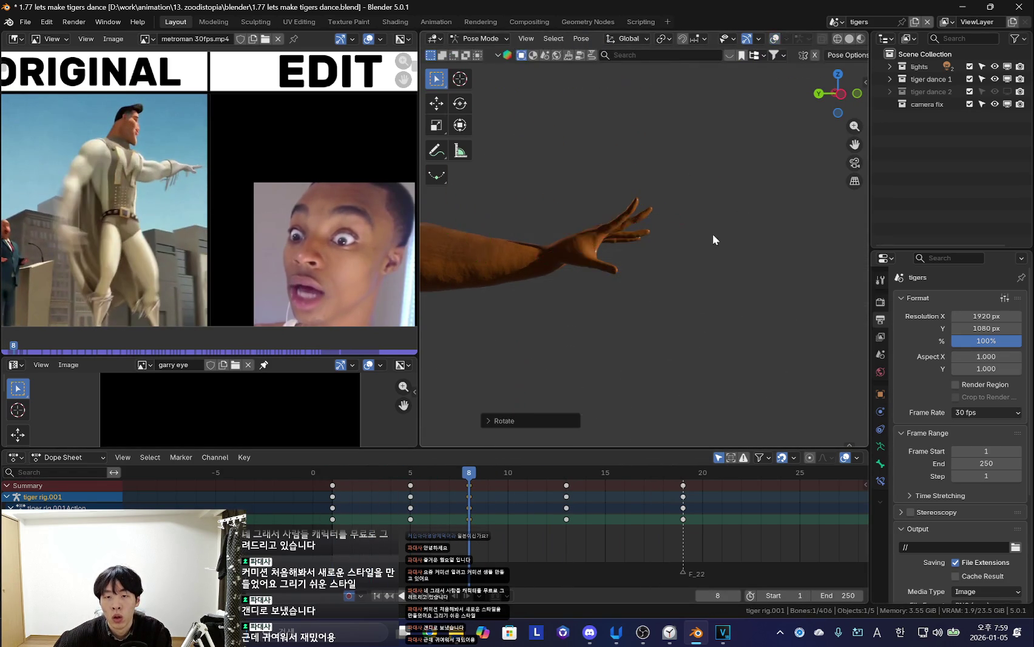
{"action": "key", "text": "shift+alt+z"}
{"action": "key", "text": "s"}
{"action": "left_click", "coordinate": [665, 247]}
{"action": "key", "text": "shift+alt+z"}
Orbit and zoom around the tiger to inspect the resized left hand
{"action": "key", "text": "shift+alt+z"}
{"action": "key", "text": "s"}
{"action": "left_click", "coordinate": [680, 282]}
{"action": "key", "text": "shift+alt+z"}
{"action": "key", "text": "shift+alt+z"}
{"action": "middle_click_drag", "start_coordinate": [721, 270], "coordinate": [612, 275]}
{"action": "scroll", "coordinate": [613, 279], "scroll_direction": "down", "scroll_amount": 3}
{"action": "key", "text": "shift+alt+z"}
{"action": "key", "text": "shift+alt+z"}
{"action": "scroll", "coordinate": [663, 244], "scroll_direction": "up", "scroll_amount": 4}
{"action": "key", "text": "shift+alt+z"}
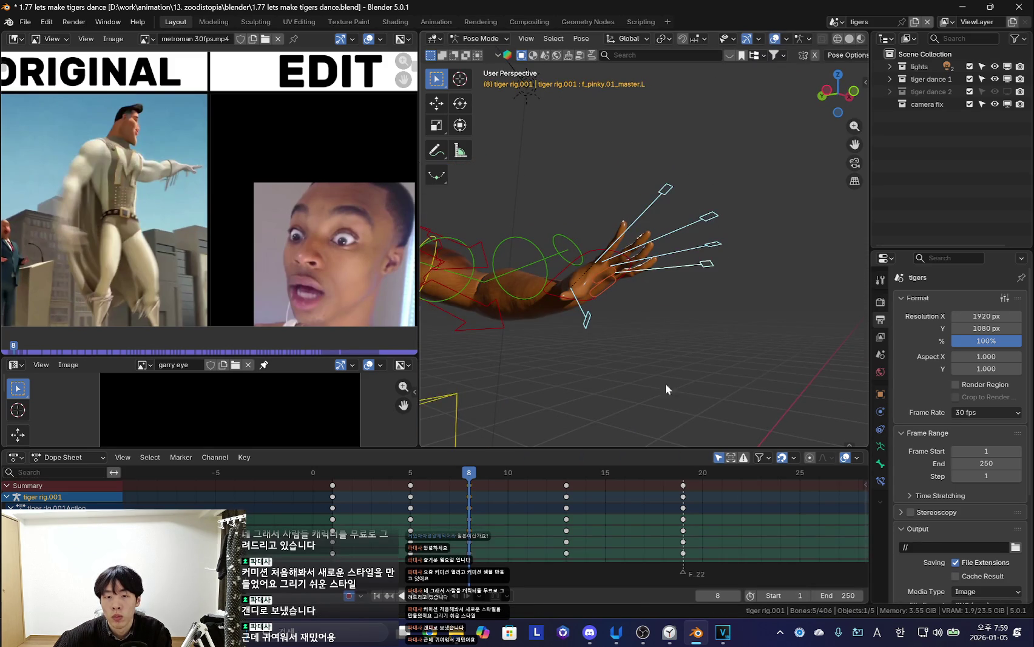
Go to frame 1 and inspect the left hand from new angles
{"action": "key", "text": "shift+alt+z"}
{"action": "key", "text": "shift+Left"}
{"action": "scroll", "coordinate": [658, 318], "scroll_direction": "up", "scroll_amount": 2}
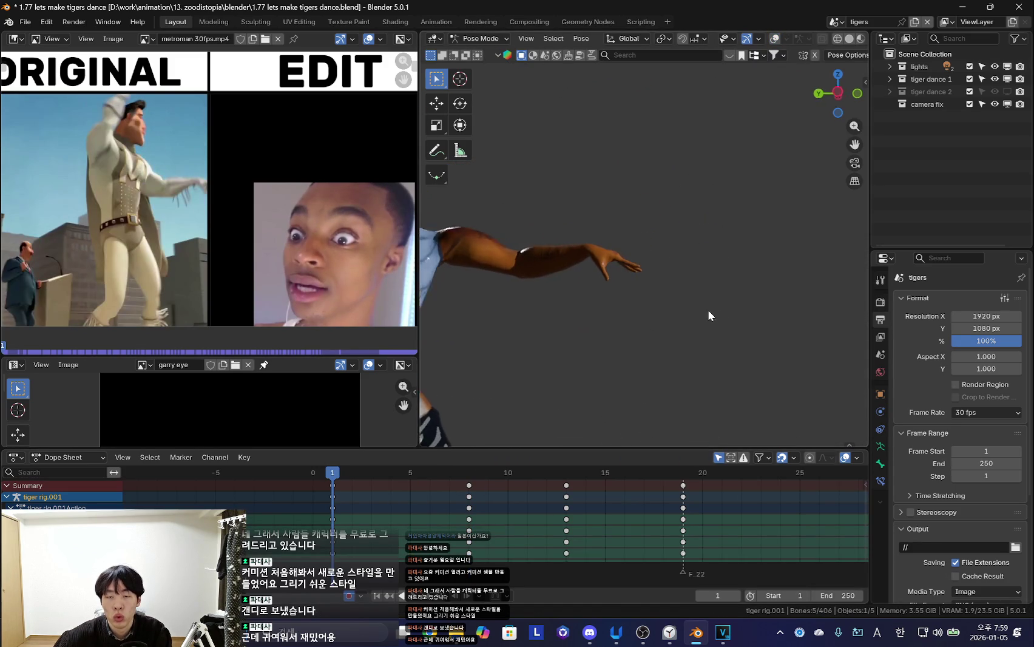
{"action": "key", "text": "shift+alt+z"}
{"action": "key", "text": "shift+alt+z"}
{"action": "key", "text": "shift+alt+z"}
{"action": "mouse_move", "coordinate": [772, 323]}
{"action": "middle_mouse_down"}
{"action": "mouse_move", "coordinate": [753, 303]}
{"action": "mouse_move", "coordinate": [774, 321]}
{"action": "middle_mouse_up"}
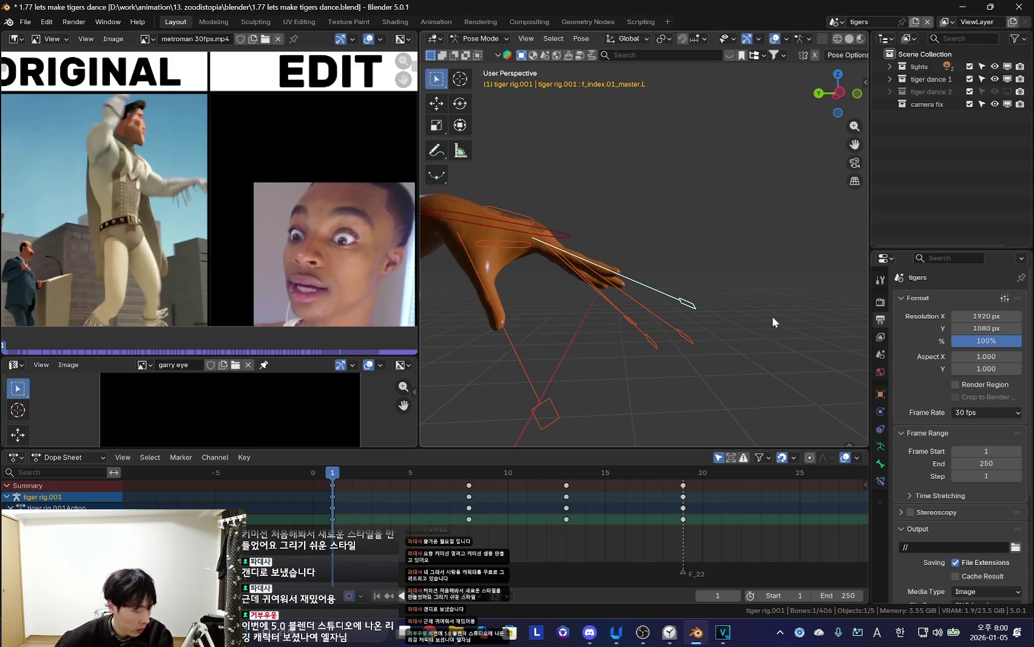
{"action": "key", "text": "shift+alt+z"}
{"action": "mouse_move", "coordinate": [804, 303]}
{"action": "middle_mouse_down"}
{"action": "mouse_move", "coordinate": [786, 333]}
{"action": "mouse_move", "coordinate": [749, 328]}
{"action": "mouse_move", "coordinate": [780, 309]}
{"action": "mouse_move", "coordinate": [772, 303]}
{"action": "middle_mouse_up"}
{"action": "key", "text": "shift+alt+z"}
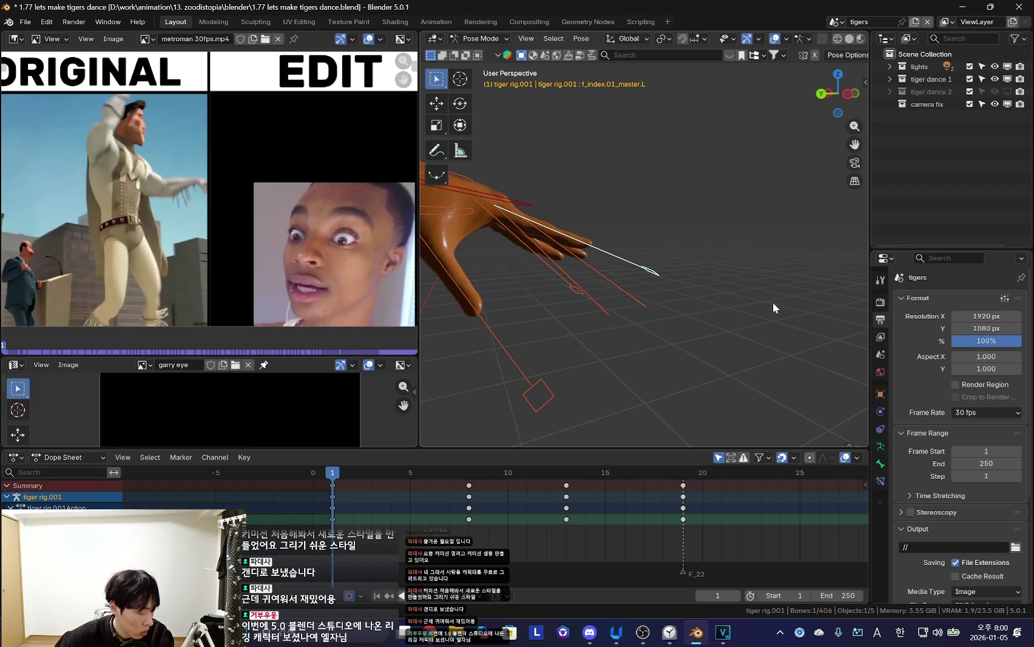
Try a hand rotation at frame 1, undo it, and resize the hand instead
{"action": "key", "text": "r"}
{"action": "left_click", "coordinate": [772, 309]}
{"action": "key", "text": "shift+alt+z"}
{"action": "key", "text": "ctrl+z"}
{"action": "key", "text": "shift+alt+z"}
{"action": "key", "text": "s"}
{"action": "left_click", "coordinate": [699, 309]}
{"action": "key", "text": "shift+alt+z"}
Shrink the left hand slightly, cancelling an unwanted extra resize
{"action": "key", "text": "s"}
{"action": "key", "text": "shift+alt+z"}
{"action": "left_click", "coordinate": [752, 297]}
{"action": "key", "text": "shift+alt+z"}
{"action": "key", "text": "s"}
{"action": "right_click", "coordinate": [707, 311]}
{"action": "key", "text": "shift+alt+z"}
Rotate the left hand and restore it to its normal size
{"action": "key", "text": "r"}
{"action": "key", "text": "shift+alt+z"}
{"action": "left_click", "coordinate": [594, 318]}
{"action": "key", "text": "shift+alt+z"}
{"action": "key", "text": "s"}
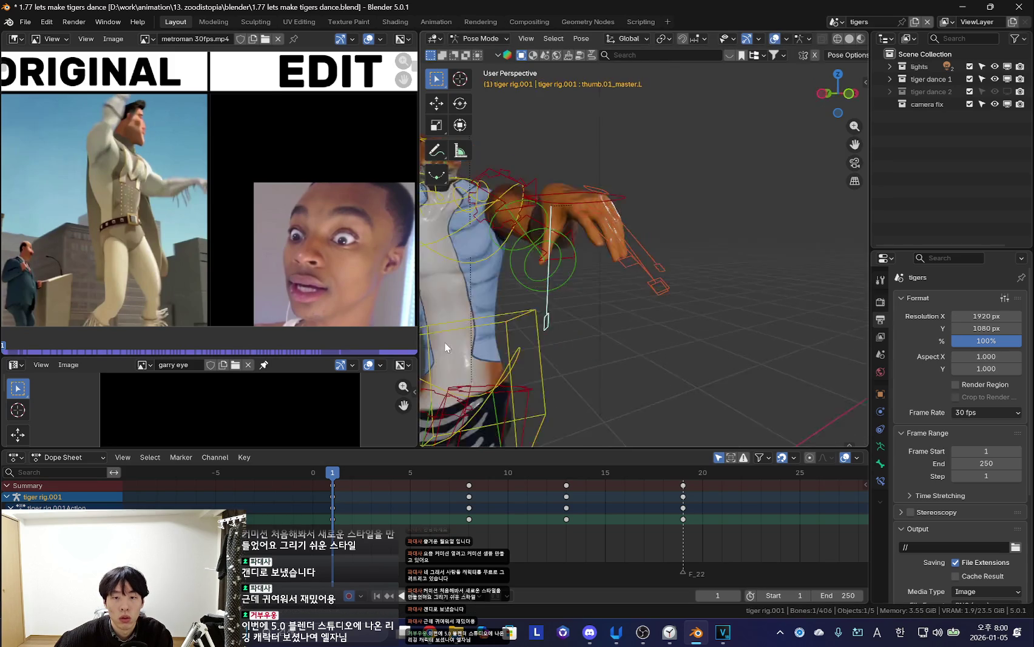
{"action": "key", "text": "shift+alt+z"}
{"action": "left_click", "coordinate": [660, 312]}
{"action": "key", "text": "shift+alt+z"}
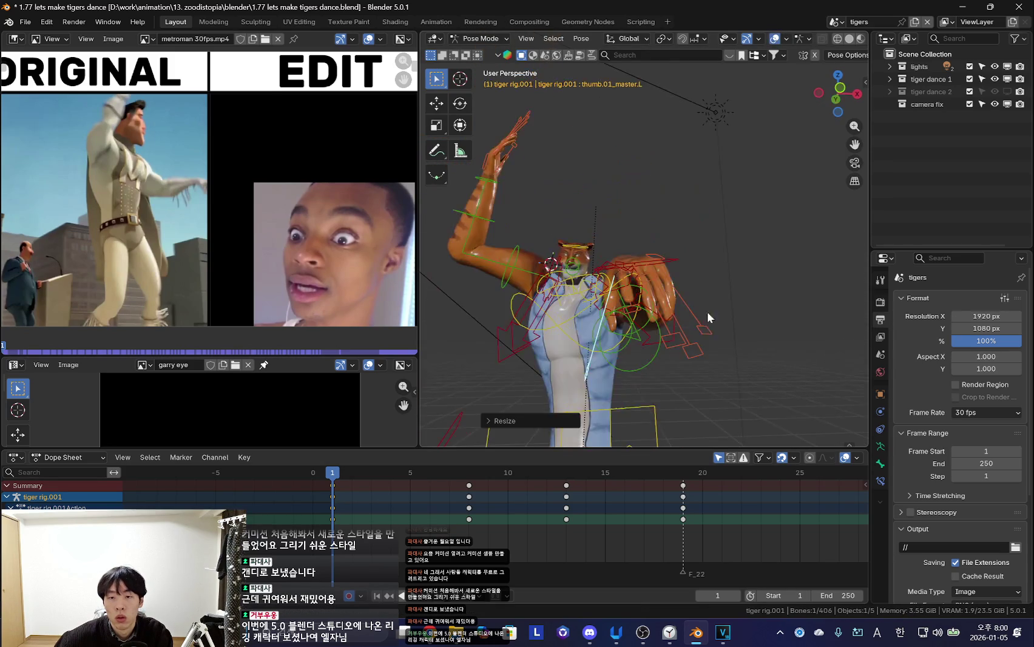
Rotate the left hand once more and orbit to view the result
{"action": "key", "text": "r"}
{"action": "key", "text": "shift+alt+z"}
{"action": "left_click", "coordinate": [789, 297]}
{"action": "middle_click_drag", "start_coordinate": [789, 297], "coordinate": [742, 240]}
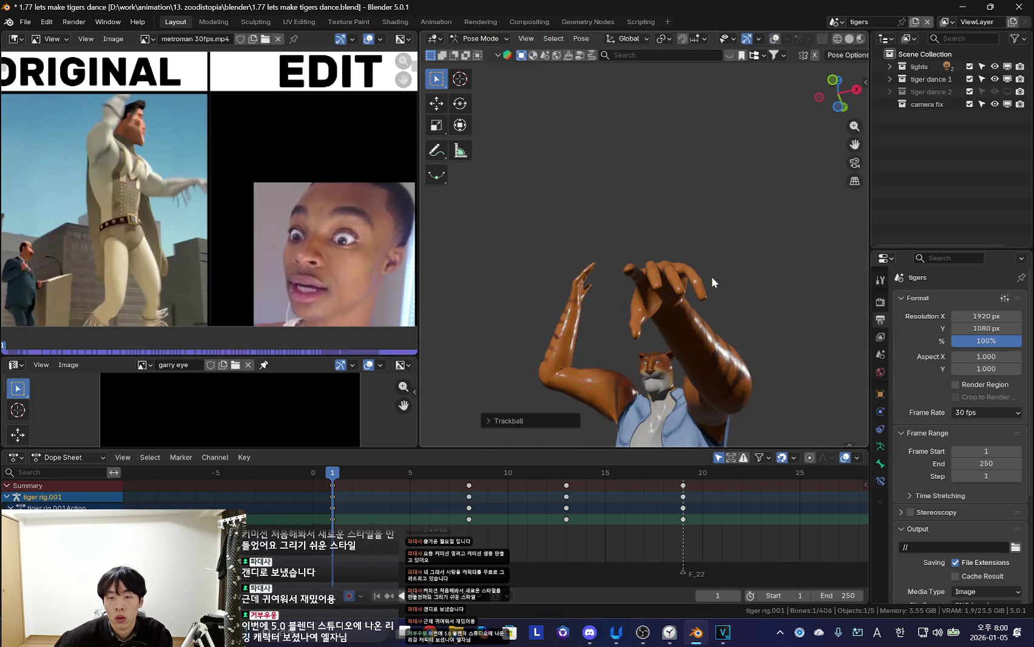
{"action": "key", "text": "shift+alt+z"}
{"action": "scroll", "coordinate": [713, 273], "scroll_direction": "up", "scroll_amount": 4}
Select the finger bones, including f_index.01_master.L and the thumb, and play back the animation
{"action": "left_click", "coordinate": [682, 250], "text": "shift"}
{"action": "left_click", "coordinate": [610, 204], "text": "shift"}
{"action": "left_click", "coordinate": [610, 343], "text": "shift"}
{"action": "middle_click_drag", "start_coordinate": [613, 340], "coordinate": [735, 309]}
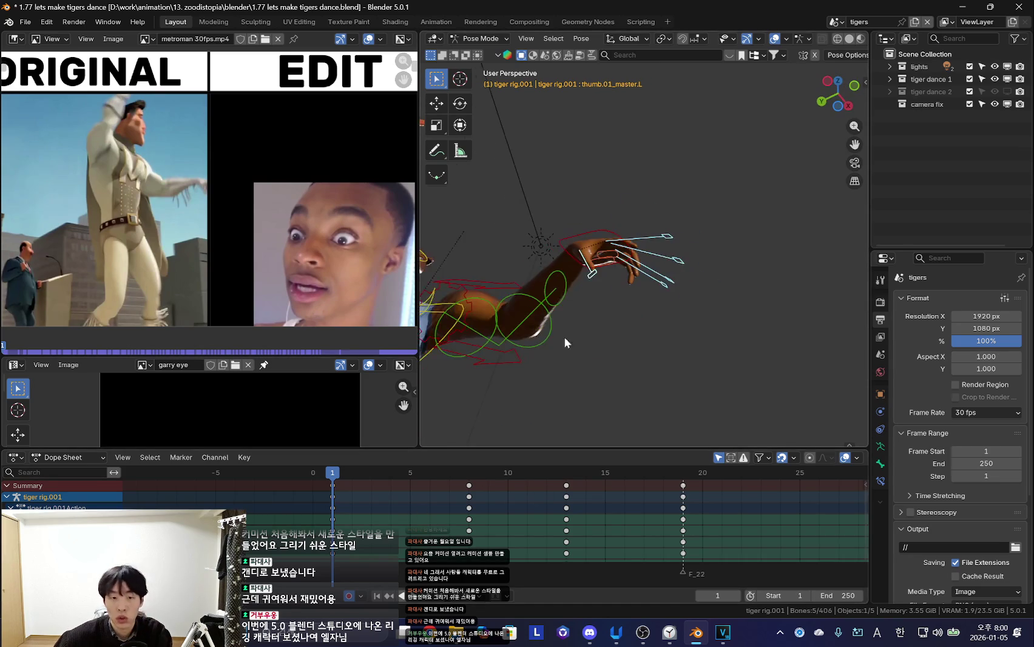
{"action": "key", "text": "shift+alt+z"}
{"action": "middle_click_drag", "start_coordinate": [520, 373], "coordinate": [673, 301]}
{"action": "key", "text": "space"}
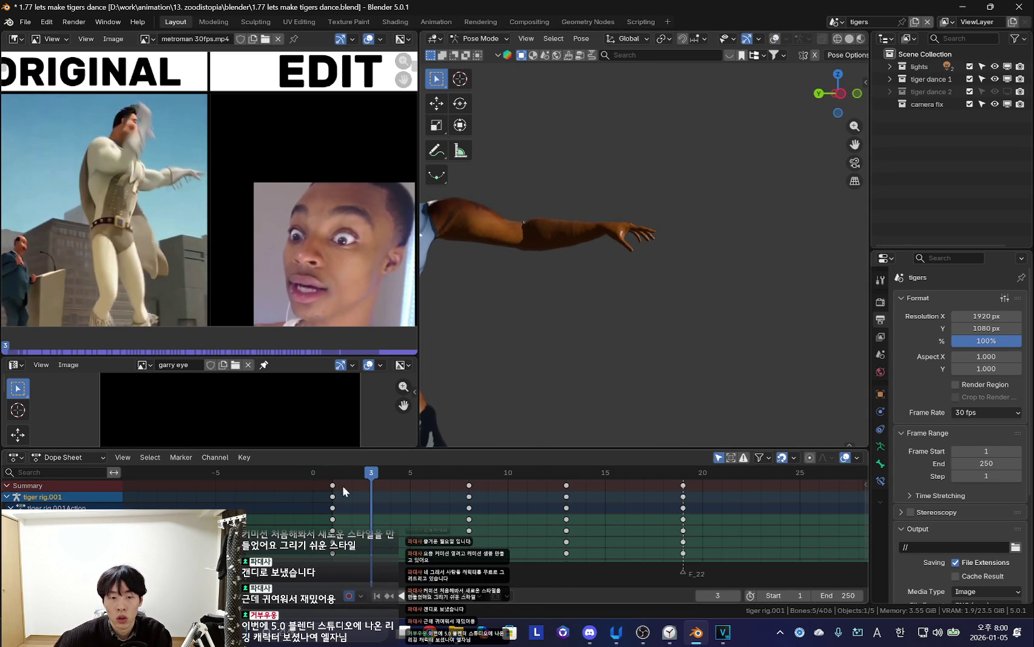
Zoom in on the hand and scrub between frames 1 and 3 to compare
{"action": "scroll", "coordinate": [668, 293], "scroll_direction": "up", "scroll_amount": 2}
{"action": "scroll", "coordinate": [632, 342], "scroll_direction": "up", "scroll_amount": 2}
{"action": "mouse_move", "coordinate": [332, 472]}
{"action": "left_mouse_down"}
{"action": "mouse_move", "coordinate": [337, 507]}
{"action": "mouse_move", "coordinate": [371, 508]}
{"action": "left_mouse_up"}
{"action": "key", "text": "shift+alt+z"}
Select a finger bone at frame 3 and resize it
{"action": "left_click", "coordinate": [749, 202]}
{"action": "key", "text": "shift+alt+z"}
{"action": "key", "text": "s"}
{"action": "left_click", "coordinate": [717, 258]}
{"action": "key", "text": "s"}
{"action": "left_click", "coordinate": [737, 270]}
{"action": "key", "text": "shift+alt+z"}
Shrink and rotate the ring finger bone
{"action": "key", "text": "shift+alt+z"}
{"action": "key", "text": "shift+alt+z"}
{"action": "left_click", "coordinate": [745, 235]}
{"action": "left_click", "coordinate": [753, 270]}
{"action": "key", "text": "shift+alt+z"}
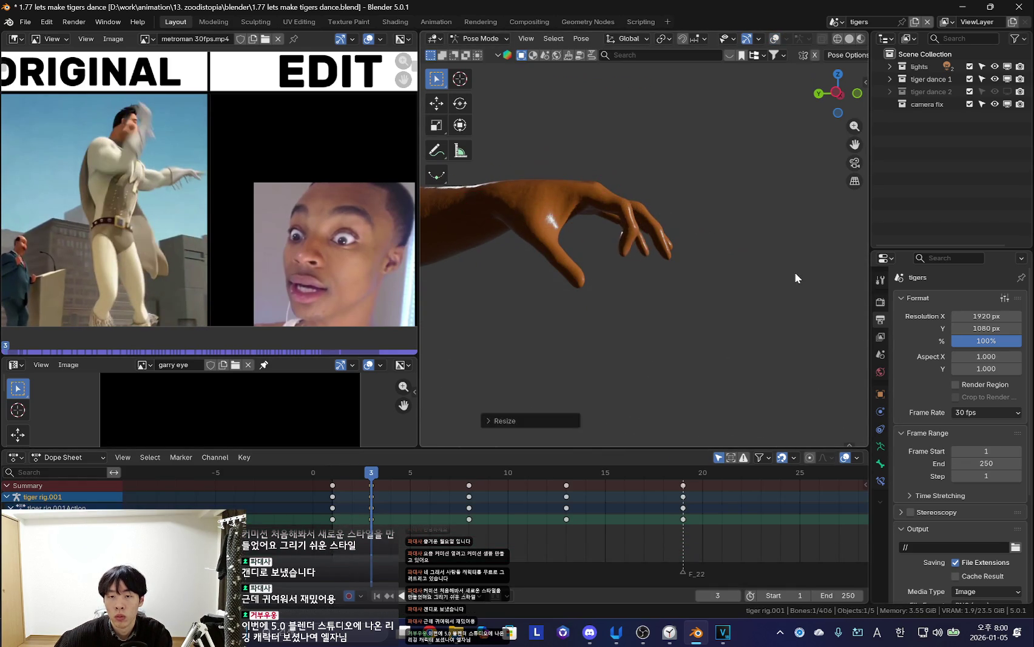
{"action": "middle_click_drag", "start_coordinate": [796, 269], "coordinate": [742, 268]}
{"action": "key", "text": "shift+alt+z"}
{"action": "key", "text": "shift+alt+z"}
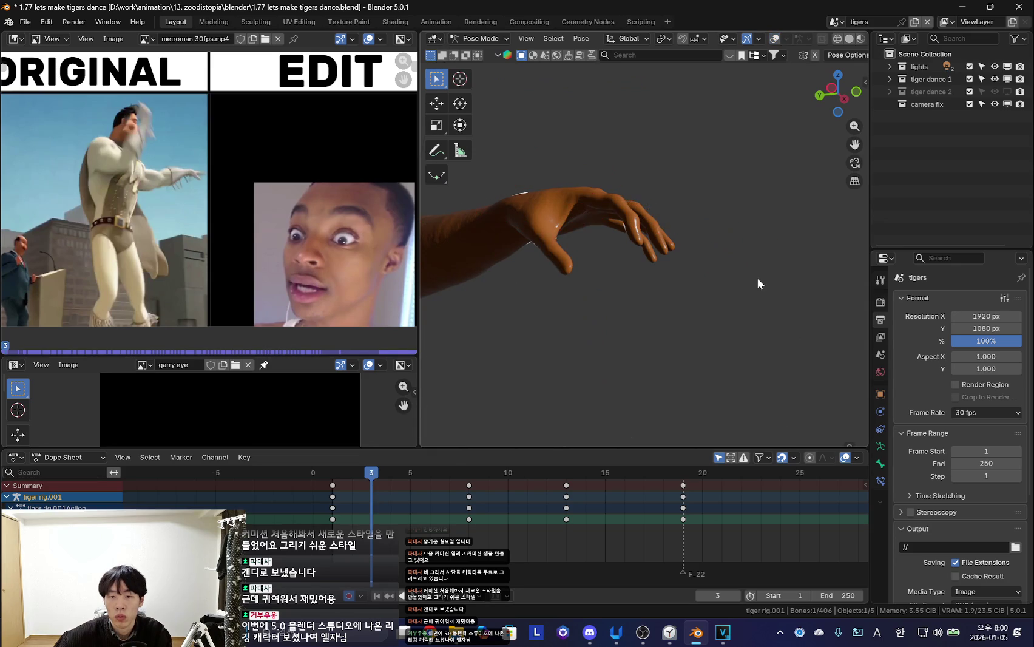
{"action": "key", "text": "s"}
{"action": "left_click", "coordinate": [759, 306]}
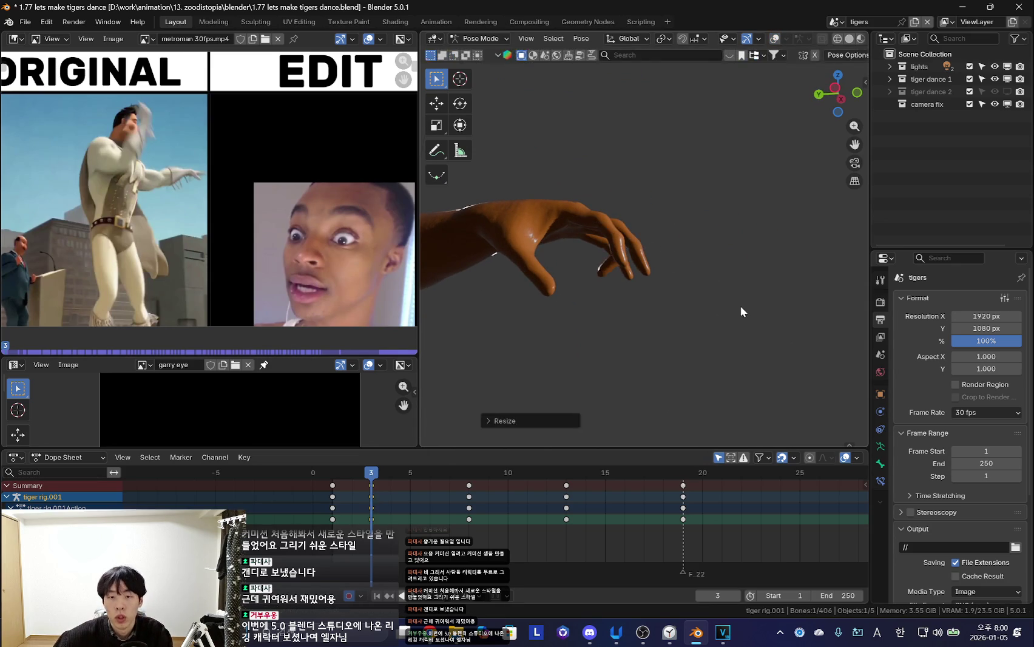
{"action": "key", "text": "r"}
{"action": "left_click", "coordinate": [768, 311]}
{"action": "key", "text": "shift+alt+z"}
Select and resize the pinky finger bone
{"action": "middle_click_drag", "start_coordinate": [677, 315], "coordinate": [710, 282]}
{"action": "left_click", "coordinate": [710, 282]}
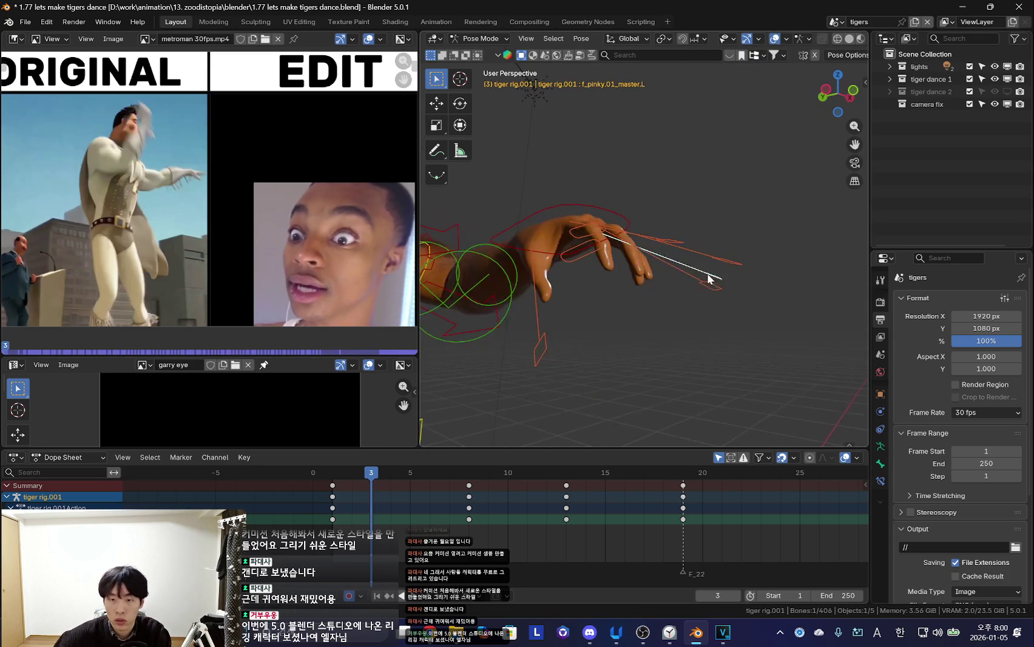
{"action": "key", "text": "shift+alt+z"}
{"action": "key", "text": "s"}
{"action": "left_click", "coordinate": [762, 306]}
{"action": "key", "text": "shift+alt+z"}
Scale the selected fingers and rotate the hand
{"action": "key", "text": "shift+alt+z"}
{"action": "mouse_move", "coordinate": [738, 330]}
{"action": "middle_mouse_down"}
{"action": "mouse_move", "coordinate": [747, 310]}
{"action": "mouse_move", "coordinate": [705, 324]}
{"action": "mouse_move", "coordinate": [716, 301]}
{"action": "mouse_move", "coordinate": [729, 312]}
{"action": "mouse_move", "coordinate": [657, 278]}
{"action": "mouse_move", "coordinate": [632, 308]}
{"action": "mouse_move", "coordinate": [611, 268]}
{"action": "mouse_move", "coordinate": [665, 303]}
{"action": "mouse_move", "coordinate": [710, 294]}
{"action": "mouse_move", "coordinate": [682, 326]}
{"action": "middle_mouse_up"}
{"action": "key", "text": "s"}
{"action": "left_click", "coordinate": [706, 316]}
{"action": "key", "text": "r"}
{"action": "left_click", "coordinate": [722, 306]}
{"action": "key", "text": "shift+alt+z"}
Rotate the index finger bone in several passes, including a free tumbling rotation
{"action": "left_click", "coordinate": [608, 267]}
{"action": "key", "text": "r"}
{"action": "left_click", "coordinate": [687, 358]}
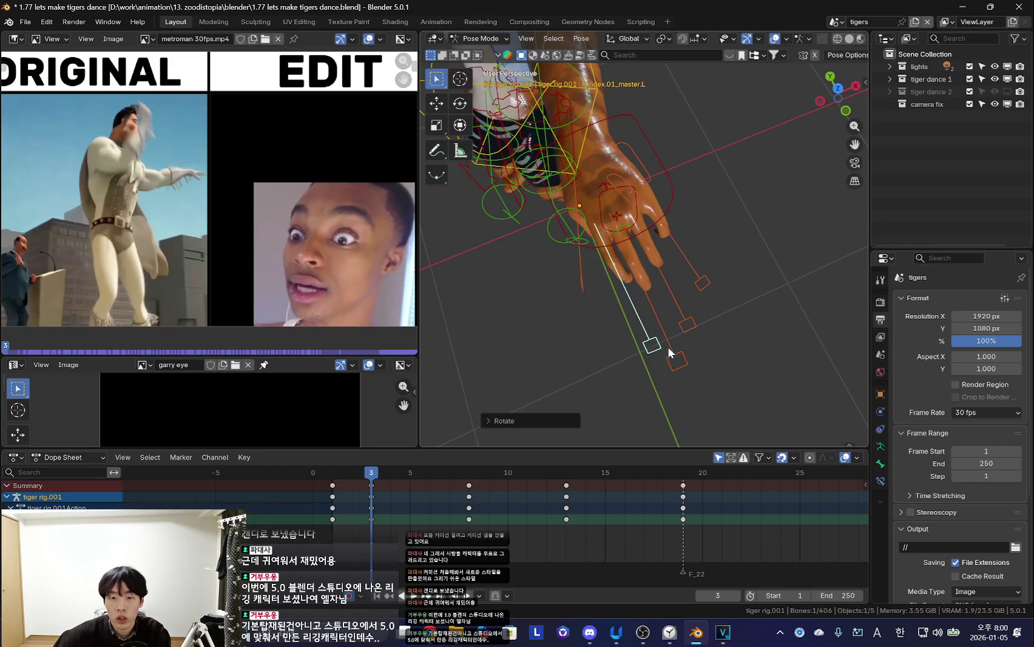
{"action": "key", "text": "r"}
{"action": "key", "text": "r"}
{"action": "key", "text": "shift+alt+z"}
{"action": "key", "text": "shift+alt+z"}
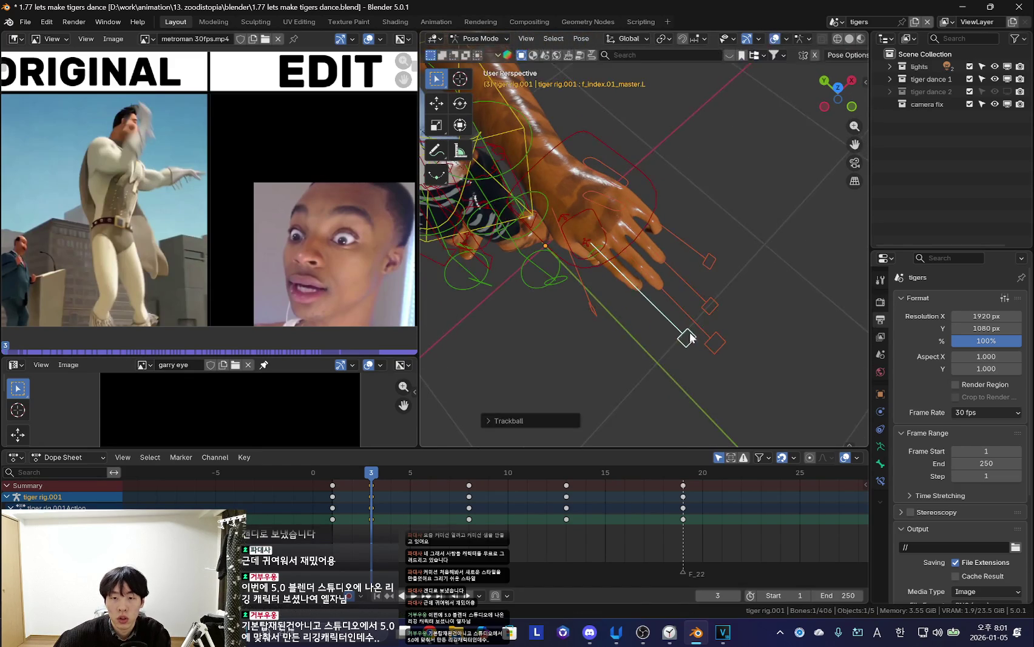
{"action": "left_click", "coordinate": [704, 316]}
{"action": "key", "text": "r"}
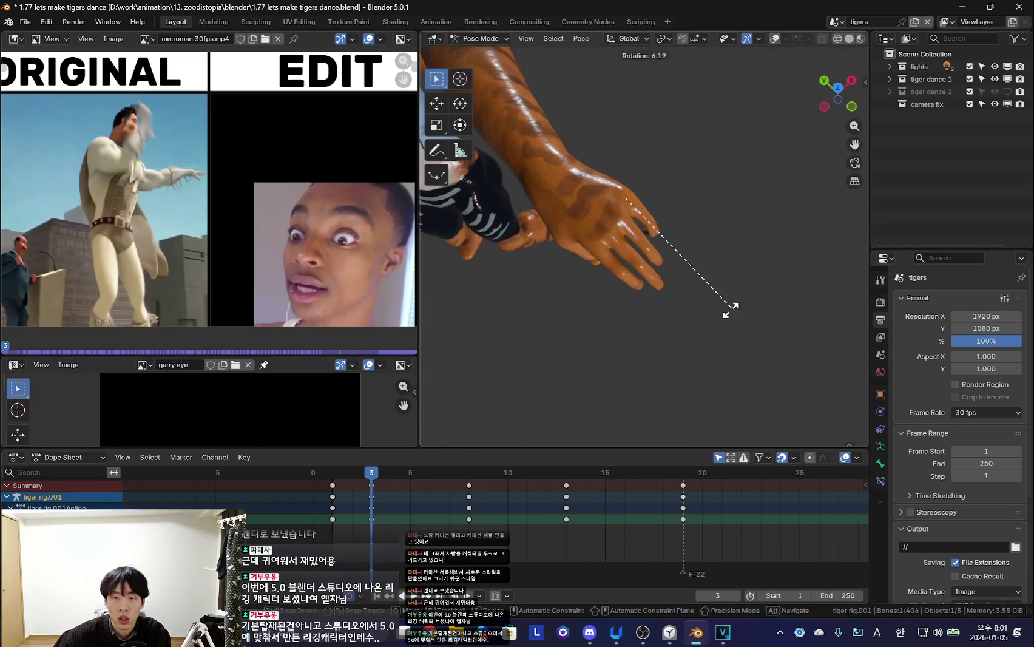
{"action": "left_click", "coordinate": [718, 274]}
{"action": "middle_click_drag", "start_coordinate": [750, 325], "coordinate": [735, 358]}
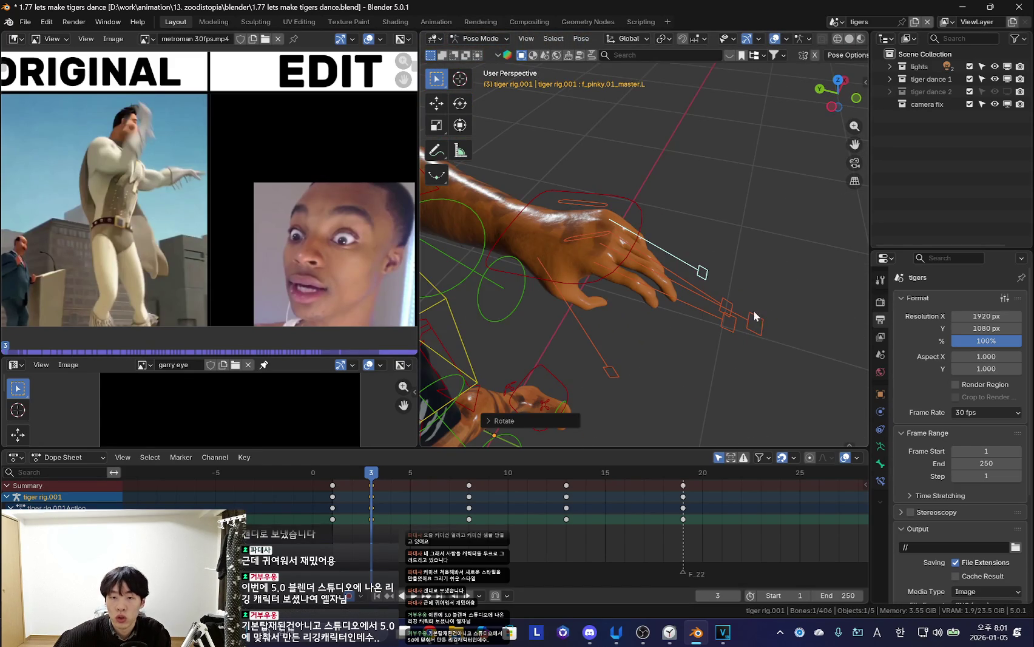
Add the remaining fingers and thumb to the selection and step between frames to compare
{"action": "left_click", "coordinate": [728, 308], "text": "shift"}
{"action": "left_click", "coordinate": [755, 326], "text": "shift"}
{"action": "middle_click_drag", "start_coordinate": [658, 364], "coordinate": [625, 388]}
{"action": "left_click", "coordinate": [619, 392], "text": "shift"}
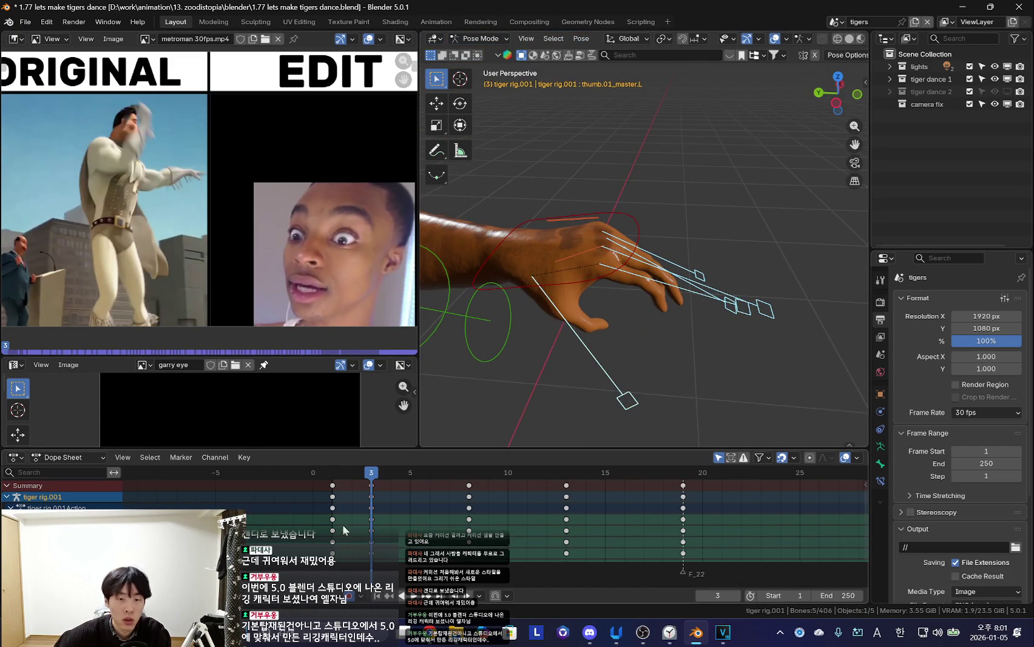
{"action": "key", "text": "Down"}
{"action": "key", "text": "shift+alt+z"}
{"action": "key", "text": "Up"}
{"action": "key", "text": "Down"}
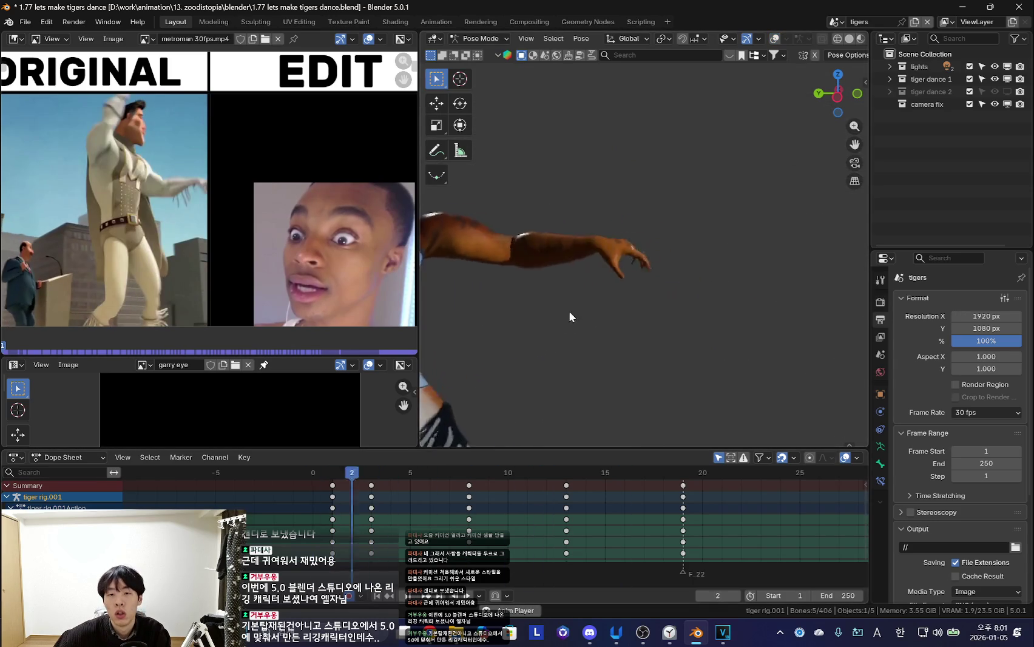
Review the finger poses by stepping and scrubbing the dance against the reference
{"action": "key", "text": "Right"}
{"action": "key", "text": "Right"}
{"action": "key", "text": "Right"}
{"action": "key", "text": "Right"}
{"action": "key", "text": "Right"}
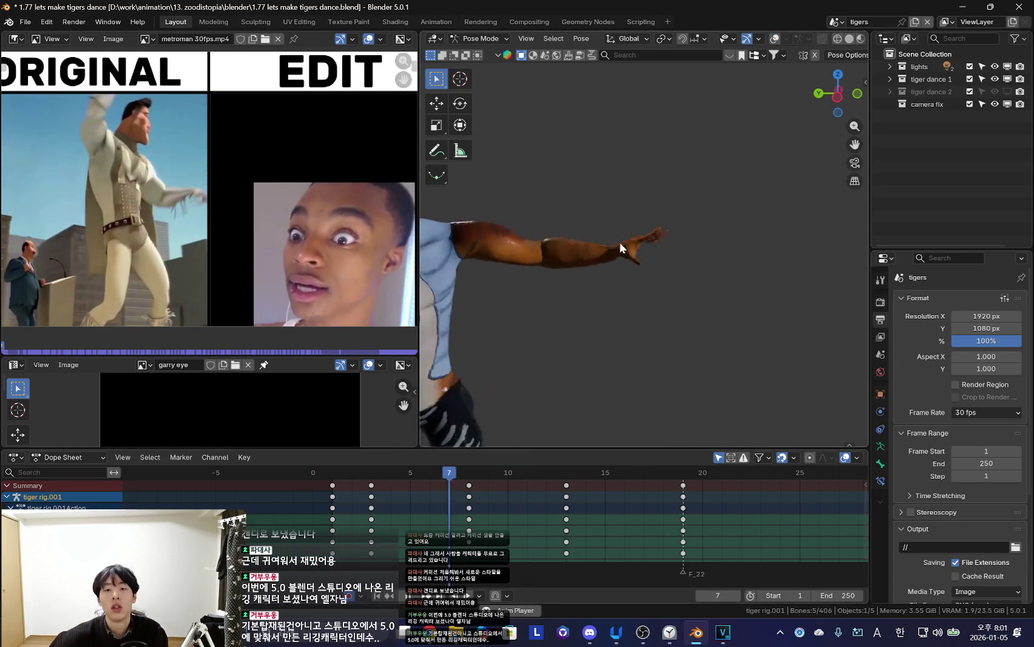
{"action": "middle_click_drag", "start_coordinate": [625, 294], "coordinate": [513, 411]}
{"action": "mouse_move", "coordinate": [342, 521]}
{"action": "left_mouse_down"}
{"action": "mouse_move", "coordinate": [533, 534]}
{"action": "mouse_move", "coordinate": [619, 524]}
{"action": "left_mouse_up"}
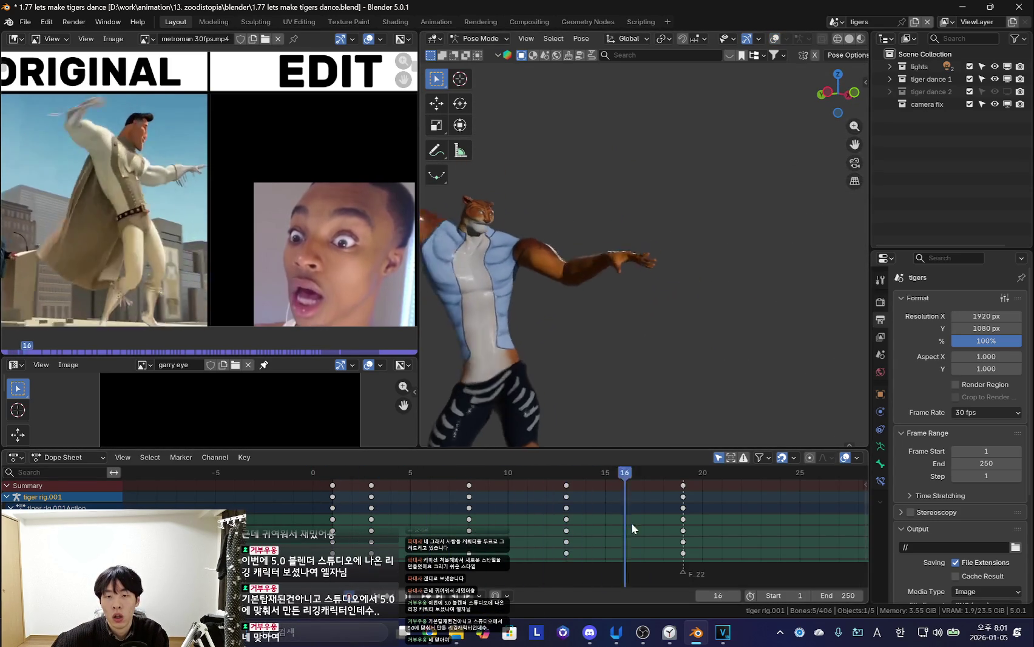
{"action": "key", "text": "Right"}
{"action": "key", "text": "Right"}
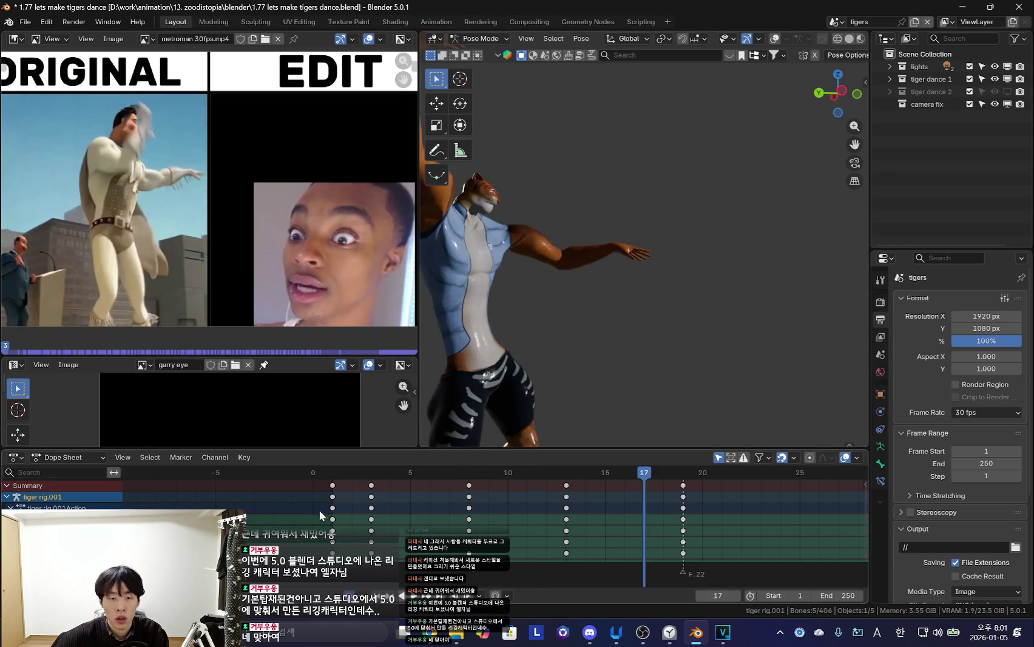
{"action": "key", "text": "shift+Left"}
{"action": "left_click_drag", "start_coordinate": [683, 513], "coordinate": [391, 522]}
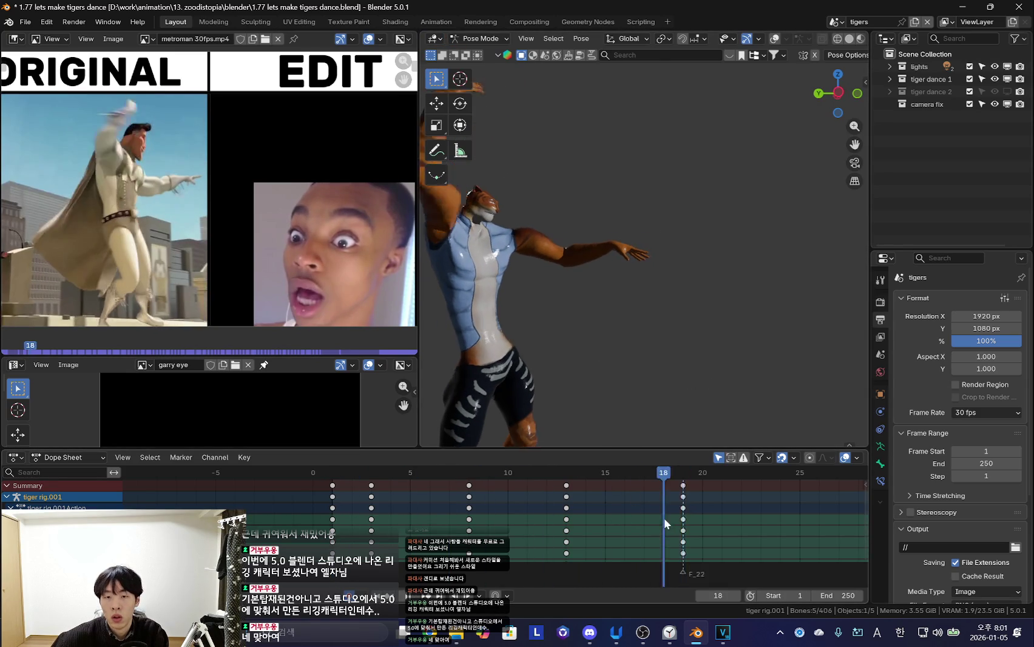
Move the keyframes at frame 17 one frame later
{"action": "key", "text": "space"}
{"action": "key", "text": "space"}
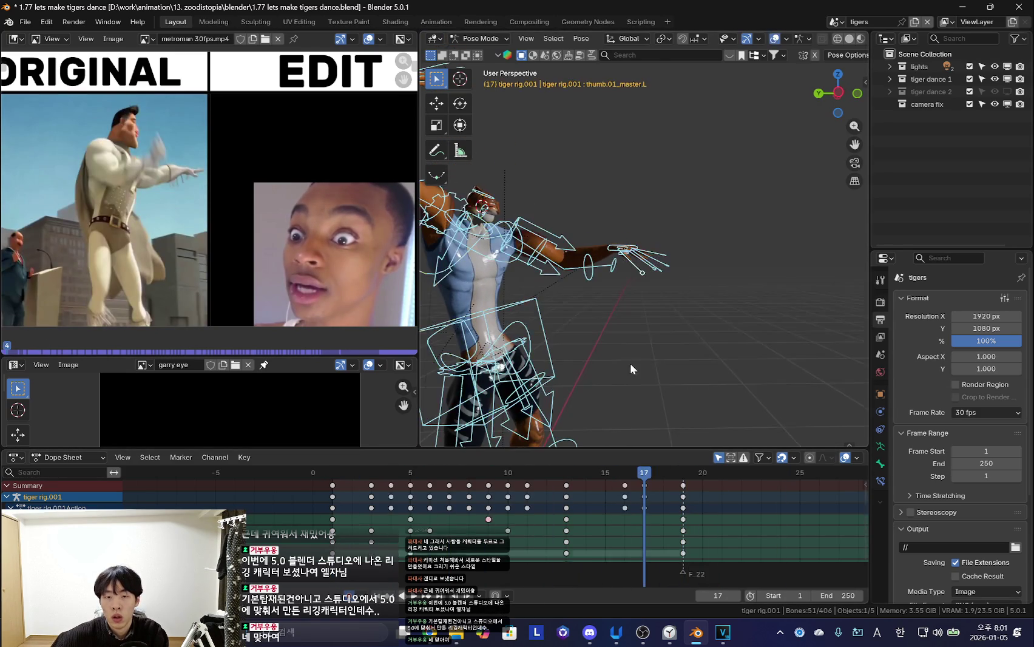
{"action": "key", "text": "g"}
{"action": "left_click", "coordinate": [443, 516]}
{"action": "key", "text": "space"}
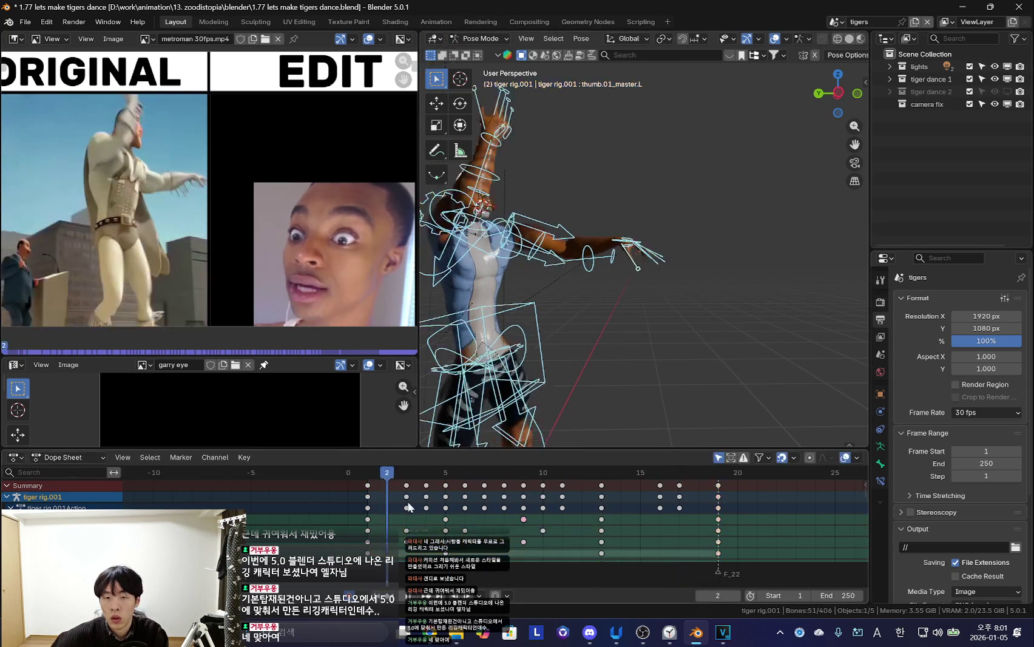
Replay the dance from the start several times to check the timing
{"action": "key", "text": "shift+Left"}
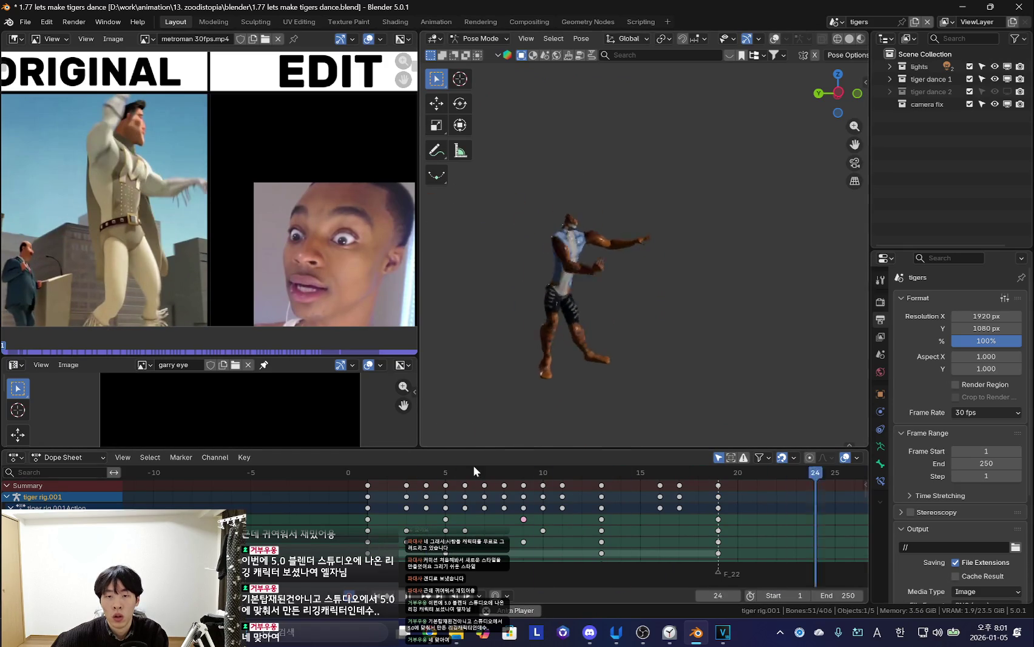
{"action": "key", "text": "shift+Left"}
{"action": "key", "text": "shift+Left"}
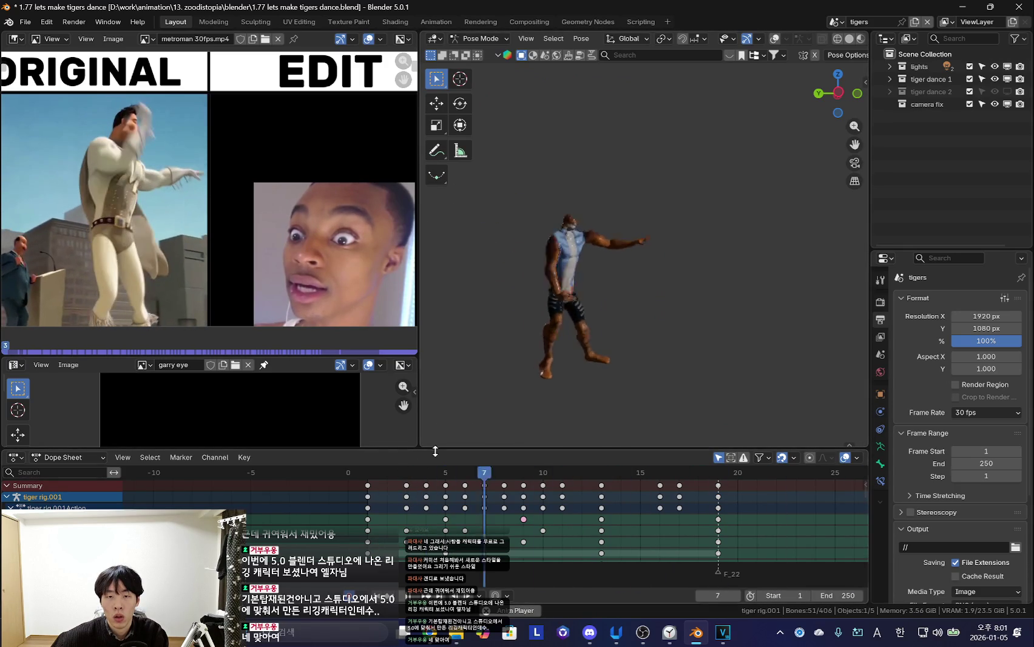
{"action": "key", "text": "space"}
{"action": "right_click", "coordinate": [341, 486]}
Replay again from the start, toggling bone overlays to review the poses
{"action": "key", "text": "shift+Left"}
{"action": "key", "text": "space"}
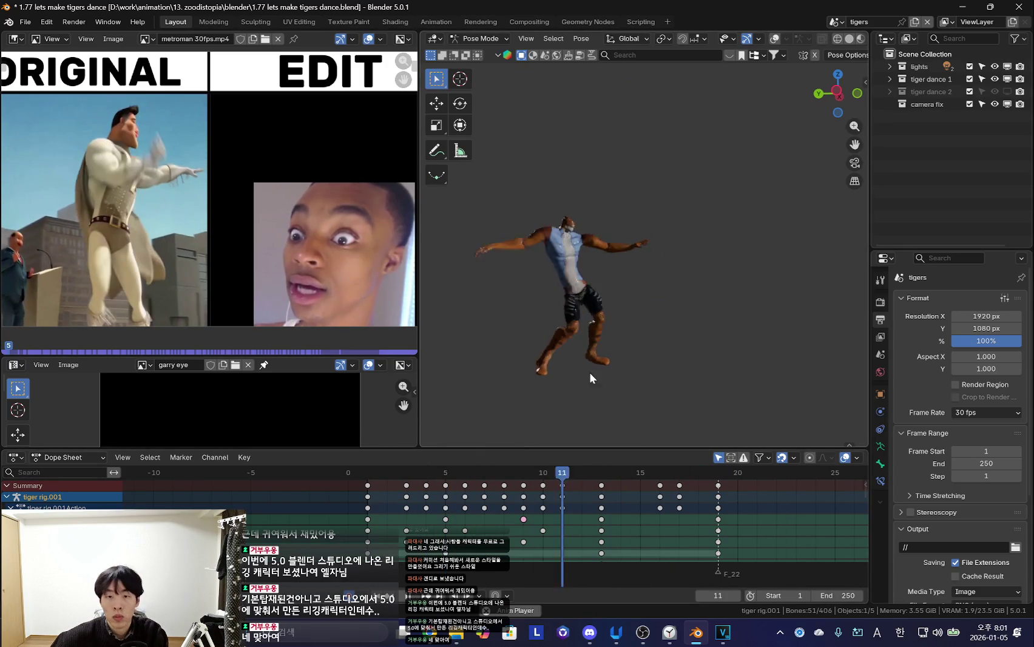
{"action": "key", "text": "shift+Left"}
{"action": "scroll", "coordinate": [503, 377], "scroll_direction": "up", "scroll_amount": 3}
{"action": "key", "text": "shift+Left"}
{"action": "key", "text": "space"}
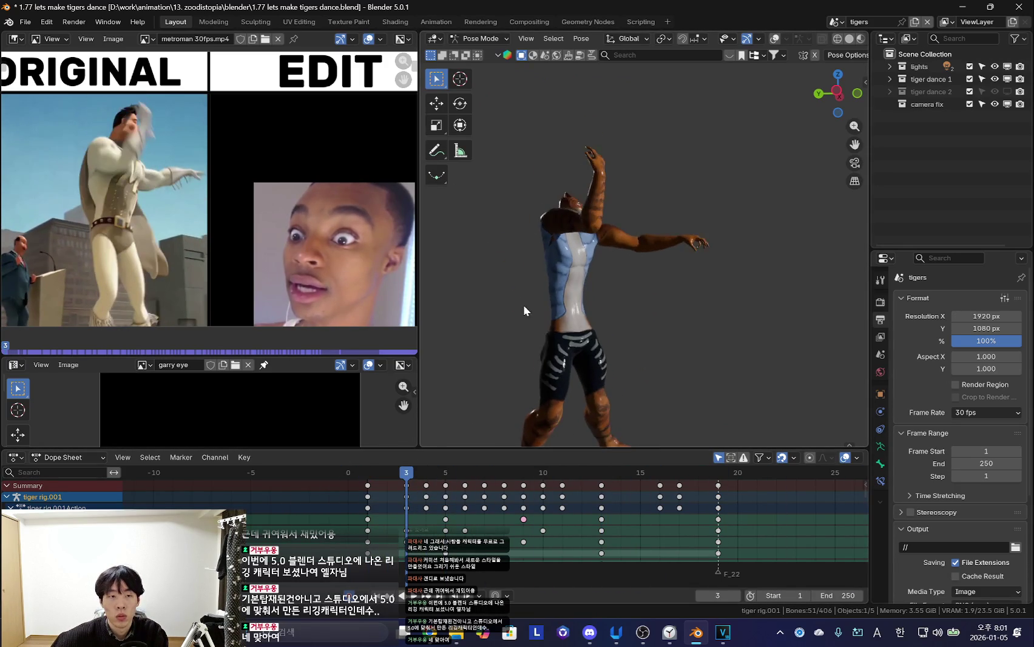
{"action": "key", "text": "shift+alt+z"}
{"action": "key", "text": "shift+alt+z"}
{"action": "key", "text": "shift+Left"}
{"action": "scroll", "coordinate": [631, 325], "scroll_direction": "up", "scroll_amount": 2}
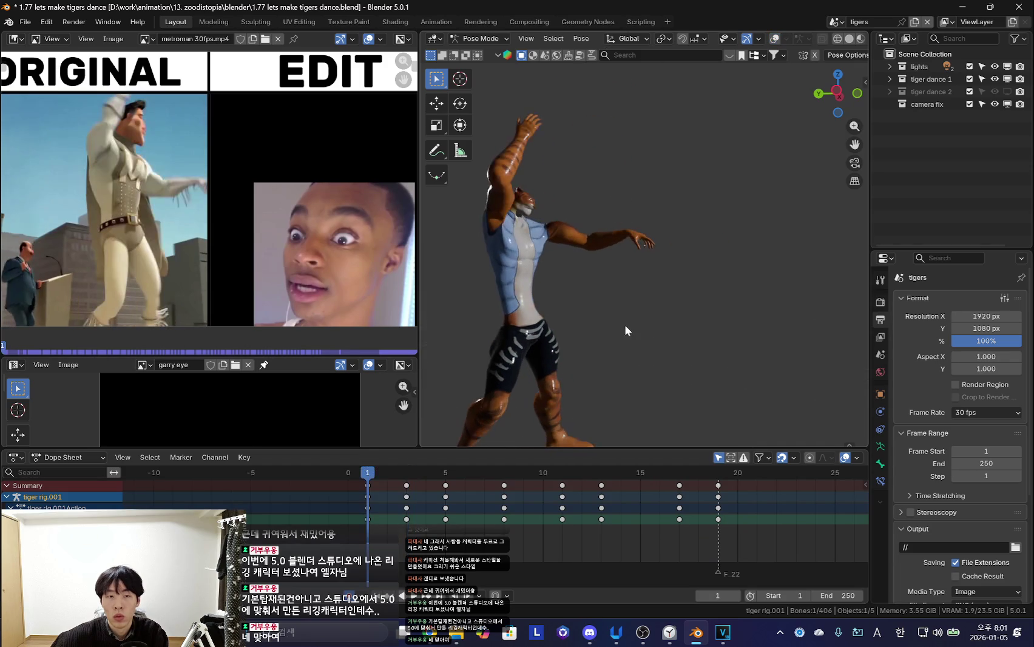
Center the tiger, select one arm bone and return to frame 1
{"action": "middle_click_drag", "start_coordinate": [562, 337], "coordinate": [602, 322], "text": "shift"}
{"action": "mouse_move", "coordinate": [371, 507]}
{"action": "left_mouse_down"}
{"action": "mouse_move", "coordinate": [439, 525]}
{"action": "mouse_move", "coordinate": [487, 511]}
{"action": "mouse_move", "coordinate": [438, 513]}
{"action": "mouse_move", "coordinate": [503, 523]}
{"action": "left_mouse_up"}
{"action": "key", "text": "shift+alt+z"}
{"action": "left_click", "coordinate": [573, 330]}
{"action": "key", "text": "shift+alt+z"}
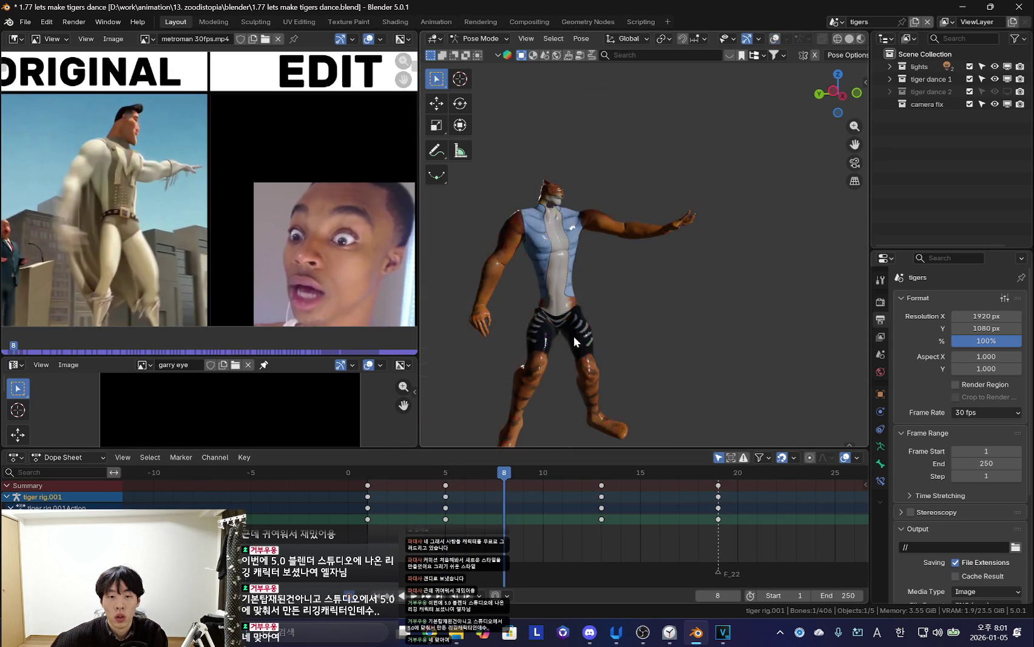
{"action": "key", "text": "shift+Left"}
{"action": "mouse_move", "coordinate": [374, 498]}
{"action": "left_mouse_down"}
{"action": "mouse_move", "coordinate": [390, 507]}
{"action": "mouse_move", "coordinate": [369, 509]}
{"action": "left_mouse_up"}
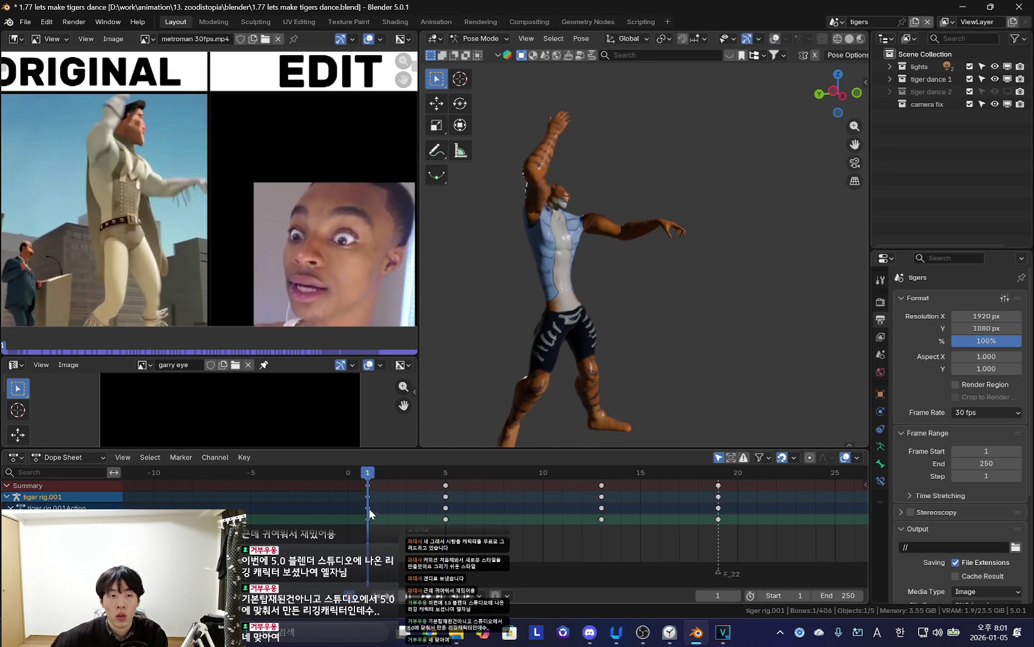
Move the raised arm bone twice to reposition it at frame 1
{"action": "key", "text": "g"}
{"action": "left_click", "coordinate": [489, 222]}
{"action": "key", "text": "g"}
{"action": "left_click", "coordinate": [498, 246]}
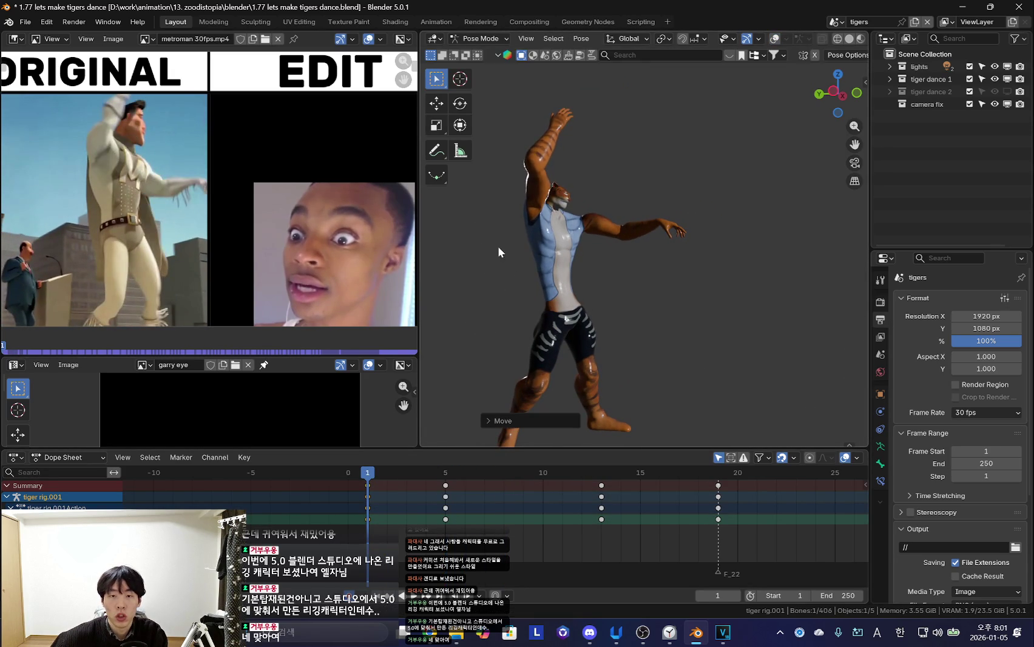
Rotate the raised arm bone twice at frame 3, viewing the tiger from behind
{"action": "key", "text": "Up"}
{"action": "key", "text": "Left"}
{"action": "key", "text": "Left"}
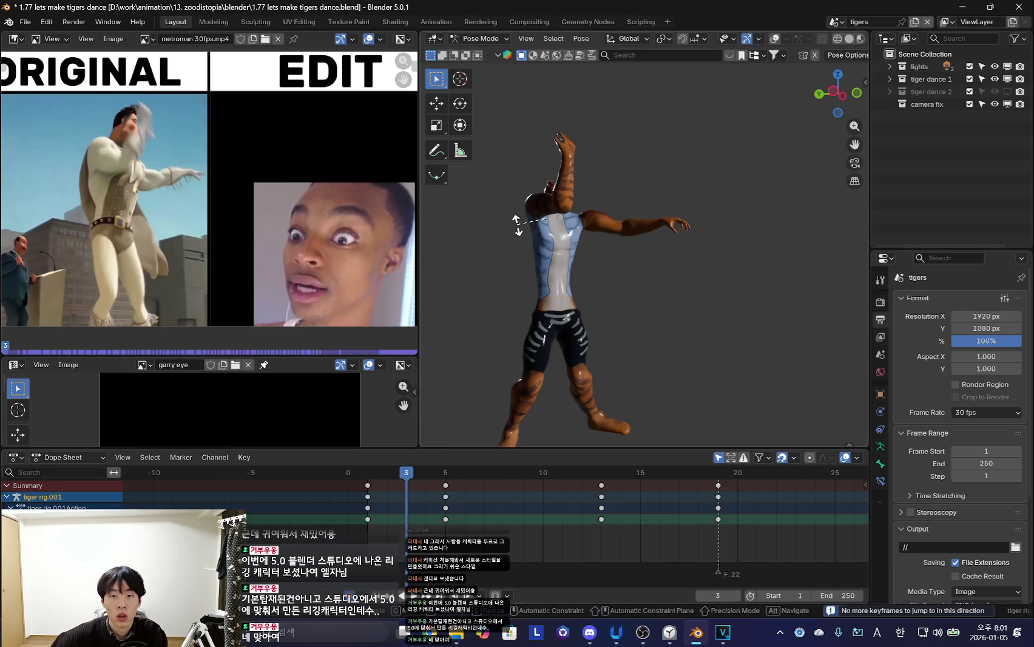
{"action": "key", "text": "r"}
{"action": "left_click", "coordinate": [515, 246]}
{"action": "middle_click_drag", "start_coordinate": [522, 243], "coordinate": [696, 226]}
{"action": "key", "text": "r"}
{"action": "left_click", "coordinate": [708, 322]}
Compare poses at frames 1, 3 and 5, then re-rotate the arm at frame 1
{"action": "key", "text": "Down"}
{"action": "key", "text": "Up"}
{"action": "key", "text": "Up"}
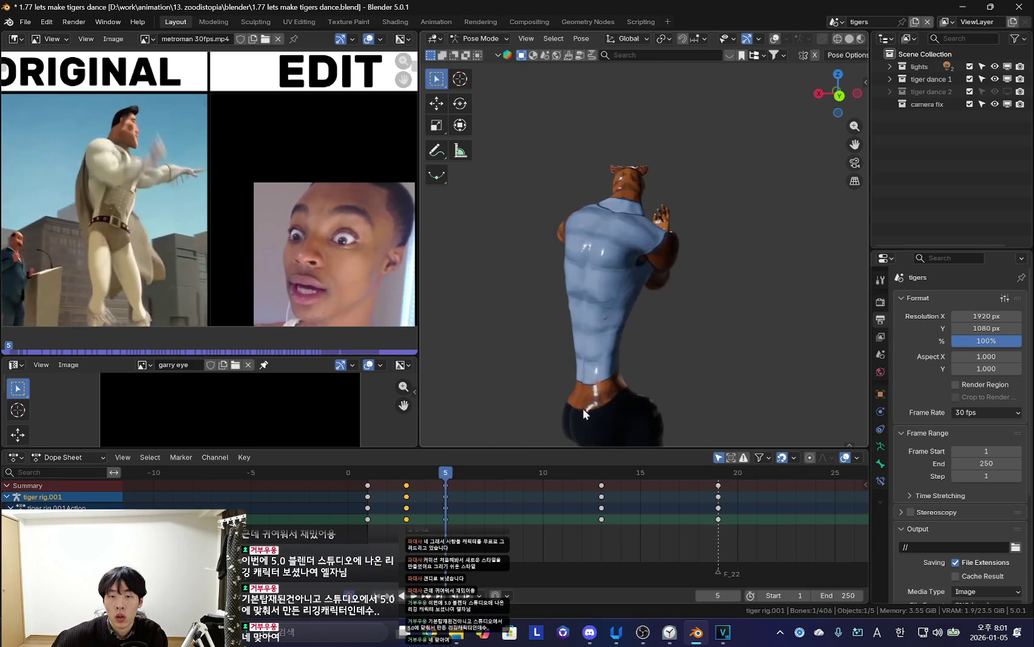
{"action": "key", "text": "Down"}
{"action": "key", "text": "Down"}
{"action": "key", "text": "Up"}
{"action": "key", "text": "Down"}
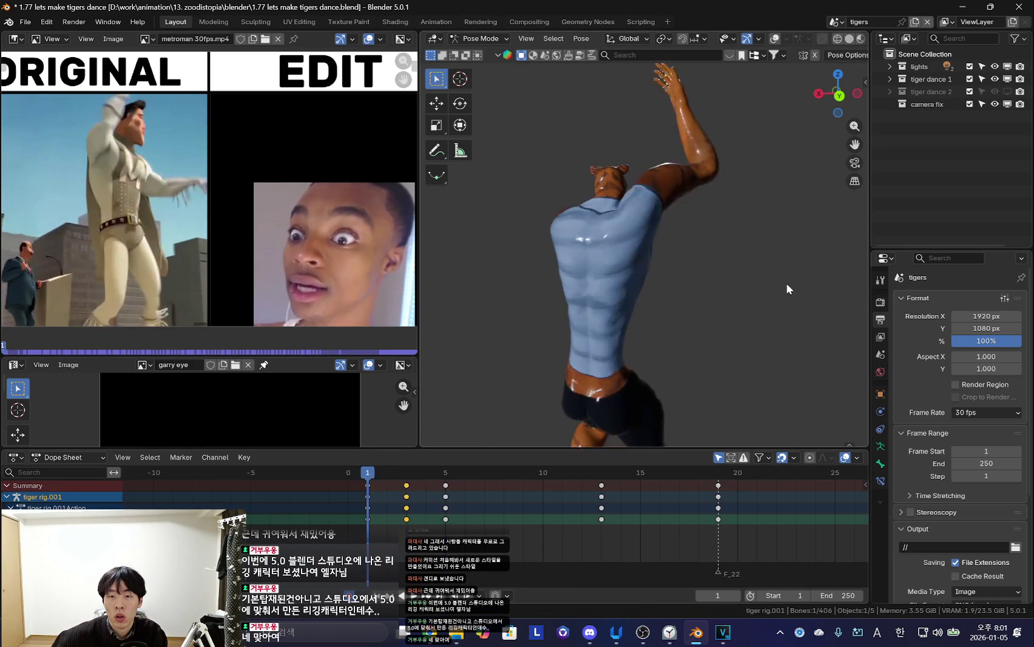
{"action": "key", "text": "r"}
{"action": "left_click", "coordinate": [767, 200]}
Play the opening dance frames and step through the keys to frame 5
{"action": "key", "text": "Right"}
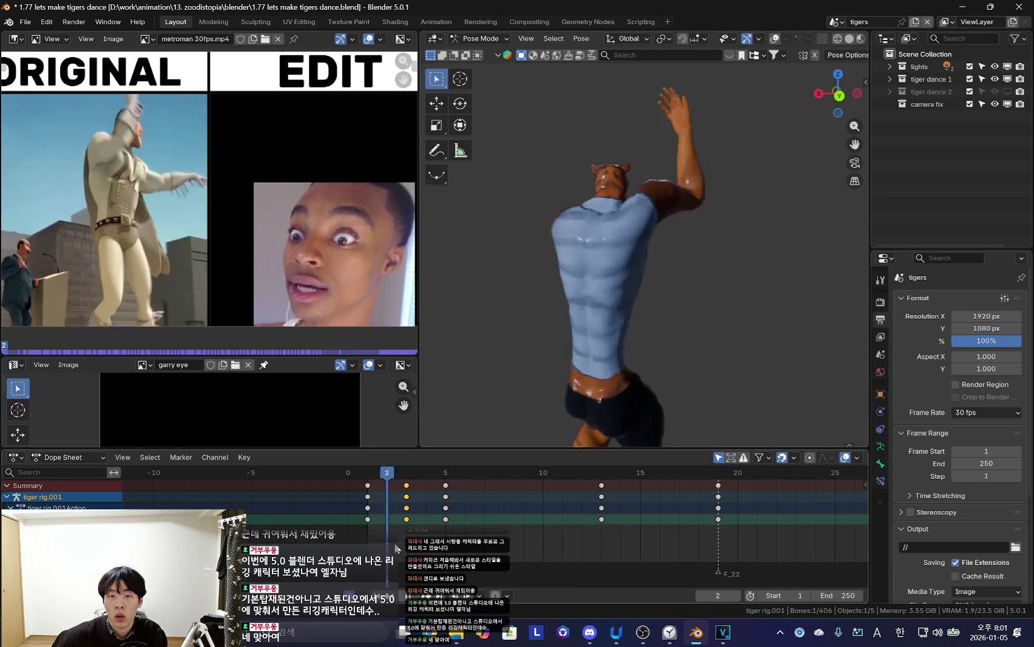
{"action": "key", "text": "space"}
{"action": "key", "text": "space"}
{"action": "key", "text": "shift+Left"}
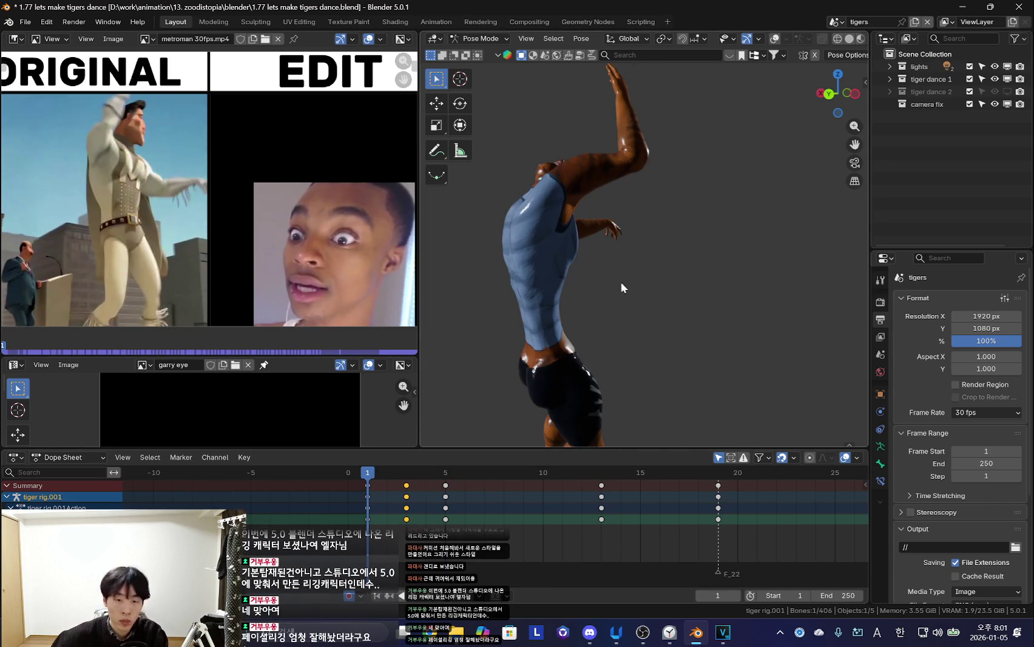
{"action": "key", "text": "Up"}
{"action": "key", "text": "Up"}
{"action": "left_click", "coordinate": [522, 520]}
{"action": "key", "text": "Down"}
Delete the frame 5 keyframe and play the dance from the start
{"action": "left_click", "coordinate": [444, 497]}
{"action": "key", "text": "x"}
{"action": "left_click", "coordinate": [389, 495]}
{"action": "key", "text": "shift+Left"}
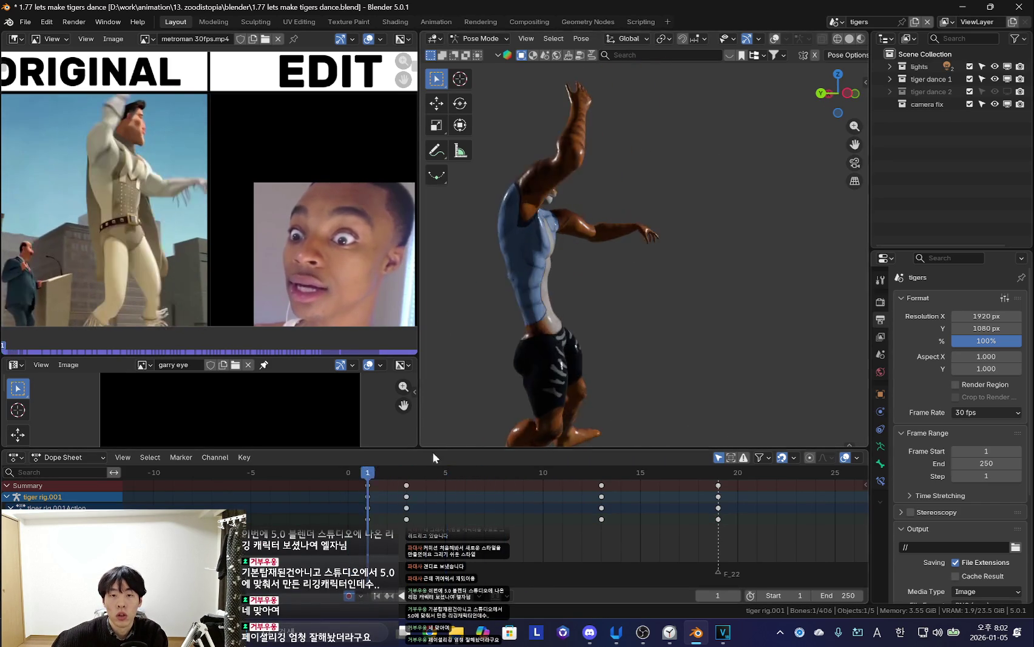
{"action": "key", "text": "space"}
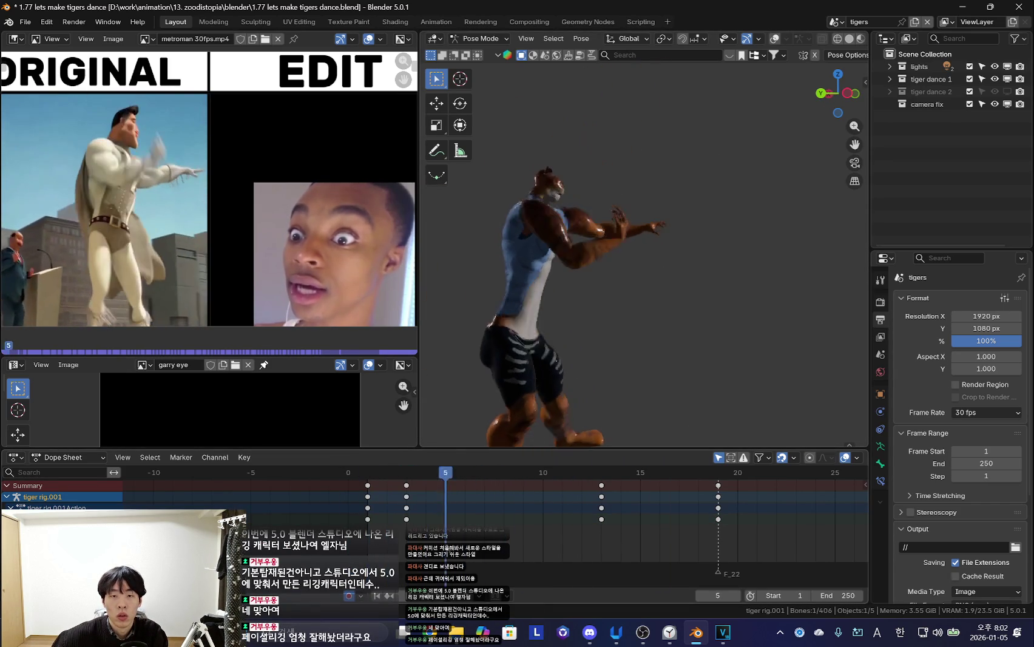
Rotate the selected bone twice at frame 8
{"action": "left_click_drag", "start_coordinate": [387, 522], "coordinate": [503, 522]}
{"action": "middle_click_drag", "start_coordinate": [555, 298], "coordinate": [607, 298]}
{"action": "key", "text": "r"}
{"action": "key", "text": "r"}
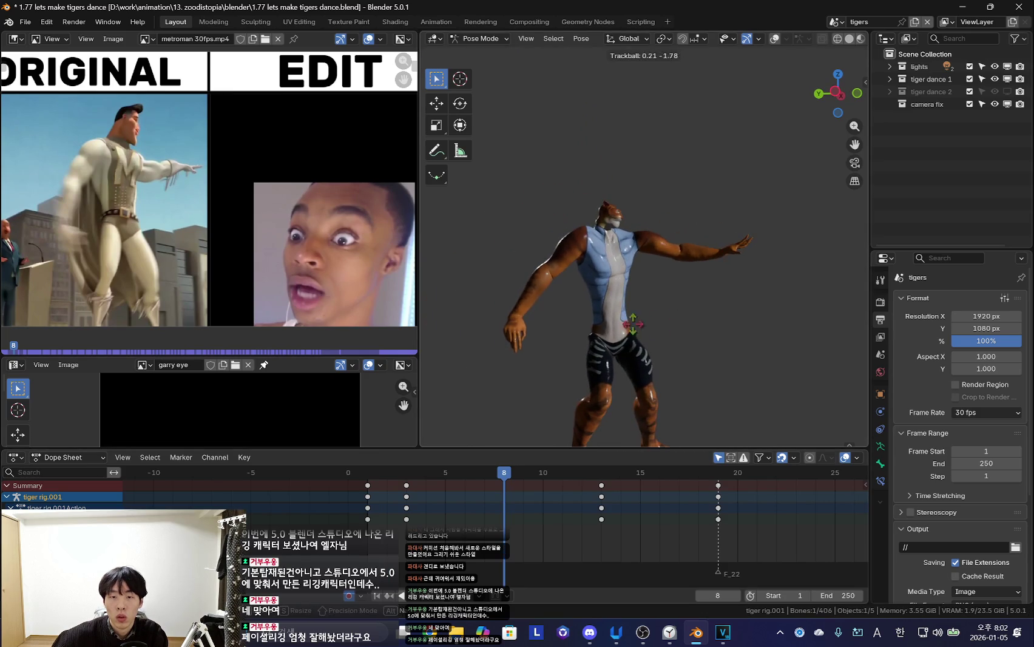
{"action": "left_click", "coordinate": [665, 260]}
{"action": "key", "text": "r"}
{"action": "key", "text": "r"}
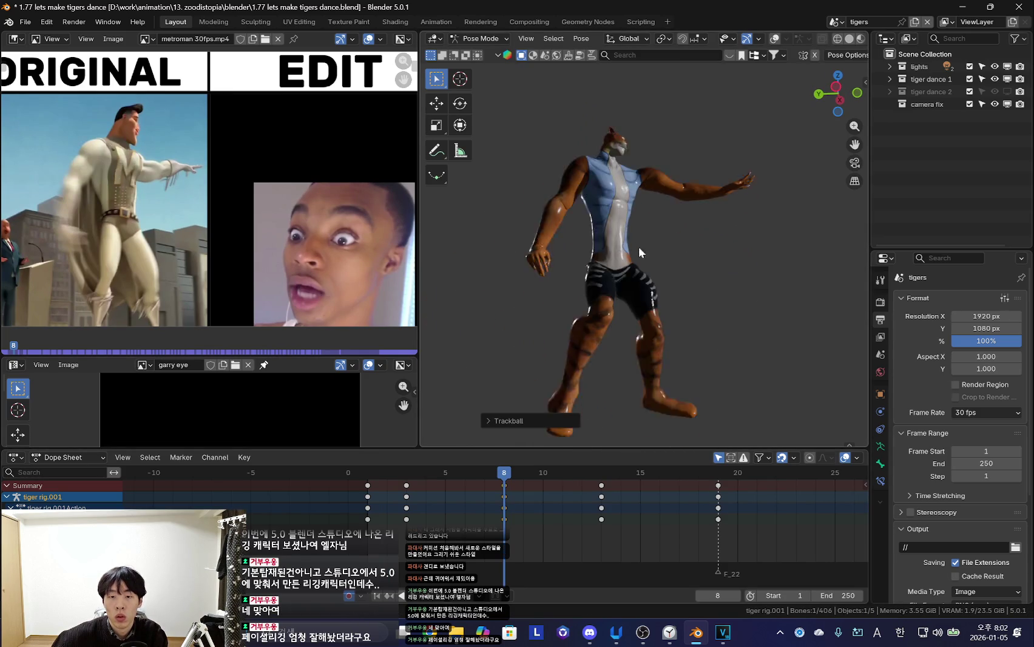
{"action": "left_click", "coordinate": [570, 187]}
Show the bones, re-rotate the arm at frame 8, then play the animation in reverse
{"action": "key", "text": "shift+alt+z"}
{"action": "key", "text": "shift+alt+z"}
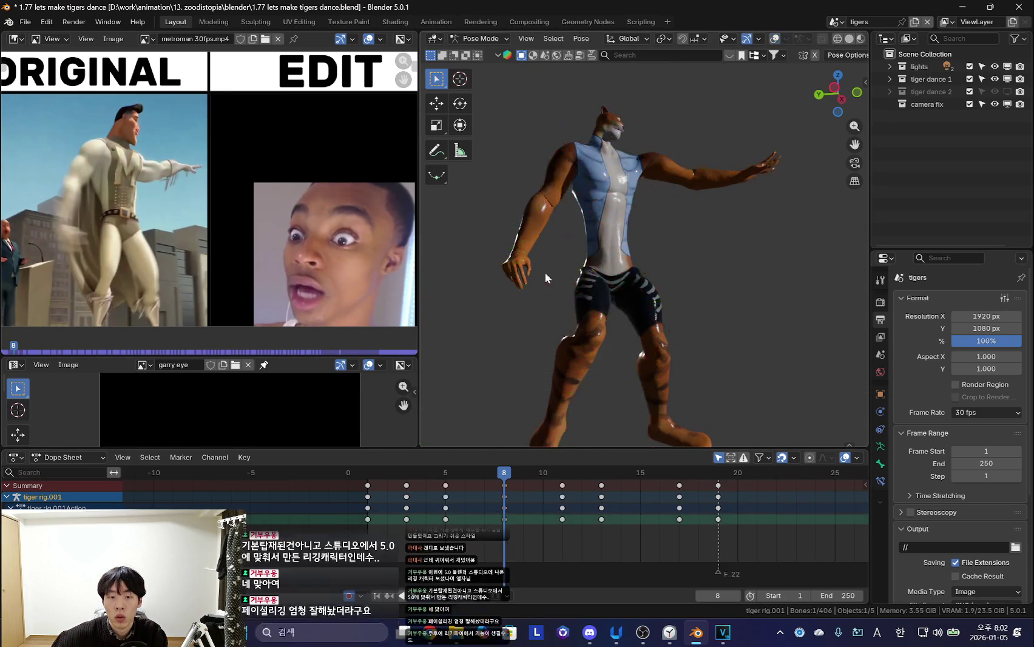
{"action": "middle_click_drag", "start_coordinate": [558, 252], "coordinate": [725, 292]}
{"action": "key", "text": "r"}
{"action": "key", "text": "r"}
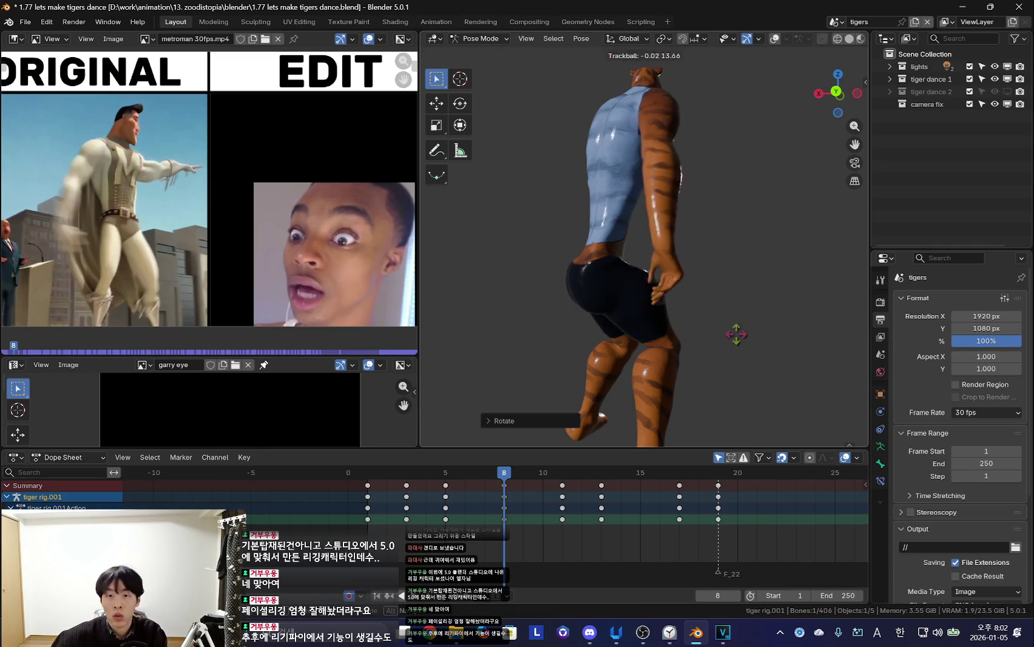
{"action": "left_click", "coordinate": [738, 345]}
{"action": "key", "text": "Up"}
{"action": "middle_click_drag", "start_coordinate": [695, 359], "coordinate": [405, 538]}
{"action": "key", "text": "ctrl+shift+space"}
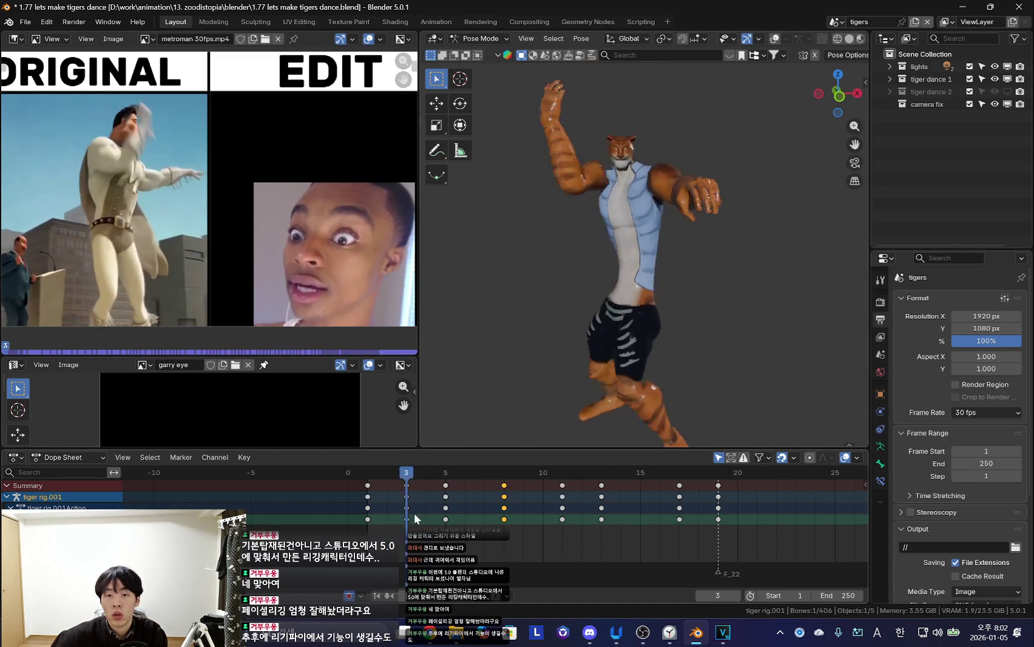
Stop playback at frame 6 and select one upper-arm bone of the rig
{"action": "key", "text": "space"}
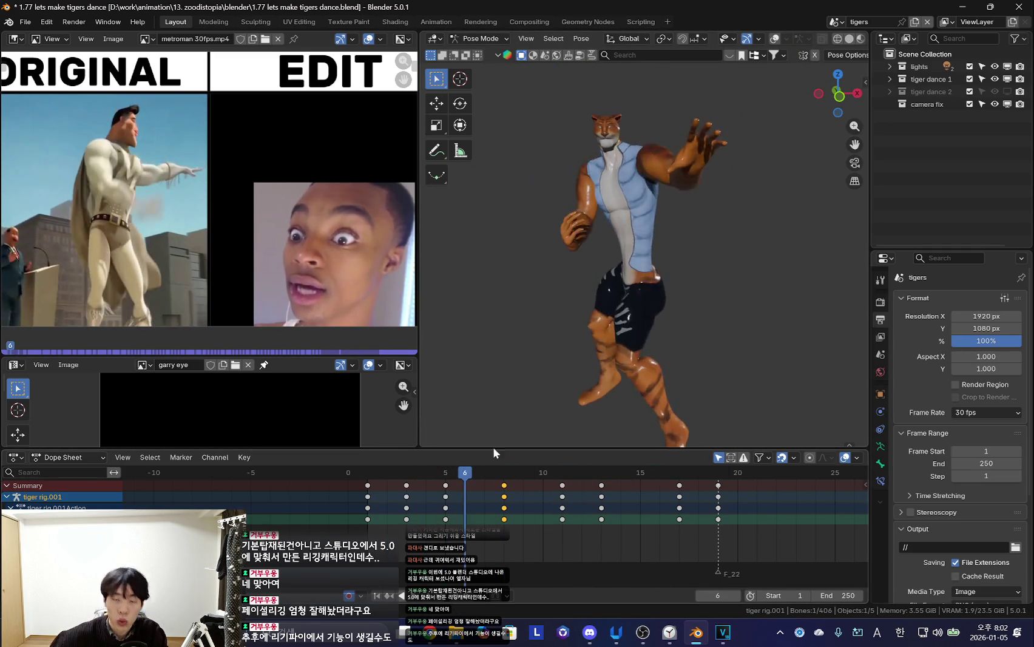
{"action": "left_click", "coordinate": [567, 343]}
{"action": "scroll", "coordinate": [616, 246], "scroll_direction": "up", "scroll_amount": 3}
{"action": "left_click", "coordinate": [581, 187]}
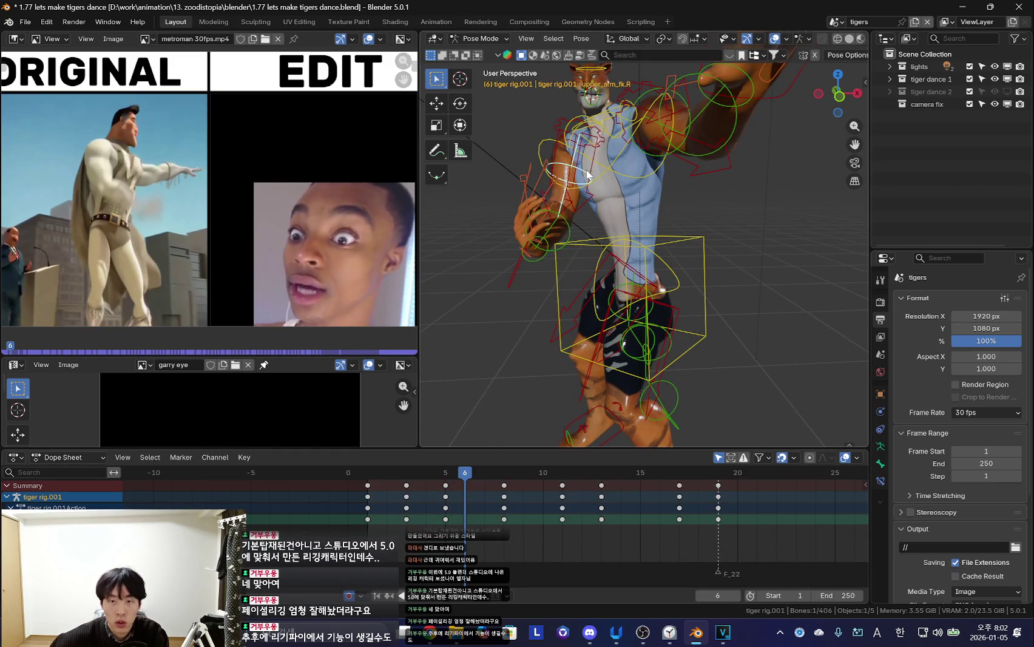
{"action": "key", "text": "shift+alt+z"}
Re-rotate the upper-arm bone at frame 3, cancelling a second rotation
{"action": "key", "text": "Left"}
{"action": "key", "text": "Left"}
{"action": "key", "text": "Left"}
{"action": "scroll", "coordinate": [617, 280], "scroll_direction": "down", "scroll_amount": 3}
{"action": "scroll", "coordinate": [617, 279], "scroll_direction": "up", "scroll_amount": 5}
{"action": "key", "text": "Right"}
{"action": "key", "text": "Right"}
{"action": "key", "text": "Left"}
{"action": "key", "text": "Left"}
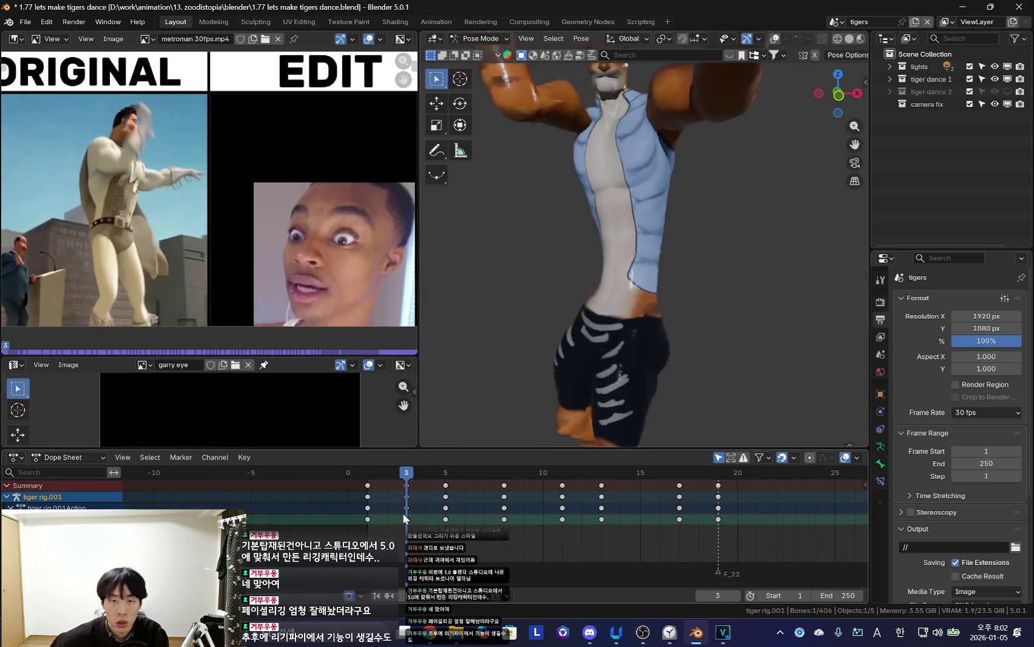
{"action": "scroll", "coordinate": [565, 329], "scroll_direction": "down", "scroll_amount": 4}
{"action": "key", "text": "r"}
{"action": "left_click", "coordinate": [735, 254]}
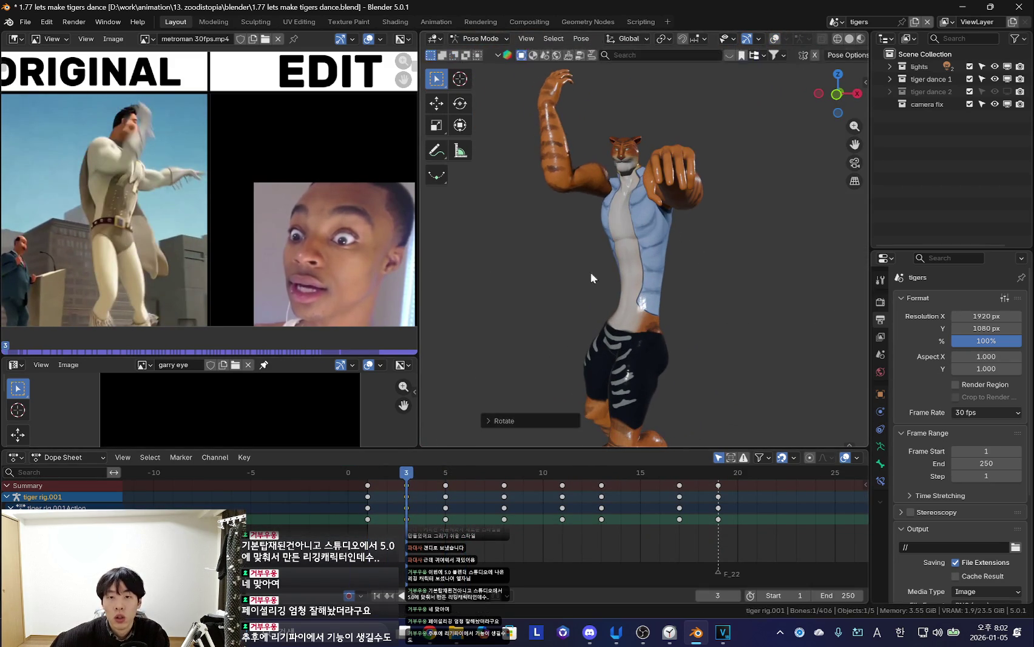
{"action": "key", "text": "r"}
{"action": "key", "text": "Escape"}
Step through frames 3 to 6 to check the new arm pose
{"action": "key", "text": "Left"}
{"action": "key", "text": "Left"}
{"action": "key", "text": "Right"}
{"action": "key", "text": "Right"}
{"action": "key", "text": "Right"}
{"action": "key", "text": "Right"}
{"action": "key", "text": "Right"}
{"action": "key", "text": "Left"}
{"action": "key", "text": "Left"}
{"action": "key", "text": "Left"}
{"action": "key", "text": "Left"}
{"action": "key", "text": "Right"}
{"action": "key", "text": "Right"}
{"action": "key", "text": "Right"}
{"action": "scroll", "coordinate": [586, 342], "scroll_direction": "up", "scroll_amount": 2}
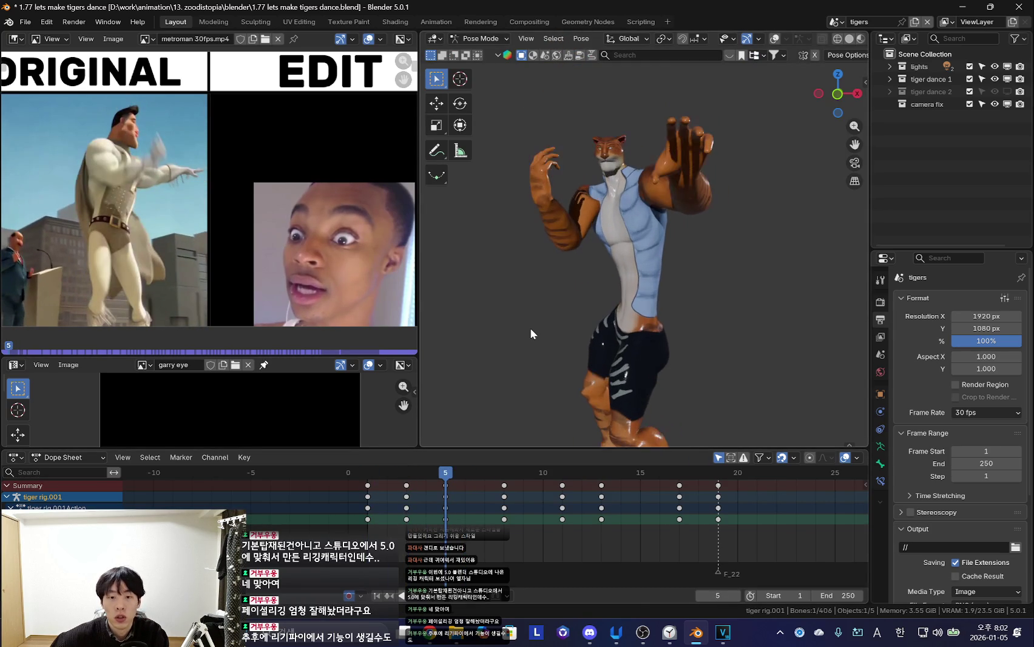
{"action": "key", "text": "ctrl+k"}
Play the dance from frame 1 and step through frames to review the motion
{"action": "key", "text": "space"}
{"action": "key", "text": "shift+Left"}
{"action": "scroll", "coordinate": [615, 331], "scroll_direction": "up", "scroll_amount": 2}
{"action": "scroll", "coordinate": [615, 332], "scroll_direction": "down", "scroll_amount": 4}
{"action": "key", "text": "Left"}
{"action": "key", "text": "Left"}
{"action": "key", "text": "Left"}
{"action": "key", "text": "Left"}
{"action": "key", "text": "Left"}
{"action": "key", "text": "Left"}
{"action": "key", "text": "Left"}
{"action": "key", "text": "Left"}
{"action": "key", "text": "Right"}
{"action": "key", "text": "Right"}
{"action": "key", "text": "Right"}
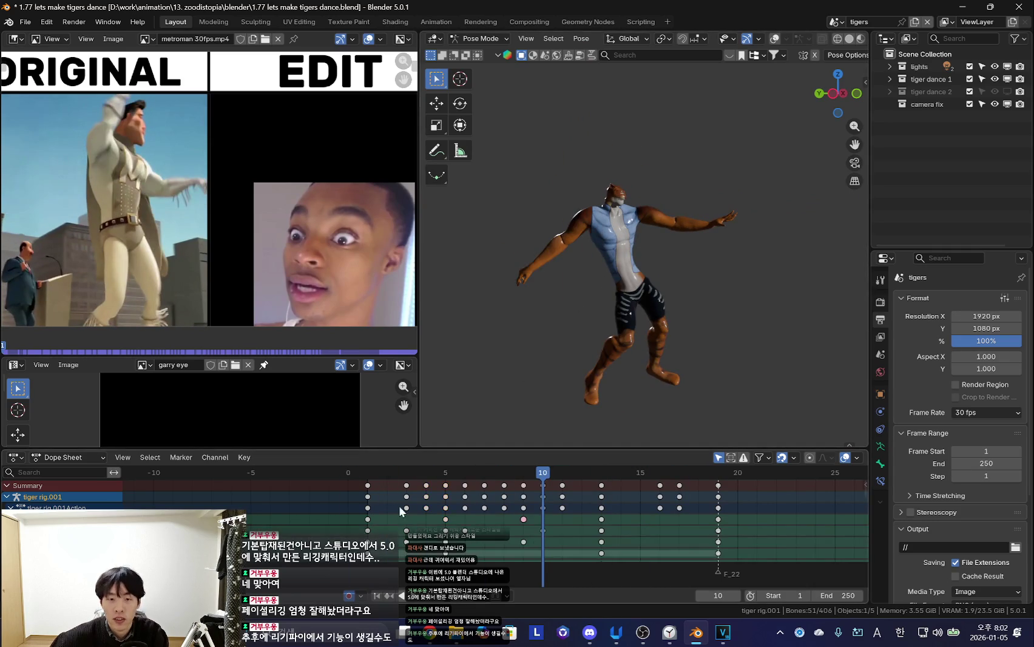
Return to frame 5 and deselect all bones, toggling the rig overlays to view the pose
{"action": "key", "text": "Left"}
{"action": "key", "text": "Left"}
{"action": "key", "text": "Left"}
{"action": "key", "text": "shift+alt+z"}
{"action": "scroll", "coordinate": [611, 284], "scroll_direction": "up", "scroll_amount": 3}
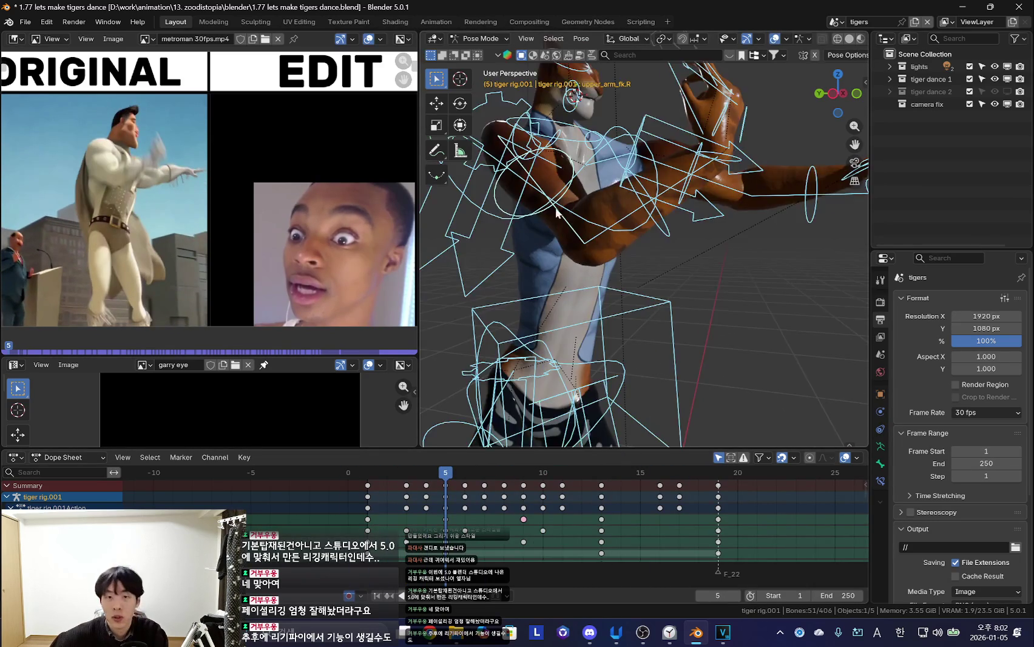
{"action": "key", "text": "alt+a"}
{"action": "scroll", "coordinate": [612, 283], "scroll_direction": "down", "scroll_amount": 3}
{"action": "left_click", "coordinate": [397, 530]}
{"action": "key", "text": "shift+alt+z"}
{"action": "scroll", "coordinate": [583, 304], "scroll_direction": "down", "scroll_amount": 2}
{"action": "key", "text": "Right"}
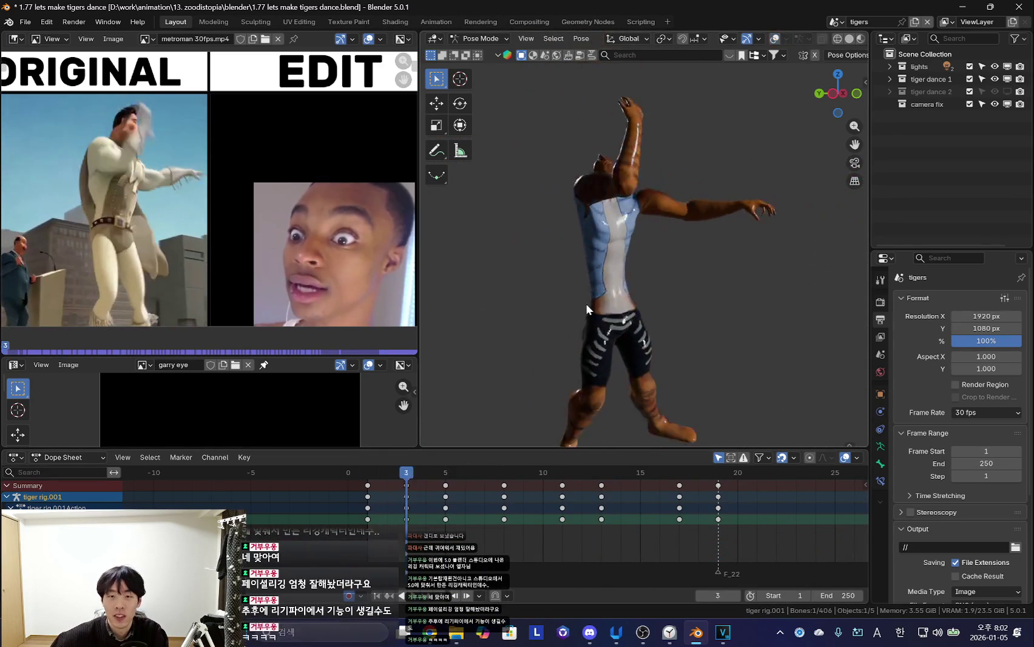
{"action": "key", "text": "Right"}
{"action": "key", "text": "Right"}
{"action": "key", "text": "shift+alt+z"}
Rotate the right forearm bone at frame 5 and compare it with neighbouring frames
{"action": "left_click", "coordinate": [672, 259]}
{"action": "key", "text": "shift+alt+z"}
{"action": "key", "text": "r"}
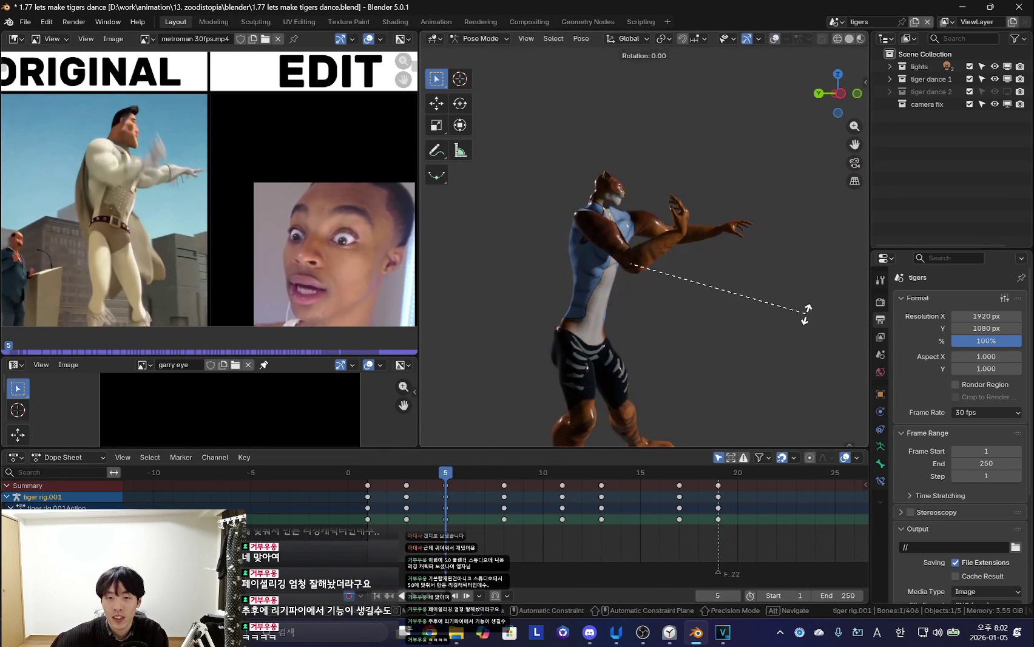
{"action": "left_click", "coordinate": [796, 288]}
{"action": "key", "text": "shift+alt+z"}
{"action": "key", "text": "shift+alt+z"}
{"action": "key", "text": "Left"}
{"action": "key", "text": "Right"}
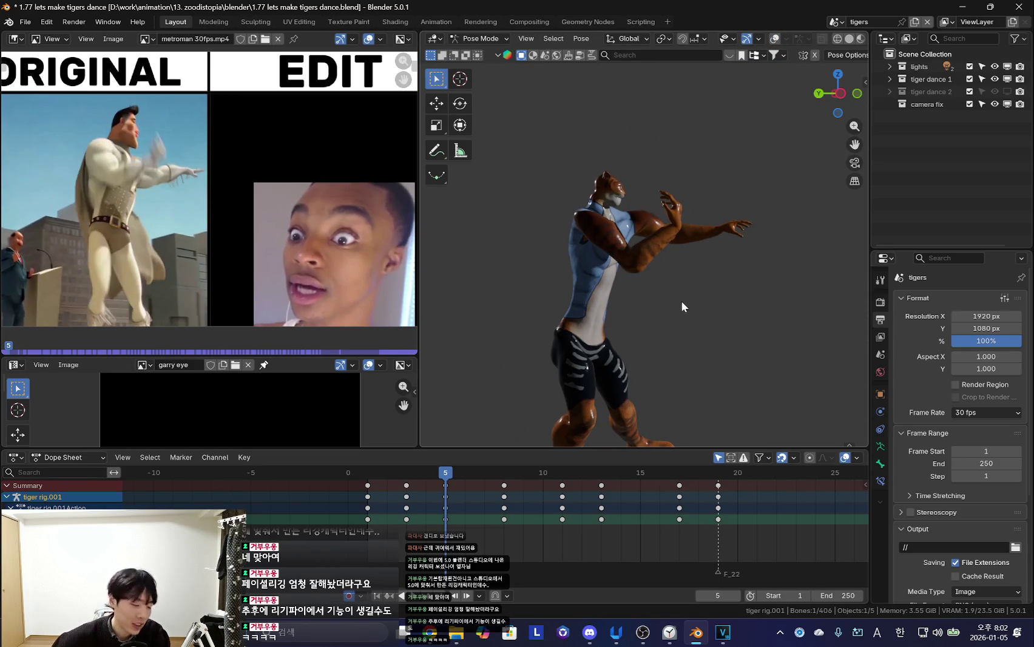
{"action": "key", "text": "shift+alt+z"}
{"action": "key", "text": "shift+alt+z"}
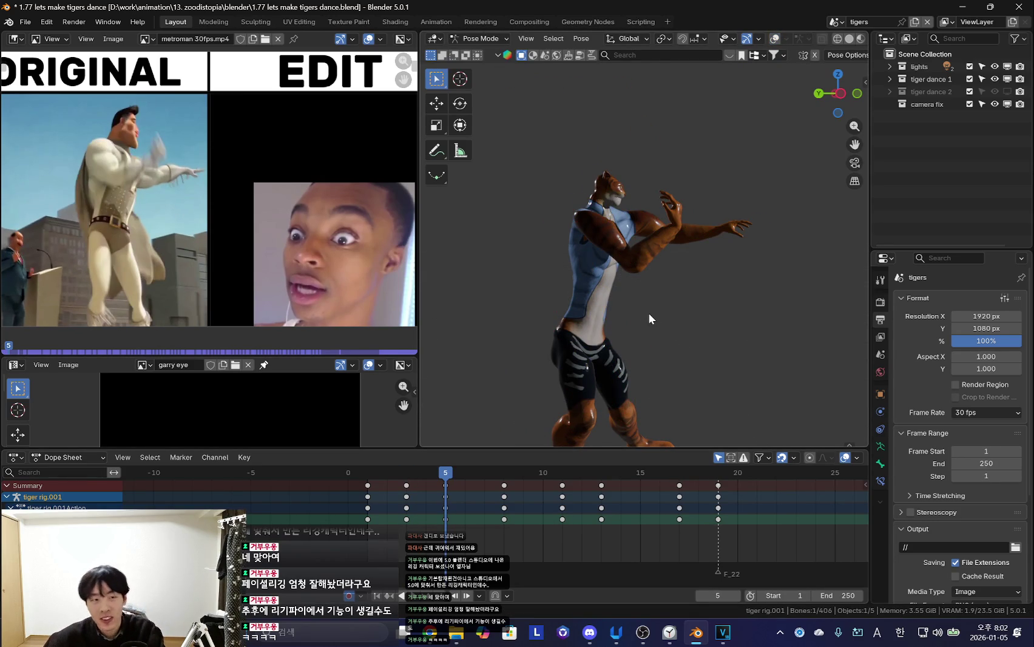
{"action": "key", "text": "shift+alt+z"}
{"action": "key", "text": "shift+alt+z"}
Step back and forth between frames 2 and 7 to compare the poses
{"action": "key", "text": "Left"}
{"action": "key", "text": "Left"}
{"action": "key", "text": "Right"}
{"action": "key", "text": "Right"}
{"action": "key", "text": "Left"}
{"action": "key", "text": "Left"}
{"action": "key", "text": "Left"}
{"action": "scroll", "coordinate": [586, 308], "scroll_direction": "up", "scroll_amount": 4}
{"action": "key", "text": "Right"}
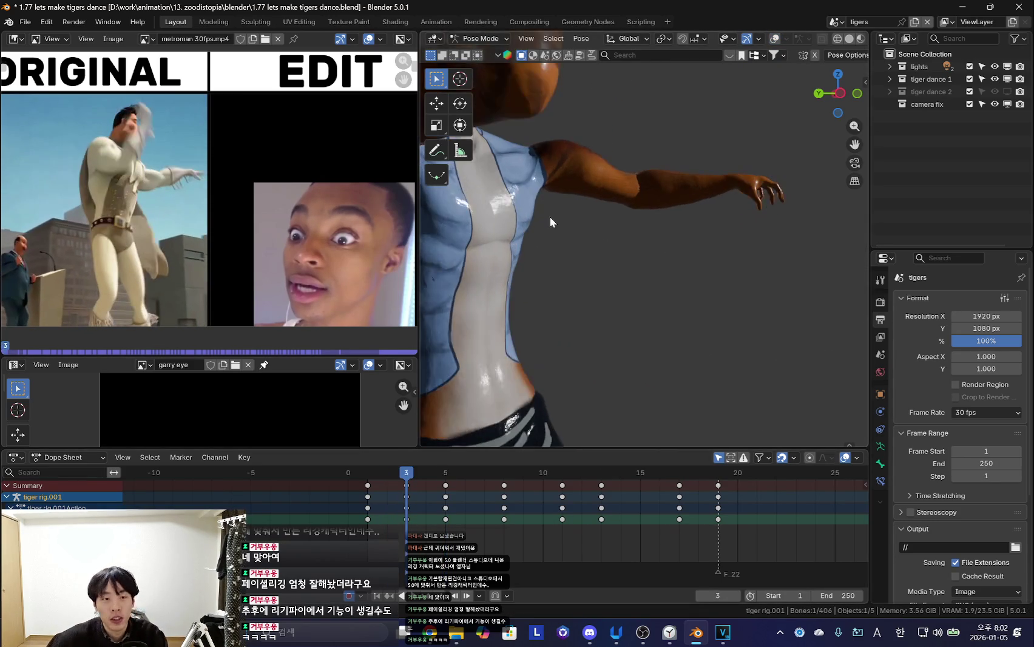
{"action": "key", "text": "Right"}
{"action": "key", "text": "Right"}
{"action": "scroll", "coordinate": [605, 241], "scroll_direction": "down", "scroll_amount": 5}
{"action": "key", "text": "Left"}
{"action": "key", "text": "Right"}
{"action": "key", "text": "Right"}
{"action": "key", "text": "Right"}
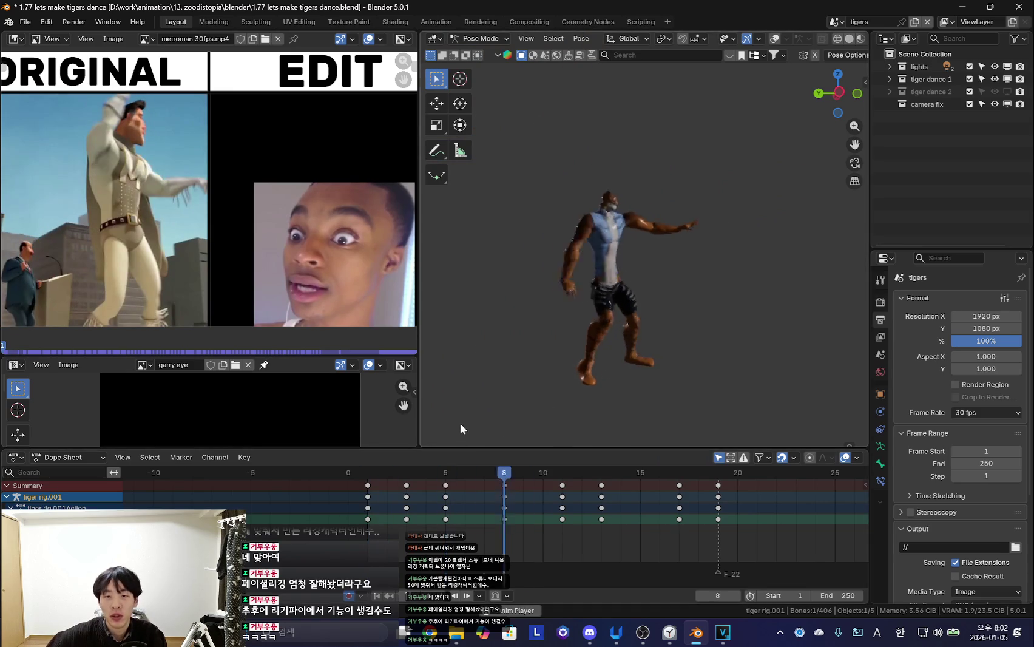
Check the opening frames 1 to 4 of the dance
{"action": "key", "text": "Left"}
{"action": "key", "text": "Left"}
{"action": "key", "text": "Left"}
{"action": "key", "text": "Right"}
{"action": "key", "text": "Right"}
{"action": "key", "text": "Right"}
{"action": "scroll", "coordinate": [539, 315], "scroll_direction": "up", "scroll_amount": 2}
{"action": "key", "text": "Left"}
{"action": "key", "text": "Left"}
{"action": "key", "text": "Left"}
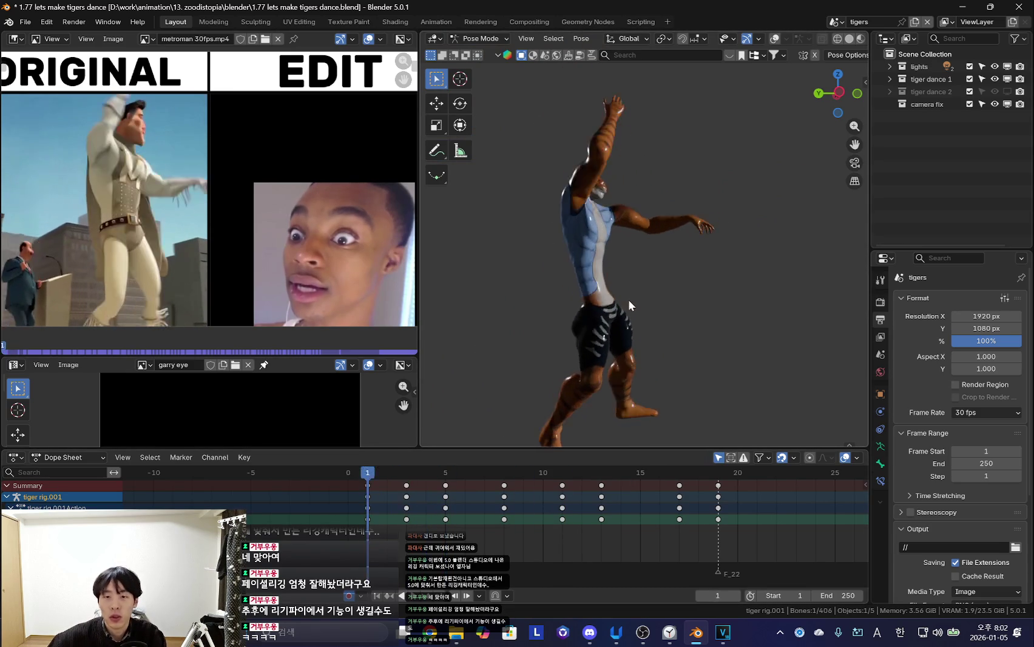
{"action": "key", "text": "Right"}
{"action": "key", "text": "Right"}
{"action": "key", "text": "Left"}
{"action": "key", "text": "Left"}
{"action": "left_click", "coordinate": [415, 472]}
{"action": "key", "text": "Left"}
{"action": "key", "text": "Left"}
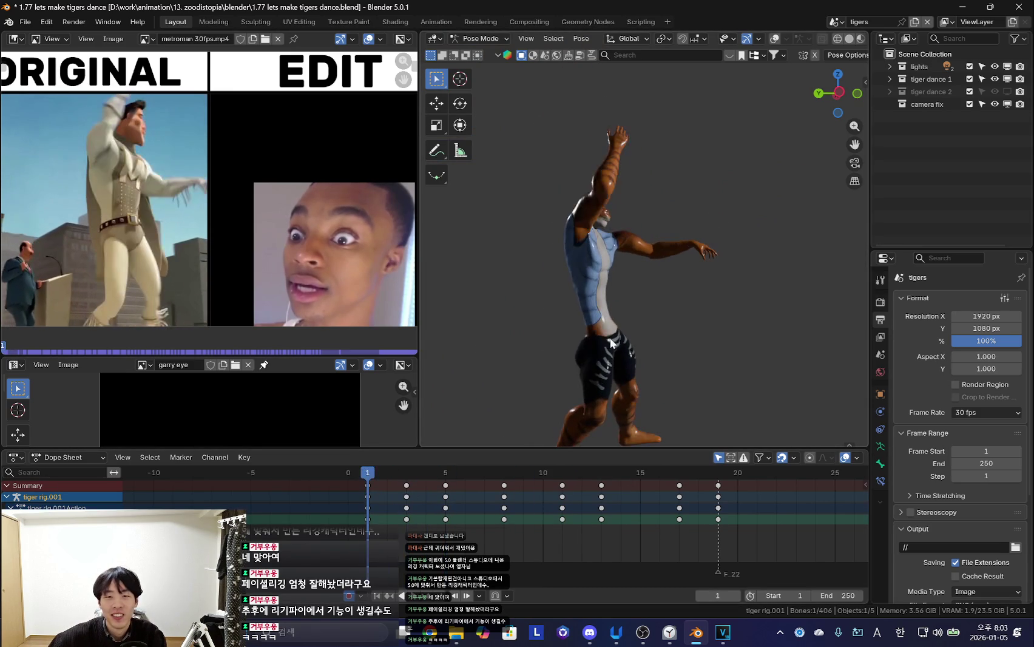
{"action": "scroll", "coordinate": [635, 327], "scroll_direction": "up", "scroll_amount": 2}
Select the right palm and arm bones and rotate the arm to raise the hand
{"action": "key", "text": "r"}
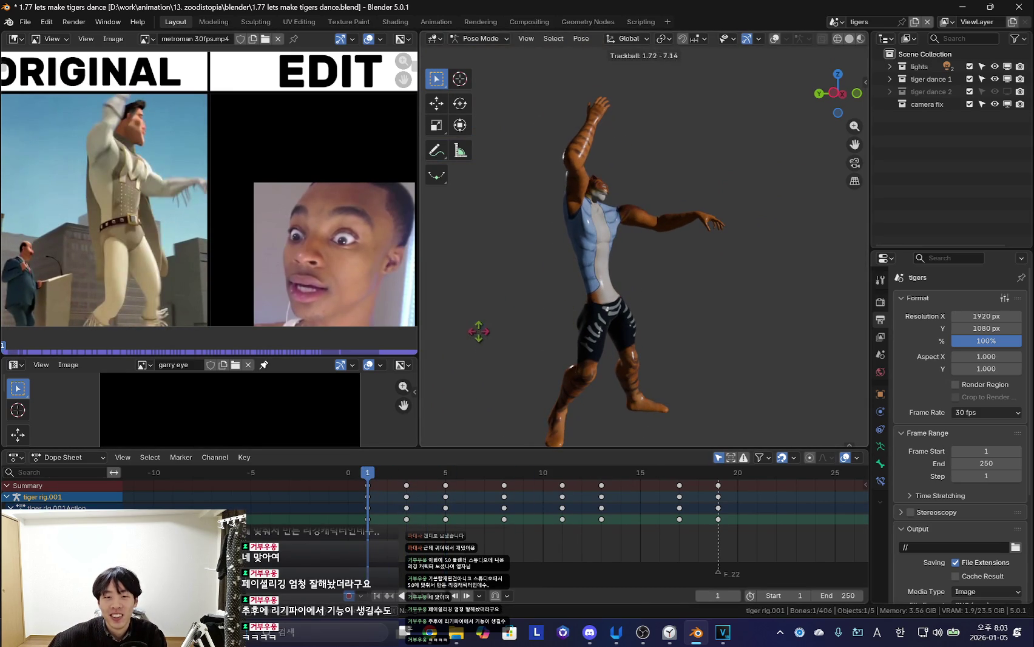
{"action": "key", "text": "Escape"}
{"action": "key", "text": "shift+alt+z"}
{"action": "left_click", "coordinate": [610, 124]}
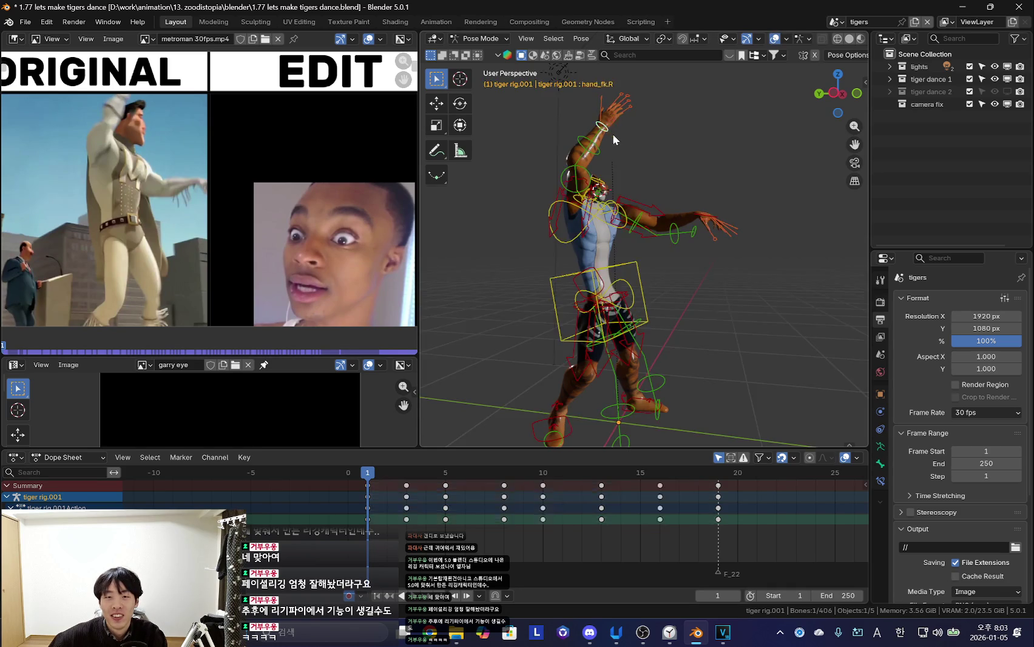
{"action": "key", "text": "shift+alt+z"}
{"action": "key", "text": "r"}
{"action": "left_click", "coordinate": [681, 184]}
{"action": "key", "text": "r"}
{"action": "key", "text": "r"}
{"action": "mouse_move", "coordinate": [692, 170]}
{"action": "middle_mouse_down"}
{"action": "mouse_move", "coordinate": [702, 156]}
{"action": "mouse_move", "coordinate": [748, 219]}
{"action": "mouse_move", "coordinate": [696, 225]}
{"action": "middle_mouse_up"}
{"action": "left_click", "coordinate": [696, 225]}
Play the animation and scrub frames 5 to 17 to review the poses
{"action": "key", "text": "shift+alt+z"}
{"action": "key", "text": "shift+alt+z"}
{"action": "key", "text": "space"}
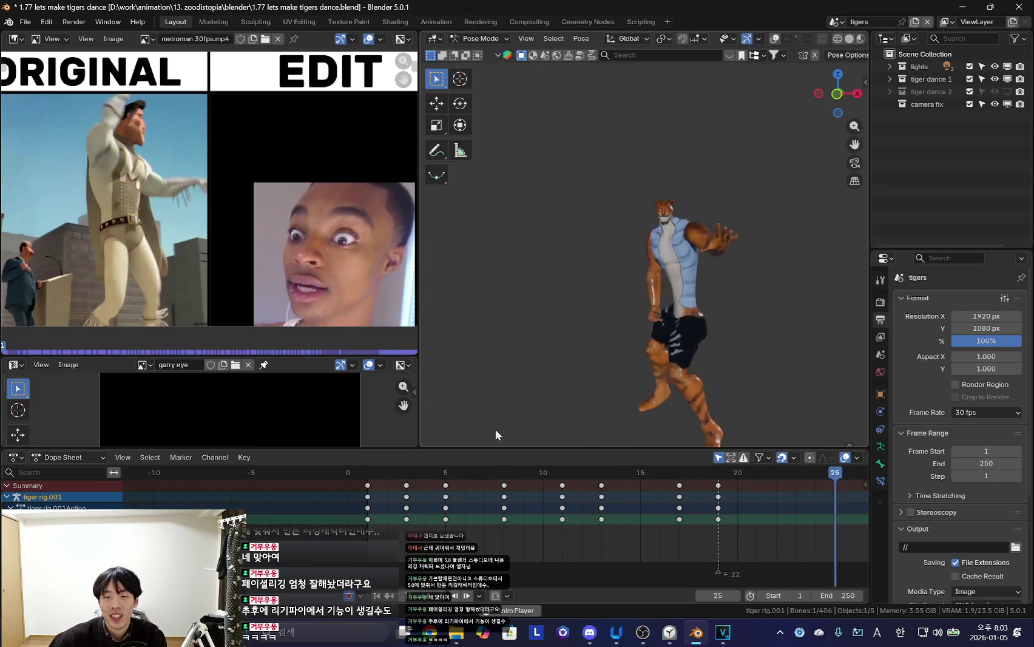
{"action": "left_click_drag", "start_coordinate": [425, 472], "coordinate": [446, 528]}
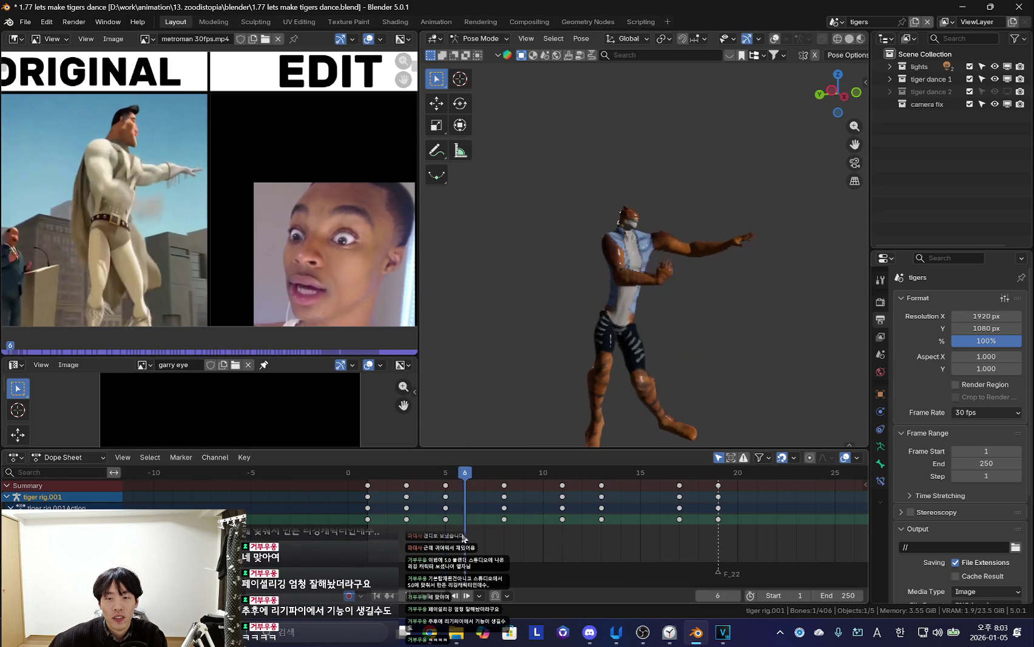
{"action": "left_click_drag", "start_coordinate": [474, 472], "coordinate": [679, 537]}
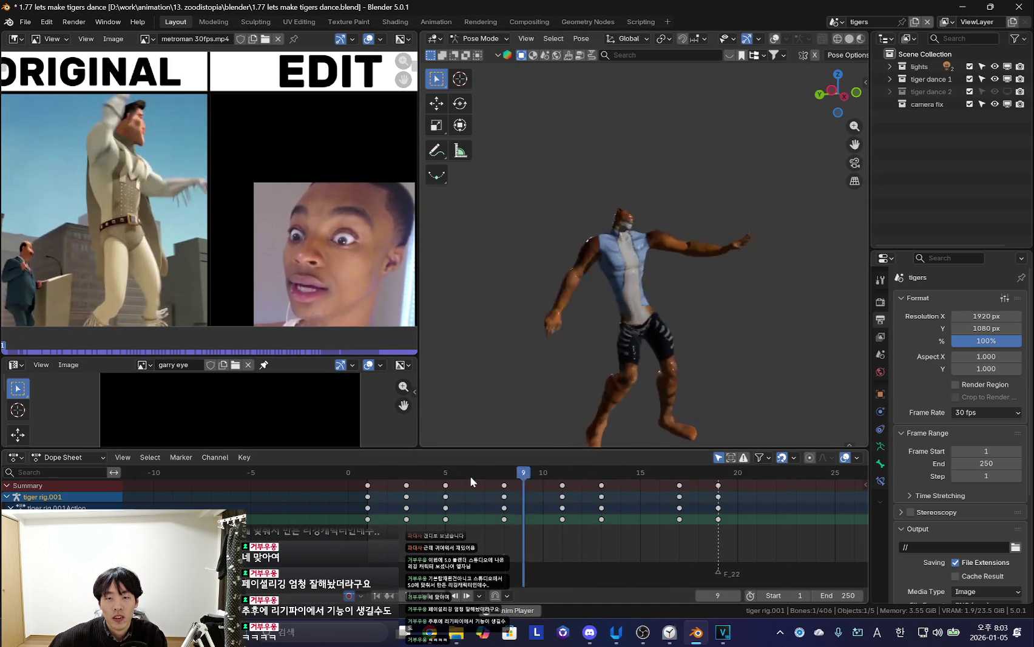
{"action": "left_click_drag", "start_coordinate": [501, 538], "coordinate": [639, 539]}
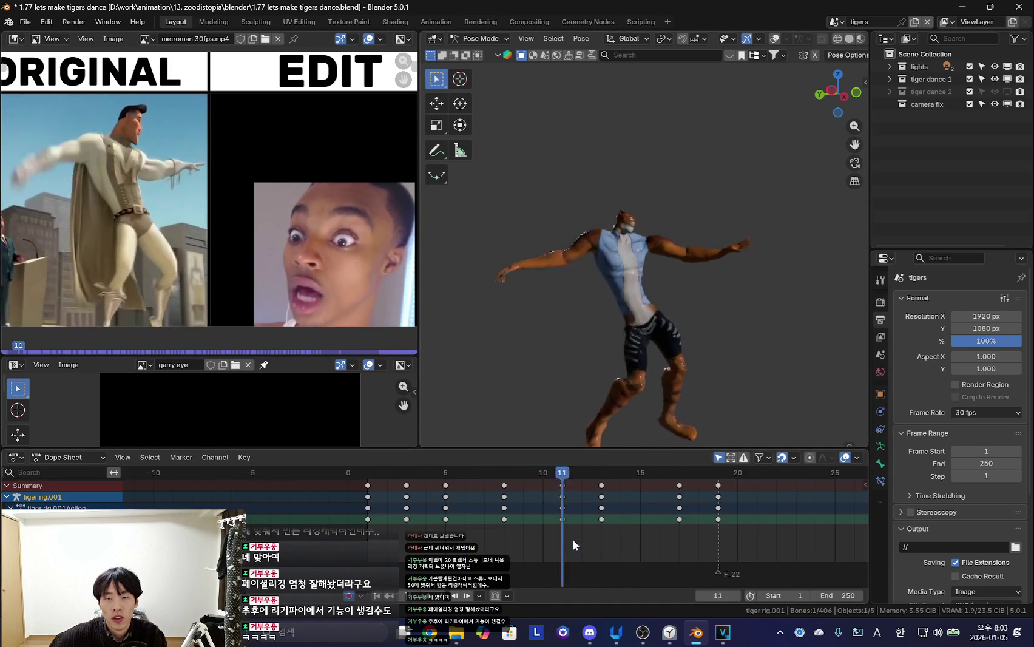
{"action": "key", "text": "shift+alt+z"}
{"action": "key", "text": "shift+alt+z"}
{"action": "mouse_move", "coordinate": [598, 534]}
{"action": "left_mouse_down"}
{"action": "mouse_move", "coordinate": [616, 551]}
{"action": "mouse_move", "coordinate": [679, 544]}
{"action": "left_mouse_up"}
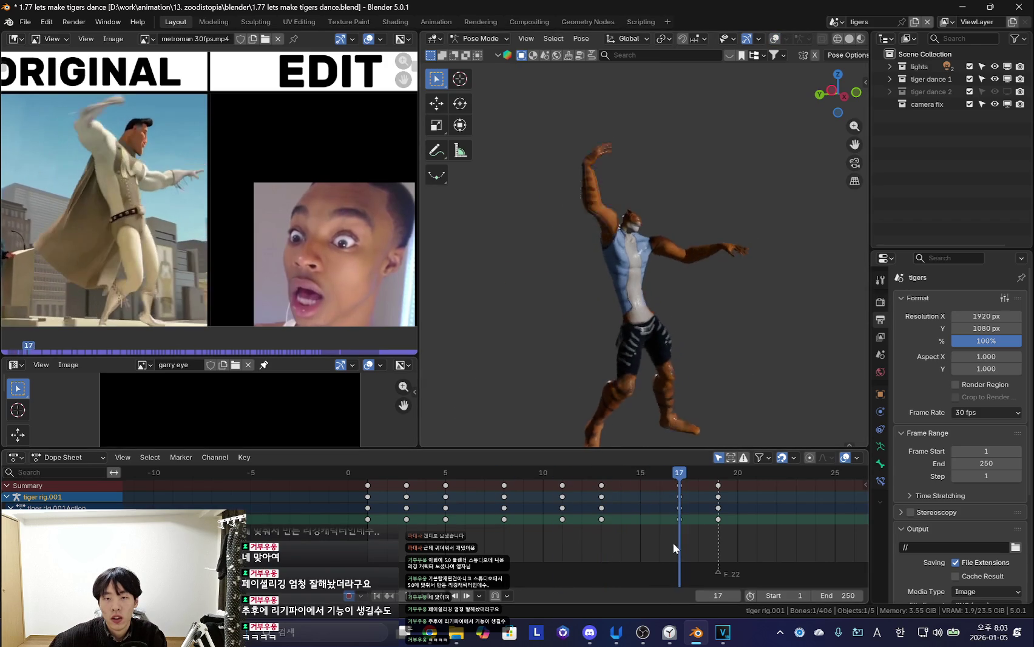
{"action": "middle_click_drag", "start_coordinate": [747, 316], "coordinate": [623, 275]}
Orbit to a front view of the torso and try an upper-body rotation, then undo it
{"action": "scroll", "coordinate": [602, 245], "scroll_direction": "up", "scroll_amount": 5}
{"action": "key", "text": "shift+alt+z"}
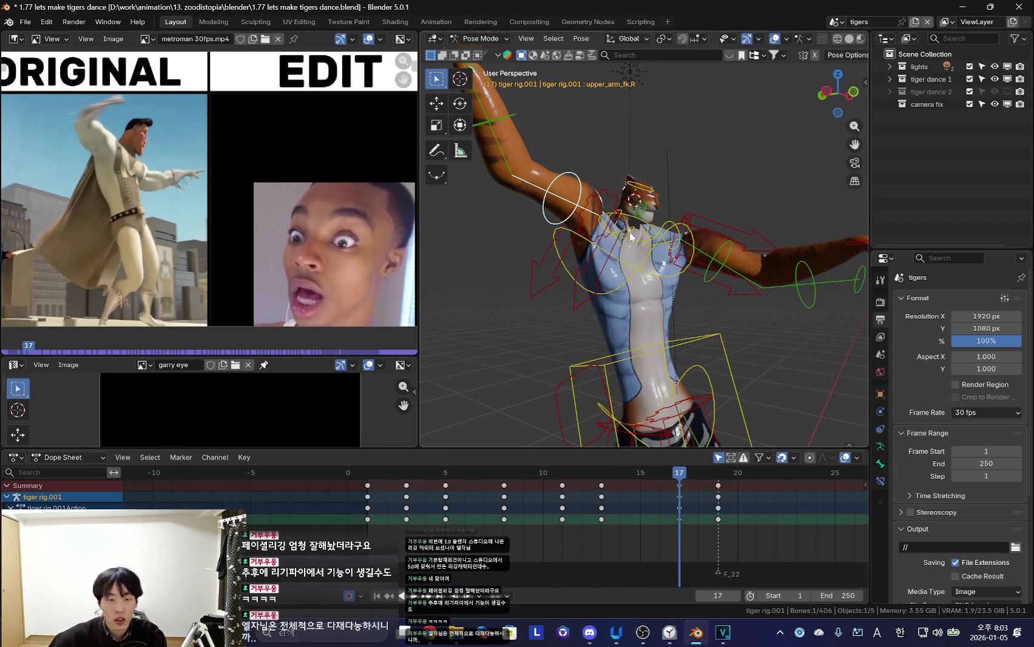
{"action": "mouse_move", "coordinate": [653, 245]}
{"action": "middle_mouse_down"}
{"action": "mouse_move", "coordinate": [758, 344]}
{"action": "mouse_move", "coordinate": [749, 321]}
{"action": "middle_mouse_up"}
{"action": "key", "text": "shift+alt+z"}
{"action": "key", "text": "r"}
{"action": "left_click", "coordinate": [687, 334]}
{"action": "key", "text": "r"}
{"action": "key", "text": "r"}
{"action": "key", "text": "Escape"}
{"action": "key", "text": "ctrl+z"}
{"action": "key", "text": "shift+alt+z"}
{"action": "key", "text": "shift+alt+z"}
Raise the tiger's upper body and arm at frame 17 and keyframe the pose
{"action": "key", "text": "Down"}
{"action": "key", "text": "Up"}
{"action": "key", "text": "r"}
{"action": "left_click", "coordinate": [718, 298]}
{"action": "key", "text": "r"}
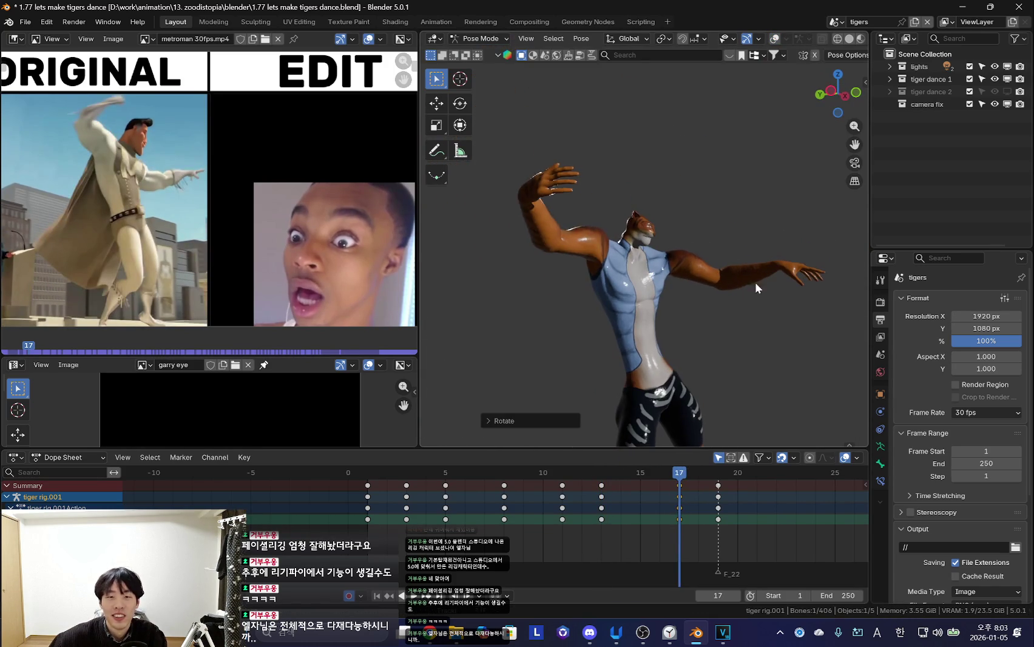
{"action": "left_click", "coordinate": [657, 291]}
{"action": "key", "text": "i"}
{"action": "key", "text": "Down"}
Play the dance, orbiting around the tiger to review the motion from frame 1 to 6
{"action": "key", "text": "space"}
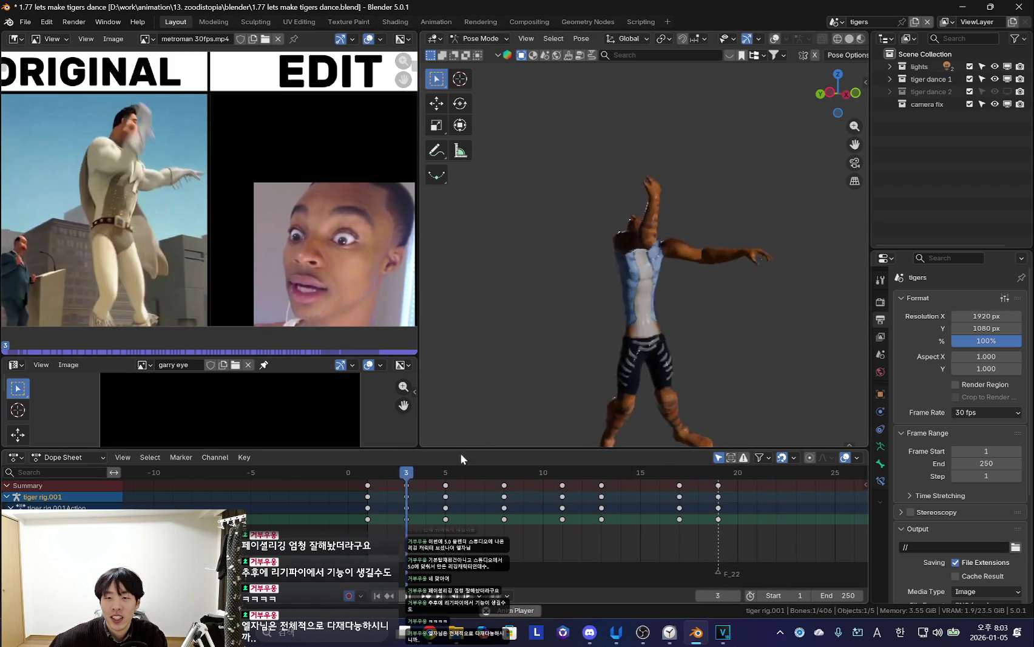
{"action": "key", "text": "space"}
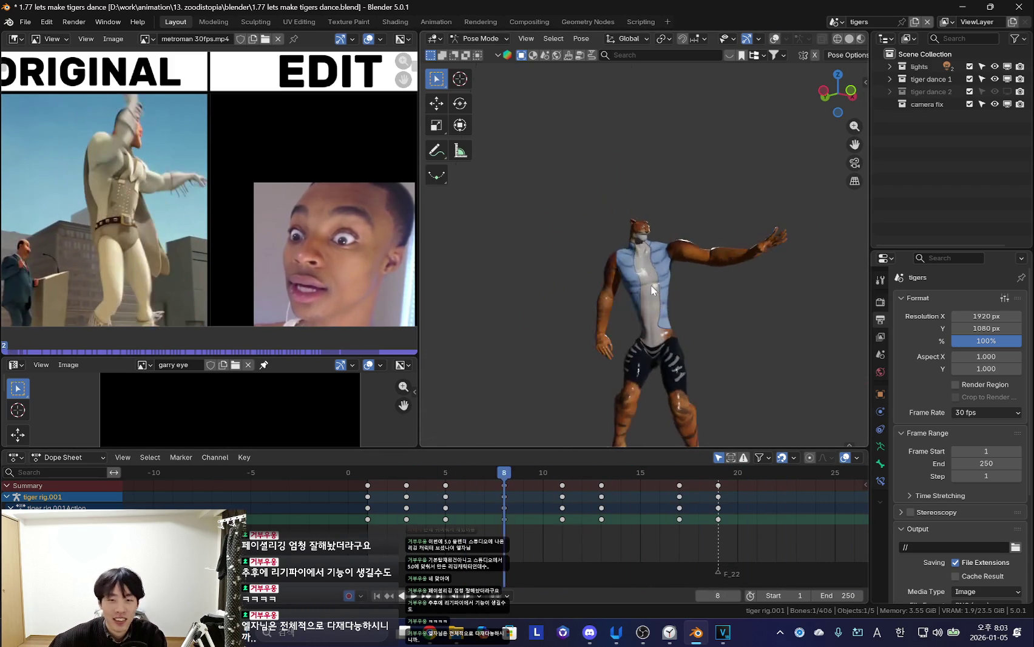
{"action": "middle_click_drag", "start_coordinate": [612, 368], "coordinate": [677, 310]}
{"action": "key", "text": "shift+alt+z"}
{"action": "scroll", "coordinate": [643, 332], "scroll_direction": "up", "scroll_amount": 3}
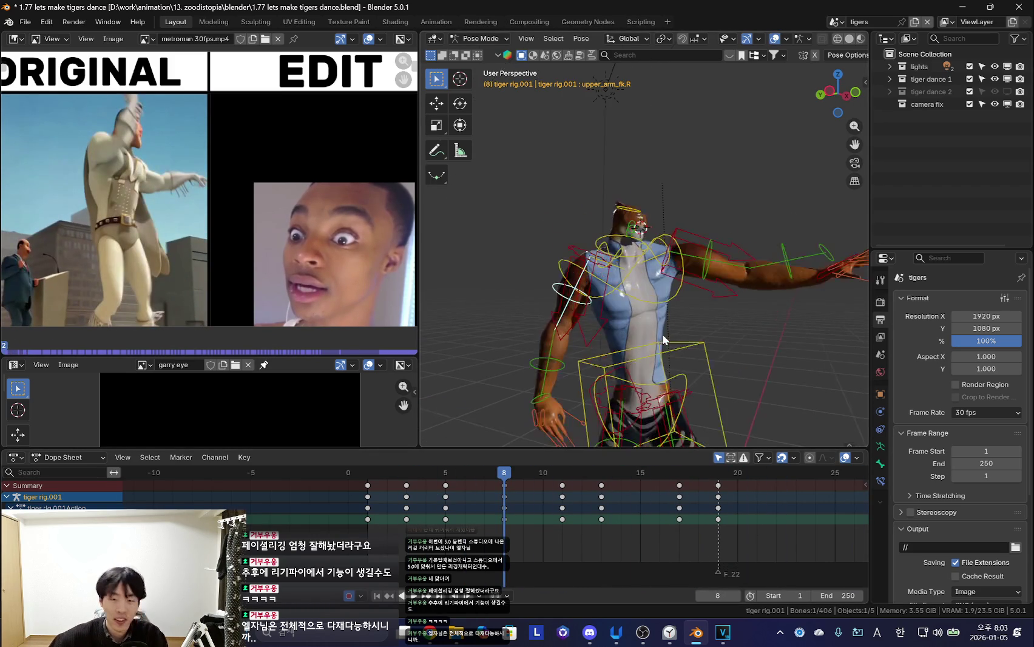
{"action": "key", "text": "space"}
{"action": "key", "text": "shift+alt+z"}
{"action": "scroll", "coordinate": [627, 296], "scroll_direction": "down", "scroll_amount": 3}
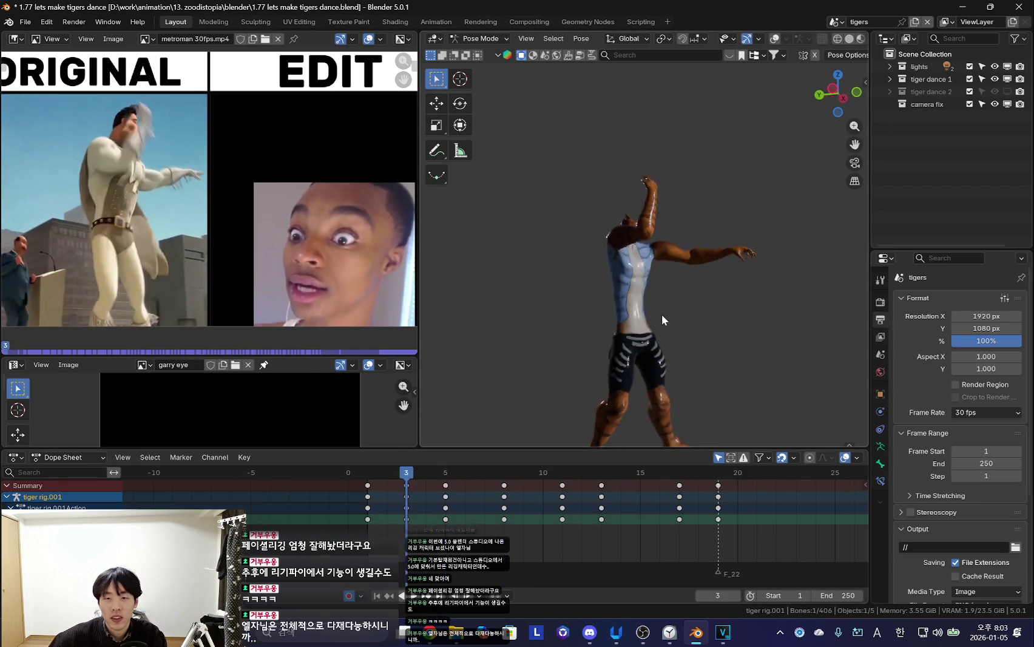
{"action": "left_click_drag", "start_coordinate": [362, 511], "coordinate": [464, 515]}
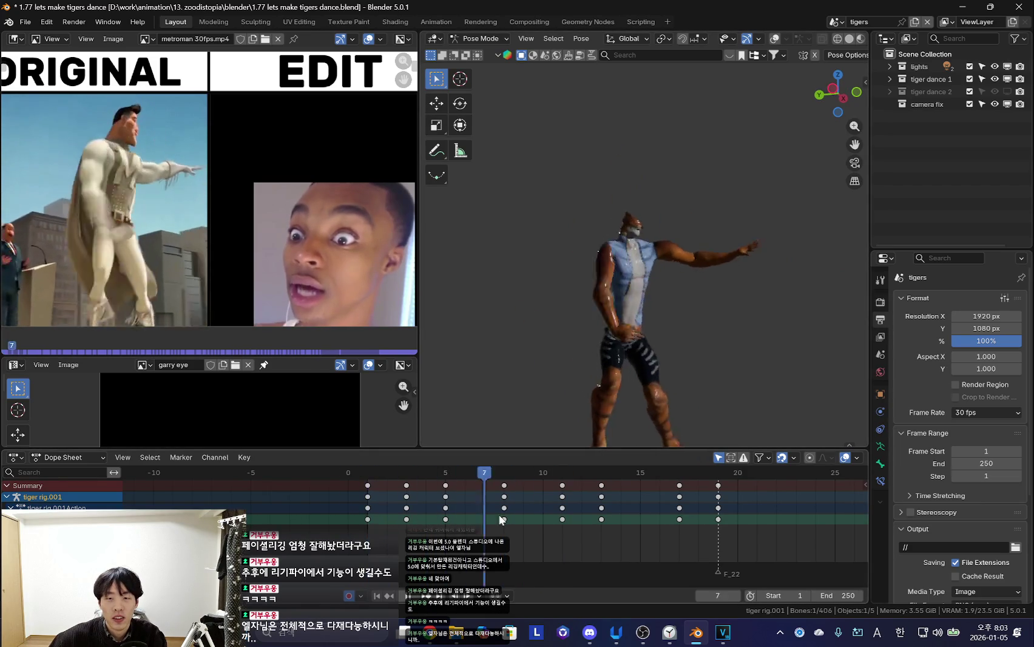
Select the torso bone among the rig bones and scrub from frame 2 to 11
{"action": "key", "text": "shift+alt+z"}
{"action": "left_click", "coordinate": [676, 332]}
{"action": "key", "text": "a"}
{"action": "left_click", "coordinate": [382, 506]}
{"action": "left_click", "coordinate": [685, 331]}
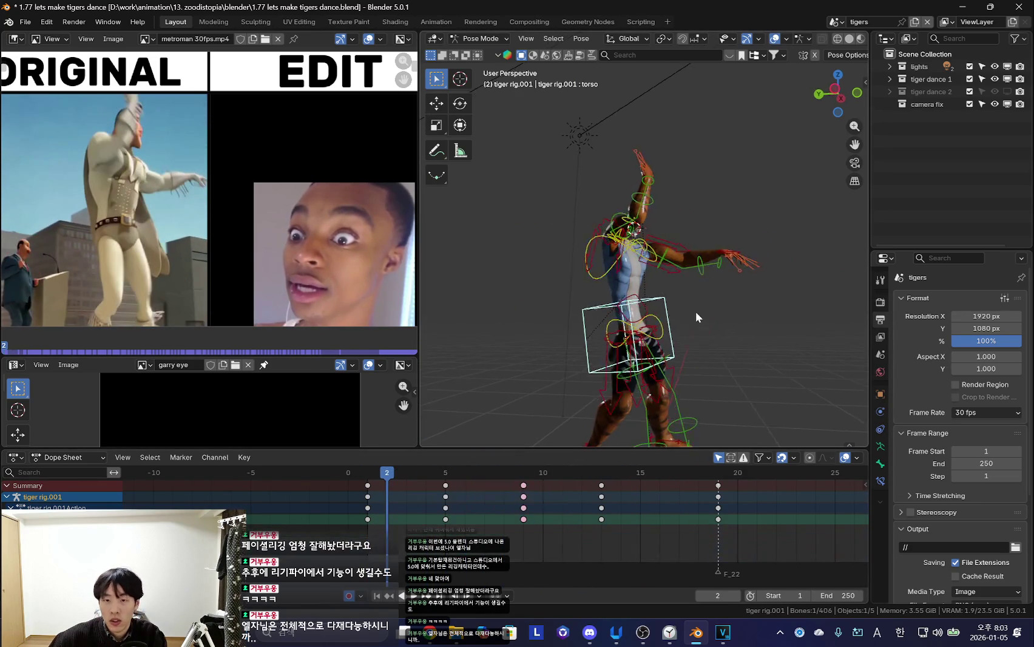
{"action": "key", "text": "shift+alt+z"}
{"action": "key", "text": "space"}
{"action": "left_click_drag", "start_coordinate": [392, 524], "coordinate": [593, 553]}
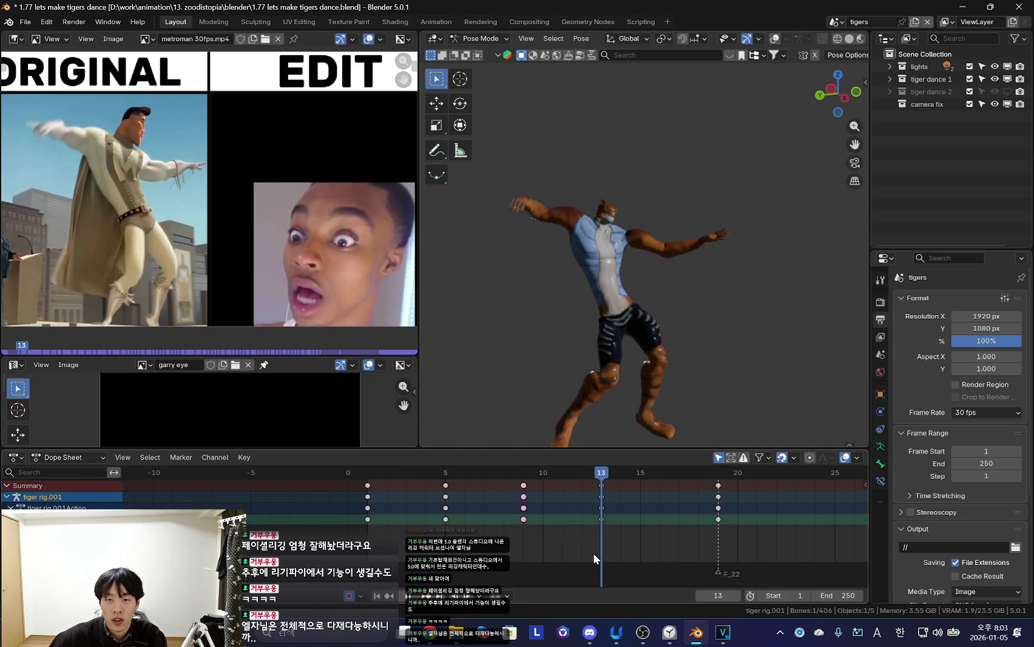
Rotate a bone into the deep lean at frame 13, key it and play the dance
{"action": "key", "text": "shift+alt+z"}
{"action": "key", "text": "shift+alt+z"}
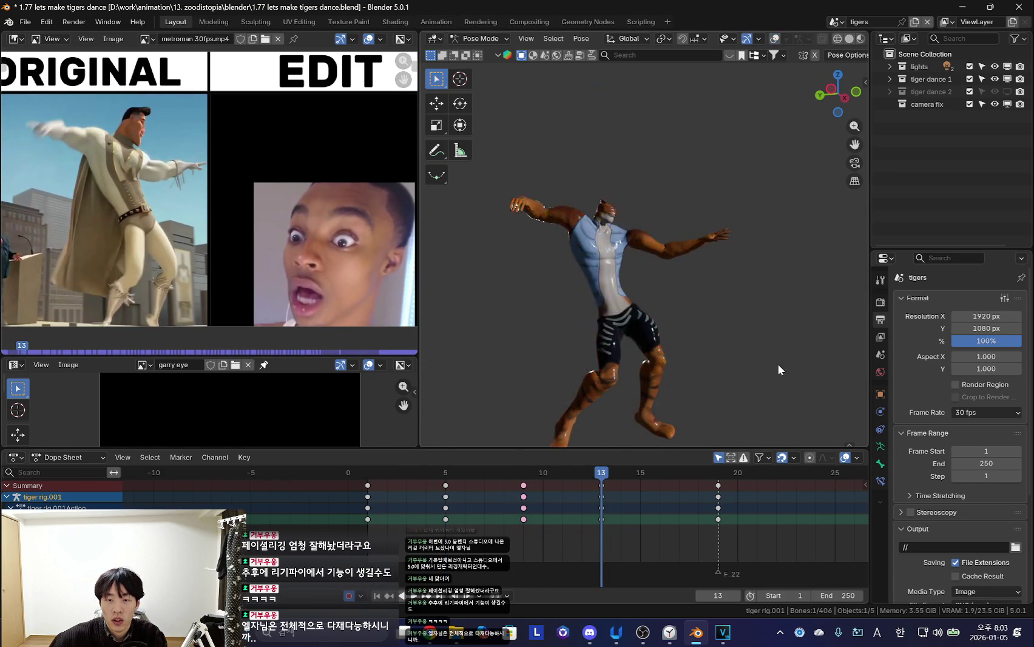
{"action": "key", "text": "Down"}
{"action": "key", "text": "Down"}
{"action": "key", "text": "Up"}
{"action": "key", "text": "Up"}
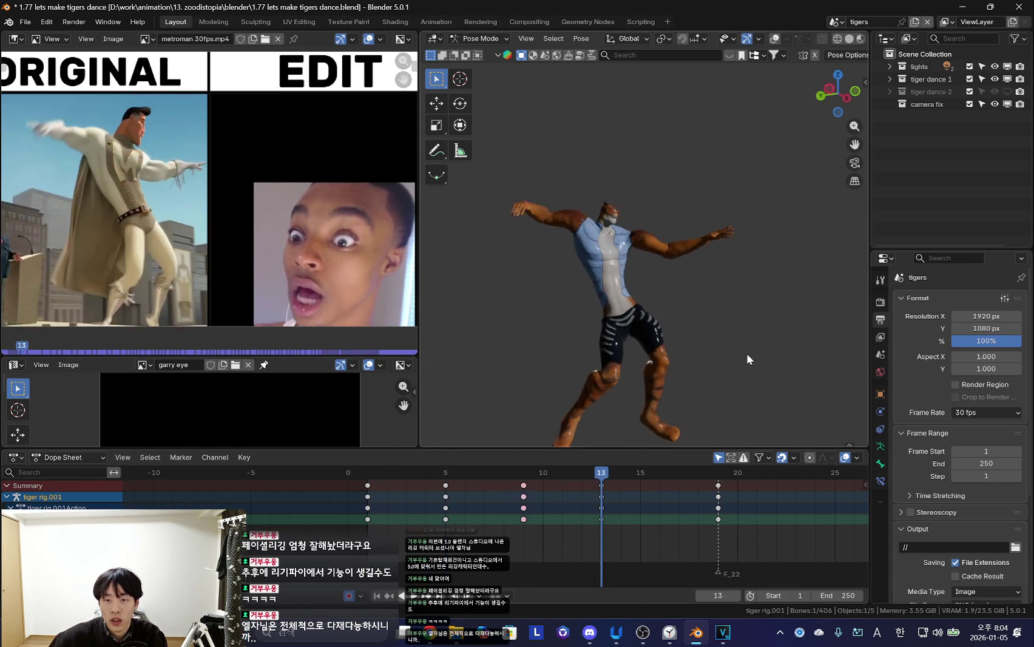
{"action": "key", "text": "r"}
{"action": "left_click", "coordinate": [722, 323]}
{"action": "key", "text": "i"}
{"action": "key", "text": "space"}
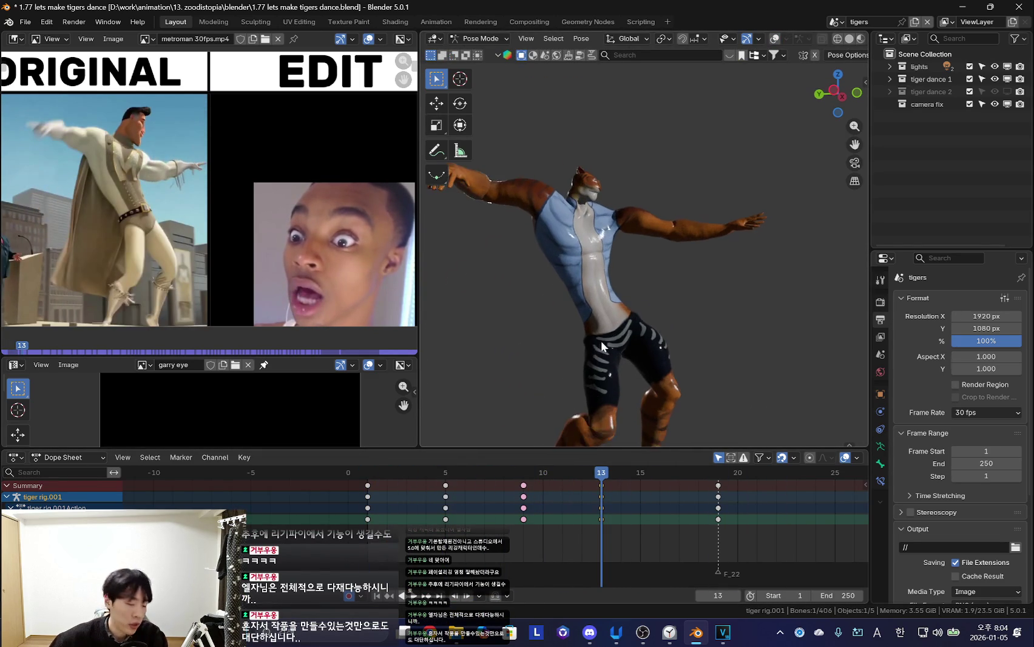
Key the adjusted frame-13 pose and play back, stopping at frame 8
{"action": "key", "text": "i"}
{"action": "key", "text": "Up"}
{"action": "key", "text": "Up"}
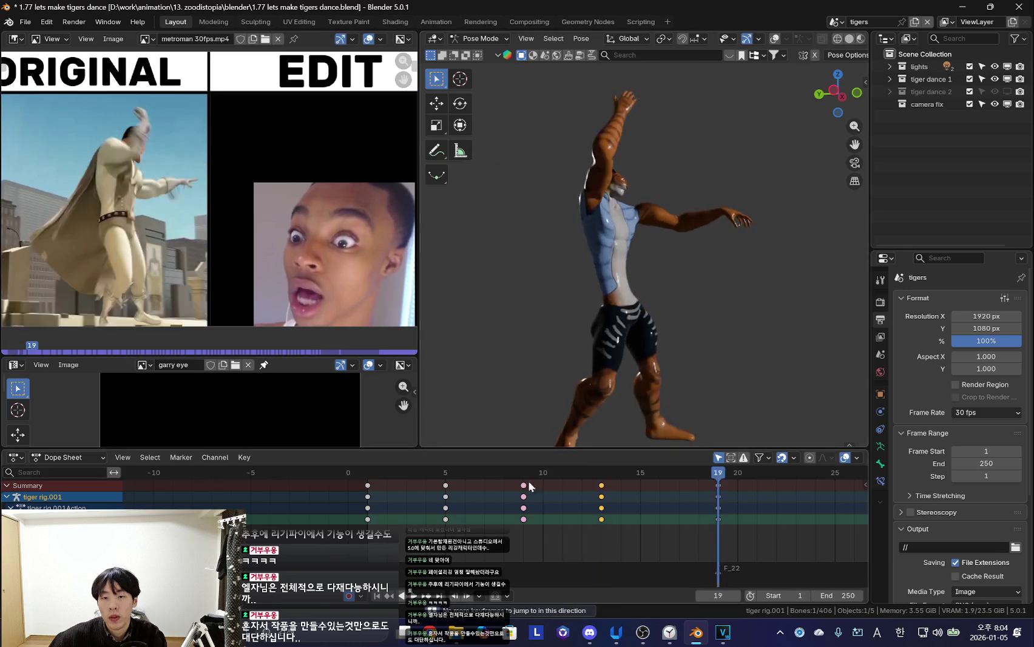
{"action": "key", "text": "space"}
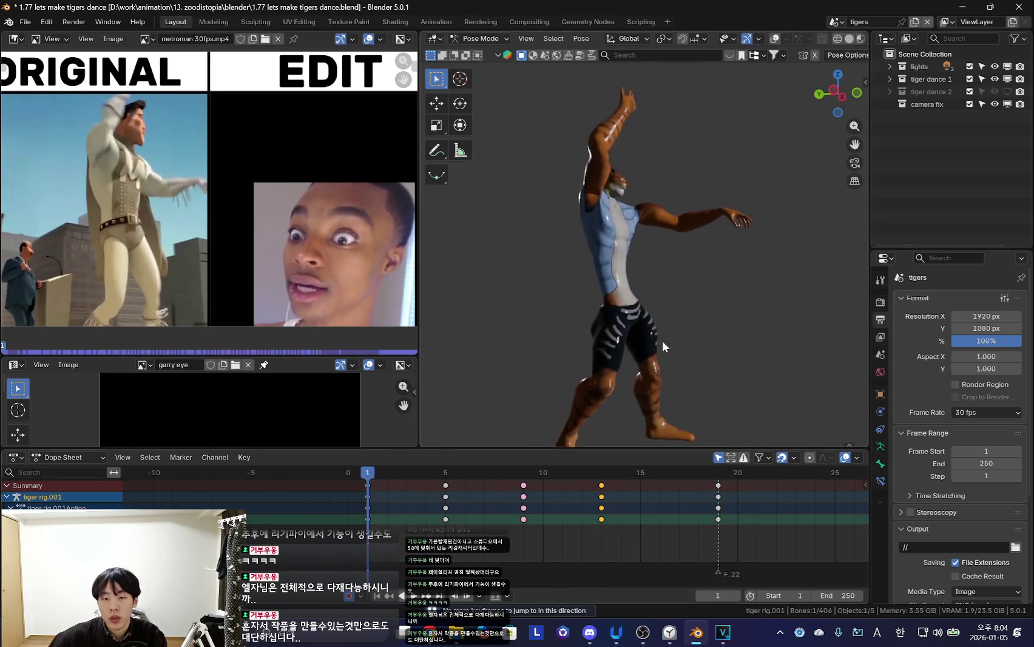
{"action": "key", "text": "space"}
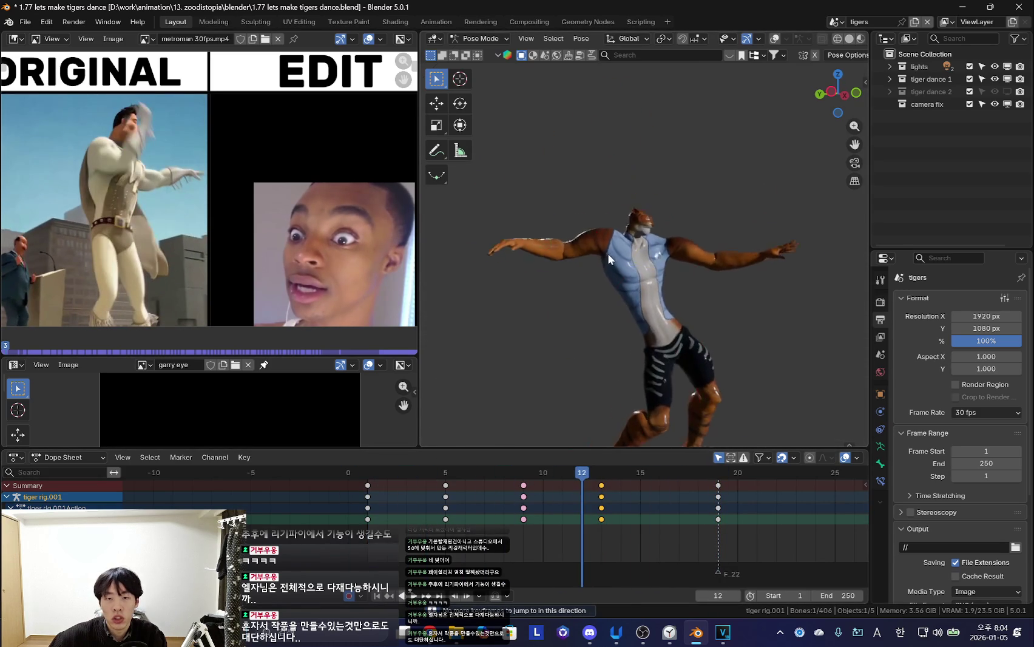
{"action": "key", "text": "shift+alt+z"}
Rotate two bones in the frame-8 in-between pose and play to check the change
{"action": "key", "text": "shift+alt+z"}
{"action": "key", "text": "shift+ctrl+space"}
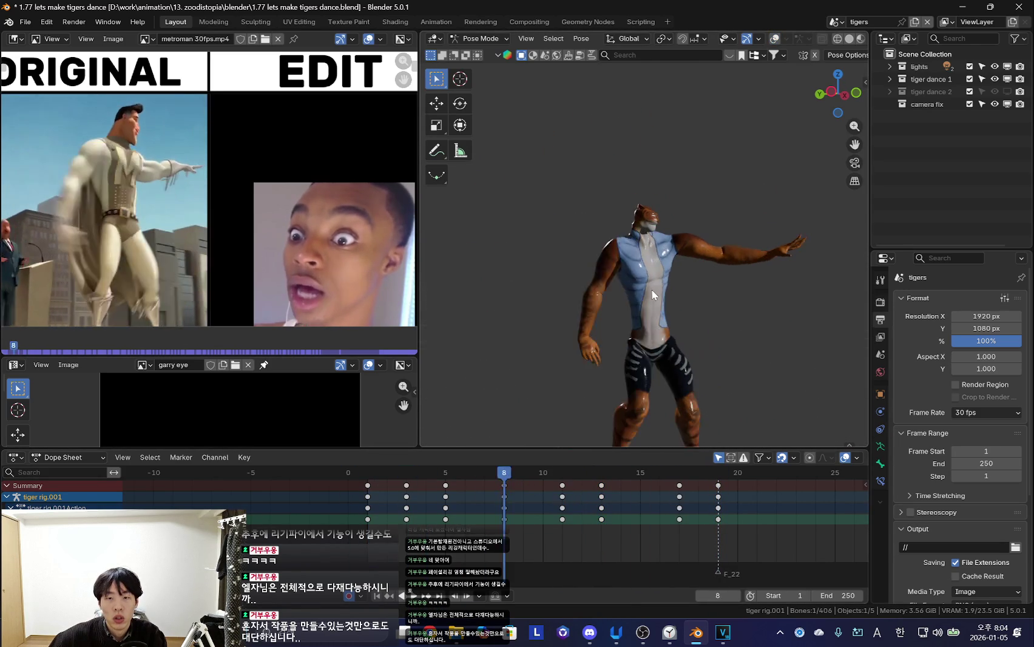
{"action": "key", "text": "space"}
{"action": "key", "text": "r"}
{"action": "left_click", "coordinate": [677, 331]}
{"action": "key", "text": "shift+alt+z"}
{"action": "key", "text": "shift+alt+z"}
{"action": "key", "text": "r"}
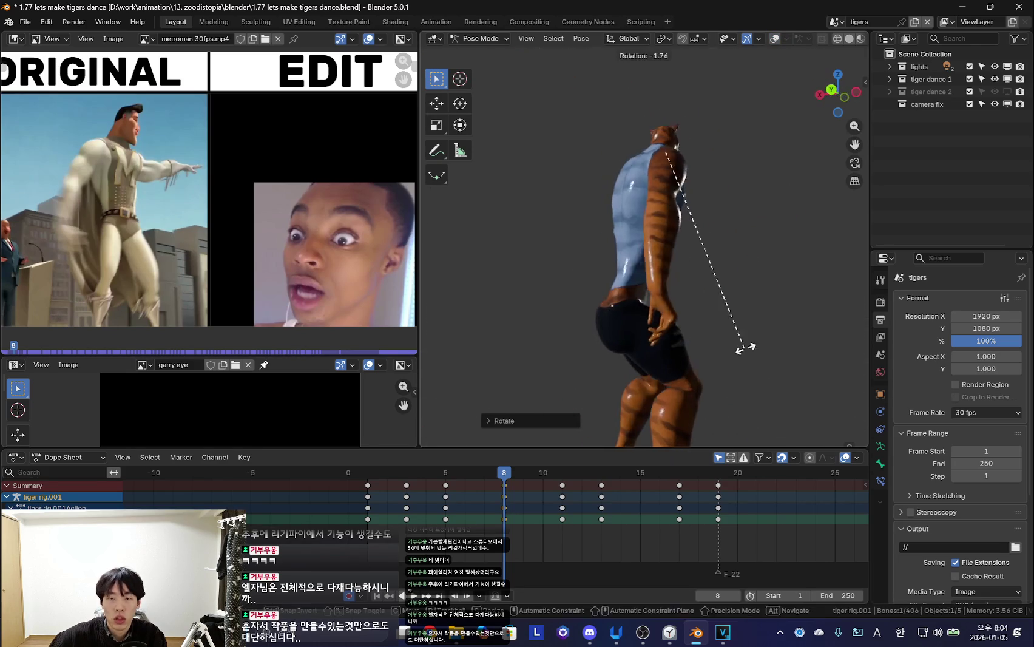
{"action": "left_click", "coordinate": [670, 356]}
{"action": "scroll", "coordinate": [669, 363], "scroll_direction": "down", "scroll_amount": 3}
{"action": "key", "text": "shift+alt+z"}
{"action": "key", "text": "shift+alt+z"}
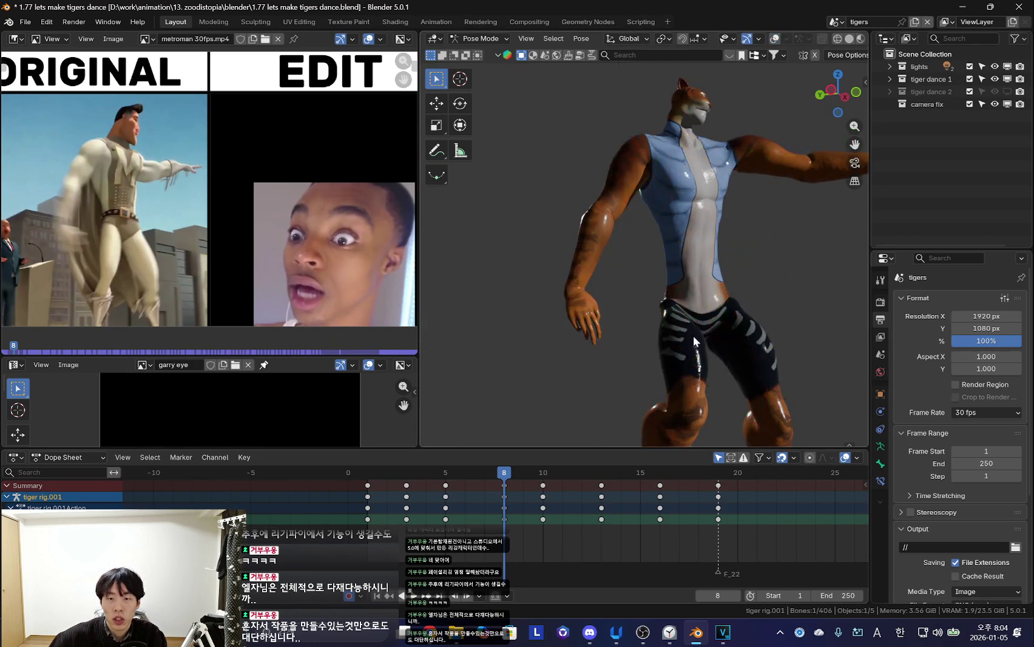
{"action": "scroll", "coordinate": [669, 338], "scroll_direction": "down", "scroll_amount": 2}
{"action": "key", "text": "space"}
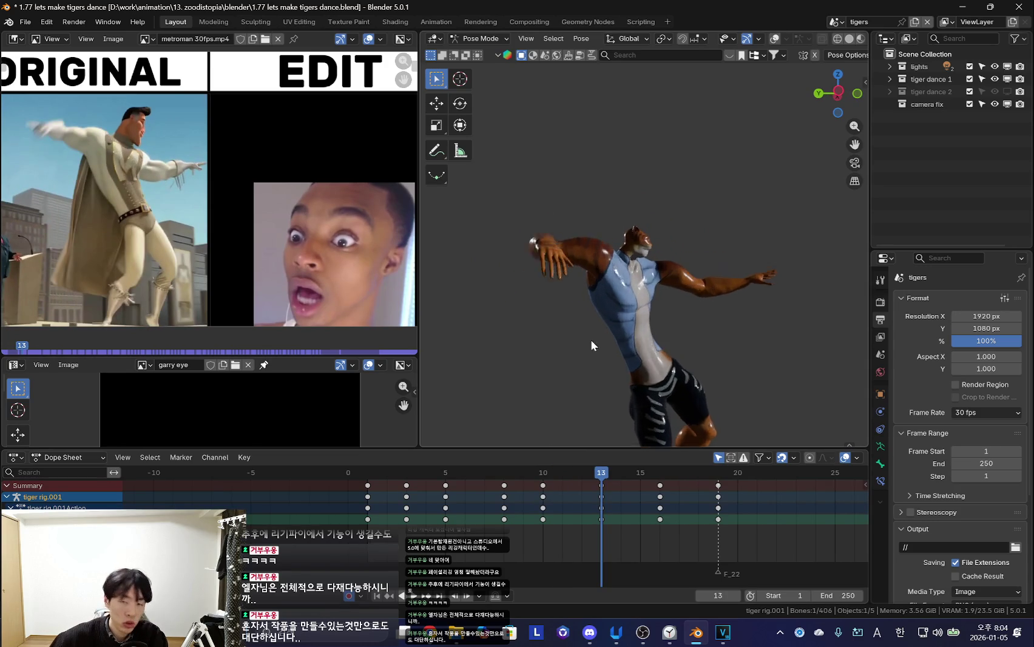
Bend the upper body further back at frame 13, reviewing frames 10 to 16
{"action": "key", "text": "r"}
{"action": "key", "text": "r"}
{"action": "left_click", "coordinate": [651, 314]}
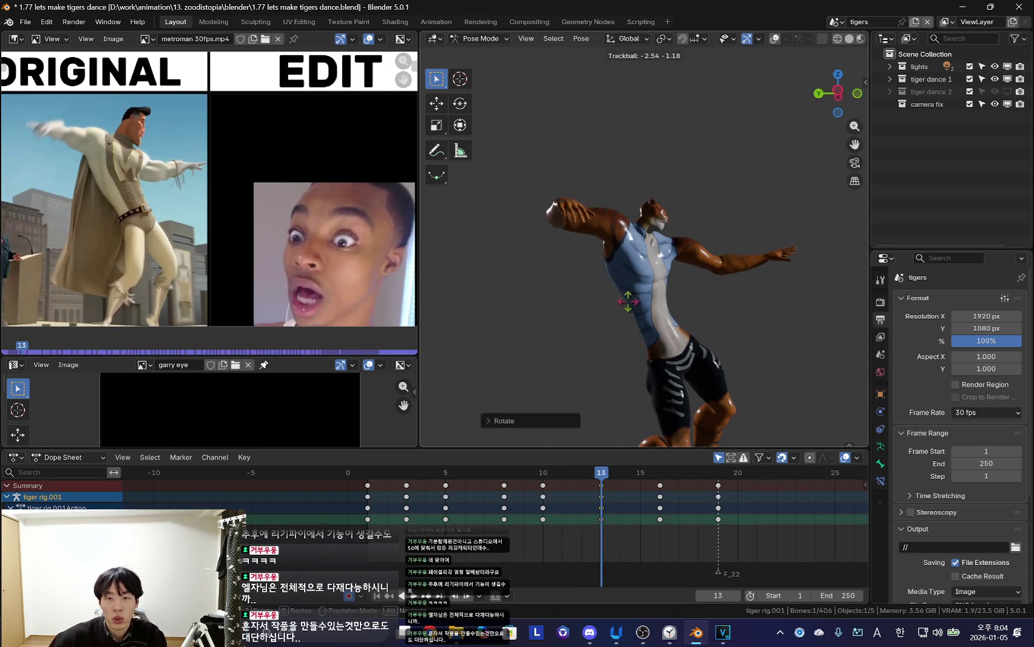
{"action": "key", "text": "r"}
{"action": "key", "text": "r"}
{"action": "left_click", "coordinate": [764, 314]}
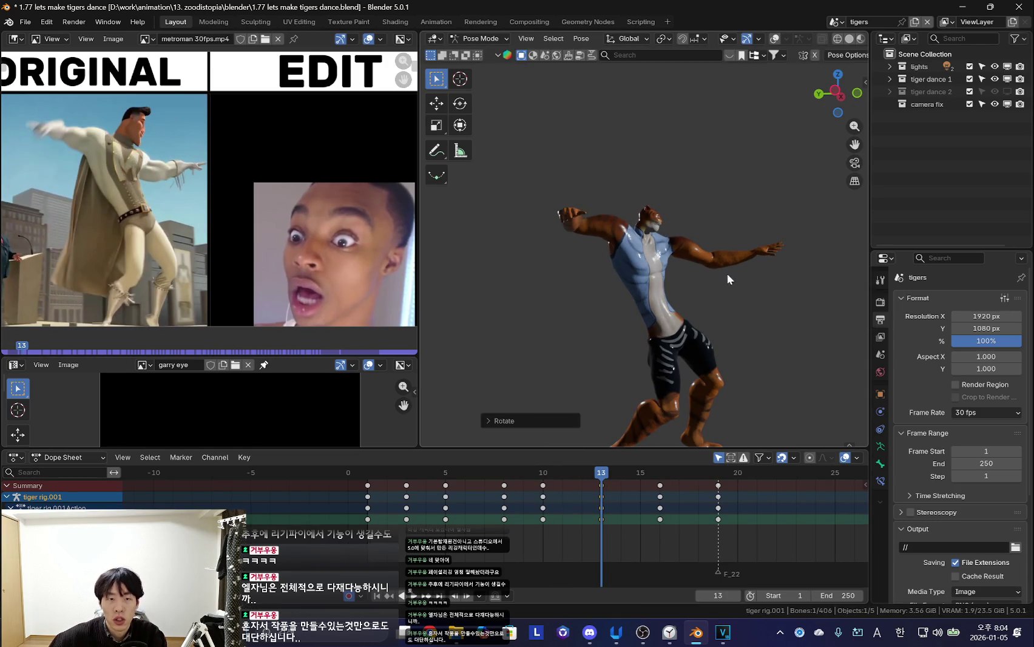
{"action": "mouse_move", "coordinate": [499, 467]}
{"action": "left_mouse_down"}
{"action": "mouse_move", "coordinate": [620, 472]}
{"action": "mouse_move", "coordinate": [543, 472]}
{"action": "left_mouse_up"}
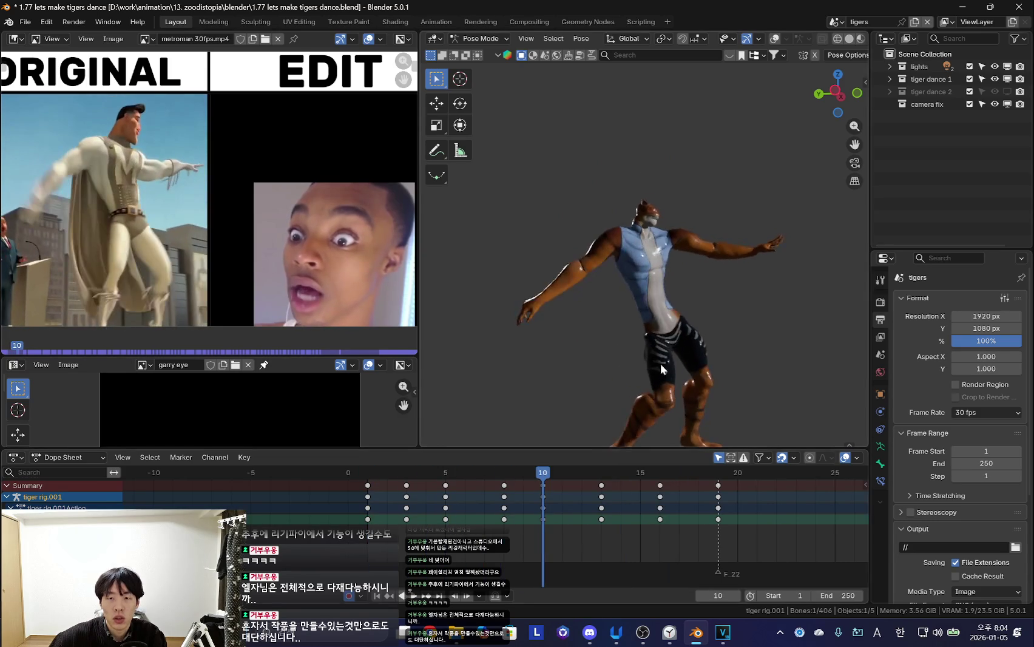
{"action": "left_click_drag", "start_coordinate": [415, 527], "coordinate": [557, 552]}
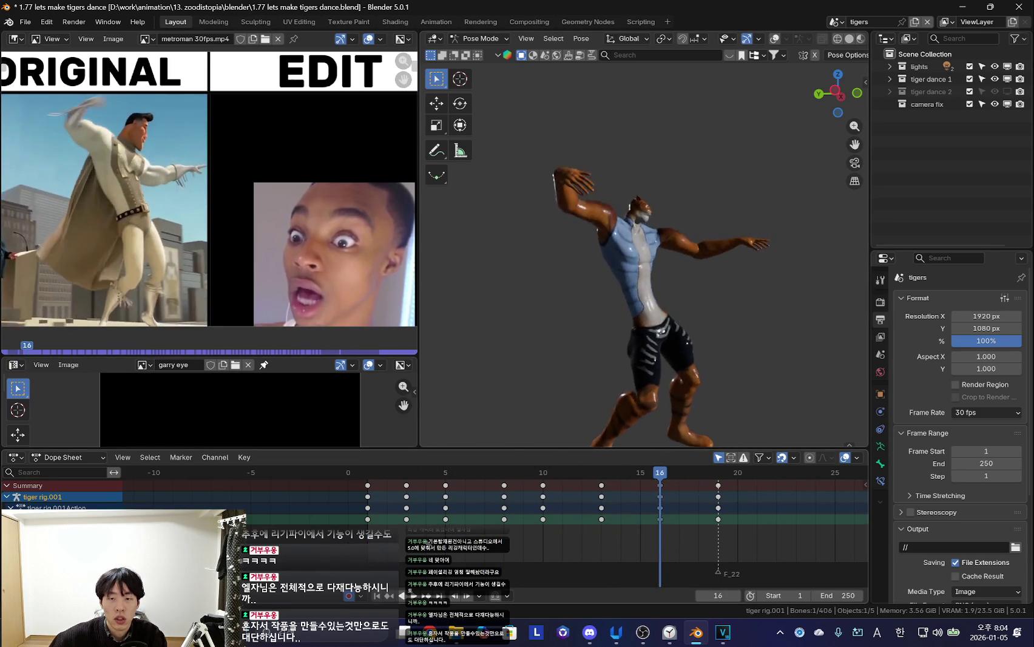
{"action": "key", "text": "shift+alt+z"}
{"action": "left_click", "coordinate": [678, 319]}
Compare frames with the reference and reposition the torso at frame 5
{"action": "left_click_drag", "start_coordinate": [398, 526], "coordinate": [523, 529]}
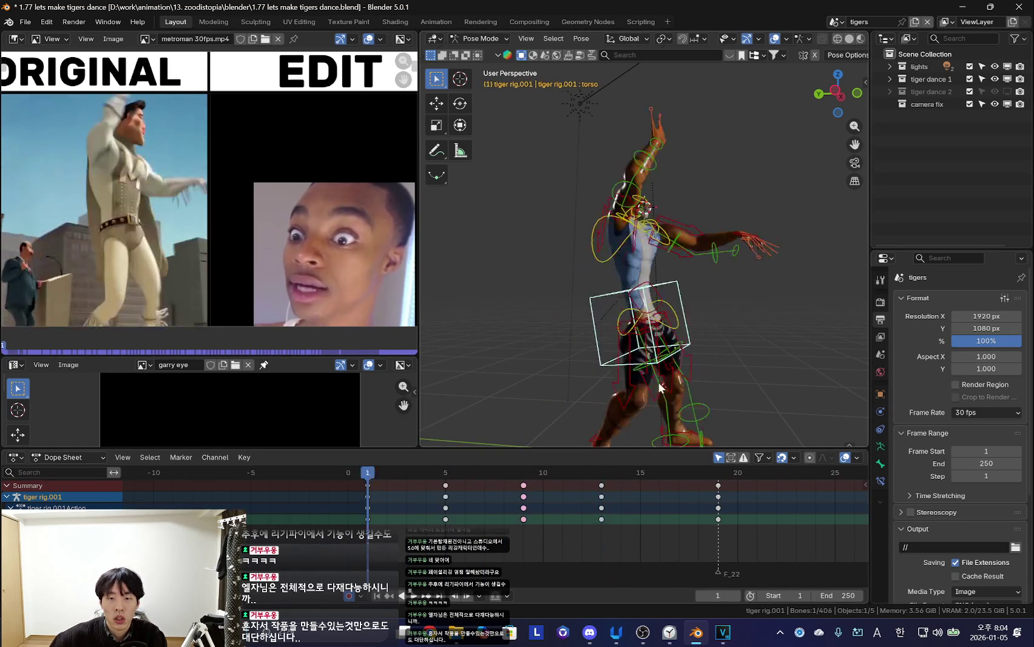
{"action": "left_click_drag", "start_coordinate": [386, 525], "coordinate": [620, 525]}
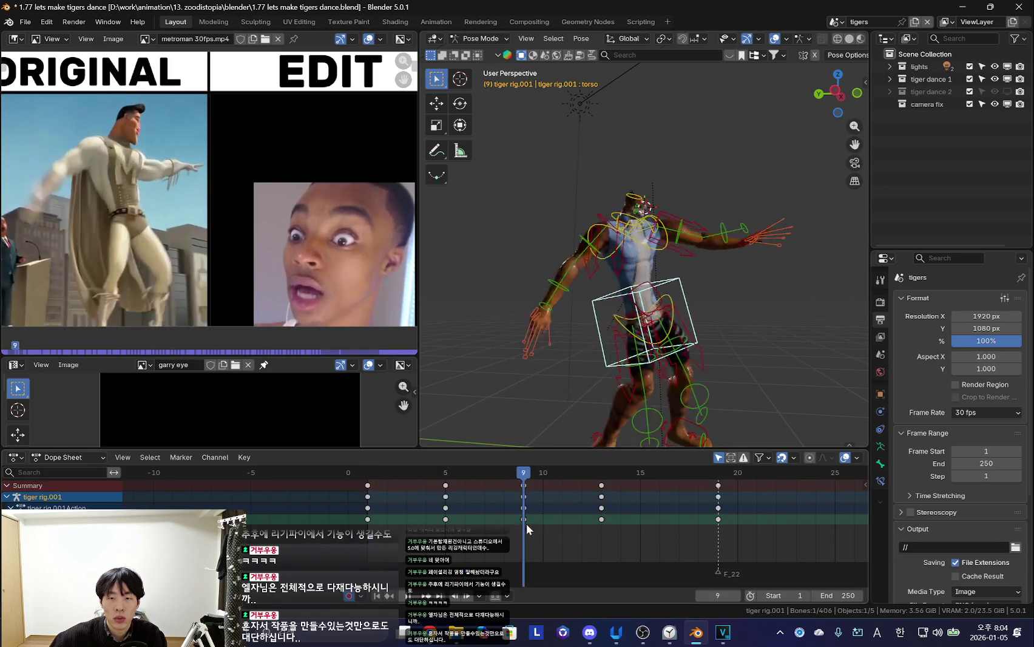
{"action": "left_click_drag", "start_coordinate": [428, 514], "coordinate": [456, 507]}
{"action": "key", "text": "g"}
{"action": "left_click", "coordinate": [624, 347]}
Review the early frames and frames 14–18 with the bones hidden
{"action": "key", "text": "shift+alt+z"}
{"action": "left_click_drag", "start_coordinate": [343, 534], "coordinate": [706, 536]}
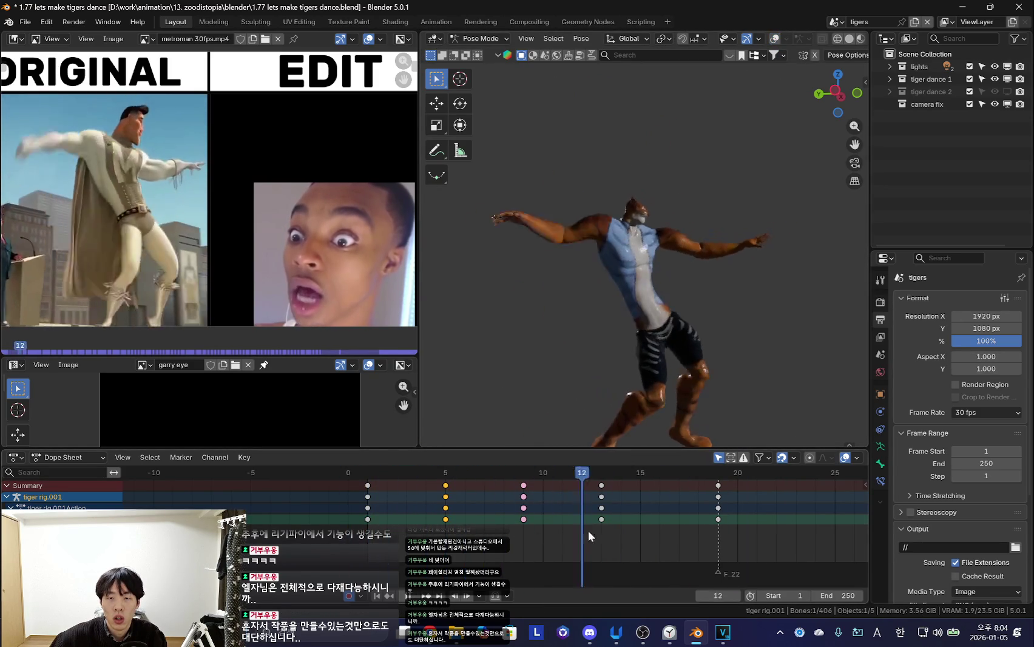
{"action": "left_click_drag", "start_coordinate": [706, 536], "coordinate": [621, 534]}
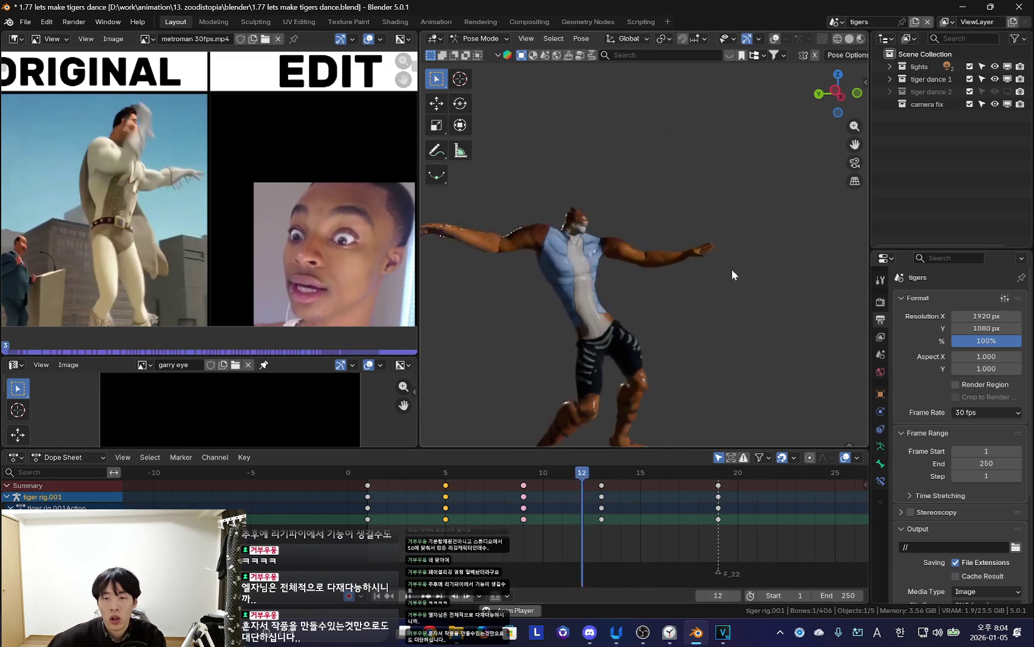
{"action": "key", "text": "shift+alt+z"}
{"action": "scroll", "coordinate": [747, 268], "scroll_direction": "up", "scroll_amount": 9, "text": "alt"}
{"action": "key", "text": "shift+alt+z"}
{"action": "scroll", "coordinate": [732, 303], "scroll_direction": "up", "scroll_amount": 4, "text": "alt"}
{"action": "scroll", "coordinate": [736, 330], "scroll_direction": "down", "scroll_amount": 4, "text": "alt"}
{"action": "scroll", "coordinate": [716, 338], "scroll_direction": "up", "scroll_amount": 4, "text": "alt"}
Rotate and reposition a bone in the frame-1 pose
{"action": "key", "text": "r"}
{"action": "left_click", "coordinate": [774, 282]}
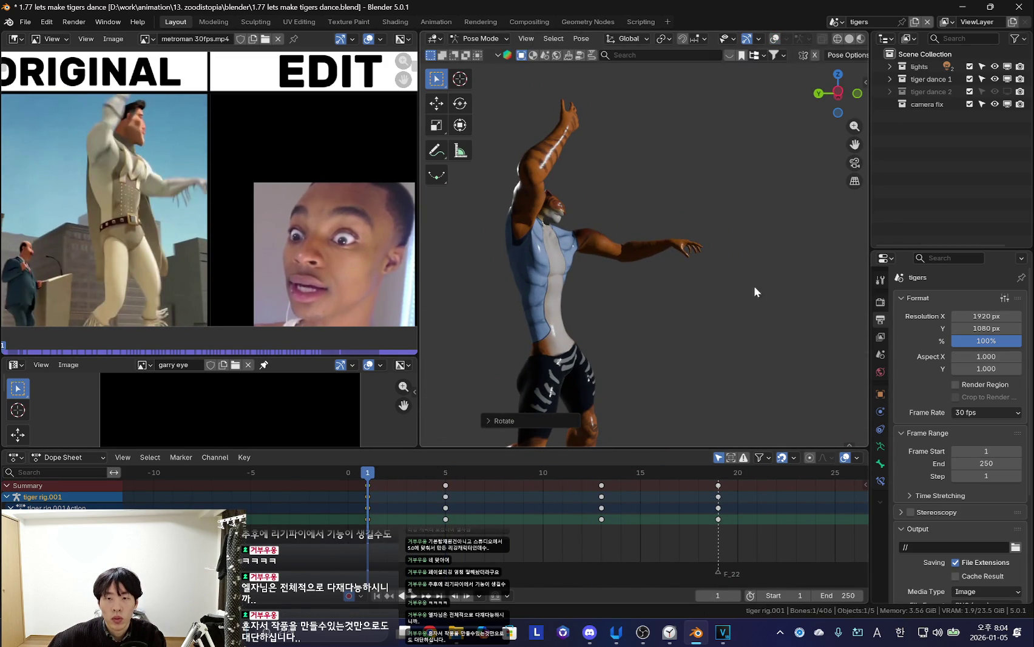
{"action": "key", "text": "g"}
{"action": "left_click", "coordinate": [771, 292]}
Shift the frame-5 keys and key the adjusted pose
{"action": "scroll", "coordinate": [743, 302], "scroll_direction": "down", "scroll_amount": 4, "text": "alt"}
{"action": "key", "text": "g"}
{"action": "left_click", "coordinate": [786, 323]}
{"action": "key", "text": "i"}
Zoom in and out around the tiger to check the re-timed pose
{"action": "scroll", "coordinate": [756, 325], "scroll_direction": "down", "scroll_amount": 8, "text": "alt"}
{"action": "scroll", "coordinate": [470, 454], "scroll_direction": "up", "scroll_amount": 4, "text": "alt"}
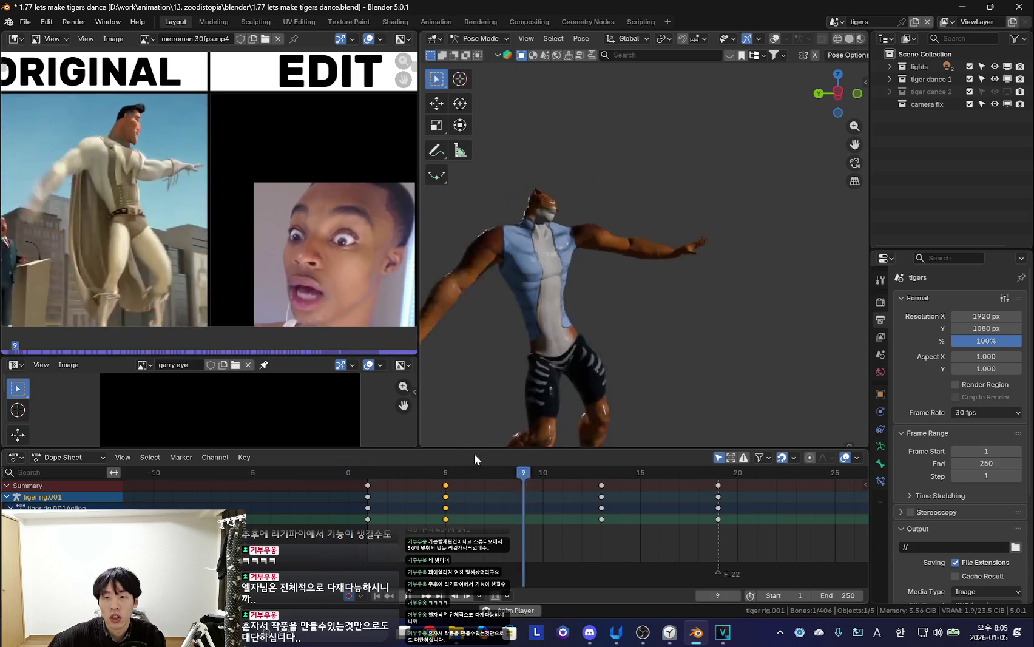
{"action": "scroll", "coordinate": [444, 450], "scroll_direction": "up", "scroll_amount": 9, "text": "alt"}
{"action": "scroll", "coordinate": [395, 511], "scroll_direction": "down", "scroll_amount": 2, "text": "alt"}
{"action": "scroll", "coordinate": [392, 502], "scroll_direction": "down", "scroll_amount": 13, "text": "alt"}
{"action": "scroll", "coordinate": [549, 372], "scroll_direction": "up", "scroll_amount": 2, "text": "alt"}
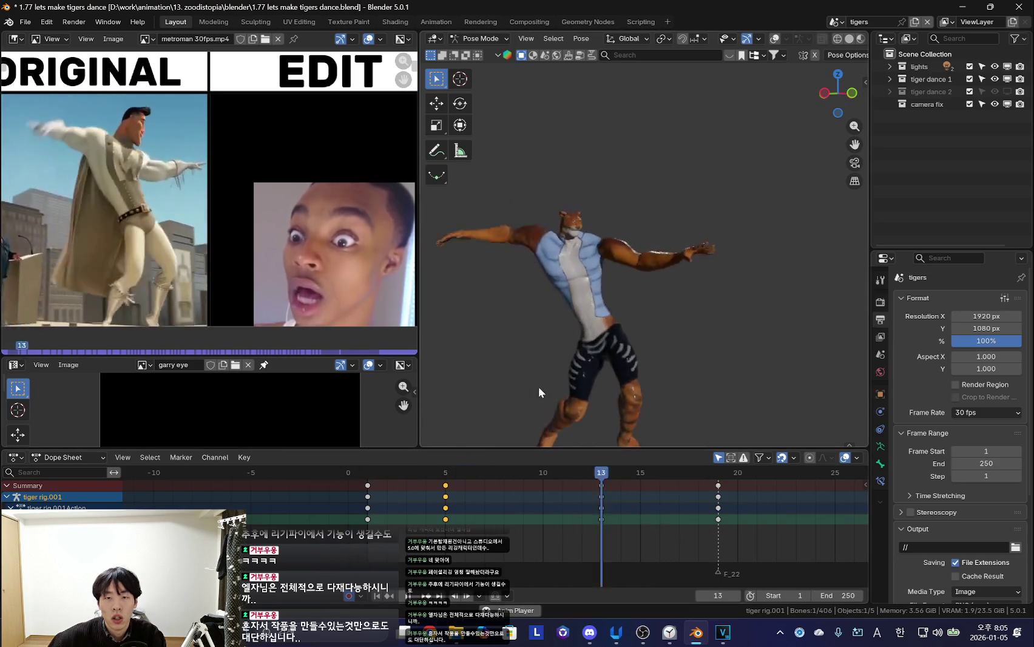
{"action": "scroll", "coordinate": [600, 299], "scroll_direction": "up", "scroll_amount": 10, "text": "alt"}
{"action": "scroll", "coordinate": [406, 503], "scroll_direction": "down", "scroll_amount": 15, "text": "alt"}
{"action": "scroll", "coordinate": [380, 508], "scroll_direction": "up", "scroll_amount": 17, "text": "alt"}
{"action": "scroll", "coordinate": [607, 340], "scroll_direction": "down", "scroll_amount": 4, "text": "alt"}
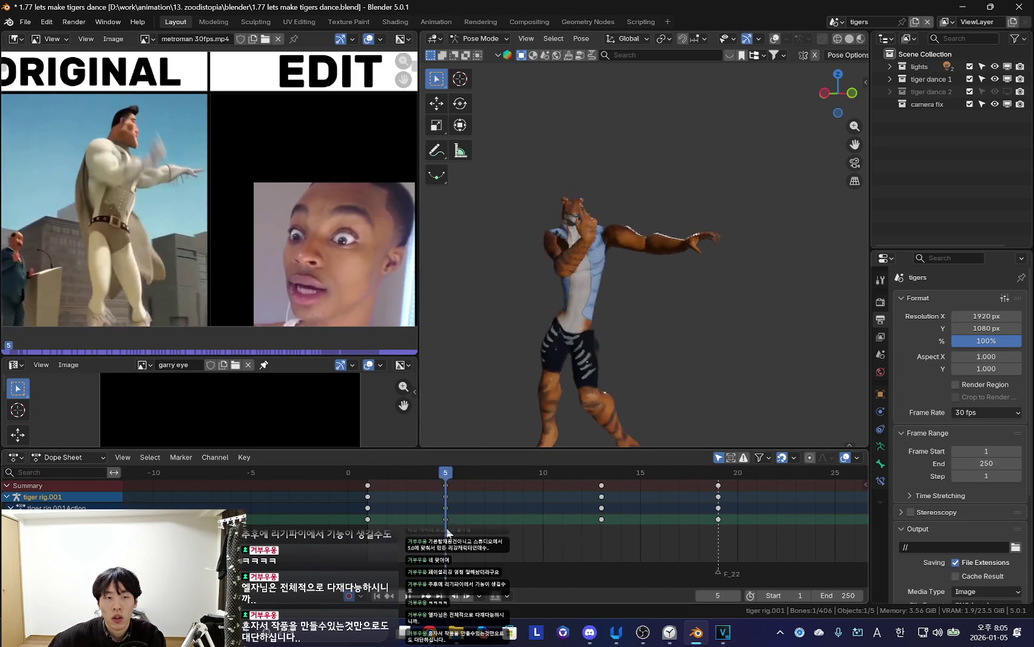
{"action": "scroll", "coordinate": [607, 340], "scroll_direction": "down", "scroll_amount": 1, "text": "alt"}
{"action": "key", "text": "shift+alt+z"}
{"action": "scroll", "coordinate": [688, 229], "scroll_direction": "up", "scroll_amount": 4}
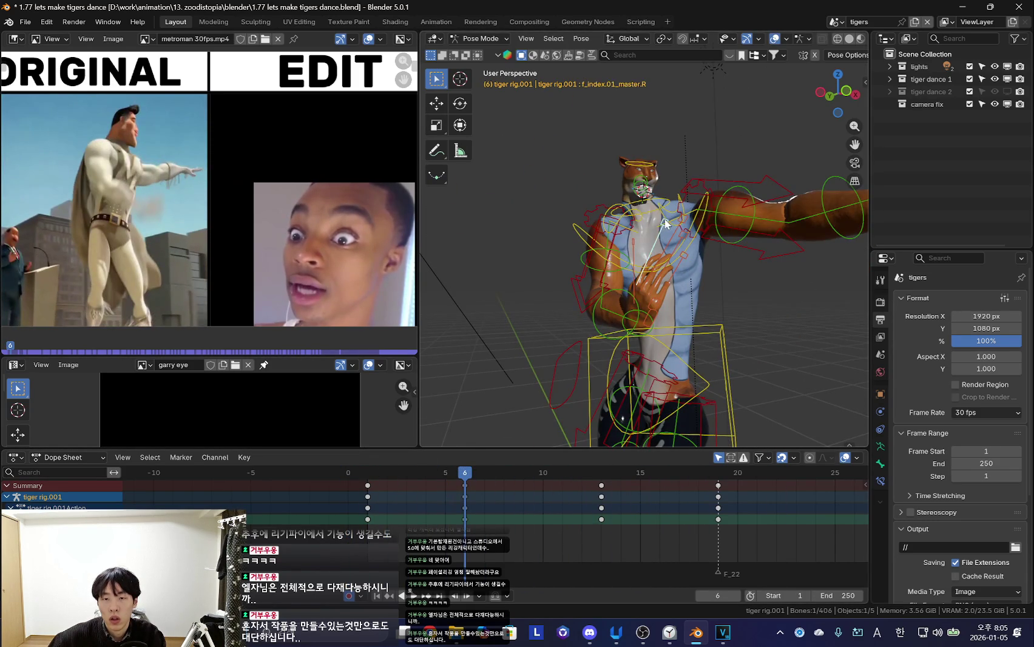
Go to the frame-13 pose and orbit in close on the right hand
{"action": "key", "text": "shift+alt+z"}
{"action": "scroll", "coordinate": [665, 221], "scroll_direction": "up", "scroll_amount": 3}
{"action": "key", "text": "shift+alt+z"}
{"action": "key", "text": "shift+alt+z"}
{"action": "scroll", "coordinate": [557, 286], "scroll_direction": "down", "scroll_amount": 7, "text": "alt"}
{"action": "mouse_move", "coordinate": [558, 285]}
{"action": "middle_mouse_down"}
{"action": "mouse_move", "coordinate": [511, 242]}
{"action": "mouse_move", "coordinate": [599, 226]}
{"action": "middle_mouse_up"}
{"action": "key", "text": "shift+alt+z"}
{"action": "key", "text": "shift+alt+z"}
{"action": "scroll", "coordinate": [598, 226], "scroll_direction": "up", "scroll_amount": 5}
{"action": "key", "text": "shift+alt+z"}
{"action": "mouse_move", "coordinate": [545, 272]}
{"action": "middle_mouse_down"}
{"action": "mouse_move", "coordinate": [728, 228]}
{"action": "mouse_move", "coordinate": [663, 237]}
{"action": "middle_mouse_up"}
{"action": "key", "text": "shift+alt+z"}
Scale the selected finger bones and rotate the thumb outward
{"action": "key", "text": "s"}
{"action": "left_click", "coordinate": [745, 257]}
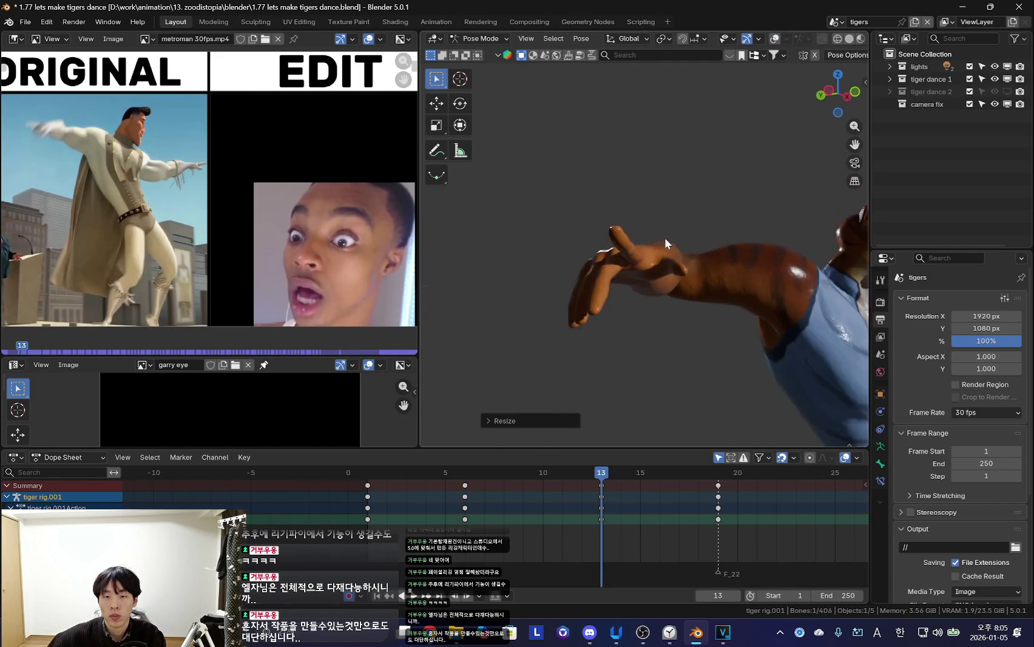
{"action": "key", "text": "r"}
{"action": "key", "text": "r"}
{"action": "left_click", "coordinate": [696, 272]}
{"action": "key", "text": "shift+alt+z"}
{"action": "key", "text": "shift+alt+z"}
{"action": "mouse_move", "coordinate": [696, 272]}
{"action": "middle_mouse_down"}
{"action": "mouse_move", "coordinate": [732, 250]}
{"action": "mouse_move", "coordinate": [545, 285]}
{"action": "mouse_move", "coordinate": [540, 297]}
{"action": "middle_mouse_up"}
{"action": "left_click", "coordinate": [720, 257]}
Rotate the middle finger bone and another finger on the raised hand
{"action": "key", "text": "shift+alt+z"}
{"action": "left_click", "coordinate": [549, 278]}
{"action": "key", "text": "r"}
{"action": "left_click", "coordinate": [547, 285]}
{"action": "key", "text": "shift+alt+z"}
Scale and rotate more finger bones to splay the hand wider
{"action": "key", "text": "shift+alt+z"}
{"action": "key", "text": "shift+alt+z"}
{"action": "middle_click_drag", "start_coordinate": [742, 224], "coordinate": [748, 231]}
{"action": "key", "text": "shift+alt+z"}
{"action": "key", "text": "r"}
{"action": "key", "text": "r"}
{"action": "left_click", "coordinate": [642, 270]}
{"action": "key", "text": "shift+alt+z"}
{"action": "key", "text": "s"}
{"action": "left_click", "coordinate": [580, 277]}
{"action": "key", "text": "shift+alt+z"}
{"action": "key", "text": "shift+alt+z"}
{"action": "key", "text": "r"}
{"action": "key", "text": "r"}
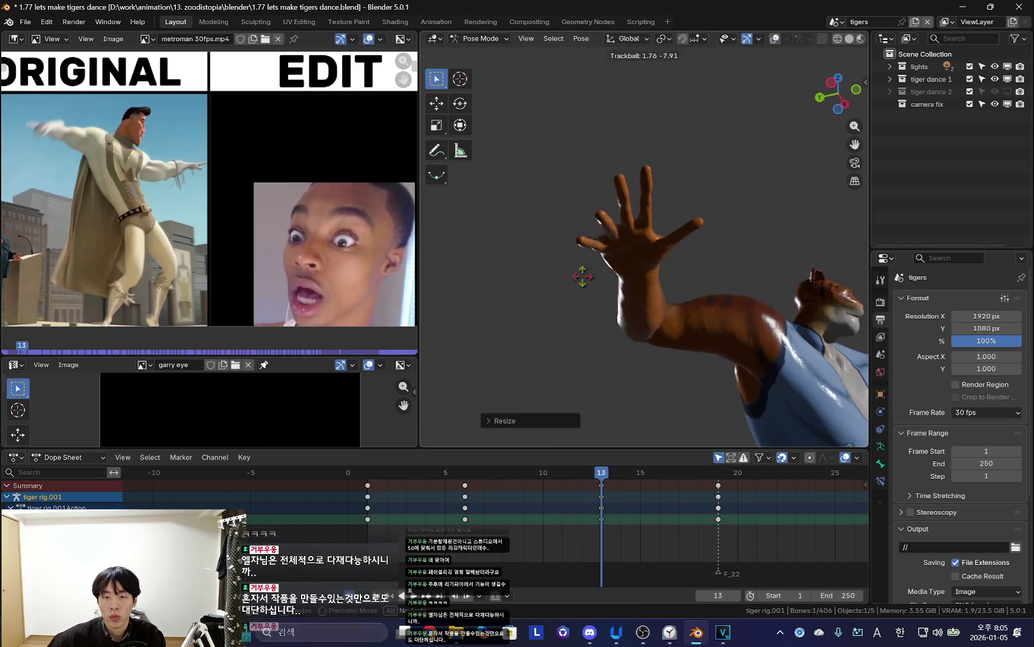
{"action": "left_click", "coordinate": [660, 301]}
{"action": "key", "text": "shift+alt+z"}
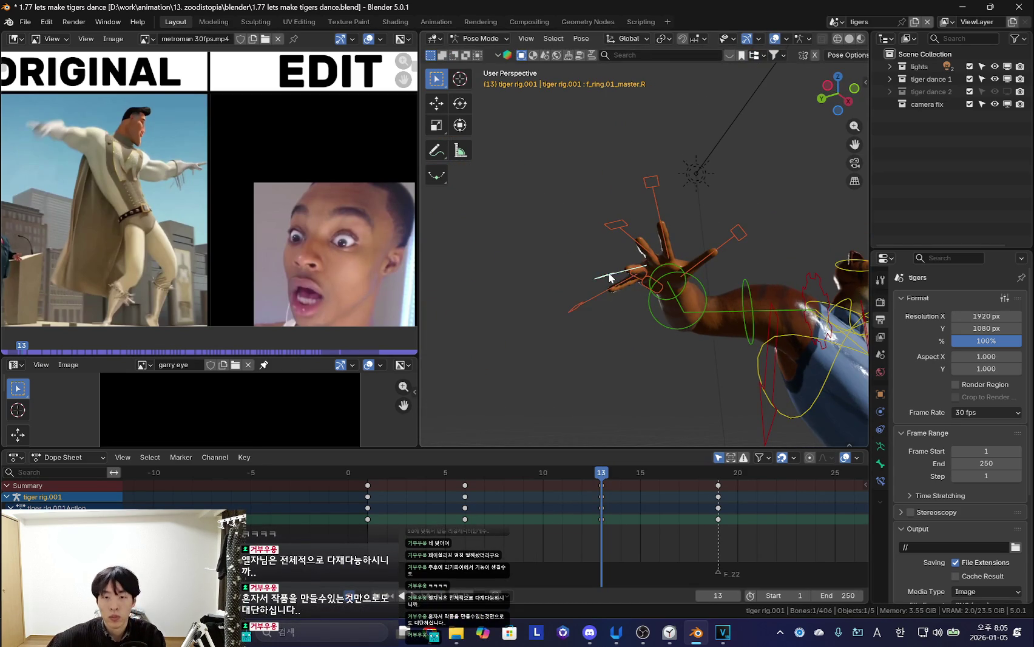
{"action": "key", "text": "shift+alt+z"}
{"action": "mouse_move", "coordinate": [610, 270]}
{"action": "middle_mouse_down"}
{"action": "mouse_move", "coordinate": [756, 290]}
{"action": "mouse_move", "coordinate": [728, 323]}
{"action": "mouse_move", "coordinate": [741, 284]}
{"action": "mouse_move", "coordinate": [777, 247]}
{"action": "mouse_move", "coordinate": [731, 268]}
{"action": "middle_mouse_up"}
{"action": "key", "text": "r"}
{"action": "key", "text": "r"}
{"action": "left_click", "coordinate": [759, 268]}
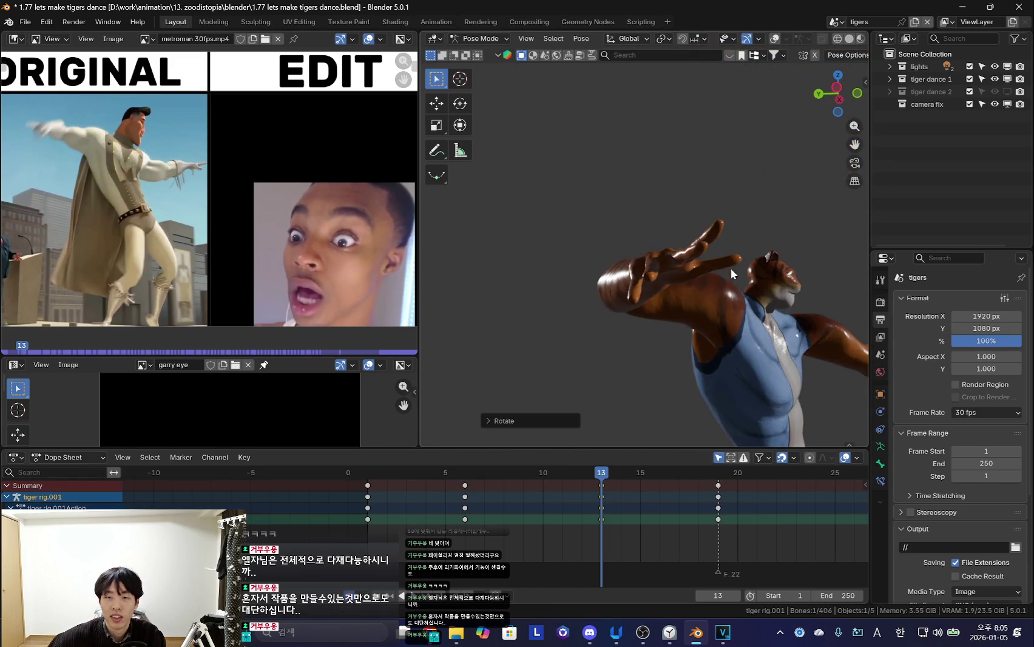
Rotate the finger bones so the hand points upward
{"action": "key", "text": "shift+alt+z"}
{"action": "key", "text": "shift+alt+z"}
{"action": "key", "text": "r"}
{"action": "left_click", "coordinate": [838, 237]}
{"action": "middle_click_drag", "start_coordinate": [837, 237], "coordinate": [735, 249]}
{"action": "key", "text": "shift+alt+z"}
Rotate the index finger, then select the ring finger and two more finger bones
{"action": "key", "text": "shift+alt+z"}
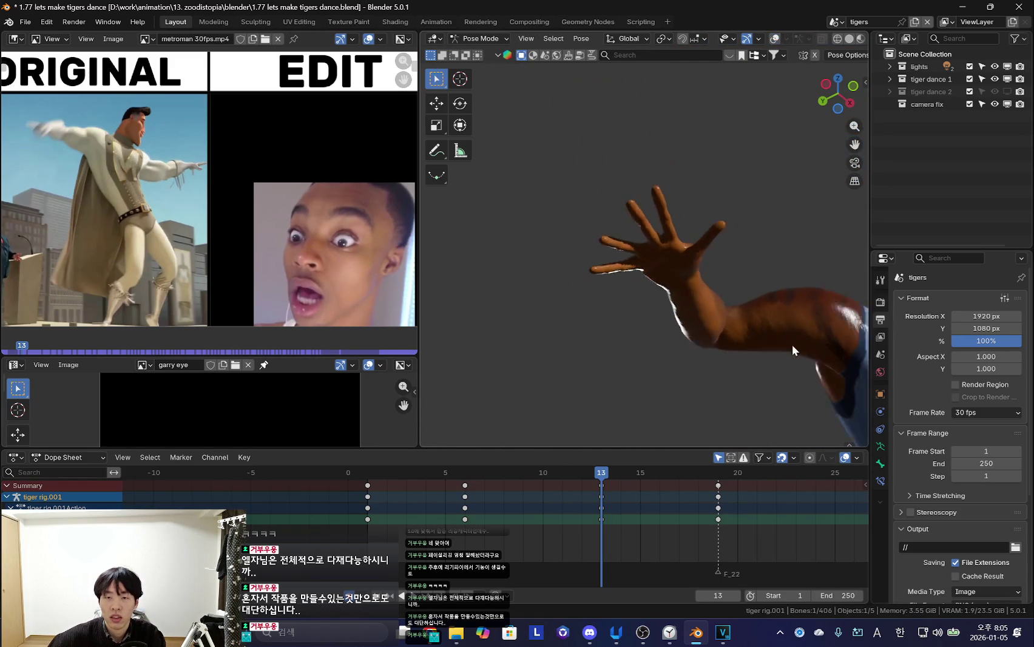
{"action": "middle_click_drag", "start_coordinate": [792, 350], "coordinate": [789, 352]}
{"action": "key", "text": "r"}
{"action": "left_click", "coordinate": [804, 306]}
{"action": "left_click", "coordinate": [635, 171]}
{"action": "key", "text": "shift+alt+z"}
{"action": "key", "text": "r"}
{"action": "key", "text": "r"}
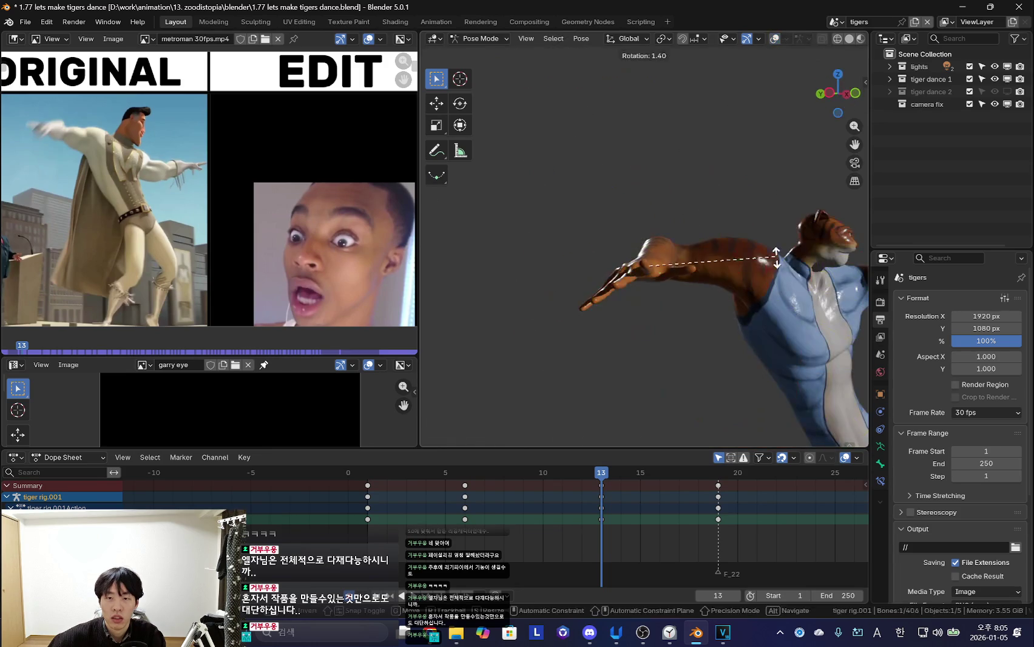
{"action": "left_click", "coordinate": [751, 264]}
Hide the rig overlays and play the dance to review the fingers
{"action": "key", "text": "shift+alt+z"}
{"action": "middle_click_drag", "start_coordinate": [752, 263], "coordinate": [679, 223]}
{"action": "left_click", "coordinate": [680, 223], "text": "shift"}
{"action": "left_click", "coordinate": [557, 281], "text": "shift"}
{"action": "left_click", "coordinate": [553, 319], "text": "shift"}
{"action": "middle_click_drag", "start_coordinate": [631, 288], "coordinate": [621, 279]}
{"action": "key", "text": "shift+alt+z"}
{"action": "key", "text": "KP_0"}
{"action": "key", "text": "space"}
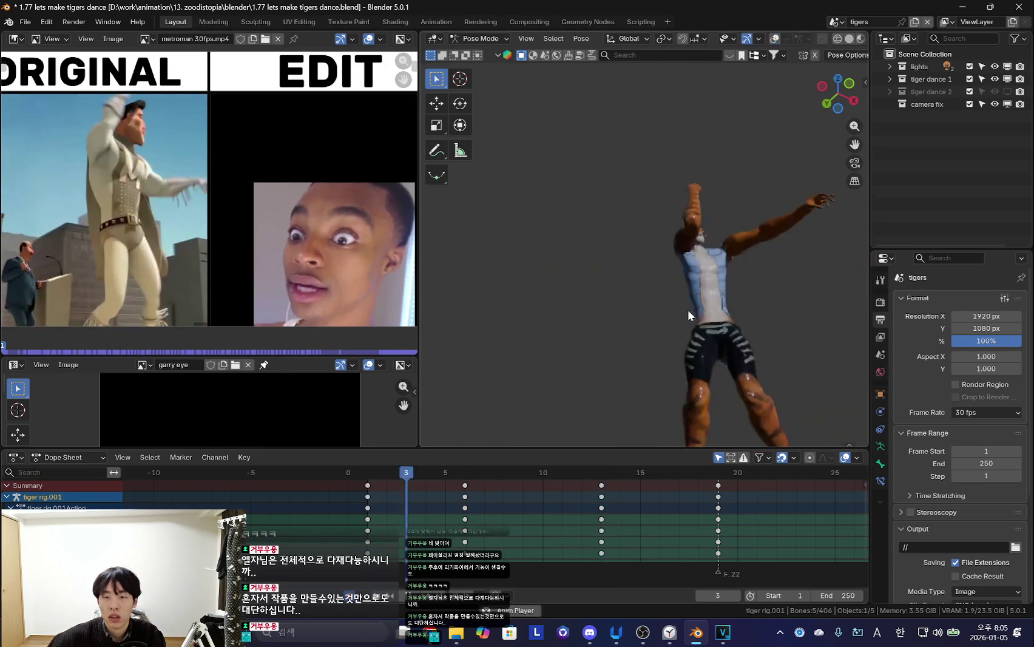
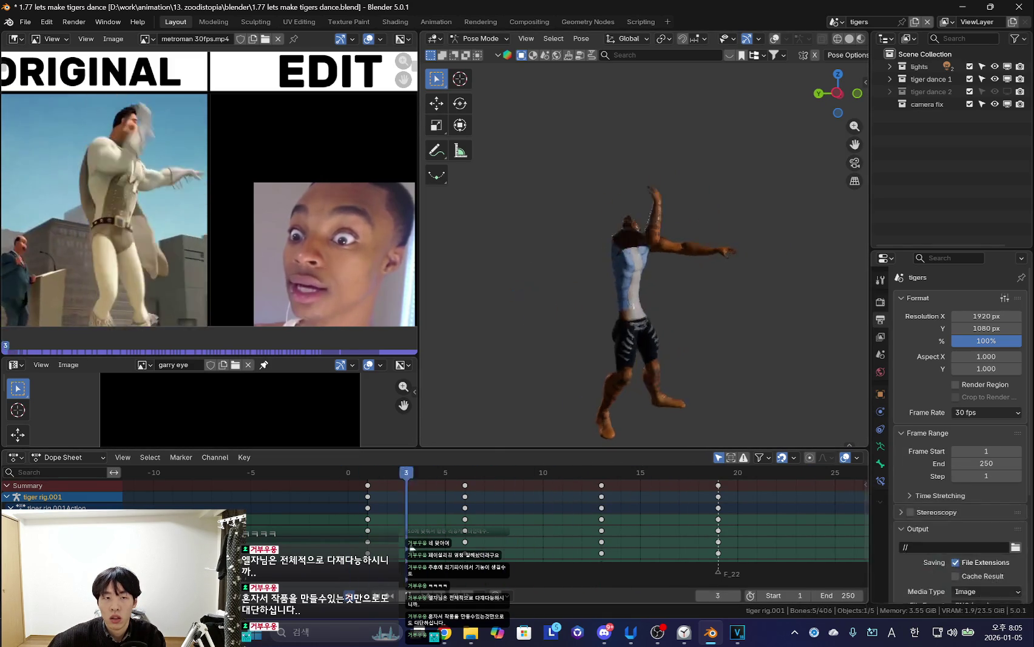
Toggle the rig controls and scrub the timeline to compare the tiger's pose with the reference
{"action": "key", "text": "shift+alt+z"}
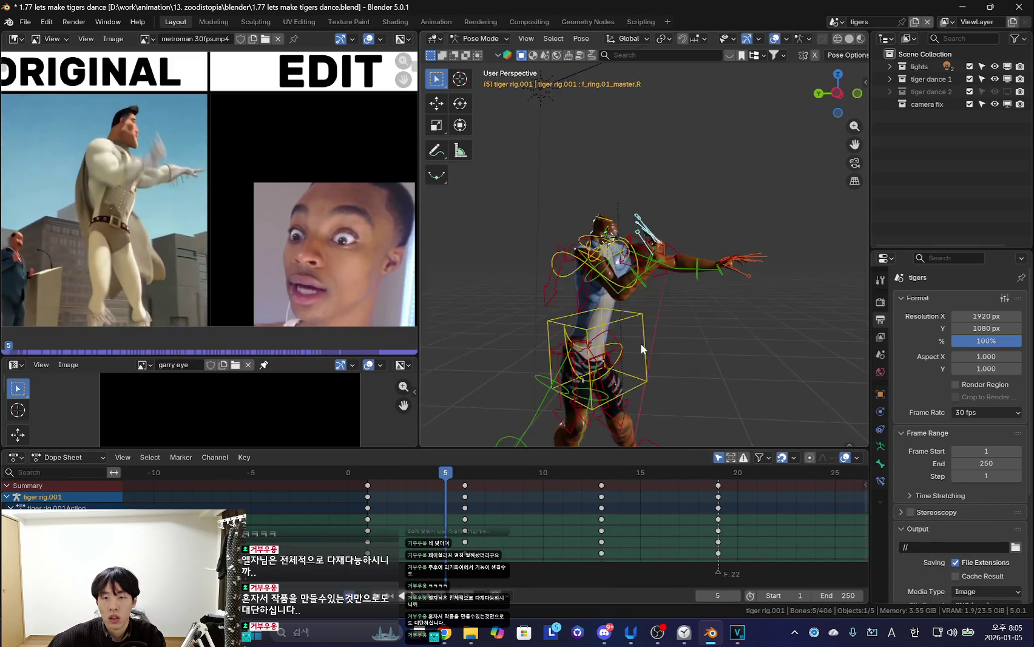
{"action": "left_click", "coordinate": [637, 316]}
{"action": "key", "text": "shift+alt+z"}
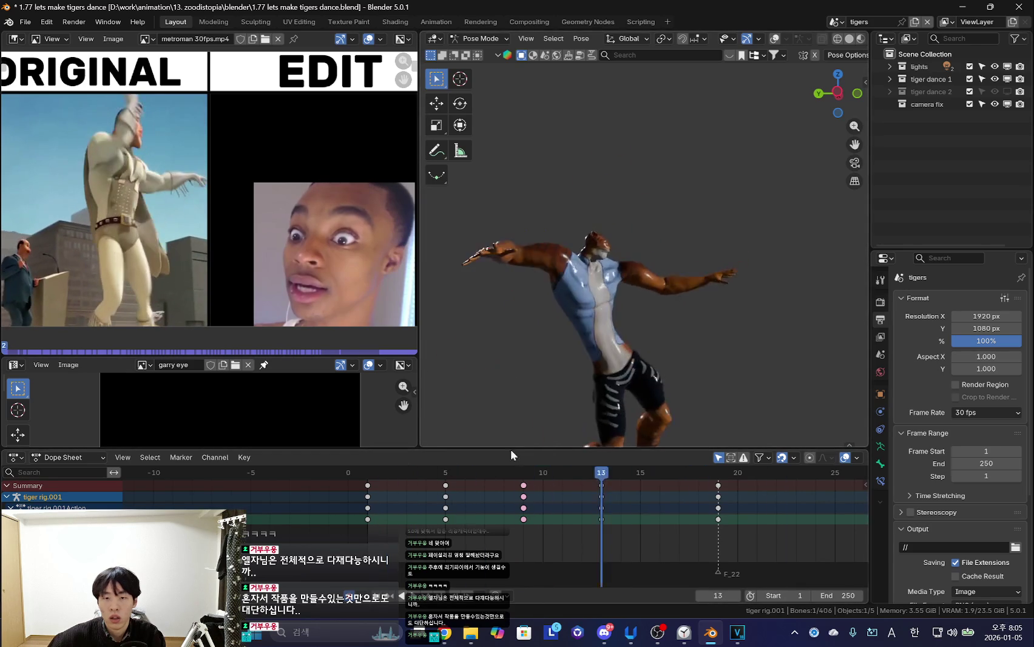
{"action": "key", "text": "shift+alt+z"}
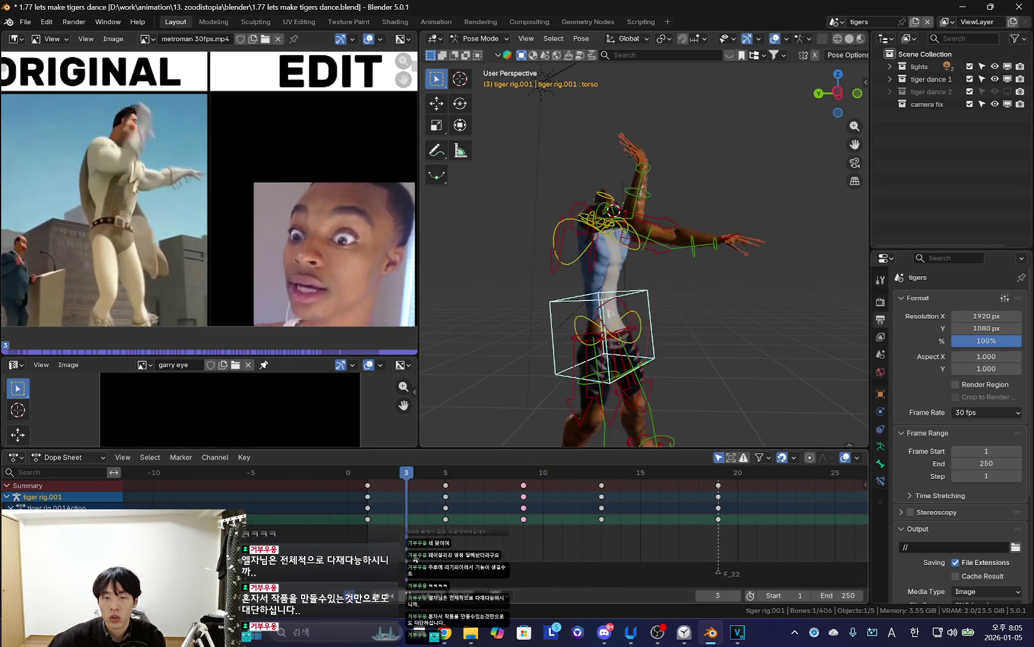
{"action": "mouse_move", "coordinate": [457, 549]}
{"action": "left_mouse_down"}
{"action": "mouse_move", "coordinate": [564, 549]}
{"action": "mouse_move", "coordinate": [298, 531]}
{"action": "mouse_move", "coordinate": [485, 550]}
{"action": "left_mouse_up"}
Check the frame 5 pose with controls hidden, in wireframe, then back in rendered shading
{"action": "mouse_move", "coordinate": [395, 549]}
{"action": "left_mouse_down"}
{"action": "mouse_move", "coordinate": [392, 535]}
{"action": "mouse_move", "coordinate": [464, 540]}
{"action": "mouse_move", "coordinate": [445, 540]}
{"action": "left_mouse_up"}
{"action": "key", "text": "shift+alt+z"}
{"action": "key", "text": "shift+z"}
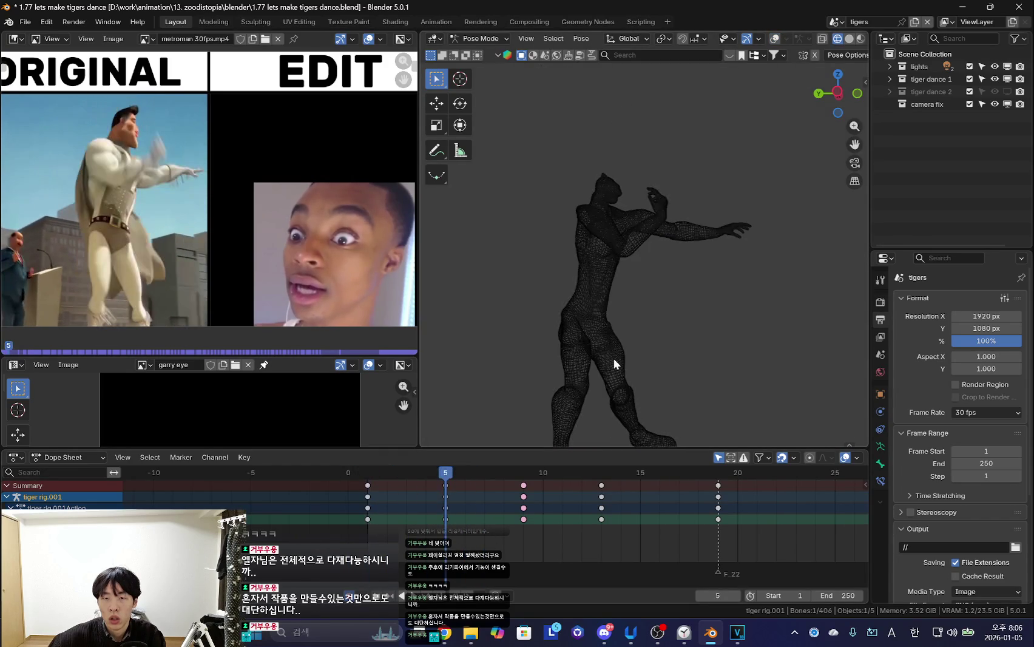
{"action": "left_click", "coordinate": [651, 296]}
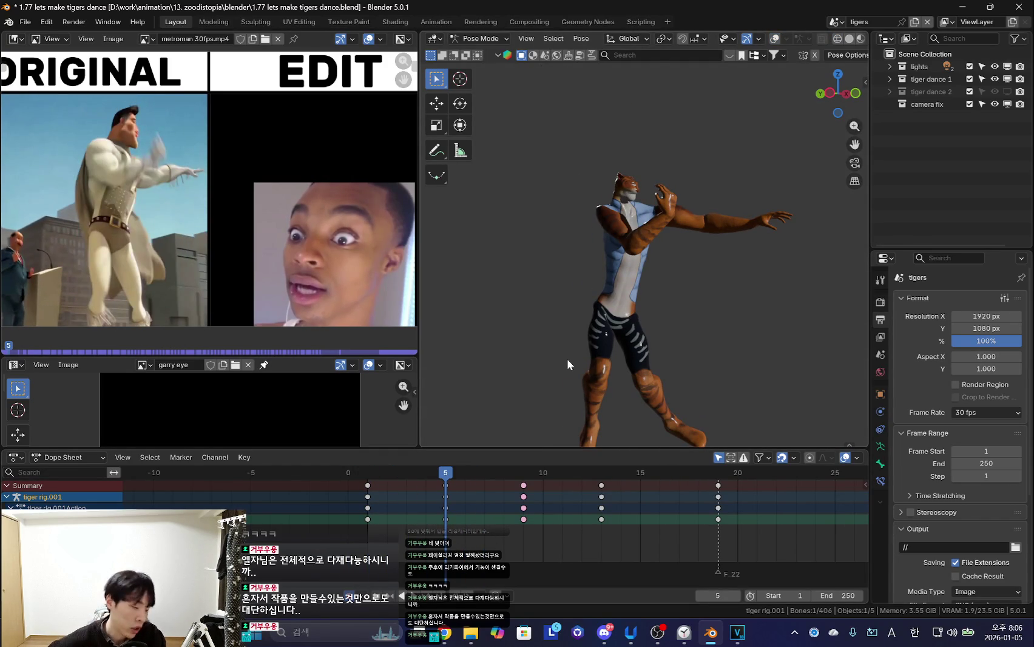
Bring up the Save As file browser from the File menu
{"action": "scroll", "coordinate": [622, 275], "scroll_direction": "up", "scroll_amount": 3}
{"action": "left_click", "coordinate": [26, 22]}
{"action": "left_click", "coordinate": [48, 115]}
{"action": "type", "text": "1.78 making metroman dance"}
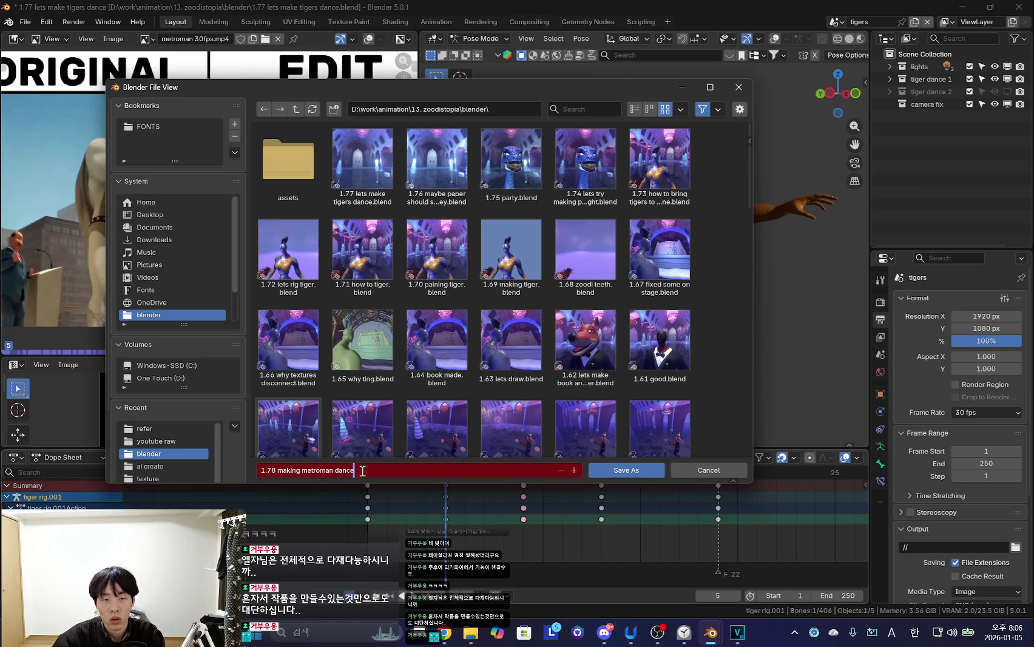
Save the project as '1.78 making metroman dance.blend' and start the dance playback
{"action": "key", "text": "Return"}
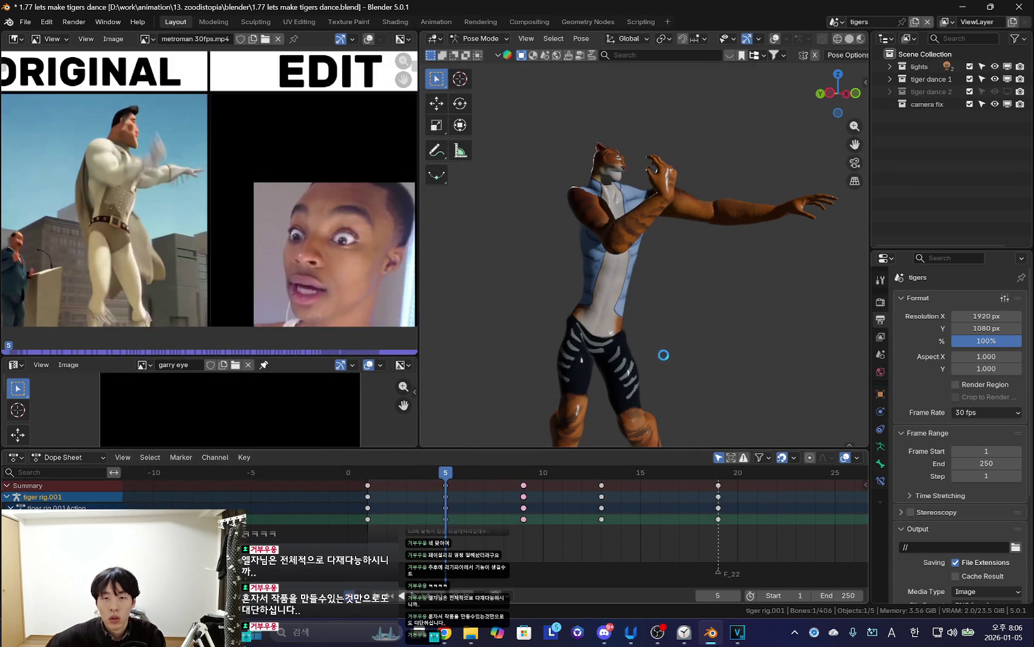
{"action": "key", "text": "space"}
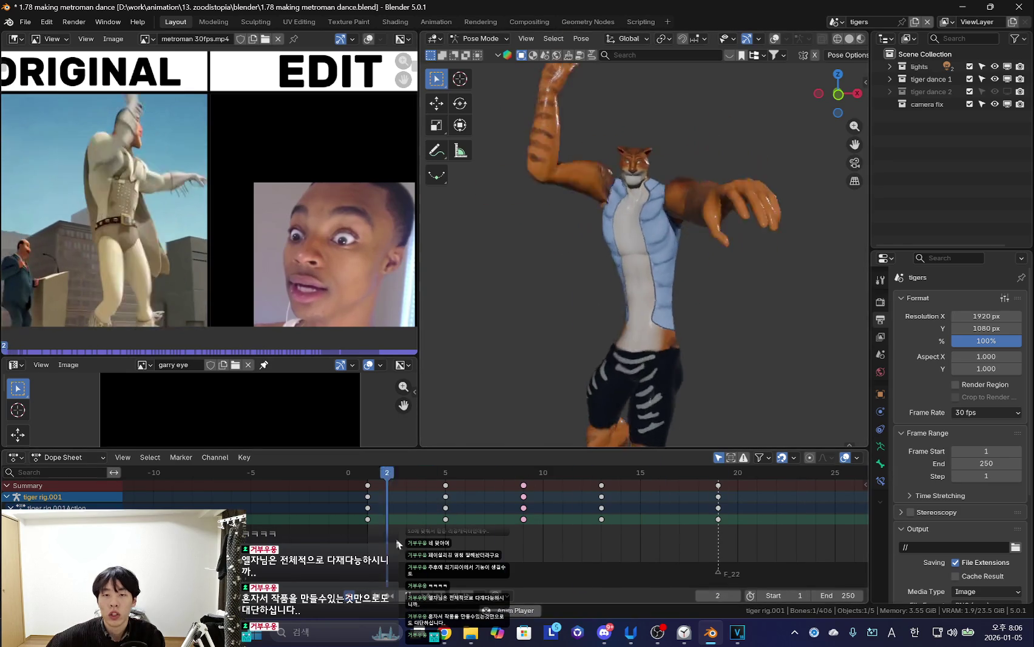
Hide the rig controls and step between the keyframes on frames 5 and 8
{"action": "mouse_move", "coordinate": [503, 512]}
{"action": "left_mouse_down"}
{"action": "mouse_move", "coordinate": [593, 404]}
{"action": "mouse_move", "coordinate": [586, 371]}
{"action": "mouse_move", "coordinate": [398, 517]}
{"action": "mouse_move", "coordinate": [455, 534]}
{"action": "left_mouse_up"}
{"action": "scroll", "coordinate": [642, 247], "scroll_direction": "up", "scroll_amount": 4}
{"action": "key", "text": "shift+alt+z"}
{"action": "key", "text": "ctrl+z"}
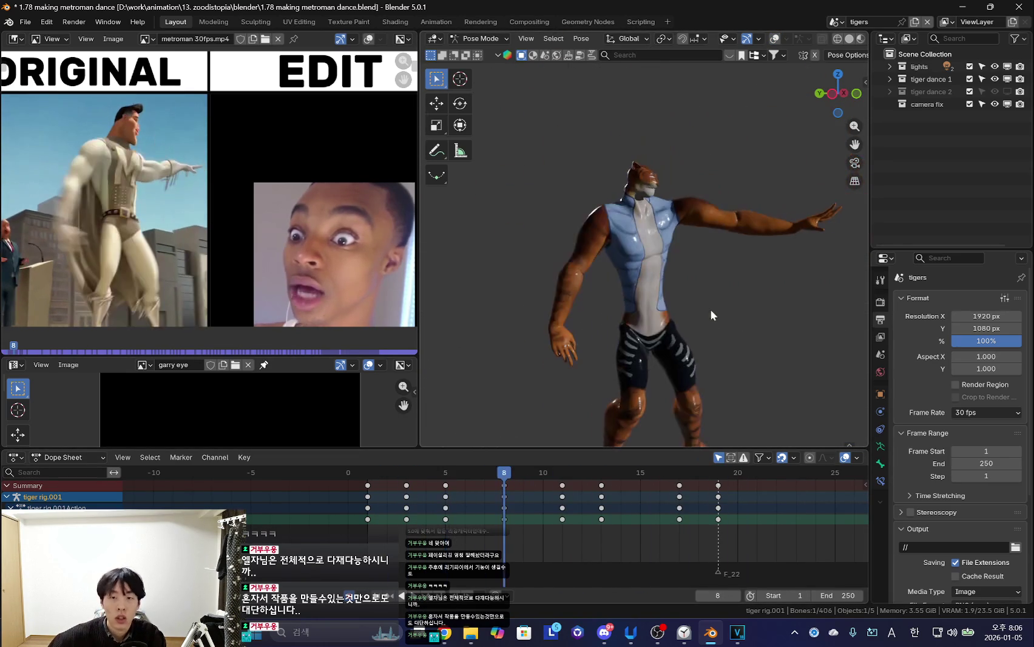
{"action": "key", "text": "Down"}
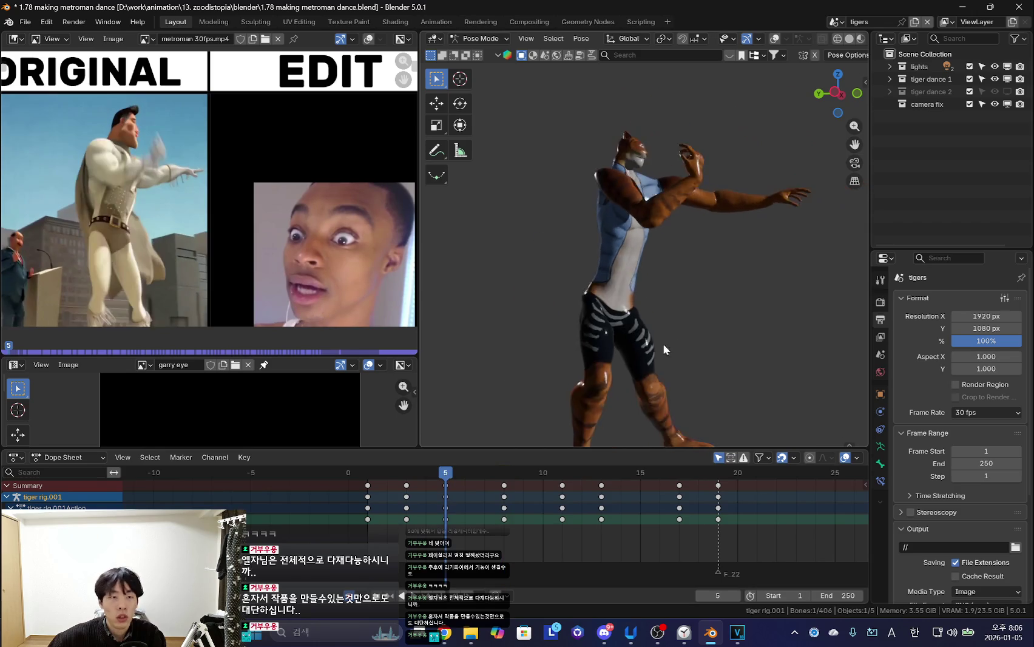
{"action": "key", "text": "Up"}
{"action": "scroll", "coordinate": [680, 349], "scroll_direction": "down", "scroll_amount": 4}
Rotate the right upper arm, forearm and hand into a new pose and key frame 8
{"action": "key", "text": "r"}
{"action": "left_click", "coordinate": [717, 342]}
{"action": "key", "text": "shift+alt+z"}
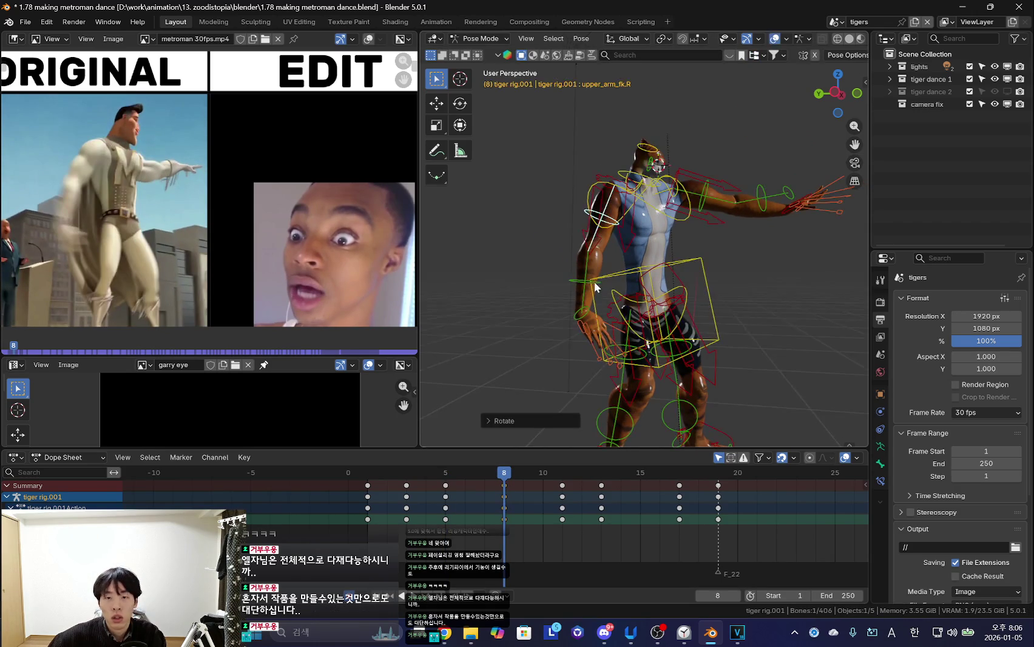
{"action": "key", "text": "shift+alt+z"}
{"action": "key", "text": "r"}
{"action": "left_click", "coordinate": [603, 229]}
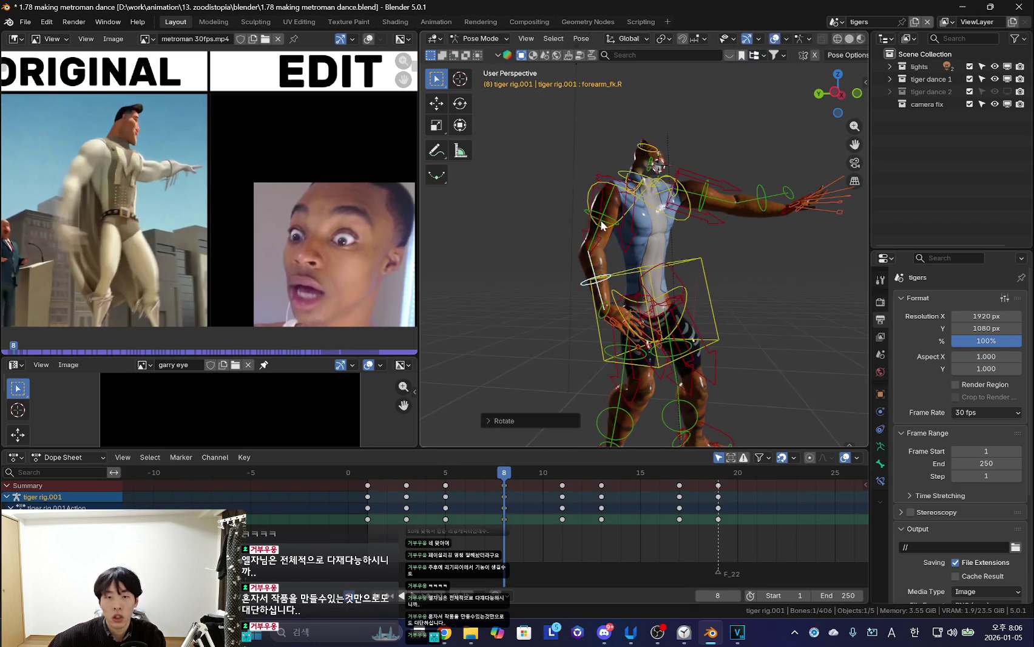
{"action": "key", "text": "r"}
{"action": "left_click", "coordinate": [728, 325]}
{"action": "key", "text": "shift+alt+z"}
{"action": "key", "text": "shift+alt+z"}
{"action": "key", "text": "r"}
{"action": "left_click", "coordinate": [722, 352]}
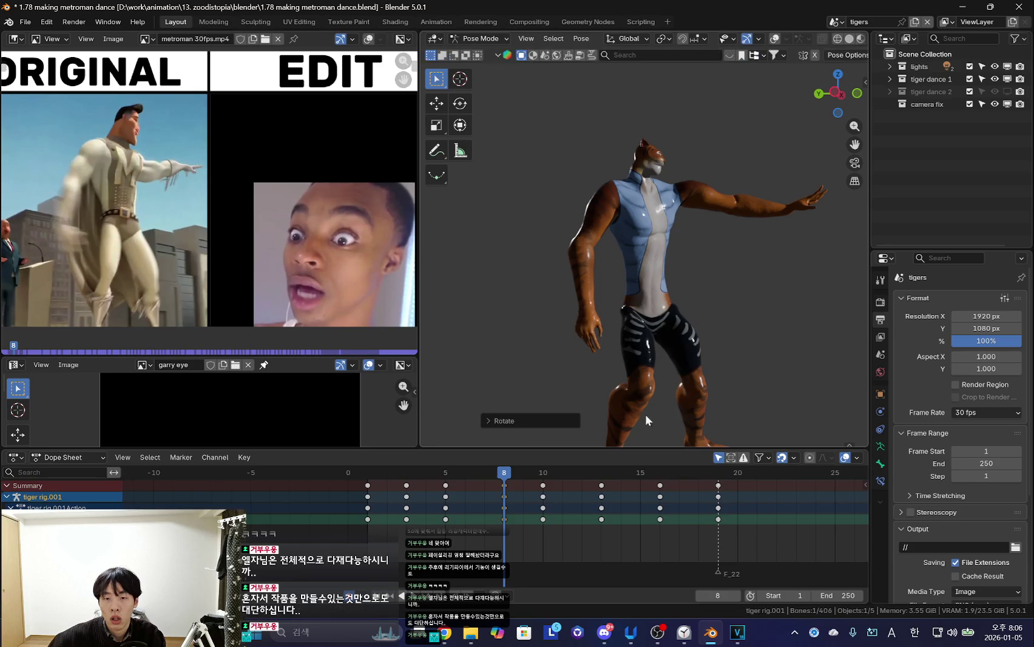
{"action": "key", "text": "i"}
Play back the animation and scrub frames 3 to 6 to review the motion
{"action": "left_click_drag", "start_coordinate": [485, 503], "coordinate": [639, 503]}
{"action": "key", "text": "space"}
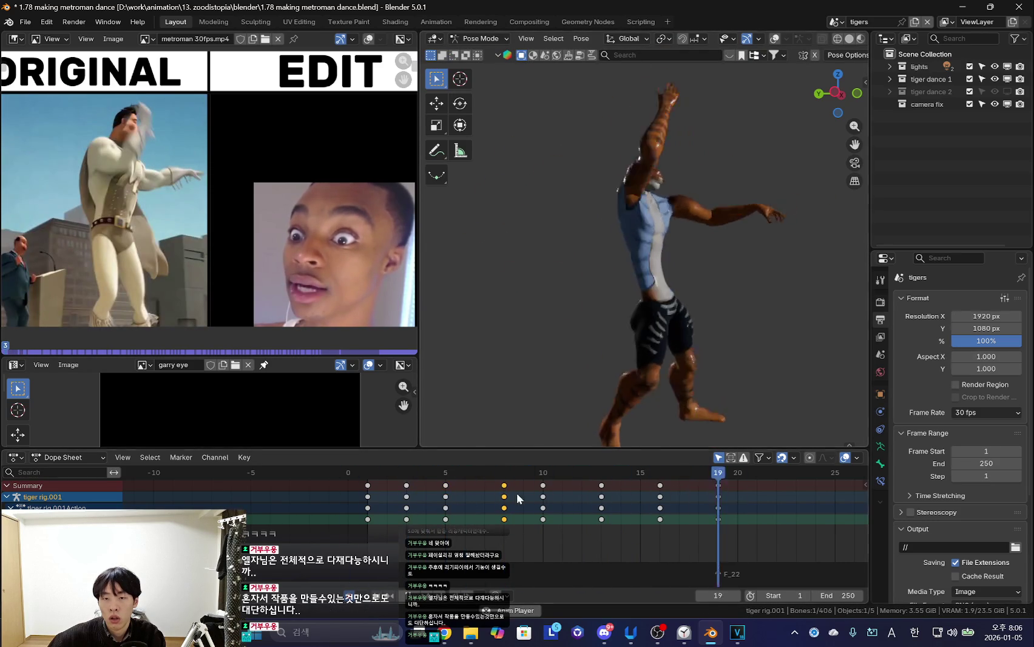
{"action": "mouse_move", "coordinate": [395, 515]}
{"action": "left_mouse_down"}
{"action": "mouse_move", "coordinate": [462, 532]}
{"action": "mouse_move", "coordinate": [438, 518]}
{"action": "mouse_move", "coordinate": [485, 517]}
{"action": "left_mouse_up"}
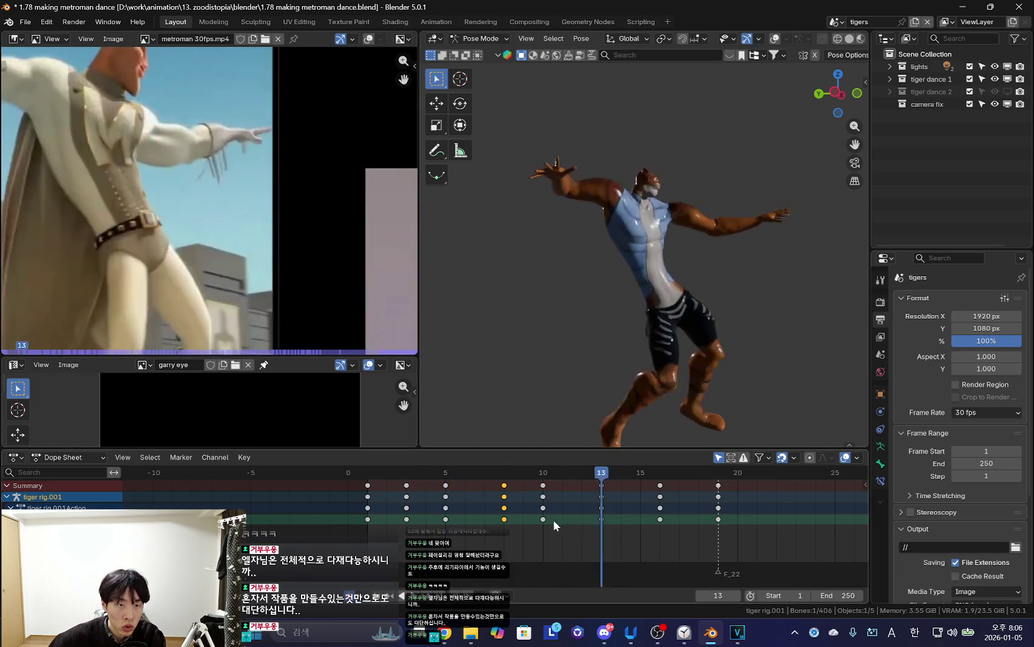
{"action": "scroll", "coordinate": [538, 309], "scroll_direction": "up", "scroll_amount": 3}
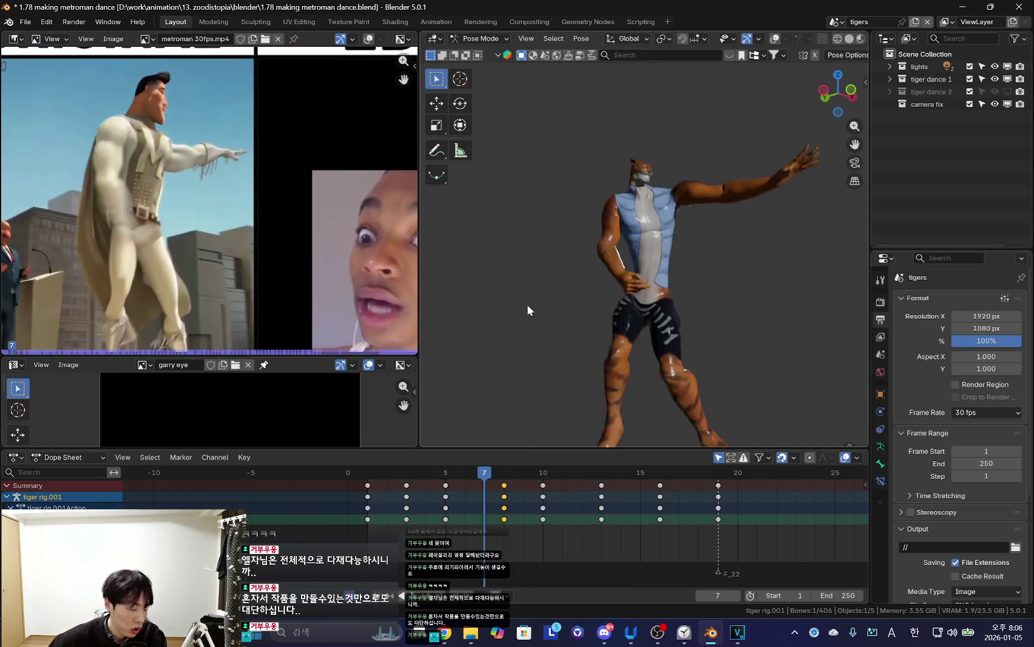
{"action": "middle_click_drag", "start_coordinate": [538, 309], "coordinate": [629, 289]}
{"action": "key", "text": "shift+alt+z"}
Go to frame 3 in a side view and rotate an upper-body control
{"action": "left_click", "coordinate": [387, 573]}
{"action": "key", "text": "shift+alt+z"}
{"action": "middle_click_drag", "start_coordinate": [516, 276], "coordinate": [583, 280]}
{"action": "left_click", "coordinate": [400, 526]}
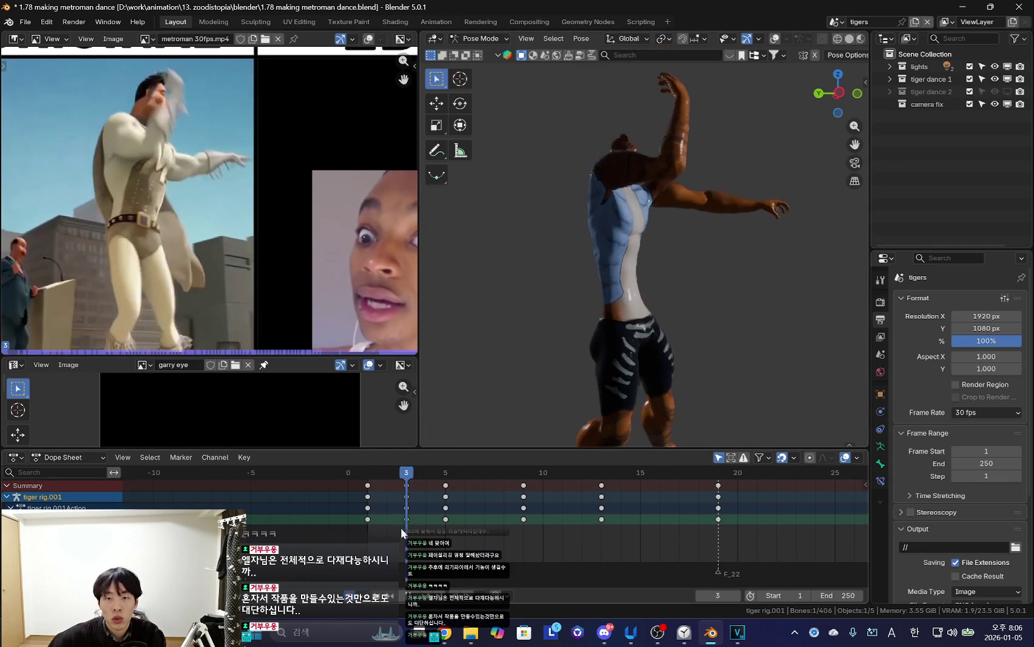
{"action": "left_click", "coordinate": [359, 525]}
{"action": "key", "text": "Right"}
{"action": "key", "text": "Left"}
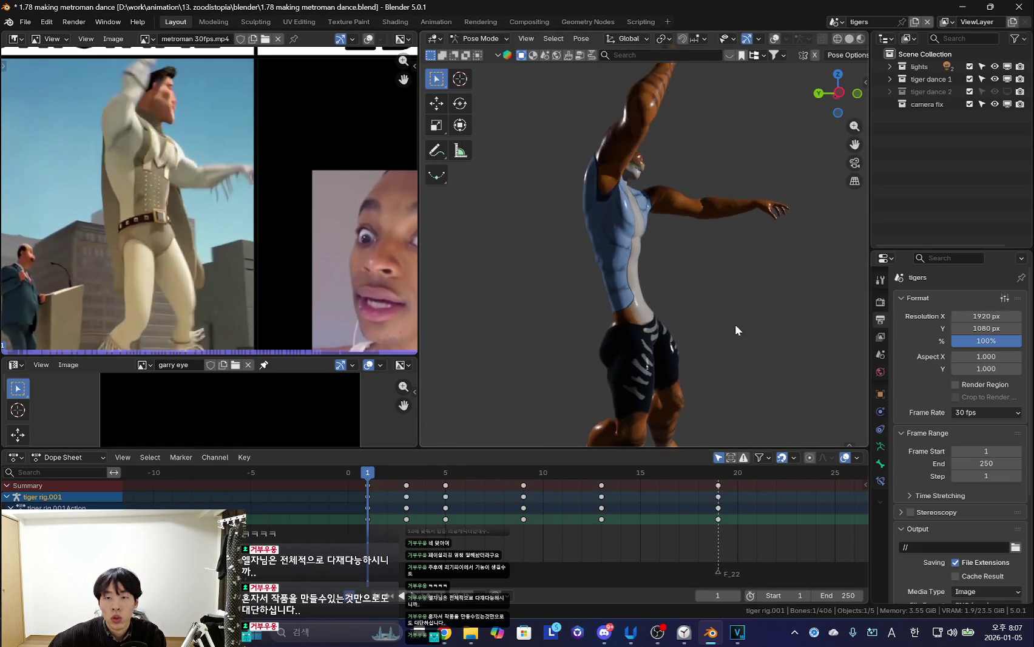
{"action": "key", "text": "Right"}
{"action": "key", "text": "Right"}
Tilt the head back and refine the upper-body rotation, keying the pose on frame 3
{"action": "key", "text": "Left"}
{"action": "key", "text": "Right"}
{"action": "key", "text": "r"}
{"action": "left_click", "coordinate": [747, 280]}
{"action": "key", "text": "Left"}
{"action": "key", "text": "Right"}
{"action": "mouse_move", "coordinate": [390, 515]}
{"action": "left_mouse_down"}
{"action": "mouse_move", "coordinate": [498, 522]}
{"action": "mouse_move", "coordinate": [373, 463]}
{"action": "mouse_move", "coordinate": [491, 486]}
{"action": "mouse_move", "coordinate": [403, 505]}
{"action": "mouse_move", "coordinate": [459, 517]}
{"action": "mouse_move", "coordinate": [451, 517]}
{"action": "left_mouse_up"}
Select the frame 3 keys and rearrange the inbetween keys in time
{"action": "key", "text": "space"}
{"action": "key", "text": "shift+alt+z"}
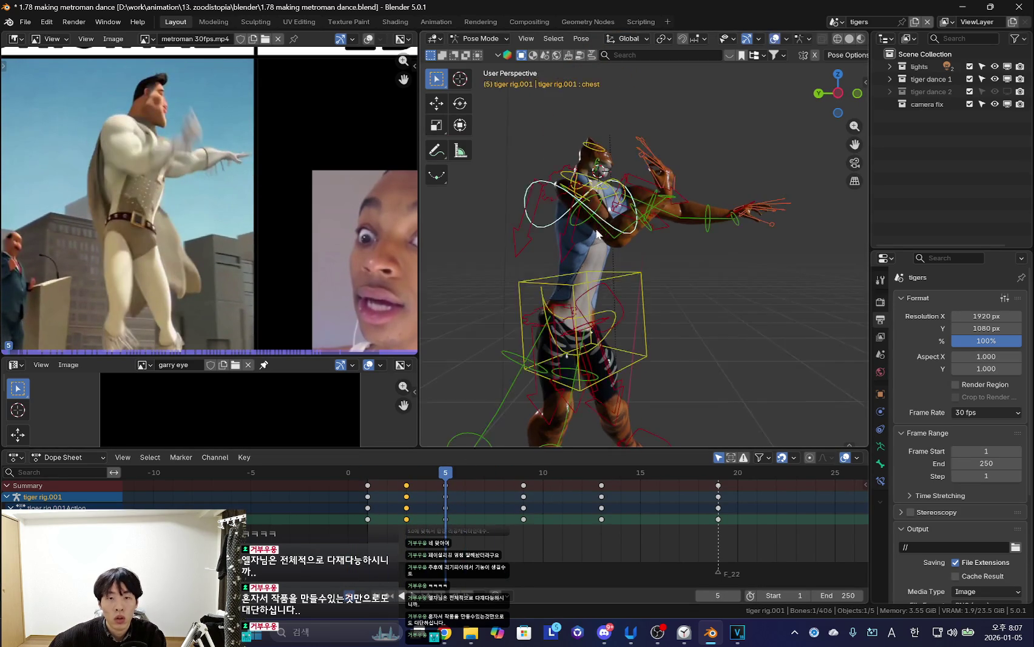
{"action": "key", "text": "shift+alt+z"}
{"action": "key", "text": "ctrl+z"}
Rotate an arm control from a new view angle and key the pose on frame 5
{"action": "key", "text": "r"}
{"action": "left_click", "coordinate": [619, 327]}
{"action": "key", "text": "shift+alt+z"}
{"action": "key", "text": "shift+alt+z"}
{"action": "key", "text": "shift+alt+z"}
{"action": "mouse_move", "coordinate": [630, 297]}
{"action": "middle_mouse_down"}
{"action": "mouse_move", "coordinate": [747, 261]}
{"action": "mouse_move", "coordinate": [705, 290]}
{"action": "middle_mouse_up"}
{"action": "key", "text": "r"}
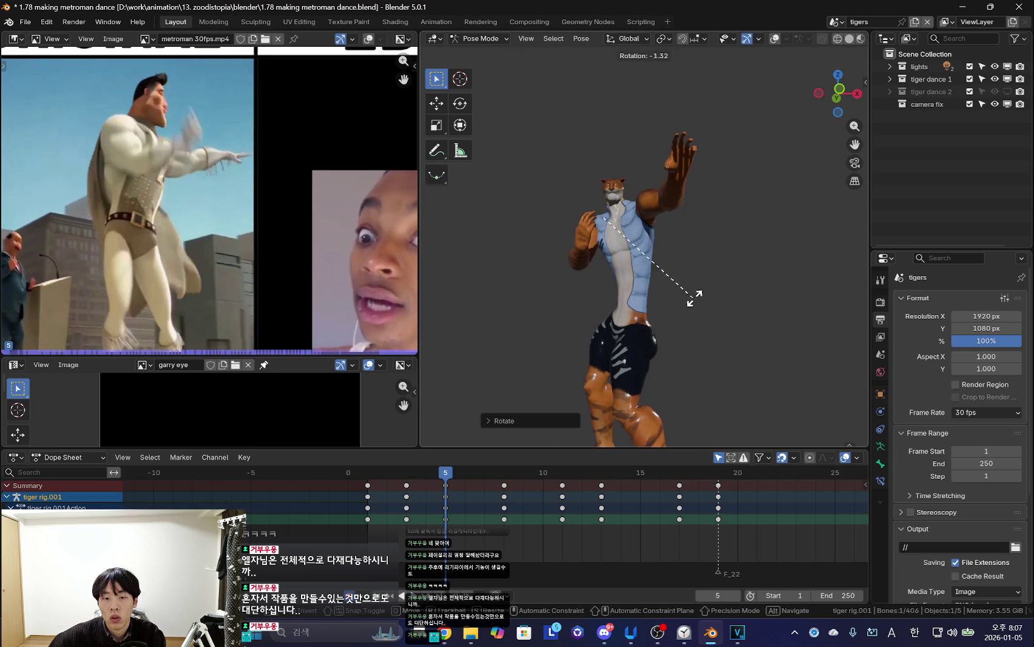
{"action": "left_click", "coordinate": [705, 290]}
{"action": "key", "text": "Right"}
Step through frames 2 to 13 from a side view to review the inbetweens
{"action": "key", "text": "Left"}
{"action": "key", "text": "Left"}
{"action": "key", "text": "Left"}
{"action": "key", "text": "Left"}
{"action": "key", "text": "Left"}
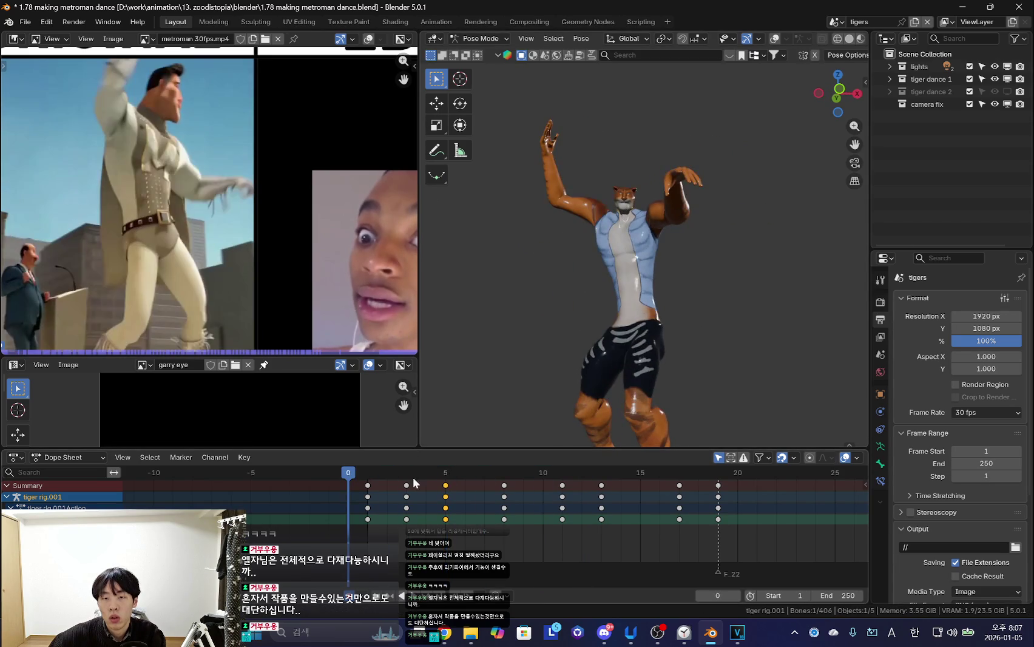
{"action": "key", "text": "Right"}
{"action": "key", "text": "Right"}
{"action": "key", "text": "Right"}
{"action": "key", "text": "Left"}
{"action": "key", "text": "Left"}
{"action": "middle_click_drag", "start_coordinate": [546, 376], "coordinate": [702, 349]}
{"action": "key", "text": "Left"}
{"action": "key", "text": "Left"}
{"action": "key", "text": "Left"}
{"action": "scroll", "coordinate": [517, 399], "scroll_direction": "down", "scroll_amount": 5}
{"action": "key", "text": "Right"}
{"action": "key", "text": "Right"}
{"action": "key", "text": "Right"}
{"action": "key", "text": "Right"}
{"action": "key", "text": "Right"}
{"action": "key", "text": "Right"}
{"action": "key", "text": "Left"}
{"action": "key", "text": "Left"}
{"action": "key", "text": "Left"}
{"action": "key", "text": "Left"}
{"action": "key", "text": "Left"}
{"action": "key", "text": "Left"}
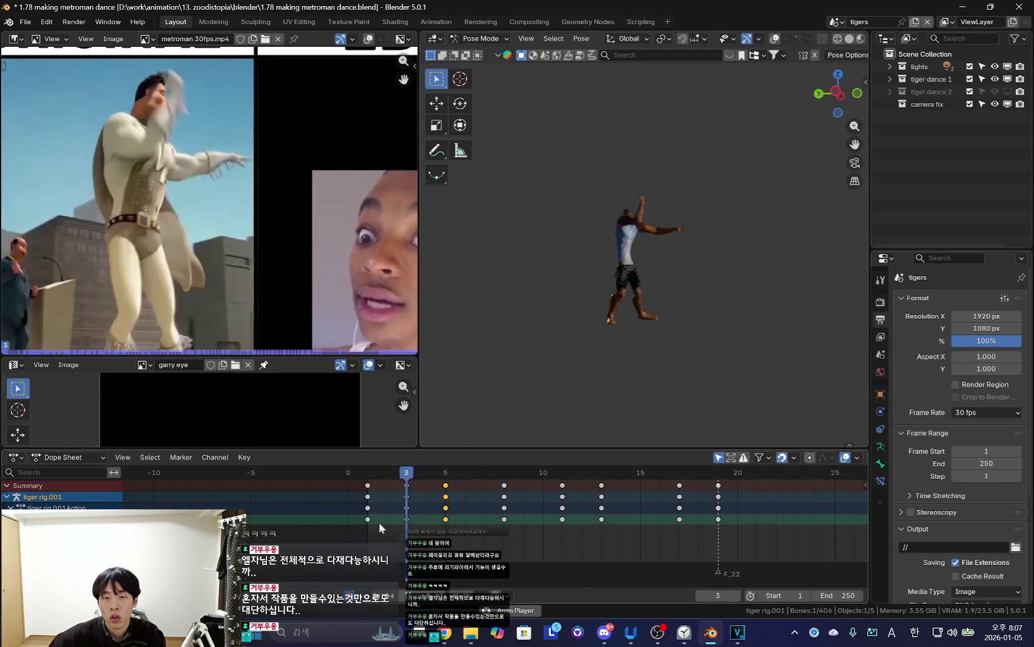
{"action": "scroll", "coordinate": [707, 332], "scroll_direction": "up", "scroll_amount": 5}
{"action": "key", "text": "Right"}
{"action": "key", "text": "Right"}
{"action": "key", "text": "Right"}
{"action": "key", "text": "Left"}
{"action": "key", "text": "Left"}
{"action": "key", "text": "Left"}
Shift the inbetween keys one frame earlier and rotate the arm, keying frame 11
{"action": "left_click_drag", "start_coordinate": [403, 491], "coordinate": [591, 500]}
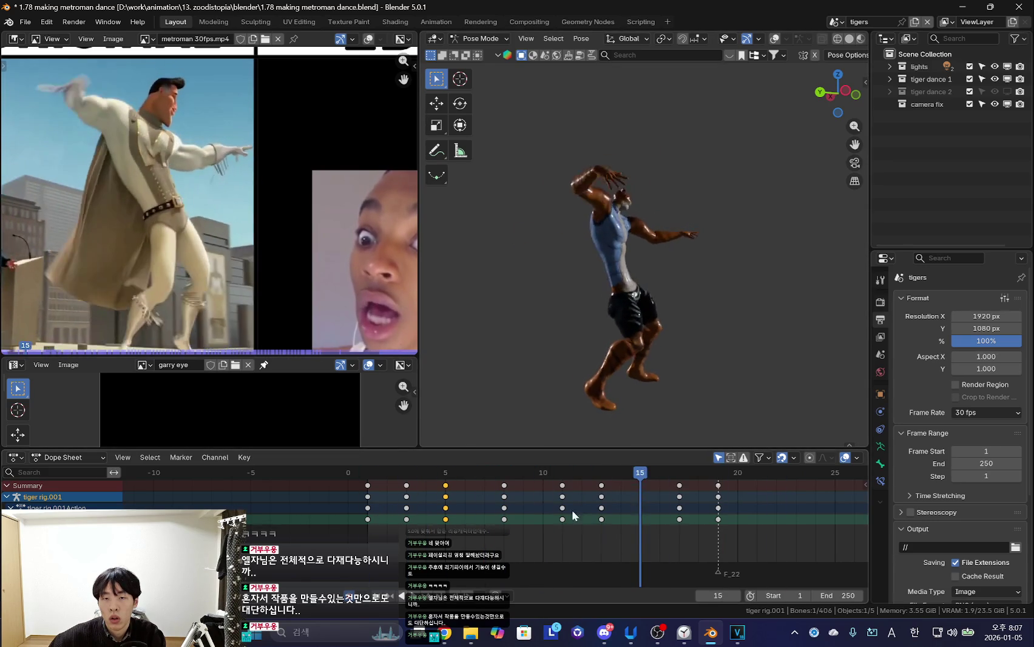
{"action": "left_click_drag", "start_coordinate": [591, 500], "coordinate": [562, 518]}
{"action": "scroll", "coordinate": [524, 287], "scroll_direction": "up", "scroll_amount": 4}
{"action": "key", "text": "ctrl+z"}
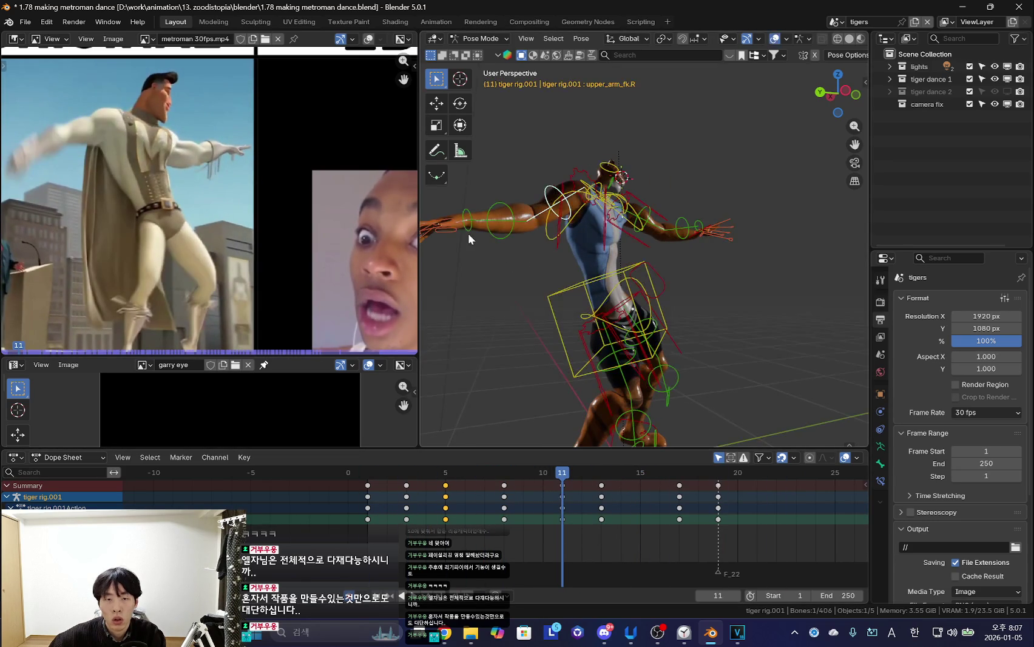
{"action": "key", "text": "r"}
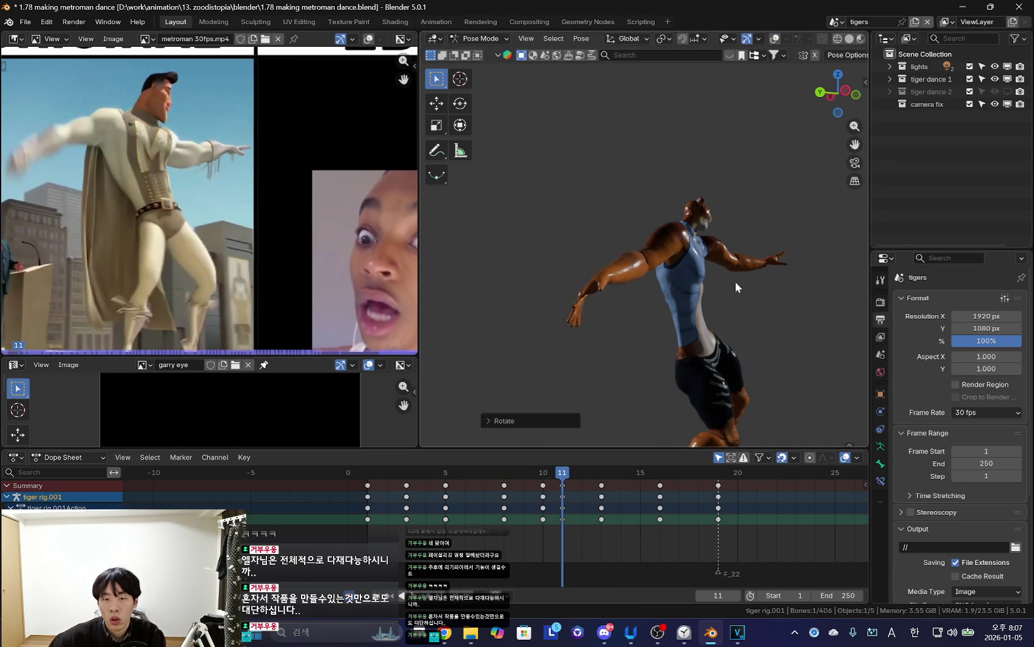
{"action": "key", "text": "Return"}
Freely rotate the arm pose and key it on frame 13
{"action": "mouse_move", "coordinate": [462, 516]}
{"action": "left_mouse_down"}
{"action": "mouse_move", "coordinate": [548, 501]}
{"action": "mouse_move", "coordinate": [603, 507]}
{"action": "mouse_move", "coordinate": [484, 528]}
{"action": "left_mouse_up"}
{"action": "key", "text": "r"}
{"action": "key", "text": "r"}
{"action": "left_click", "coordinate": [722, 330]}
{"action": "key", "text": "i"}
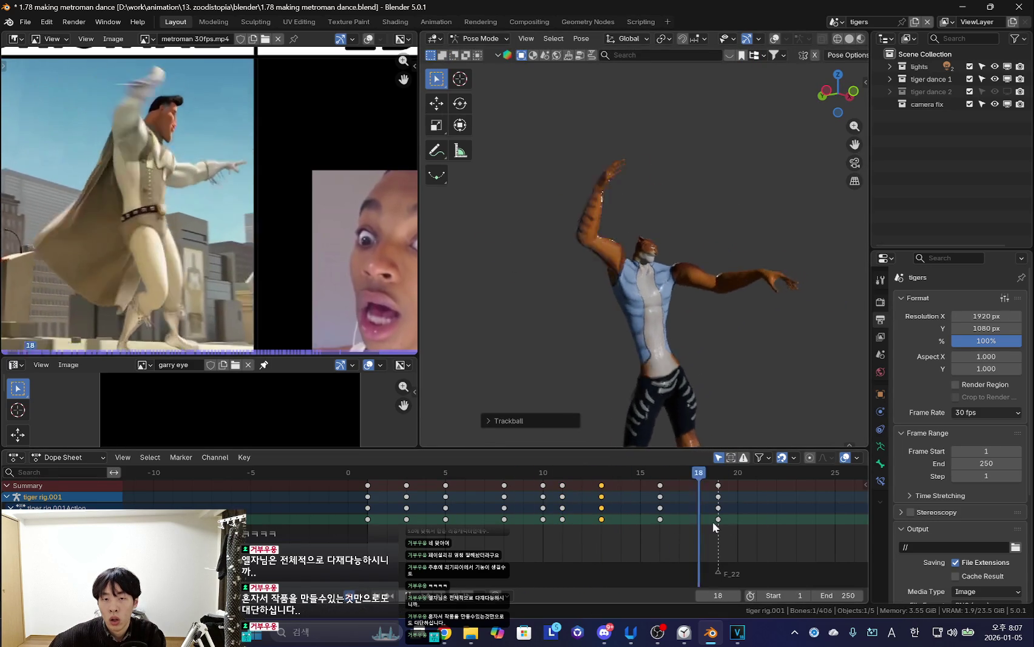
At frame 16, trackball-rotate the upper-body control into the wide-armed pose
{"action": "left_click_drag", "start_coordinate": [607, 525], "coordinate": [659, 522]}
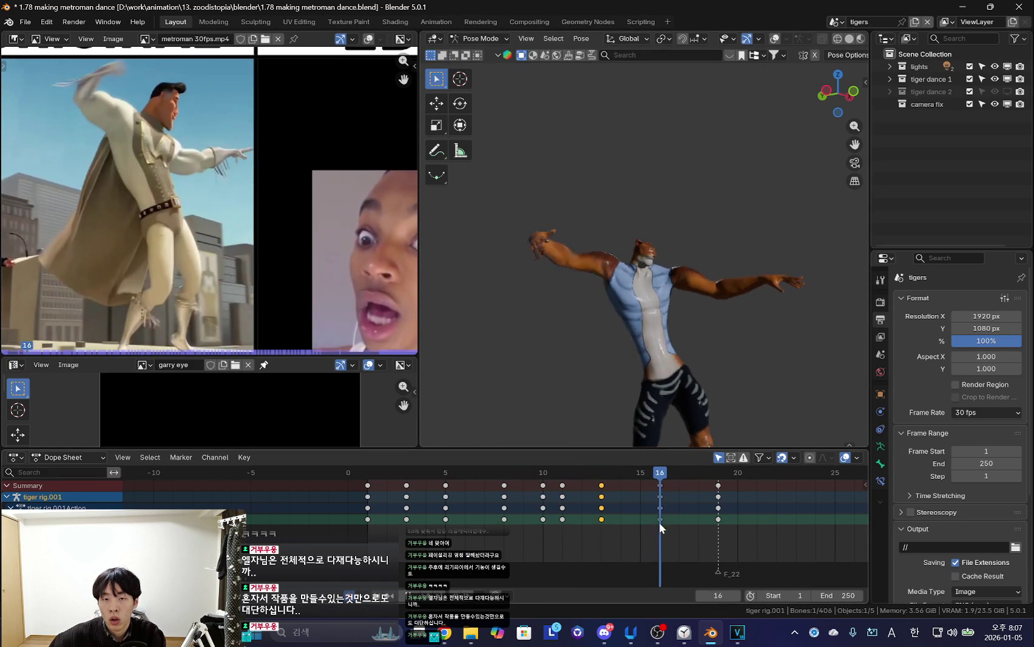
{"action": "left_click", "coordinate": [649, 285]}
{"action": "key", "text": "r"}
{"action": "key", "text": "r"}
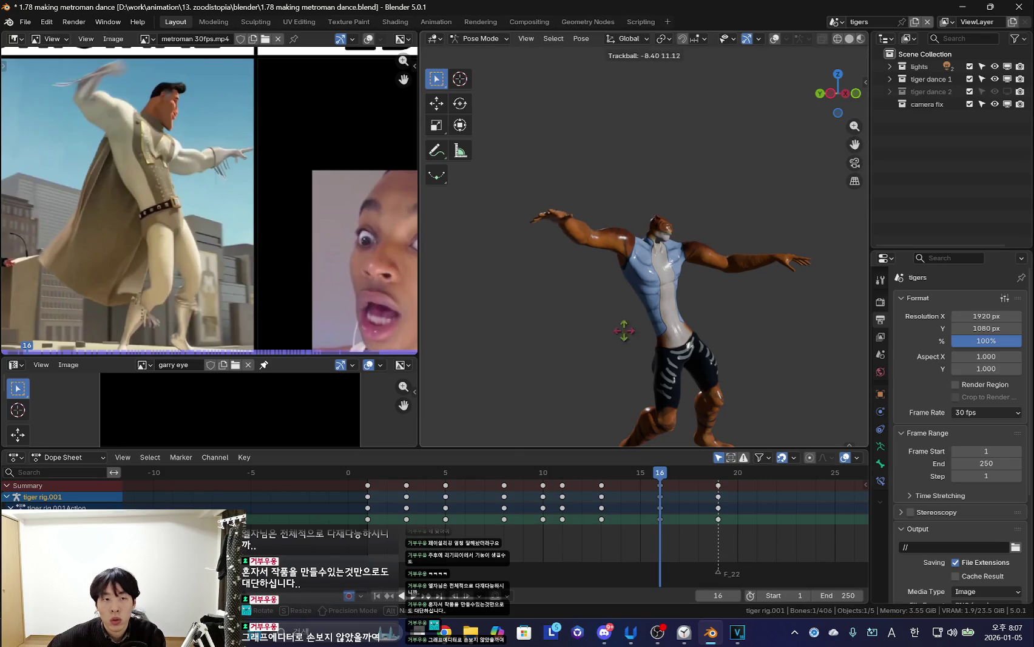
{"action": "key", "text": "r"}
{"action": "key", "text": "r"}
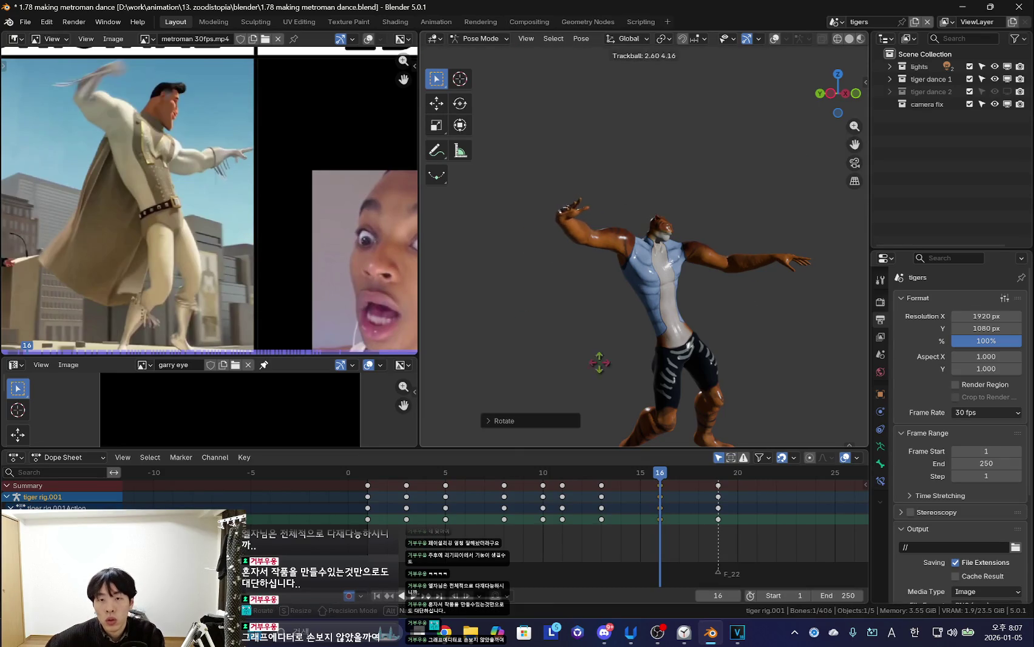
Play the dance back, toggling the rig overlays to review the motion
{"action": "key", "text": "space"}
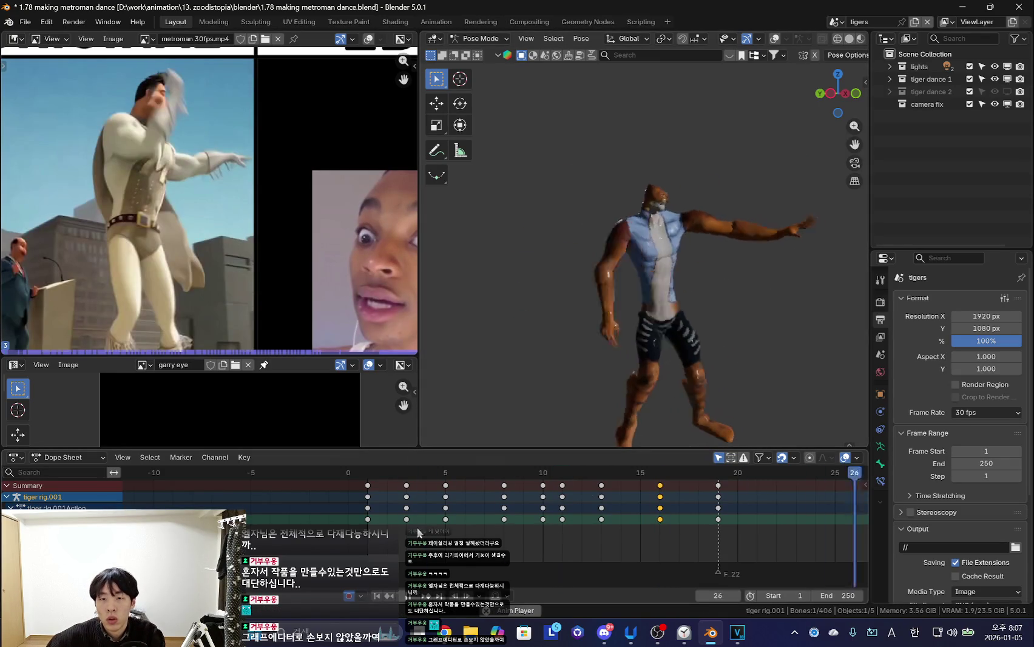
{"action": "key", "text": "Escape"}
{"action": "key", "text": "shift+alt+z"}
{"action": "scroll", "coordinate": [688, 325], "scroll_direction": "up", "scroll_amount": 3}
{"action": "scroll", "coordinate": [720, 334], "scroll_direction": "down", "scroll_amount": 3}
{"action": "key", "text": "space"}
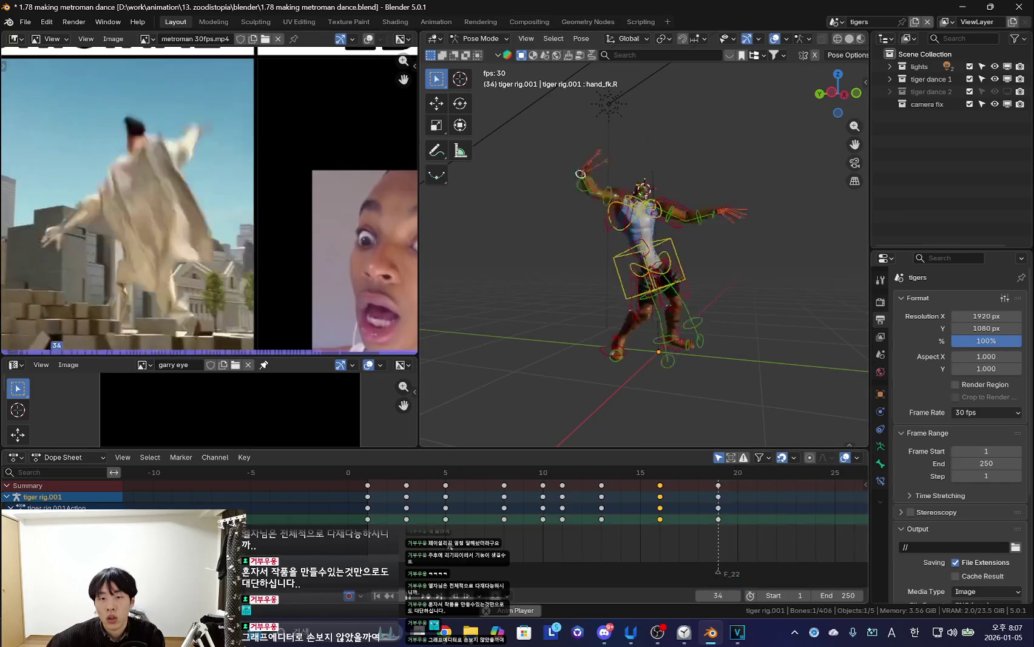
{"action": "key", "text": "shift+alt+z"}
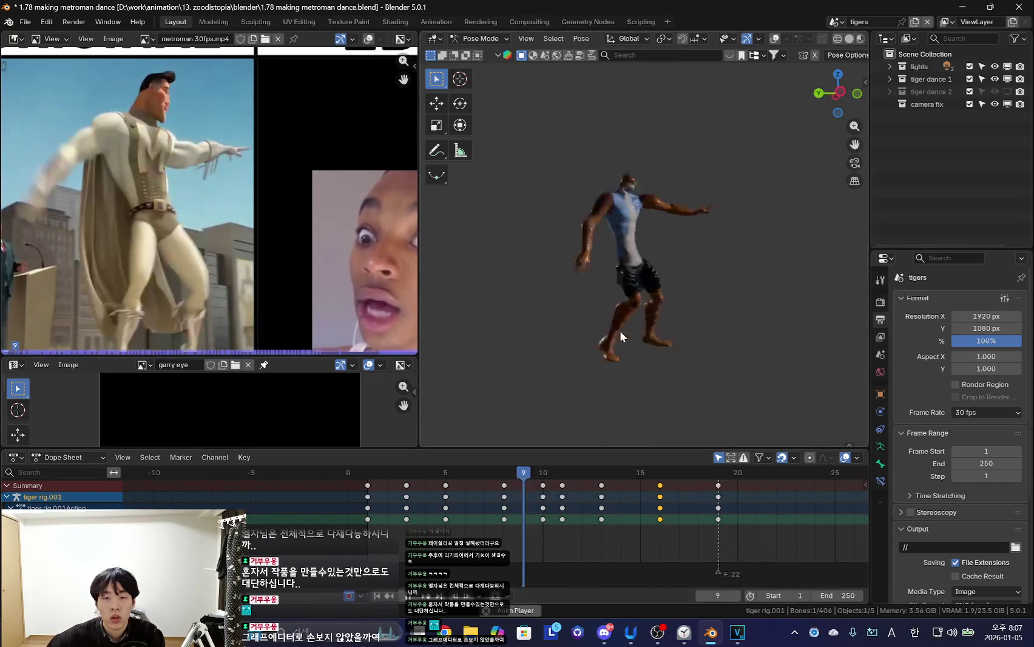
Stop at frame 13, then replay the dance with the rig overlays shown again
{"action": "key", "text": "space"}
{"action": "key", "text": "shift+alt+z"}
{"action": "scroll", "coordinate": [647, 298], "scroll_direction": "up", "scroll_amount": 5}
{"action": "scroll", "coordinate": [646, 298], "scroll_direction": "down", "scroll_amount": 3}
{"action": "key", "text": "space"}
{"action": "key", "text": "shift+alt+z"}
{"action": "key", "text": "shift+alt+z"}
{"action": "key", "text": "space"}
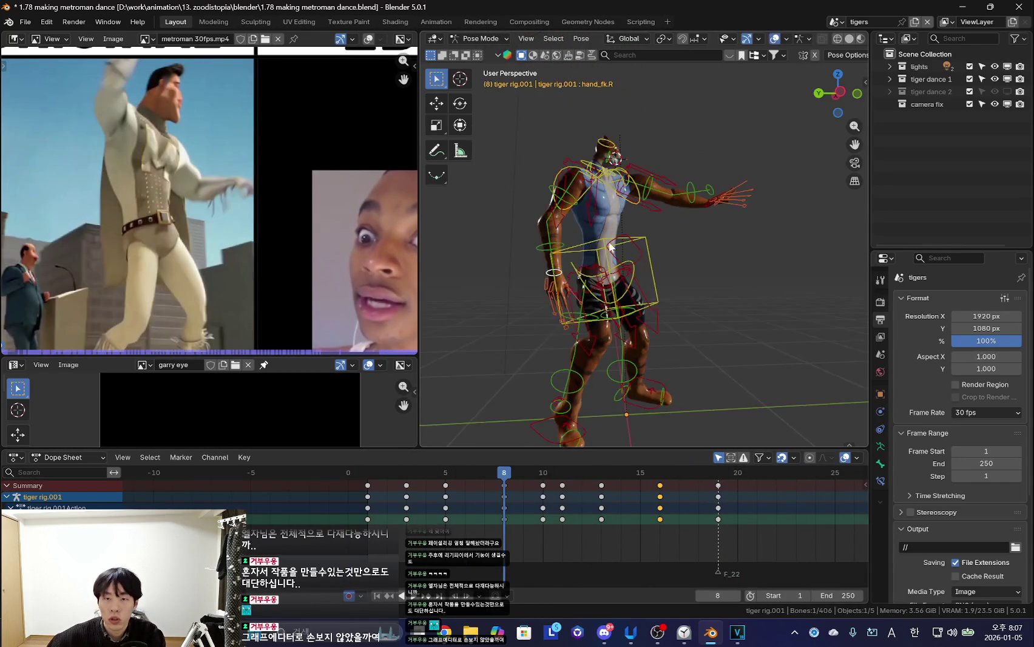
Calculate a motion path for the hand bone and scrub frames 8–13 to check it
{"action": "right_click", "coordinate": [627, 514]}
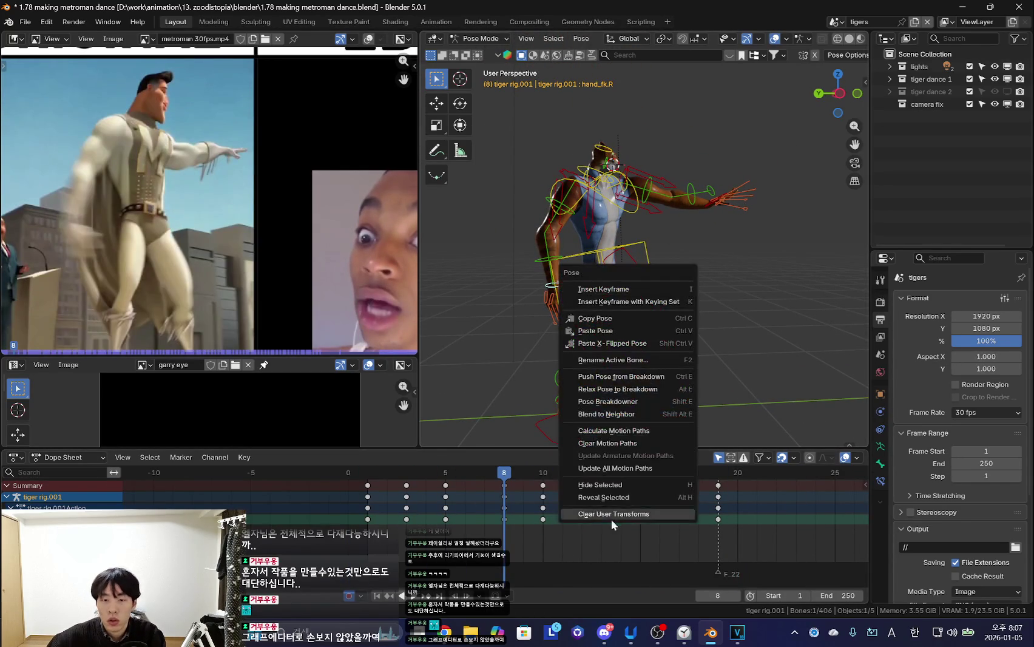
{"action": "left_click", "coordinate": [614, 431]}
{"action": "left_click", "coordinate": [600, 483]}
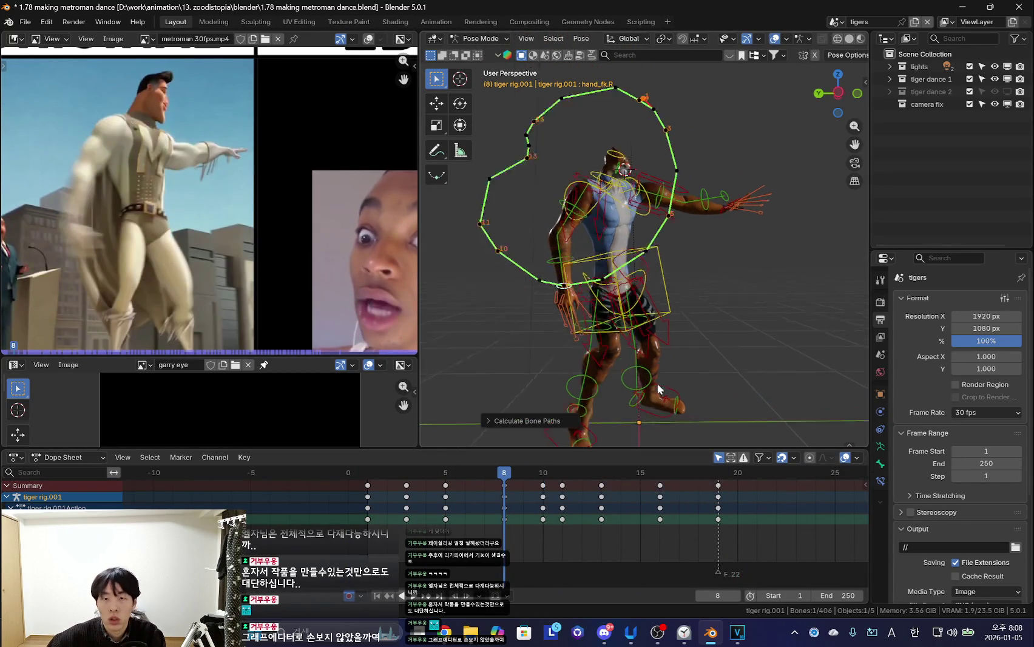
{"action": "left_click_drag", "start_coordinate": [504, 546], "coordinate": [600, 555]}
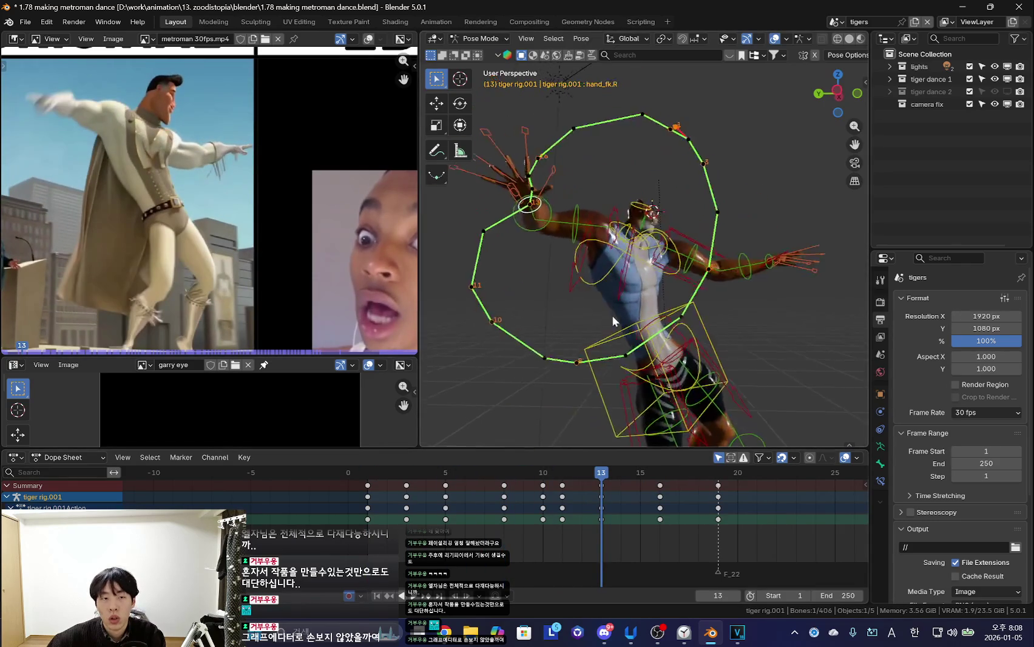
{"action": "key", "text": "shift+alt+z"}
{"action": "mouse_move", "coordinate": [485, 550]}
{"action": "left_mouse_down"}
{"action": "mouse_move", "coordinate": [668, 539]}
{"action": "mouse_move", "coordinate": [455, 558]}
{"action": "mouse_move", "coordinate": [692, 541]}
{"action": "mouse_move", "coordinate": [462, 546]}
{"action": "mouse_move", "coordinate": [603, 551]}
{"action": "left_mouse_up"}
{"action": "key", "text": "shift+alt+z"}
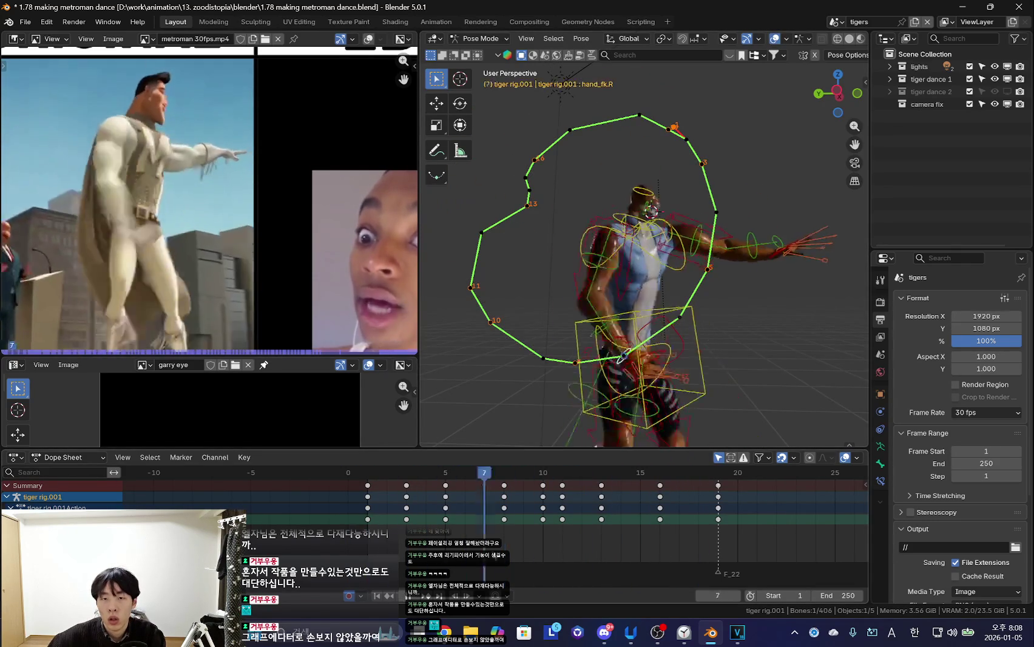
Rotate the right upper arm into a new pose at frame 10, then adjust it at frame 17
{"action": "middle_click_drag", "start_coordinate": [614, 285], "coordinate": [613, 247], "text": "shift"}
{"action": "left_click", "coordinate": [570, 190]}
{"action": "mouse_move", "coordinate": [406, 550]}
{"action": "left_mouse_down"}
{"action": "mouse_move", "coordinate": [614, 550]}
{"action": "mouse_move", "coordinate": [426, 552]}
{"action": "mouse_move", "coordinate": [595, 531]}
{"action": "left_mouse_up"}
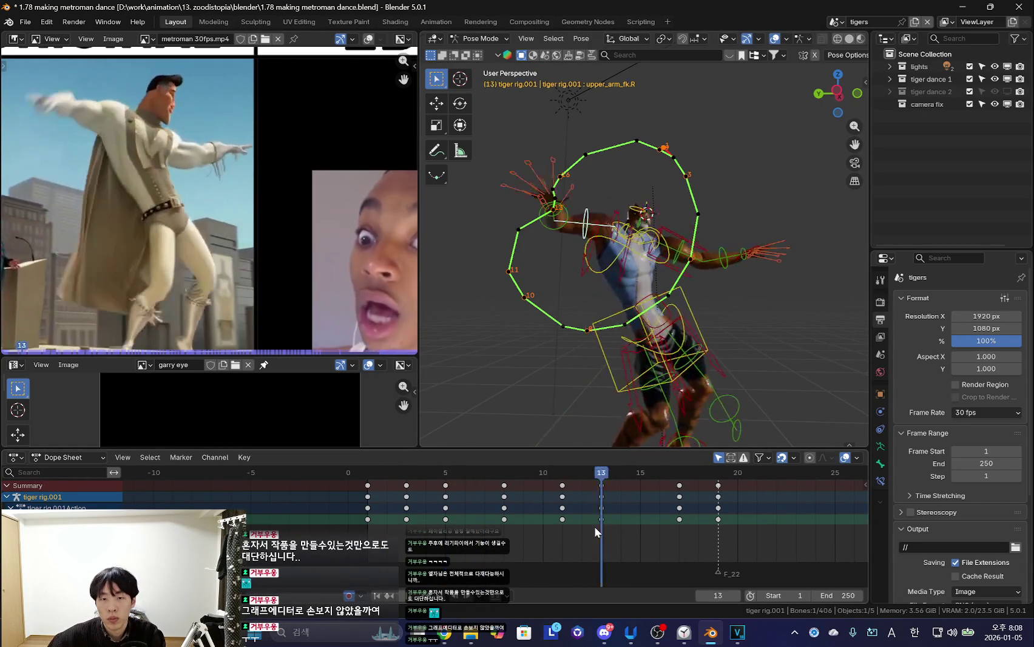
{"action": "key", "text": "r"}
{"action": "key", "text": "r"}
{"action": "left_click", "coordinate": [933, 311]}
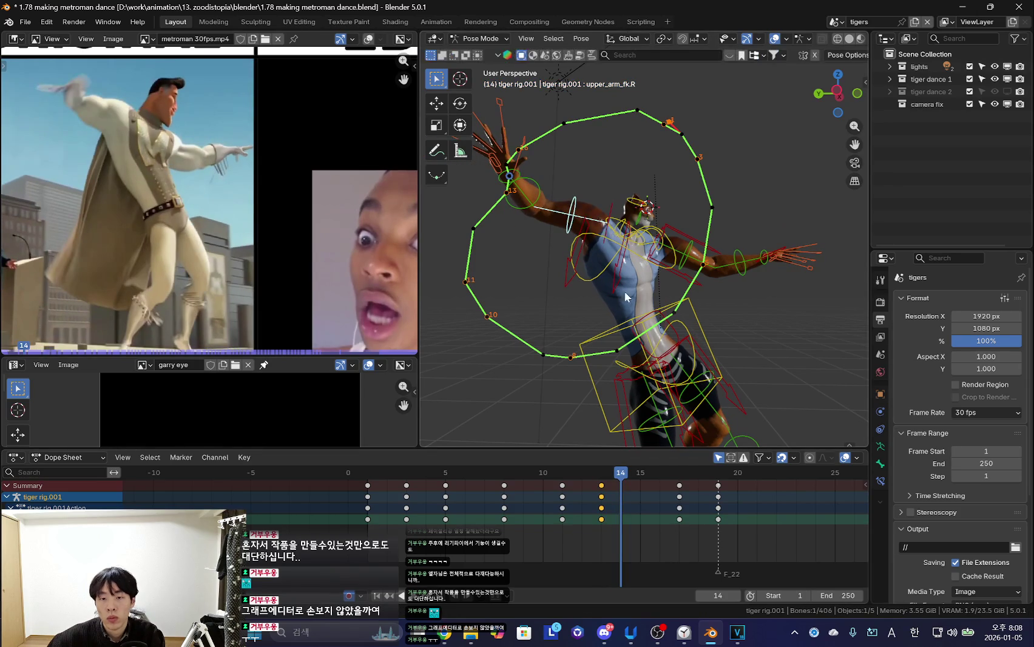
{"action": "key", "text": "Up"}
{"action": "left_click", "coordinate": [787, 251]}
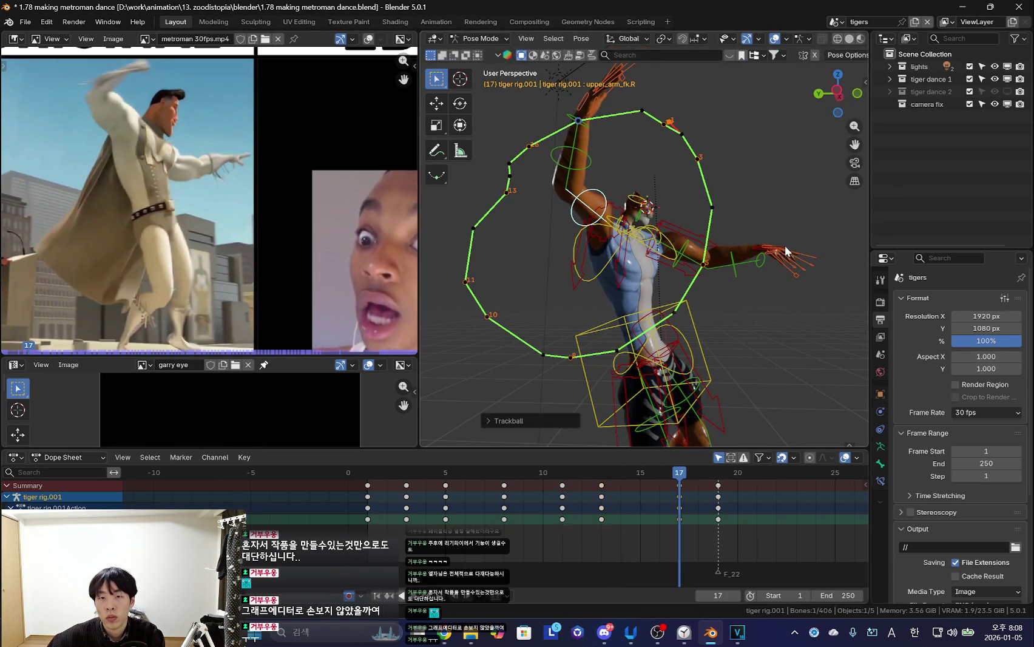
Compare frames 13–15 and re-rotate the right upper arm, keying frame 15
{"action": "key", "text": "Down"}
{"action": "key", "text": "Right"}
{"action": "key", "text": "Escape"}
{"action": "key", "text": "Left"}
{"action": "key", "text": "Left"}
{"action": "key", "text": "Left"}
{"action": "key", "text": "Right"}
{"action": "key", "text": "Right"}
{"action": "key", "text": "Right"}
{"action": "key", "text": "Right"}
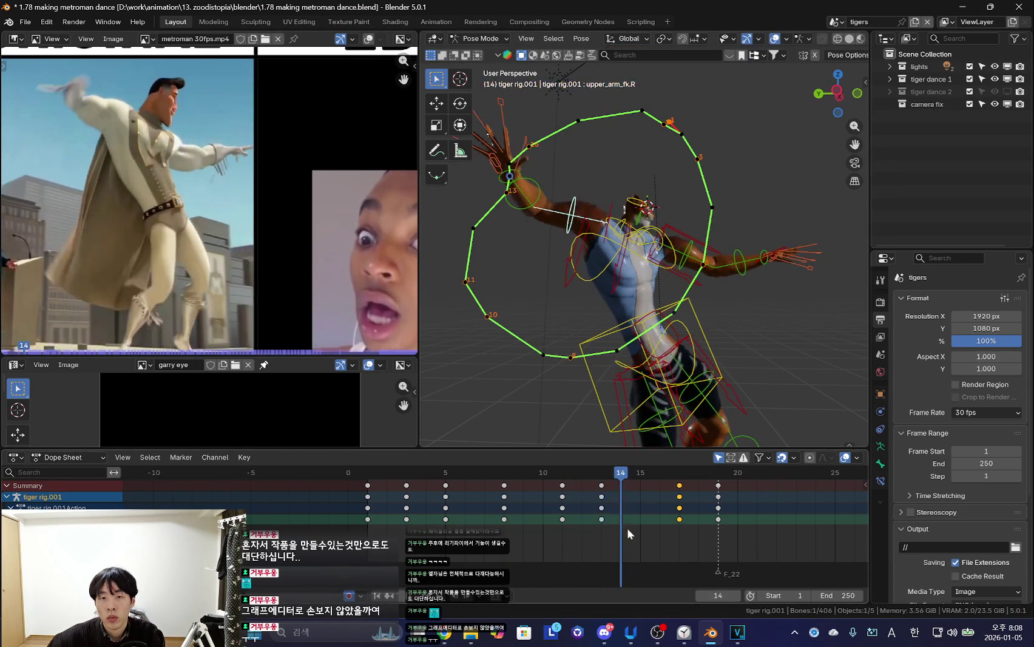
{"action": "key", "text": "Right"}
{"action": "key", "text": "r"}
{"action": "key", "text": "r"}
{"action": "left_click", "coordinate": [603, 243]}
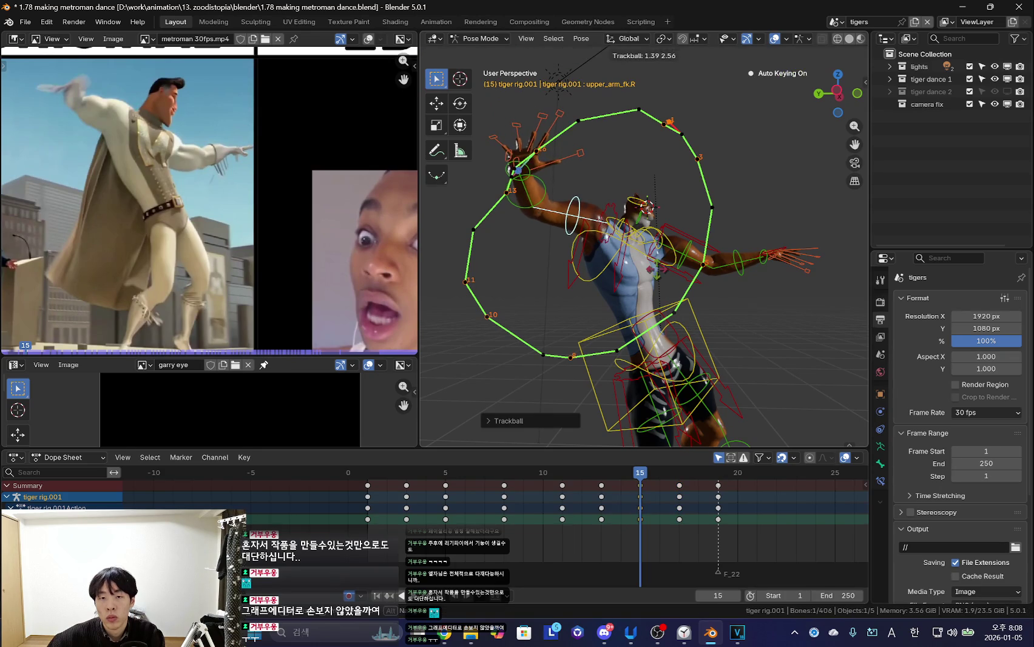
{"action": "key", "text": "r"}
{"action": "key", "text": "r"}
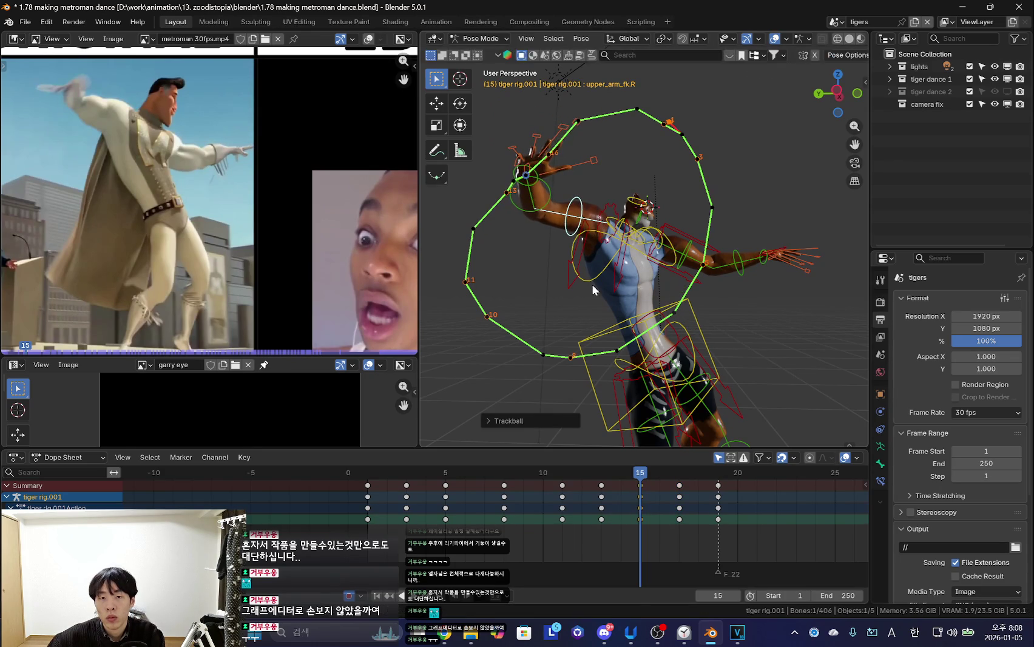
Play back the dance with overlays toggled and review the arm motion from the side
{"action": "key", "text": "space"}
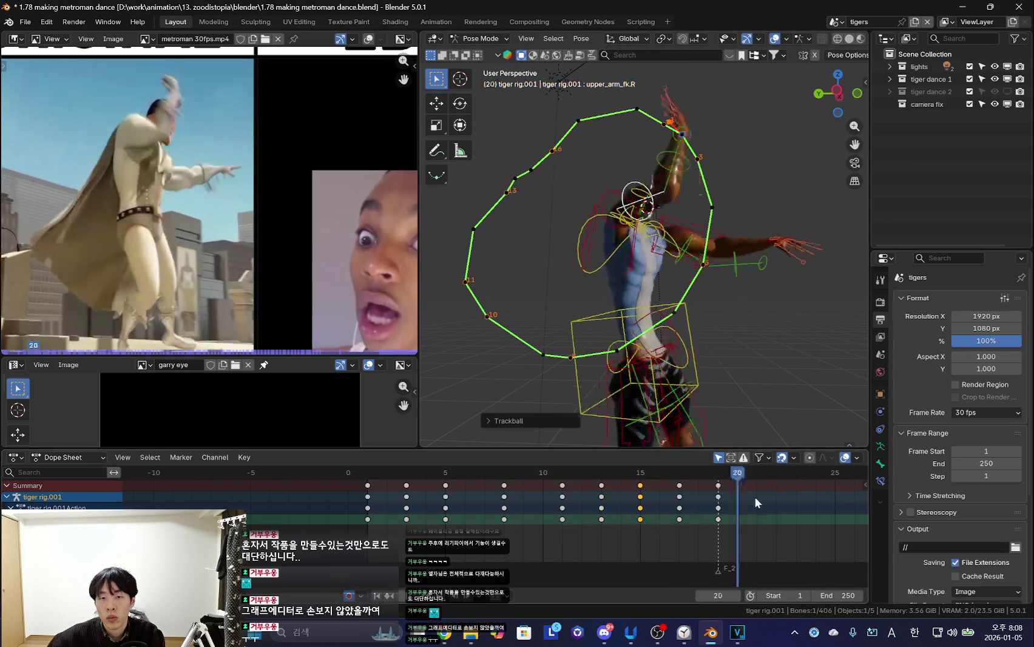
{"action": "key", "text": "shift+alt+z"}
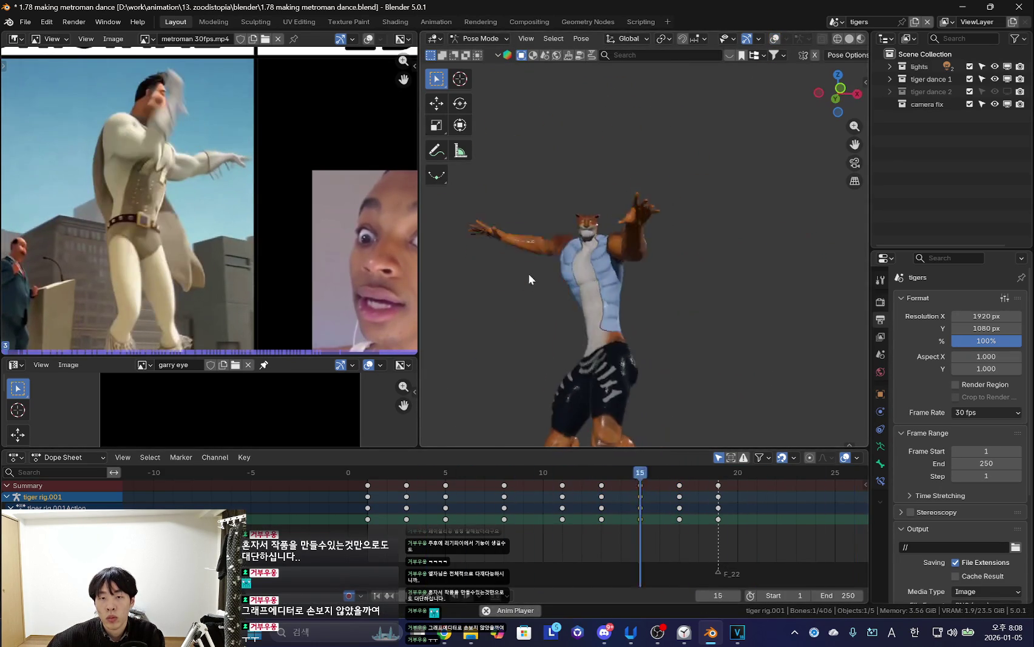
{"action": "key", "text": "space"}
{"action": "left_click_drag", "start_coordinate": [581, 540], "coordinate": [639, 509]}
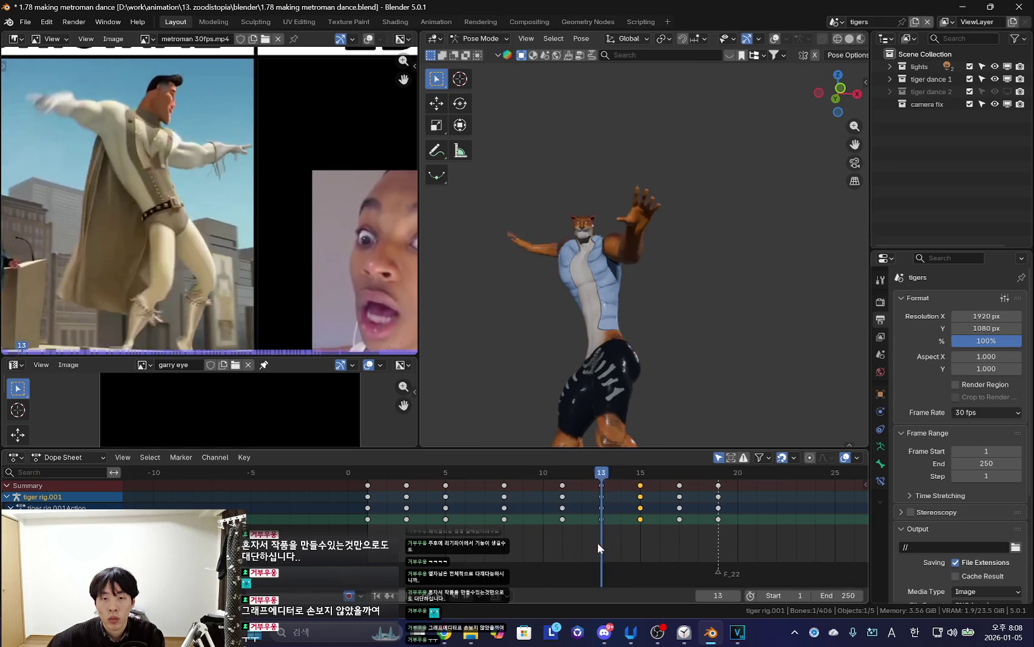
{"action": "right_click", "coordinate": [639, 510]}
{"action": "key", "text": "space"}
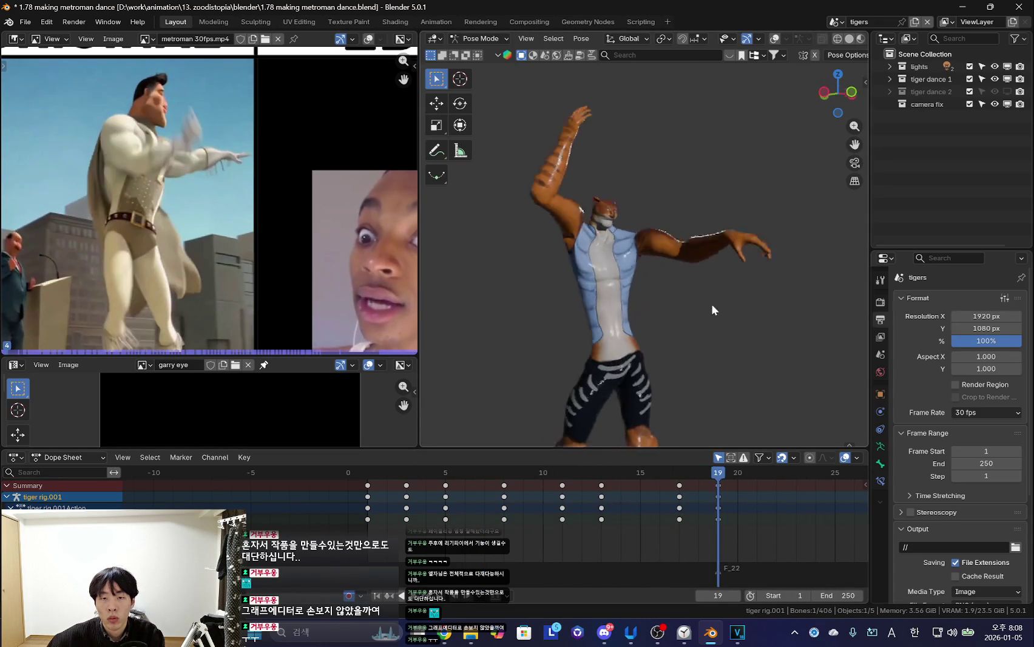
{"action": "key", "text": "shift+alt+z"}
{"action": "middle_click_drag", "start_coordinate": [675, 281], "coordinate": [625, 361]}
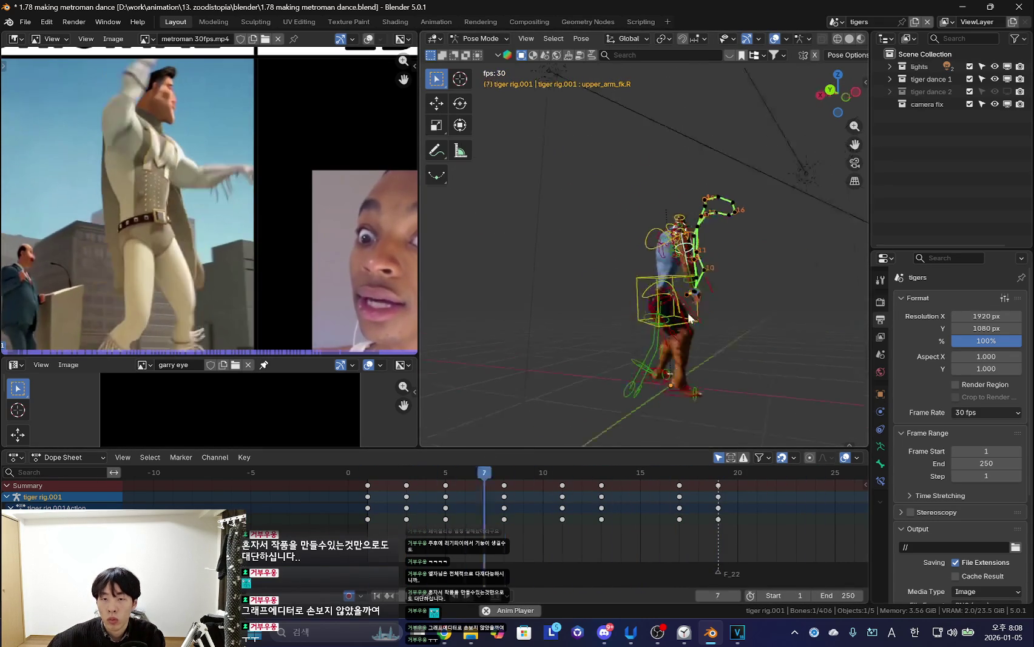
{"action": "key", "text": "space"}
Add a new right upper arm pose at frame 6
{"action": "scroll", "coordinate": [622, 352], "scroll_direction": "up", "scroll_amount": 3}
{"action": "mouse_move", "coordinate": [348, 546]}
{"action": "left_mouse_down"}
{"action": "mouse_move", "coordinate": [500, 556]}
{"action": "mouse_move", "coordinate": [527, 568]}
{"action": "left_mouse_up"}
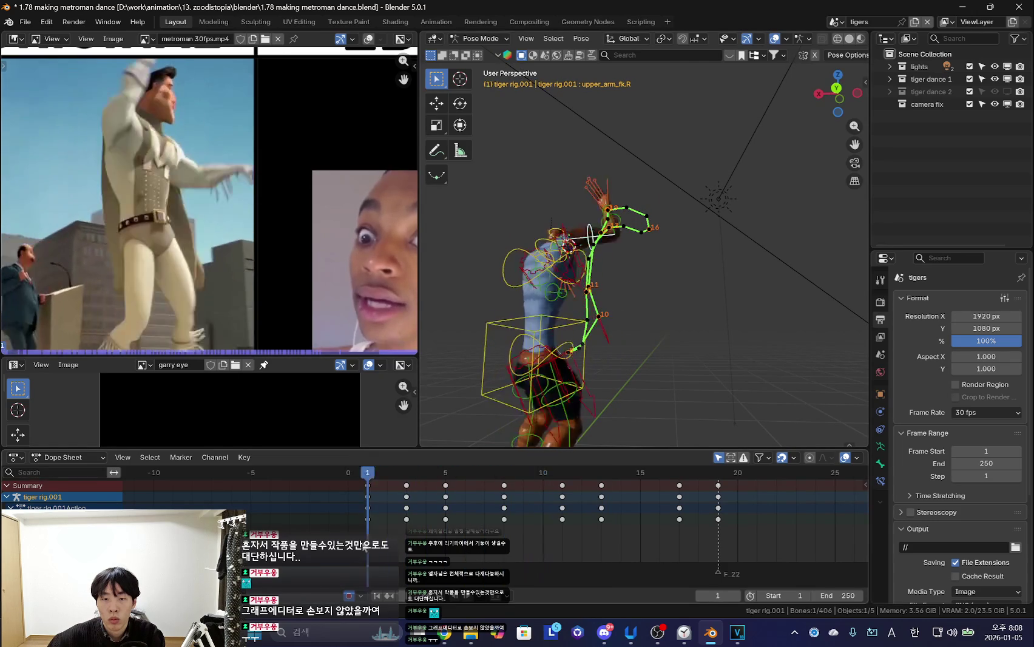
{"action": "left_click_drag", "start_coordinate": [526, 568], "coordinate": [557, 558]}
{"action": "mouse_move", "coordinate": [661, 383]}
{"action": "middle_mouse_down"}
{"action": "mouse_move", "coordinate": [651, 357]}
{"action": "mouse_move", "coordinate": [613, 352]}
{"action": "middle_mouse_up"}
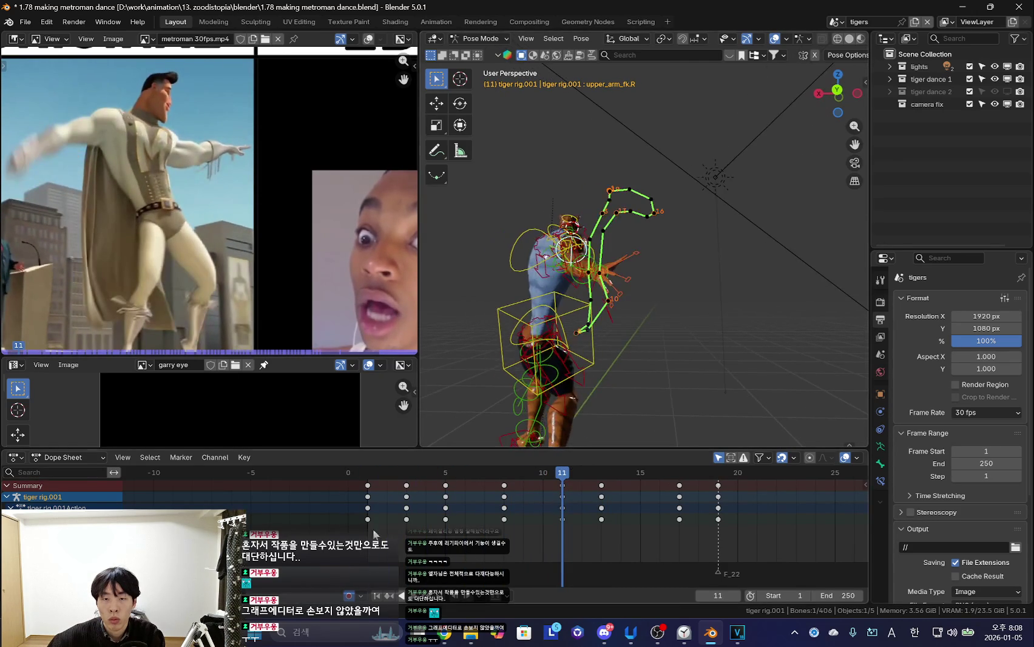
{"action": "left_click_drag", "start_coordinate": [442, 499], "coordinate": [468, 556]}
{"action": "key", "text": "r"}
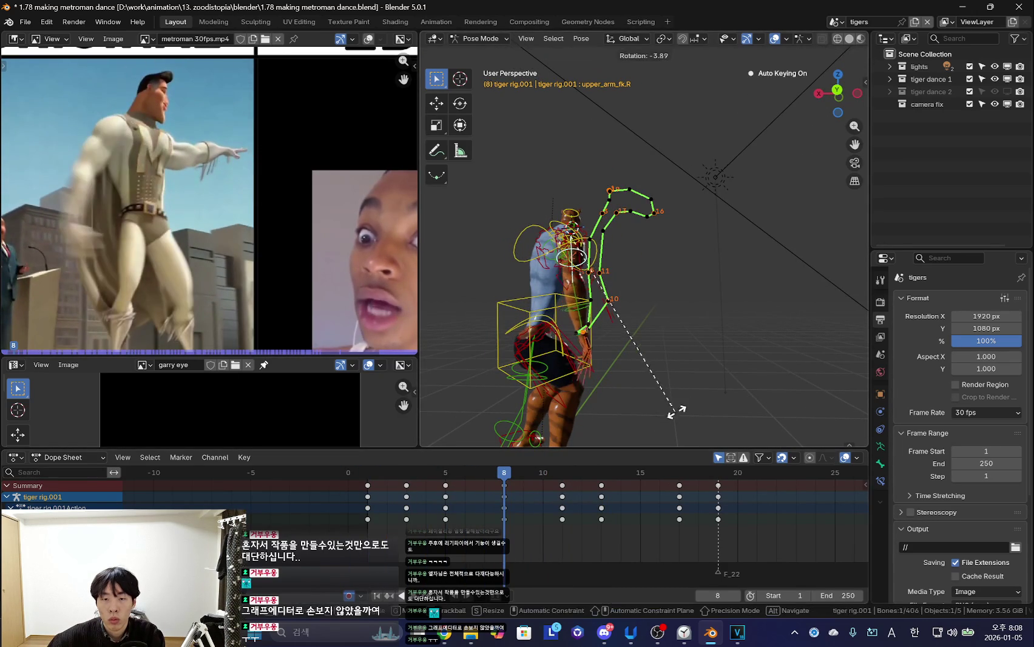
{"action": "left_click", "coordinate": [687, 396]}
Refine the right upper arm rotation while orbiting around the tiger to check the pose
{"action": "key", "text": "shift+alt+z"}
{"action": "middle_click_drag", "start_coordinate": [586, 315], "coordinate": [757, 323]}
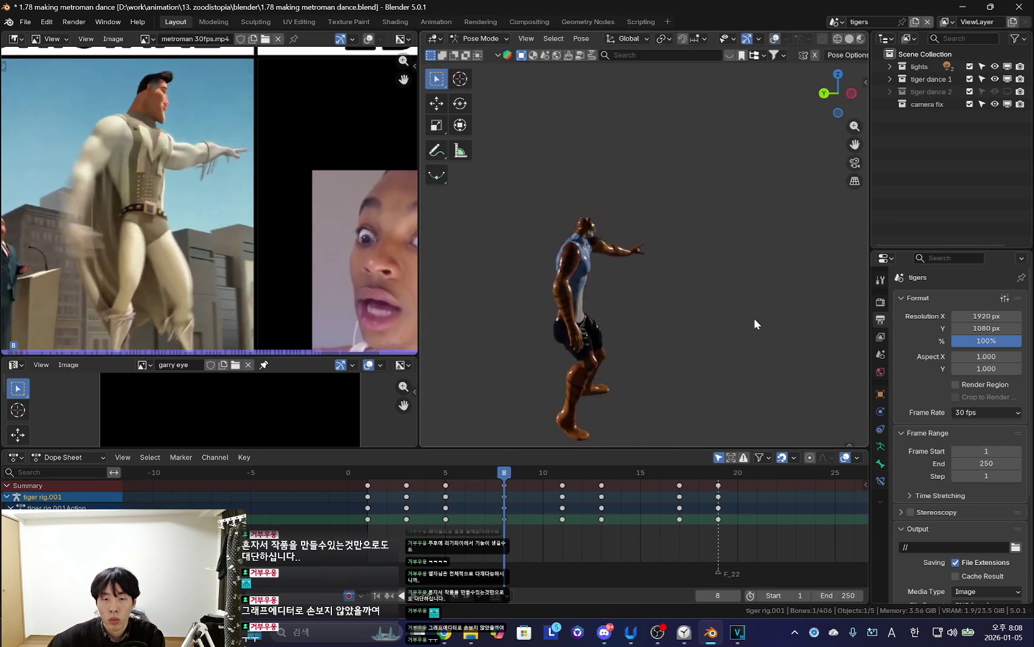
{"action": "left_click", "coordinate": [591, 284]}
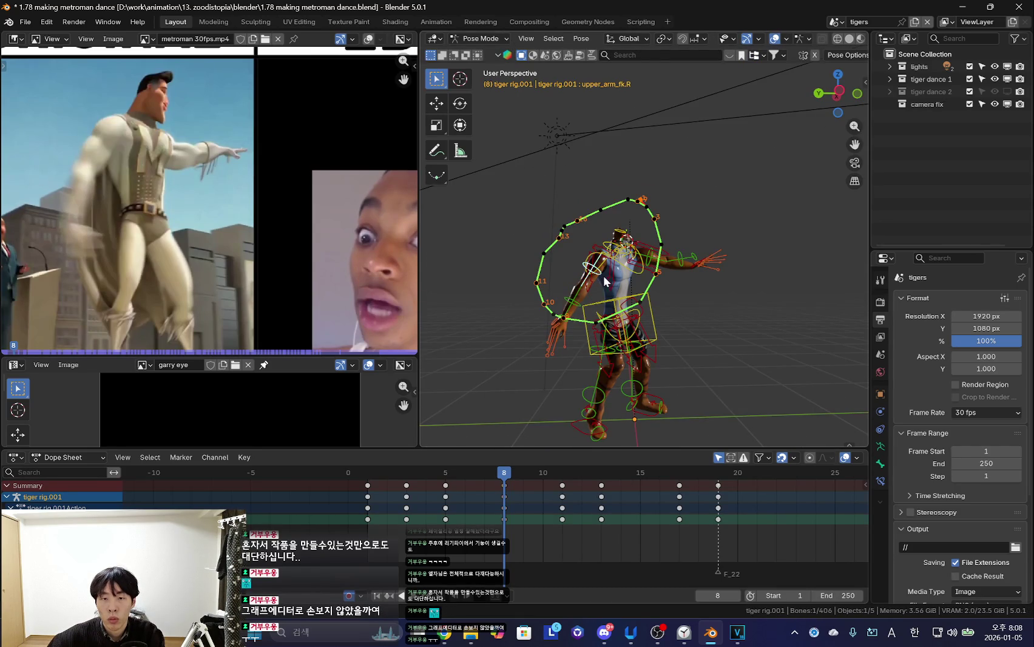
{"action": "key", "text": "shift+alt+z"}
{"action": "mouse_move", "coordinate": [637, 304]}
{"action": "middle_mouse_down"}
{"action": "mouse_move", "coordinate": [761, 351]}
{"action": "mouse_move", "coordinate": [644, 345]}
{"action": "mouse_move", "coordinate": [660, 353]}
{"action": "middle_mouse_up"}
{"action": "key", "text": "shift+alt+z"}
{"action": "key", "text": "r"}
{"action": "left_click", "coordinate": [610, 391]}
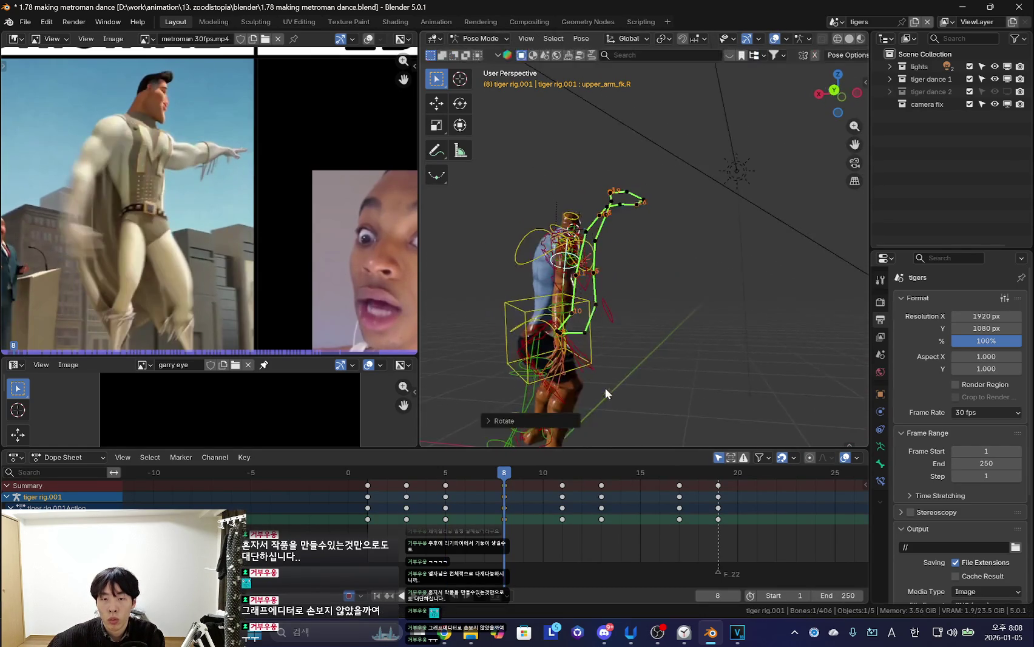
Bend the torso at frame 8, checking from a front view
{"action": "mouse_move", "coordinate": [650, 393]}
{"action": "middle_mouse_down"}
{"action": "mouse_move", "coordinate": [649, 362]}
{"action": "mouse_move", "coordinate": [697, 335]}
{"action": "mouse_move", "coordinate": [627, 306]}
{"action": "middle_mouse_up"}
{"action": "key", "text": "shift+alt+z"}
{"action": "scroll", "coordinate": [698, 335], "scroll_direction": "up", "scroll_amount": 3}
{"action": "key", "text": "shift+alt+z"}
{"action": "key", "text": "shift+alt+z"}
{"action": "key", "text": "r"}
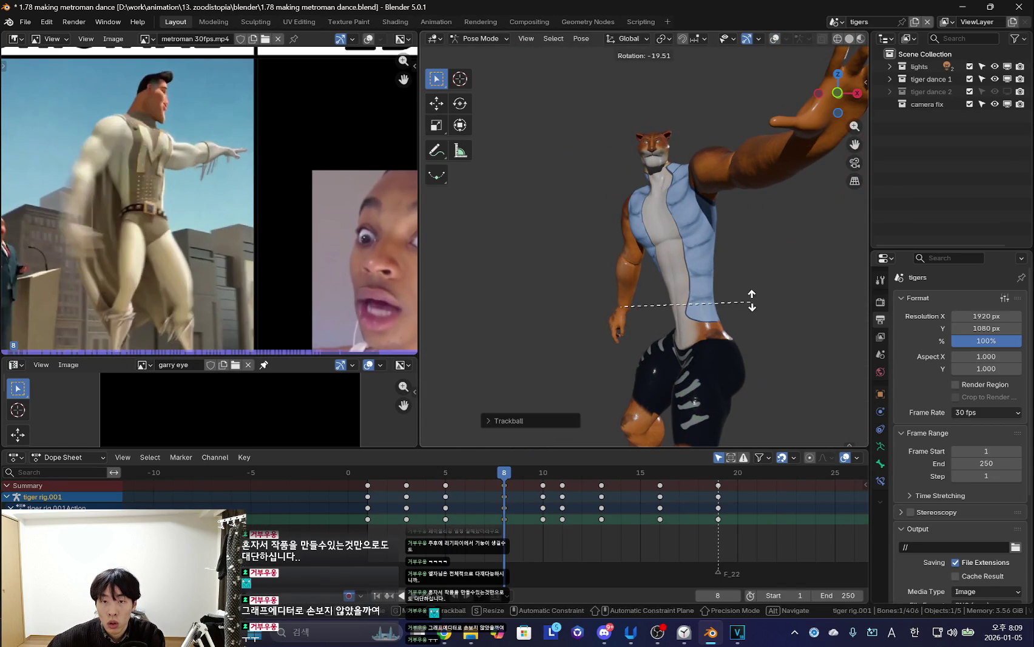
{"action": "left_click", "coordinate": [752, 300]}
Play back the animation, reselect the right upper arm and step back to frame 7
{"action": "key", "text": "space"}
{"action": "key", "text": "shift+alt+z"}
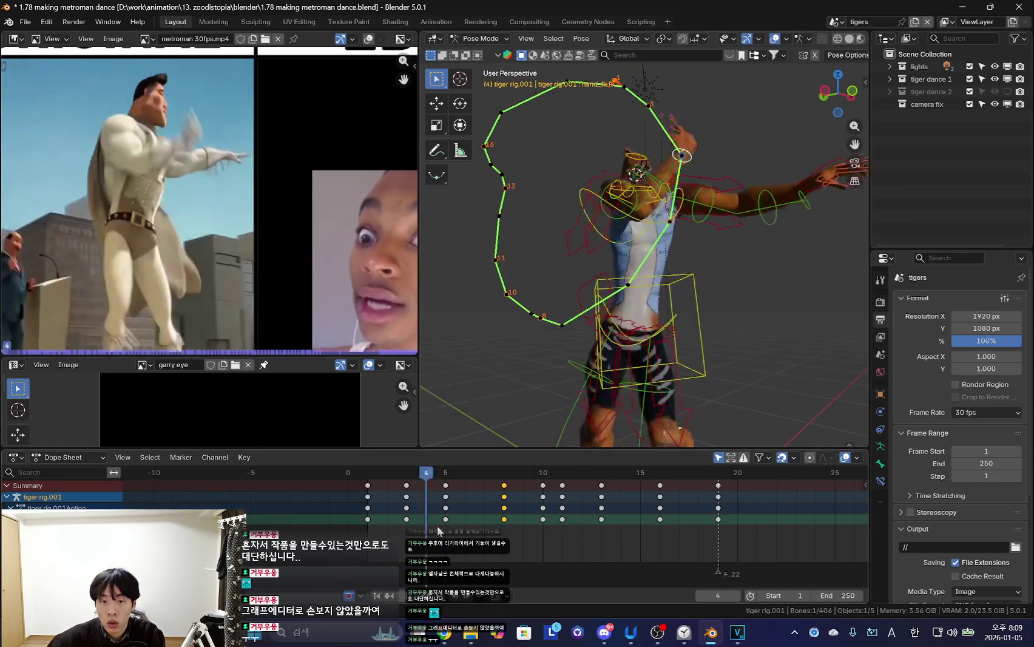
{"action": "mouse_move", "coordinate": [644, 352]}
{"action": "middle_mouse_down"}
{"action": "mouse_move", "coordinate": [613, 344]}
{"action": "mouse_move", "coordinate": [622, 373]}
{"action": "middle_mouse_up"}
{"action": "left_click", "coordinate": [625, 243]}
{"action": "key", "text": "shift+alt+z"}
{"action": "key", "text": "Down"}
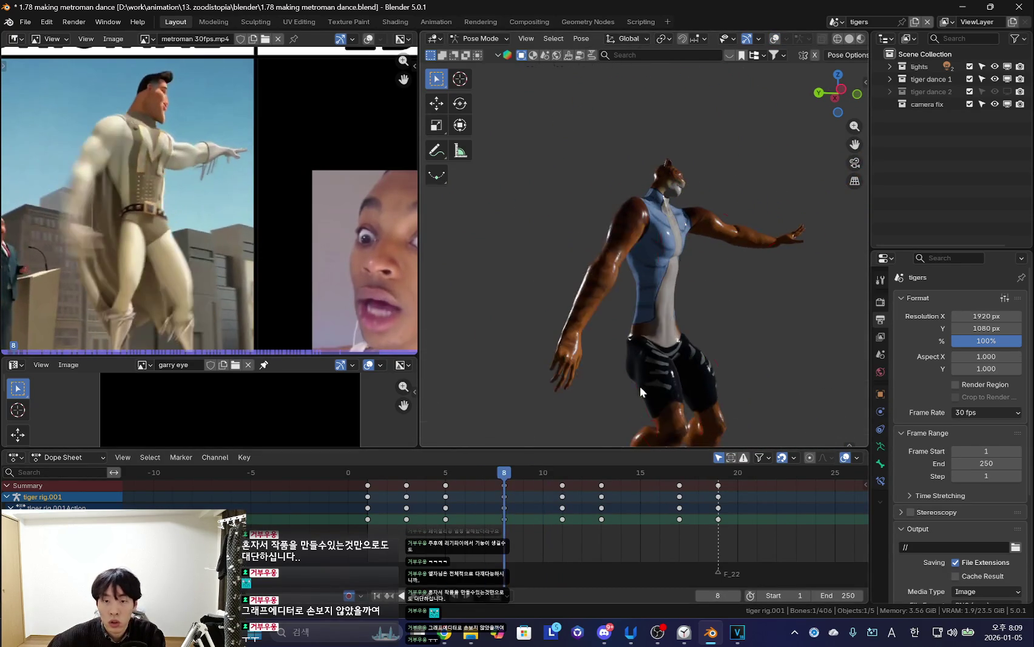
{"action": "key", "text": "shift+alt+z"}
{"action": "key", "text": "Left"}
Scrub between frames 7 and 10 and zoom the view to compare with the reference
{"action": "left_click_drag", "start_coordinate": [490, 524], "coordinate": [543, 529]}
{"action": "middle_click_drag", "start_coordinate": [637, 340], "coordinate": [583, 282]}
{"action": "key", "text": "shift+alt+z"}
{"action": "key", "text": "shift+alt+z"}
{"action": "left_click_drag", "start_coordinate": [468, 519], "coordinate": [376, 527]}
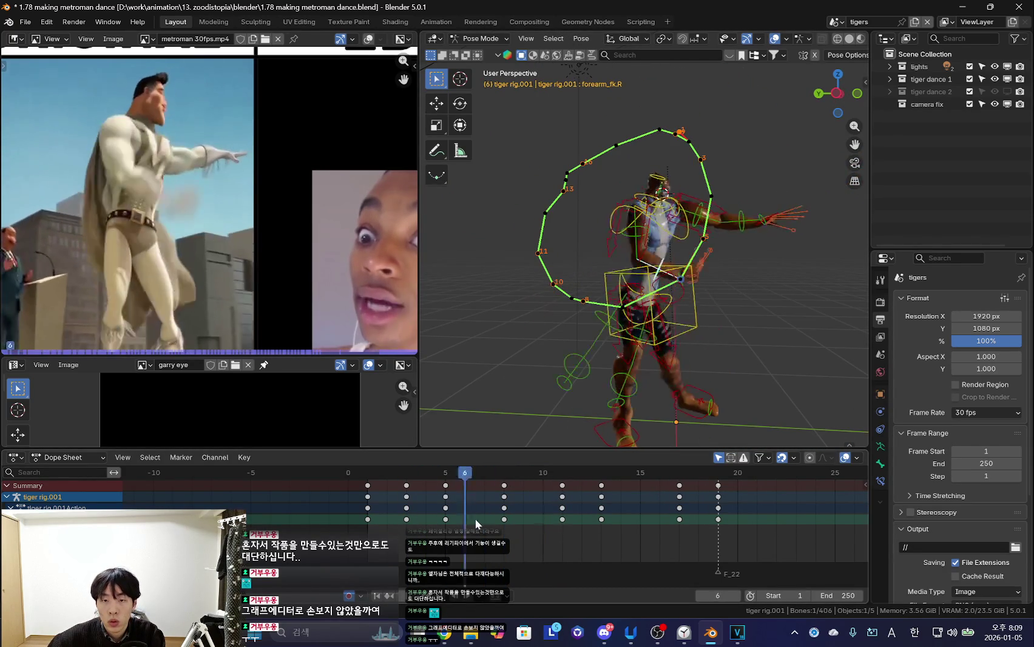
{"action": "key", "text": "shift+alt+z"}
{"action": "scroll", "coordinate": [665, 317], "scroll_direction": "down", "scroll_amount": 10, "text": "alt"}
{"action": "scroll", "coordinate": [665, 316], "scroll_direction": "up", "scroll_amount": 1, "text": "alt"}
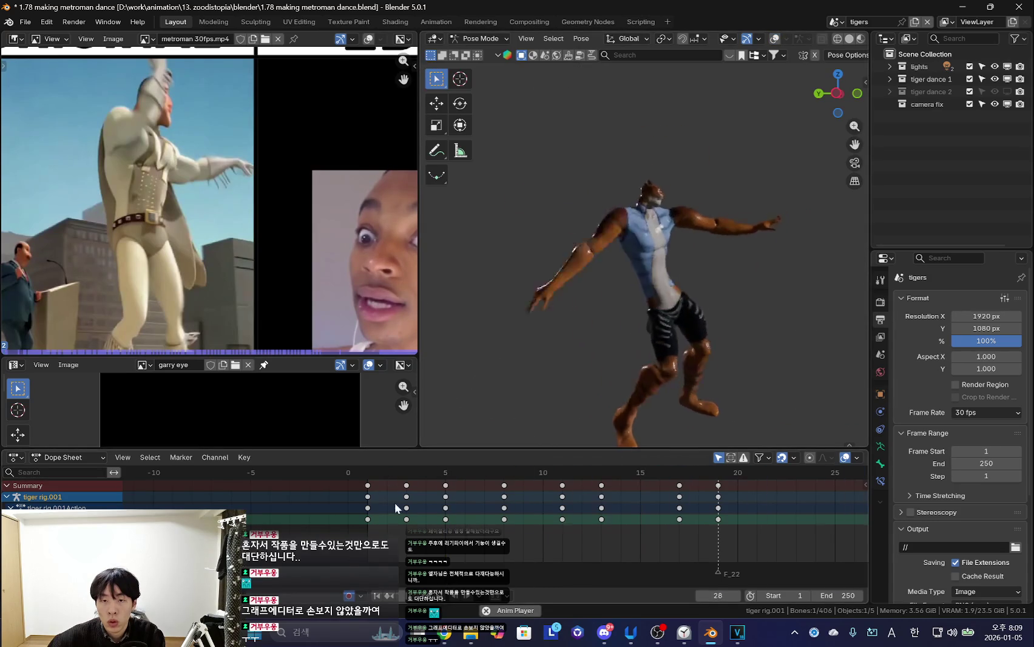
{"action": "scroll", "coordinate": [676, 245], "scroll_direction": "up", "scroll_amount": 1, "text": "alt"}
{"action": "scroll", "coordinate": [627, 331], "scroll_direction": "up", "scroll_amount": 7, "text": "alt"}
{"action": "scroll", "coordinate": [626, 330], "scroll_direction": "down", "scroll_amount": 15, "text": "alt"}
{"action": "scroll", "coordinate": [655, 275], "scroll_direction": "up", "scroll_amount": 8, "text": "alt"}
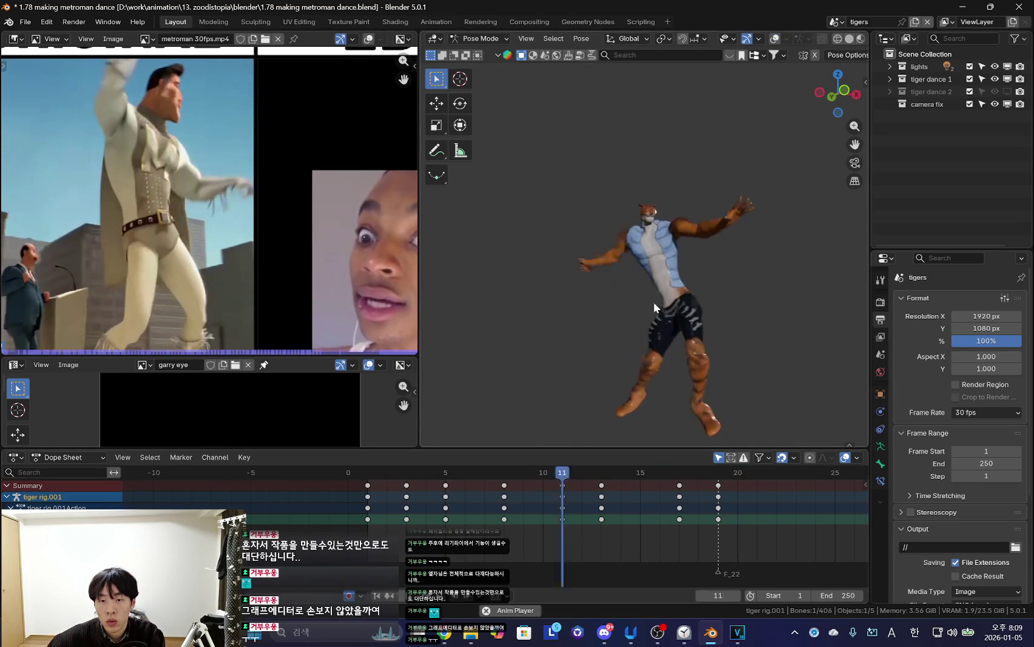
Orbit to an angled side view and zoom, toggling overlays to see the tiger mesh
{"action": "middle_click_drag", "start_coordinate": [655, 274], "coordinate": [582, 364]}
{"action": "scroll", "coordinate": [582, 364], "scroll_direction": "up", "scroll_amount": 6, "text": "alt"}
{"action": "scroll", "coordinate": [526, 513], "scroll_direction": "down", "scroll_amount": 16, "text": "alt"}
{"action": "scroll", "coordinate": [622, 344], "scroll_direction": "up", "scroll_amount": 5, "text": "alt"}
{"action": "scroll", "coordinate": [622, 344], "scroll_direction": "up", "scroll_amount": 14, "text": "alt"}
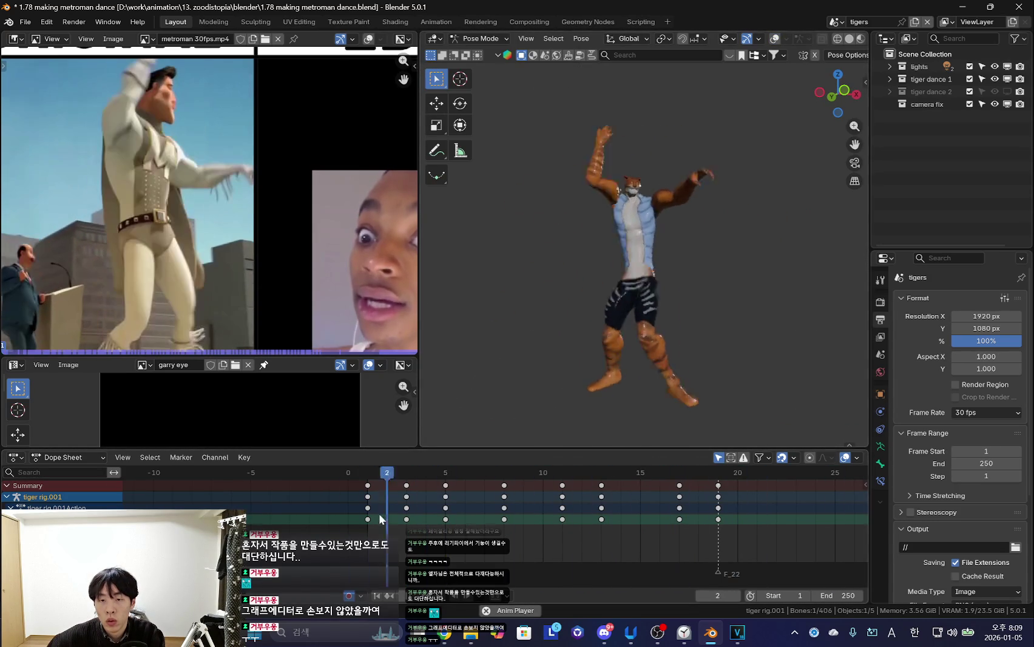
{"action": "scroll", "coordinate": [622, 344], "scroll_direction": "up", "scroll_amount": 4}
{"action": "scroll", "coordinate": [588, 469], "scroll_direction": "down", "scroll_amount": 11, "text": "alt"}
{"action": "scroll", "coordinate": [477, 467], "scroll_direction": "up", "scroll_amount": 4, "text": "alt"}
{"action": "key", "text": "shift+alt+z"}
{"action": "scroll", "coordinate": [679, 309], "scroll_direction": "down", "scroll_amount": 8, "text": "alt"}
{"action": "scroll", "coordinate": [679, 309], "scroll_direction": "down", "scroll_amount": 2}
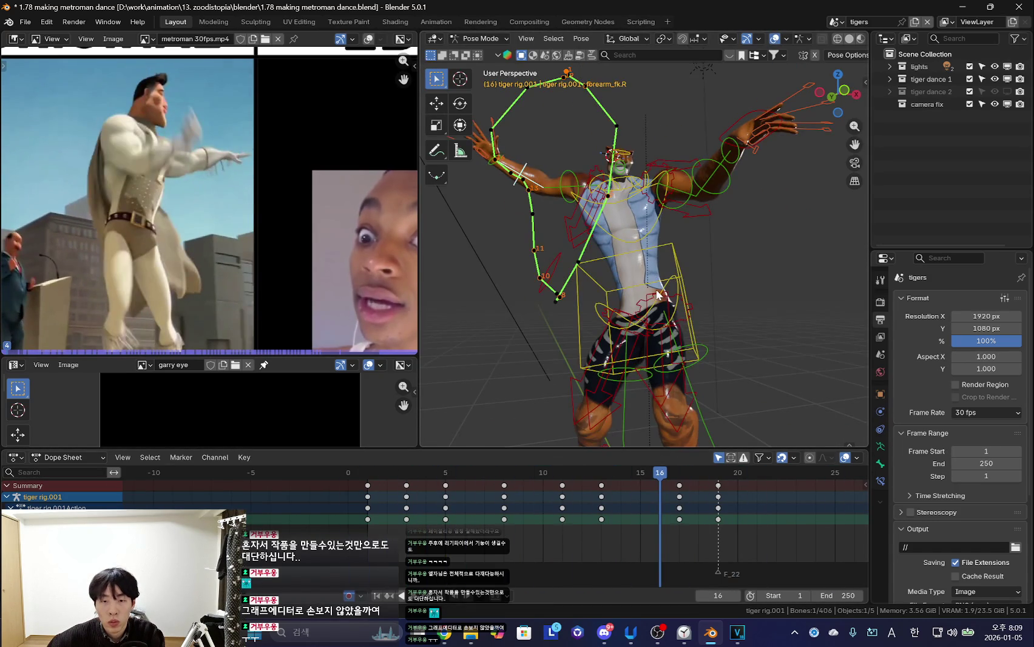
{"action": "key", "text": "shift+alt+z"}
{"action": "key", "text": "shift+alt+z"}
{"action": "middle_click_drag", "start_coordinate": [652, 307], "coordinate": [577, 340]}
Review the hip motion around frames 7–8, settling on frame 8
{"action": "key", "text": "shift+alt+z"}
{"action": "left_click_drag", "start_coordinate": [383, 500], "coordinate": [639, 522]}
{"action": "mouse_move", "coordinate": [388, 566]}
{"action": "left_mouse_down"}
{"action": "mouse_move", "coordinate": [381, 525]}
{"action": "mouse_move", "coordinate": [543, 531]}
{"action": "left_mouse_up"}
{"action": "mouse_move", "coordinate": [512, 570]}
{"action": "left_mouse_down"}
{"action": "mouse_move", "coordinate": [412, 491]}
{"action": "mouse_move", "coordinate": [503, 522]}
{"action": "left_mouse_up"}
{"action": "key", "text": "shift+alt+z"}
{"action": "middle_click_drag", "start_coordinate": [734, 288], "coordinate": [668, 273]}
{"action": "scroll", "coordinate": [667, 273], "scroll_direction": "up", "scroll_amount": 3}
{"action": "mouse_move", "coordinate": [349, 534]}
{"action": "left_mouse_down"}
{"action": "mouse_move", "coordinate": [481, 552]}
{"action": "mouse_move", "coordinate": [560, 536]}
{"action": "mouse_move", "coordinate": [439, 519]}
{"action": "mouse_move", "coordinate": [503, 522]}
{"action": "left_mouse_up"}
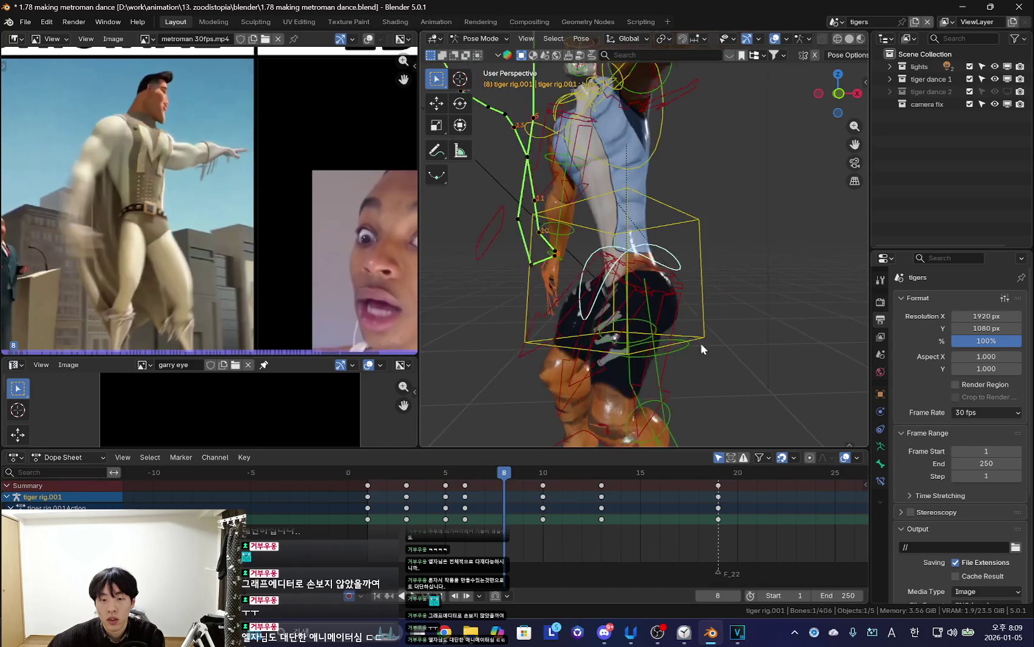
Rotate the selected bone into a refined pose keyed at frame 8 and review it
{"action": "key", "text": "shift+alt+z"}
{"action": "key", "text": "r"}
{"action": "left_click", "coordinate": [705, 388]}
{"action": "mouse_move", "coordinate": [426, 523]}
{"action": "left_mouse_down"}
{"action": "mouse_move", "coordinate": [589, 503]}
{"action": "mouse_move", "coordinate": [457, 489]}
{"action": "mouse_move", "coordinate": [558, 506]}
{"action": "mouse_move", "coordinate": [561, 519]}
{"action": "mouse_move", "coordinate": [459, 512]}
{"action": "mouse_move", "coordinate": [561, 517]}
{"action": "mouse_move", "coordinate": [475, 512]}
{"action": "mouse_move", "coordinate": [539, 513]}
{"action": "left_mouse_up"}
{"action": "key", "text": "shift+Left"}
{"action": "scroll", "coordinate": [718, 336], "scroll_direction": "up", "scroll_amount": 3}
Adjust the bone rotation at frame 13 from a side view, keying the change
{"action": "key", "text": "Up"}
{"action": "middle_click_drag", "start_coordinate": [722, 380], "coordinate": [606, 415]}
{"action": "left_click_drag", "start_coordinate": [535, 528], "coordinate": [628, 541]}
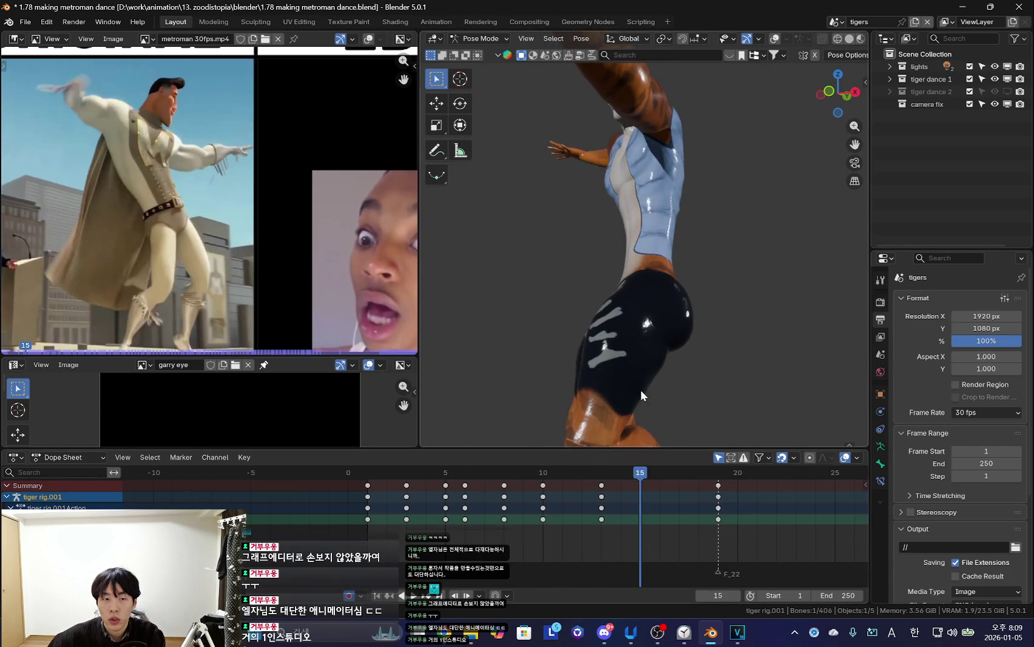
{"action": "key", "text": "Down"}
{"action": "key", "text": "Down"}
{"action": "key", "text": "Down"}
{"action": "key", "text": "Up"}
{"action": "key", "text": "Up"}
{"action": "key", "text": "r"}
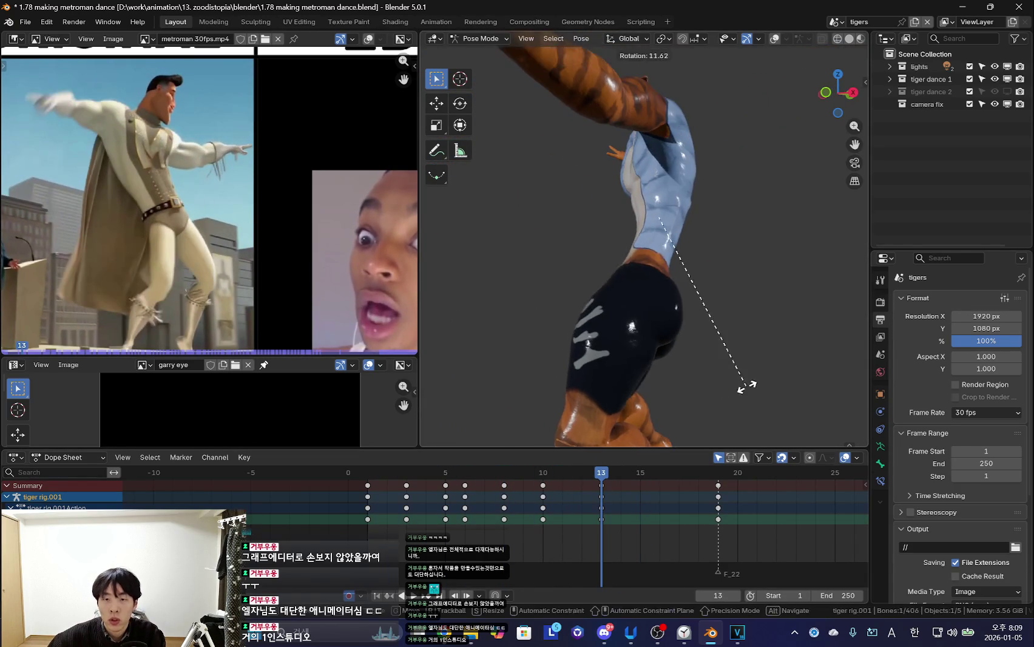
{"action": "left_click", "coordinate": [746, 384]}
Play the dance from the first frame to review the frame 8 and 13 poses
{"action": "middle_click_drag", "start_coordinate": [747, 384], "coordinate": [759, 374]}
{"action": "key", "text": "i"}
{"action": "key", "text": "Left"}
{"action": "key", "text": "Left"}
{"action": "key", "text": "Left"}
{"action": "key", "text": "Left"}
{"action": "key", "text": "Left"}
{"action": "key", "text": "Left"}
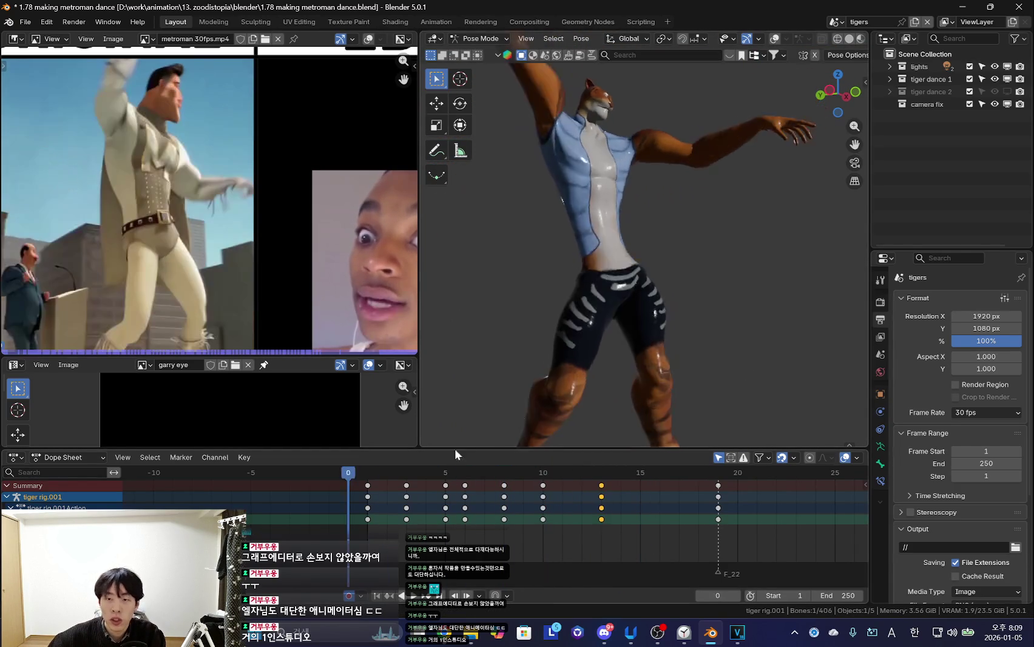
{"action": "key", "text": "space"}
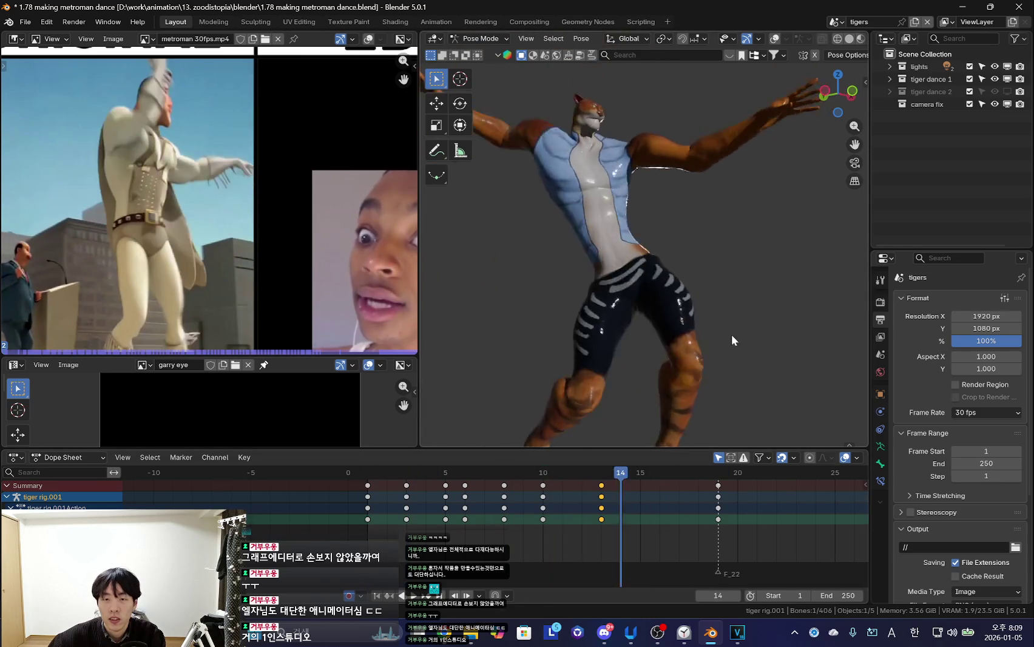
{"action": "mouse_move", "coordinate": [427, 528]}
{"action": "left_mouse_down"}
{"action": "mouse_move", "coordinate": [686, 527]}
{"action": "mouse_move", "coordinate": [600, 528]}
{"action": "left_mouse_up"}
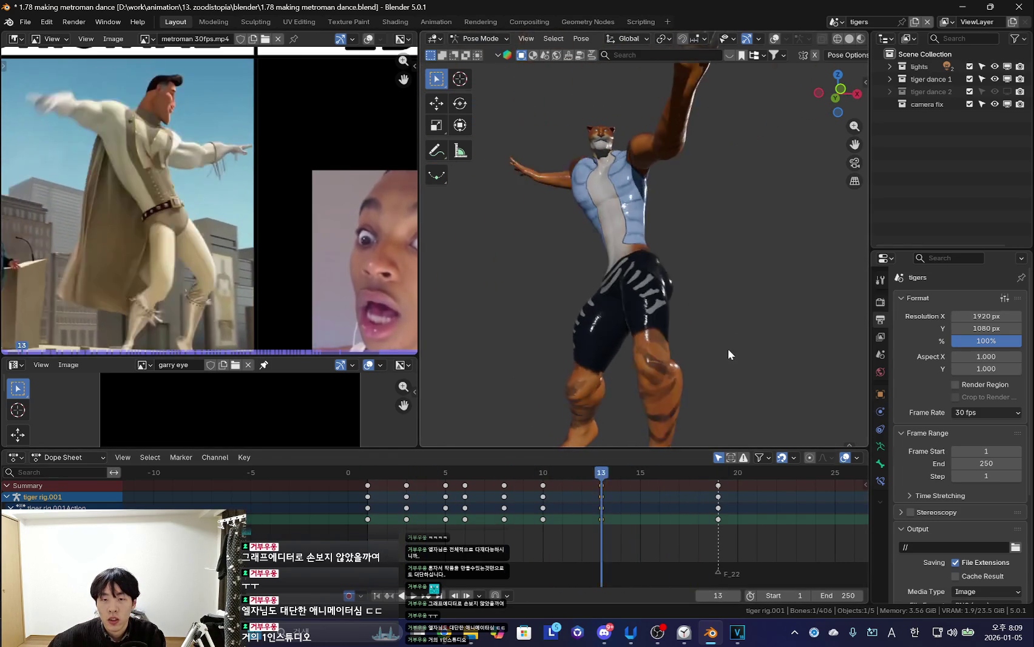
{"action": "scroll", "coordinate": [730, 350], "scroll_direction": "up", "scroll_amount": 5, "text": "alt"}
{"action": "scroll", "coordinate": [734, 353], "scroll_direction": "up", "scroll_amount": 5, "text": "alt"}
{"action": "scroll", "coordinate": [743, 398], "scroll_direction": "down", "scroll_amount": 5, "text": "alt"}
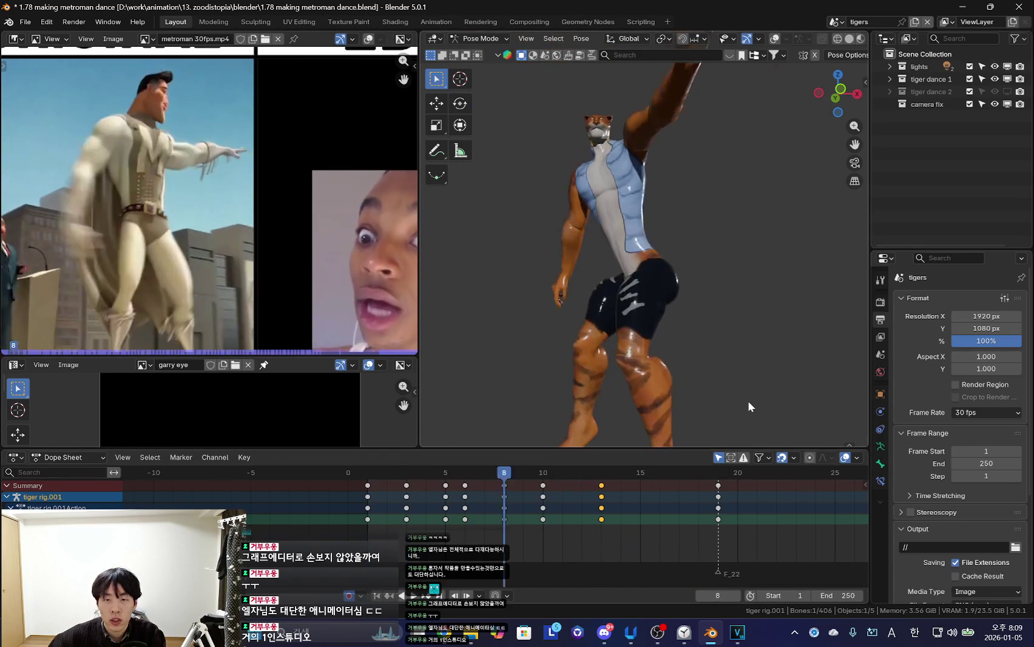
{"action": "scroll", "coordinate": [724, 403], "scroll_direction": "down", "scroll_amount": 5, "text": "alt"}
{"action": "scroll", "coordinate": [725, 403], "scroll_direction": "down", "scroll_amount": 6, "text": "alt"}
Rotate the bone into a new pose at frame 17
{"action": "left_click_drag", "start_coordinate": [558, 523], "coordinate": [659, 528]}
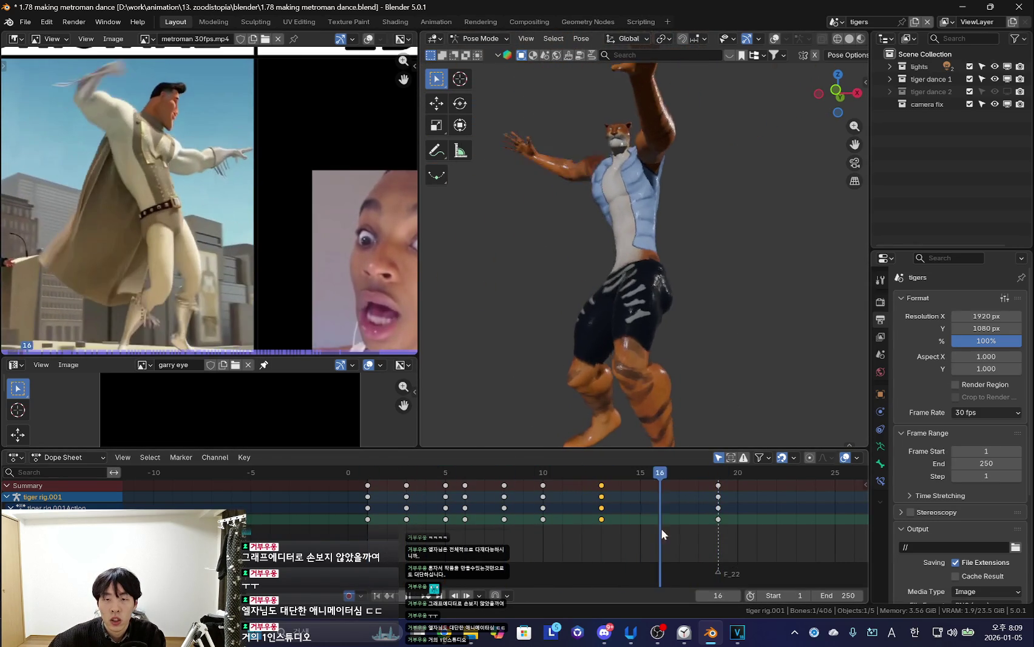
{"action": "key", "text": "Right"}
{"action": "key", "text": "r"}
{"action": "key", "text": "r"}
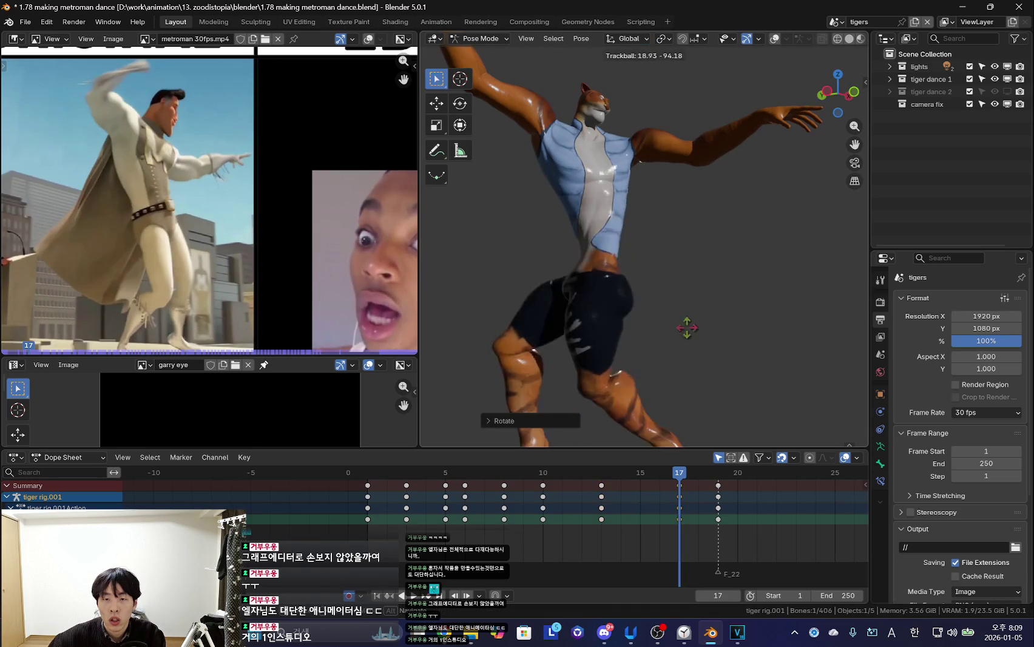
{"action": "right_click", "coordinate": [658, 358]}
{"action": "left_click", "coordinate": [670, 363]}
{"action": "key", "text": "r"}
{"action": "middle_click_drag", "start_coordinate": [738, 358], "coordinate": [578, 371], "text": "alt"}
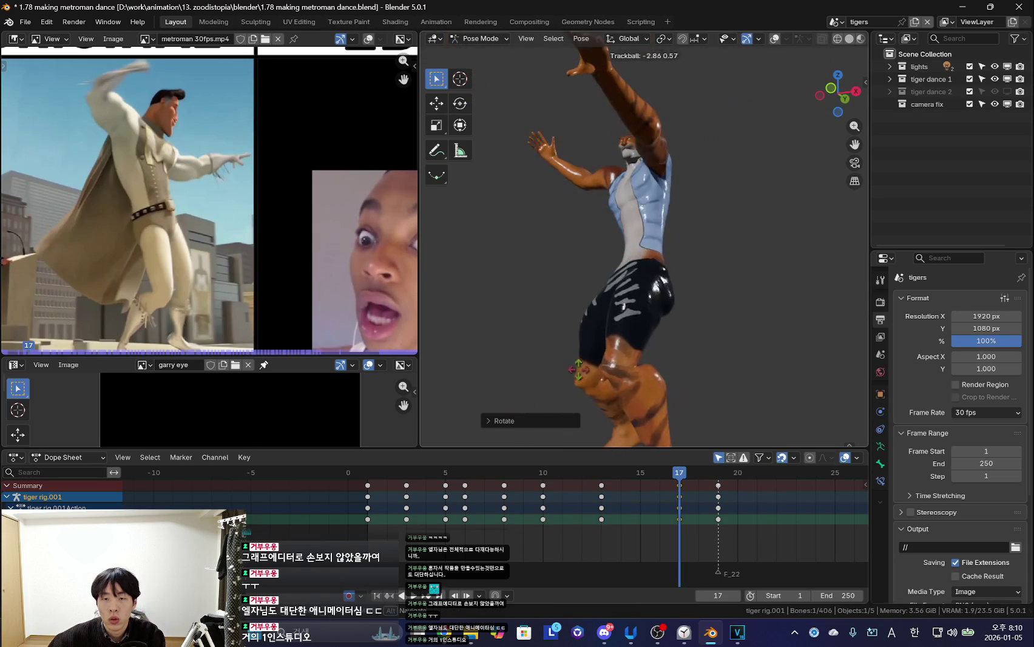
{"action": "left_click", "coordinate": [776, 342]}
Replay the dance and refine the frame-17 rotation, keying it again
{"action": "mouse_move", "coordinate": [526, 536]}
{"action": "left_mouse_down"}
{"action": "mouse_move", "coordinate": [720, 538]}
{"action": "mouse_move", "coordinate": [348, 539]}
{"action": "left_mouse_up"}
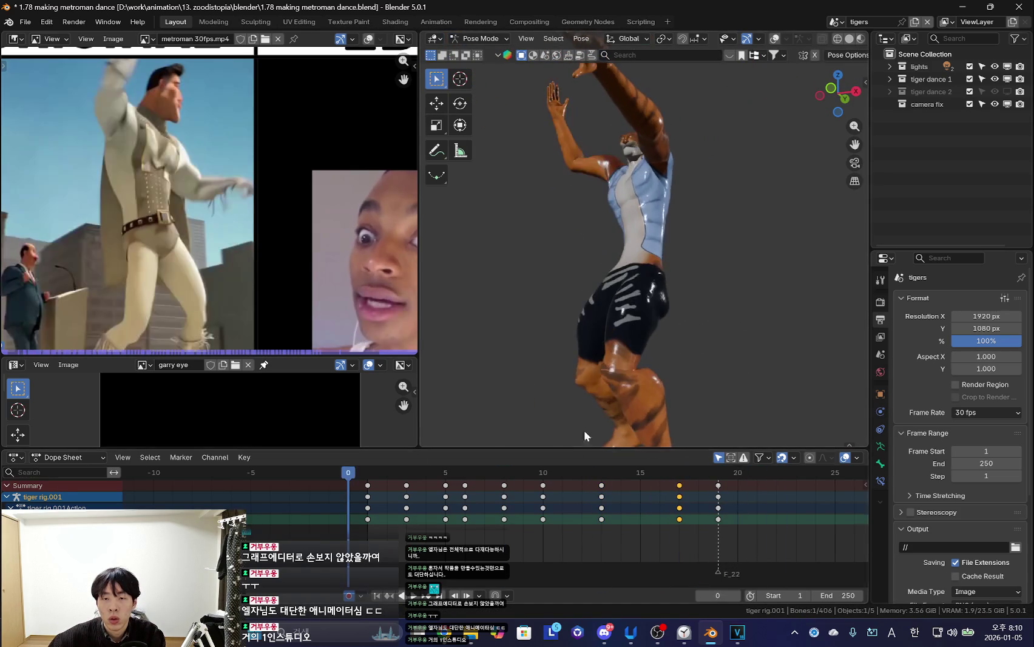
{"action": "key", "text": "space"}
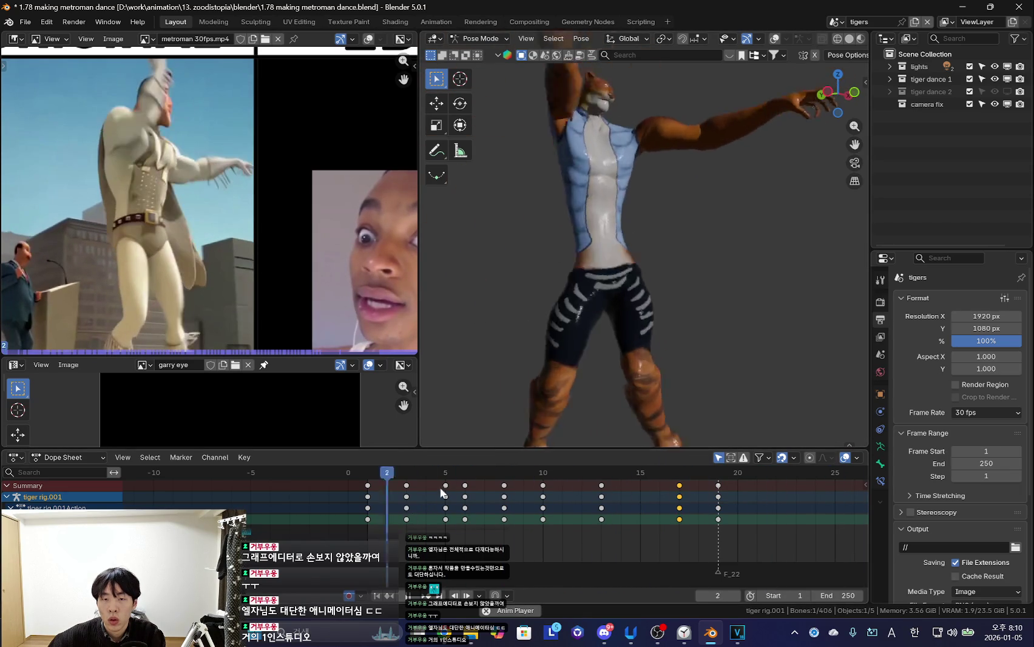
{"action": "left_click_drag", "start_coordinate": [588, 515], "coordinate": [673, 519]}
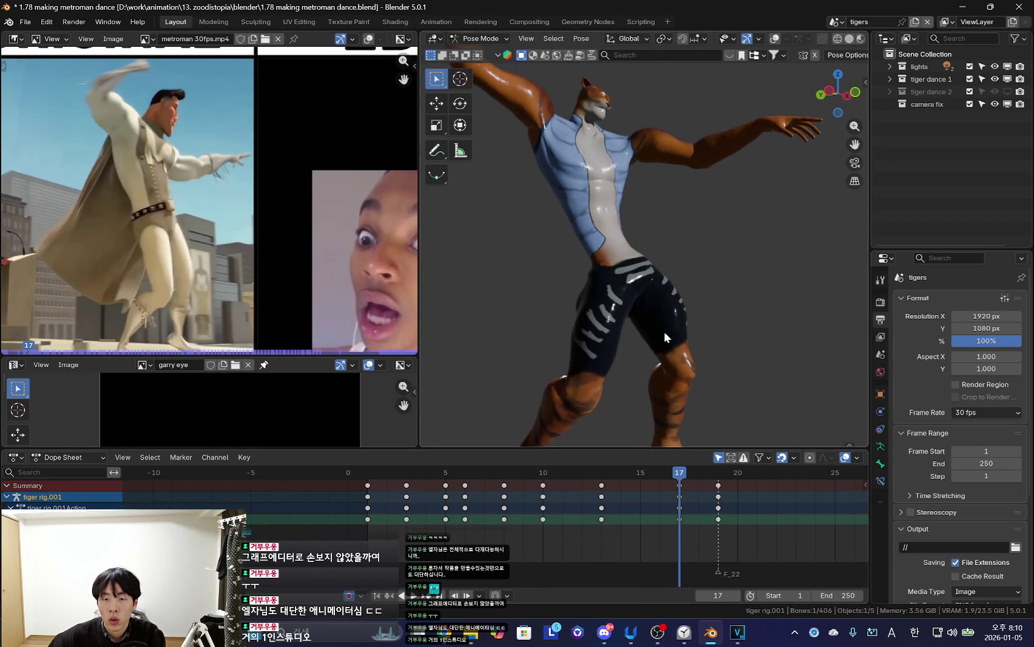
{"action": "key", "text": "r"}
{"action": "key", "text": "r"}
{"action": "left_click", "coordinate": [607, 337]}
Move the later keys to frame 19 and play back the motion past frame 20
{"action": "mouse_move", "coordinate": [426, 515]}
{"action": "left_mouse_down"}
{"action": "mouse_move", "coordinate": [769, 507]}
{"action": "mouse_move", "coordinate": [617, 505]}
{"action": "mouse_move", "coordinate": [718, 507]}
{"action": "mouse_move", "coordinate": [620, 476]}
{"action": "mouse_move", "coordinate": [812, 477]}
{"action": "mouse_move", "coordinate": [684, 508]}
{"action": "mouse_move", "coordinate": [738, 511]}
{"action": "left_mouse_up"}
{"action": "left_click", "coordinate": [732, 515]}
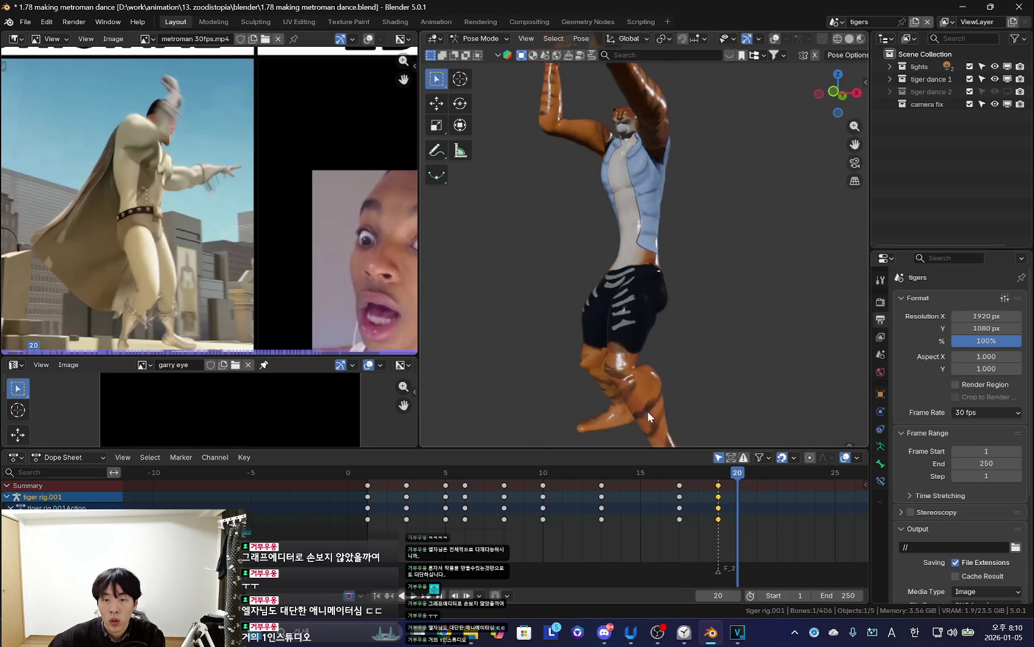
{"action": "scroll", "coordinate": [704, 367], "scroll_direction": "up", "scroll_amount": 3}
{"action": "left_click", "coordinate": [699, 515]}
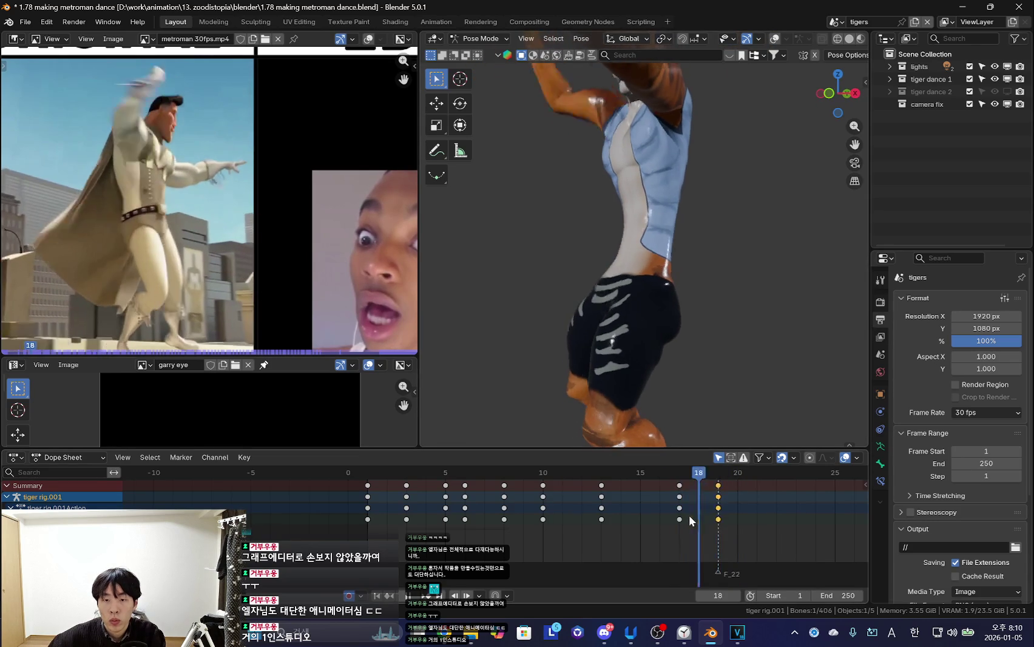
{"action": "left_click", "coordinate": [679, 516], "text": "alt"}
{"action": "key", "text": "space"}
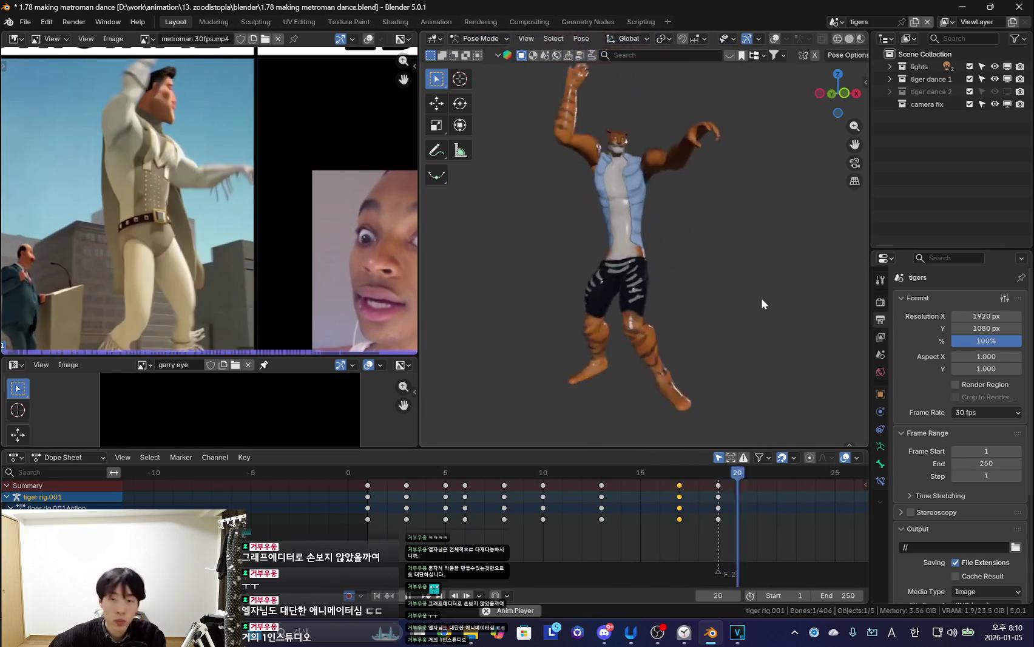
{"action": "left_click", "coordinate": [681, 632]}
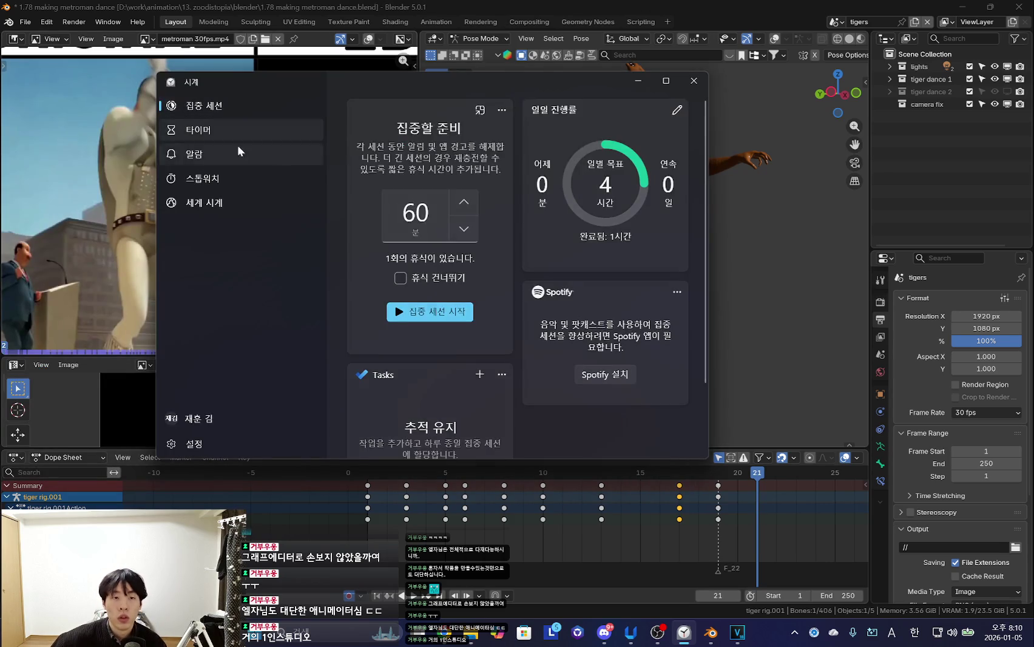
Start a 3-minute countdown on the Clock timers page and move its window left
{"action": "left_click", "coordinate": [200, 130]}
{"action": "scroll", "coordinate": [521, 349], "scroll_direction": "down", "scroll_amount": 3}
{"action": "left_click", "coordinate": [504, 224]}
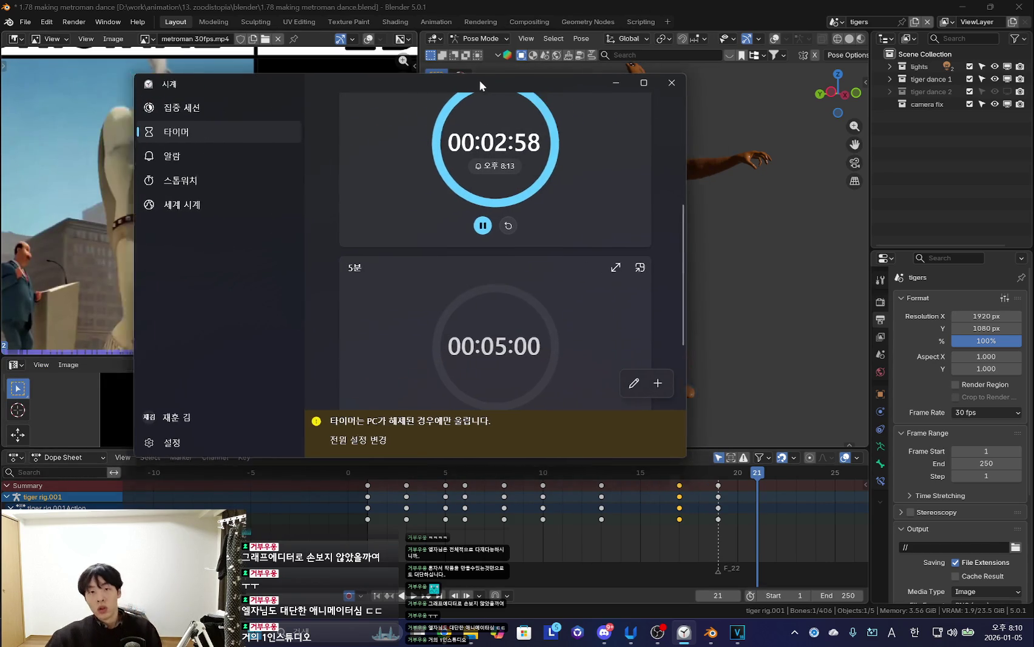
{"action": "left_click_drag", "start_coordinate": [499, 83], "coordinate": [386, 86]}
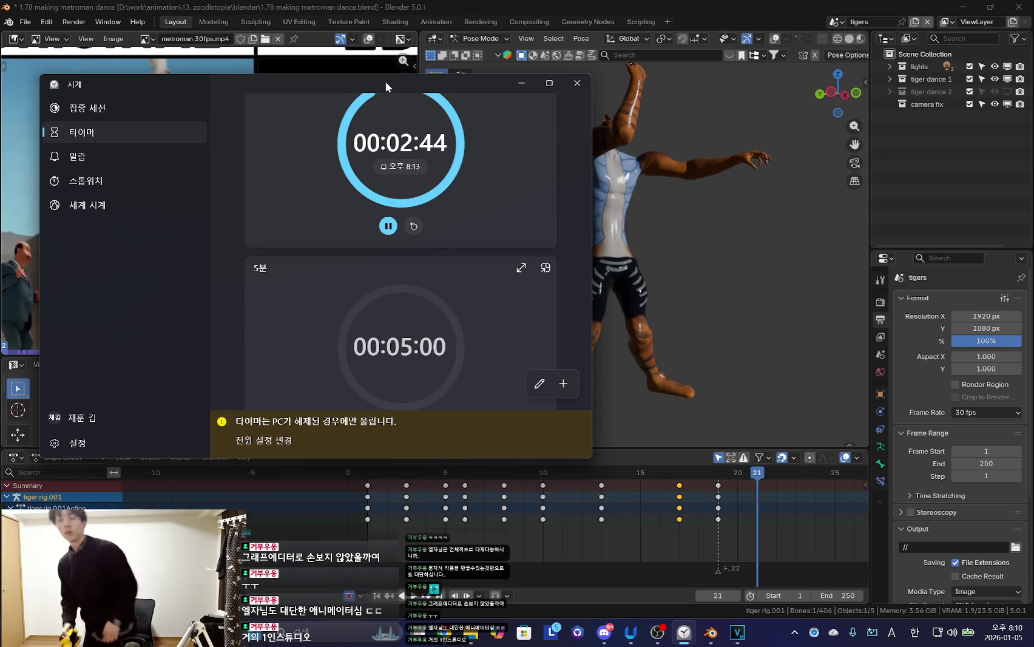
Reposition the timer window over Blender, bring it to the front, and resume the countdown
{"action": "left_click_drag", "start_coordinate": [385, 82], "coordinate": [269, 193]}
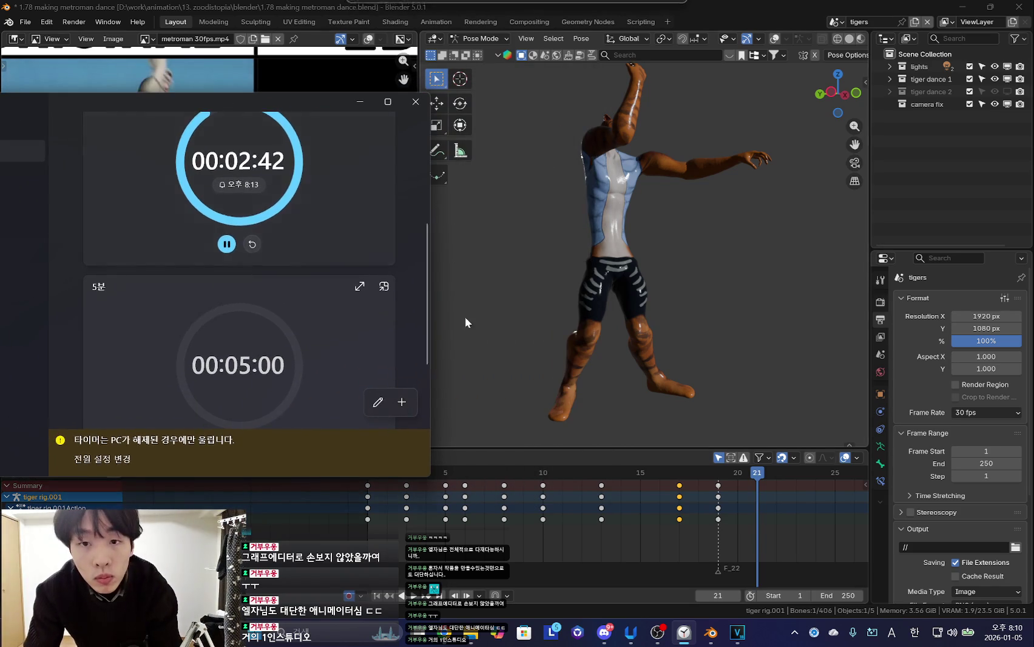
{"action": "left_click", "coordinate": [533, 461]}
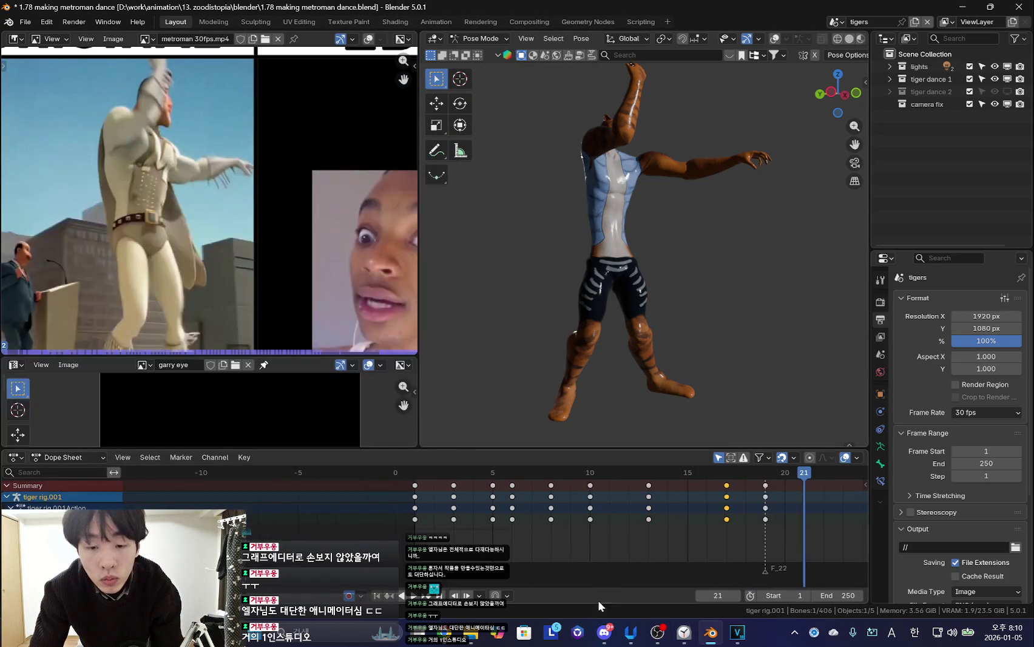
{"action": "left_click", "coordinate": [683, 634]}
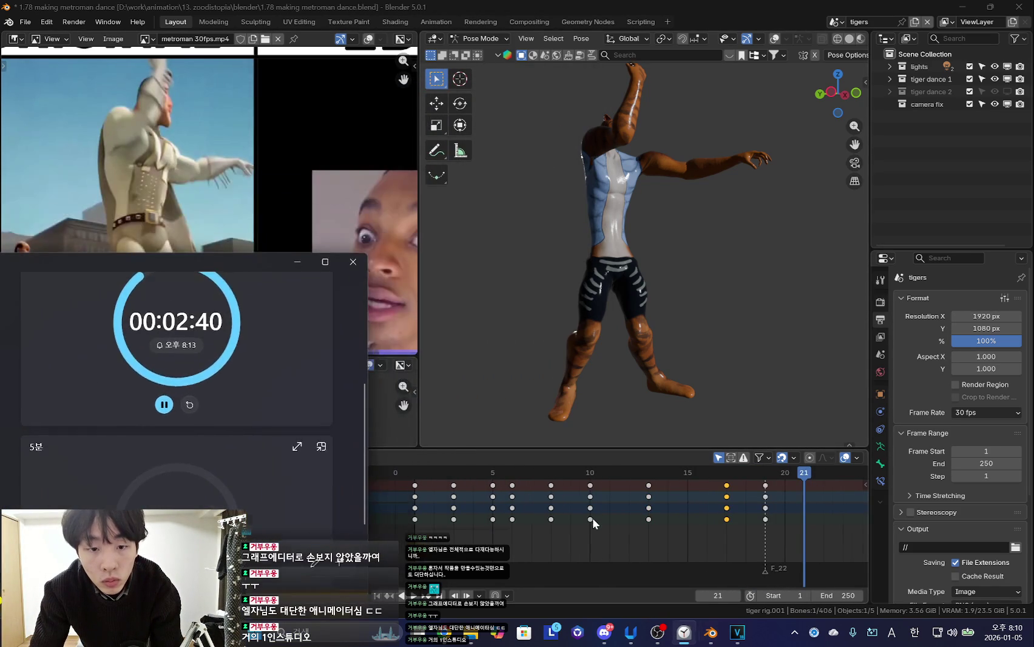
{"action": "left_click", "coordinate": [477, 522]}
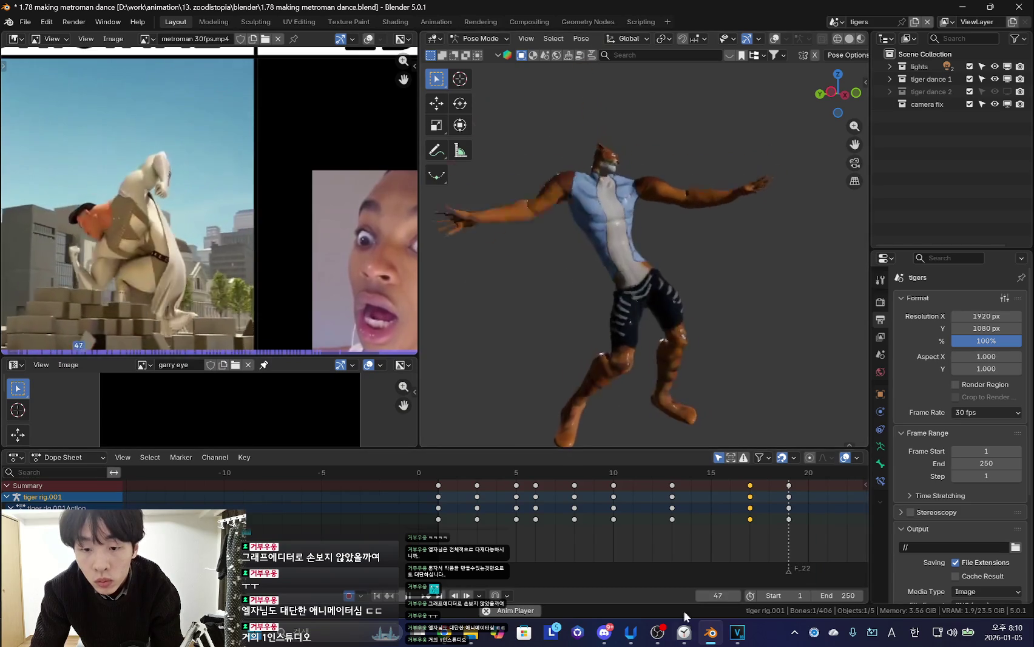
{"action": "left_click", "coordinate": [684, 633]}
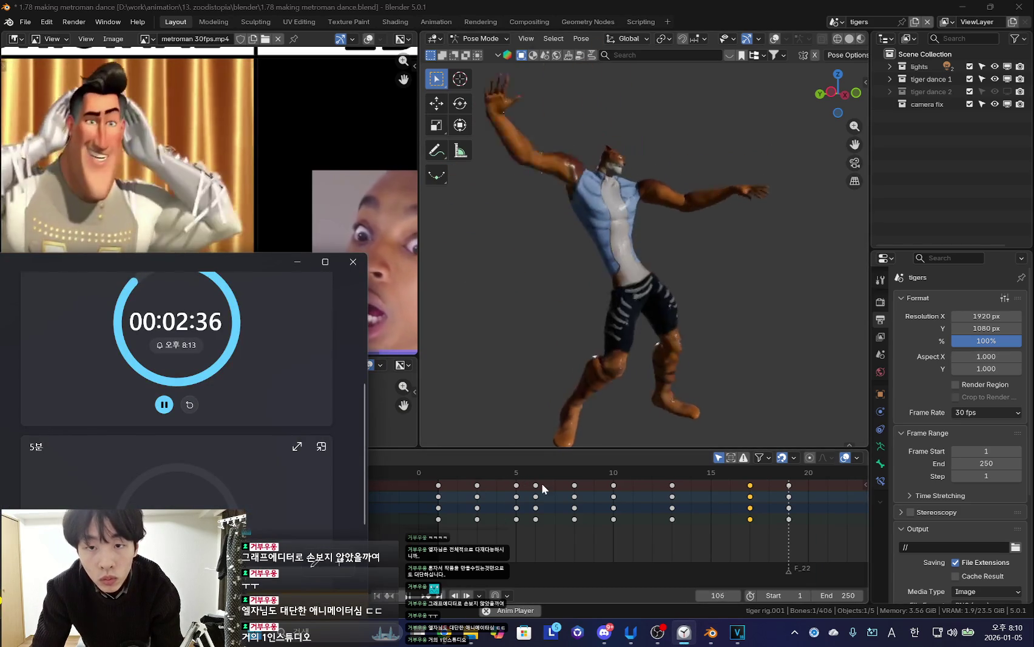
{"action": "left_click", "coordinate": [431, 505]}
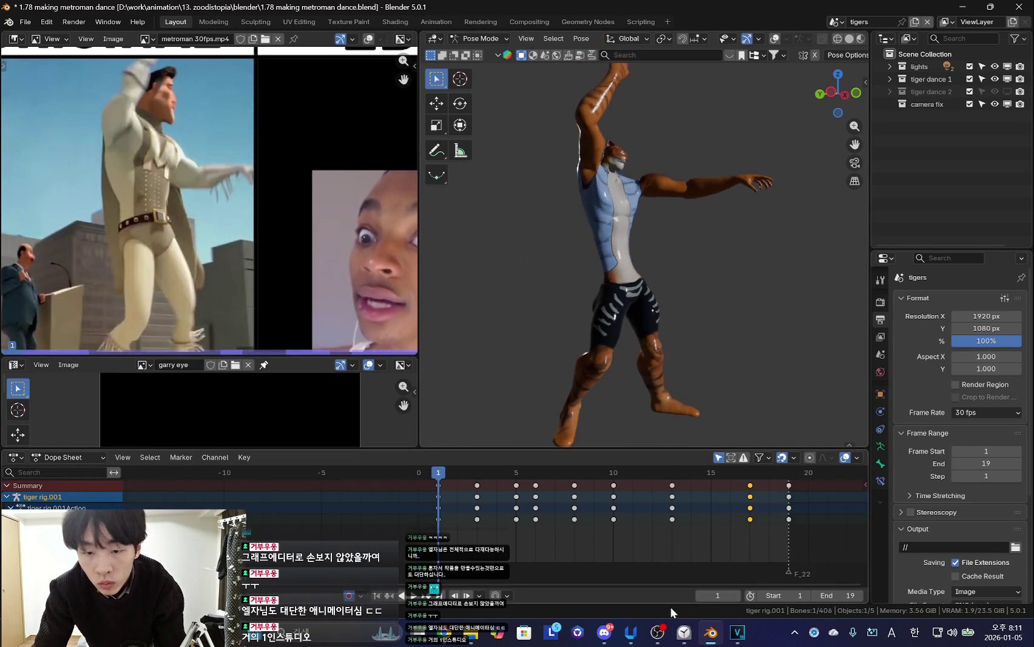
{"action": "left_click", "coordinate": [684, 633]}
{"action": "key", "text": "space"}
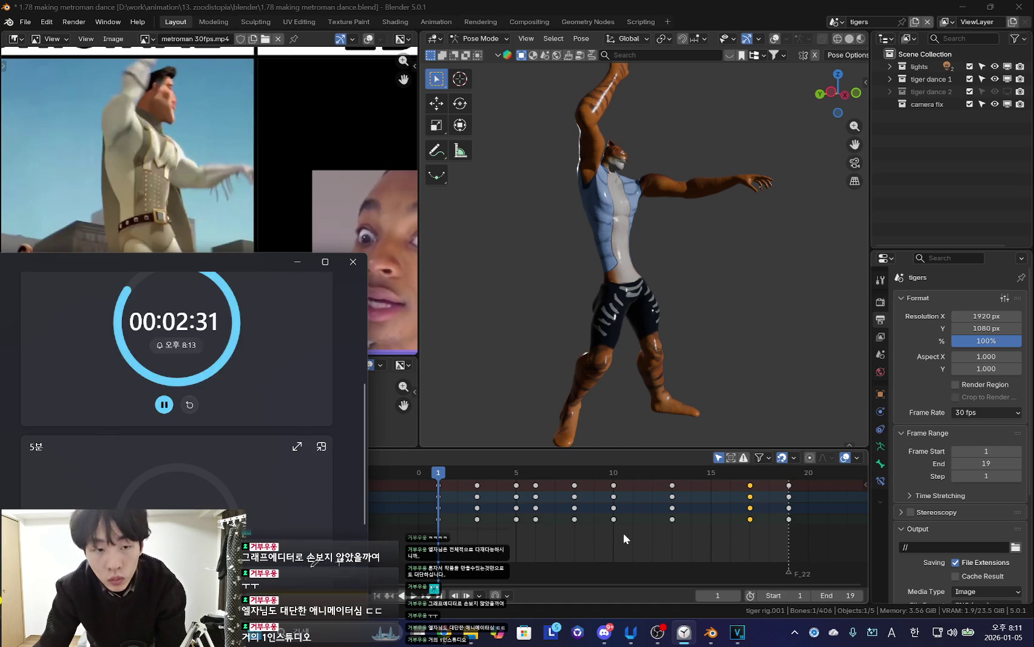
Play the tiger dance beside the reference video, then play it backwards to review
{"action": "left_click", "coordinate": [623, 533]}
{"action": "key", "text": "space"}
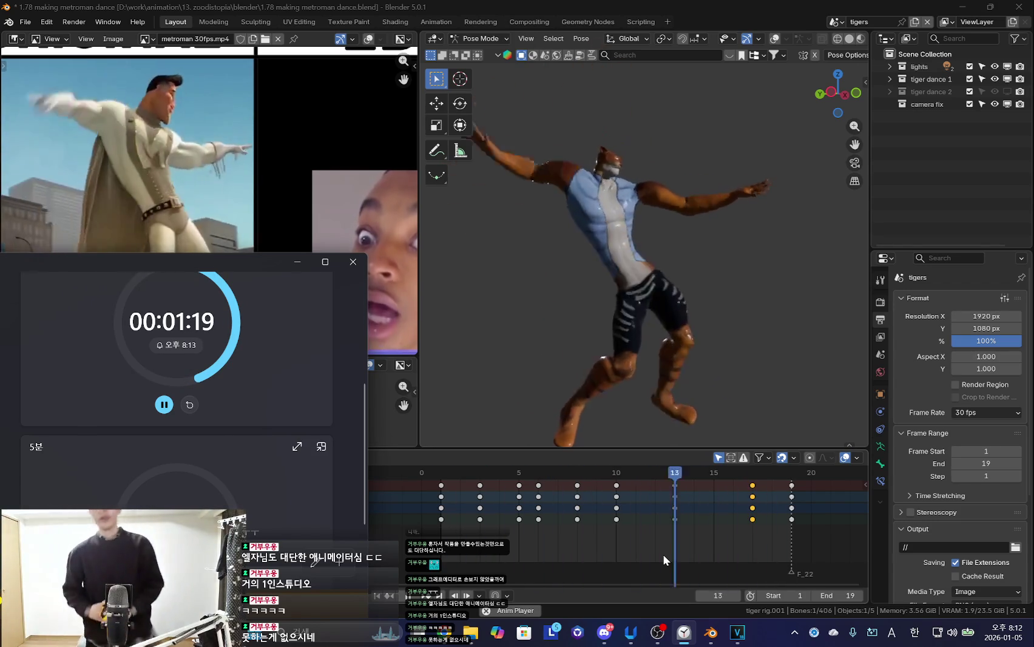
{"action": "key", "text": "shift+ctrl+space"}
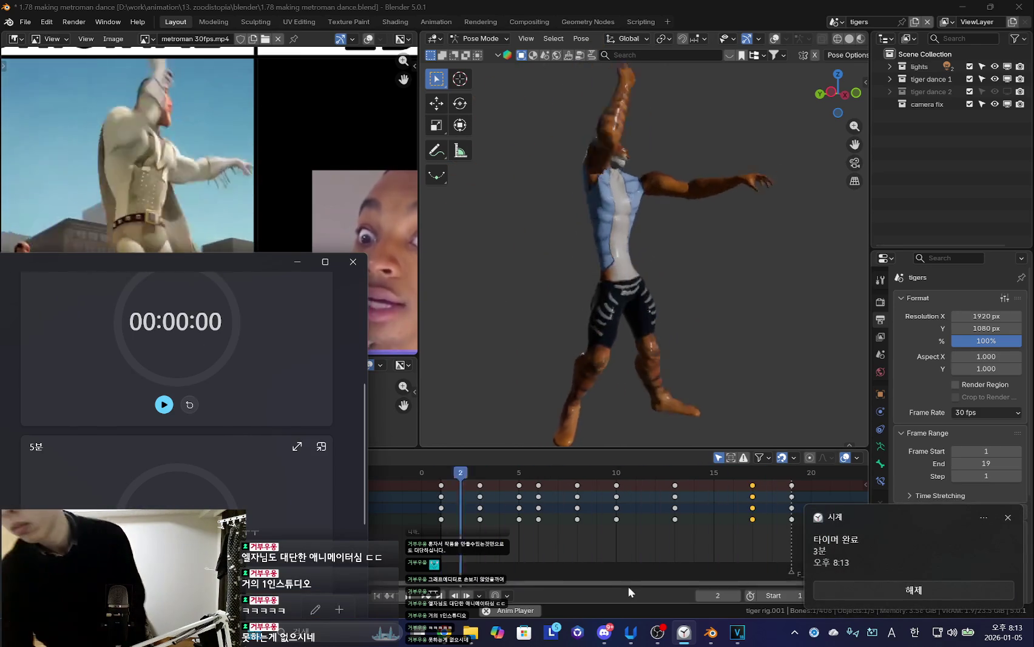
Dismiss the timer-finished alert, start a Clock focus session, and return to Blender's timeline
{"action": "left_click", "coordinate": [981, 590]}
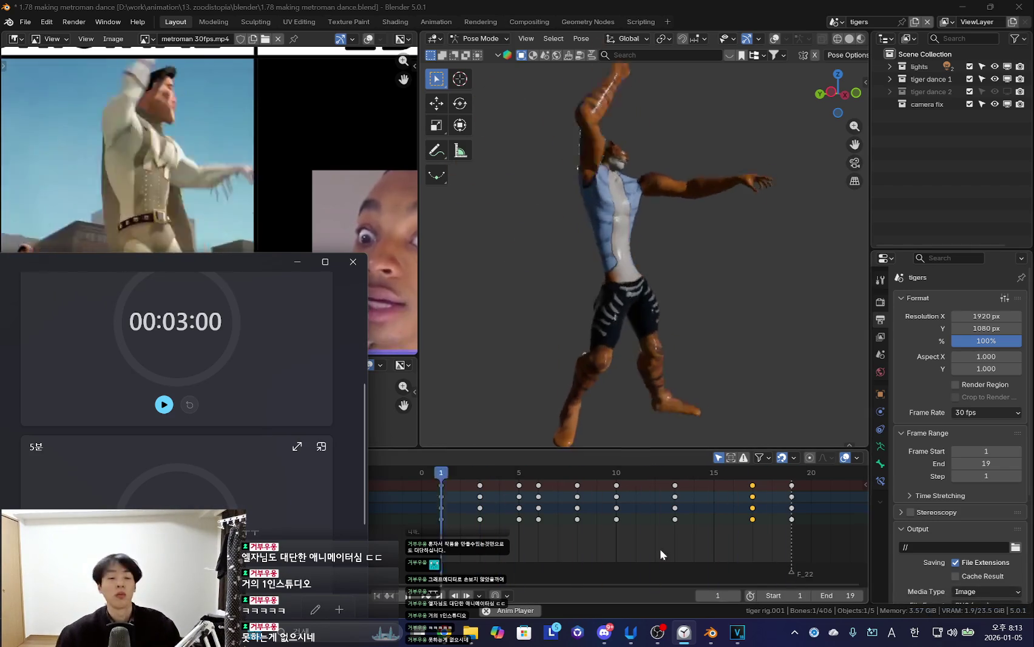
{"action": "left_click_drag", "start_coordinate": [167, 261], "coordinate": [234, 254]}
{"action": "left_click", "coordinate": [42, 273]}
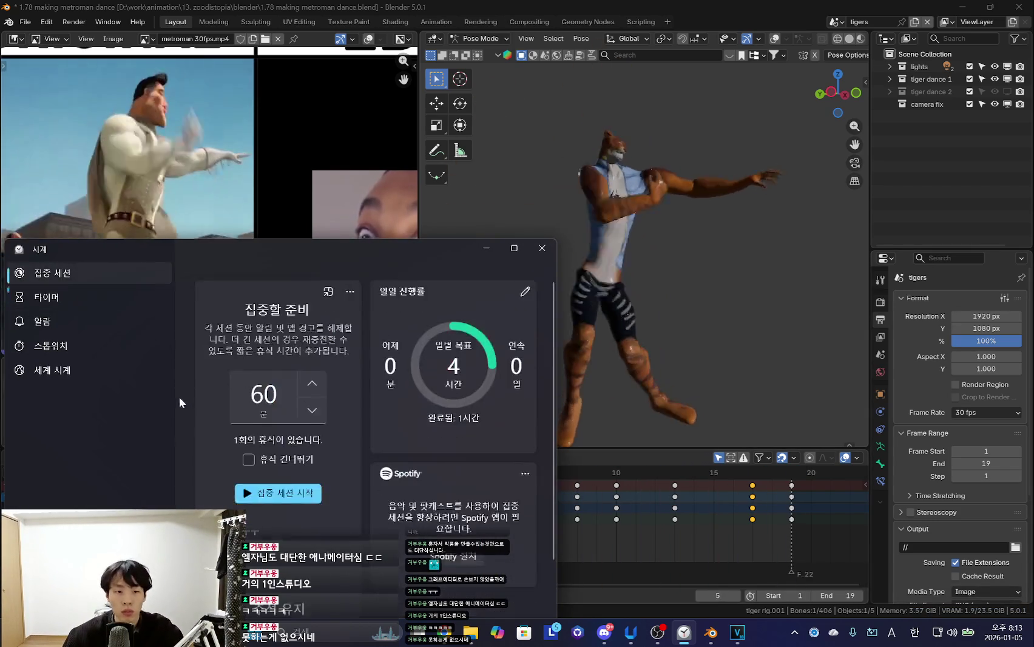
{"action": "left_click", "coordinate": [277, 478]}
{"action": "left_click", "coordinate": [486, 248]}
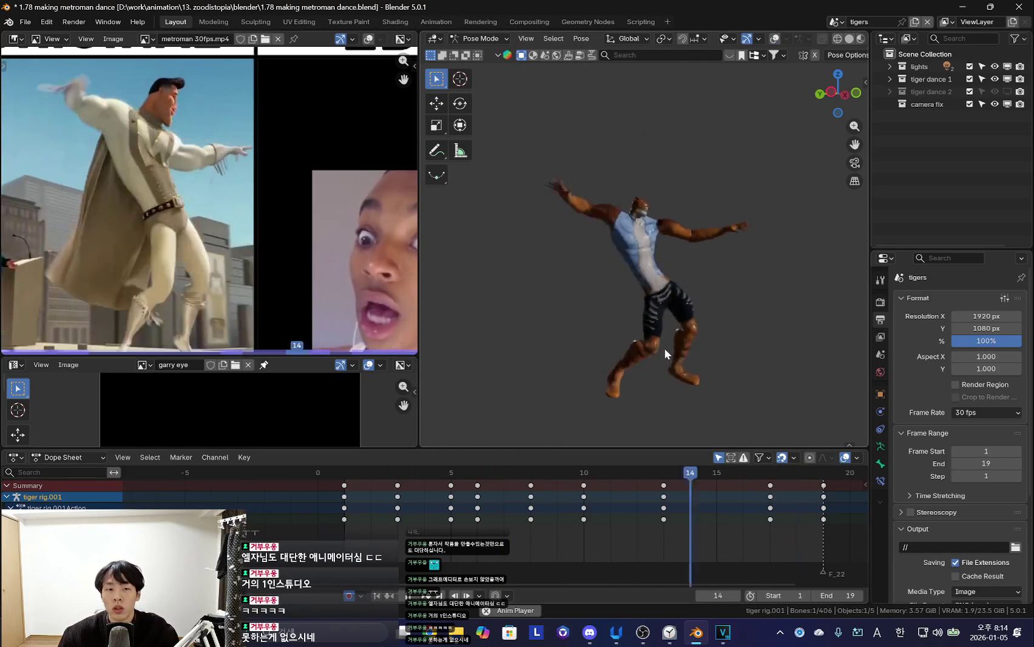
{"action": "right_click", "coordinate": [348, 525]}
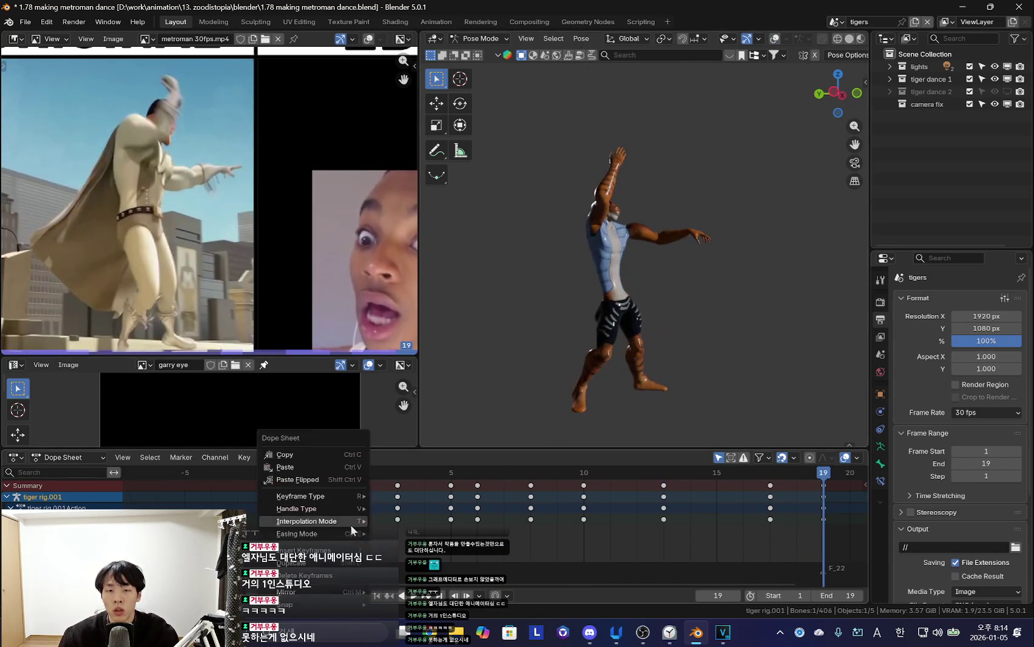
Rotate the right upper arm bone on X at frame 8 and scrub frames 6-10
{"action": "key", "text": "shift+alt+z"}
{"action": "mouse_move", "coordinate": [400, 507]}
{"action": "left_mouse_down"}
{"action": "mouse_move", "coordinate": [564, 513]}
{"action": "mouse_move", "coordinate": [534, 513]}
{"action": "left_mouse_up"}
{"action": "left_click", "coordinate": [601, 266]}
{"action": "key", "text": "shift+alt+z"}
{"action": "key", "text": "shift+alt+z"}
{"action": "key", "text": "shift+alt+z"}
{"action": "key", "text": "r"}
{"action": "key", "text": "x"}
{"action": "key", "text": "x"}
{"action": "left_click", "coordinate": [699, 263]}
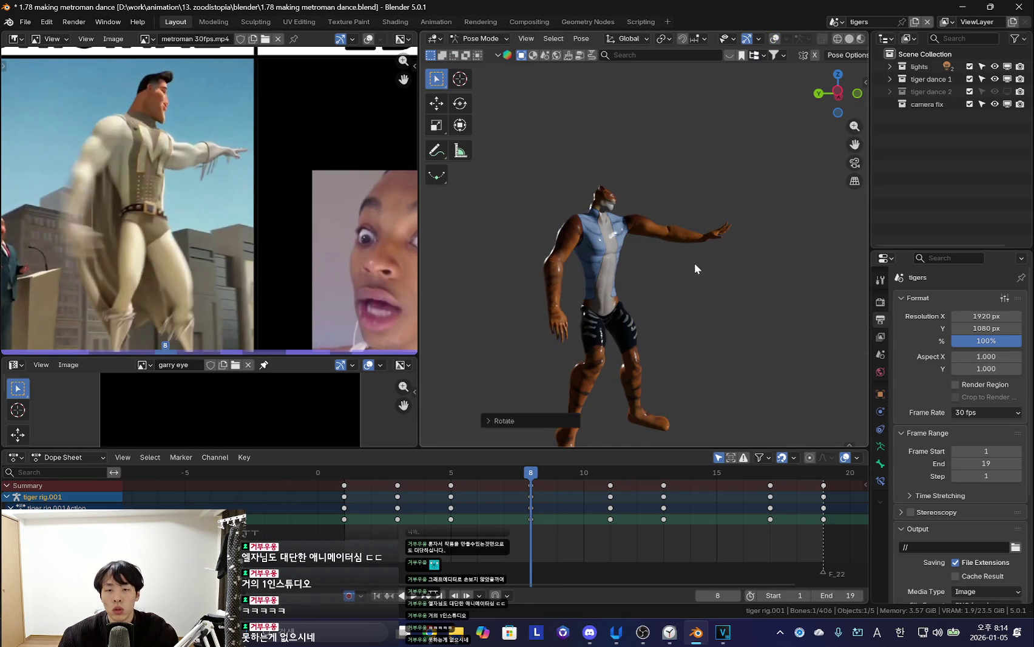
{"action": "left_click_drag", "start_coordinate": [477, 534], "coordinate": [607, 536]}
Re-pose the arm at frame 11 with X-axis and free rotations, then scrub to review
{"action": "key", "text": "r"}
{"action": "key", "text": "x"}
{"action": "key", "text": "x"}
{"action": "left_click", "coordinate": [613, 287]}
{"action": "key", "text": "shift+alt+z"}
{"action": "key", "text": "shift+alt+z"}
{"action": "key", "text": "r"}
{"action": "key", "text": "r"}
{"action": "left_click", "coordinate": [536, 309]}
{"action": "key", "text": "r"}
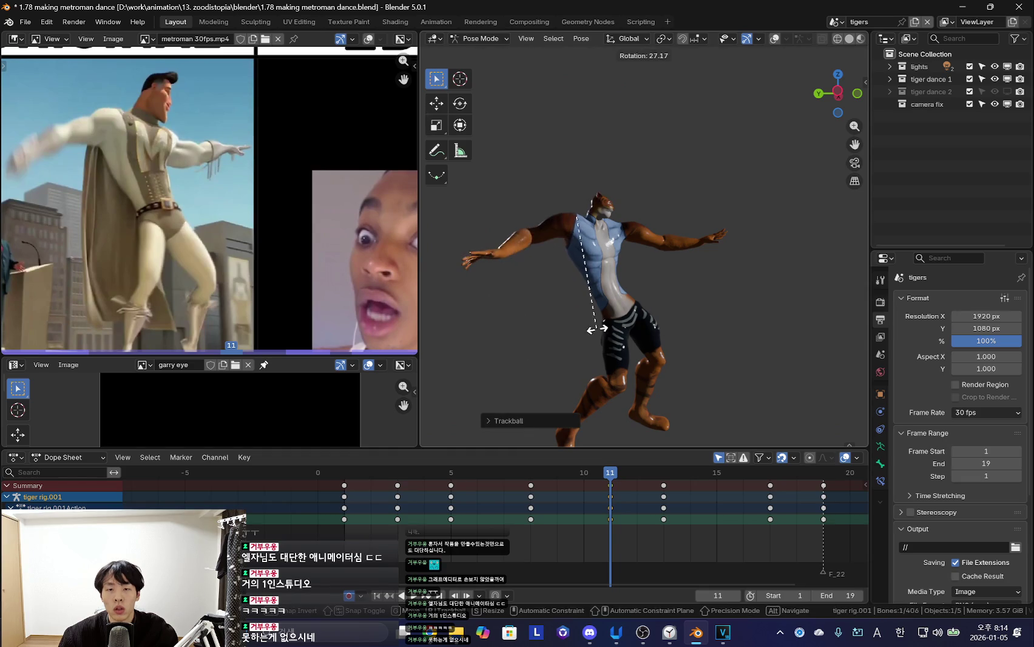
{"action": "left_click", "coordinate": [597, 330]}
{"action": "mouse_move", "coordinate": [423, 523]}
{"action": "left_mouse_down"}
{"action": "mouse_move", "coordinate": [710, 522]}
{"action": "mouse_move", "coordinate": [592, 544]}
{"action": "mouse_move", "coordinate": [674, 541]}
{"action": "mouse_move", "coordinate": [449, 522]}
{"action": "mouse_move", "coordinate": [624, 532]}
{"action": "left_mouse_up"}
{"action": "mouse_move", "coordinate": [585, 491]}
{"action": "left_mouse_down"}
{"action": "mouse_move", "coordinate": [529, 530]}
{"action": "mouse_move", "coordinate": [596, 528]}
{"action": "mouse_move", "coordinate": [603, 414]}
{"action": "left_mouse_up"}
Raise the left arm, rotate the arm at frame 13, and play back from frame 1
{"action": "key", "text": "r"}
{"action": "key", "text": "r"}
{"action": "left_click", "coordinate": [554, 444]}
{"action": "mouse_move", "coordinate": [491, 505]}
{"action": "left_mouse_down"}
{"action": "mouse_move", "coordinate": [671, 532]}
{"action": "mouse_move", "coordinate": [469, 519]}
{"action": "mouse_move", "coordinate": [565, 493]}
{"action": "mouse_move", "coordinate": [665, 485]}
{"action": "left_mouse_up"}
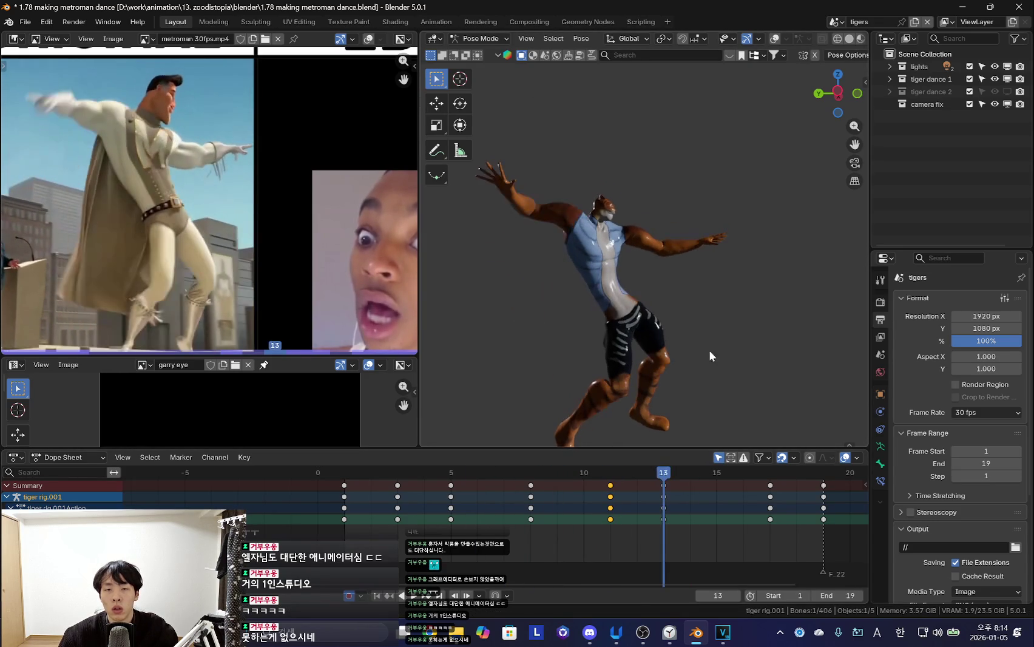
{"action": "key", "text": "r"}
{"action": "key", "text": "r"}
{"action": "left_click", "coordinate": [695, 96]}
{"action": "key", "text": "shift+Left"}
{"action": "key", "text": "space"}
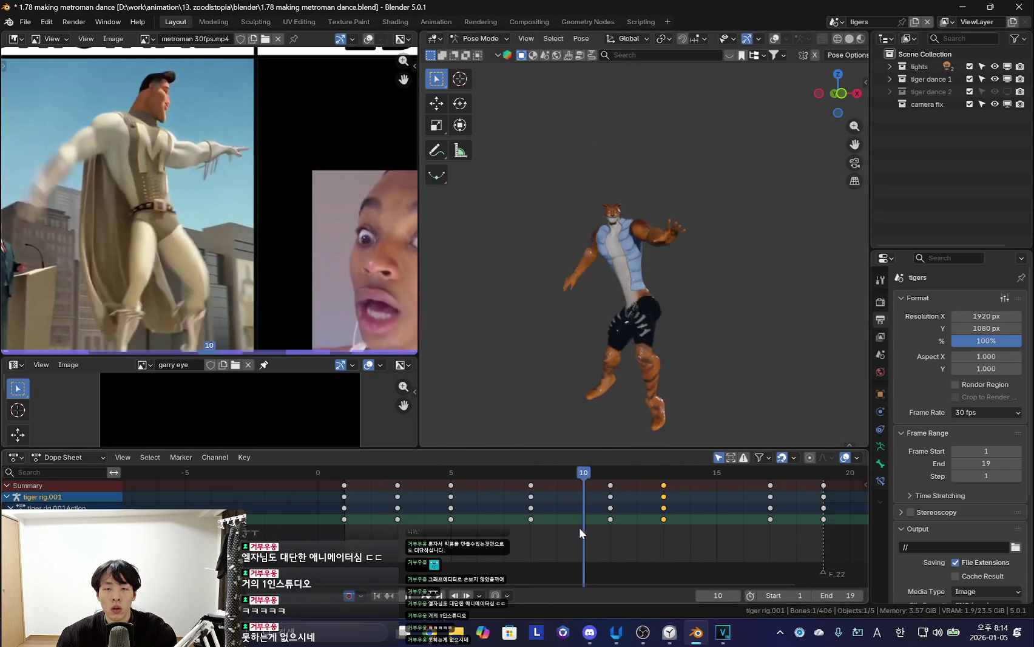
{"action": "key", "text": "space"}
Rotate the chest bone at frame 11 and review the change in playback
{"action": "middle_click_drag", "start_coordinate": [577, 364], "coordinate": [581, 344]}
{"action": "key", "text": "r"}
{"action": "key", "text": "r"}
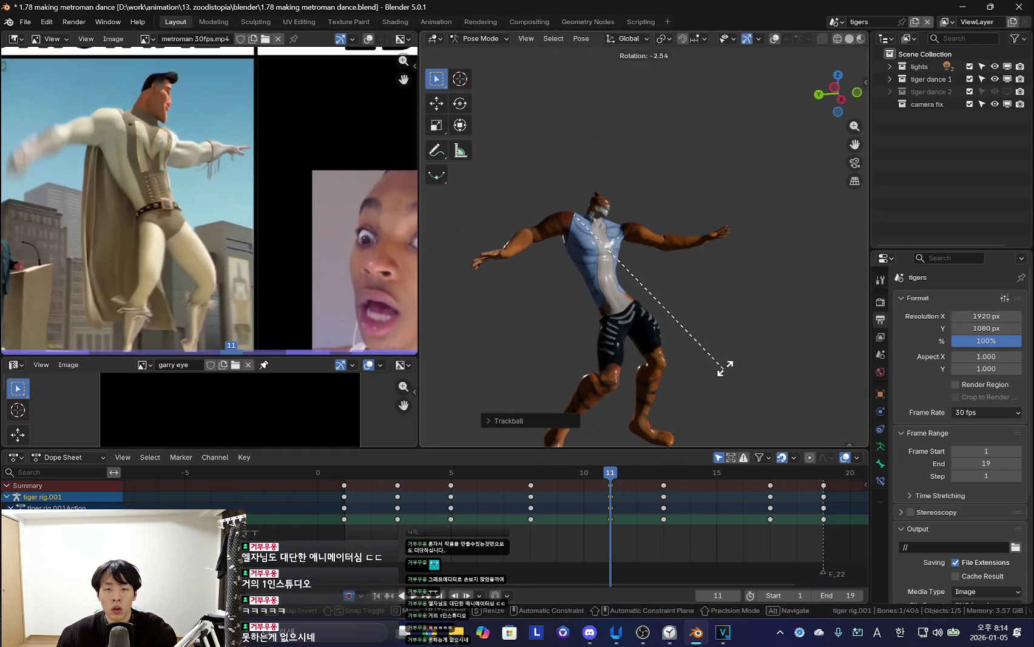
{"action": "left_click", "coordinate": [722, 375]}
{"action": "key", "text": "space"}
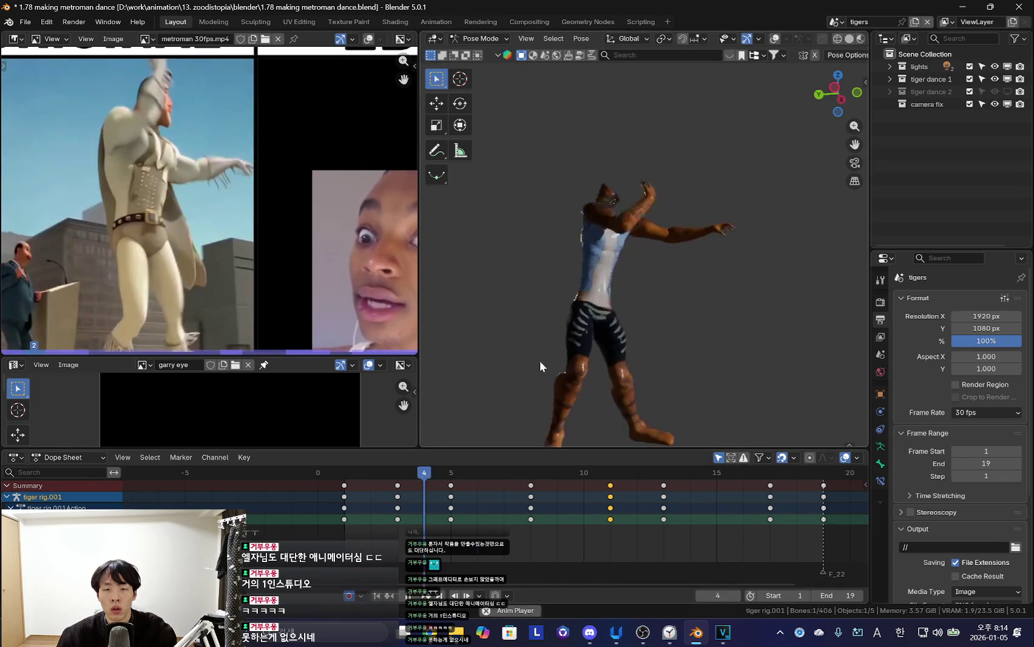
{"action": "key", "text": "Escape"}
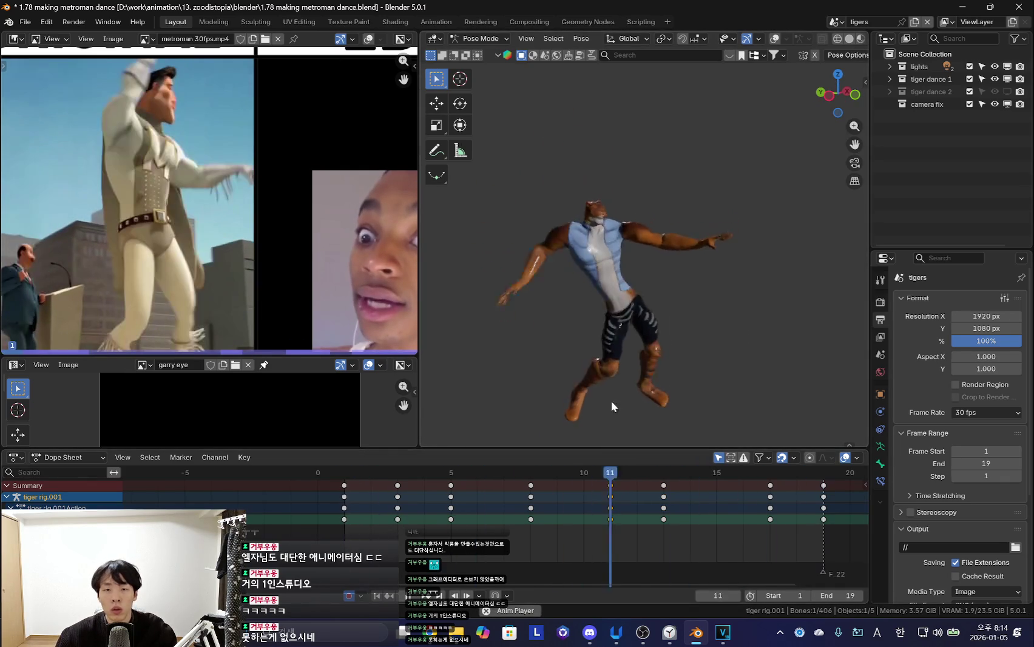
{"action": "mouse_move", "coordinate": [649, 376]}
{"action": "middle_mouse_down"}
{"action": "mouse_move", "coordinate": [658, 344]}
{"action": "mouse_move", "coordinate": [598, 296]}
{"action": "middle_mouse_up"}
{"action": "key", "text": "space"}
{"action": "key", "text": "alt+Tab"}
{"action": "mouse_move", "coordinate": [446, 390]}
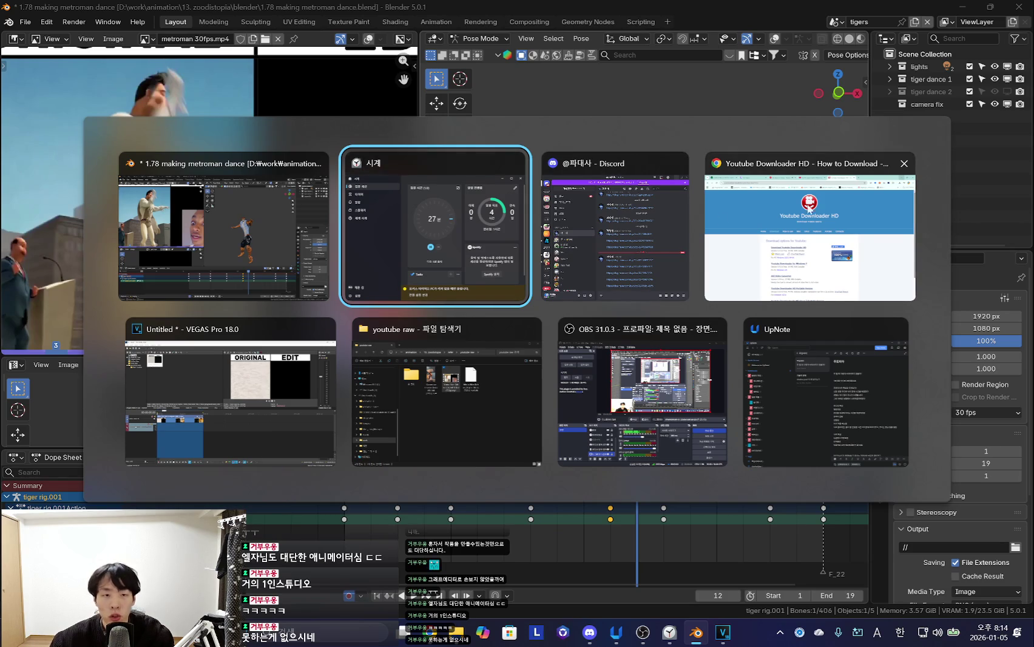
In Chrome's YouTube Music tab, play a song from the Home page's Listen again shelf
{"action": "left_click", "coordinate": [714, 228]}
{"action": "left_click", "coordinate": [394, 15]}
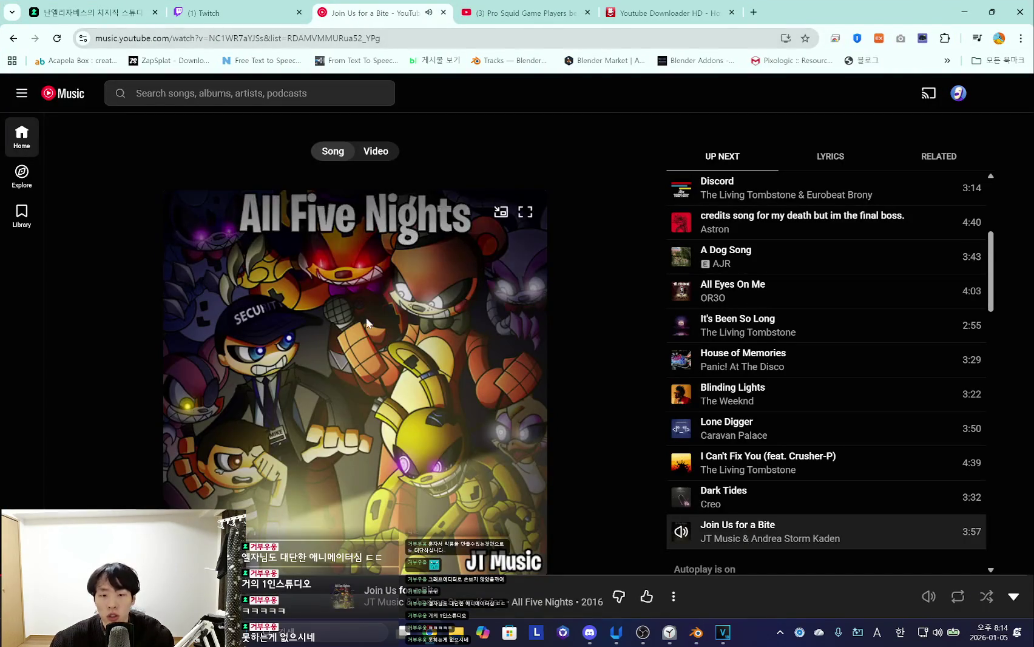
{"action": "scroll", "coordinate": [776, 363], "scroll_direction": "down", "scroll_amount": 2}
{"action": "scroll", "coordinate": [729, 340], "scroll_direction": "down", "scroll_amount": 5}
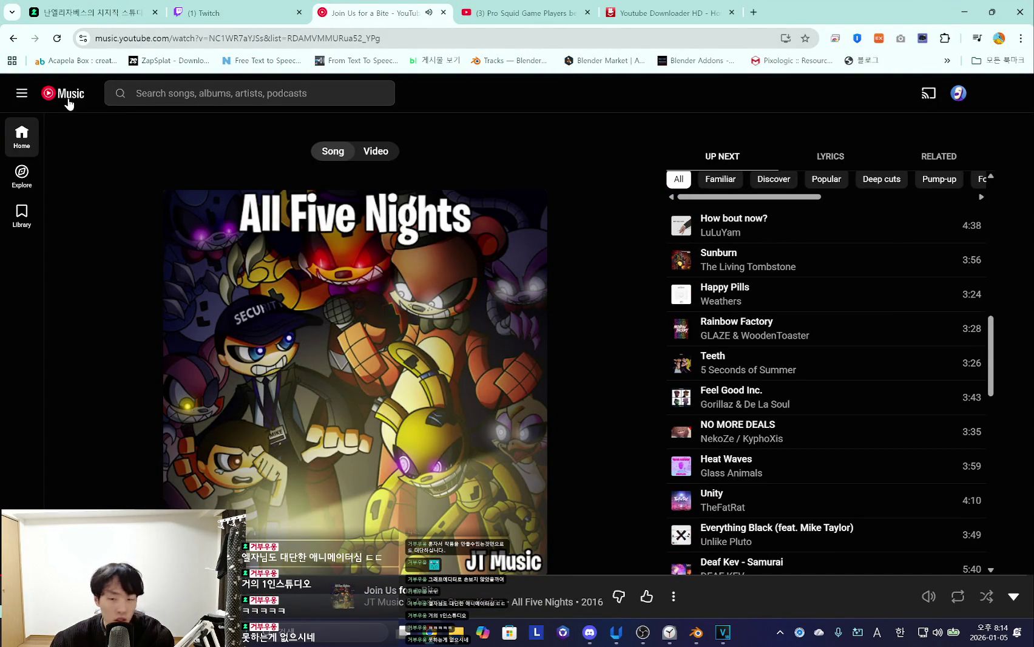
{"action": "left_click", "coordinate": [67, 100]}
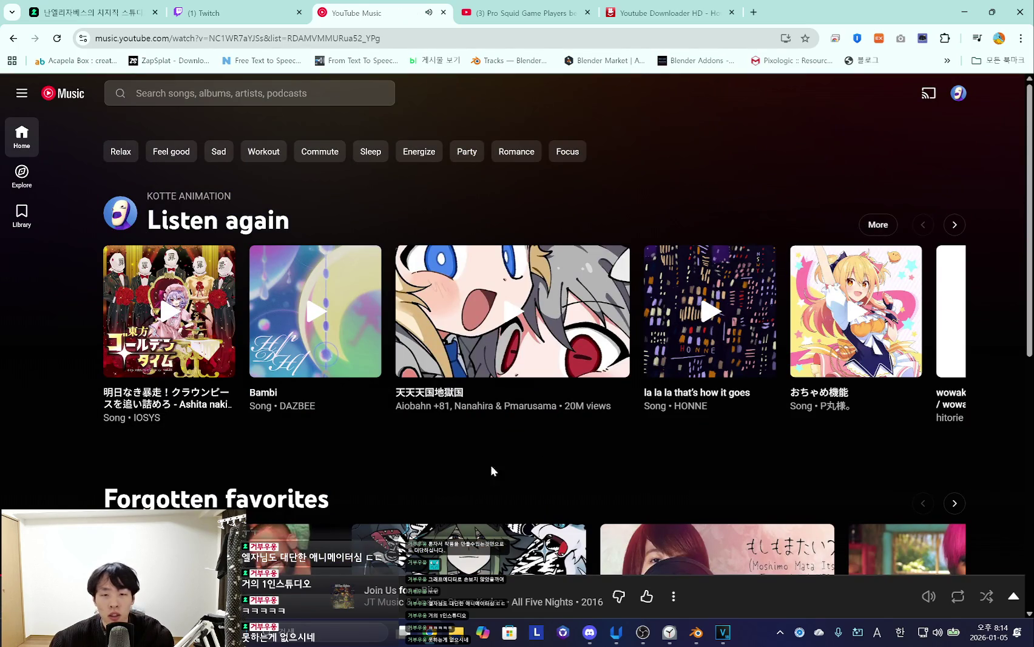
{"action": "left_click", "coordinate": [488, 319]}
Back in Blender, orbit the tiger to face front and go to the frame-17 keyframe
{"action": "key", "text": "alt+Tab"}
{"action": "middle_click_drag", "start_coordinate": [731, 165], "coordinate": [629, 298]}
{"action": "scroll", "coordinate": [596, 287], "scroll_direction": "up", "scroll_amount": 3}
{"action": "key", "text": "shift+alt+z"}
{"action": "key", "text": "Right"}
{"action": "key", "text": "shift+alt+z"}
{"action": "key", "text": "Up"}
{"action": "key", "text": "shift+alt+z"}
{"action": "middle_click_drag", "start_coordinate": [608, 155], "coordinate": [708, 123]}
{"action": "key", "text": "shift+alt+z"}
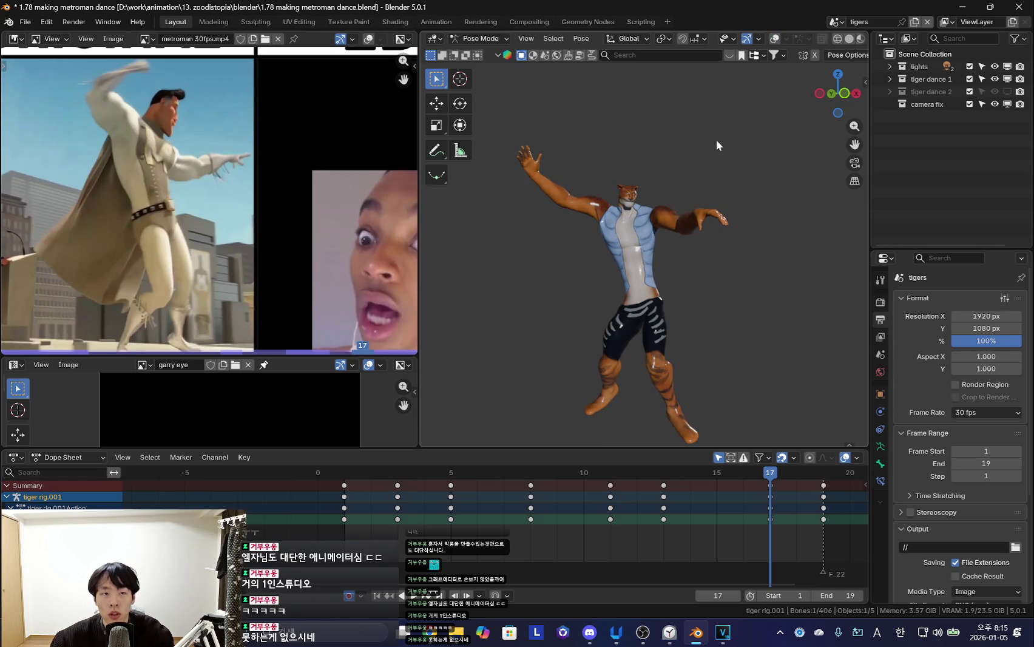
Rotate the right arm on local X at frame 17, then undo the change
{"action": "scroll", "coordinate": [692, 169], "scroll_direction": "up", "scroll_amount": 2}
{"action": "scroll", "coordinate": [692, 168], "scroll_direction": "up", "scroll_amount": 3}
{"action": "key", "text": "r"}
{"action": "key", "text": "x"}
{"action": "key", "text": "x"}
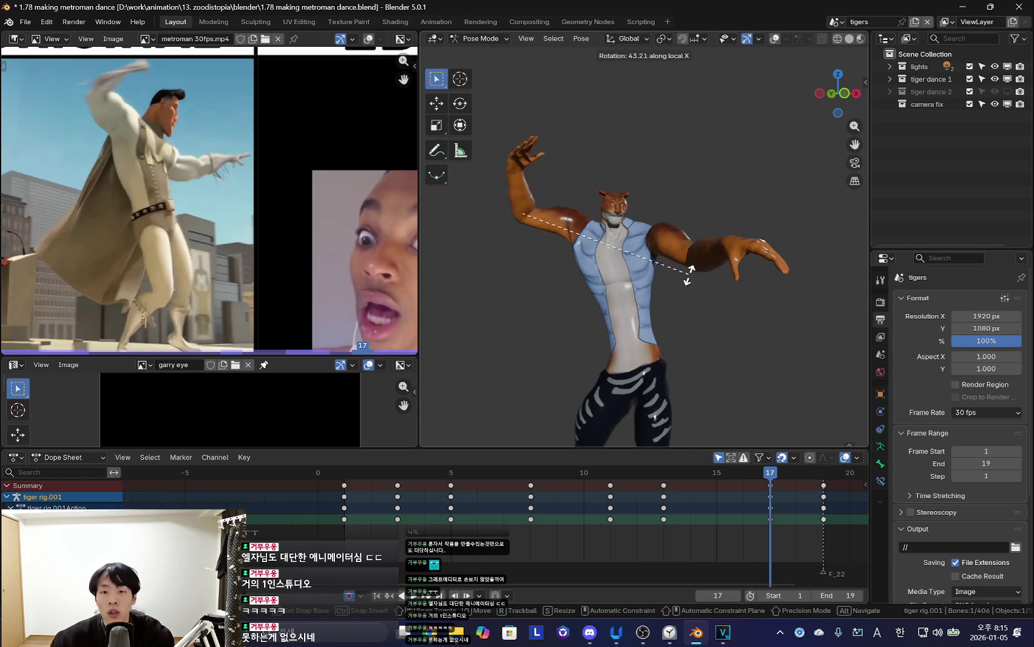
{"action": "left_click", "coordinate": [676, 227]}
{"action": "key", "text": "shift+alt+z"}
{"action": "key", "text": "shift+alt+z"}
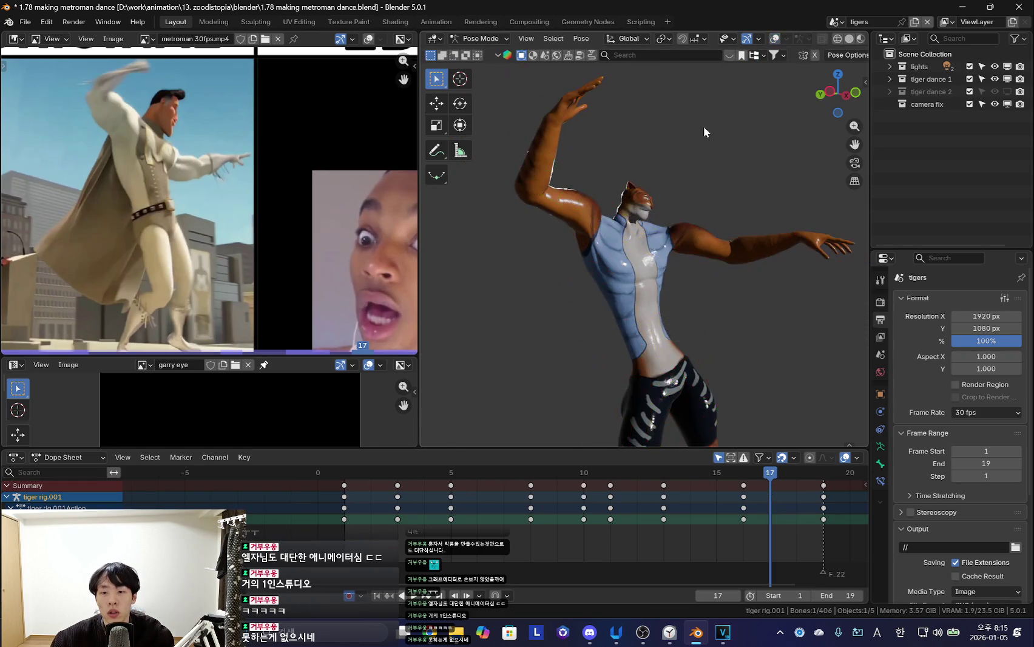
{"action": "key", "text": "ctrl+z"}
{"action": "key", "text": "ctrl+z"}
Play the dance to review it, then return to frame 1 with the bones shown
{"action": "key", "text": "shift+alt+z"}
{"action": "key", "text": "ctrl+z"}
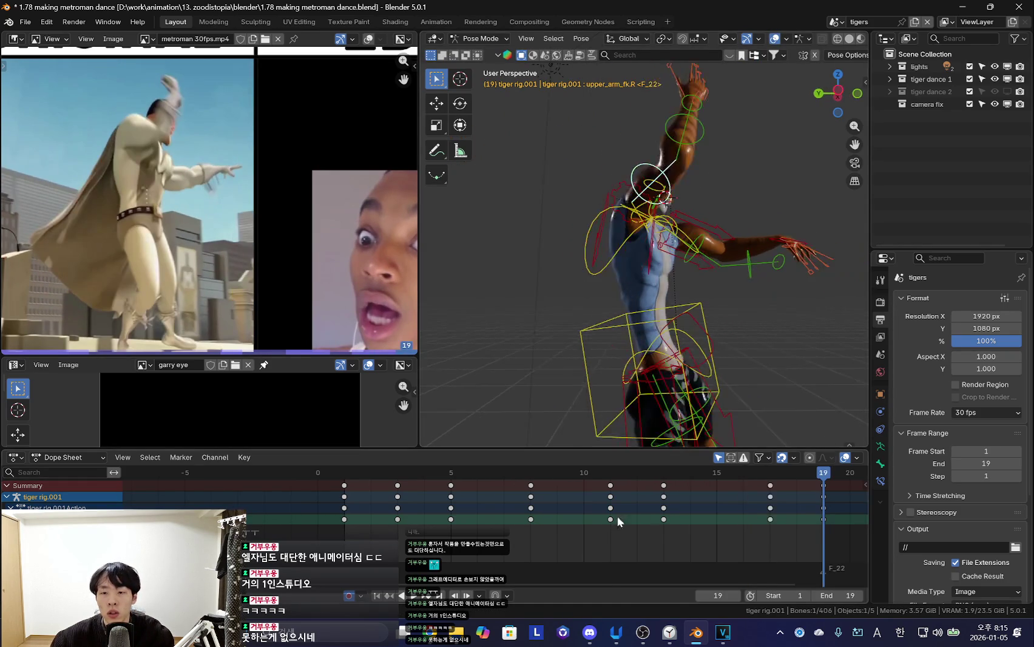
{"action": "key", "text": "space"}
{"action": "key", "text": "shift+alt+z"}
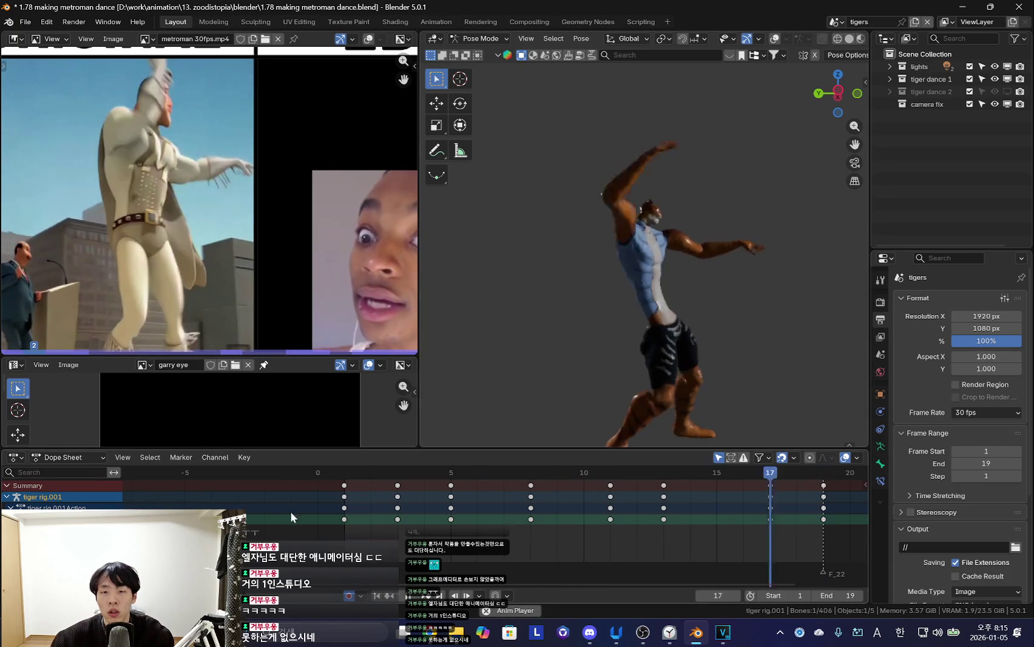
{"action": "key", "text": "space"}
{"action": "key", "text": "space"}
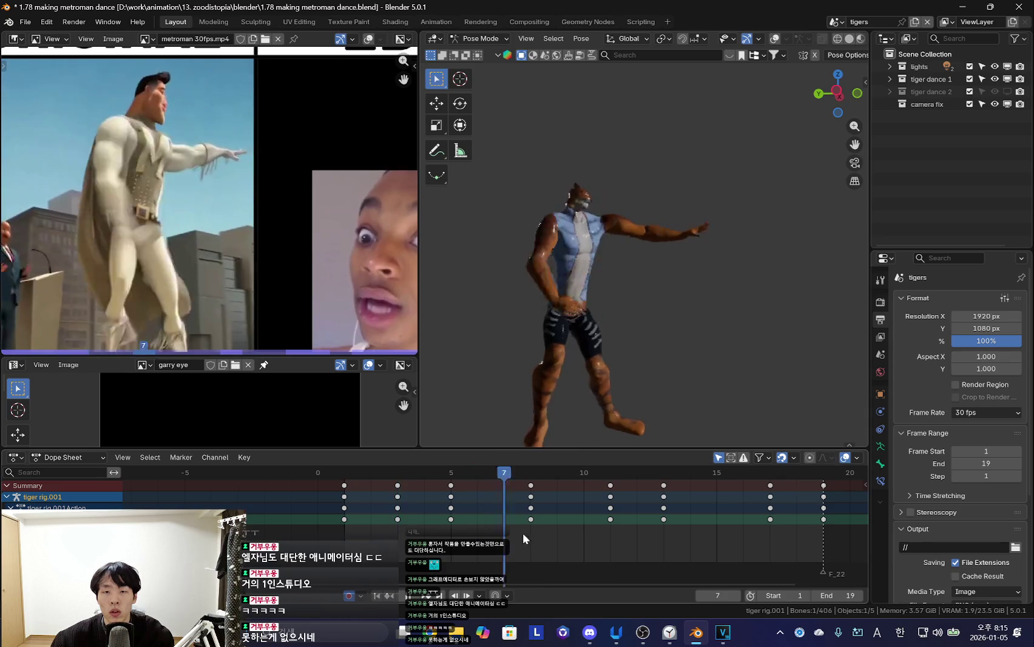
{"action": "left_click_drag", "start_coordinate": [785, 531], "coordinate": [788, 510]}
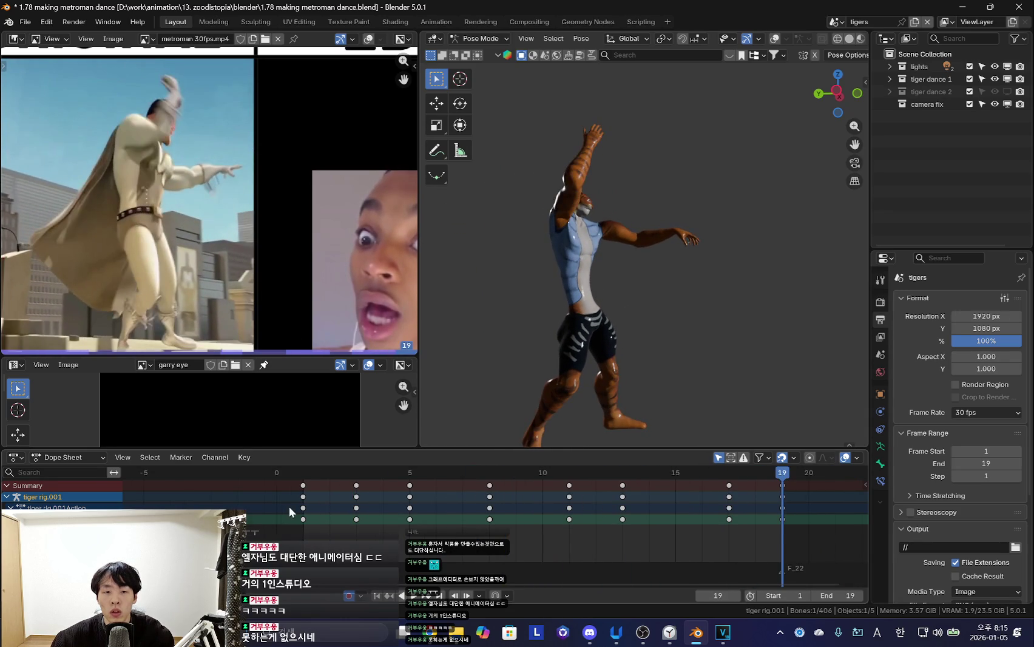
{"action": "key", "text": "shift+Left"}
{"action": "key", "text": "shift+alt+z"}
Select all bones, slide their keys one frame later, and play back the retimed dance
{"action": "key", "text": "a"}
{"action": "key", "text": "g"}
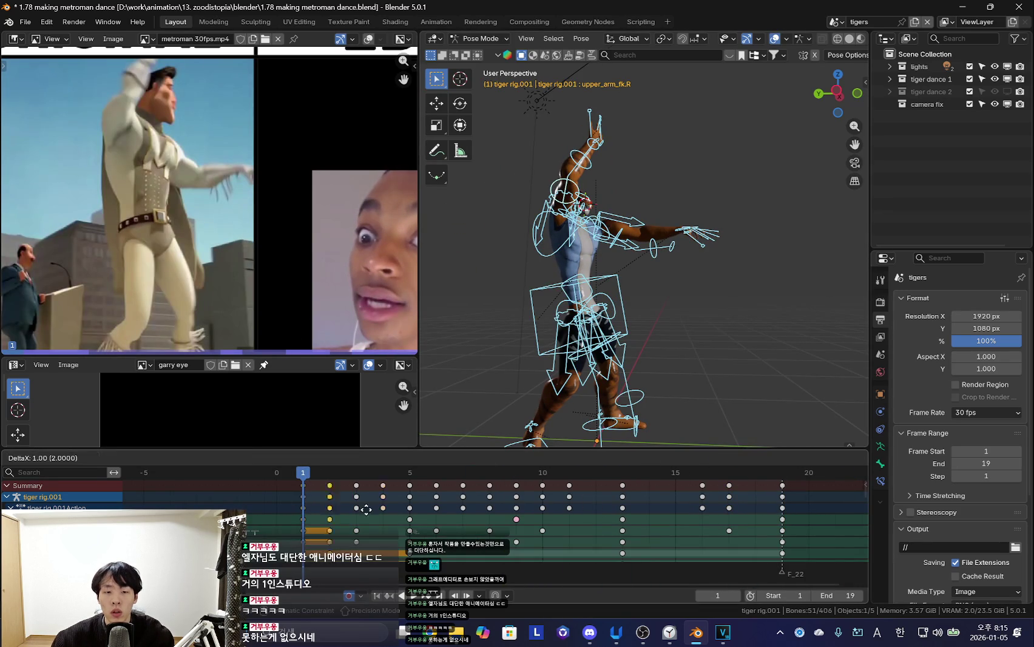
{"action": "left_click", "coordinate": [642, 540]}
{"action": "key", "text": "shift+ctrl+space"}
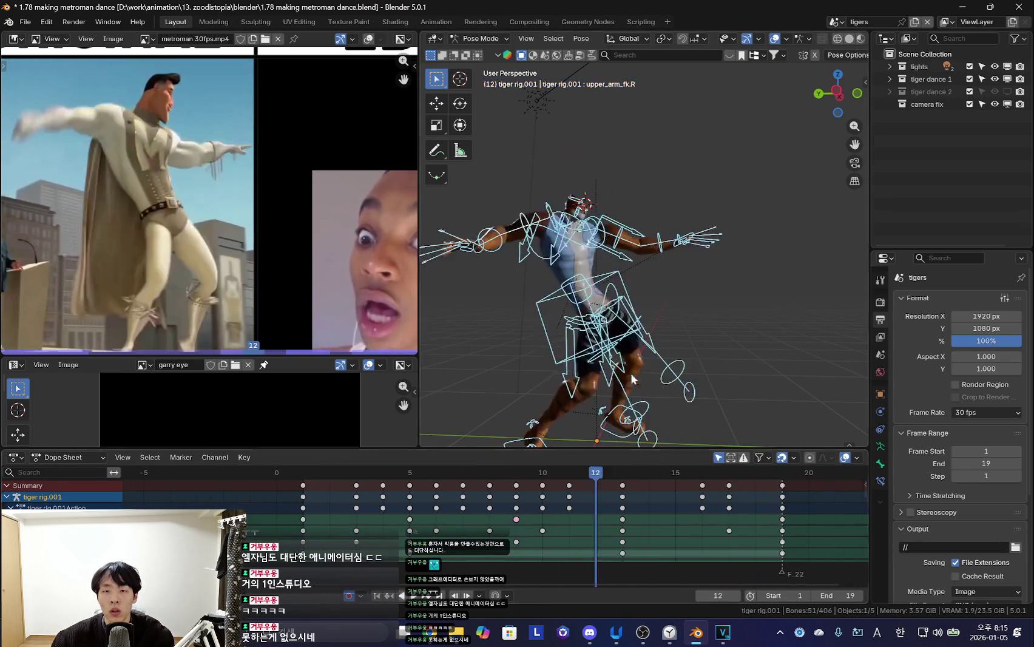
{"action": "key", "text": "shift+alt+z"}
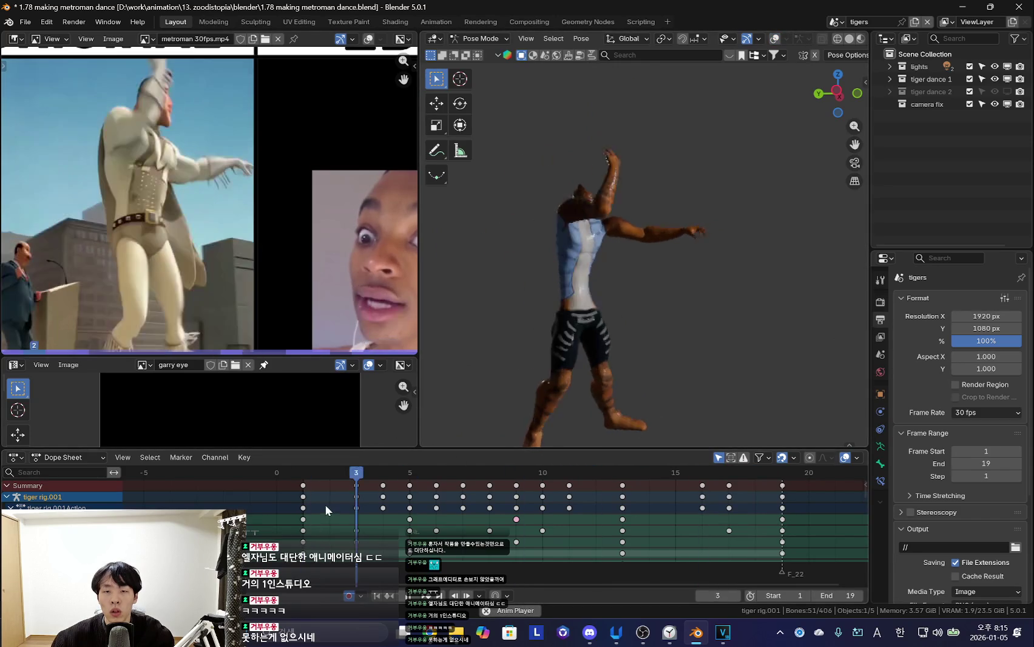
{"action": "left_click", "coordinate": [356, 473]}
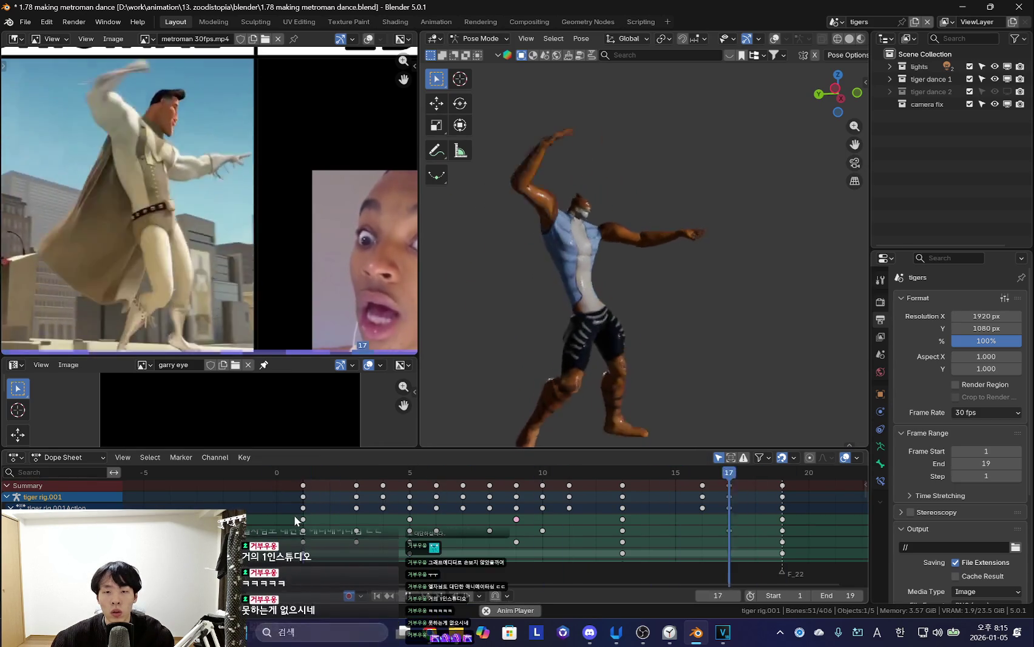
{"action": "key", "text": "Escape"}
Show the bones, deselect them all, and step to the opening frame
{"action": "key", "text": "shift+alt+z"}
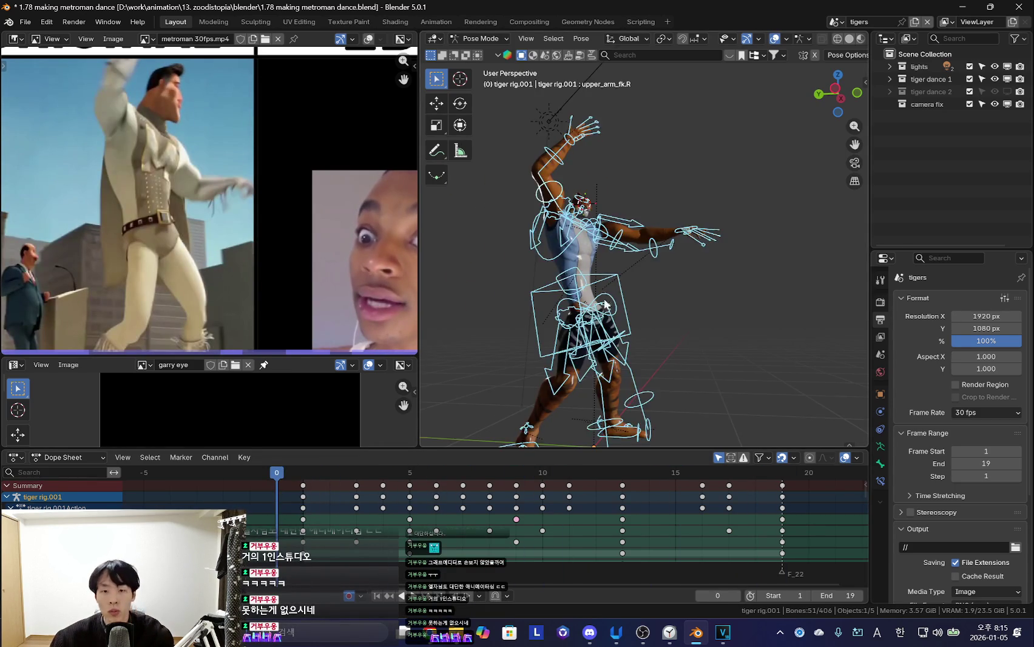
{"action": "key", "text": "alt+a"}
{"action": "key", "text": "Right"}
{"action": "key", "text": "shift+alt+z"}
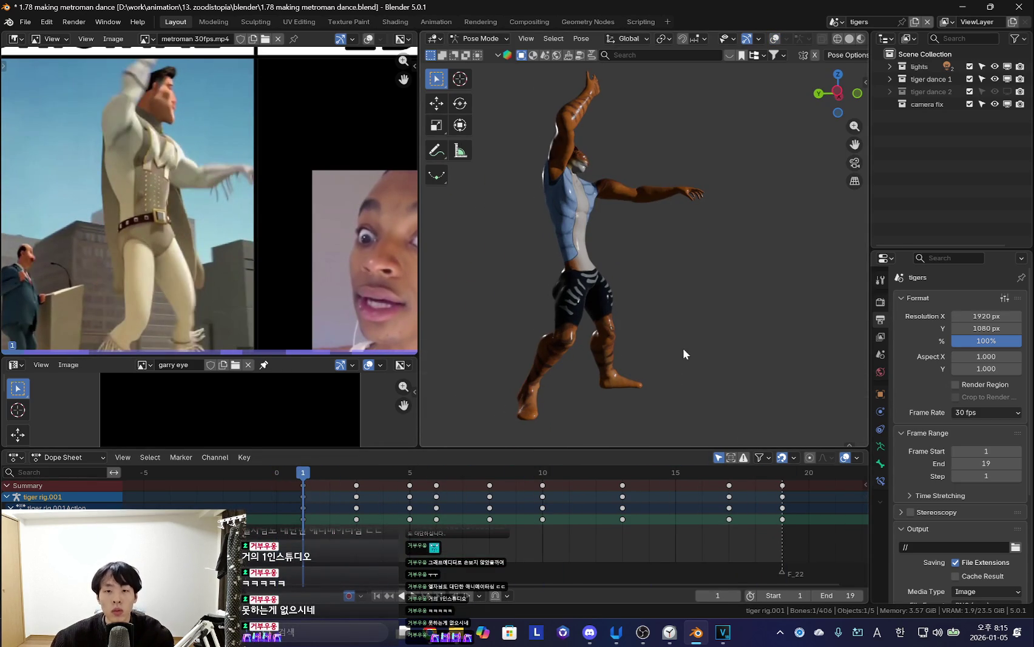
Rotate a bone to adjust the frame 3 pose, key it, and review playback
{"action": "scroll", "coordinate": [349, 510], "scroll_direction": "down", "scroll_amount": 2}
{"action": "scroll", "coordinate": [348, 510], "scroll_direction": "up", "scroll_amount": 2}
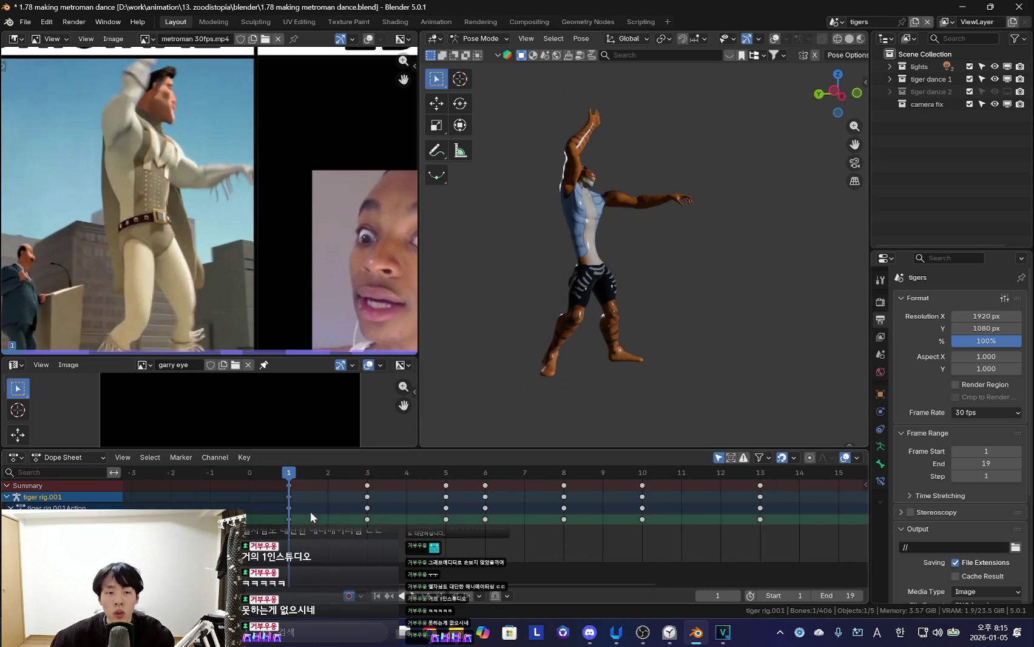
{"action": "key", "text": "Right"}
{"action": "key", "text": "Right"}
{"action": "key", "text": "r"}
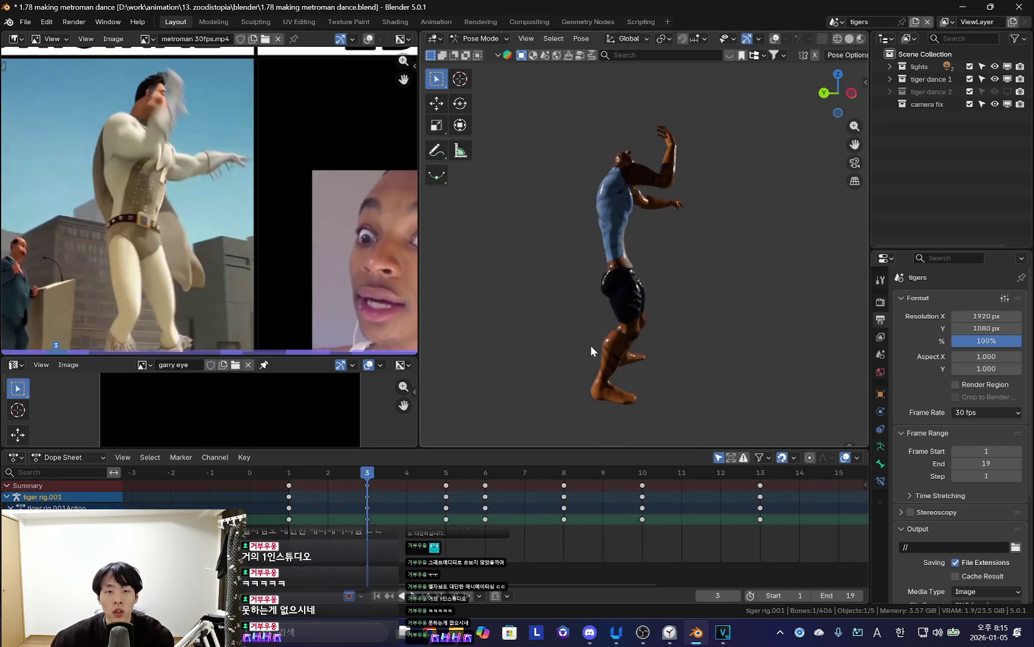
{"action": "left_click", "coordinate": [754, 340]}
{"action": "key", "text": "Left"}
{"action": "key", "text": "Left"}
{"action": "left_click_drag", "start_coordinate": [485, 513], "coordinate": [595, 505]}
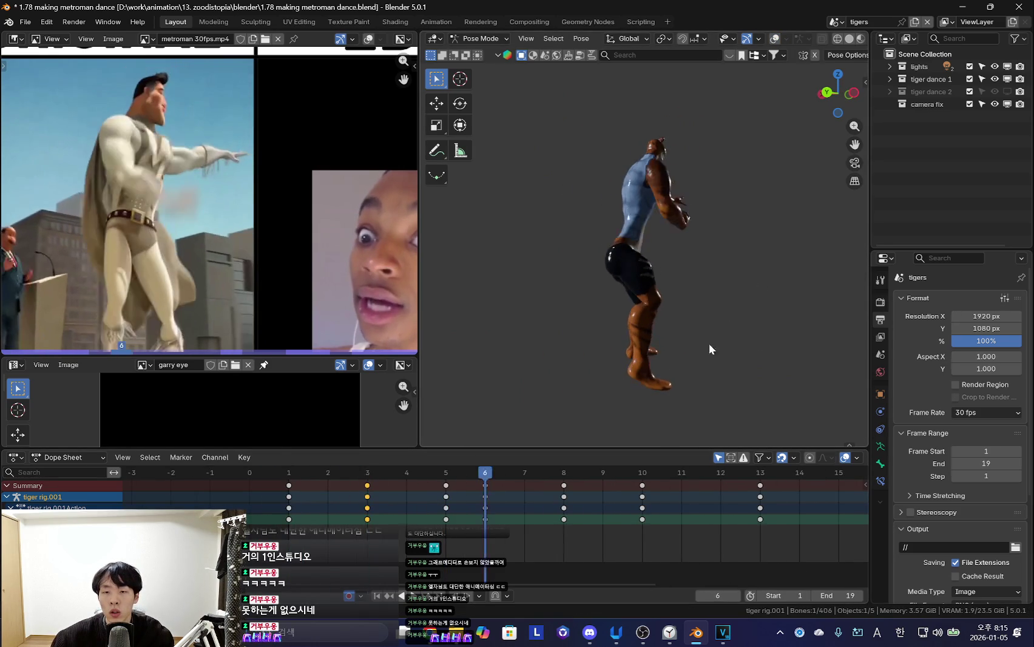
{"action": "key", "text": "space"}
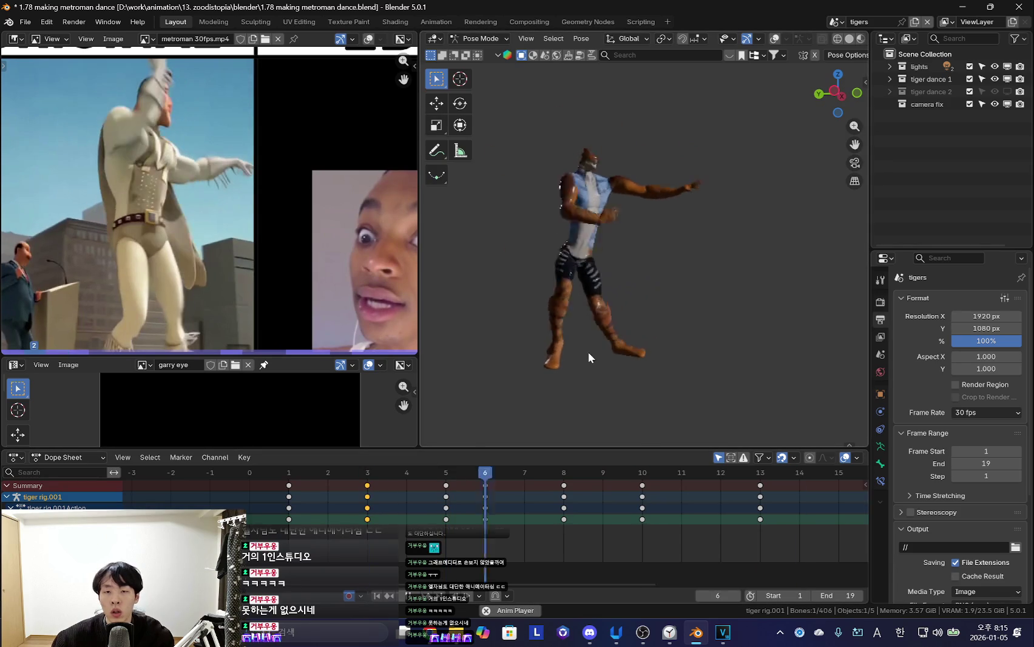
{"action": "key", "text": "space"}
{"action": "left_click_drag", "start_coordinate": [316, 509], "coordinate": [393, 531]}
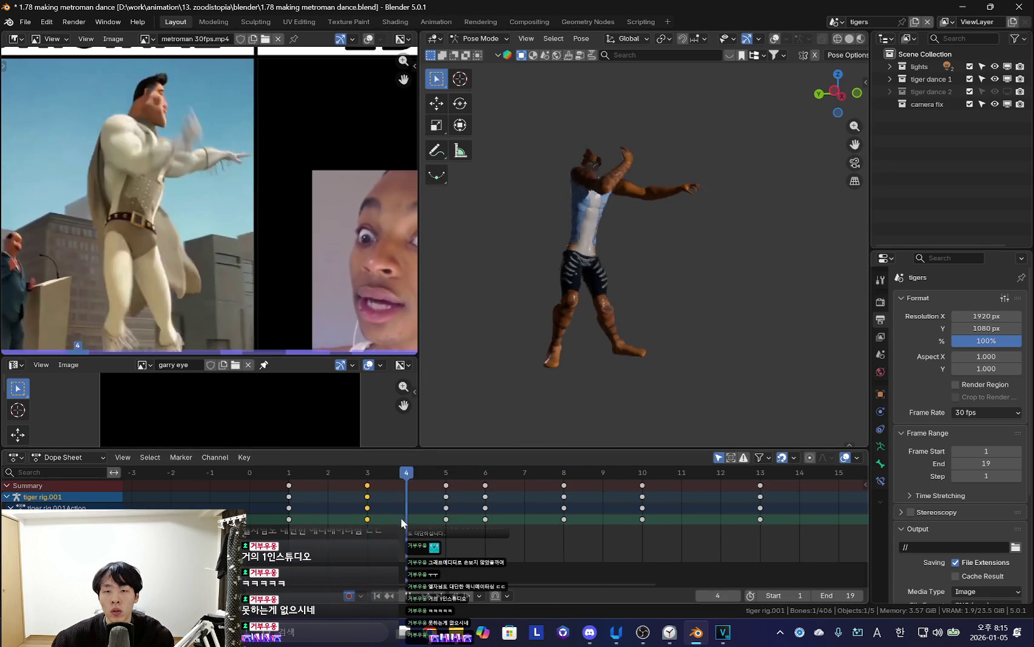
{"action": "key", "text": "space"}
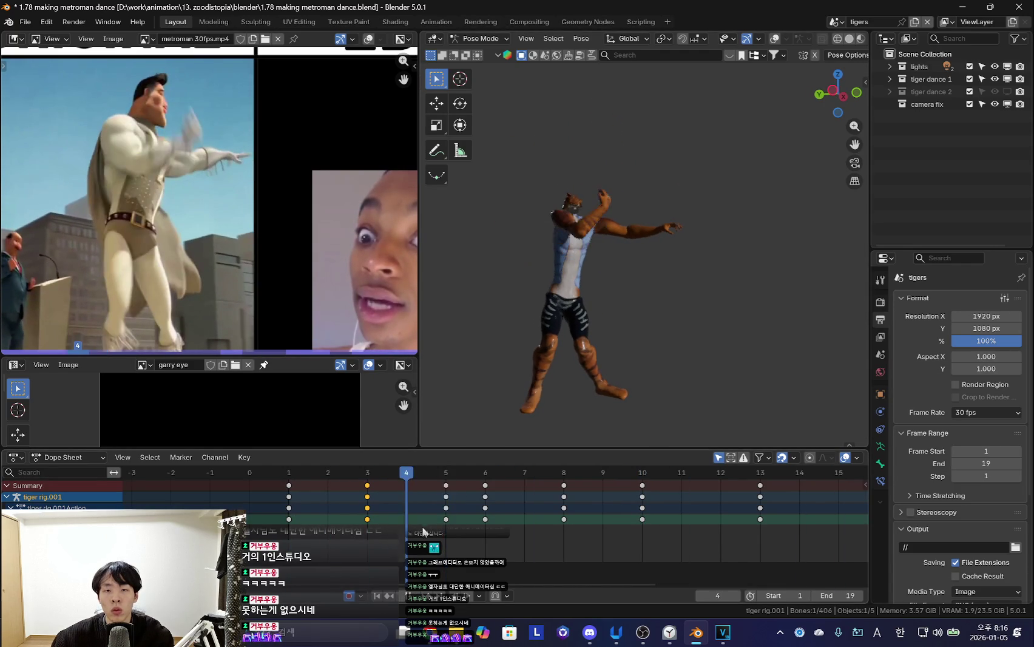
Remove the extra keys at frames 6 and 10, then re-pose the bone at frame 5
{"action": "key", "text": "ctrl+z"}
{"action": "key", "text": "Down"}
{"action": "key", "text": "Up"}
{"action": "key", "text": "Down"}
{"action": "key", "text": "Up"}
{"action": "key", "text": "r"}
{"action": "left_click", "coordinate": [666, 310]}
{"action": "key", "text": "space"}
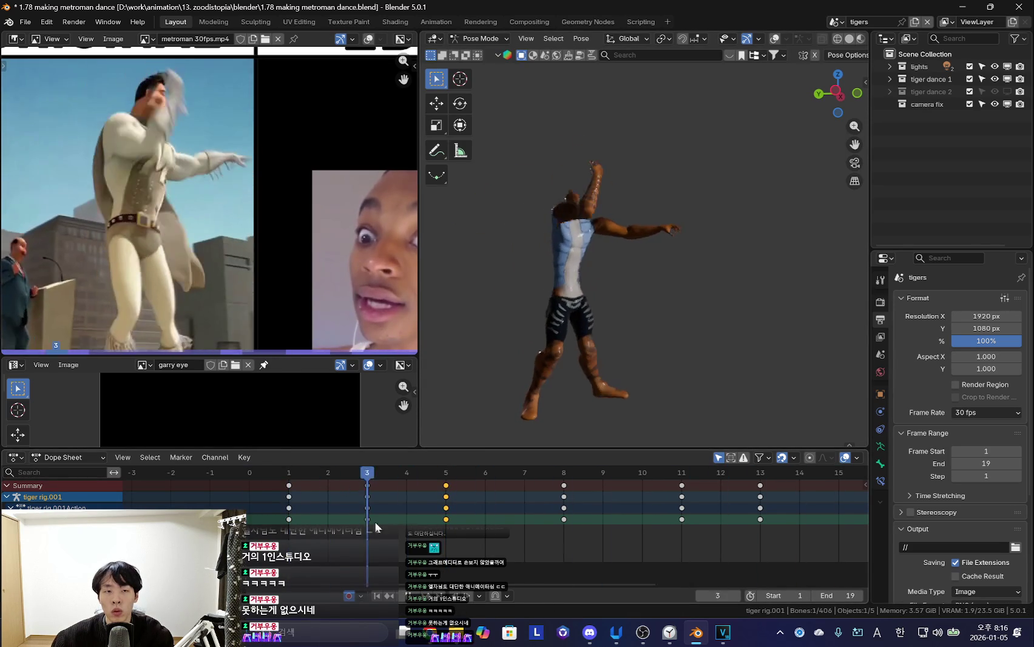
{"action": "key", "text": "space"}
Review the pose across frames 1 to 6 and select the keys at frame 4
{"action": "key", "text": "shift+alt+z"}
{"action": "scroll", "coordinate": [590, 265], "scroll_direction": "up", "scroll_amount": 3}
{"action": "key", "text": "shift+alt+z"}
{"action": "mouse_move", "coordinate": [288, 537]}
{"action": "left_mouse_down"}
{"action": "mouse_move", "coordinate": [493, 565]}
{"action": "mouse_move", "coordinate": [639, 560]}
{"action": "mouse_move", "coordinate": [355, 529]}
{"action": "mouse_move", "coordinate": [328, 538]}
{"action": "mouse_move", "coordinate": [407, 548]}
{"action": "left_mouse_up"}
{"action": "key", "text": "r"}
{"action": "left_click", "coordinate": [673, 297]}
{"action": "key", "text": "shift+Left"}
{"action": "key", "text": "shift+alt+z"}
{"action": "key", "text": "Up"}
{"action": "key", "text": "shift+alt+z"}
Slide the frame 5 keys to frame 8, then shift them to frame 9 and play back
{"action": "right_click_drag", "start_coordinate": [446, 496], "coordinate": [564, 503]}
{"action": "left_click", "coordinate": [369, 519]}
{"action": "left_click_drag", "start_coordinate": [369, 520], "coordinate": [605, 507]}
{"action": "left_click", "coordinate": [601, 506]}
{"action": "right_click_drag", "start_coordinate": [563, 506], "coordinate": [603, 507]}
{"action": "key", "text": "space"}
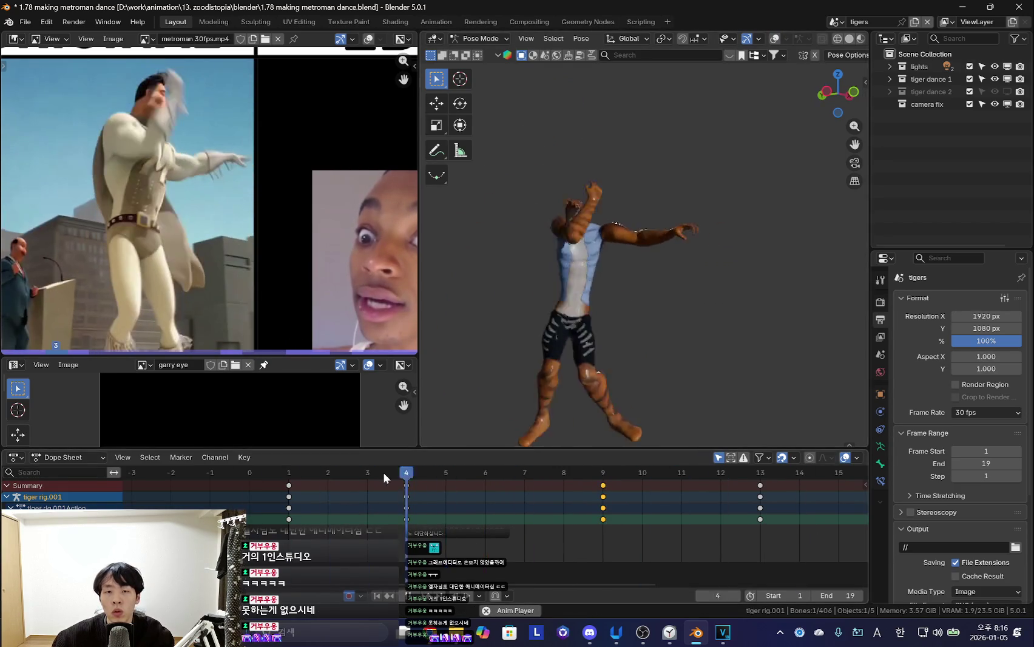
Key the bone's rotation at frame 13 and replay the animation to review the motion
{"action": "scroll", "coordinate": [354, 510], "scroll_direction": "down", "scroll_amount": 3}
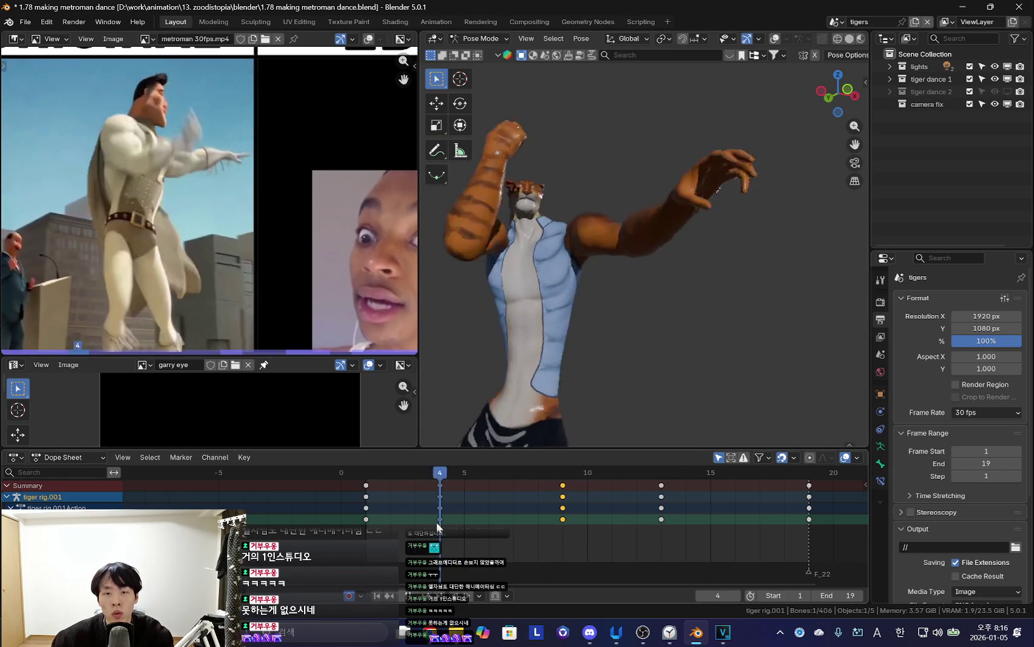
{"action": "key", "text": "space"}
{"action": "key", "text": "space"}
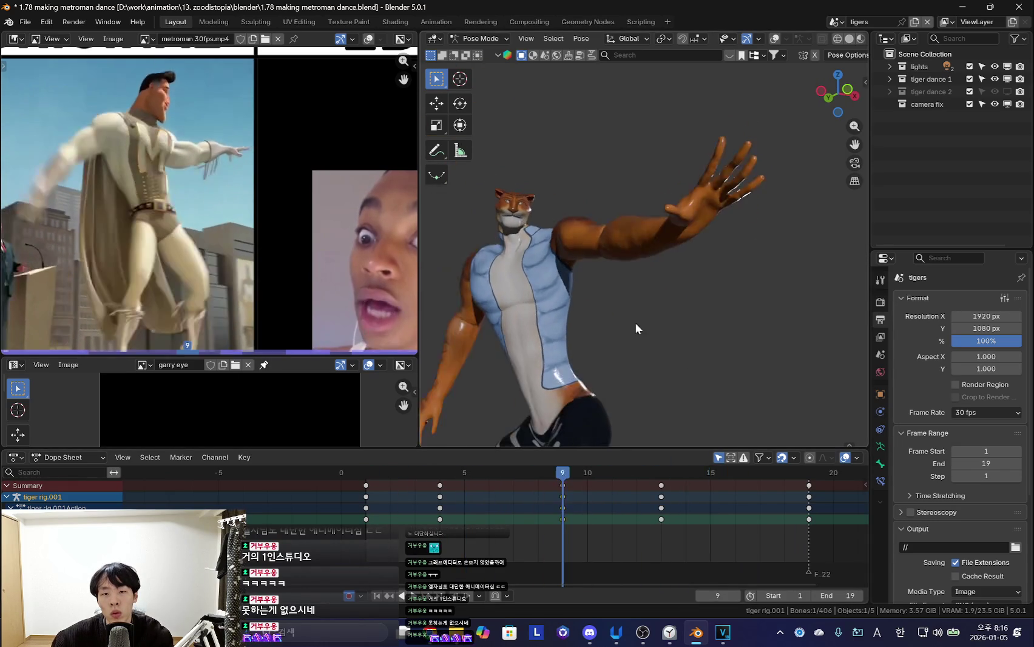
{"action": "key", "text": "Escape"}
{"action": "key", "text": "r"}
{"action": "key", "text": "r"}
{"action": "key", "text": "Return"}
{"action": "mouse_move", "coordinate": [661, 472]}
{"action": "left_mouse_down"}
{"action": "mouse_move", "coordinate": [618, 521]}
{"action": "mouse_move", "coordinate": [780, 517]}
{"action": "mouse_move", "coordinate": [341, 485]}
{"action": "left_mouse_up"}
{"action": "key", "text": "space"}
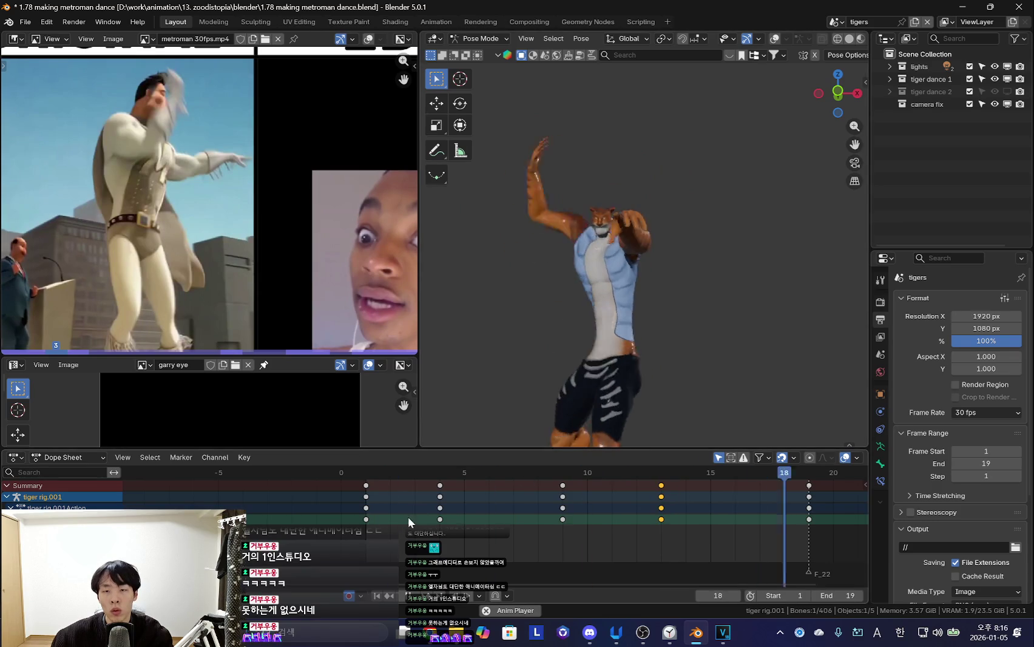
{"action": "scroll", "coordinate": [533, 426], "scroll_direction": "up", "scroll_amount": 3}
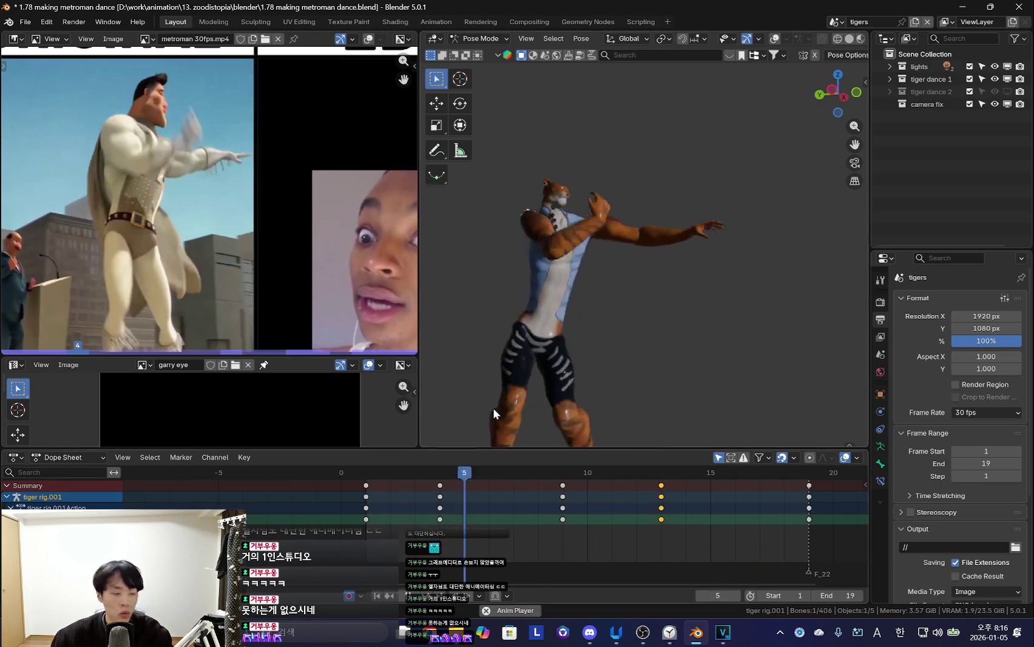
{"action": "key", "text": "space"}
{"action": "scroll", "coordinate": [601, 323], "scroll_direction": "up", "scroll_amount": 5}
Toggle the bone overlays, check the keyframe and pose menus, and replay the dance
{"action": "key", "text": "shift+alt+z"}
{"action": "scroll", "coordinate": [601, 323], "scroll_direction": "down", "scroll_amount": 5}
{"action": "right_click", "coordinate": [437, 475]}
{"action": "right_click", "coordinate": [651, 307]}
{"action": "key", "text": "shift+alt+z"}
{"action": "key", "text": "a"}
{"action": "key", "text": "space"}
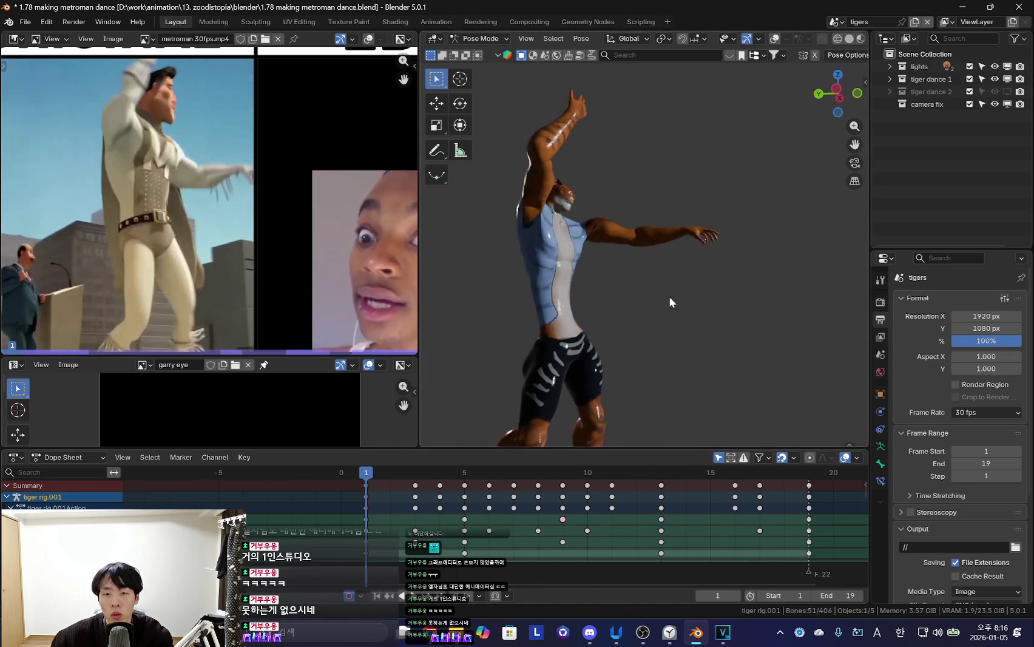
{"action": "key", "text": "shift+alt+z"}
{"action": "key", "text": "shift+alt+z"}
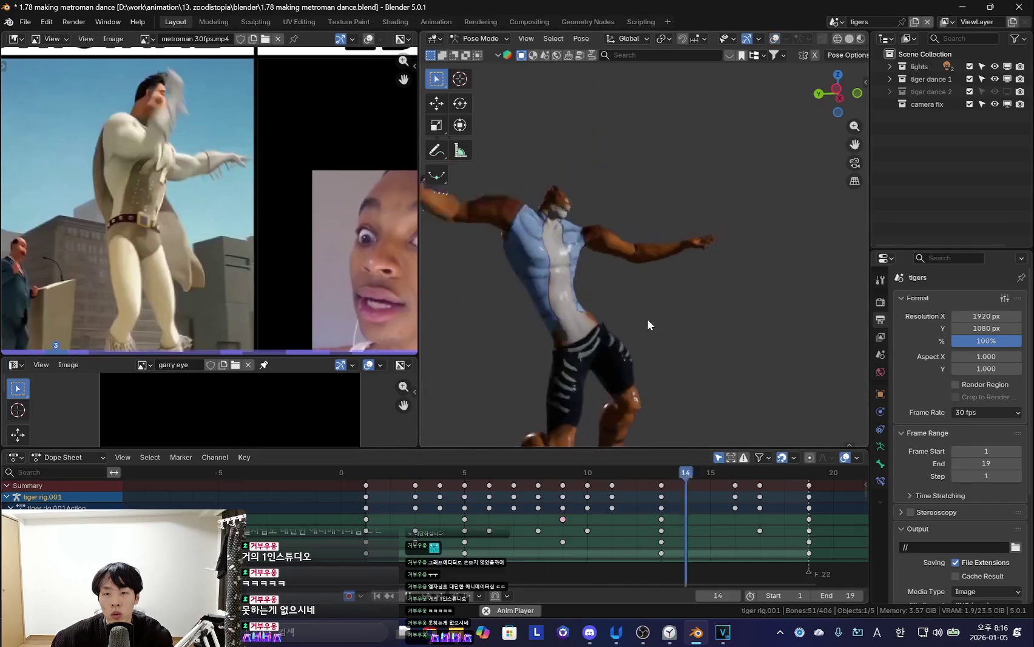
Select the shoulder.L bone and rotate the arm at frame 3
{"action": "key", "text": "shift+alt+z"}
{"action": "key", "text": "space"}
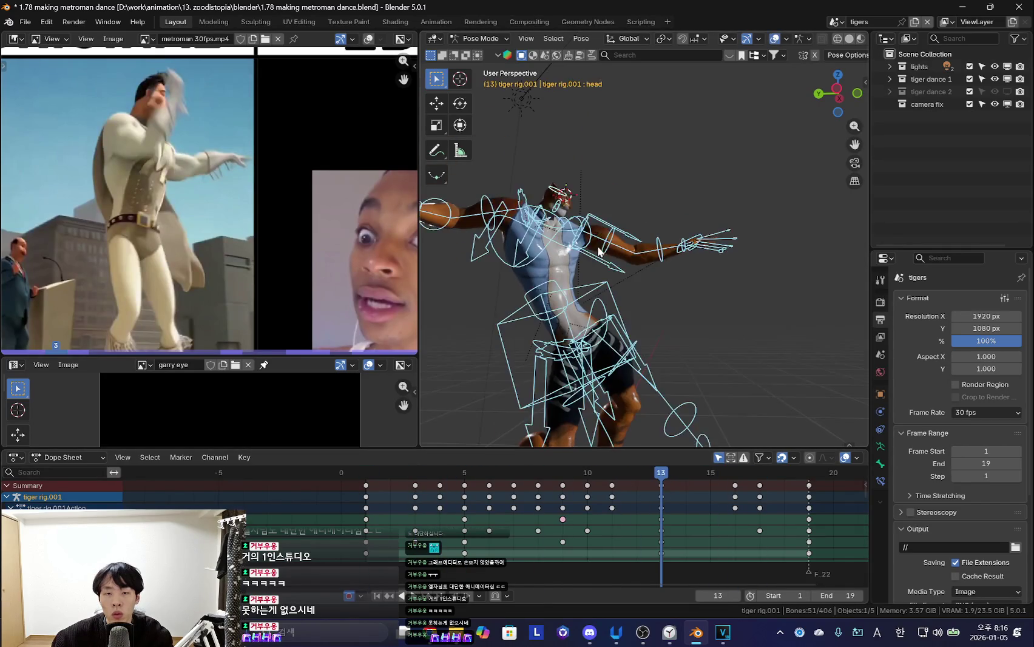
{"action": "left_click", "coordinate": [582, 245]}
{"action": "key", "text": "shift+alt+z"}
{"action": "key", "text": "Down"}
{"action": "key", "text": "Down"}
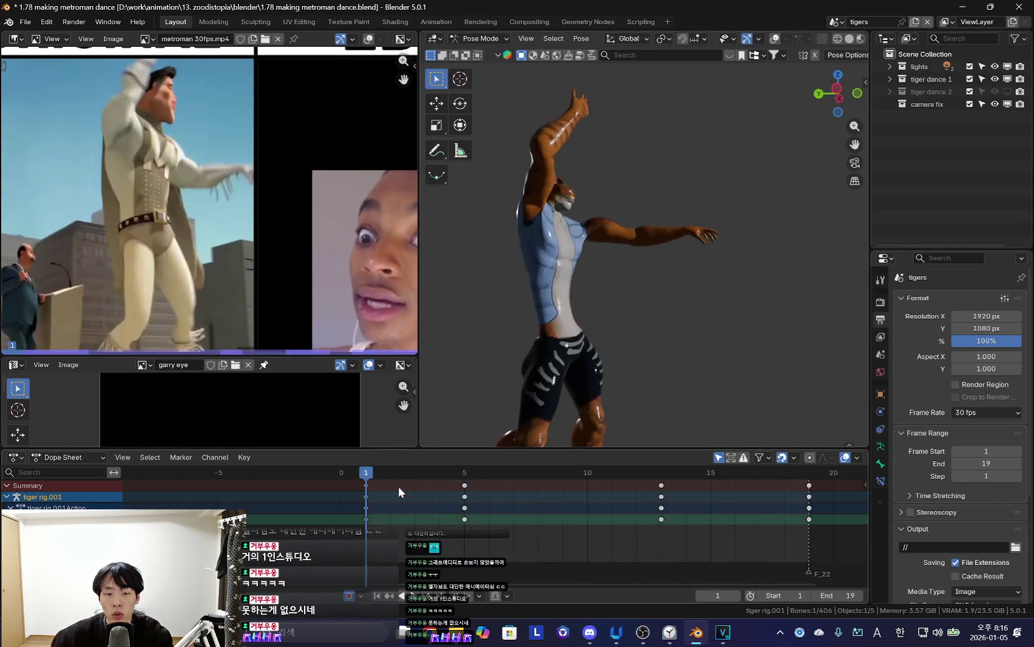
{"action": "key", "text": "Up"}
{"action": "key", "text": "Down"}
{"action": "key", "text": "Right"}
{"action": "key", "text": "r"}
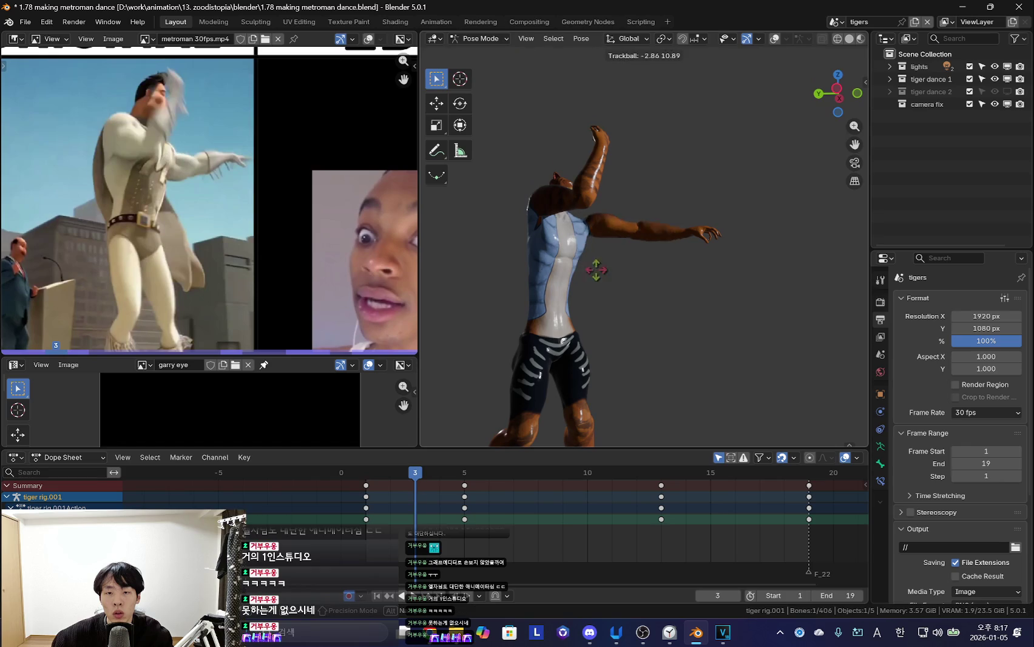
{"action": "left_click", "coordinate": [625, 242]}
{"action": "key", "text": "shift+alt+z"}
{"action": "mouse_move", "coordinate": [595, 267]}
{"action": "middle_mouse_down"}
{"action": "mouse_move", "coordinate": [625, 242]}
{"action": "mouse_move", "coordinate": [684, 307]}
{"action": "middle_mouse_up"}
{"action": "key", "text": "shift+alt+z"}
Rotate the arm at frame 4, then delete the frame 4 keys
{"action": "key", "text": "Down"}
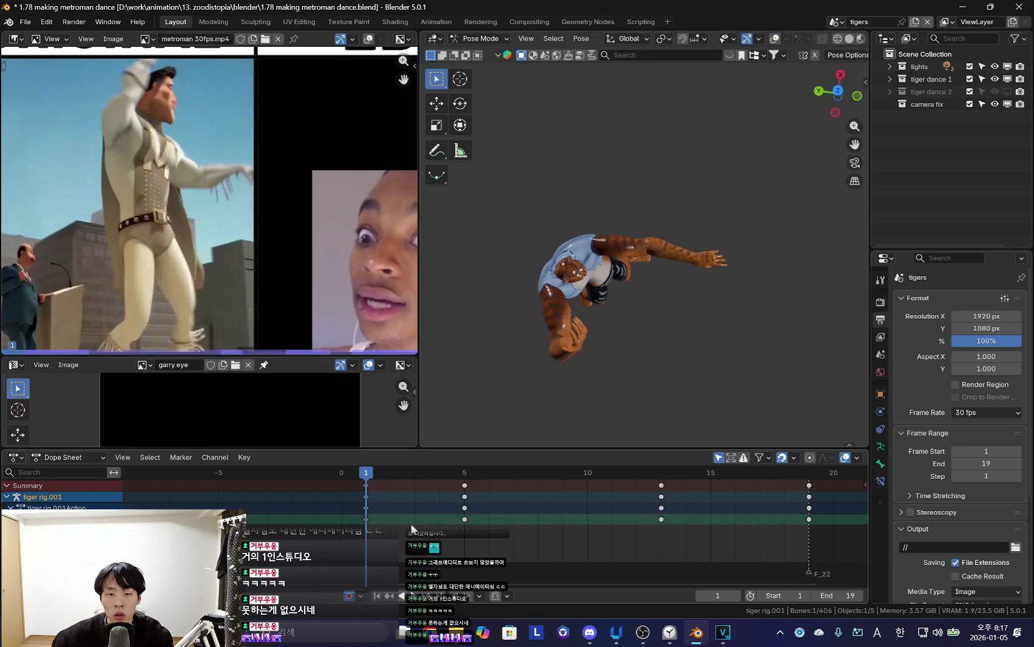
{"action": "key", "text": "Right"}
{"action": "key", "text": "Right"}
{"action": "key", "text": "Right"}
{"action": "key", "text": "r"}
{"action": "left_click", "coordinate": [731, 276]}
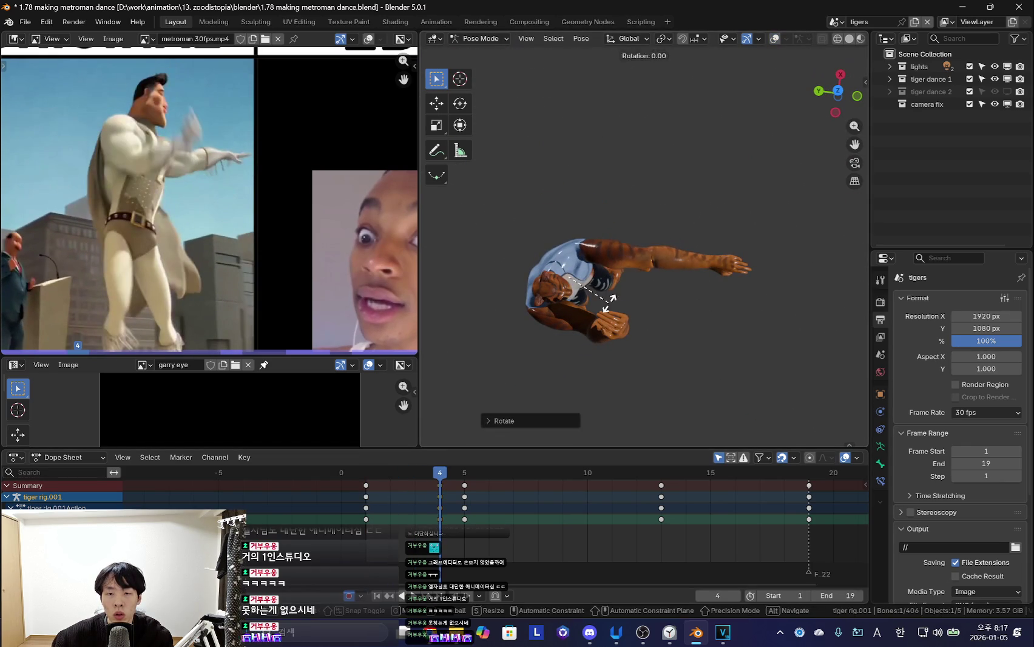
{"action": "middle_click_drag", "start_coordinate": [701, 337], "coordinate": [607, 413]}
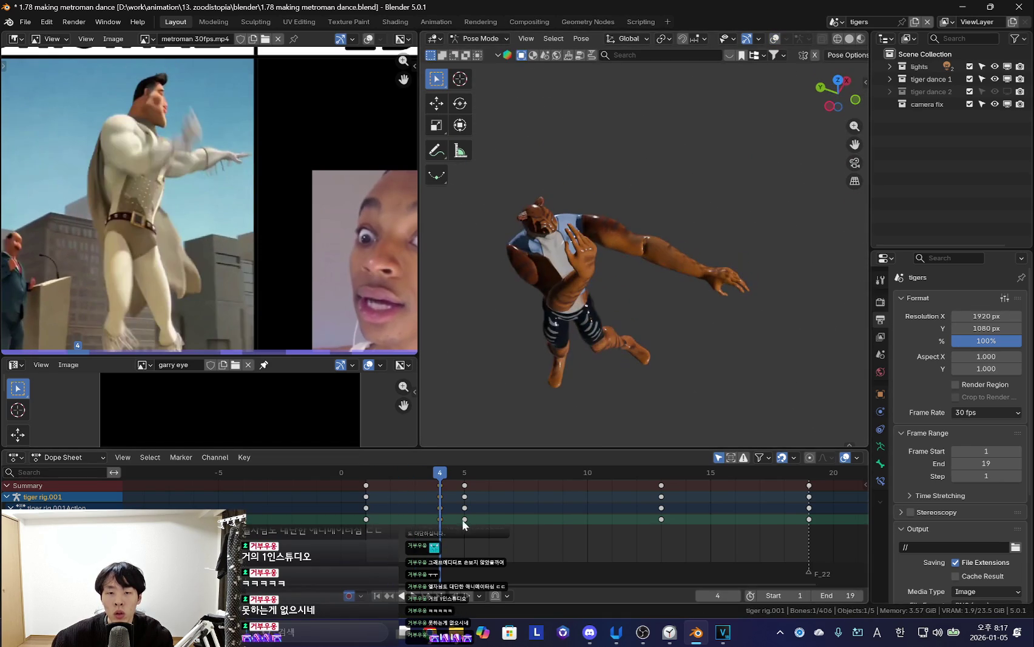
{"action": "key", "text": "x"}
{"action": "left_click", "coordinate": [473, 498]}
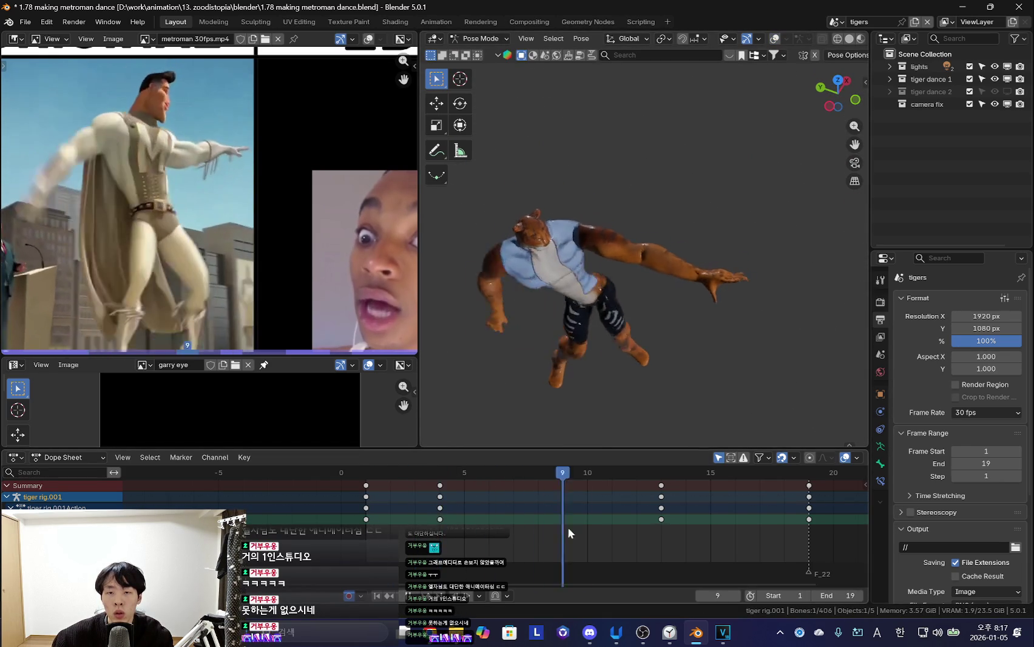
{"action": "mouse_move", "coordinate": [688, 299]}
{"action": "middle_mouse_down"}
{"action": "mouse_move", "coordinate": [442, 540]}
{"action": "mouse_move", "coordinate": [668, 267]}
{"action": "mouse_move", "coordinate": [710, 242]}
{"action": "mouse_move", "coordinate": [687, 357]}
{"action": "middle_mouse_up"}
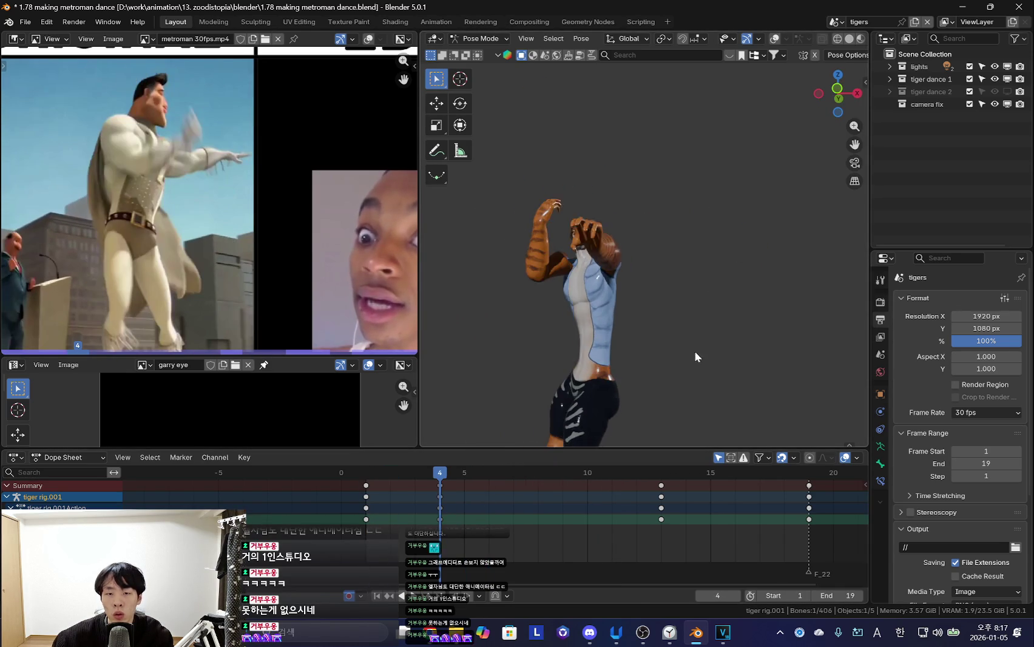
Re-rotate the arm bone and key the new pose at frame 4
{"action": "key", "text": "r"}
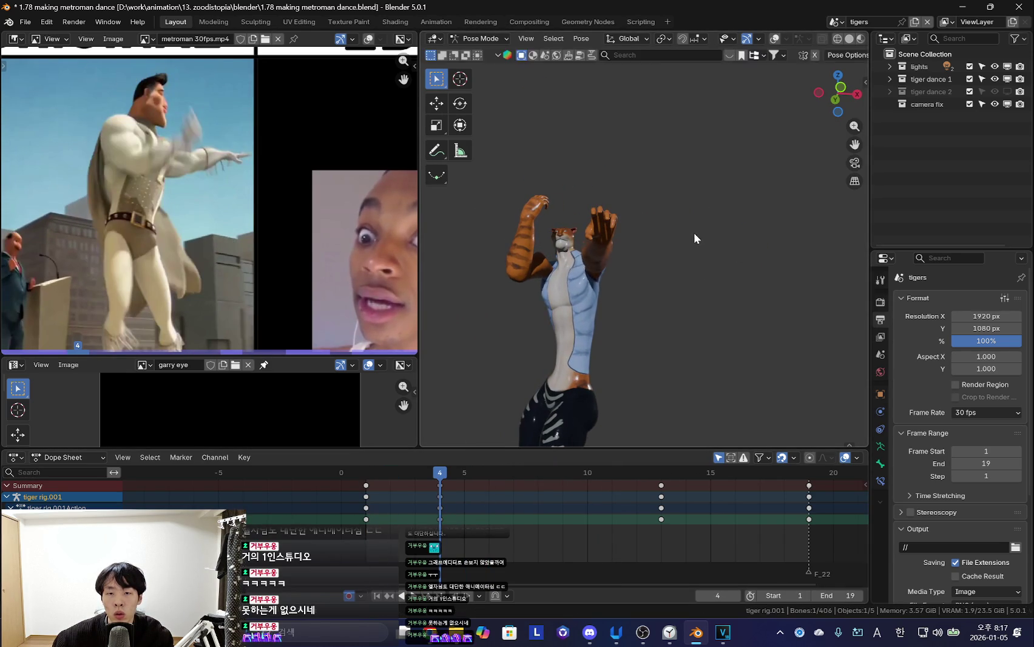
{"action": "left_click", "coordinate": [722, 226]}
{"action": "key", "text": "i"}
{"action": "key", "text": "shift+Left"}
{"action": "left_click_drag", "start_coordinate": [379, 545], "coordinate": [581, 532]}
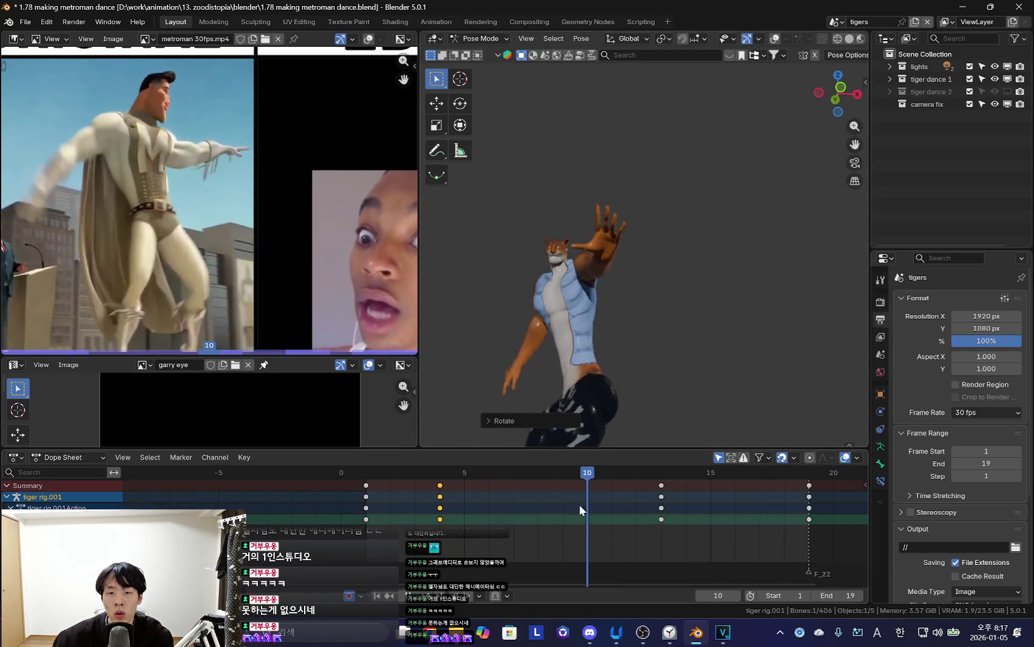
{"action": "middle_click_drag", "start_coordinate": [600, 365], "coordinate": [625, 331]}
{"action": "scroll", "coordinate": [625, 331], "scroll_direction": "up", "scroll_amount": 4}
{"action": "left_click", "coordinate": [403, 538]}
{"action": "mouse_move", "coordinate": [404, 538]}
{"action": "left_mouse_down"}
{"action": "mouse_move", "coordinate": [484, 520]}
{"action": "mouse_move", "coordinate": [586, 534]}
{"action": "left_mouse_up"}
Rotate upper_arm_ik.L into a new angle at frame 10 and keyframe the arm pose
{"action": "key", "text": "r"}
{"action": "left_click", "coordinate": [658, 344]}
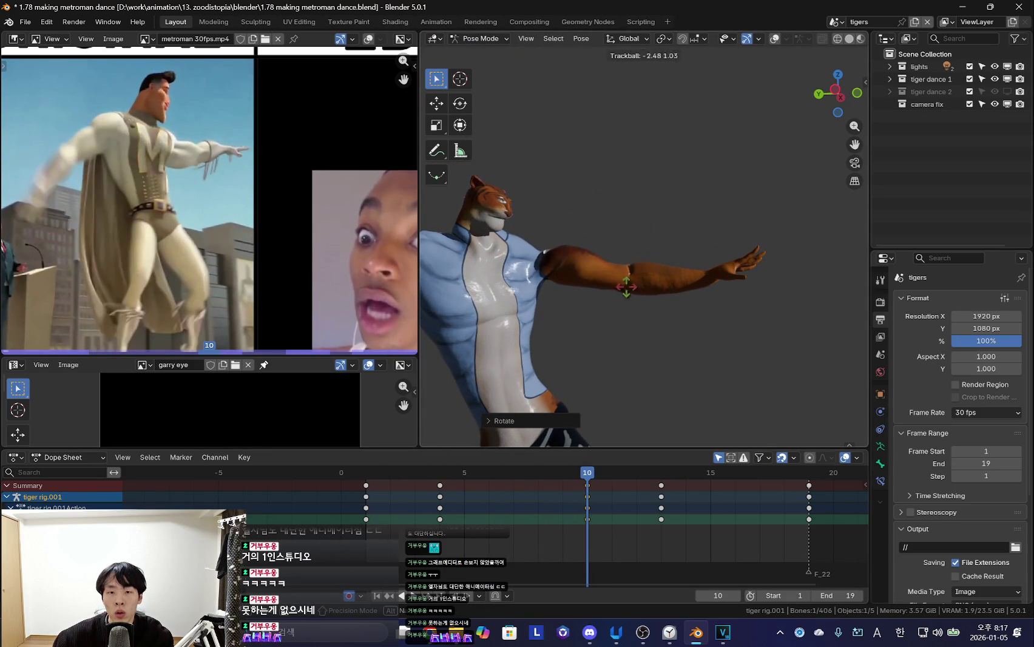
{"action": "key", "text": "i"}
{"action": "key", "text": "r"}
{"action": "key", "text": "r"}
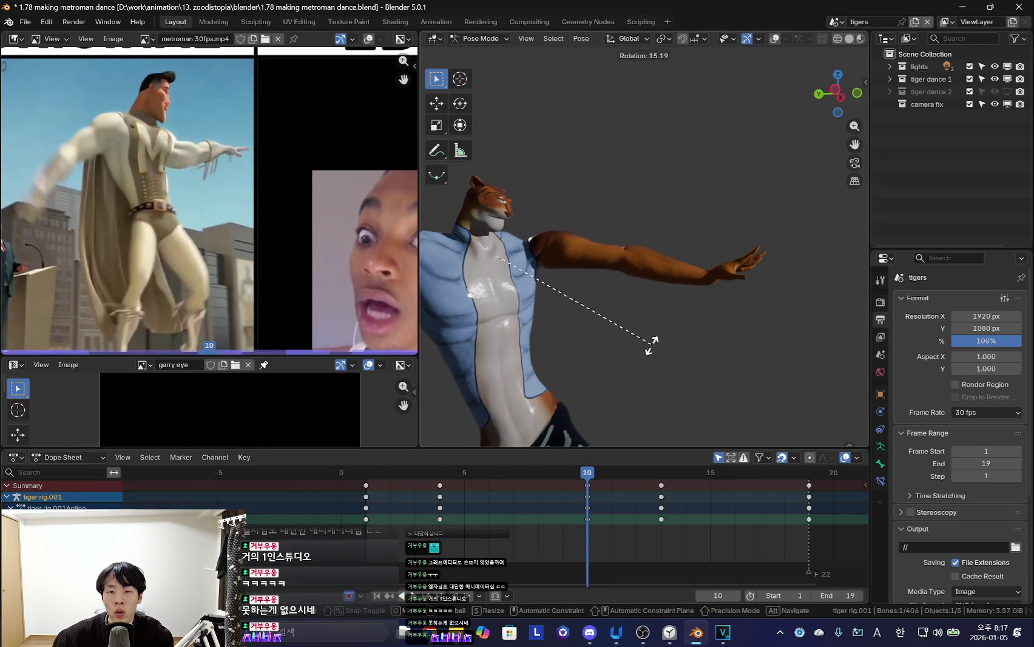
{"action": "left_click", "coordinate": [541, 284]}
{"action": "key", "text": "shift+alt+z"}
{"action": "left_click", "coordinate": [607, 248]}
{"action": "key", "text": "shift+alt+z"}
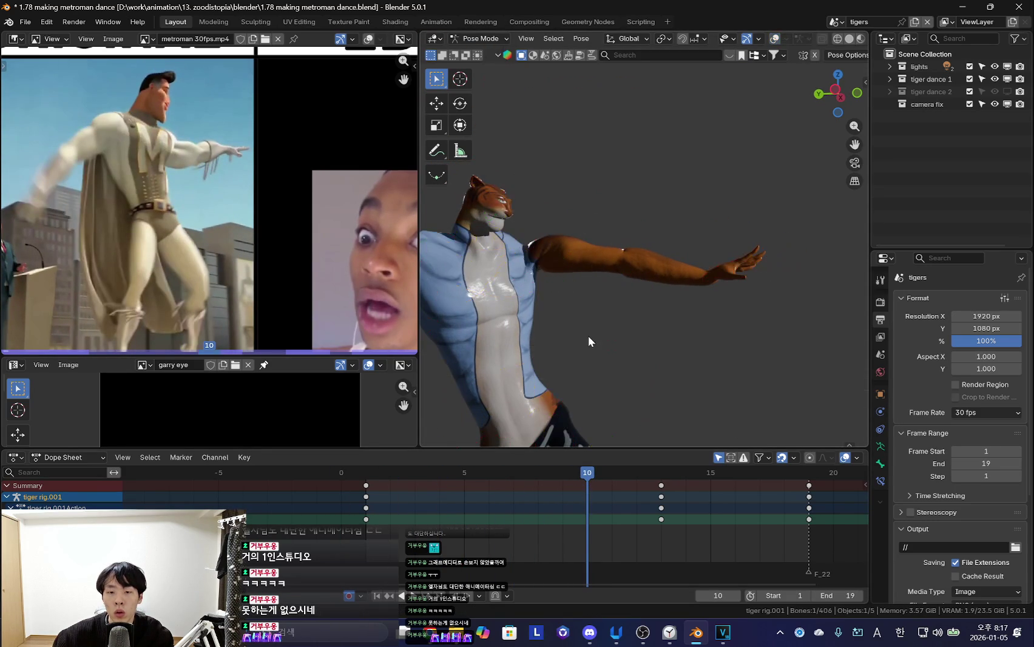
{"action": "key", "text": "r"}
{"action": "key", "text": "r"}
{"action": "left_click", "coordinate": [616, 286]}
{"action": "key", "text": "shift+alt+z"}
{"action": "key", "text": "i"}
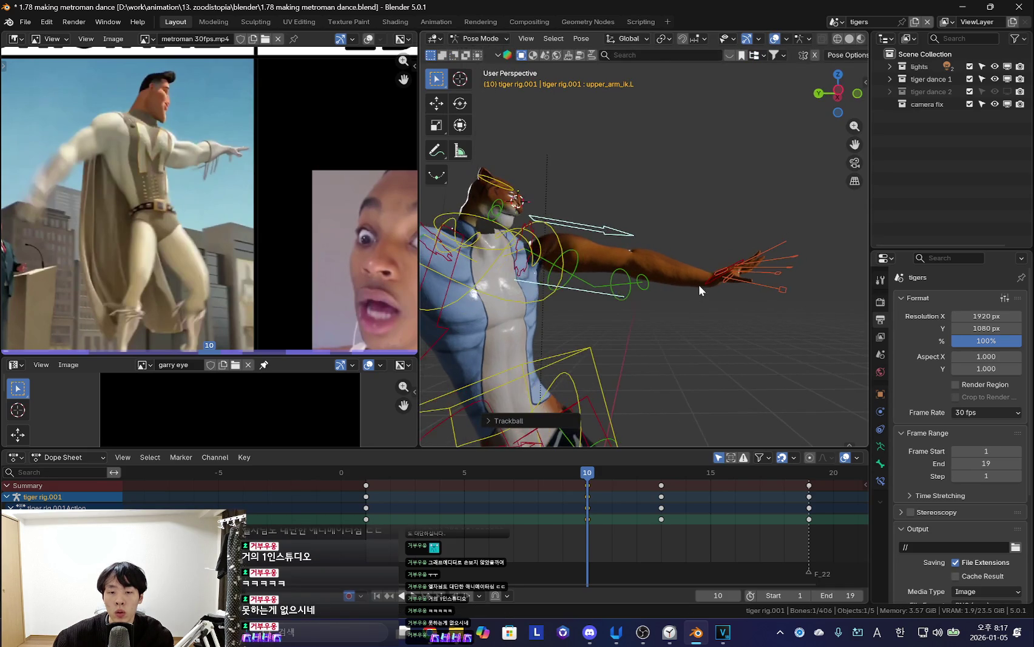
Move the left hand control, hand_ik.L, into a new position at frame 9
{"action": "left_click", "coordinate": [700, 285]}
{"action": "left_click", "coordinate": [699, 283]}
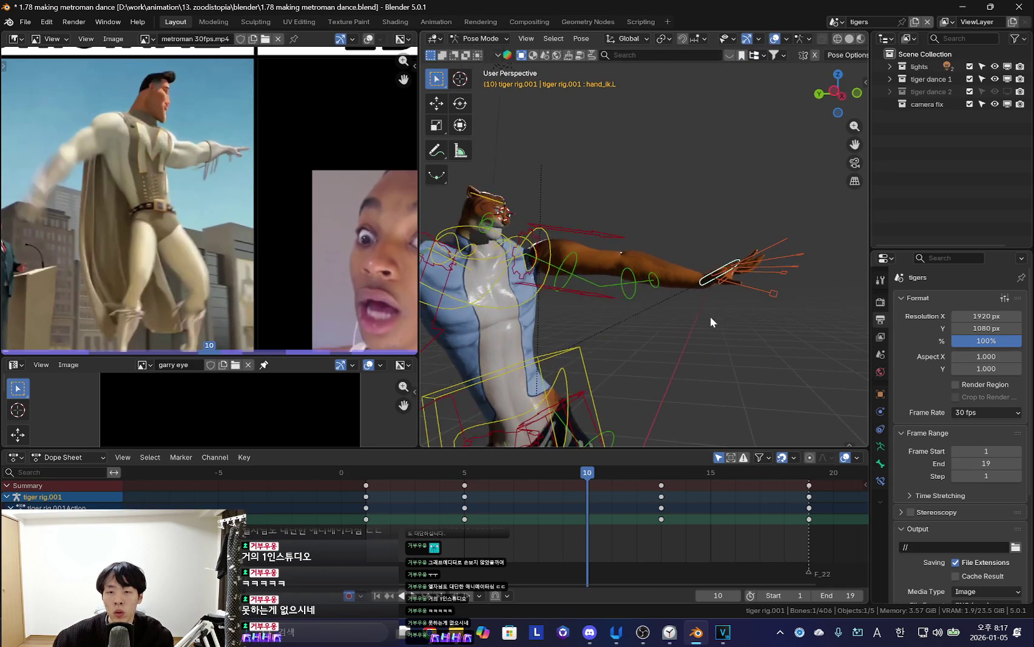
{"action": "key", "text": "space"}
{"action": "key", "text": "shift+alt+z"}
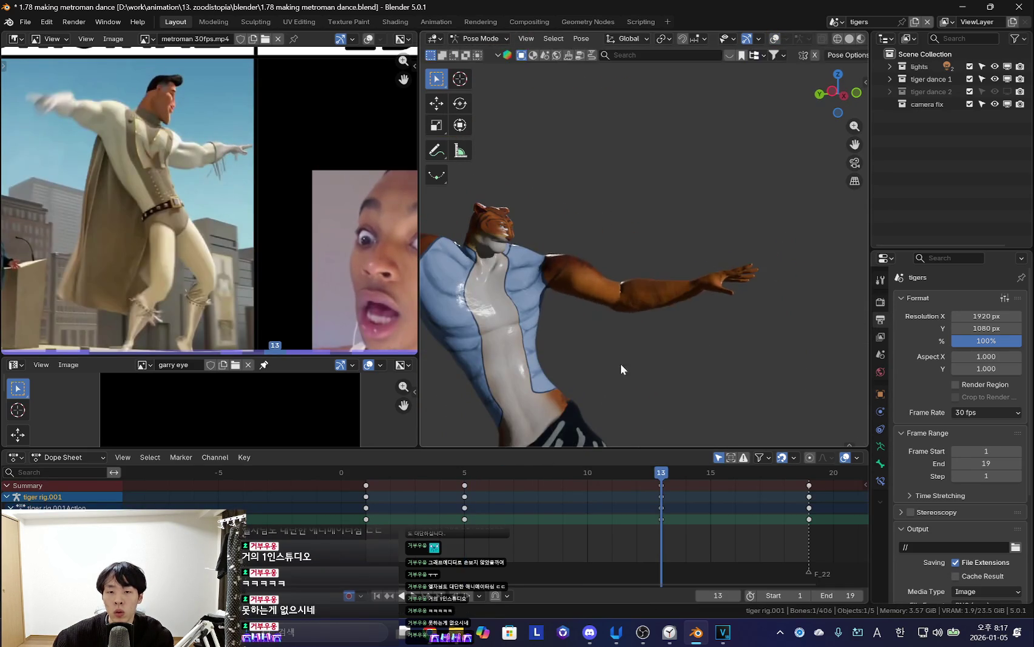
{"action": "left_click_drag", "start_coordinate": [496, 522], "coordinate": [560, 522]}
{"action": "key", "text": "g"}
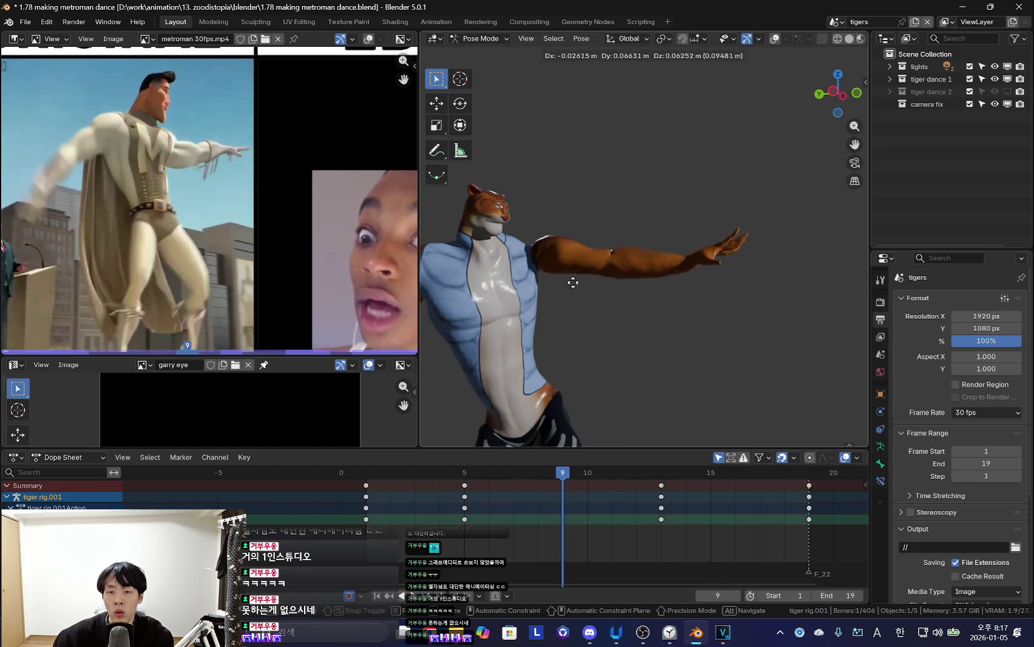
{"action": "left_click", "coordinate": [560, 273]}
{"action": "key", "text": "shift+alt+z"}
{"action": "key", "text": "shift+alt+z"}
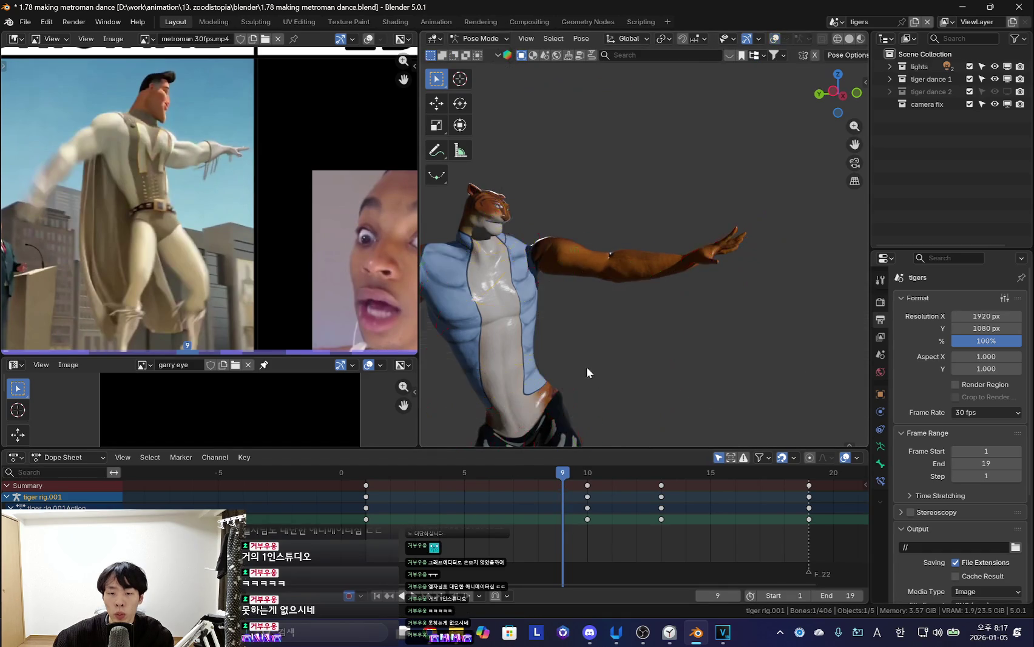
{"action": "key", "text": "Right"}
Compare the hand poses at frames 2 and 9, then reposition hand_ik.L at frame 5
{"action": "key", "text": "shift+alt+z"}
{"action": "left_click", "coordinate": [695, 271]}
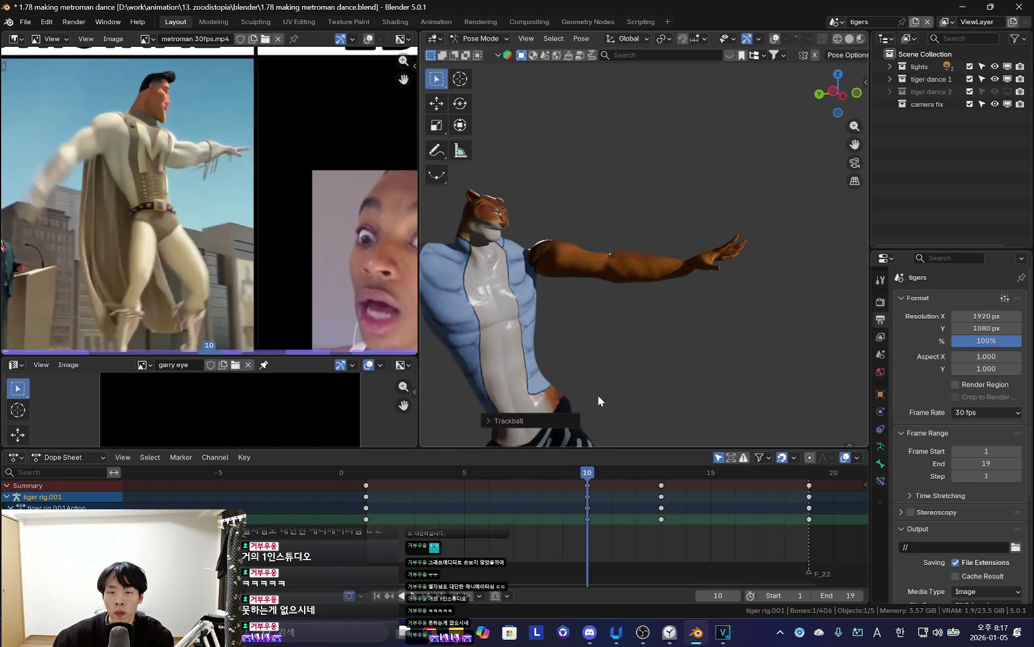
{"action": "key", "text": "shift+alt+z"}
{"action": "key", "text": "Up"}
{"action": "key", "text": "Down"}
{"action": "key", "text": "Down"}
{"action": "left_click", "coordinate": [559, 534]}
{"action": "key", "text": "Down"}
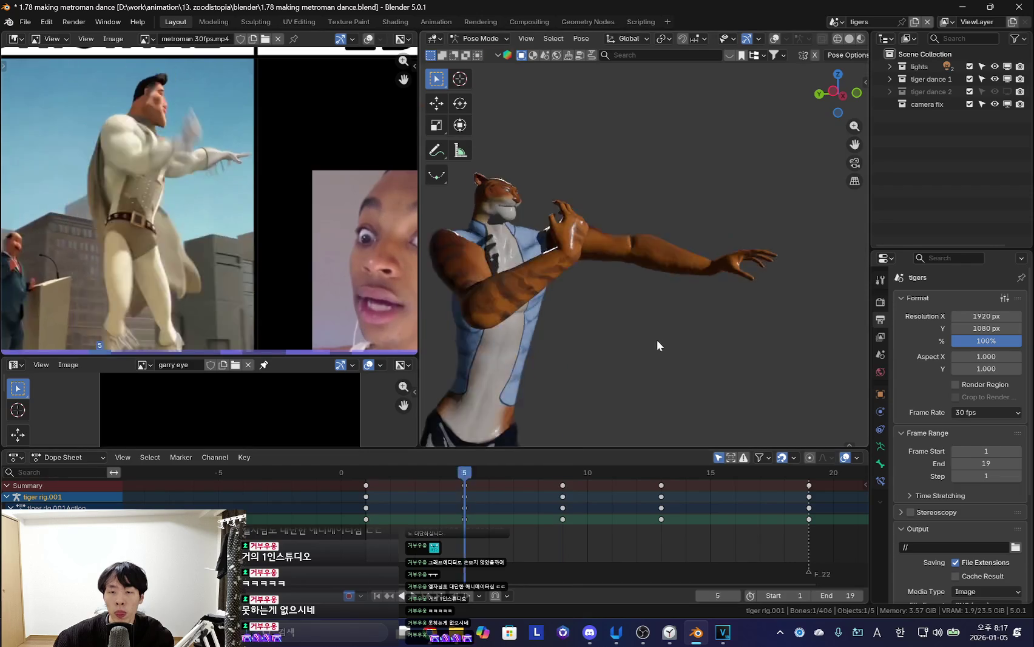
{"action": "left_click", "coordinate": [395, 523]}
{"action": "key", "text": "Up"}
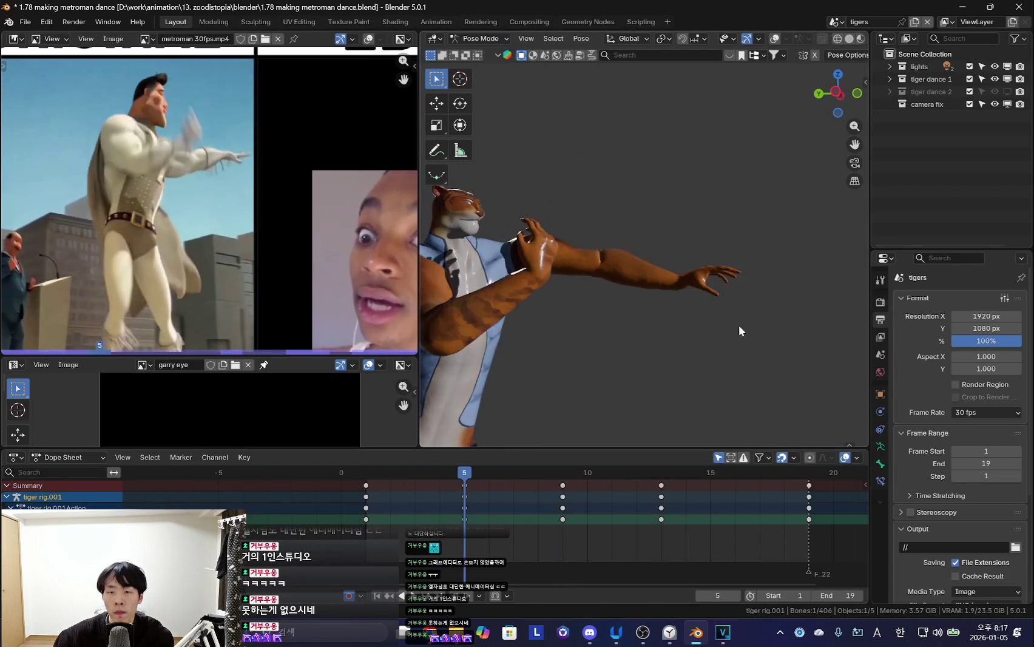
{"action": "key", "text": "g"}
{"action": "key", "text": "Return"}
{"action": "mouse_move", "coordinate": [347, 515]}
{"action": "left_mouse_down"}
{"action": "mouse_move", "coordinate": [481, 503]}
{"action": "mouse_move", "coordinate": [622, 512]}
{"action": "mouse_move", "coordinate": [362, 517]}
{"action": "mouse_move", "coordinate": [586, 530]}
{"action": "mouse_move", "coordinate": [539, 522]}
{"action": "left_mouse_up"}
Delete the left upper arm control's keys at frame 13, then return to frame 1
{"action": "key", "text": "shift+alt+z"}
{"action": "left_click", "coordinate": [563, 325]}
{"action": "mouse_move", "coordinate": [582, 469]}
{"action": "left_mouse_down"}
{"action": "mouse_move", "coordinate": [635, 504]}
{"action": "mouse_move", "coordinate": [632, 516]}
{"action": "left_mouse_up"}
{"action": "key", "text": "x"}
{"action": "left_click", "coordinate": [672, 494]}
{"action": "key", "text": "Left"}
{"action": "key", "text": "Left"}
{"action": "key", "text": "Left"}
{"action": "key", "text": "shift+alt+z"}
{"action": "key", "text": "shift+alt+z"}
{"action": "key", "text": "shift+alt+z"}
{"action": "mouse_move", "coordinate": [406, 528]}
{"action": "left_mouse_down"}
{"action": "mouse_move", "coordinate": [366, 531]}
{"action": "mouse_move", "coordinate": [601, 524]}
{"action": "left_mouse_up"}
{"action": "key", "text": "shift+alt+z"}
{"action": "key", "text": "shift+alt+z"}
{"action": "key", "text": "shift+alt+z"}
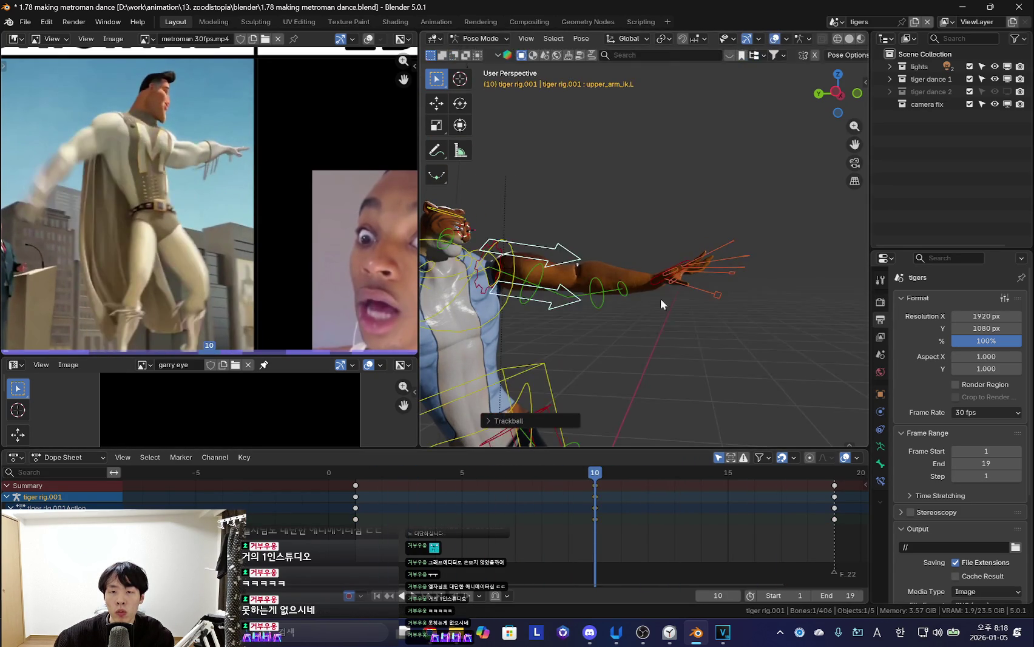
Re-pose the selected arm IK control with a rotation at frame 9
{"action": "left_click", "coordinate": [651, 290]}
{"action": "key", "text": "Left"}
{"action": "key", "text": "shift+alt+z"}
{"action": "key", "text": "r"}
{"action": "left_click", "coordinate": [629, 344]}
Move and rotate the arm bones at frame 13 and keyframe the new pose
{"action": "mouse_move", "coordinate": [353, 471]}
{"action": "left_mouse_down"}
{"action": "mouse_move", "coordinate": [496, 526]}
{"action": "mouse_move", "coordinate": [701, 528]}
{"action": "left_mouse_up"}
{"action": "key", "text": "Left"}
{"action": "key", "text": "g"}
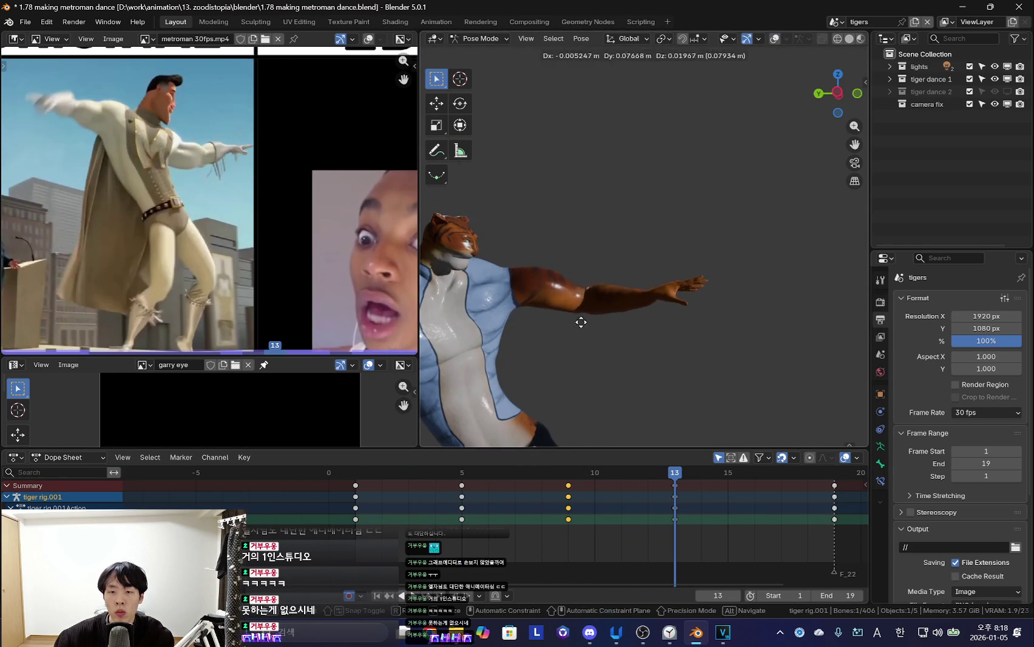
{"action": "left_click", "coordinate": [598, 330]}
{"action": "key", "text": "space"}
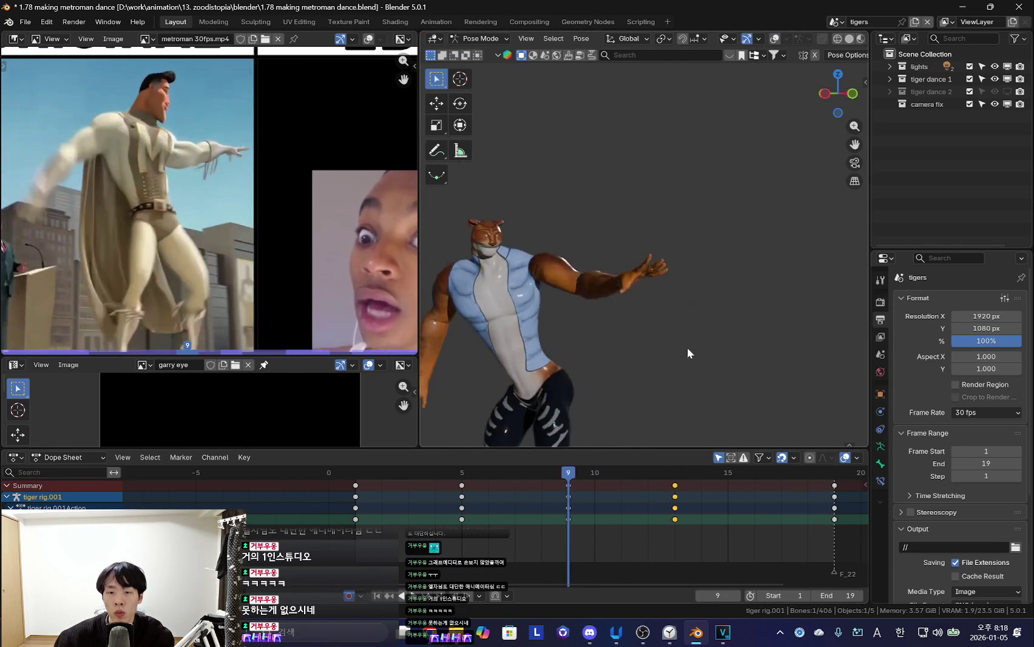
{"action": "key", "text": "Escape"}
{"action": "left_click", "coordinate": [597, 317]}
{"action": "key", "text": "r"}
{"action": "left_click", "coordinate": [735, 355]}
{"action": "key", "text": "i"}
{"action": "left_click", "coordinate": [593, 503]}
Play back the dance and orbit around the tiger to review the frame 13 pose
{"action": "key", "text": "space"}
{"action": "left_click_drag", "start_coordinate": [762, 534], "coordinate": [634, 545]}
{"action": "key", "text": "Up"}
{"action": "mouse_move", "coordinate": [546, 425]}
{"action": "middle_mouse_down"}
{"action": "mouse_move", "coordinate": [504, 323]}
{"action": "mouse_move", "coordinate": [607, 314]}
{"action": "middle_mouse_up"}
{"action": "key", "text": "shift+alt+z"}
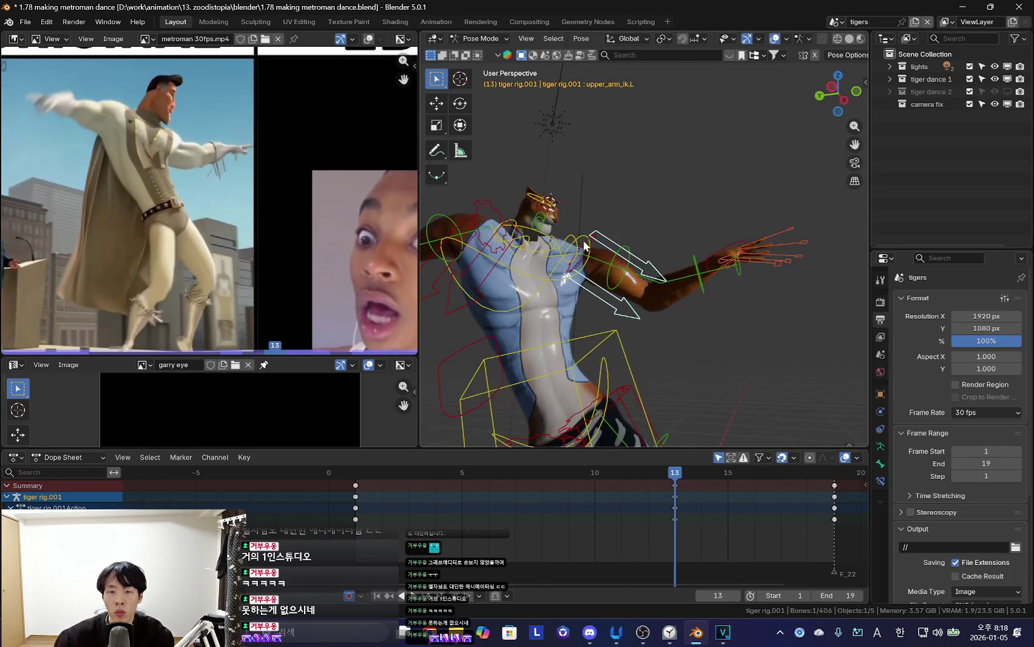
{"action": "key", "text": "space"}
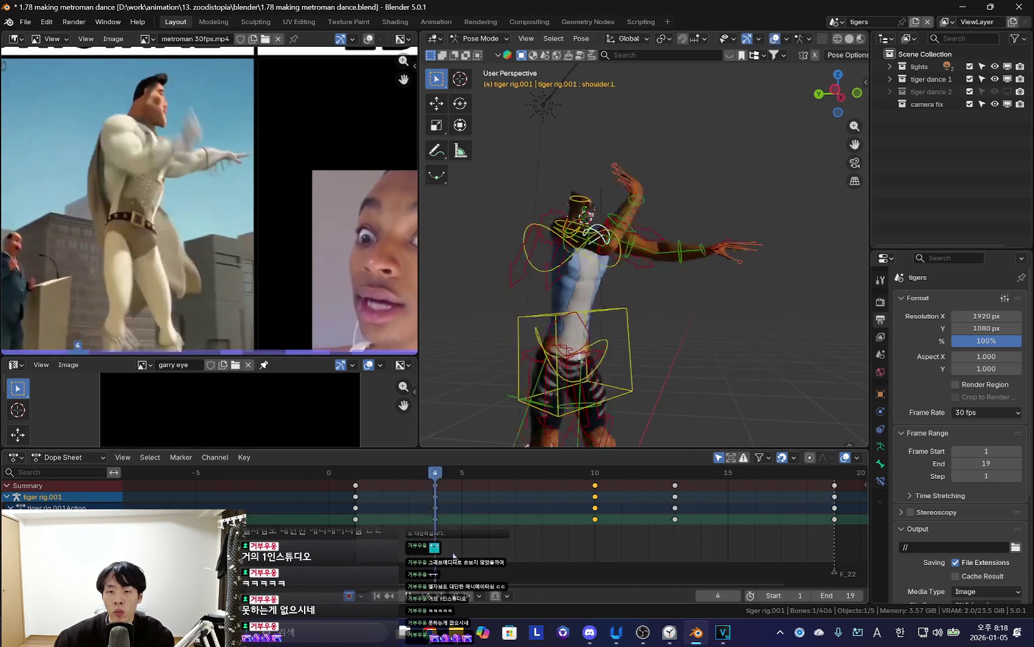
{"action": "key", "text": "space"}
{"action": "mouse_move", "coordinate": [674, 437]}
{"action": "middle_mouse_down"}
{"action": "mouse_move", "coordinate": [665, 369]}
{"action": "mouse_move", "coordinate": [632, 317]}
{"action": "mouse_move", "coordinate": [723, 391]}
{"action": "mouse_move", "coordinate": [747, 344]}
{"action": "middle_mouse_up"}
{"action": "key", "text": "shift+alt+z"}
Refine the arm rotation at frame 13 and keyframe it again
{"action": "key", "text": "r"}
{"action": "left_click", "coordinate": [702, 295]}
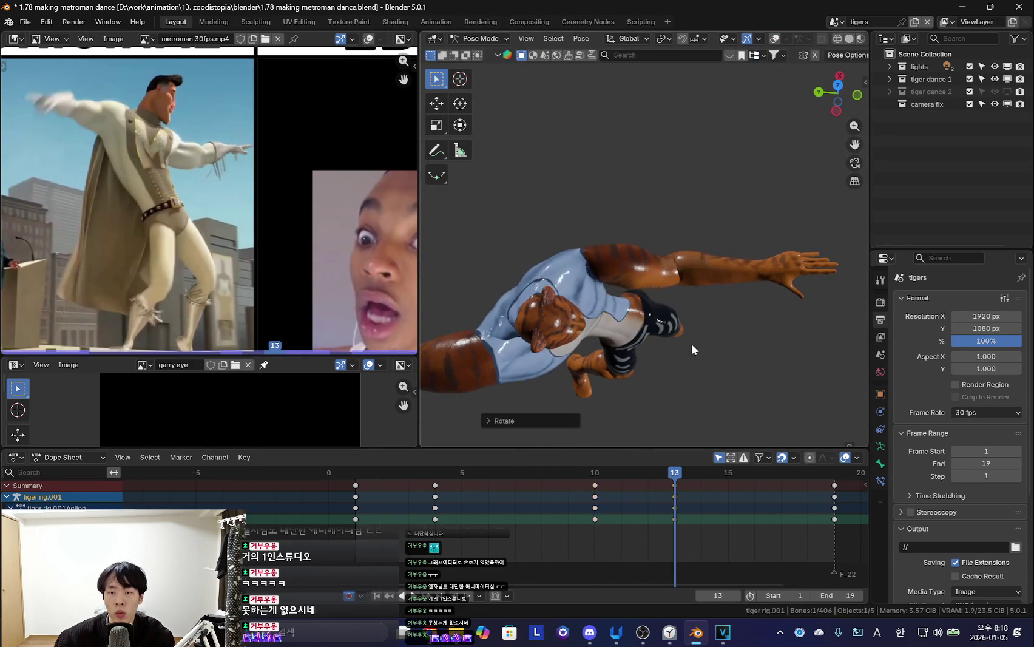
{"action": "middle_click_drag", "start_coordinate": [701, 295], "coordinate": [692, 272]}
{"action": "key", "text": "r"}
{"action": "key", "text": "r"}
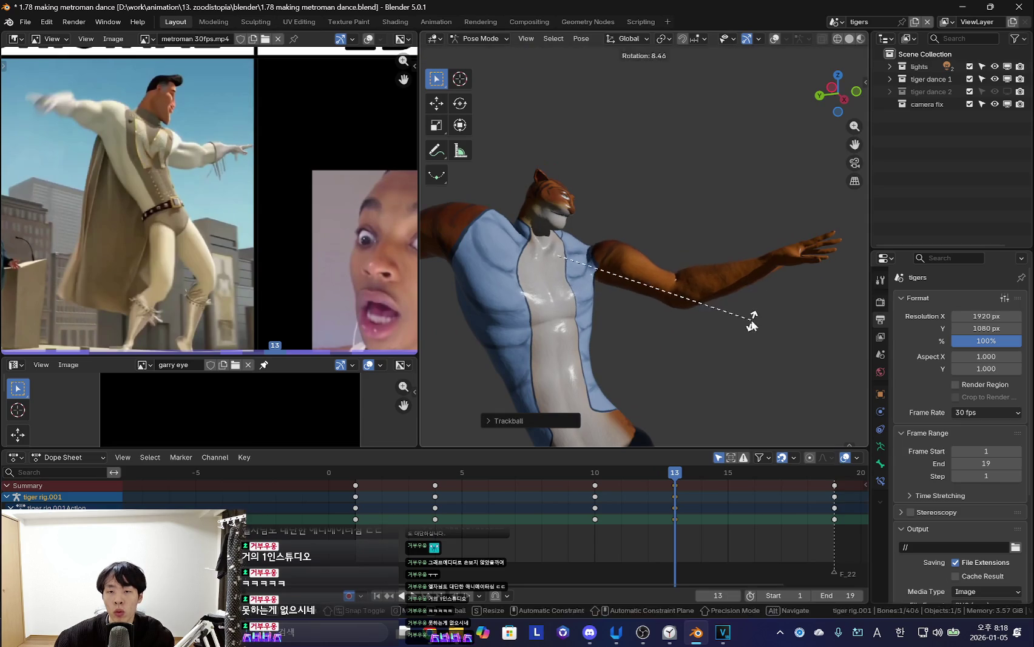
{"action": "left_click", "coordinate": [751, 320]}
{"action": "key", "text": "i"}
{"action": "left_click", "coordinate": [622, 510]}
Re-pose the arm at frame 4 with rotations and a move
{"action": "key", "text": "space"}
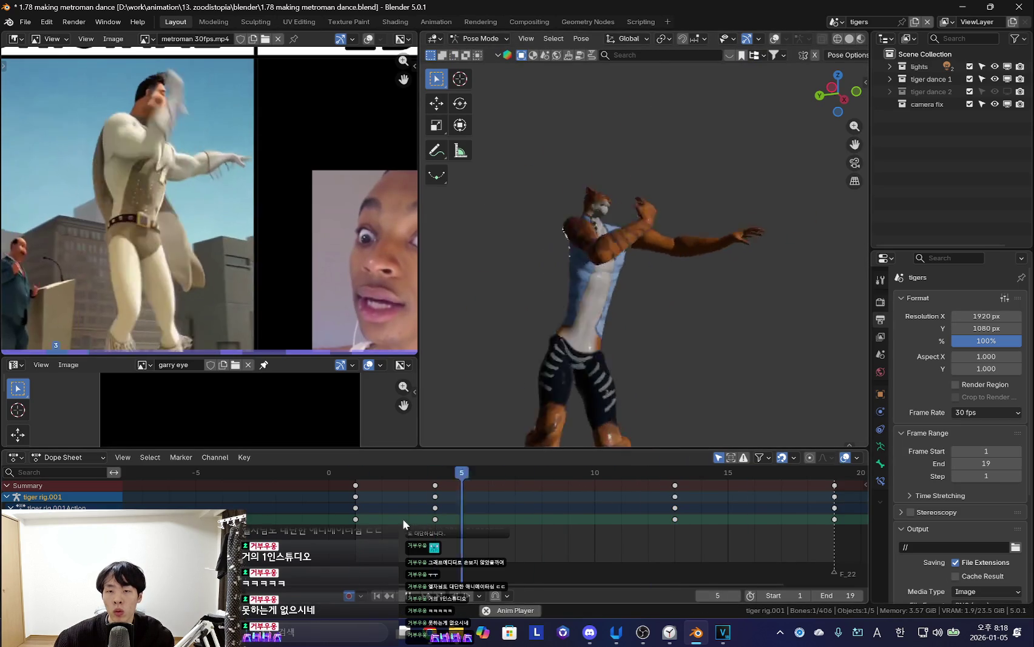
{"action": "key", "text": "space"}
{"action": "left_click", "coordinate": [328, 519]}
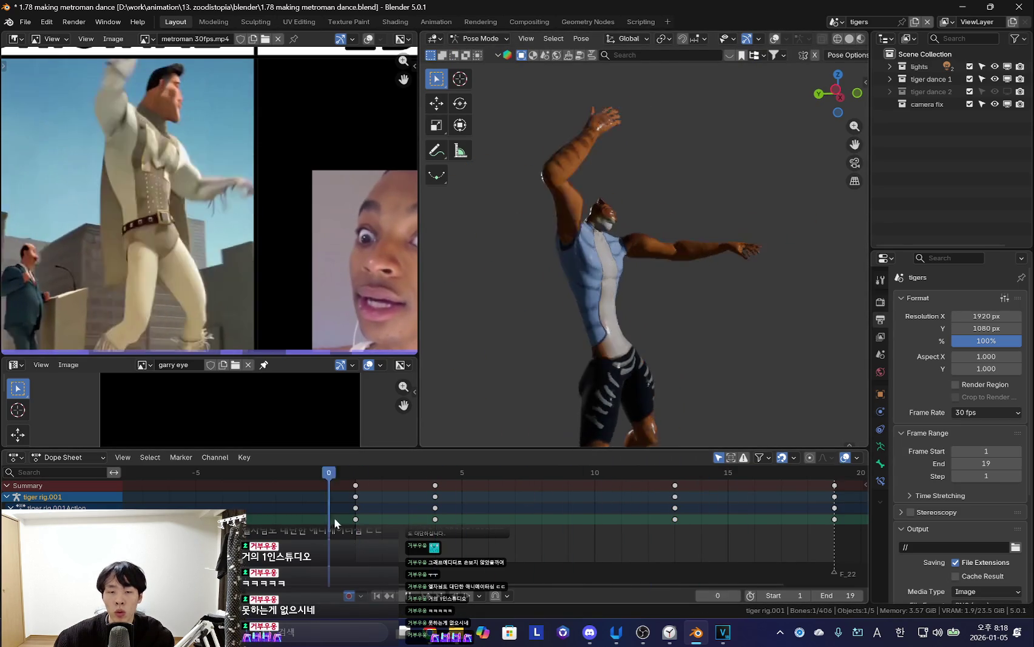
{"action": "left_click_drag", "start_coordinate": [329, 519], "coordinate": [435, 519]}
{"action": "scroll", "coordinate": [652, 343], "scroll_direction": "up", "scroll_amount": 4}
{"action": "key", "text": "r"}
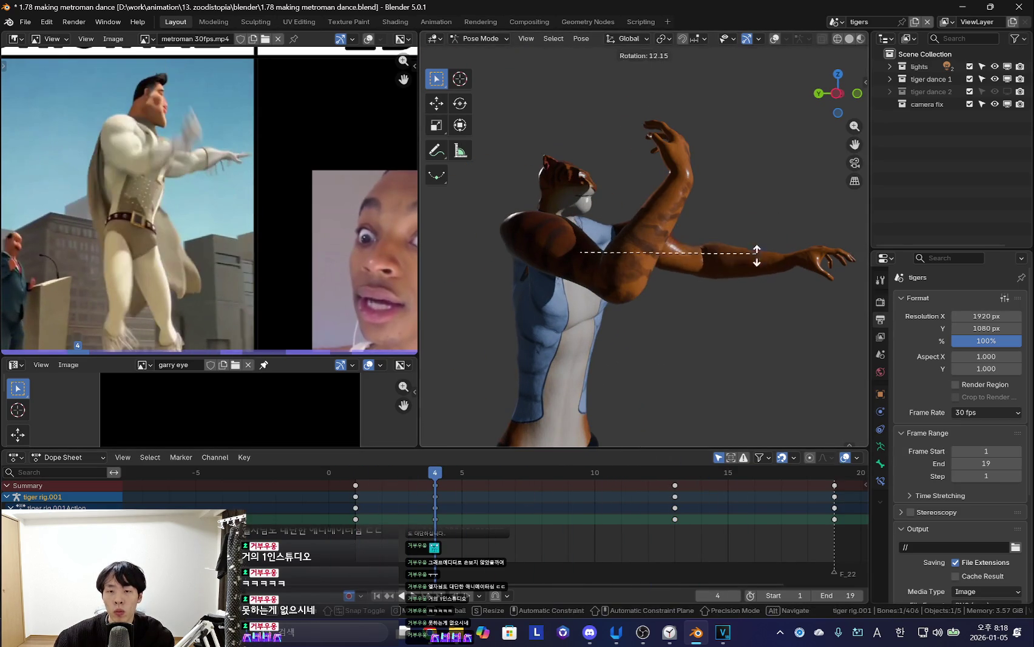
{"action": "left_click", "coordinate": [762, 316]}
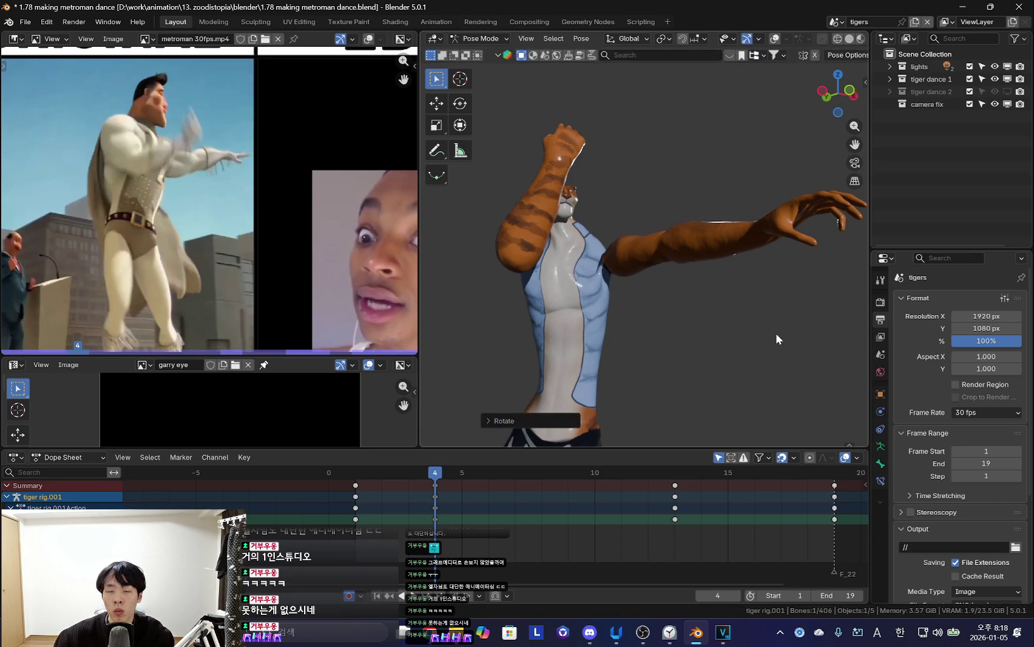
{"action": "key", "text": "g"}
{"action": "left_click", "coordinate": [681, 298]}
{"action": "middle_click_drag", "start_coordinate": [681, 298], "coordinate": [751, 307]}
{"action": "key", "text": "r"}
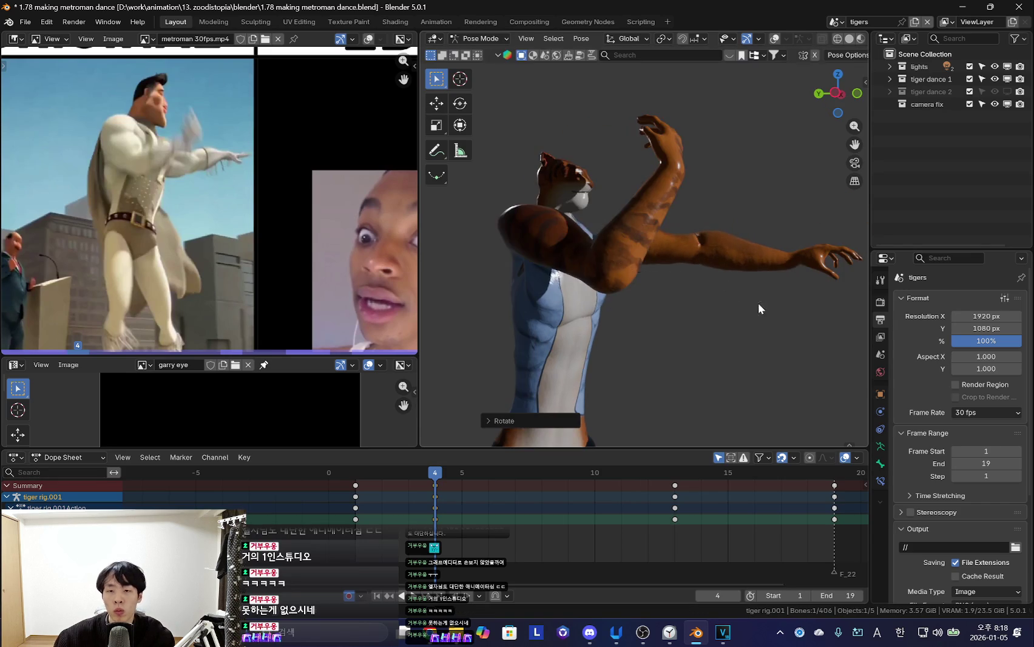
{"action": "left_click", "coordinate": [760, 309]}
Rotate the arm bone into its new pose at frame 1
{"action": "key", "text": "shift+Left"}
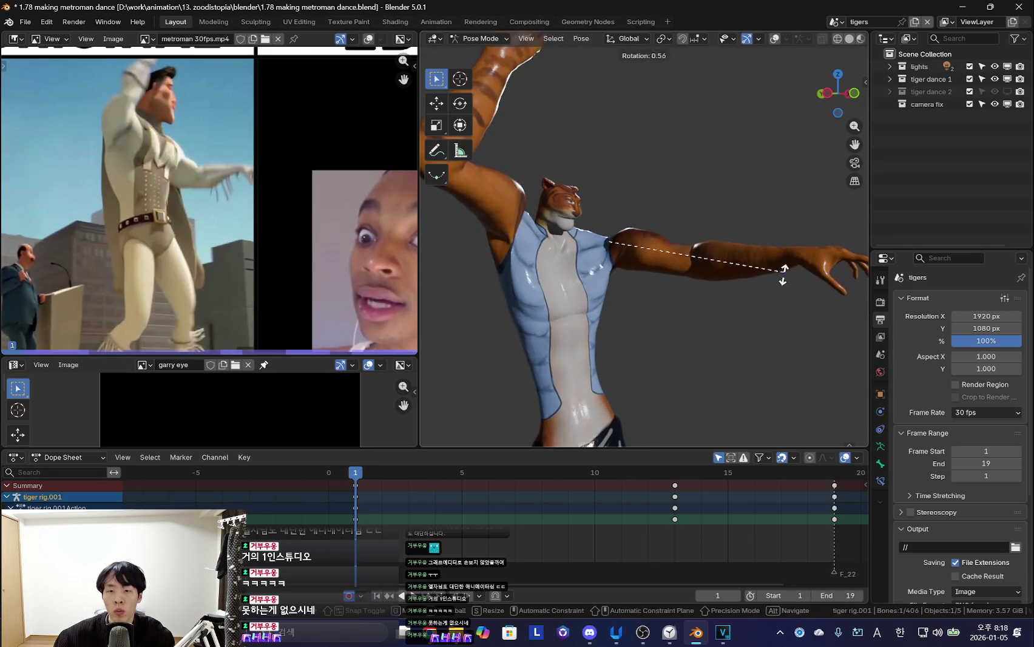
{"action": "key", "text": "r"}
{"action": "left_click", "coordinate": [687, 312]}
{"action": "key", "text": "shift+alt+z"}
{"action": "mouse_move", "coordinate": [687, 312]}
{"action": "middle_mouse_down"}
{"action": "mouse_move", "coordinate": [739, 307]}
{"action": "mouse_move", "coordinate": [497, 501]}
{"action": "middle_mouse_up"}
{"action": "key", "text": "shift+alt+z"}
Select the frame 19 keys and play the dance, stopping at frame 10
{"action": "key", "text": "shift+alt+z"}
{"action": "scroll", "coordinate": [497, 501], "scroll_direction": "down", "scroll_amount": 2}
{"action": "left_click", "coordinate": [743, 486]}
{"action": "key", "text": "space"}
{"action": "key", "text": "space"}
{"action": "key", "text": "shift+alt+z"}
Select the rig's bones and scrub through the dance, stopping at frame 4
{"action": "key", "text": "a"}
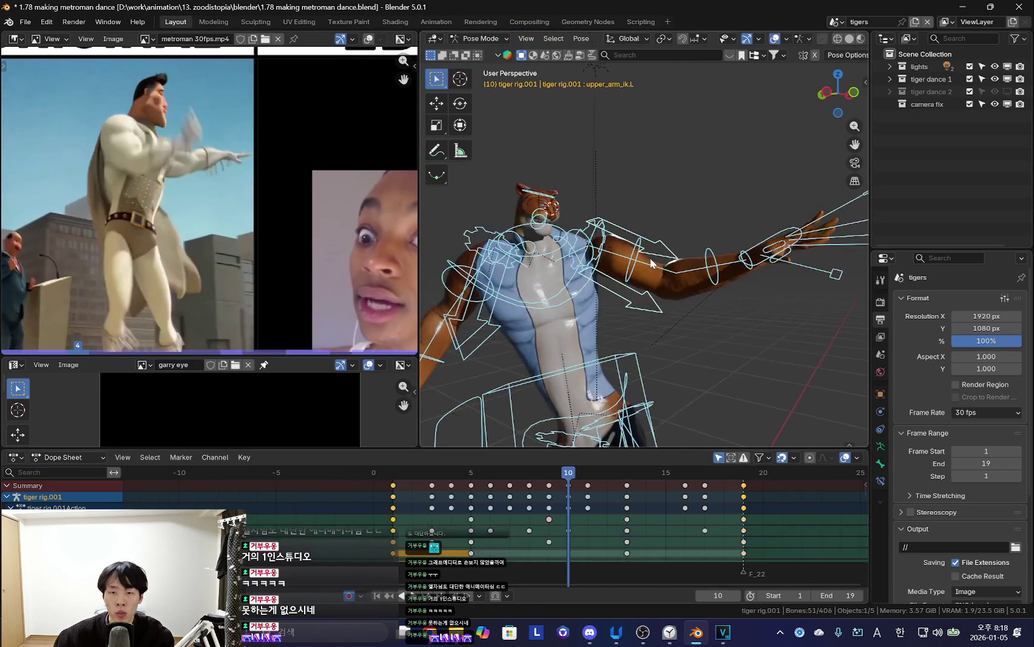
{"action": "key", "text": "space"}
{"action": "key", "text": "shift+alt+z"}
{"action": "scroll", "coordinate": [356, 536], "scroll_direction": "down", "scroll_amount": 11, "text": "alt"}
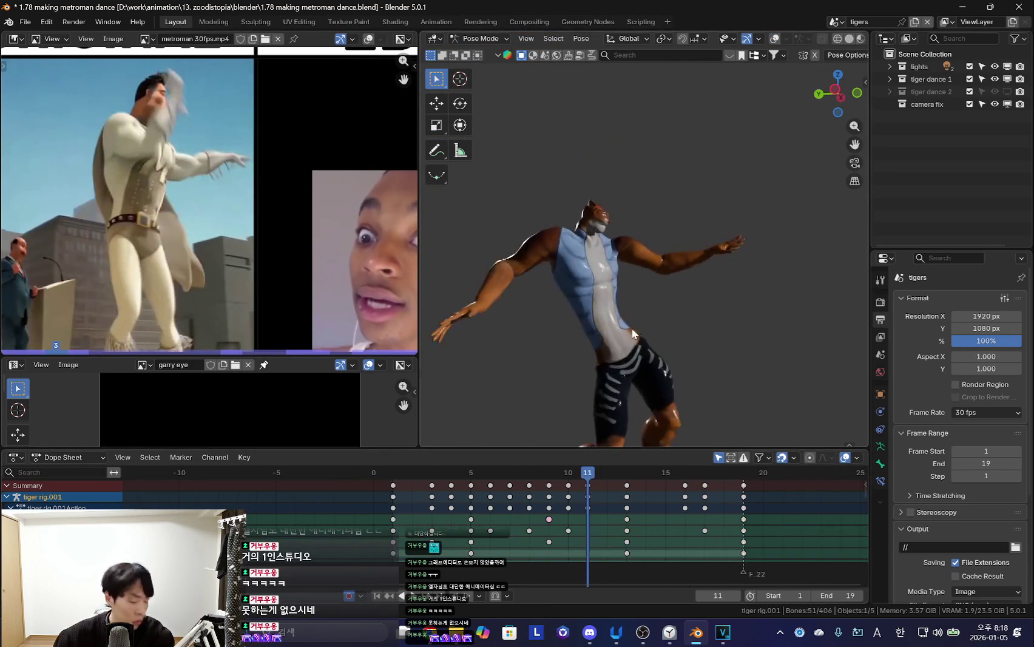
{"action": "scroll", "coordinate": [628, 320], "scroll_direction": "up", "scroll_amount": 5}
{"action": "left_click", "coordinate": [628, 320]}
{"action": "mouse_move", "coordinate": [374, 523]}
{"action": "left_mouse_down"}
{"action": "mouse_move", "coordinate": [416, 548]}
{"action": "mouse_move", "coordinate": [459, 521]}
{"action": "left_mouse_up"}
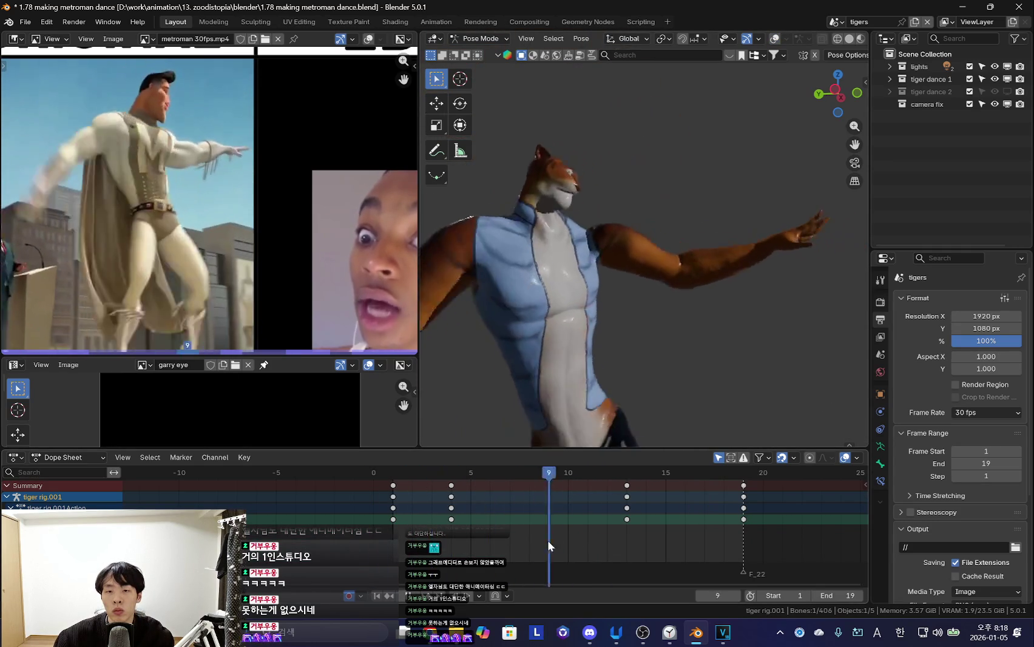
{"action": "key", "text": "space"}
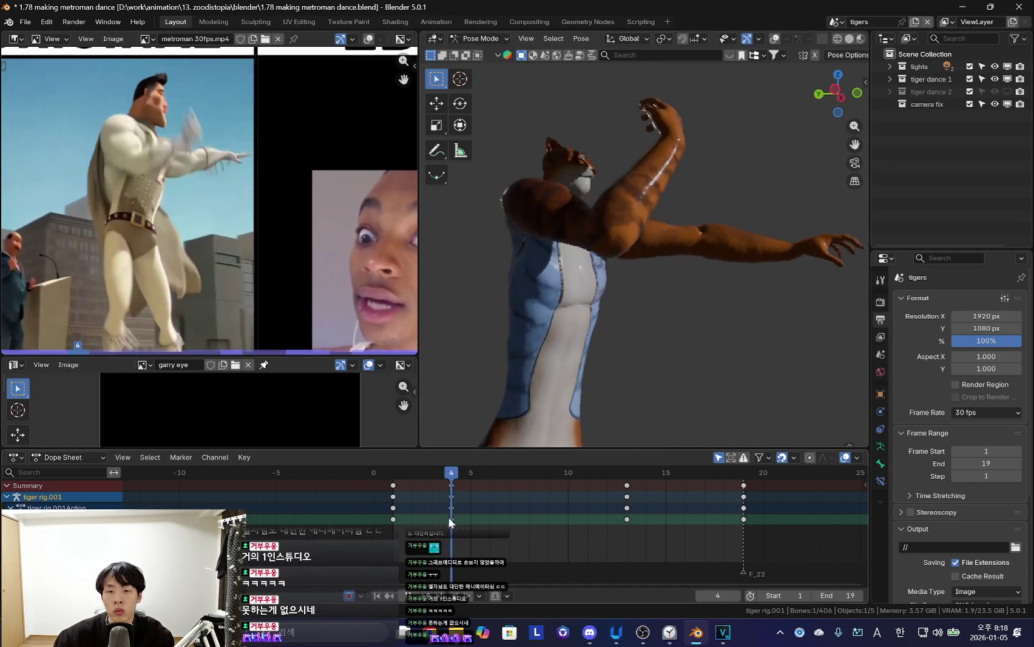
{"action": "middle_click_drag", "start_coordinate": [661, 242], "coordinate": [671, 354]}
{"action": "key", "text": "space"}
Rotate the left shoulder and move the arm at frame 4
{"action": "key", "text": "r"}
{"action": "key", "text": "shift+alt+z"}
{"action": "left_click", "coordinate": [735, 303]}
{"action": "key", "text": "shift+alt+z"}
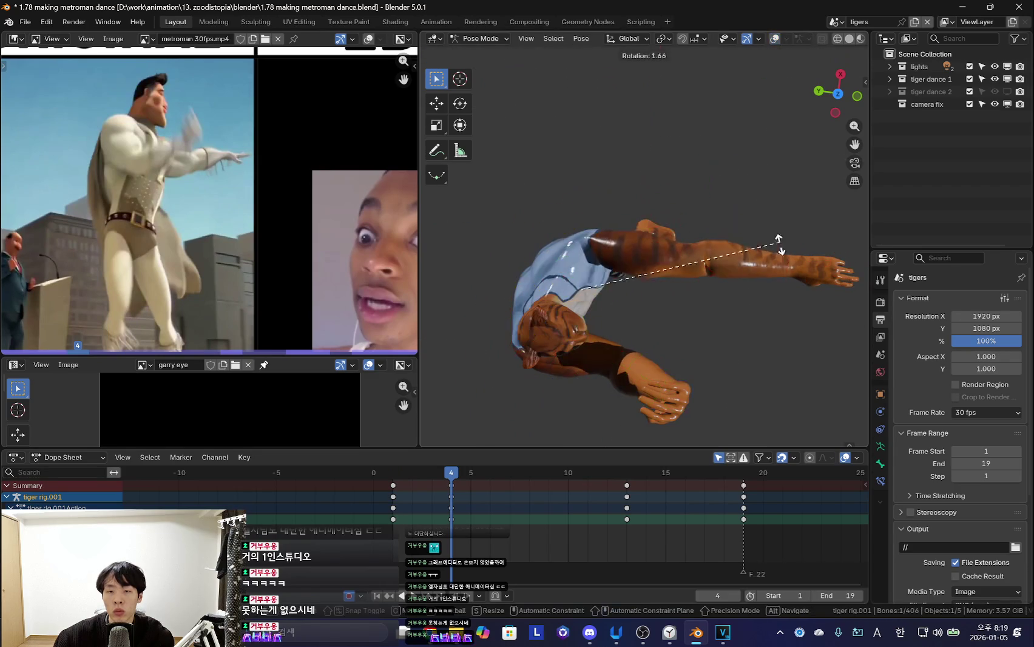
{"action": "key", "text": "space"}
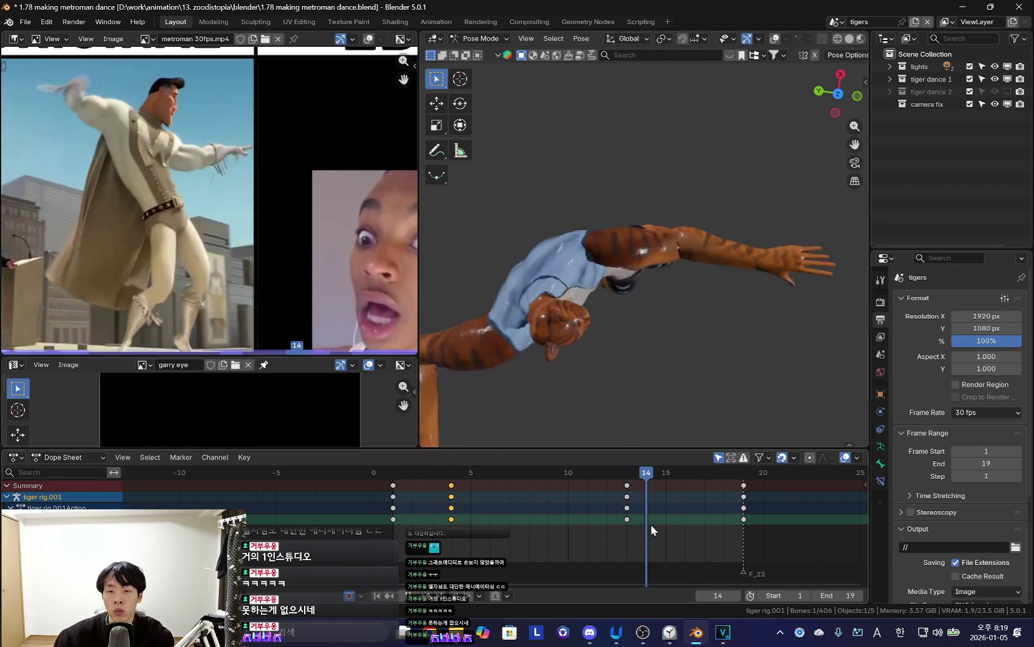
{"action": "middle_click_drag", "start_coordinate": [707, 294], "coordinate": [500, 411]}
{"action": "scroll", "coordinate": [499, 412], "scroll_direction": "up", "scroll_amount": 3}
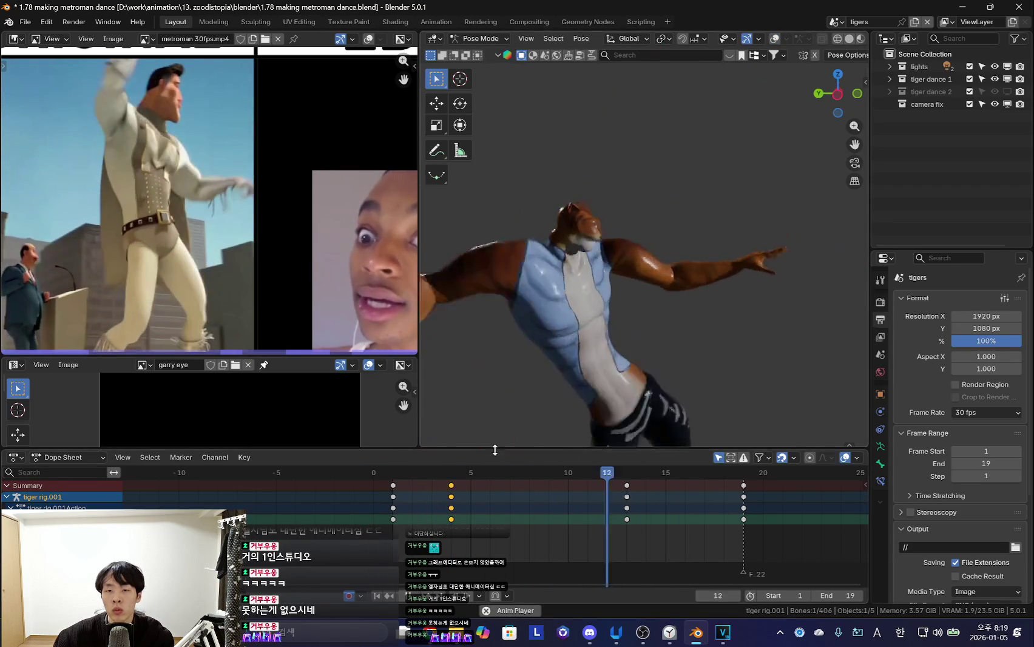
{"action": "left_click_drag", "start_coordinate": [393, 502], "coordinate": [429, 512]}
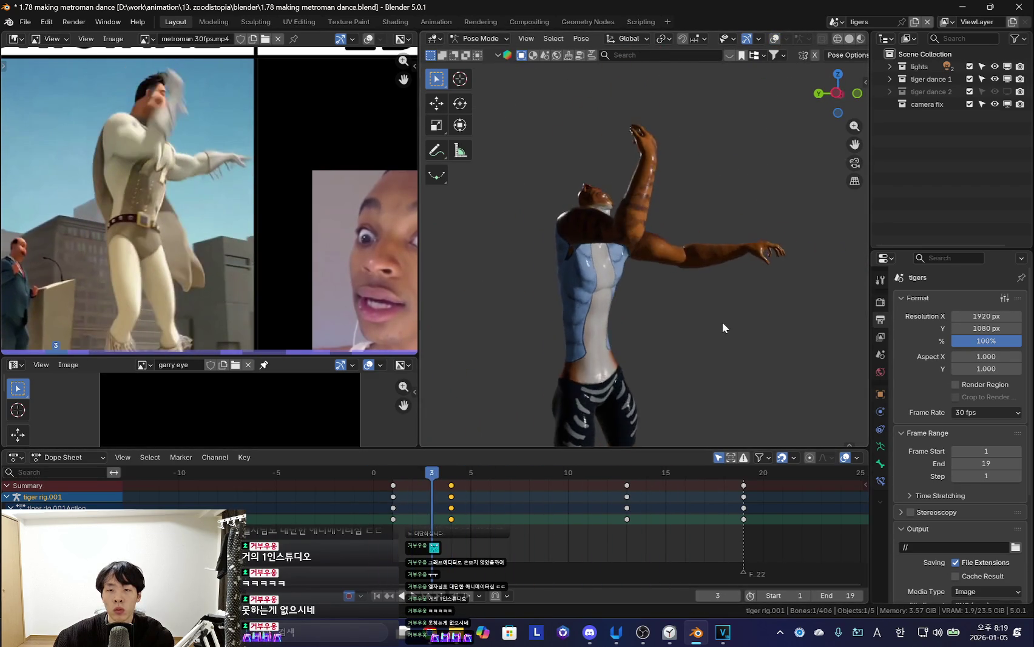
{"action": "key", "text": "Right"}
{"action": "key", "text": "g"}
{"action": "left_click", "coordinate": [722, 260]}
Re-pose the arm around frames 11 and 13, keying the new frame 13 arm rotation
{"action": "mouse_move", "coordinate": [417, 515]}
{"action": "left_mouse_down"}
{"action": "mouse_move", "coordinate": [596, 533]}
{"action": "mouse_move", "coordinate": [467, 518]}
{"action": "mouse_move", "coordinate": [532, 534]}
{"action": "mouse_move", "coordinate": [568, 519]}
{"action": "left_mouse_up"}
{"action": "key", "text": "g"}
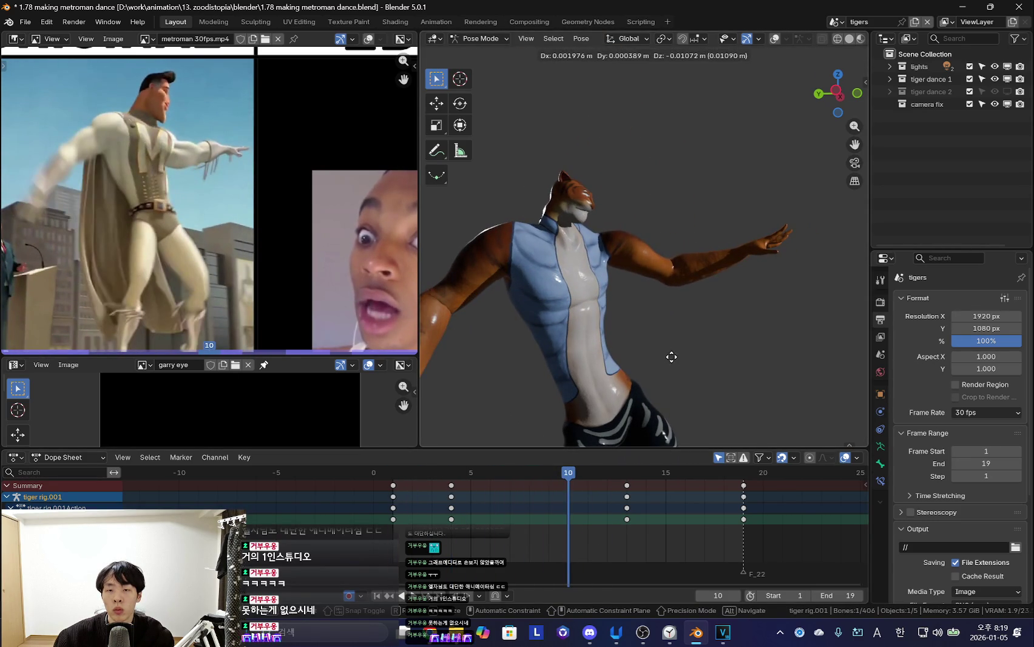
{"action": "left_click", "coordinate": [670, 353]}
{"action": "mouse_move", "coordinate": [359, 515]}
{"action": "left_mouse_down"}
{"action": "mouse_move", "coordinate": [556, 522]}
{"action": "mouse_move", "coordinate": [571, 483]}
{"action": "mouse_move", "coordinate": [414, 514]}
{"action": "mouse_move", "coordinate": [591, 534]}
{"action": "mouse_move", "coordinate": [540, 548]}
{"action": "mouse_move", "coordinate": [651, 549]}
{"action": "mouse_move", "coordinate": [722, 534]}
{"action": "mouse_move", "coordinate": [412, 537]}
{"action": "mouse_move", "coordinate": [601, 539]}
{"action": "mouse_move", "coordinate": [643, 525]}
{"action": "mouse_move", "coordinate": [426, 510]}
{"action": "mouse_move", "coordinate": [615, 519]}
{"action": "mouse_move", "coordinate": [622, 546]}
{"action": "left_mouse_up"}
{"action": "key", "text": "g"}
{"action": "left_click", "coordinate": [694, 300]}
{"action": "key", "text": "g"}
{"action": "left_click", "coordinate": [556, 371]}
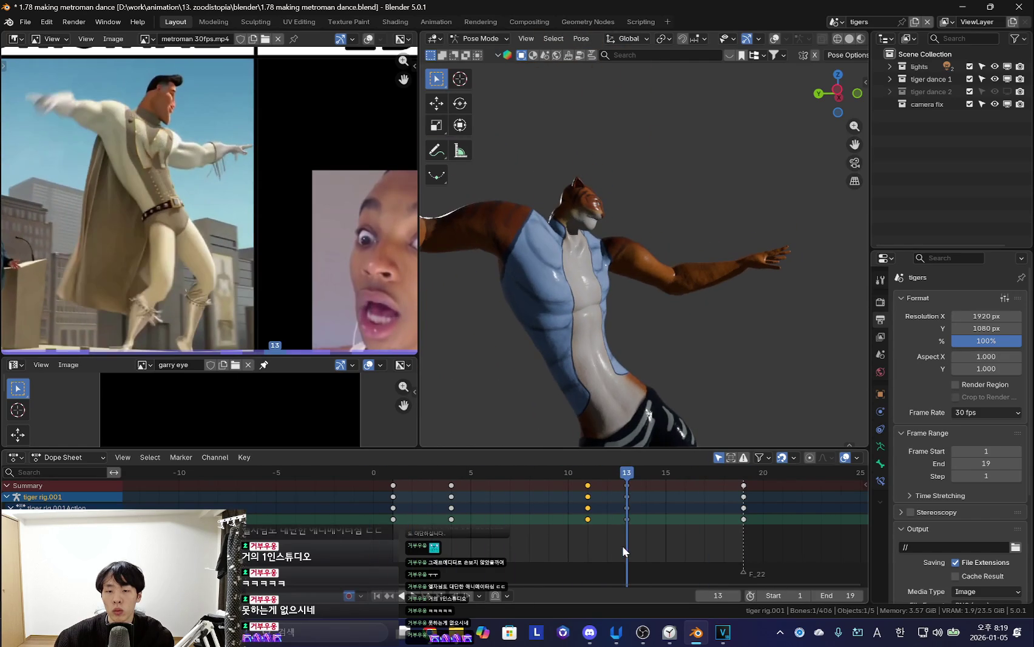
{"action": "key", "text": "r"}
{"action": "left_click", "coordinate": [734, 369]}
{"action": "key", "text": "i"}
Scrub to frame 16, then select all the rig's bones at the last frame, 19
{"action": "mouse_move", "coordinate": [549, 522]}
{"action": "left_mouse_down"}
{"action": "mouse_move", "coordinate": [694, 536]}
{"action": "mouse_move", "coordinate": [371, 525]}
{"action": "mouse_move", "coordinate": [722, 522]}
{"action": "left_mouse_up"}
{"action": "key", "text": "shift+alt+z"}
{"action": "left_click", "coordinate": [391, 523]}
{"action": "key", "text": "shift+alt+z"}
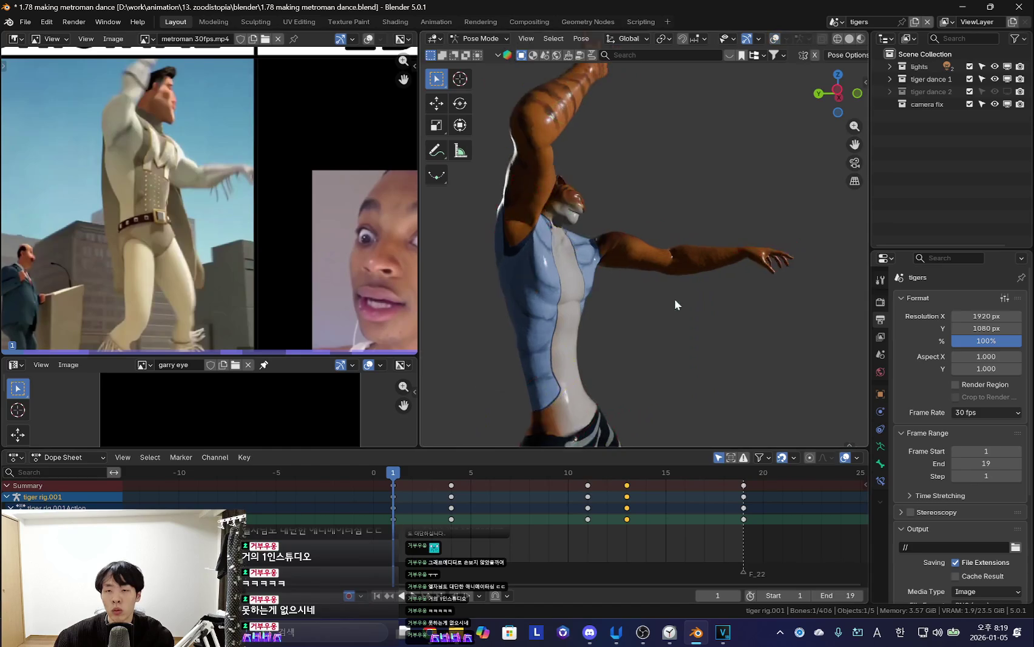
{"action": "key", "text": "shift+alt+z"}
{"action": "key", "text": "a"}
{"action": "key", "text": "shift+Right"}
{"action": "key", "text": "shift+alt+z"}
{"action": "key", "text": "shift+alt+z"}
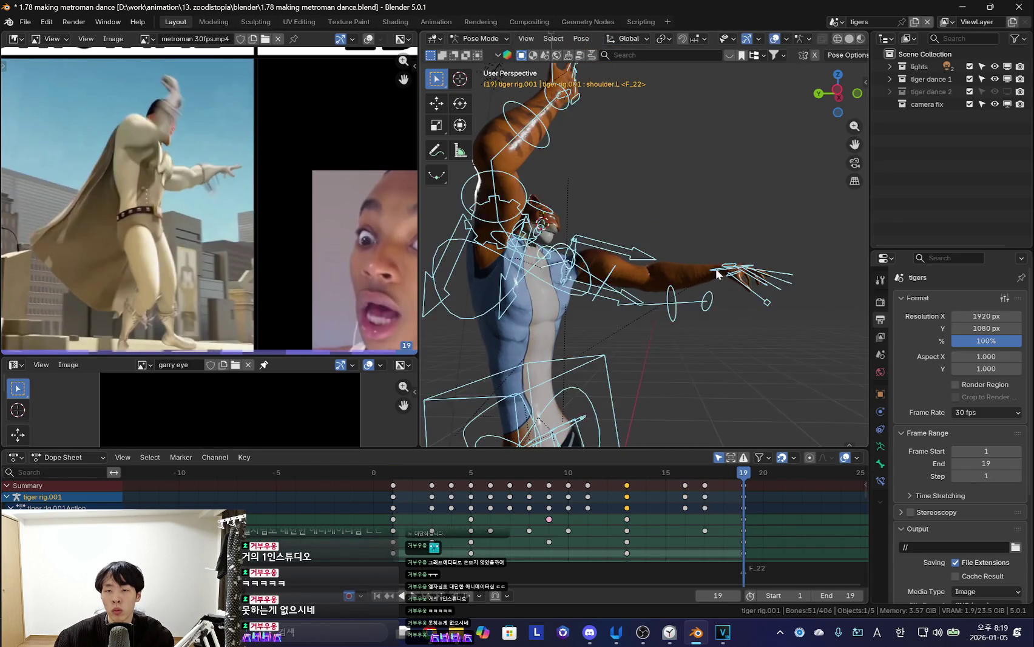
Try moving the left shoulder at frame 1, undo it, and review the playback
{"action": "left_click", "coordinate": [666, 325]}
{"action": "key", "text": "shift+alt+z"}
{"action": "key", "text": "shift+Left"}
{"action": "key", "text": "g"}
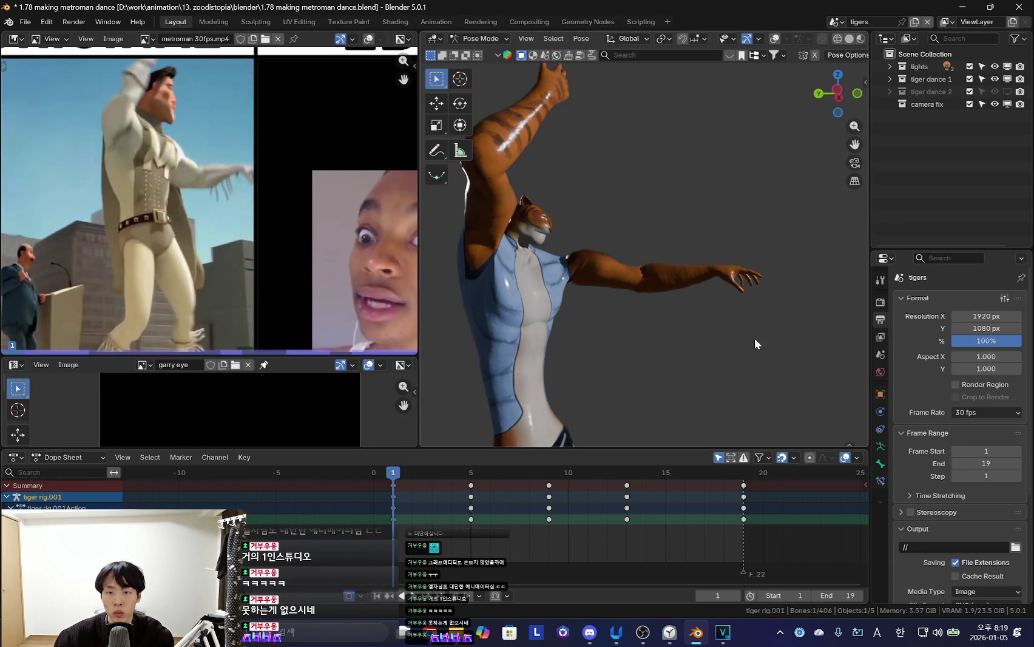
{"action": "left_click", "coordinate": [719, 489]}
{"action": "scroll", "coordinate": [628, 316], "scroll_direction": "down", "scroll_amount": 3}
{"action": "key", "text": "ctrl+z"}
{"action": "key", "text": "ctrl+z"}
{"action": "key", "text": "ctrl+z"}
{"action": "key", "text": "space"}
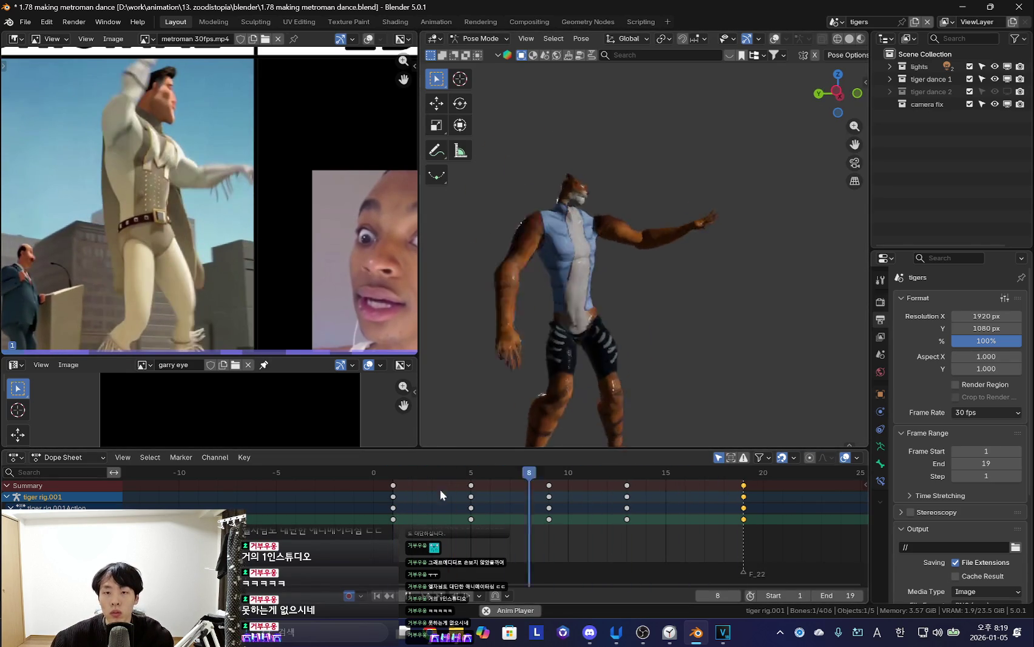
{"action": "key", "text": "ctrl+z"}
{"action": "key", "text": "ctrl+z"}
{"action": "key", "text": "ctrl+z"}
{"action": "key", "text": "ctrl+z"}
{"action": "key", "text": "space"}
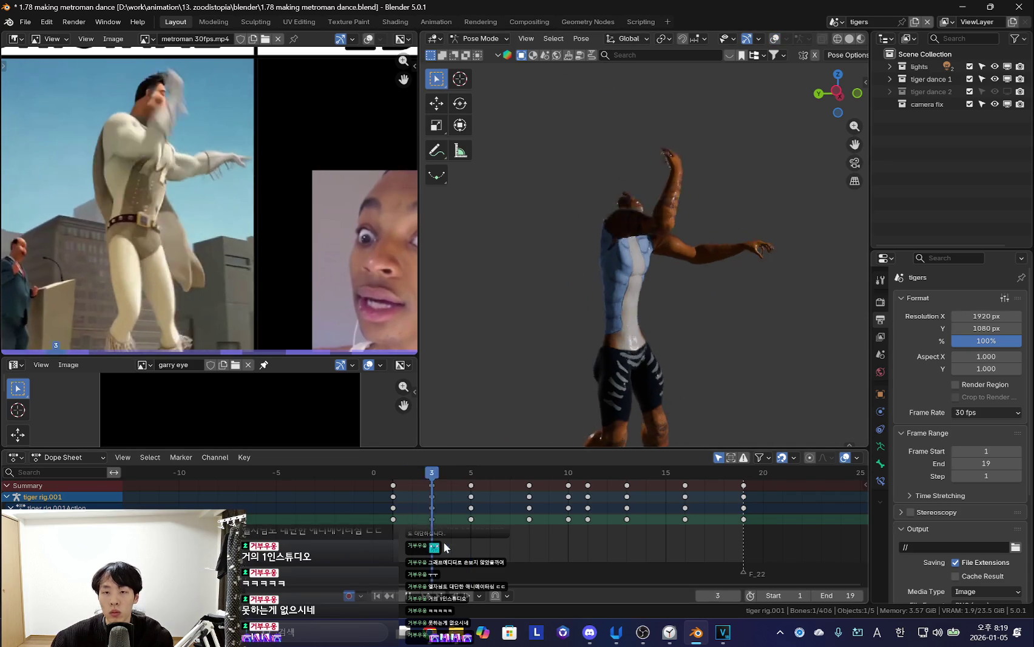
Rotate and key the arms at frame 3, then raise one forearm's hand to the chest at frame 5
{"action": "key", "text": "r"}
{"action": "left_click", "coordinate": [780, 316]}
{"action": "key", "text": "Right"}
{"action": "key", "text": "Right"}
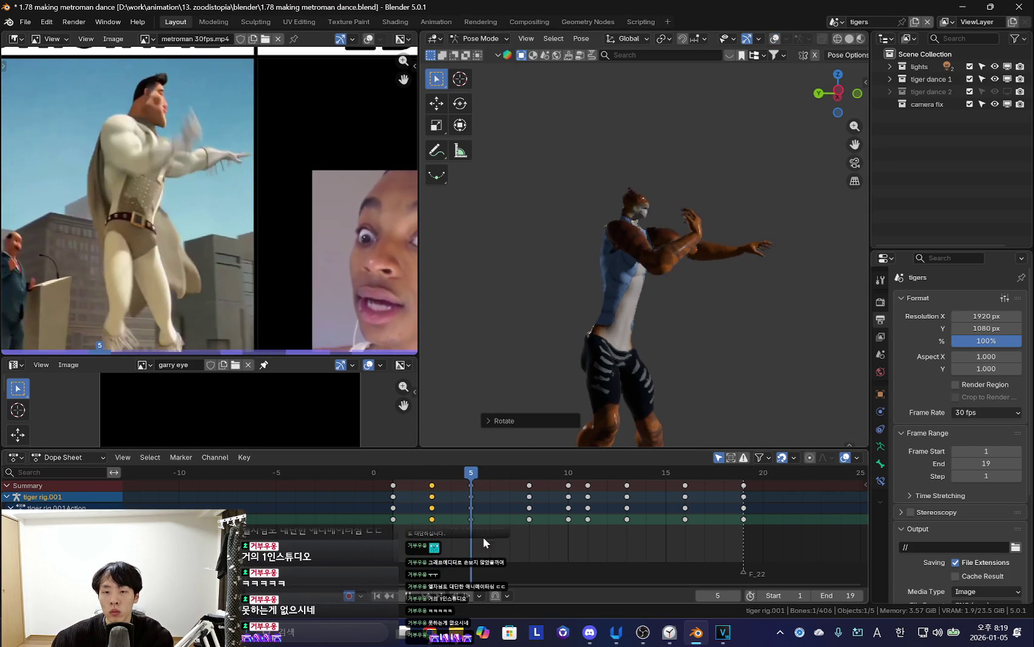
{"action": "key", "text": "r"}
{"action": "left_click", "coordinate": [719, 346]}
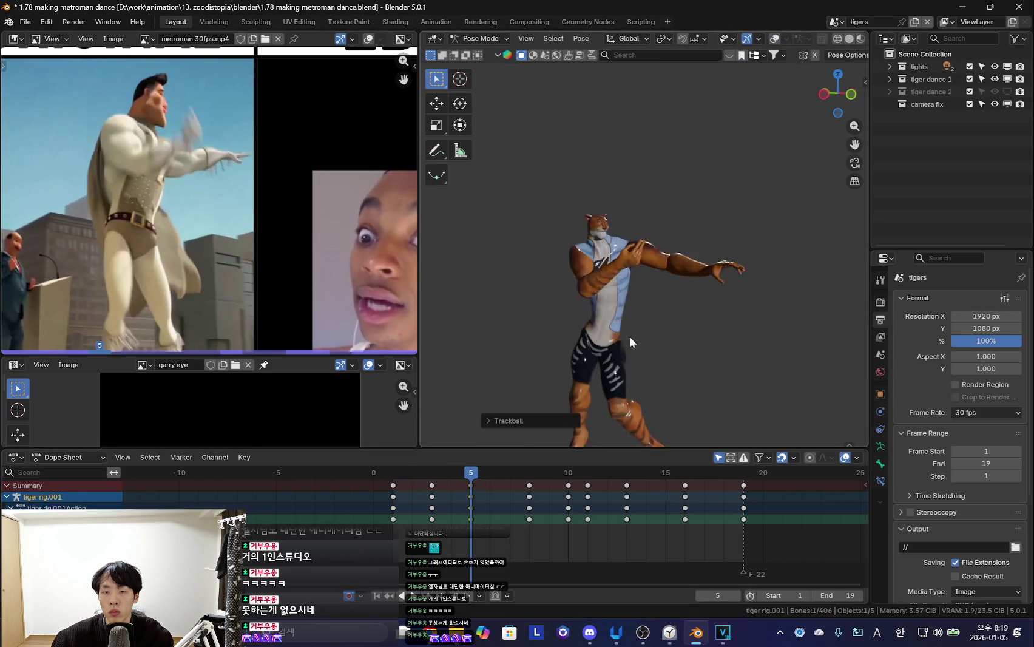
{"action": "middle_click_drag", "start_coordinate": [608, 342], "coordinate": [736, 317]}
{"action": "scroll", "coordinate": [737, 316], "scroll_direction": "up", "scroll_amount": 3}
{"action": "key", "text": "r"}
{"action": "right_click", "coordinate": [635, 299]}
Undo the recent arm changes, hide the rig overlays and frame the tiger's right hand at frame 6
{"action": "key", "text": "ctrl+z"}
{"action": "key", "text": "ctrl+z"}
{"action": "key", "text": "ctrl+z"}
{"action": "key", "text": "shift+alt+z"}
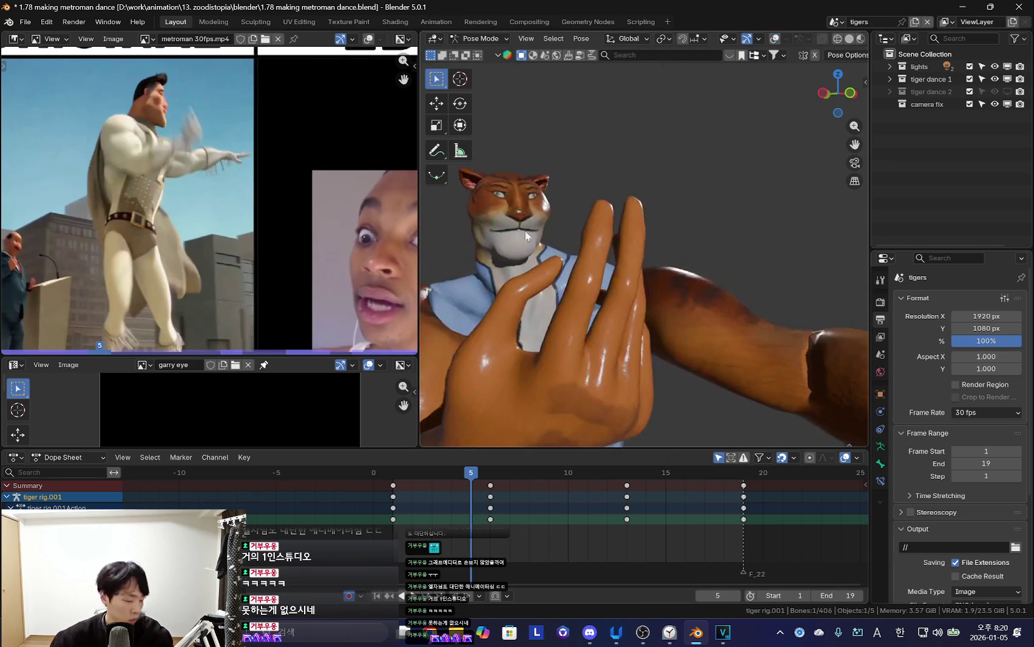
{"action": "key", "text": "Right"}
{"action": "middle_click_drag", "start_coordinate": [748, 310], "coordinate": [621, 292]}
{"action": "scroll", "coordinate": [620, 291], "scroll_direction": "down", "scroll_amount": 2}
{"action": "scroll", "coordinate": [715, 285], "scroll_direction": "up", "scroll_amount": 2}
{"action": "mouse_move", "coordinate": [767, 323]}
{"action": "middle_mouse_down"}
{"action": "mouse_move", "coordinate": [689, 275]}
{"action": "mouse_move", "coordinate": [720, 204]}
{"action": "middle_mouse_up"}
Rotate the right-hand finger bones to start curling them
{"action": "key", "text": "r"}
{"action": "left_click", "coordinate": [738, 236]}
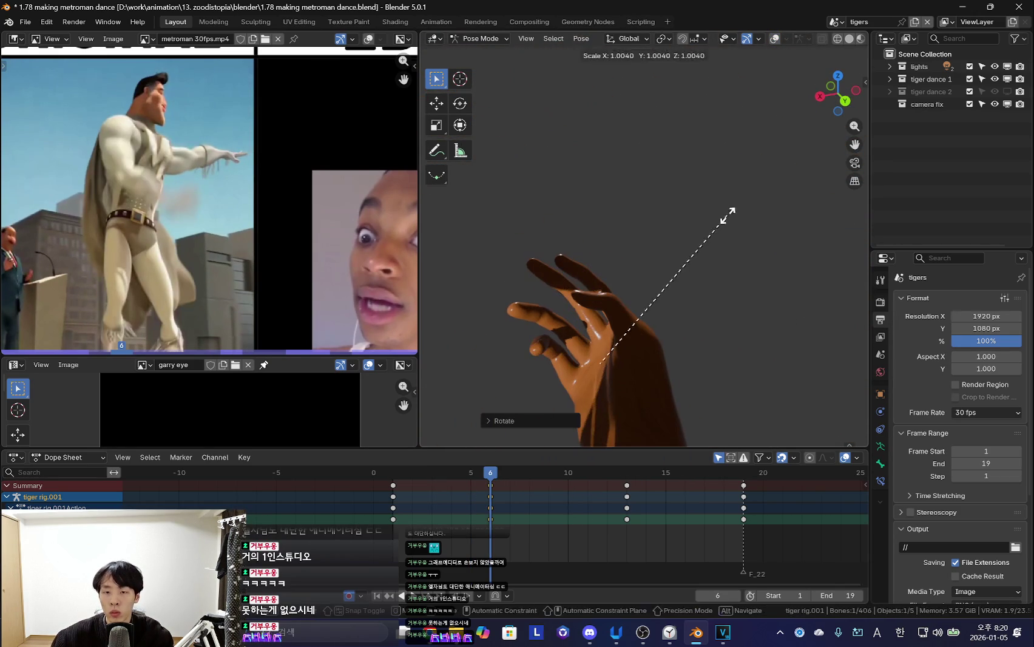
{"action": "key", "text": "r"}
{"action": "left_click", "coordinate": [535, 359]}
{"action": "key", "text": "shift+alt+z"}
{"action": "key", "text": "shift+alt+z"}
{"action": "key", "text": "r"}
{"action": "left_click", "coordinate": [531, 322]}
{"action": "key", "text": "shift+alt+z"}
{"action": "mouse_move", "coordinate": [531, 323]}
{"action": "middle_mouse_down"}
{"action": "mouse_move", "coordinate": [688, 287]}
{"action": "mouse_move", "coordinate": [629, 321]}
{"action": "mouse_move", "coordinate": [752, 341]}
{"action": "mouse_move", "coordinate": [773, 308]}
{"action": "mouse_move", "coordinate": [780, 243]}
{"action": "mouse_move", "coordinate": [803, 259]}
{"action": "middle_mouse_up"}
Scale a finger bone and rotate the ring finger further into the grip
{"action": "key", "text": "shift+alt+z"}
{"action": "key", "text": "shift+alt+z"}
{"action": "key", "text": "s"}
{"action": "left_click", "coordinate": [746, 203]}
{"action": "key", "text": "shift+alt+z"}
{"action": "key", "text": "shift+alt+z"}
{"action": "mouse_move", "coordinate": [746, 202]}
{"action": "middle_mouse_down"}
{"action": "mouse_move", "coordinate": [656, 139]}
{"action": "mouse_move", "coordinate": [665, 136]}
{"action": "mouse_move", "coordinate": [627, 185]}
{"action": "middle_mouse_up"}
{"action": "key", "text": "shift+alt+z"}
{"action": "left_click", "coordinate": [627, 185]}
{"action": "key", "text": "r"}
{"action": "key", "text": "r"}
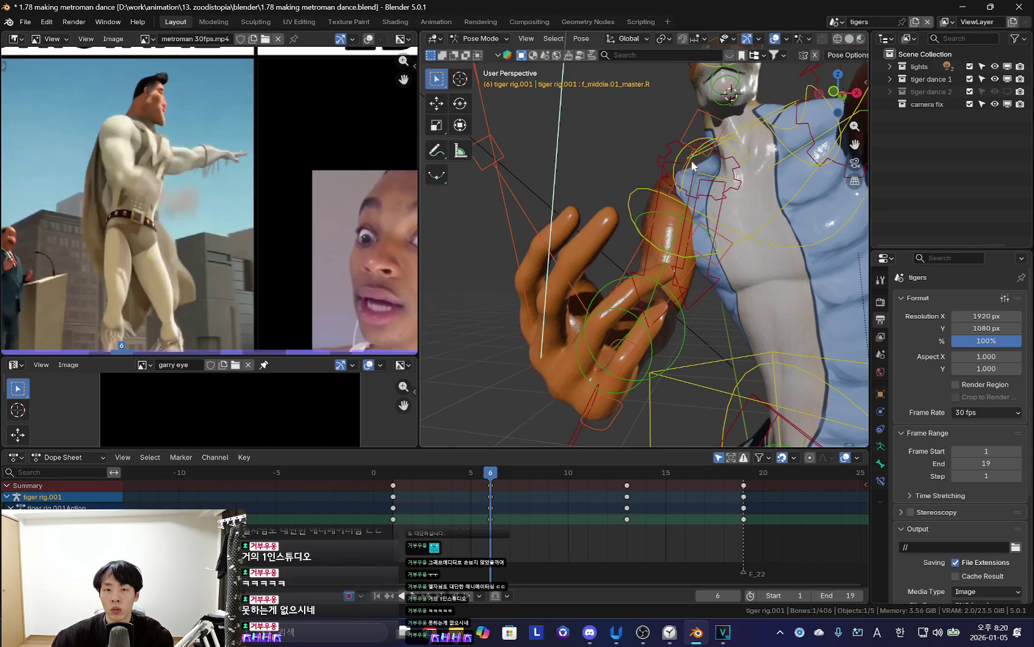
{"action": "key", "text": "shift+alt+z"}
{"action": "left_click", "coordinate": [789, 295]}
{"action": "key", "text": "shift+alt+z"}
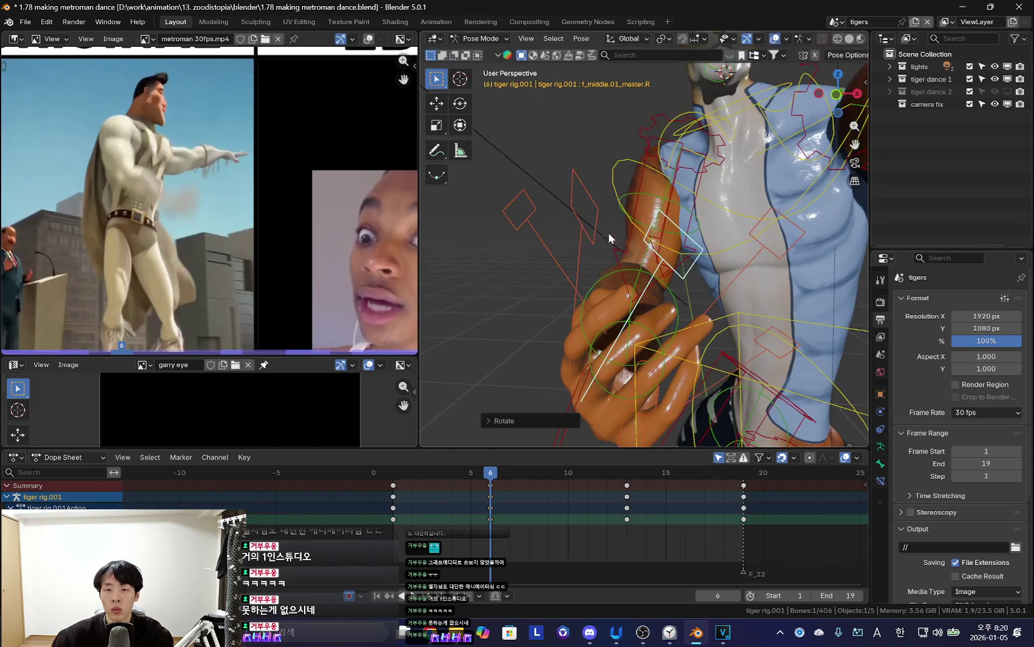
{"action": "key", "text": "shift+alt+z"}
{"action": "key", "text": "shift+alt+z"}
Scale the remaining finger bones and key the curled hand pose at frame 6
{"action": "key", "text": "shift+alt+z"}
{"action": "key", "text": "s"}
{"action": "left_click", "coordinate": [728, 224]}
{"action": "middle_click_drag", "start_coordinate": [728, 224], "coordinate": [683, 271]}
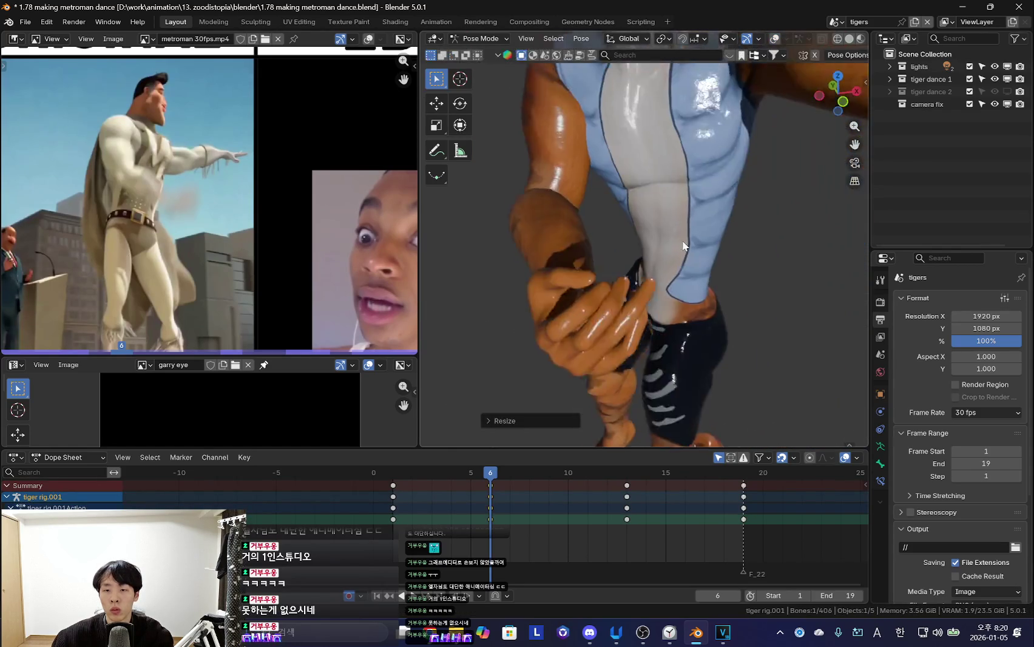
{"action": "key", "text": "shift+alt+z"}
{"action": "key", "text": "shift+alt+z"}
{"action": "key", "text": "s"}
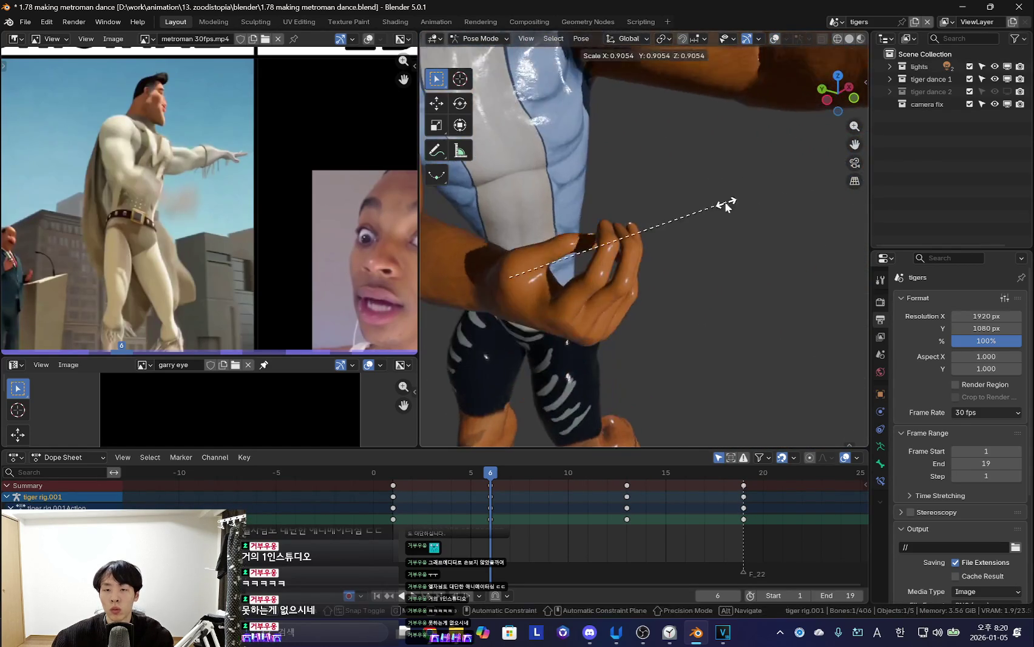
{"action": "left_click", "coordinate": [708, 253]}
{"action": "scroll", "coordinate": [708, 254], "scroll_direction": "down", "scroll_amount": 5}
{"action": "scroll", "coordinate": [708, 254], "scroll_direction": "down", "scroll_amount": 4}
{"action": "key", "text": "Right"}
{"action": "key", "text": "Right"}
{"action": "key", "text": "Right"}
{"action": "scroll", "coordinate": [577, 328], "scroll_direction": "up", "scroll_amount": 5}
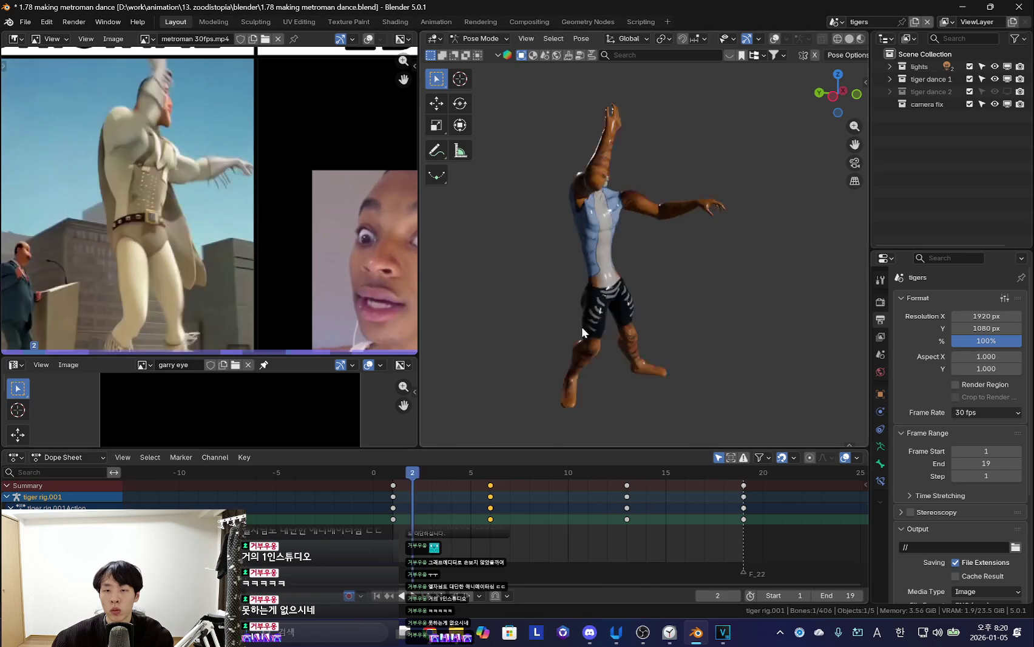
Undo the recent inbetween edits, trackball-rotate the raised arm and play back to review
{"action": "key", "text": "Left"}
{"action": "key", "text": "Left"}
{"action": "mouse_move", "coordinate": [479, 472]}
{"action": "left_mouse_down"}
{"action": "mouse_move", "coordinate": [429, 486]}
{"action": "mouse_move", "coordinate": [489, 540]}
{"action": "mouse_move", "coordinate": [397, 539]}
{"action": "left_mouse_up"}
{"action": "key", "text": "ctrl+z"}
{"action": "key", "text": "ctrl+z"}
{"action": "key", "text": "ctrl+z"}
{"action": "key", "text": "ctrl+z"}
{"action": "key", "text": "r"}
{"action": "key", "text": "r"}
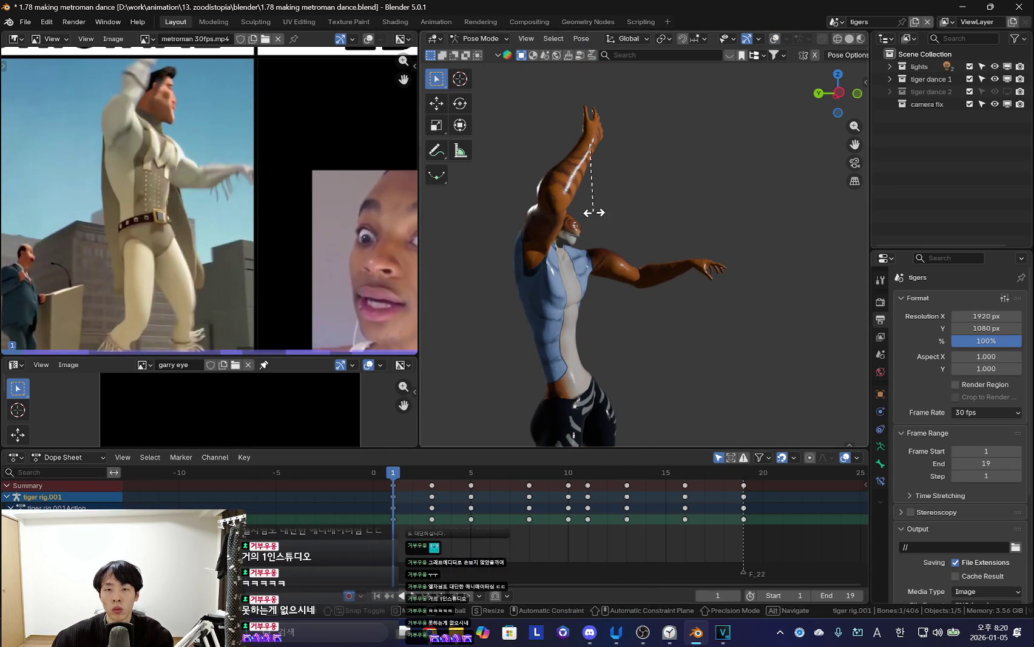
{"action": "key", "text": "KP_1"}
{"action": "left_click", "coordinate": [658, 167]}
{"action": "middle_click_drag", "start_coordinate": [658, 168], "coordinate": [675, 247]}
{"action": "key", "text": "space"}
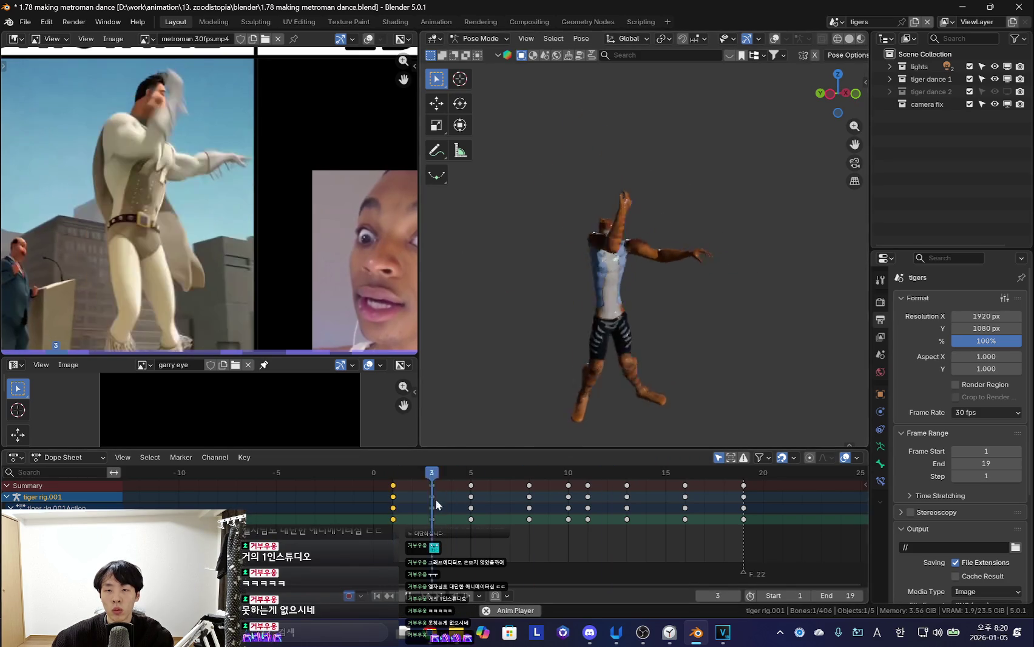
{"action": "key", "text": "Escape"}
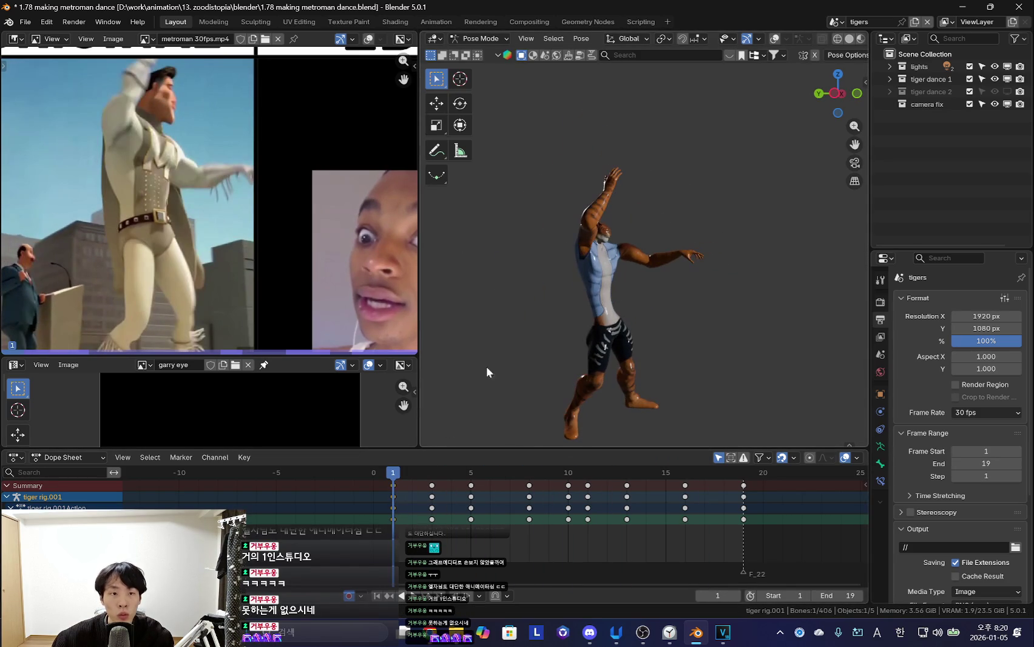
Raise the tiger's arm further at frame 3, key that pose and play it back
{"action": "key", "text": "Up"}
{"action": "middle_click_drag", "start_coordinate": [527, 335], "coordinate": [663, 286]}
{"action": "scroll", "coordinate": [663, 286], "scroll_direction": "up", "scroll_amount": 3}
{"action": "key", "text": "r"}
{"action": "key", "text": "r"}
{"action": "left_click", "coordinate": [715, 268]}
{"action": "key", "text": "r"}
{"action": "left_click", "coordinate": [727, 208]}
{"action": "key", "text": "i"}
{"action": "key", "text": "space"}
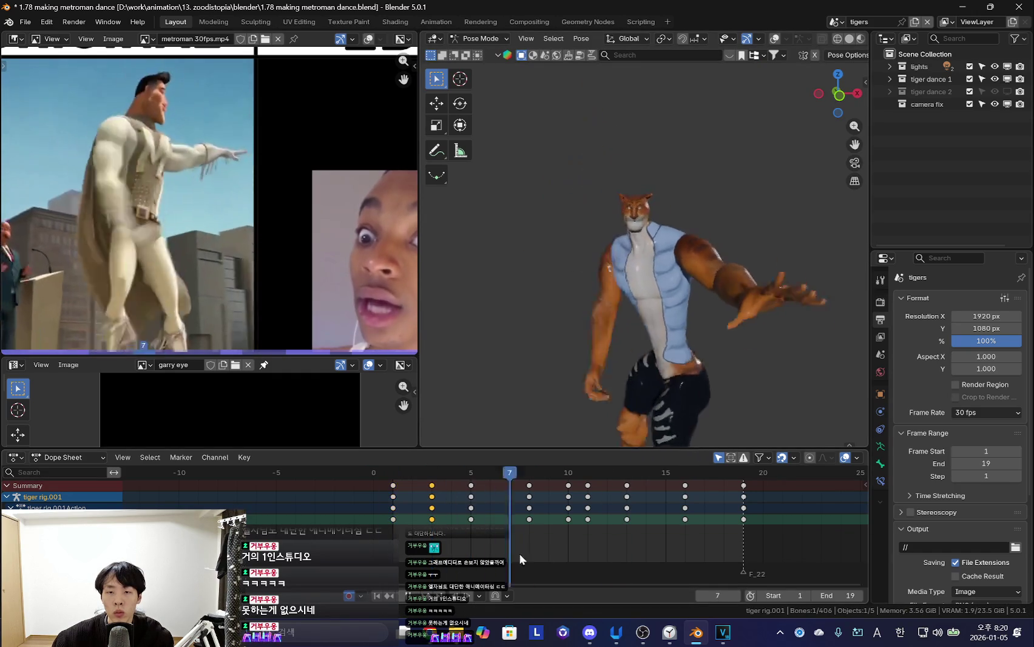
{"action": "middle_click_drag", "start_coordinate": [622, 326], "coordinate": [466, 457]}
{"action": "key", "text": "ctrl+F11"}
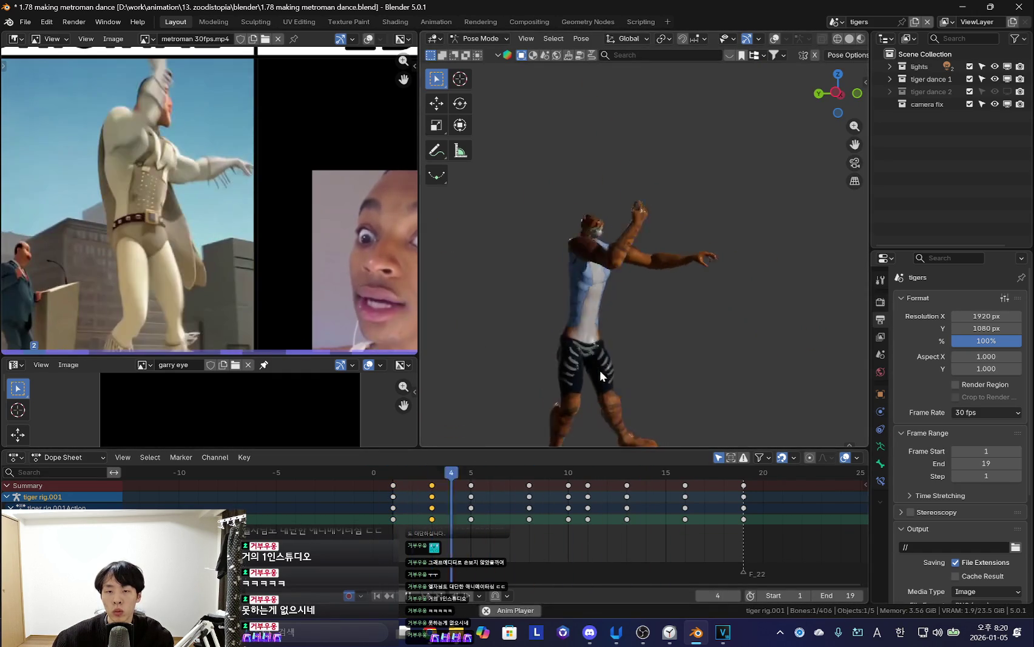
Undo back to fewer inbetween keys, test and revert an upper-body rotation, then review playback
{"action": "left_click_drag", "start_coordinate": [373, 522], "coordinate": [455, 534]}
{"action": "key", "text": "ctrl+z"}
{"action": "key", "text": "ctrl+z"}
{"action": "key", "text": "ctrl+z"}
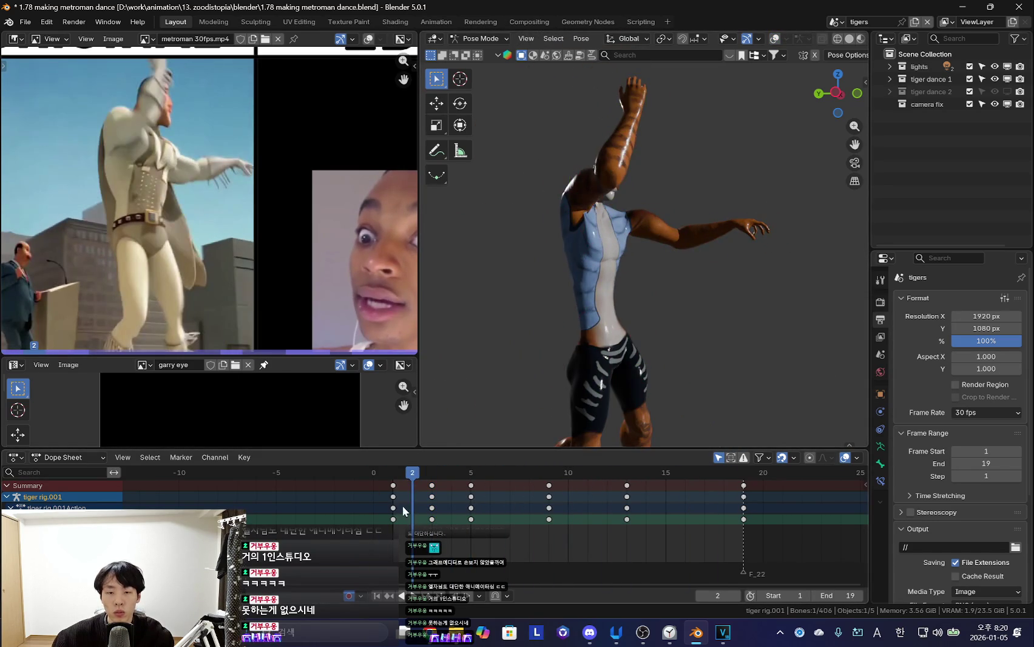
{"action": "left_click_drag", "start_coordinate": [404, 514], "coordinate": [426, 532]}
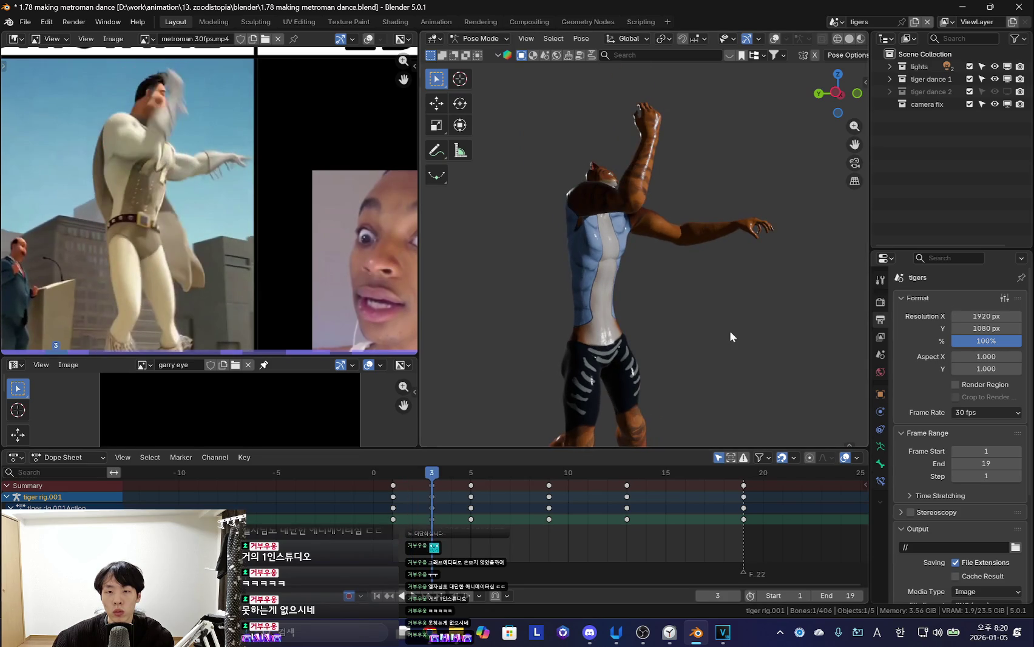
{"action": "key", "text": "r"}
{"action": "left_click", "coordinate": [779, 280]}
{"action": "key", "text": "shift+alt+z"}
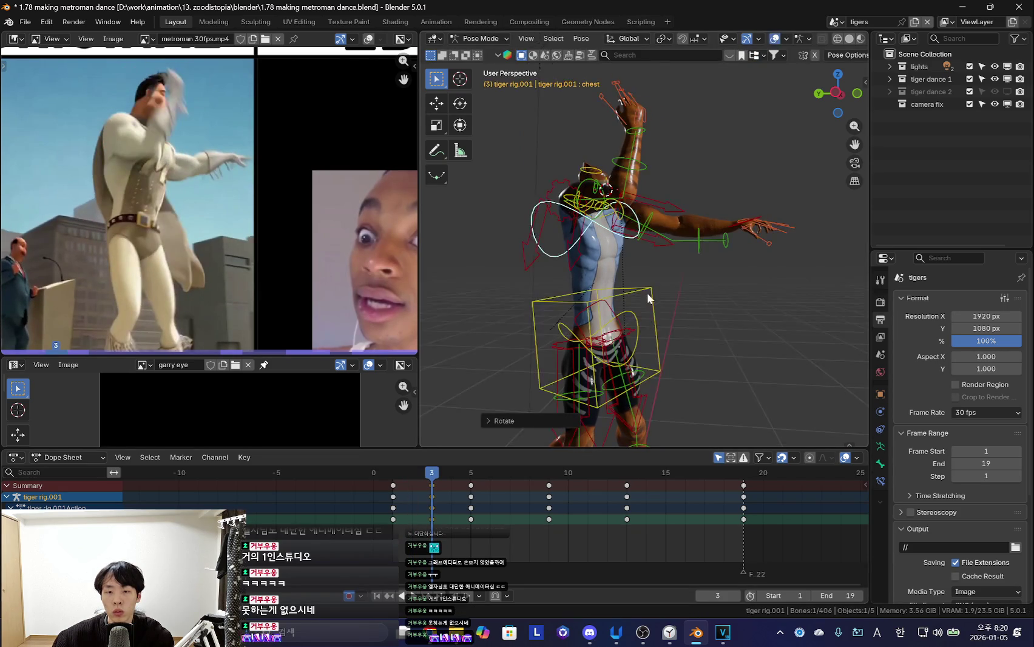
{"action": "key", "text": "ctrl+z"}
{"action": "key", "text": "Down"}
{"action": "key", "text": "Up"}
{"action": "key", "text": "Up"}
{"action": "key", "text": "space"}
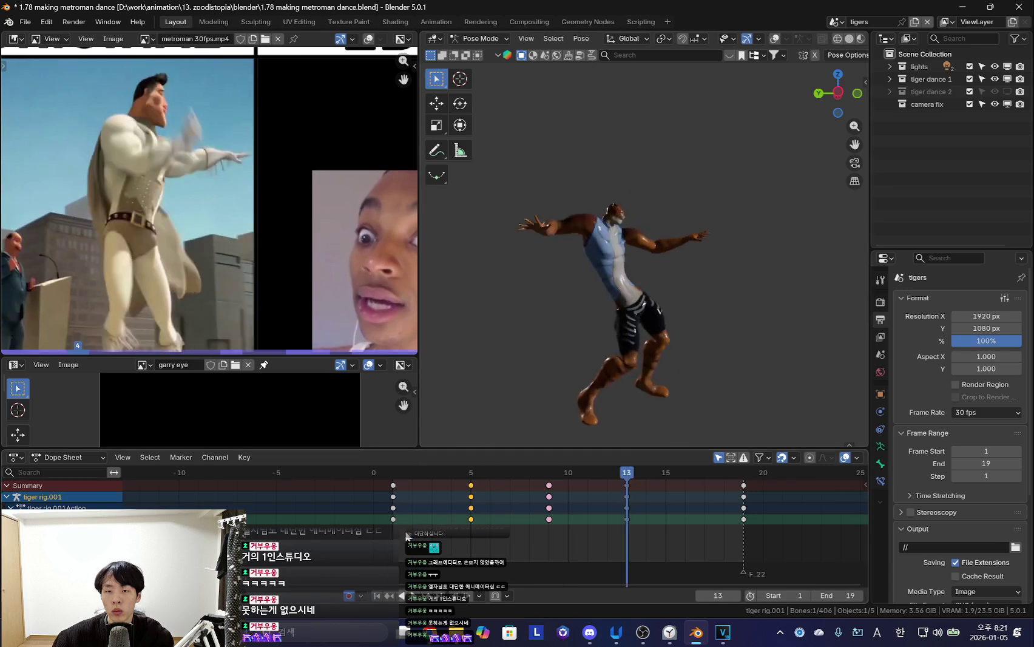
{"action": "left_click_drag", "start_coordinate": [456, 533], "coordinate": [643, 532]}
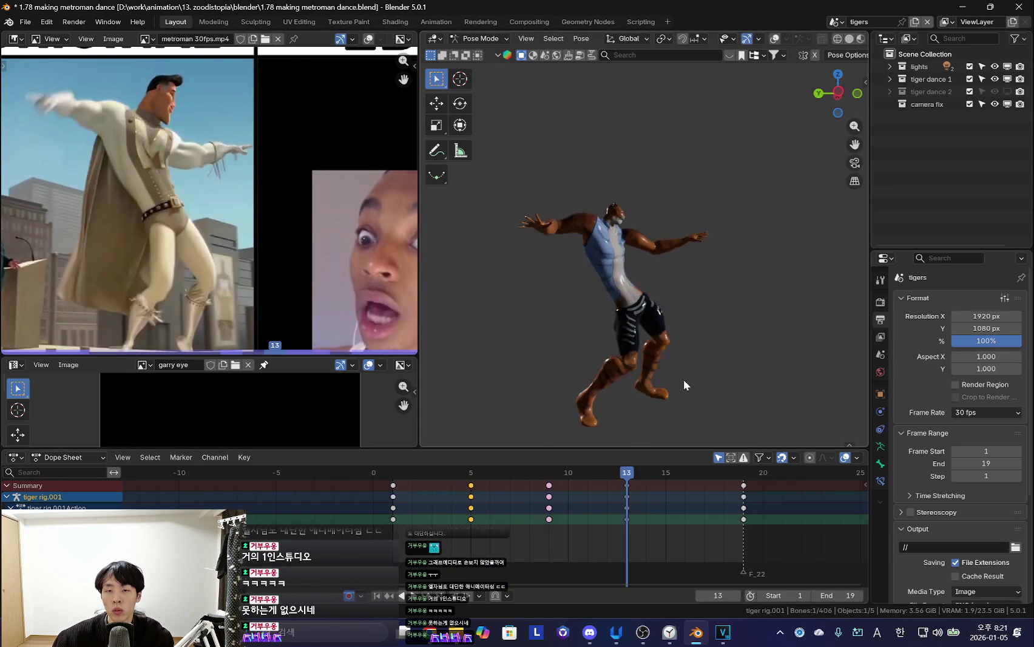
Move a bone with G, then play and step through frames 1–4 to check the motion
{"action": "key", "text": "g"}
{"action": "left_click", "coordinate": [672, 398]}
{"action": "key", "text": "space"}
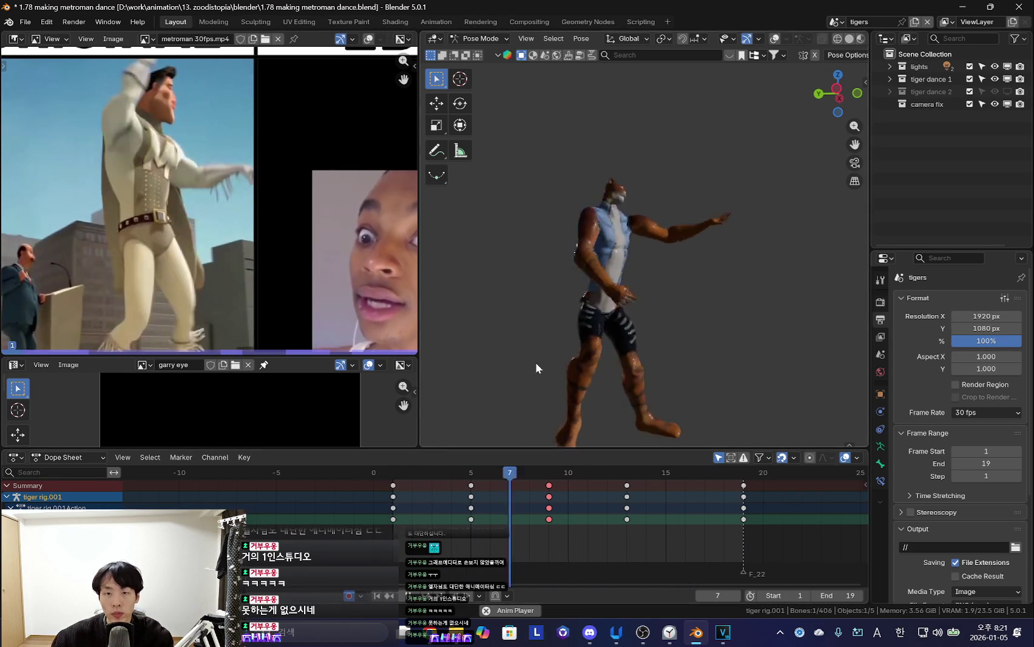
{"action": "key", "text": "space"}
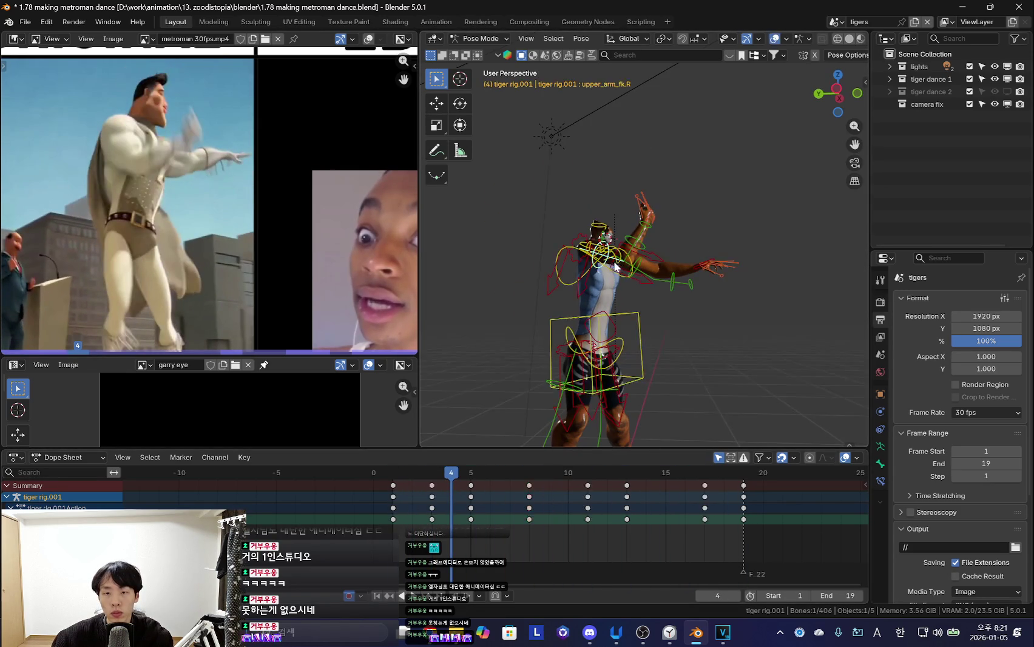
{"action": "key", "text": "shift+Left"}
{"action": "key", "text": "space"}
{"action": "key", "text": "Right"}
{"action": "key", "text": "Right"}
{"action": "key", "text": "Left"}
{"action": "key", "text": "Right"}
{"action": "key", "text": "Left"}
{"action": "mouse_move", "coordinate": [404, 519]}
{"action": "left_mouse_down"}
{"action": "mouse_move", "coordinate": [470, 534]}
{"action": "mouse_move", "coordinate": [432, 534]}
{"action": "mouse_move", "coordinate": [556, 538]}
{"action": "mouse_move", "coordinate": [467, 540]}
{"action": "mouse_move", "coordinate": [628, 540]}
{"action": "left_mouse_up"}
Trackball-rotate a bone to refine the pose and review the motion through frame 15
{"action": "key", "text": "r"}
{"action": "key", "text": "r"}
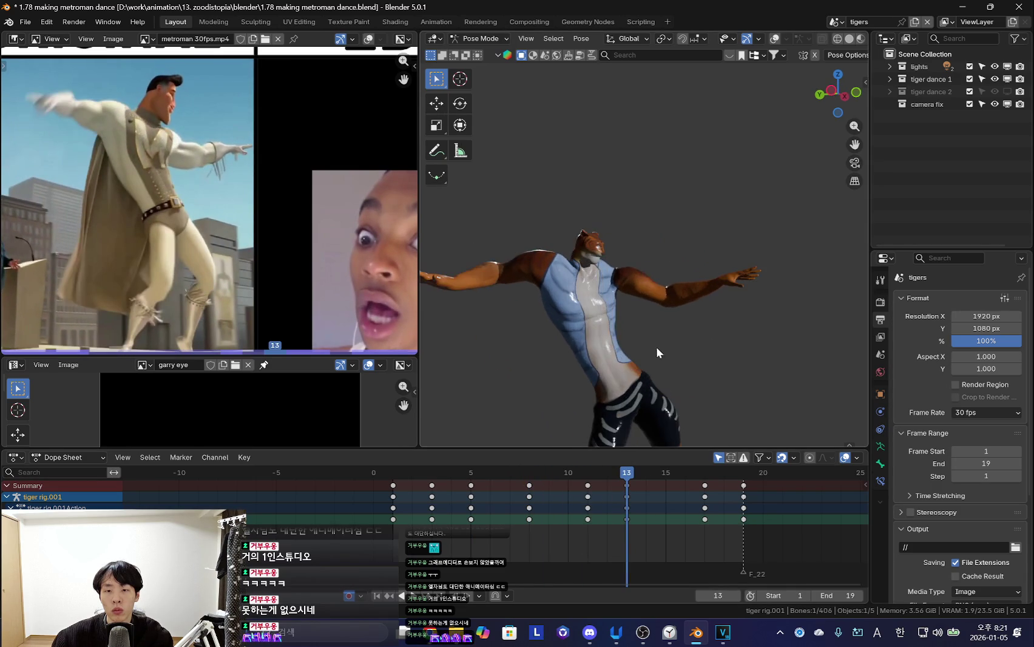
{"action": "left_click", "coordinate": [626, 327]}
{"action": "middle_click_drag", "start_coordinate": [635, 273], "coordinate": [639, 297]}
{"action": "left_click_drag", "start_coordinate": [544, 537], "coordinate": [671, 526]}
{"action": "key", "text": "space"}
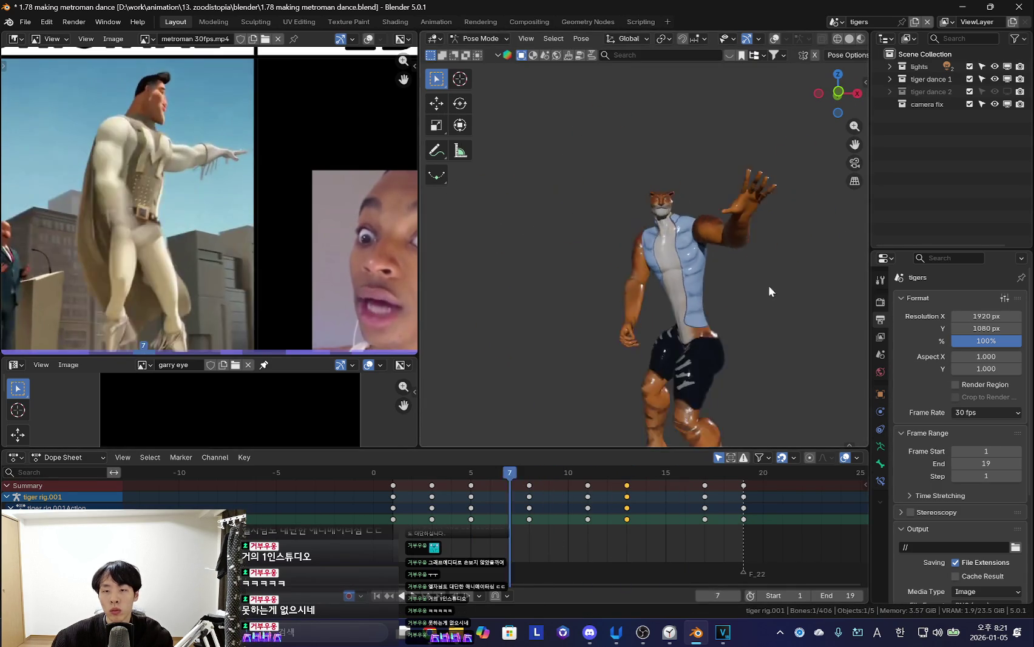
{"action": "left_click_drag", "start_coordinate": [429, 499], "coordinate": [529, 534]}
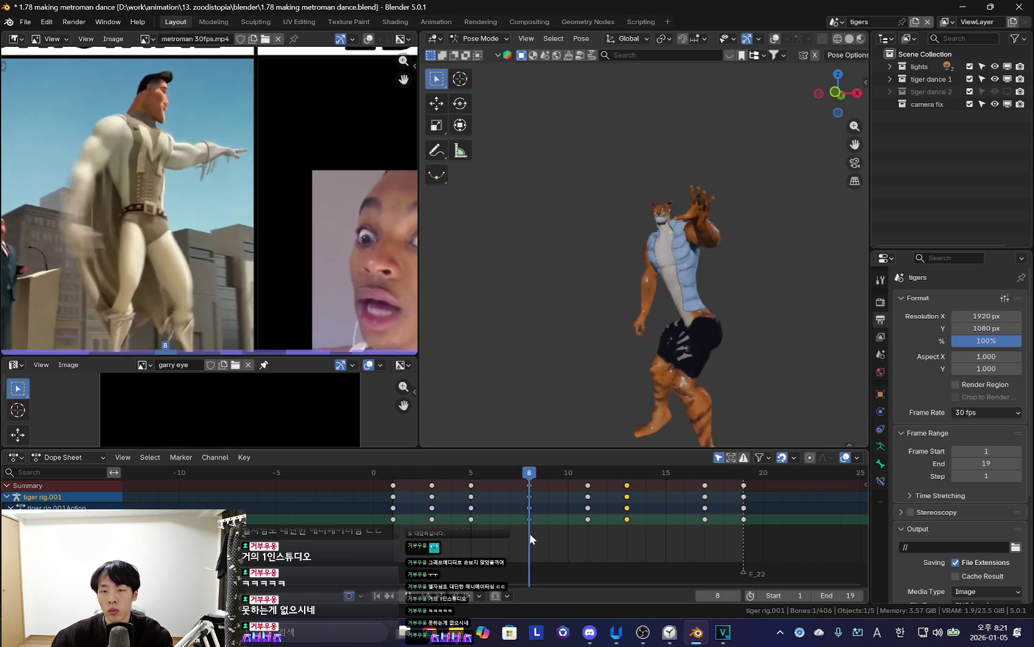
Rotate a bone twice at frame 8, key the adjusted pose and play it back
{"action": "key", "text": "r"}
{"action": "key", "text": "r"}
{"action": "left_click", "coordinate": [582, 65]}
{"action": "key", "text": "r"}
{"action": "key", "text": "r"}
{"action": "left_click", "coordinate": [801, 285]}
{"action": "key", "text": "i"}
{"action": "key", "text": "space"}
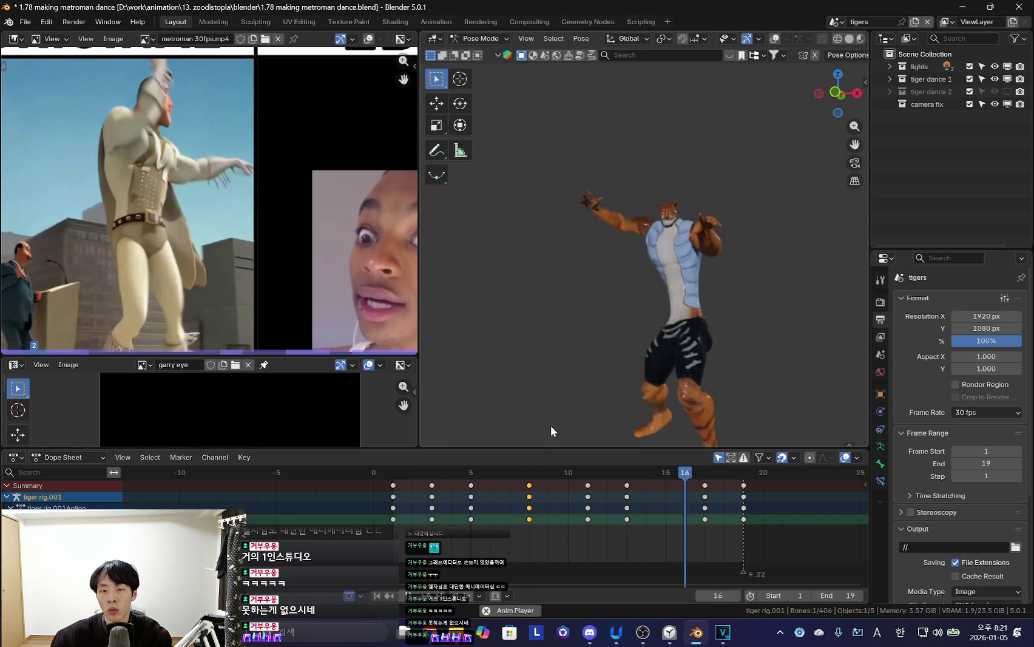
Rotate a bone at frame 18 and play back from frame 15 to compare
{"action": "mouse_move", "coordinate": [550, 537]}
{"action": "left_mouse_down"}
{"action": "mouse_move", "coordinate": [699, 555]}
{"action": "mouse_move", "coordinate": [705, 549]}
{"action": "mouse_move", "coordinate": [596, 538]}
{"action": "mouse_move", "coordinate": [704, 540]}
{"action": "left_mouse_up"}
{"action": "key", "text": "r"}
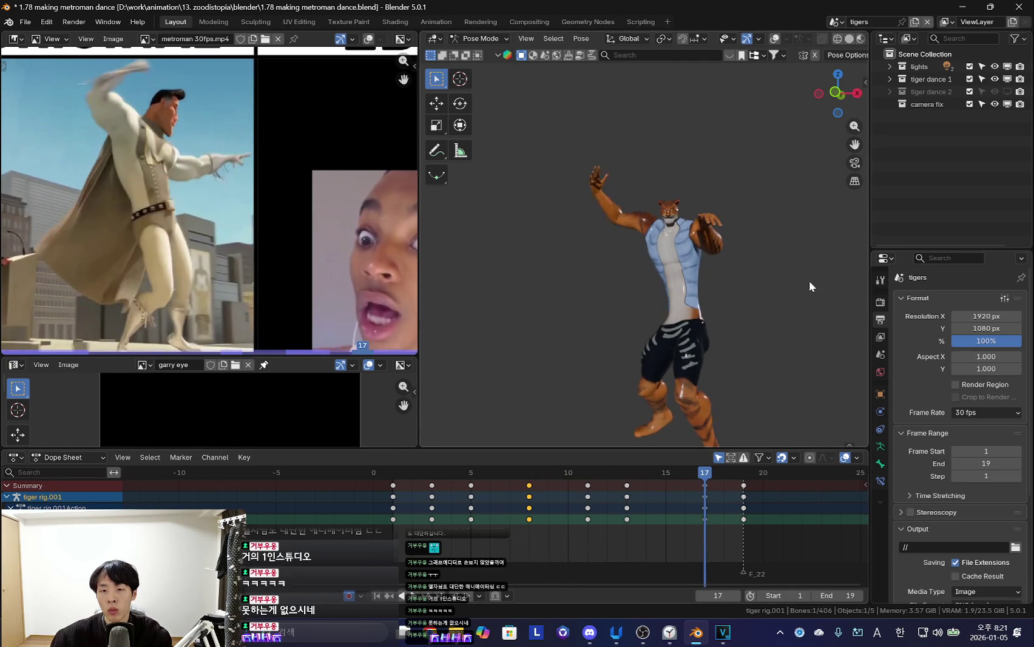
{"action": "left_click", "coordinate": [777, 334]}
{"action": "left_click_drag", "start_coordinate": [620, 560], "coordinate": [680, 539]}
{"action": "key", "text": "space"}
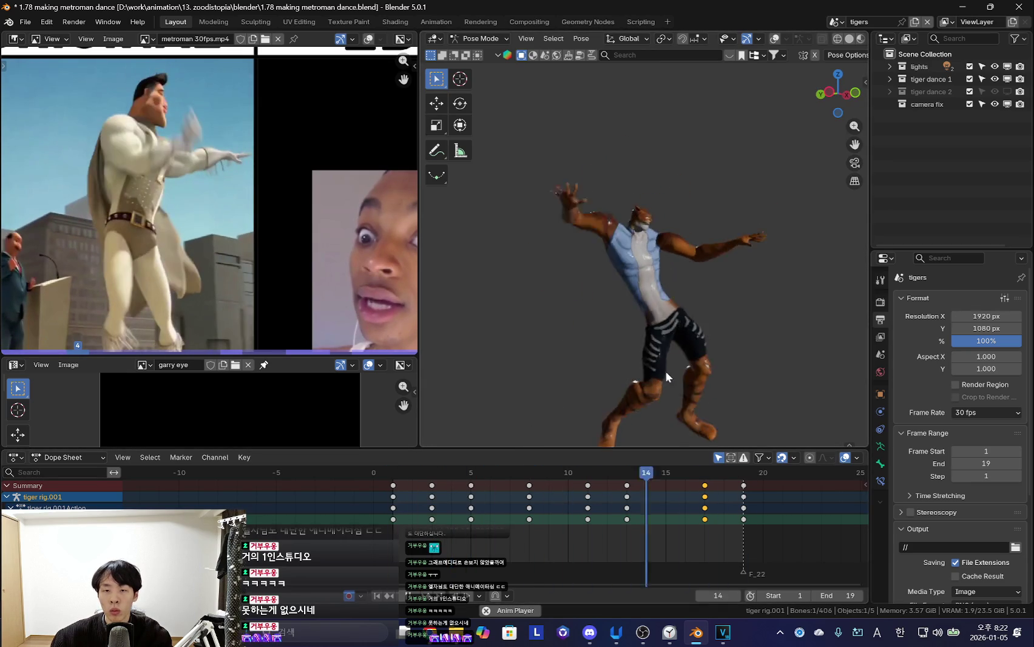
{"action": "mouse_move", "coordinate": [479, 534]}
{"action": "left_mouse_down"}
{"action": "mouse_move", "coordinate": [624, 536]}
{"action": "mouse_move", "coordinate": [488, 541]}
{"action": "mouse_move", "coordinate": [600, 544]}
{"action": "left_mouse_up"}
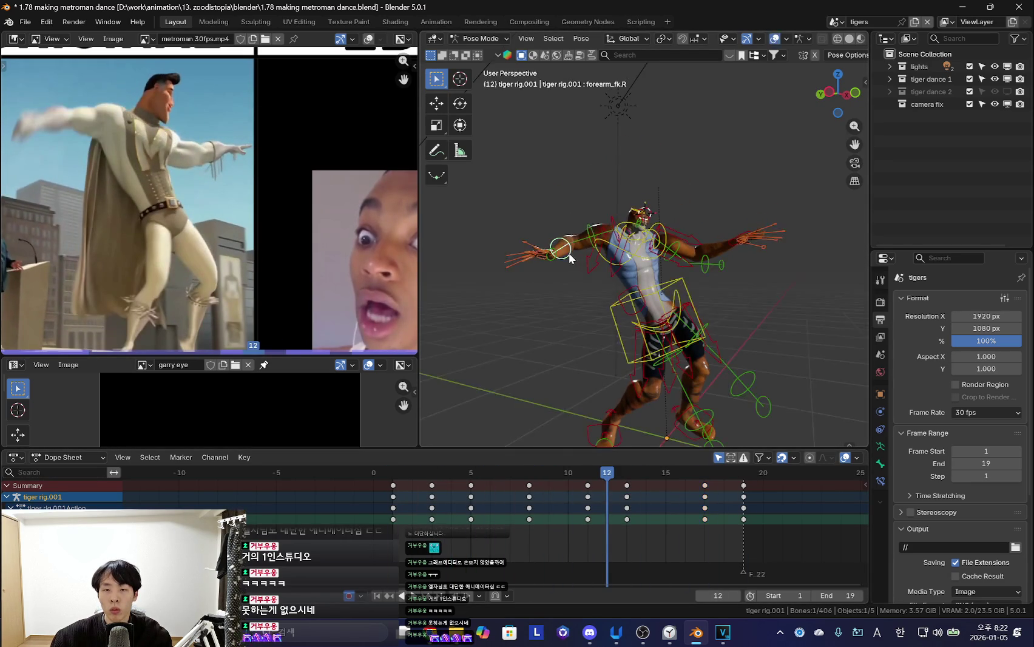
Rotate a bone twice along the local X axis at frame 13 and play back
{"action": "middle_click_drag", "start_coordinate": [574, 267], "coordinate": [719, 275]}
{"action": "key", "text": "Right"}
{"action": "key", "text": "r"}
{"action": "key", "text": "x"}
{"action": "key", "text": "x"}
{"action": "left_click", "coordinate": [704, 297]}
{"action": "middle_click_drag", "start_coordinate": [673, 307], "coordinate": [802, 341]}
{"action": "key", "text": "r"}
{"action": "key", "text": "x"}
{"action": "key", "text": "x"}
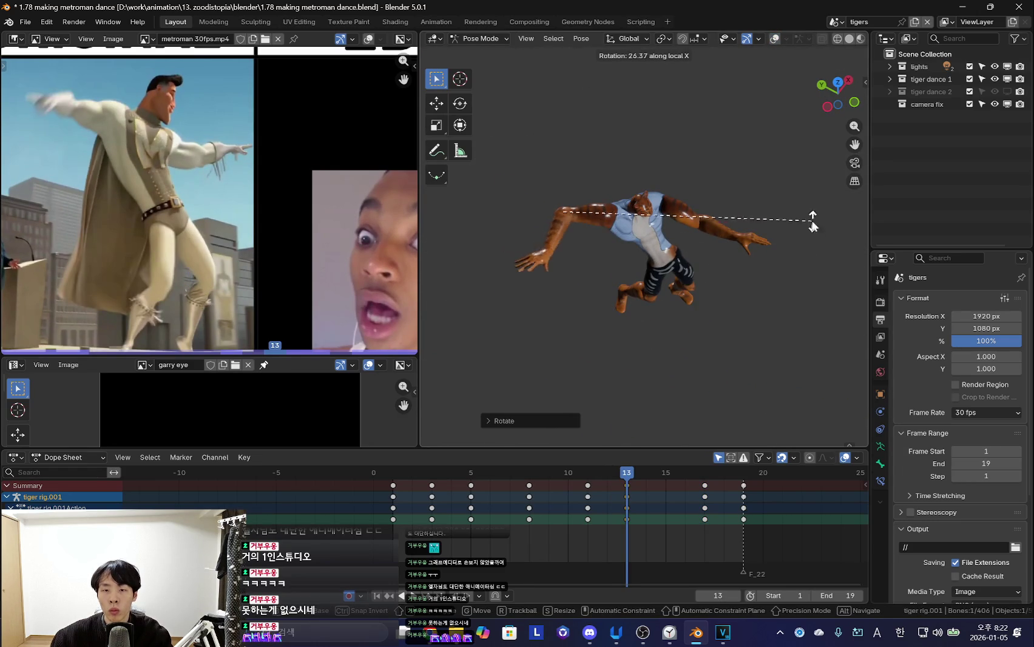
{"action": "left_click", "coordinate": [812, 222]}
{"action": "key", "text": "space"}
Rotate a bone along the global X axis at frame 5
{"action": "middle_click_drag", "start_coordinate": [557, 419], "coordinate": [678, 263]}
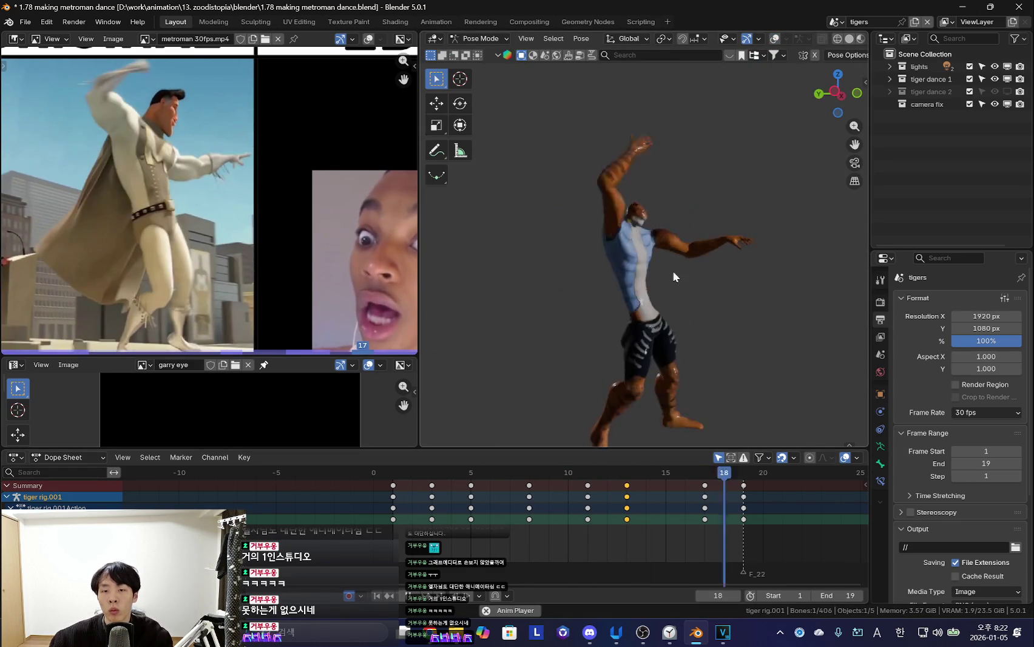
{"action": "left_click_drag", "start_coordinate": [481, 508], "coordinate": [470, 534]}
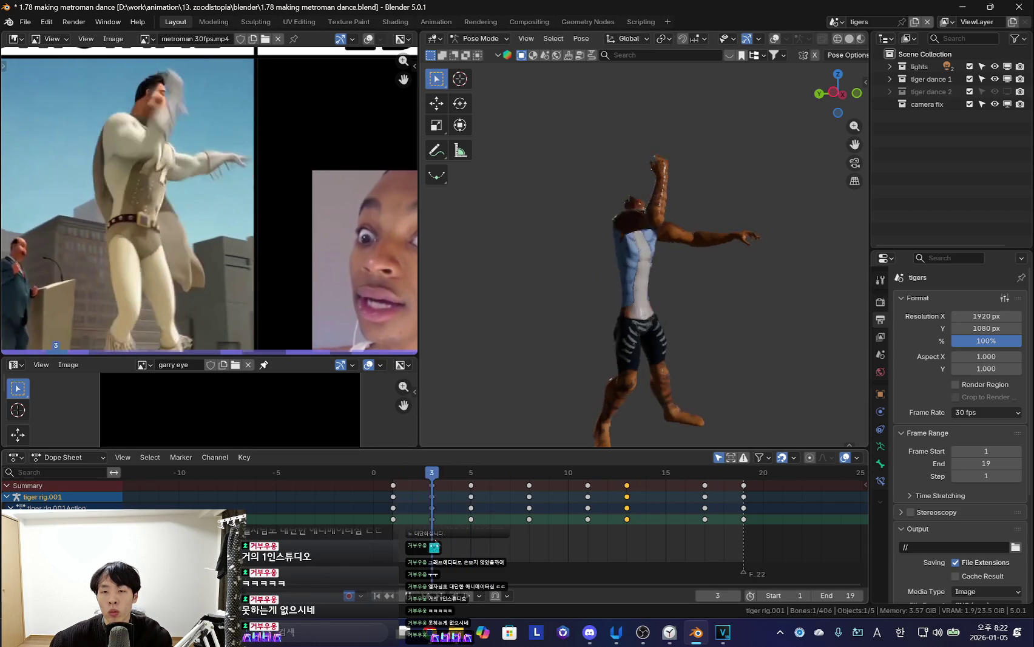
{"action": "left_click_drag", "start_coordinate": [470, 534], "coordinate": [431, 540]}
{"action": "scroll", "coordinate": [756, 208], "scroll_direction": "up", "scroll_amount": 3}
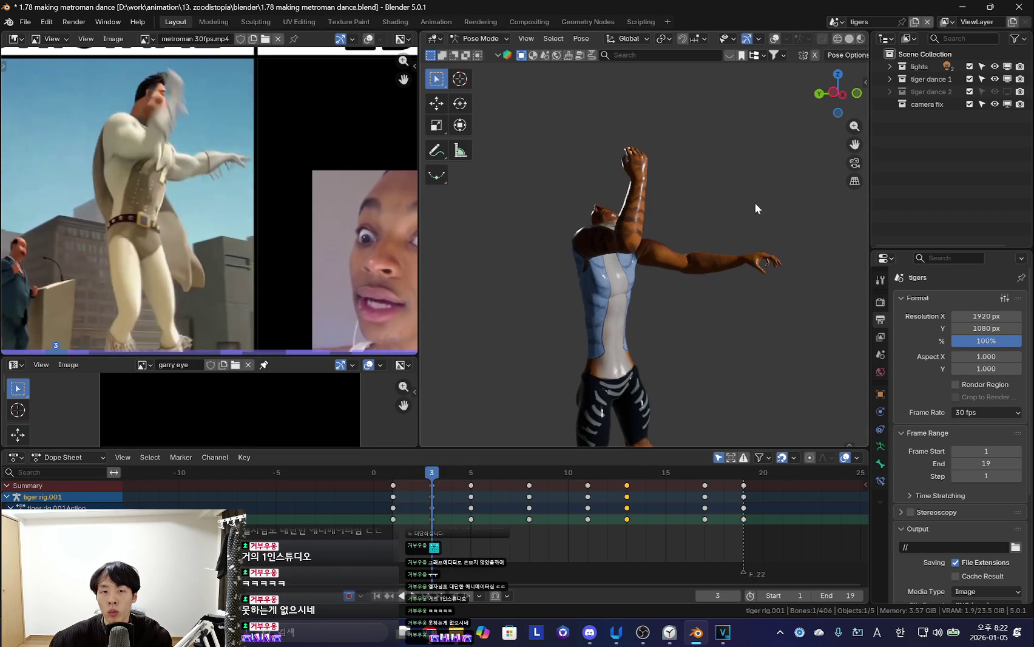
{"action": "left_click", "coordinate": [471, 511]}
{"action": "key", "text": "r"}
{"action": "key", "text": "x"}
{"action": "left_click", "coordinate": [794, 291]}
Rotate a bone along the local X axis at frame 7, then compare poses and play back
{"action": "mouse_move", "coordinate": [526, 515]}
{"action": "left_mouse_down"}
{"action": "mouse_move", "coordinate": [486, 532]}
{"action": "mouse_move", "coordinate": [500, 537]}
{"action": "left_mouse_up"}
{"action": "key", "text": "r"}
{"action": "key", "text": "x"}
{"action": "key", "text": "x"}
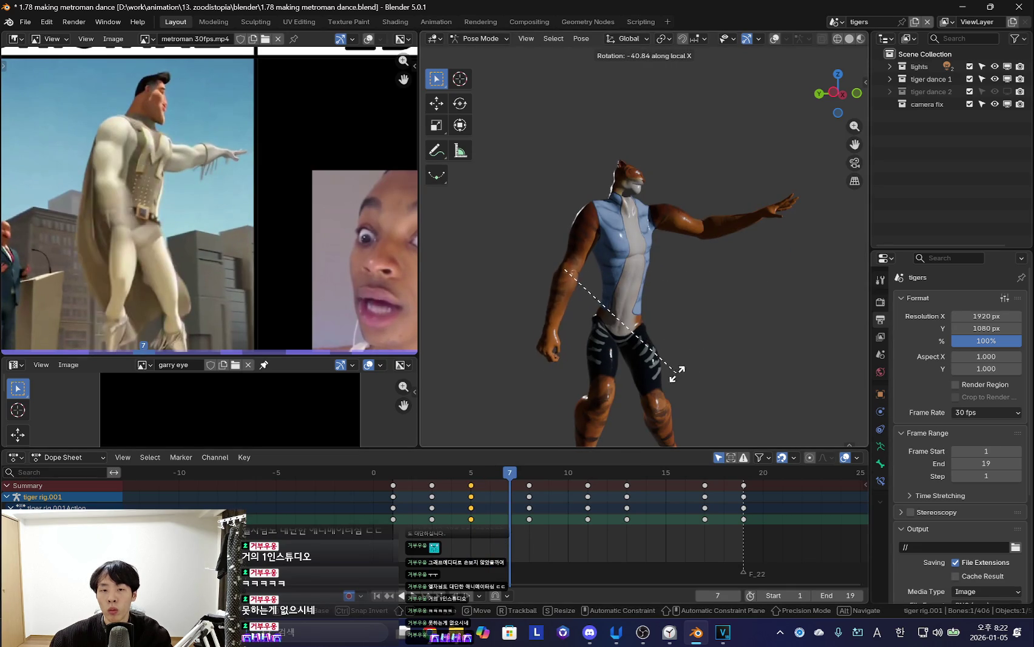
{"action": "left_click", "coordinate": [677, 374]}
{"action": "left_click_drag", "start_coordinate": [586, 525], "coordinate": [538, 525]}
{"action": "key", "text": "ctrl+z"}
{"action": "key", "text": "ctrl+z"}
{"action": "key", "text": "ctrl+z"}
{"action": "key", "text": "ctrl+z"}
{"action": "left_click_drag", "start_coordinate": [495, 509], "coordinate": [588, 523]}
{"action": "key", "text": "space"}
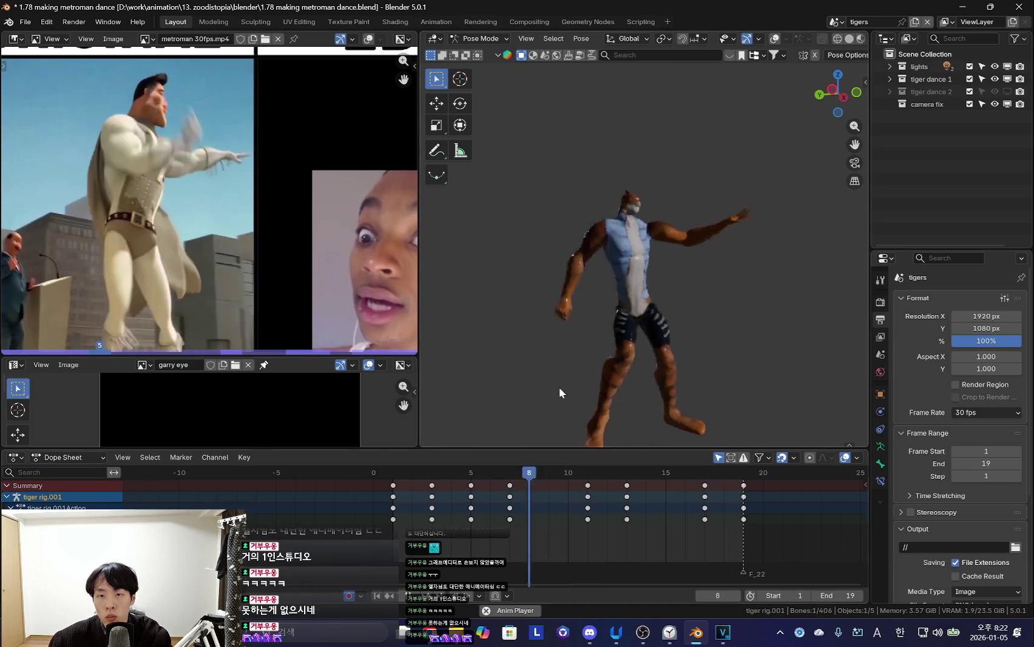
Select a rig bone and rotate it at frame 9 to key a new inbetween
{"action": "mouse_move", "coordinate": [555, 515]}
{"action": "left_mouse_down"}
{"action": "mouse_move", "coordinate": [570, 524]}
{"action": "mouse_move", "coordinate": [510, 522]}
{"action": "mouse_move", "coordinate": [526, 523]}
{"action": "left_mouse_up"}
{"action": "key", "text": "shift+alt+z"}
{"action": "left_click", "coordinate": [482, 515]}
{"action": "key", "text": "shift+alt+z"}
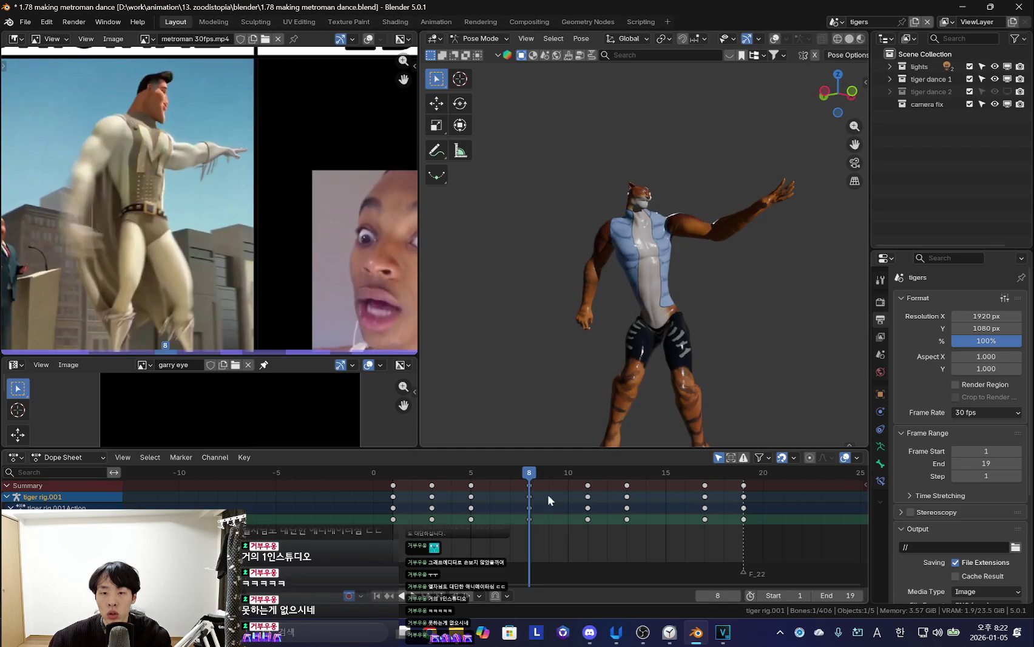
{"action": "left_click", "coordinate": [550, 501]}
{"action": "key", "text": "r"}
{"action": "left_click", "coordinate": [493, 491]}
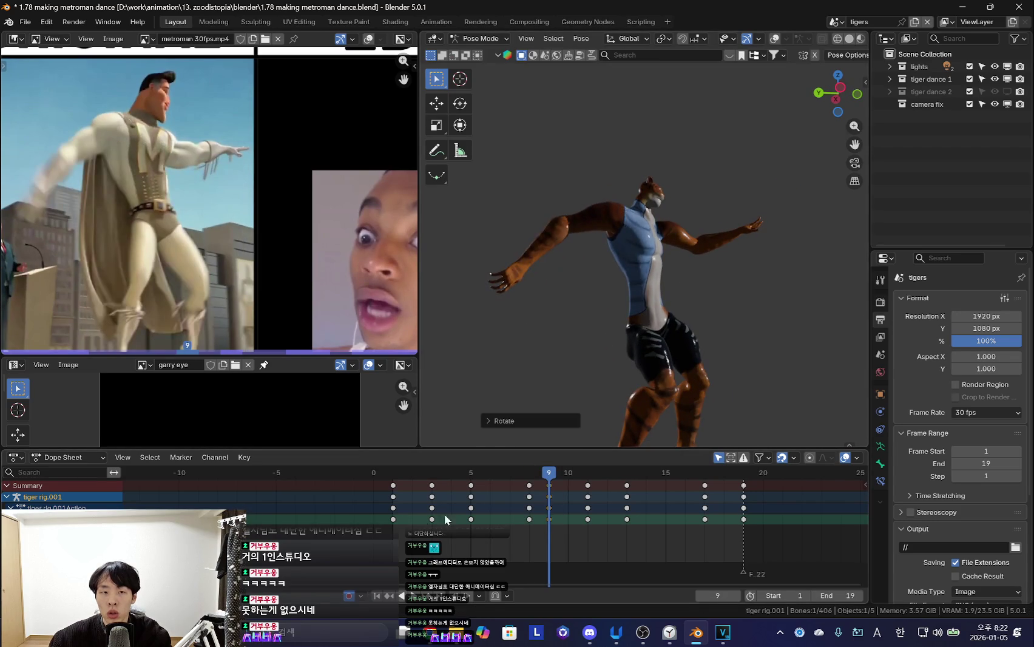
Step back and forth through frames 8–12 to compare the trial inbetween poses
{"action": "left_click_drag", "start_coordinate": [492, 489], "coordinate": [557, 502]}
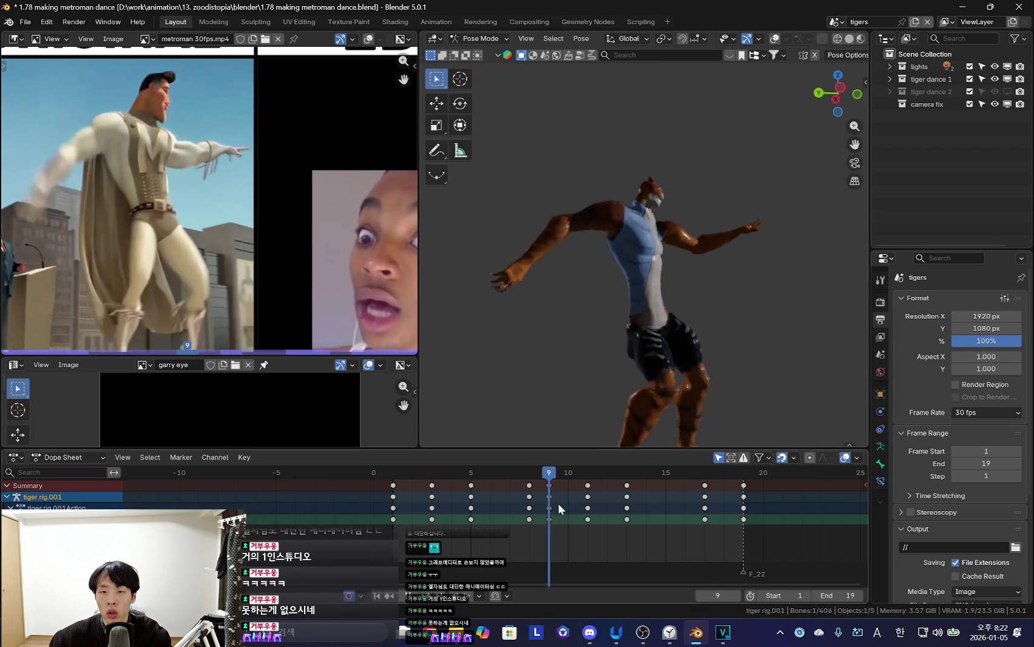
{"action": "middle_click_drag", "start_coordinate": [565, 383], "coordinate": [688, 361]}
{"action": "scroll", "coordinate": [688, 361], "scroll_direction": "up", "scroll_amount": 5}
{"action": "left_click", "coordinate": [539, 518]}
{"action": "key", "text": "Left"}
{"action": "key", "text": "Right"}
{"action": "key", "text": "Right"}
{"action": "key", "text": "Right"}
{"action": "key", "text": "Right"}
{"action": "key", "text": "Left"}
{"action": "key", "text": "Left"}
{"action": "key", "text": "Left"}
{"action": "key", "text": "Left"}
{"action": "key", "text": "Right"}
{"action": "key", "text": "Right"}
{"action": "key", "text": "Right"}
{"action": "mouse_move", "coordinate": [607, 364]}
{"action": "middle_mouse_down"}
{"action": "mouse_move", "coordinate": [698, 365]}
{"action": "mouse_move", "coordinate": [747, 277]}
{"action": "middle_mouse_up"}
{"action": "key", "text": "Left"}
{"action": "key", "text": "Left"}
{"action": "key", "text": "Left"}
{"action": "key", "text": "Left"}
{"action": "key", "text": "Right"}
{"action": "key", "text": "Right"}
Trackball-rotate bones at frames 10 and 11 to try new inbetween poses
{"action": "key", "text": "Right"}
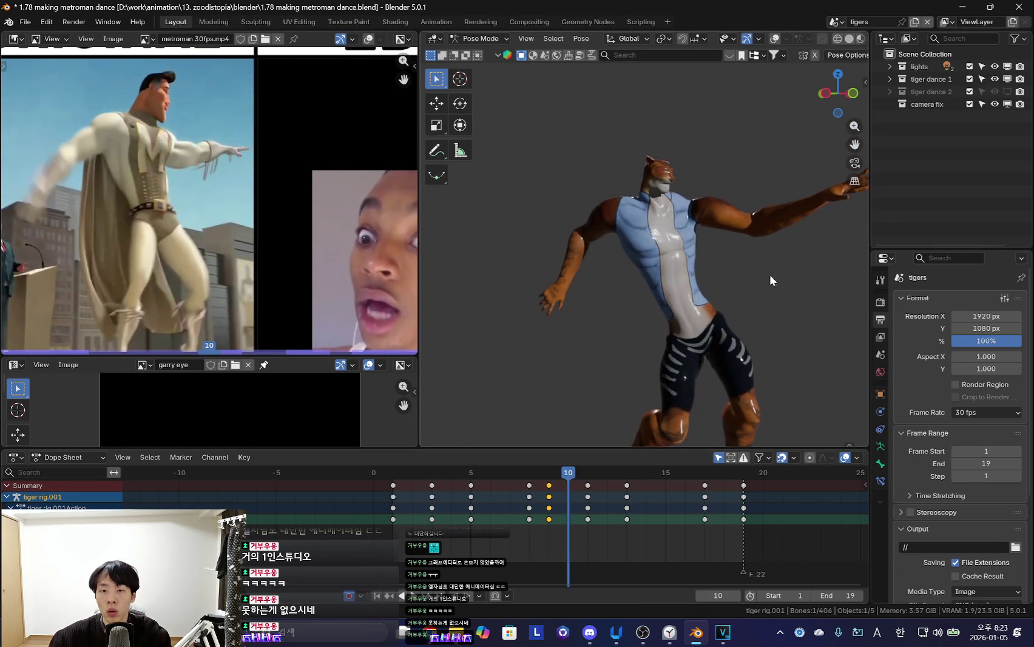
{"action": "key", "text": "r"}
{"action": "key", "text": "r"}
{"action": "left_click", "coordinate": [592, 340]}
{"action": "key", "text": "Right"}
{"action": "key", "text": "r"}
{"action": "key", "text": "r"}
{"action": "left_click", "coordinate": [607, 425]}
{"action": "key", "text": "Right"}
{"action": "key", "text": "Right"}
{"action": "key", "text": "Right"}
{"action": "key", "text": "Right"}
{"action": "key", "text": "Right"}
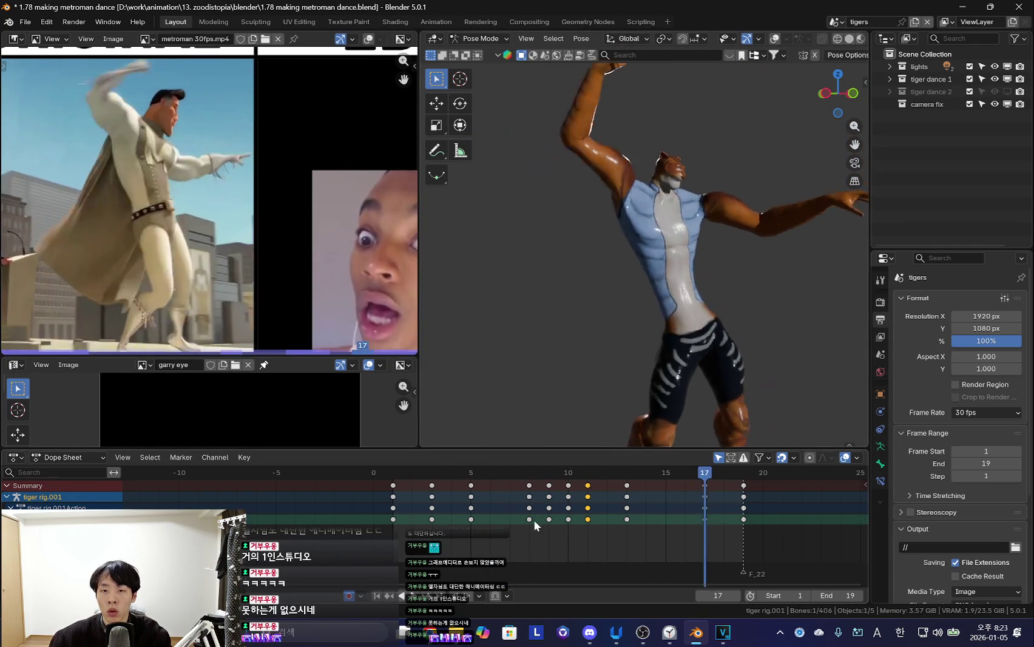
Review the playback, then re-pose the tiger at frame 8 with a trackball rotation
{"action": "key", "text": "space"}
{"action": "mouse_move", "coordinate": [636, 381]}
{"action": "middle_mouse_down"}
{"action": "mouse_move", "coordinate": [633, 366]}
{"action": "mouse_move", "coordinate": [515, 423]}
{"action": "middle_mouse_up"}
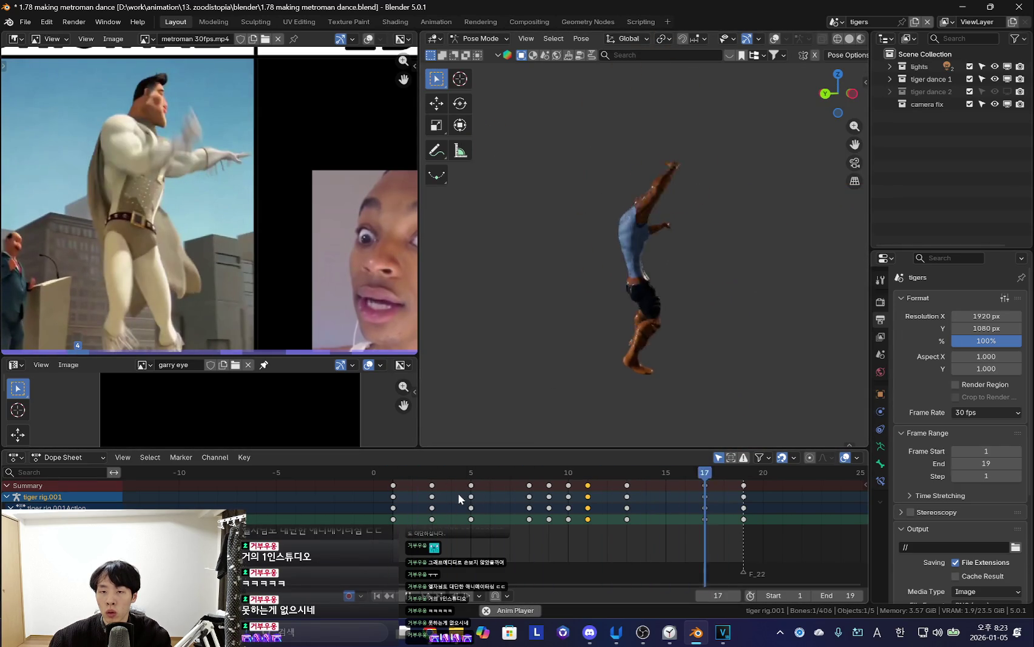
{"action": "left_click_drag", "start_coordinate": [528, 546], "coordinate": [379, 564]}
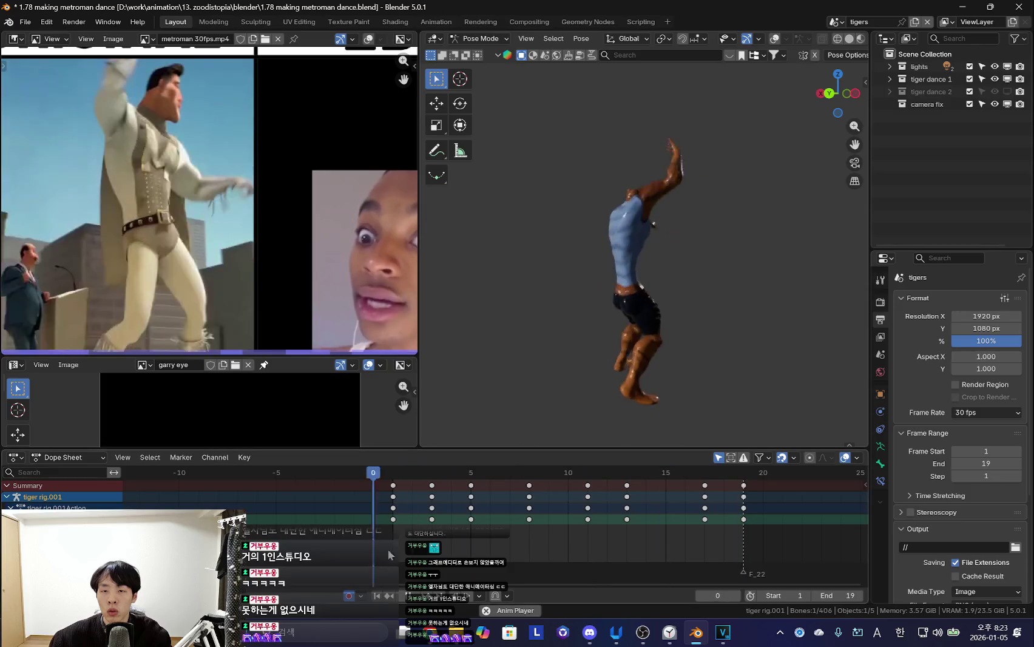
{"action": "key", "text": "r"}
{"action": "left_click", "coordinate": [625, 414]}
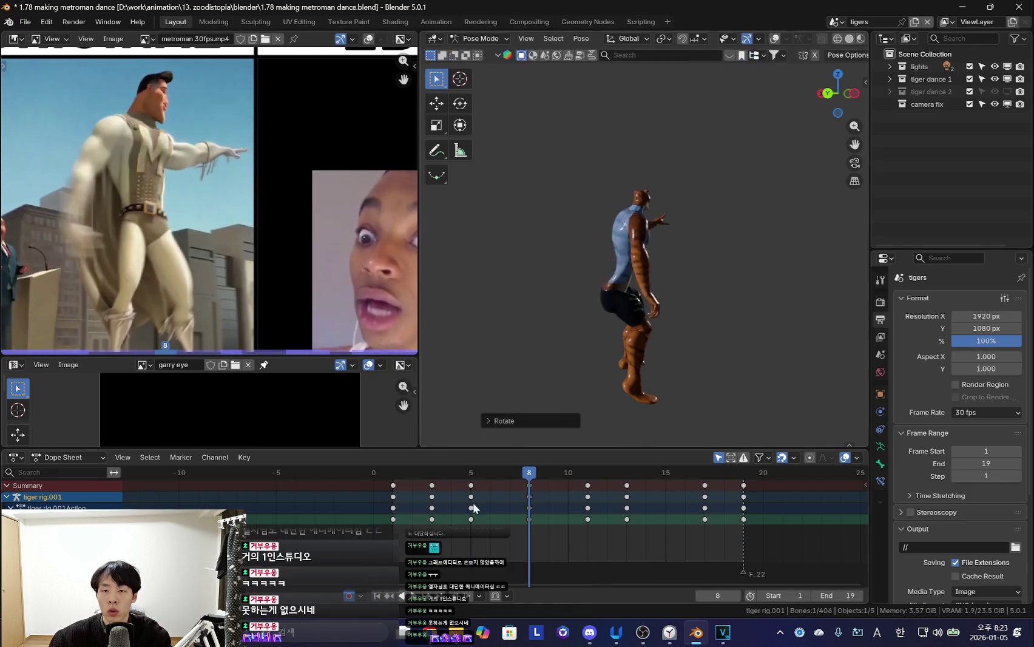
After another playback, raise the tiger's arm higher with two trackball rotations
{"action": "key", "text": "space"}
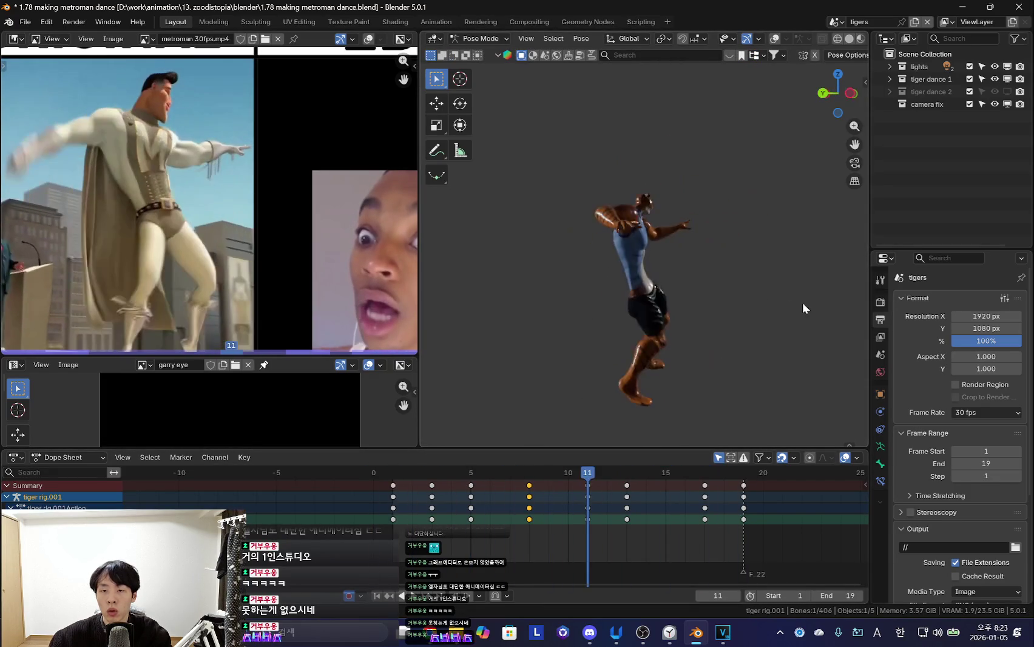
{"action": "middle_click_drag", "start_coordinate": [737, 297], "coordinate": [574, 393]}
{"action": "mouse_move", "coordinate": [421, 512]}
{"action": "left_mouse_down"}
{"action": "mouse_move", "coordinate": [588, 524]}
{"action": "mouse_move", "coordinate": [452, 529]}
{"action": "mouse_move", "coordinate": [536, 541]}
{"action": "left_mouse_up"}
{"action": "key", "text": "r"}
{"action": "key", "text": "r"}
{"action": "left_click", "coordinate": [648, 387]}
{"action": "key", "text": "r"}
{"action": "key", "text": "r"}
{"action": "left_click", "coordinate": [743, 376]}
Swing the outstretched arm diagonally upward at frame 13 and play back the motion
{"action": "left_click", "coordinate": [424, 522]}
{"action": "mouse_move", "coordinate": [424, 522]}
{"action": "left_mouse_down"}
{"action": "mouse_move", "coordinate": [635, 531]}
{"action": "mouse_move", "coordinate": [489, 530]}
{"action": "mouse_move", "coordinate": [627, 522]}
{"action": "left_mouse_up"}
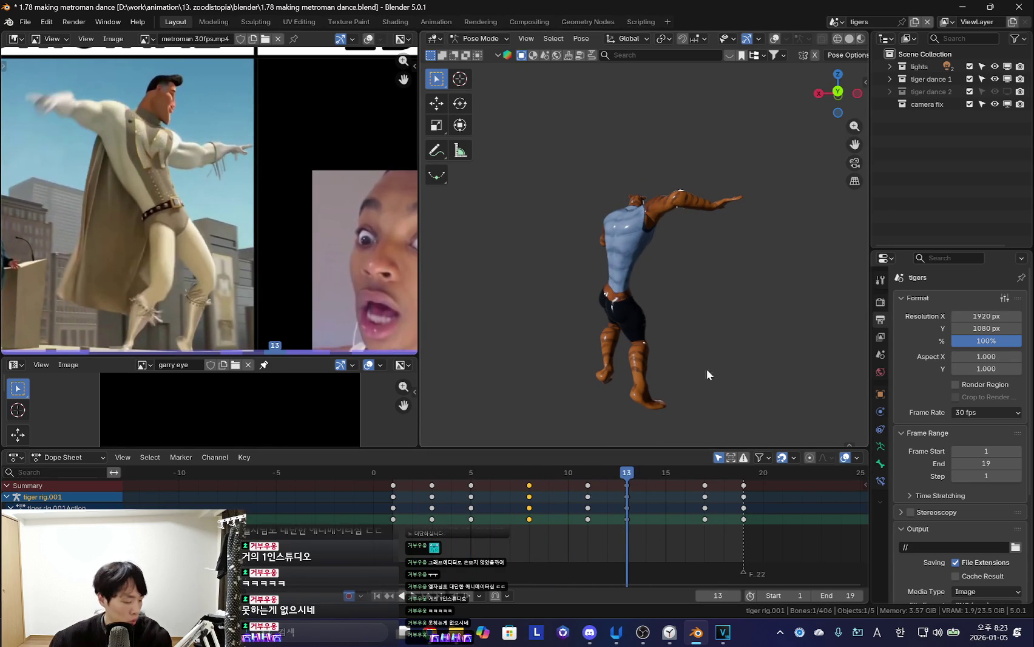
{"action": "key", "text": "r"}
{"action": "key", "text": "r"}
{"action": "left_click", "coordinate": [710, 287]}
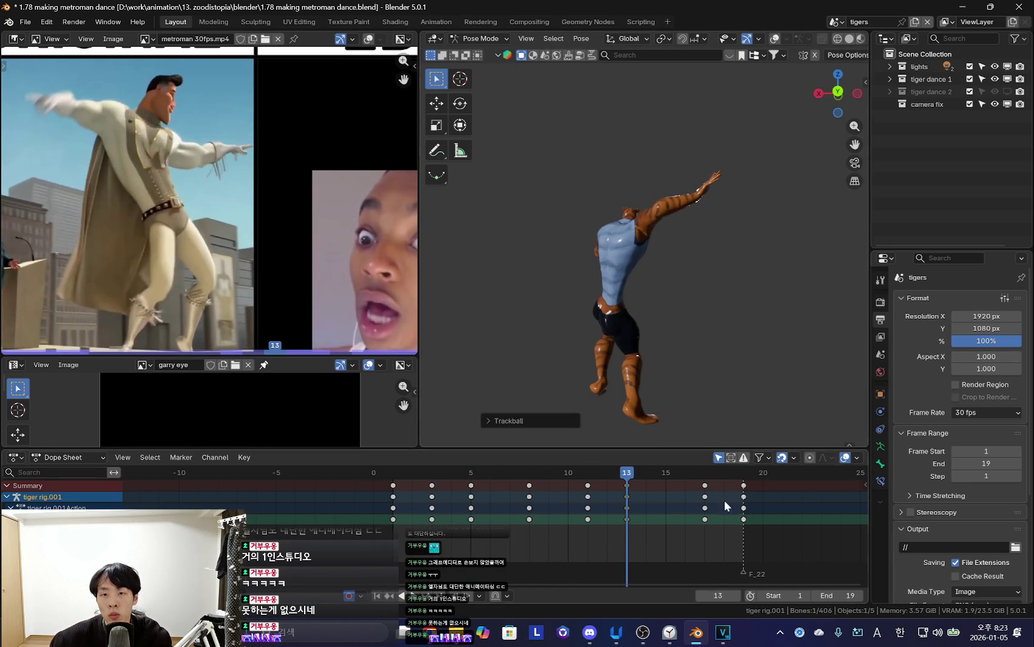
{"action": "key", "text": "space"}
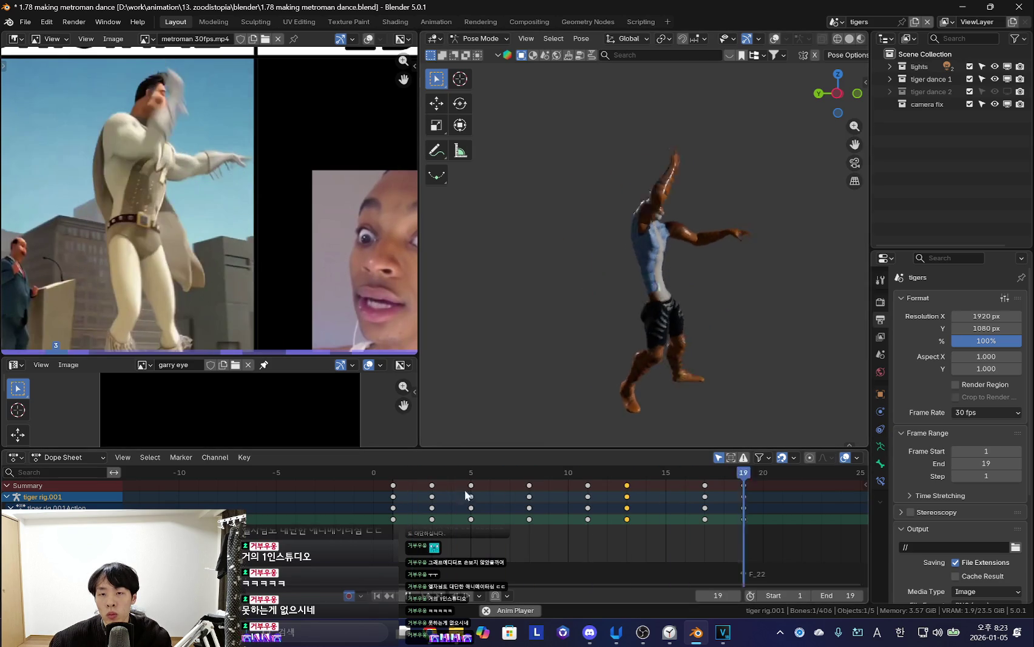
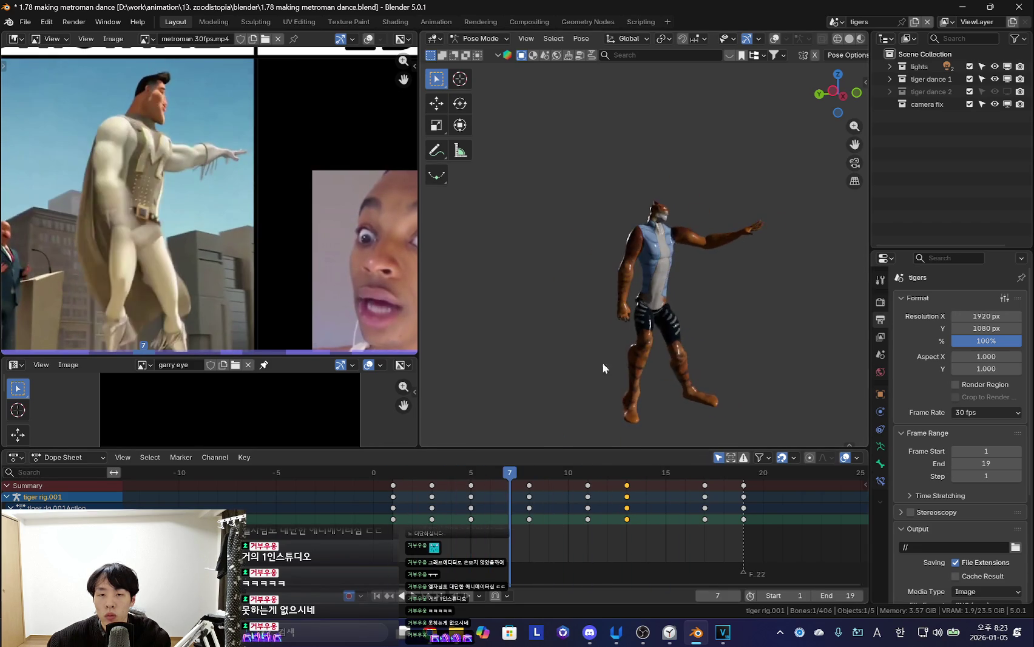
Rotate bones at frames 8 and 10, using a free trackball rotation at frame 10
{"action": "mouse_move", "coordinate": [540, 513]}
{"action": "left_mouse_down"}
{"action": "mouse_move", "coordinate": [515, 524]}
{"action": "mouse_move", "coordinate": [562, 509]}
{"action": "left_mouse_up"}
{"action": "key", "text": "r"}
{"action": "left_click", "coordinate": [636, 375]}
{"action": "key", "text": "r"}
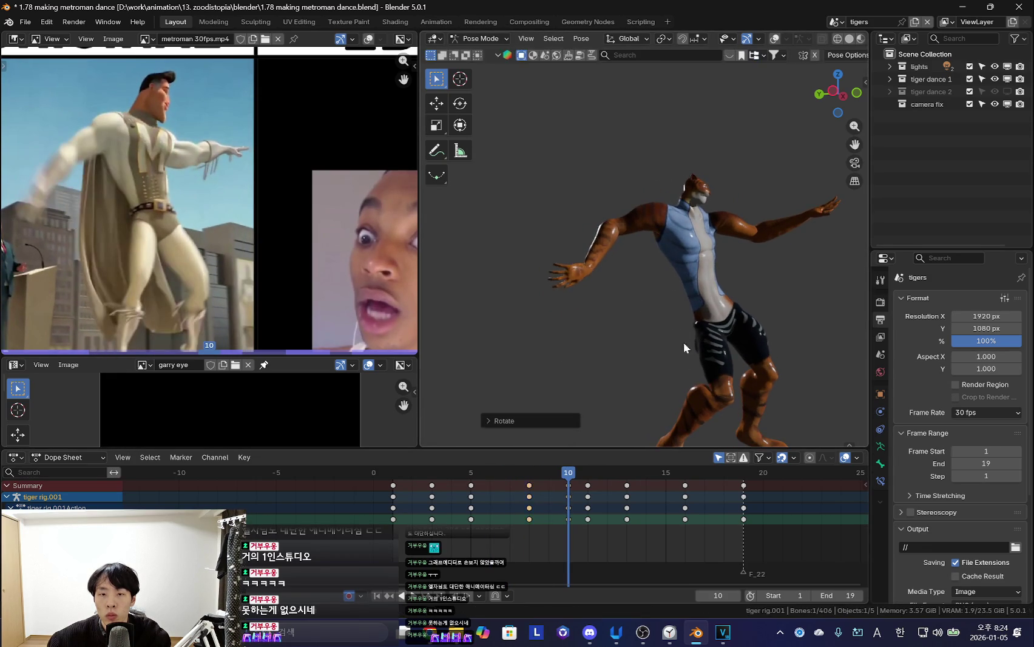
{"action": "key", "text": "r"}
{"action": "left_click", "coordinate": [641, 331]}
Re-pose the arm at frame 12, then rotate it freely again at frame 8
{"action": "mouse_move", "coordinate": [568, 510]}
{"action": "left_mouse_down"}
{"action": "mouse_move", "coordinate": [615, 502]}
{"action": "mouse_move", "coordinate": [505, 520]}
{"action": "mouse_move", "coordinate": [562, 517]}
{"action": "mouse_move", "coordinate": [596, 499]}
{"action": "left_mouse_up"}
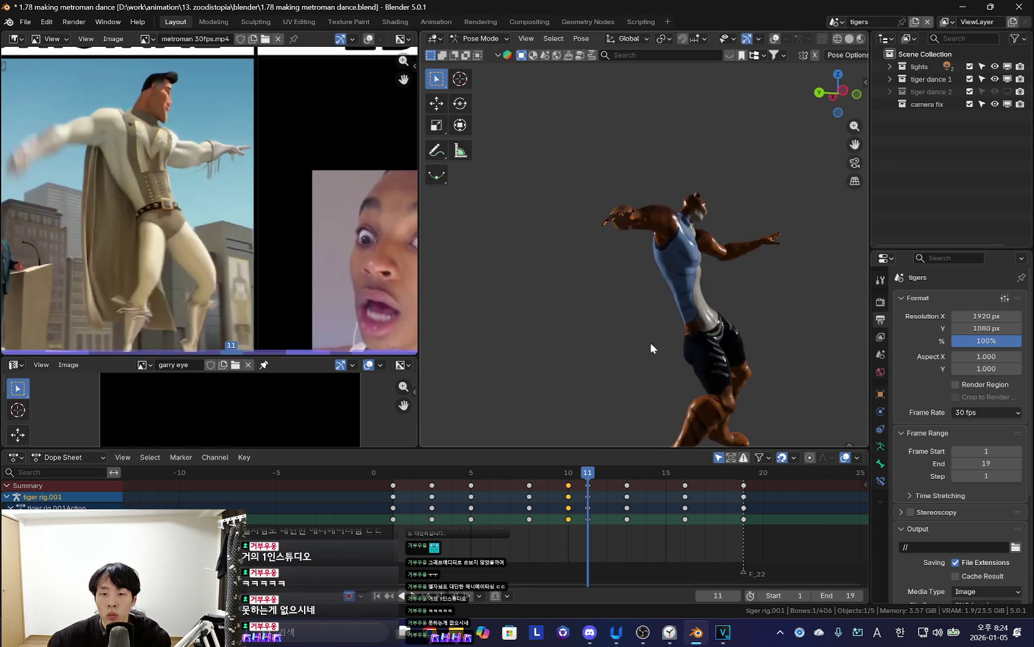
{"action": "key", "text": "r"}
{"action": "left_click", "coordinate": [698, 328]}
{"action": "left_click", "coordinate": [498, 497]}
{"action": "mouse_move", "coordinate": [498, 497]}
{"action": "left_mouse_down"}
{"action": "mouse_move", "coordinate": [639, 505]}
{"action": "mouse_move", "coordinate": [503, 543]}
{"action": "mouse_move", "coordinate": [547, 543]}
{"action": "mouse_move", "coordinate": [528, 528]}
{"action": "mouse_move", "coordinate": [612, 533]}
{"action": "mouse_move", "coordinate": [448, 498]}
{"action": "mouse_move", "coordinate": [627, 501]}
{"action": "left_mouse_up"}
{"action": "key", "text": "r"}
{"action": "key", "text": "r"}
{"action": "left_click", "coordinate": [676, 358]}
Rotate the arm at frame 13 and again at frame 10
{"action": "key", "text": "r"}
{"action": "key", "text": "r"}
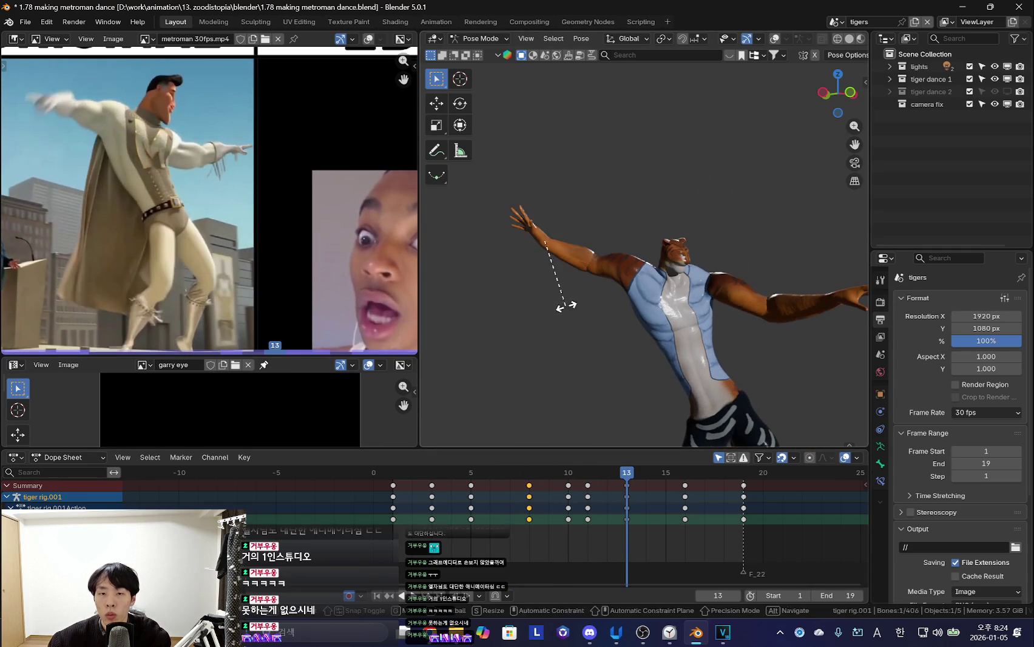
{"action": "left_click", "coordinate": [566, 305]}
{"action": "mouse_move", "coordinate": [613, 541]}
{"action": "left_mouse_down"}
{"action": "mouse_move", "coordinate": [570, 543]}
{"action": "mouse_move", "coordinate": [646, 534]}
{"action": "mouse_move", "coordinate": [441, 518]}
{"action": "mouse_move", "coordinate": [563, 530]}
{"action": "mouse_move", "coordinate": [474, 519]}
{"action": "mouse_move", "coordinate": [630, 508]}
{"action": "mouse_move", "coordinate": [554, 531]}
{"action": "mouse_move", "coordinate": [610, 531]}
{"action": "mouse_move", "coordinate": [493, 538]}
{"action": "mouse_move", "coordinate": [605, 531]}
{"action": "mouse_move", "coordinate": [494, 519]}
{"action": "mouse_move", "coordinate": [516, 521]}
{"action": "left_mouse_up"}
{"action": "key", "text": "r"}
{"action": "left_click", "coordinate": [624, 364]}
{"action": "left_click", "coordinate": [593, 510]}
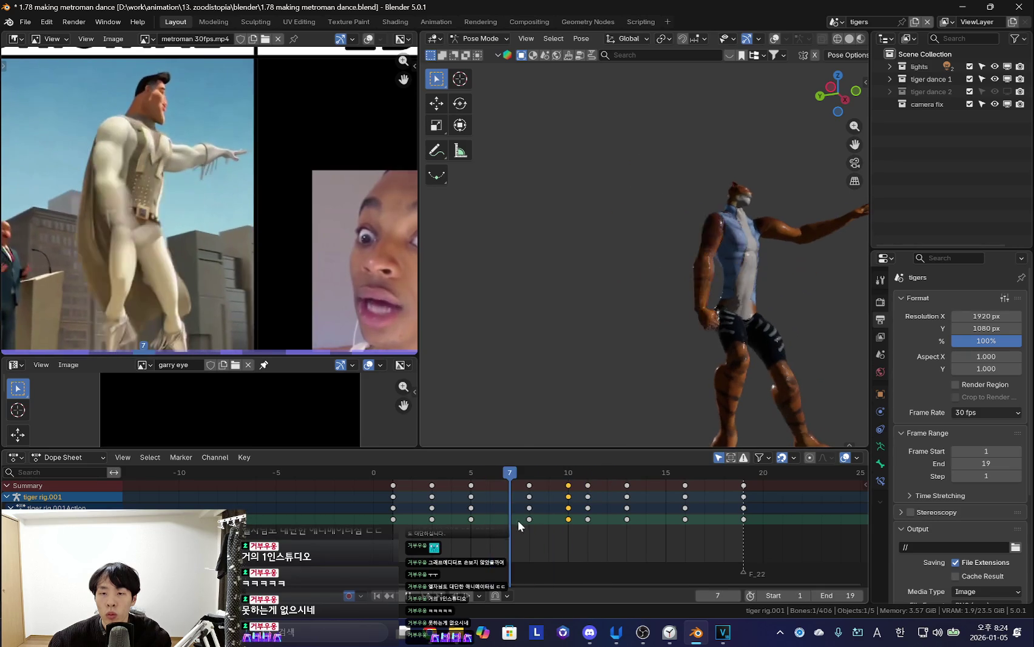
Raise the arm at frame 12 and re-rotate the bone at frame 6
{"action": "middle_click_drag", "start_coordinate": [714, 364], "coordinate": [698, 340]}
{"action": "mouse_move", "coordinate": [477, 525]}
{"action": "left_mouse_down"}
{"action": "mouse_move", "coordinate": [606, 517]}
{"action": "mouse_move", "coordinate": [498, 524]}
{"action": "left_mouse_up"}
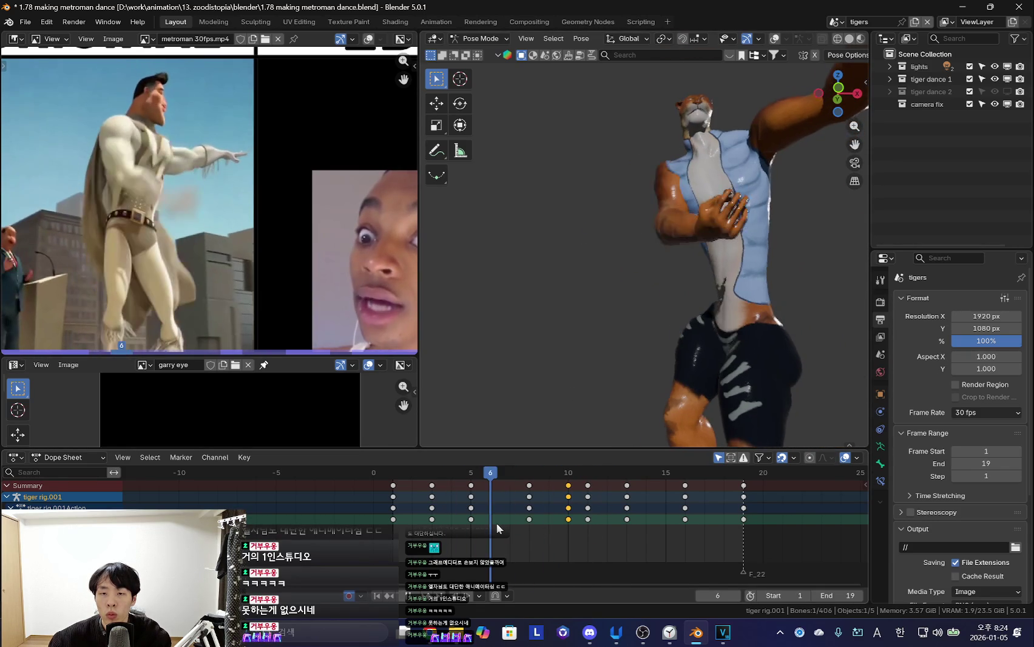
{"action": "key", "text": "r"}
{"action": "left_click", "coordinate": [696, 344]}
{"action": "middle_click_drag", "start_coordinate": [673, 315], "coordinate": [696, 345]}
{"action": "key", "text": "r"}
{"action": "key", "text": "r"}
{"action": "left_click", "coordinate": [531, 381]}
Rotate the upper body twice around frame 13 and key the pose with I
{"action": "mouse_move", "coordinate": [491, 515]}
{"action": "left_mouse_down"}
{"action": "mouse_move", "coordinate": [647, 516]}
{"action": "mouse_move", "coordinate": [489, 519]}
{"action": "mouse_move", "coordinate": [622, 519]}
{"action": "mouse_move", "coordinate": [445, 541]}
{"action": "mouse_move", "coordinate": [592, 535]}
{"action": "mouse_move", "coordinate": [607, 522]}
{"action": "mouse_move", "coordinate": [549, 526]}
{"action": "mouse_move", "coordinate": [586, 529]}
{"action": "left_mouse_up"}
{"action": "key", "text": "r"}
{"action": "key", "text": "r"}
{"action": "left_click", "coordinate": [647, 332]}
{"action": "key", "text": "r"}
{"action": "key", "text": "r"}
{"action": "left_click", "coordinate": [598, 550]}
{"action": "key", "text": "i"}
Re-pose the tiger near frame 16 and play the animation to review
{"action": "mouse_move", "coordinate": [597, 550]}
{"action": "left_mouse_down"}
{"action": "mouse_move", "coordinate": [648, 534]}
{"action": "mouse_move", "coordinate": [613, 527]}
{"action": "mouse_move", "coordinate": [601, 540]}
{"action": "mouse_move", "coordinate": [668, 524]}
{"action": "left_mouse_up"}
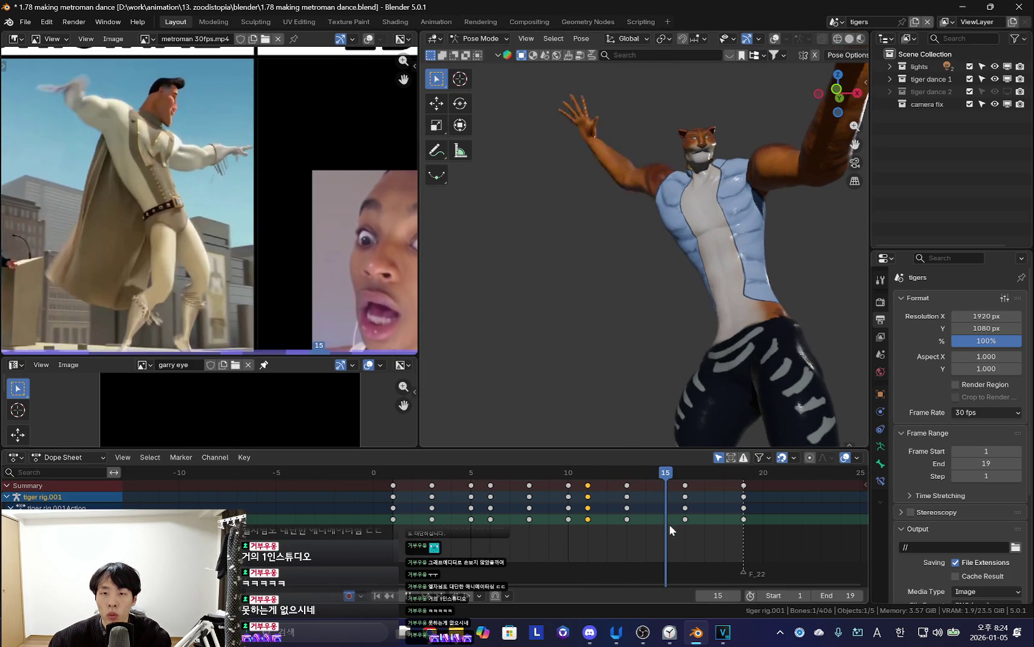
{"action": "key", "text": "r"}
{"action": "key", "text": "r"}
{"action": "left_click", "coordinate": [627, 312]}
{"action": "key", "text": "space"}
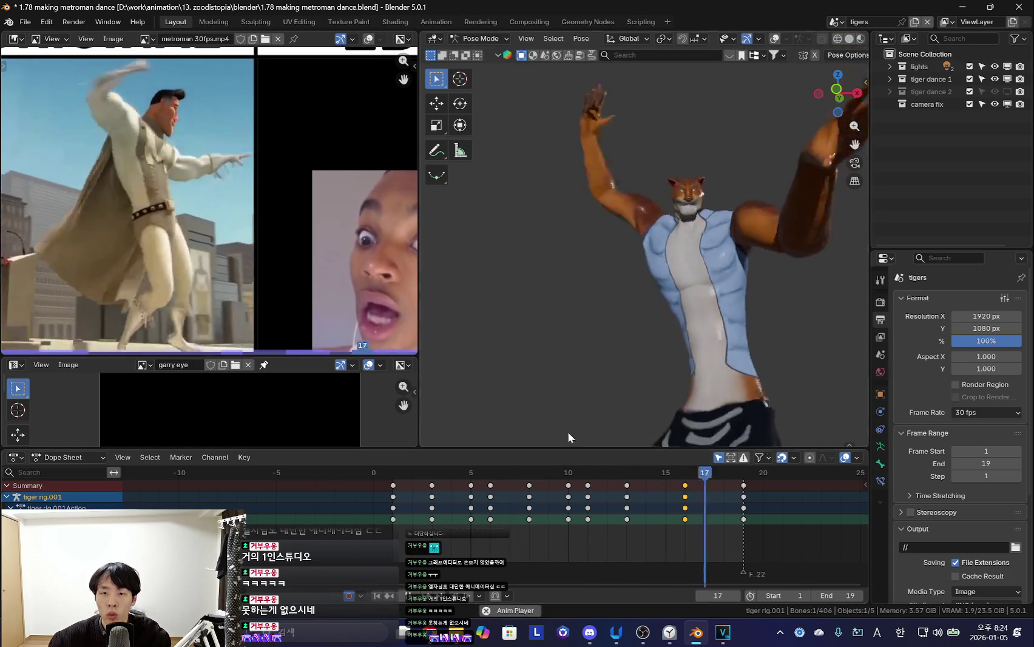
Orbit around the playing tiger and show the rig bones with Shift+Alt+Z
{"action": "scroll", "coordinate": [592, 349], "scroll_direction": "down", "scroll_amount": 6}
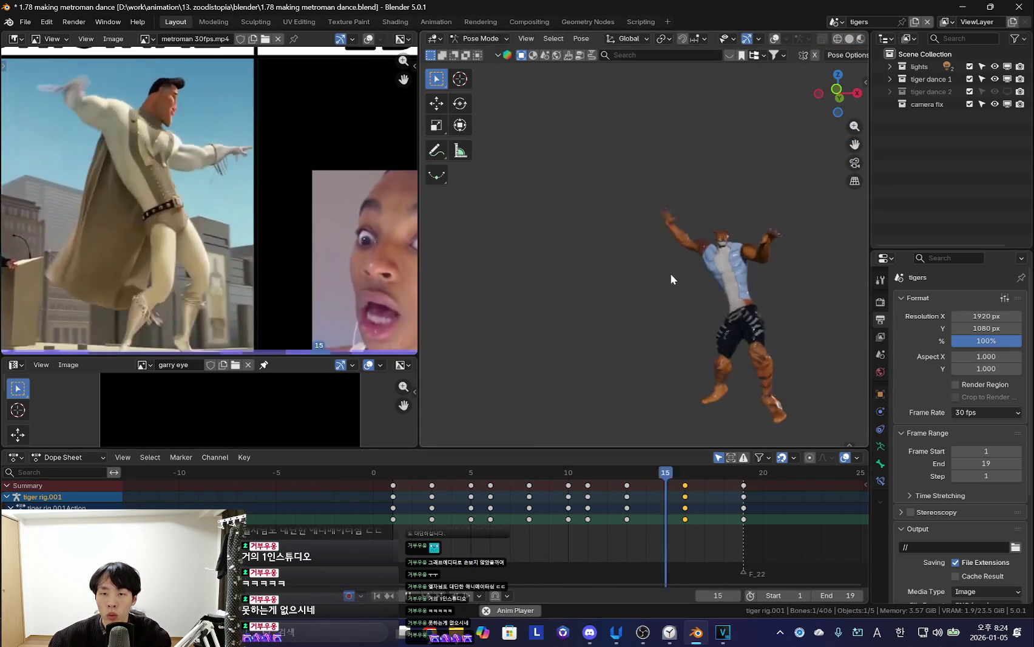
{"action": "middle_click_drag", "start_coordinate": [608, 331], "coordinate": [488, 457]}
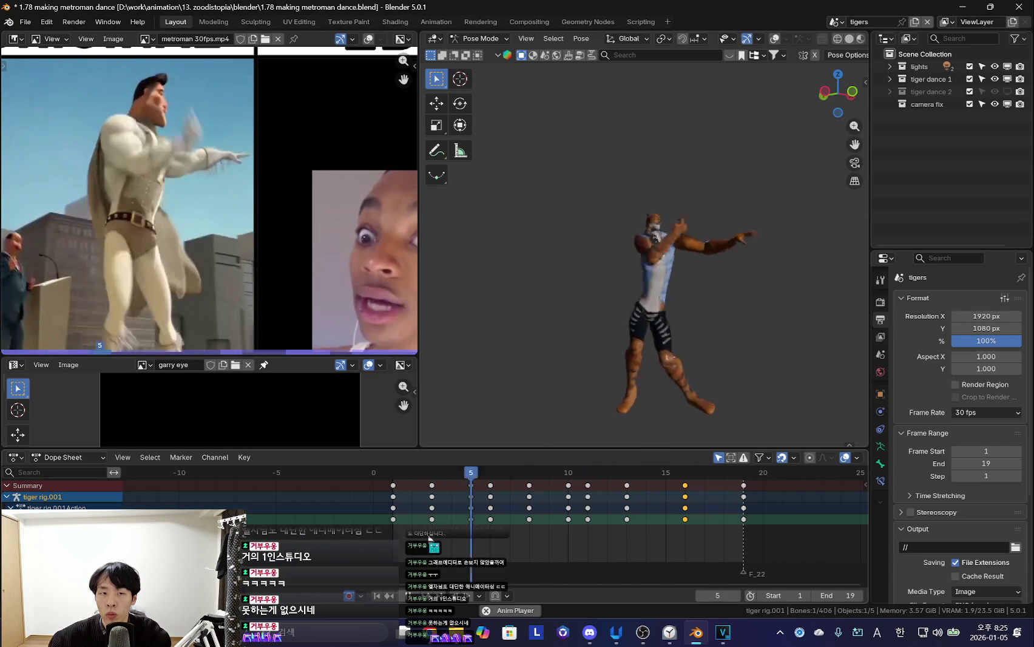
{"action": "middle_click_drag", "start_coordinate": [605, 397], "coordinate": [721, 344]}
{"action": "mouse_move", "coordinate": [457, 500]}
{"action": "left_mouse_down"}
{"action": "mouse_move", "coordinate": [536, 531]}
{"action": "mouse_move", "coordinate": [607, 524]}
{"action": "left_mouse_up"}
{"action": "key", "text": "shift+alt+z"}
{"action": "key", "text": "shift+alt+z"}
{"action": "mouse_move", "coordinate": [453, 527]}
{"action": "left_mouse_down"}
{"action": "mouse_move", "coordinate": [408, 517]}
{"action": "mouse_move", "coordinate": [647, 532]}
{"action": "mouse_move", "coordinate": [627, 515]}
{"action": "left_mouse_up"}
Twist the tiger's waist and hips with a rotation at frame 10
{"action": "scroll", "coordinate": [693, 374], "scroll_direction": "up", "scroll_amount": 4}
{"action": "middle_click_drag", "start_coordinate": [709, 363], "coordinate": [751, 328]}
{"action": "mouse_move", "coordinate": [390, 543]}
{"action": "left_mouse_down"}
{"action": "mouse_move", "coordinate": [657, 540]}
{"action": "mouse_move", "coordinate": [448, 542]}
{"action": "mouse_move", "coordinate": [581, 531]}
{"action": "mouse_move", "coordinate": [638, 538]}
{"action": "mouse_move", "coordinate": [503, 518]}
{"action": "mouse_move", "coordinate": [605, 517]}
{"action": "mouse_move", "coordinate": [446, 522]}
{"action": "mouse_move", "coordinate": [551, 519]}
{"action": "left_mouse_up"}
{"action": "mouse_move", "coordinate": [576, 434]}
{"action": "middle_mouse_down"}
{"action": "mouse_move", "coordinate": [586, 392]}
{"action": "mouse_move", "coordinate": [580, 425]}
{"action": "middle_mouse_up"}
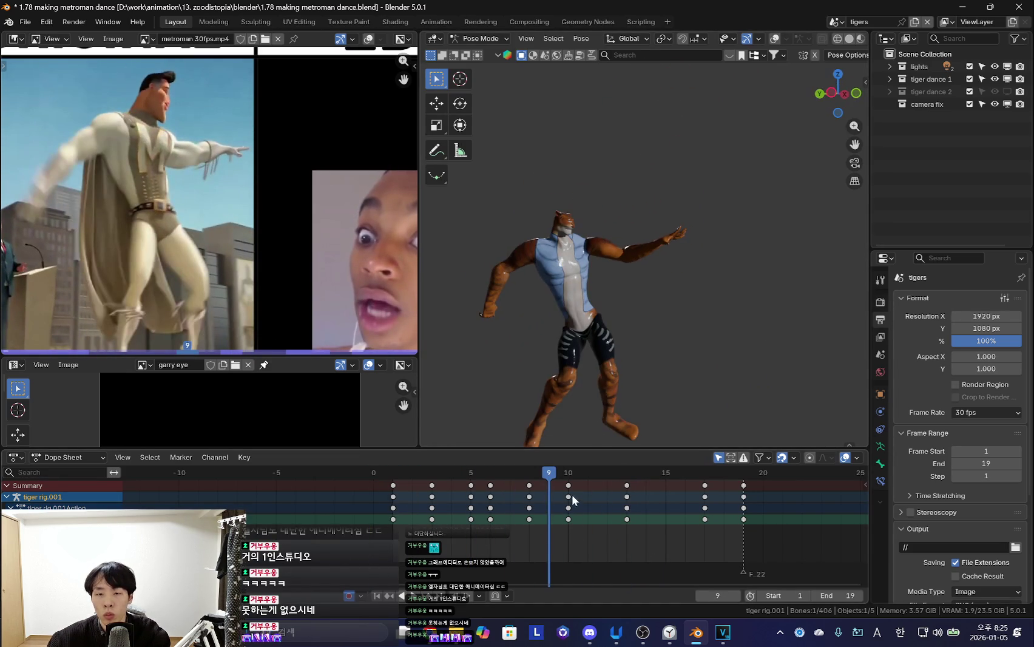
{"action": "key", "text": "Right"}
{"action": "key", "text": "r"}
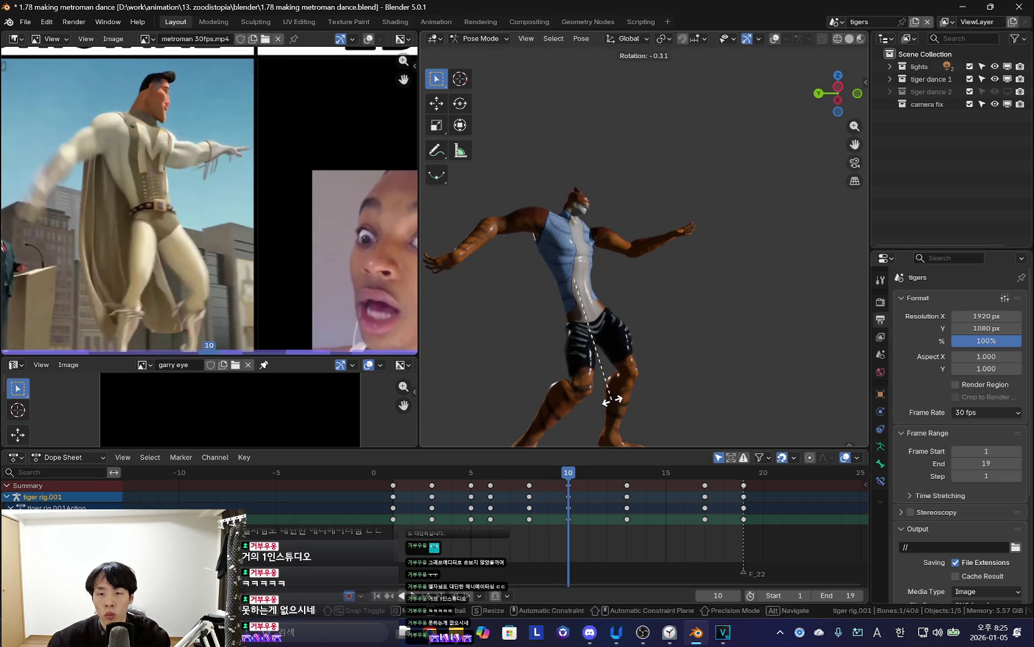
{"action": "left_click", "coordinate": [619, 394]}
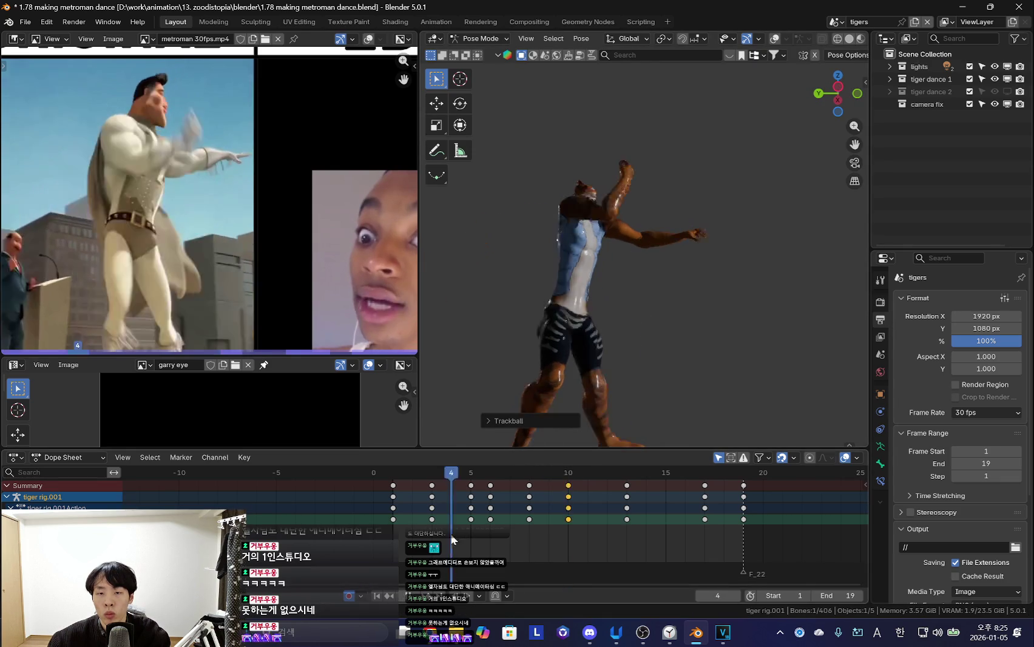
Review the dance by scrubbing and playing back around frames 8 to 12
{"action": "mouse_move", "coordinate": [605, 514]}
{"action": "left_mouse_down"}
{"action": "mouse_move", "coordinate": [516, 522]}
{"action": "mouse_move", "coordinate": [525, 522]}
{"action": "left_mouse_up"}
{"action": "key", "text": "r"}
{"action": "mouse_move", "coordinate": [391, 549]}
{"action": "left_mouse_down"}
{"action": "mouse_move", "coordinate": [575, 521]}
{"action": "mouse_move", "coordinate": [589, 497]}
{"action": "mouse_move", "coordinate": [637, 517]}
{"action": "left_mouse_up"}
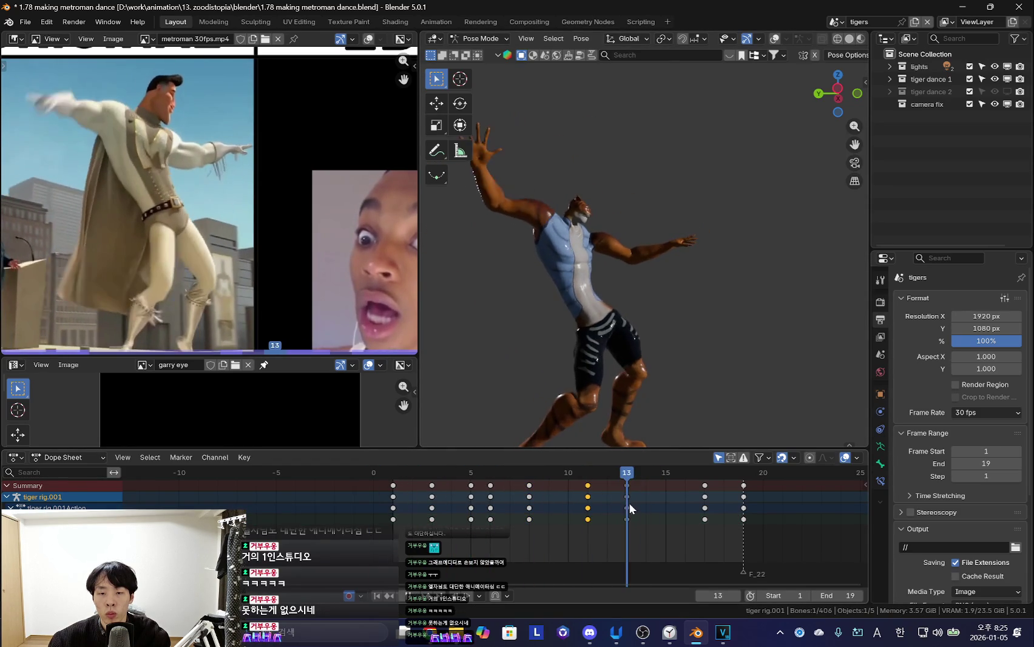
{"action": "key", "text": "space"}
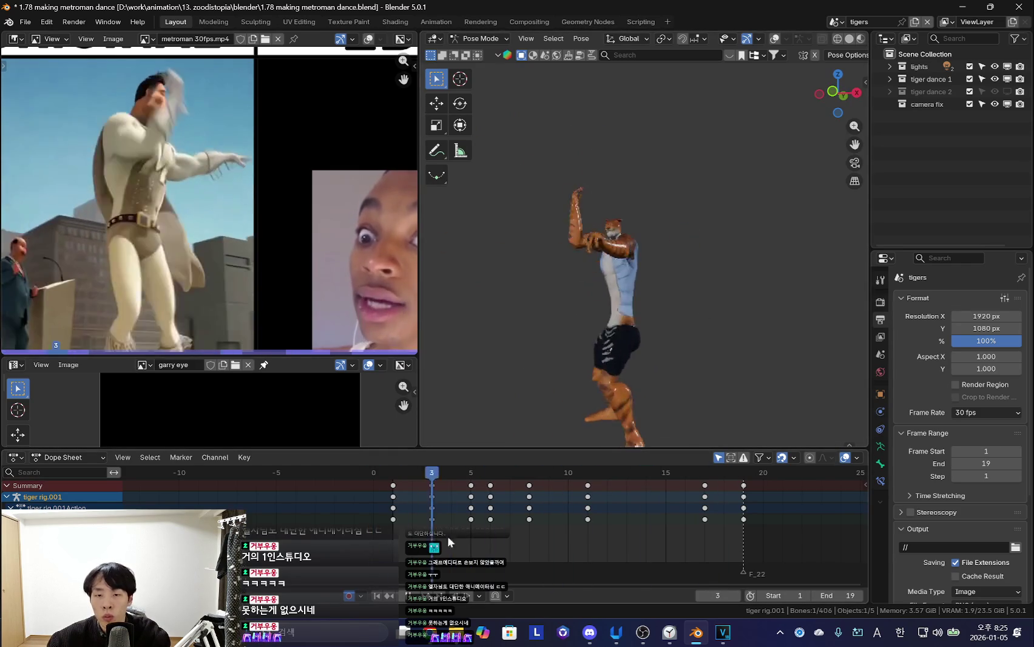
{"action": "key", "text": "space"}
{"action": "left_click_drag", "start_coordinate": [413, 514], "coordinate": [613, 528]}
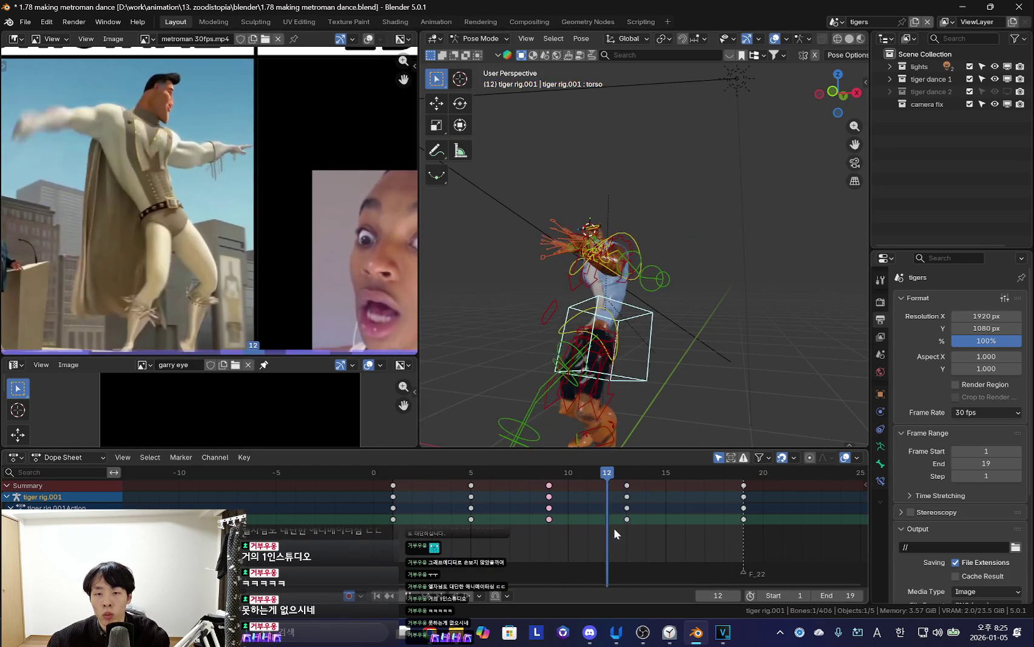
Hide the overlays and move and rotate the bone at frame 13
{"action": "key", "text": "shift+alt+z"}
{"action": "key", "text": "Right"}
{"action": "key", "text": "g"}
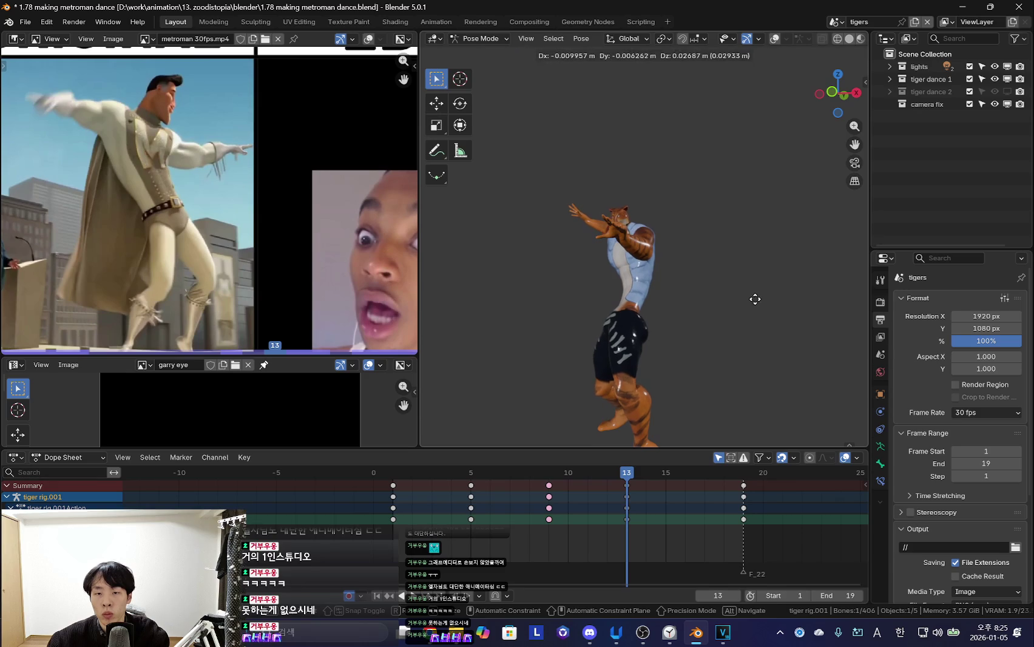
{"action": "left_click", "coordinate": [741, 332]}
{"action": "key", "text": "r"}
{"action": "left_click", "coordinate": [795, 306]}
Play the loop from frame 0 and stop at frame 6
{"action": "mouse_move", "coordinate": [539, 551]}
{"action": "left_mouse_down"}
{"action": "mouse_move", "coordinate": [681, 534]}
{"action": "mouse_move", "coordinate": [432, 538]}
{"action": "left_mouse_up"}
{"action": "mouse_move", "coordinate": [645, 485]}
{"action": "left_mouse_down"}
{"action": "mouse_move", "coordinate": [489, 512]}
{"action": "mouse_move", "coordinate": [406, 513]}
{"action": "mouse_move", "coordinate": [607, 513]}
{"action": "mouse_move", "coordinate": [374, 494]}
{"action": "left_mouse_up"}
{"action": "key", "text": "space"}
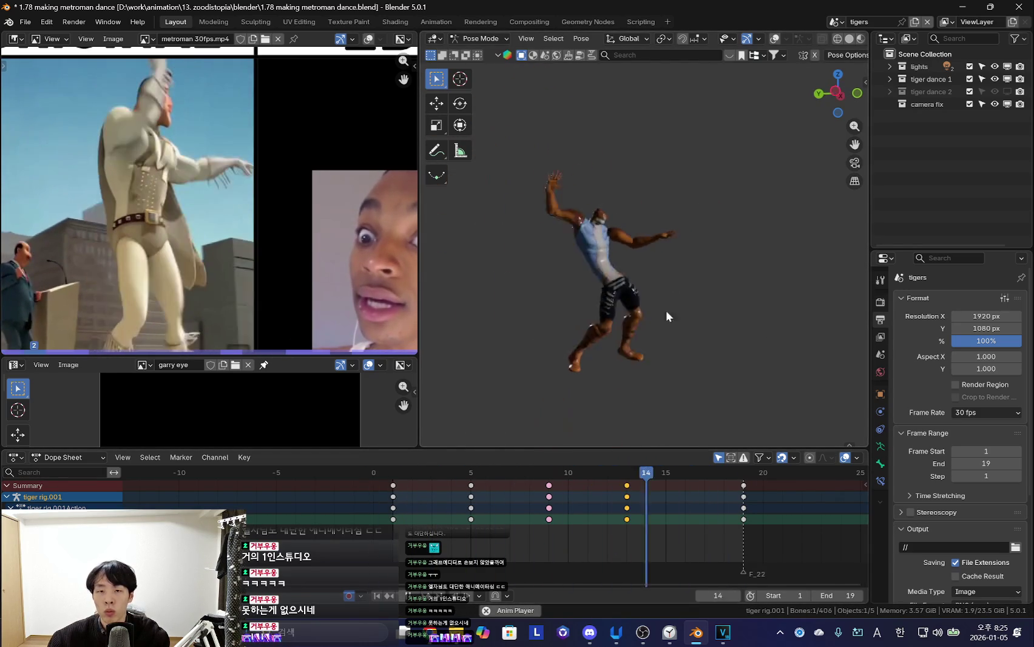
{"action": "key", "text": "space"}
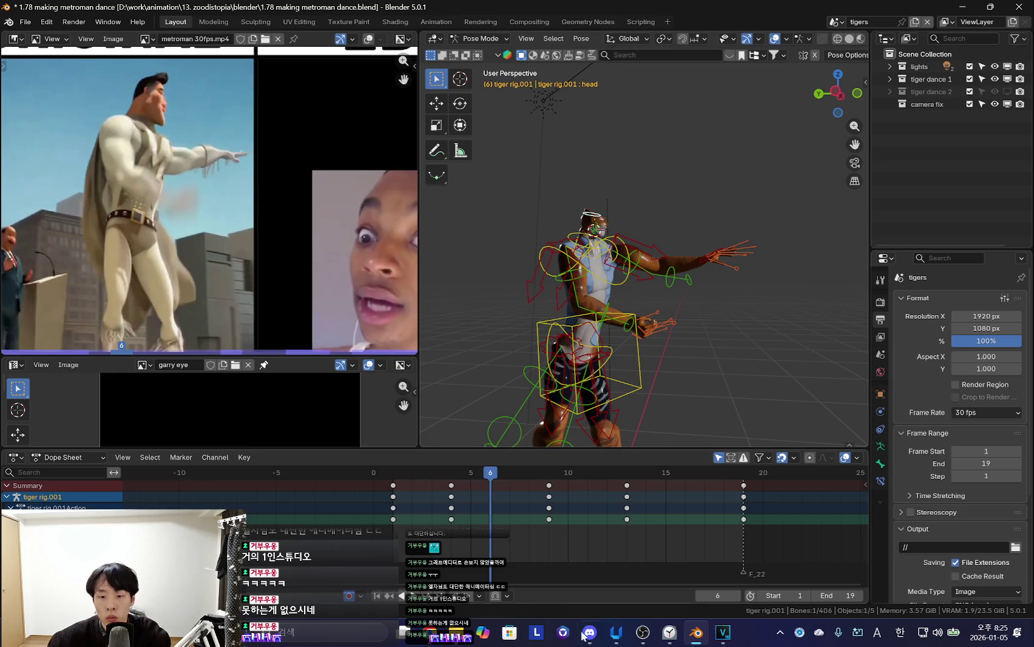
Minimize the recording software and focus timer windows to return to Blender
{"action": "left_click", "coordinate": [643, 632]}
{"action": "left_click", "coordinate": [668, 635]}
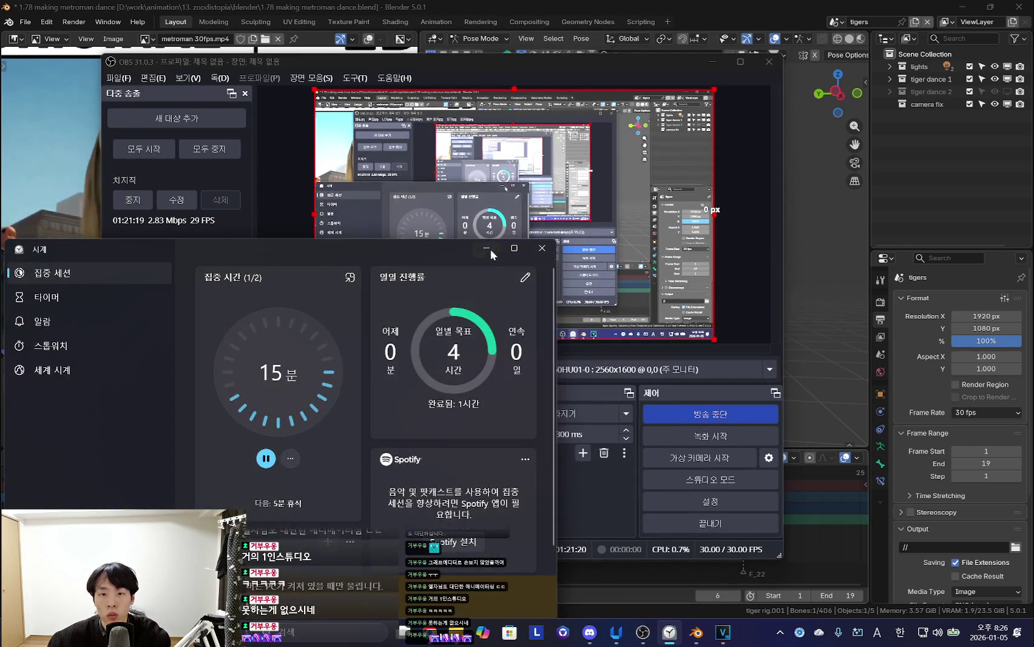
{"action": "left_click", "coordinate": [486, 247]}
{"action": "left_click", "coordinate": [712, 61]}
Rotate the arm at frame 4 and shift those keys to frame 5
{"action": "key", "text": "Left"}
{"action": "key", "text": "Left"}
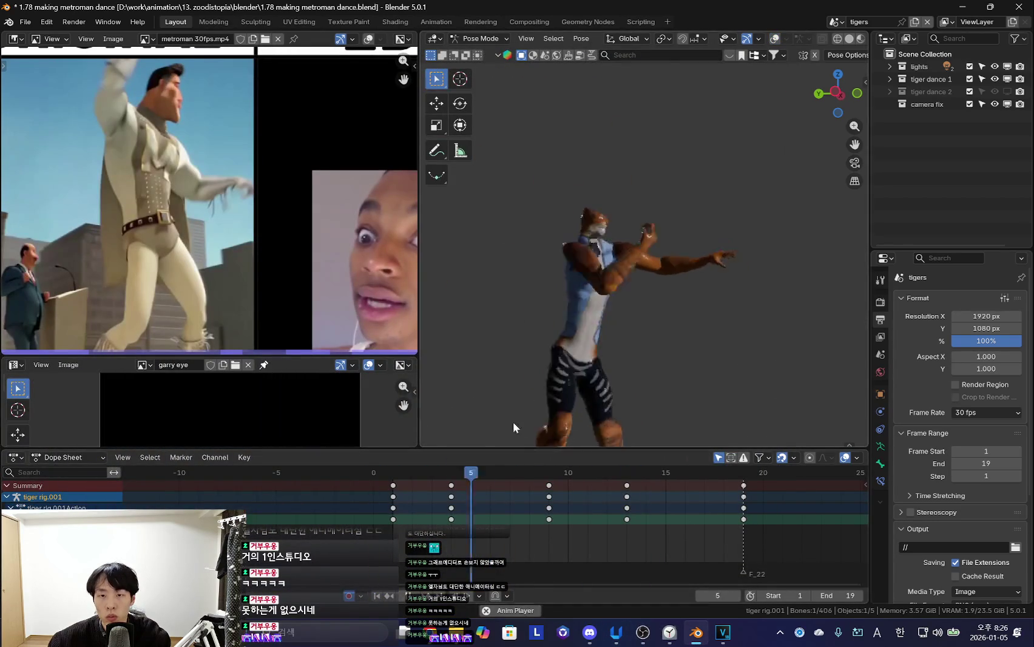
{"action": "left_click_drag", "start_coordinate": [528, 520], "coordinate": [469, 520]}
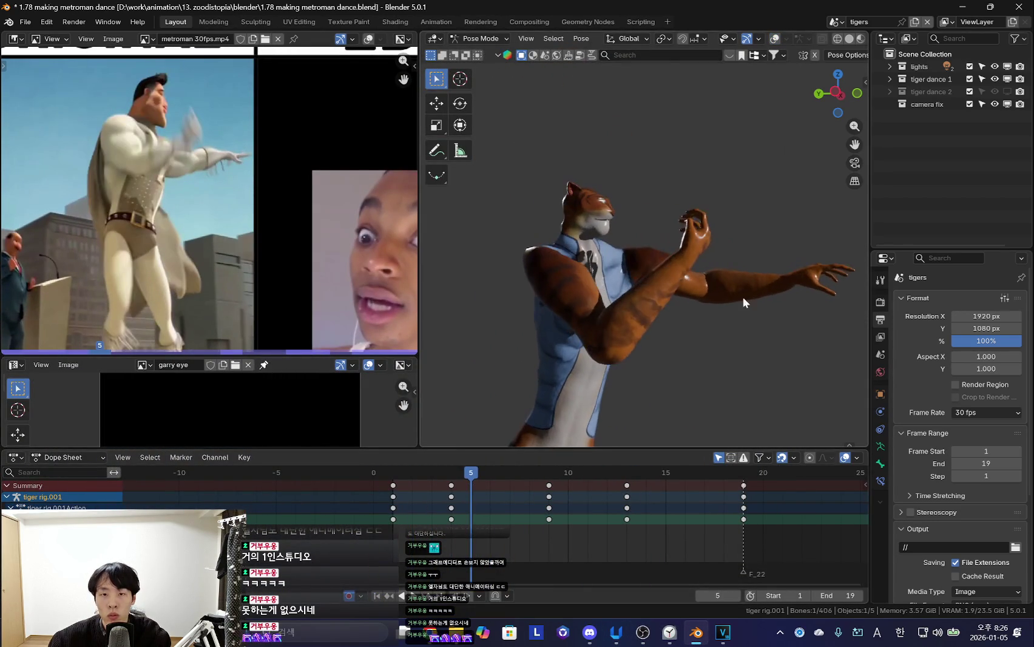
{"action": "key", "text": "Left"}
{"action": "key", "text": "r"}
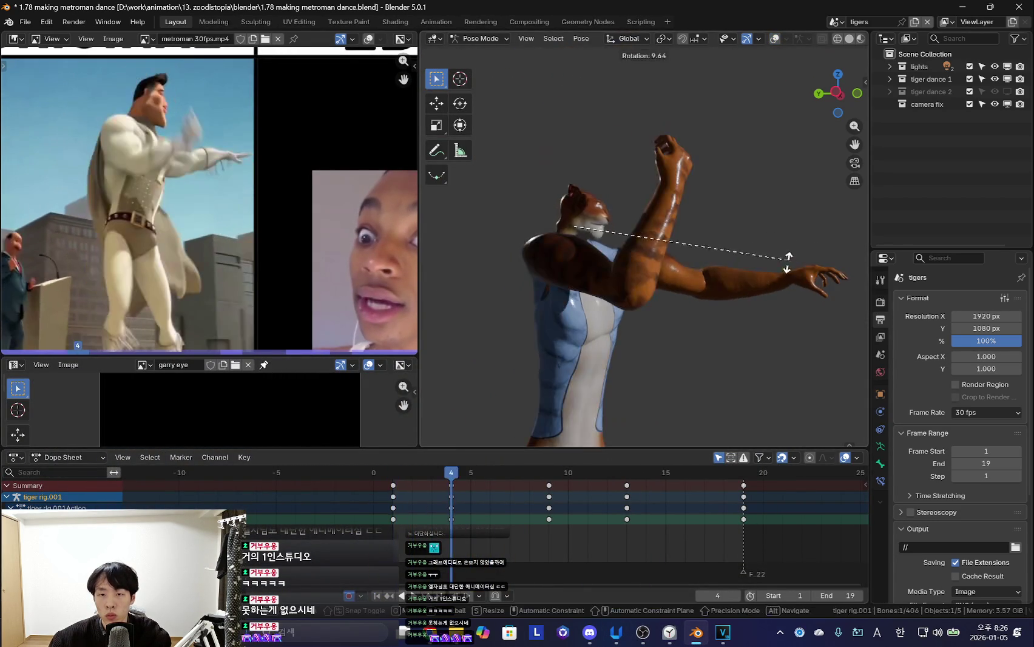
{"action": "left_click", "coordinate": [792, 251]}
{"action": "left_click_drag", "start_coordinate": [387, 524], "coordinate": [435, 530]}
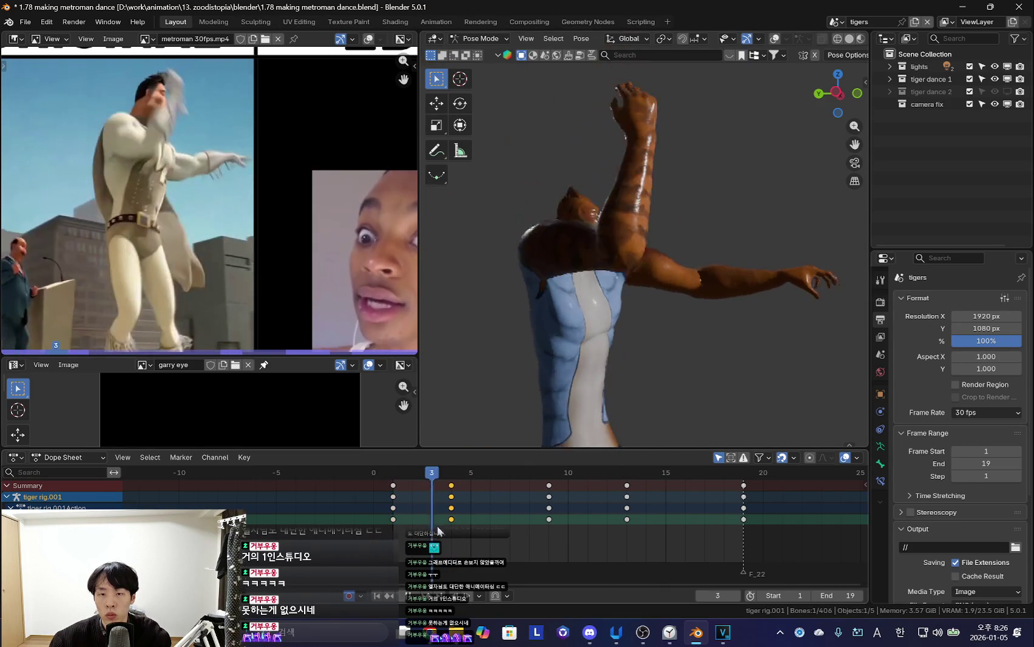
{"action": "key", "text": "Right"}
{"action": "key", "text": "Right"}
{"action": "left_click_drag", "start_coordinate": [464, 498], "coordinate": [481, 501]}
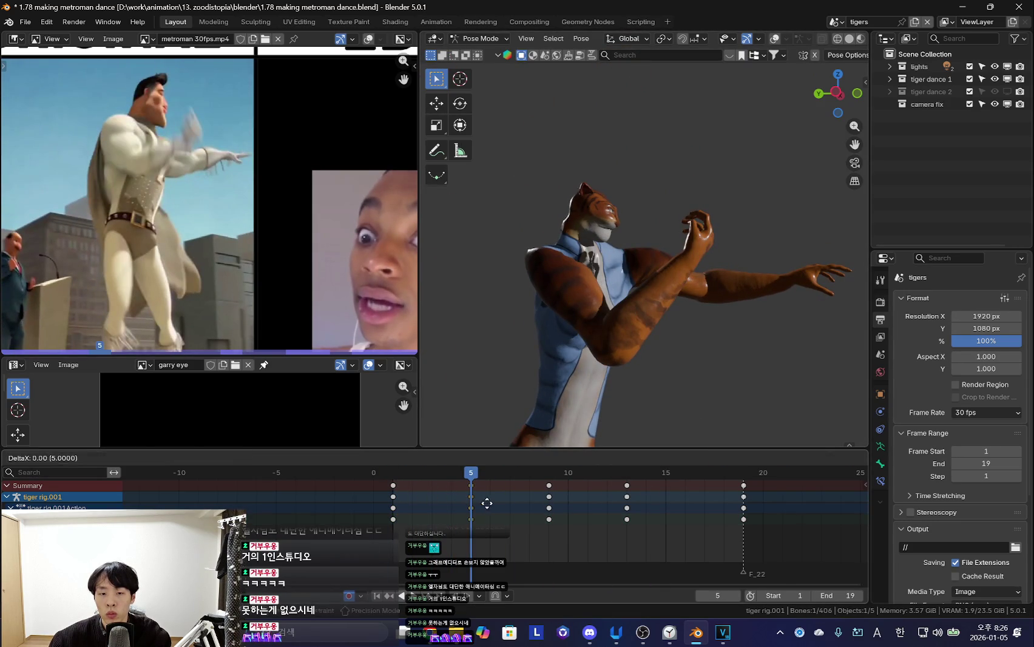
Rotate the arm into a new pose and shift the keys to frame 6
{"action": "key", "text": "Right"}
{"action": "key", "text": "Down"}
{"action": "key", "text": "Up"}
{"action": "key", "text": "r"}
{"action": "left_click", "coordinate": [758, 331]}
{"action": "left_click", "coordinate": [415, 522]}
{"action": "left_click_drag", "start_coordinate": [415, 521], "coordinate": [419, 536]}
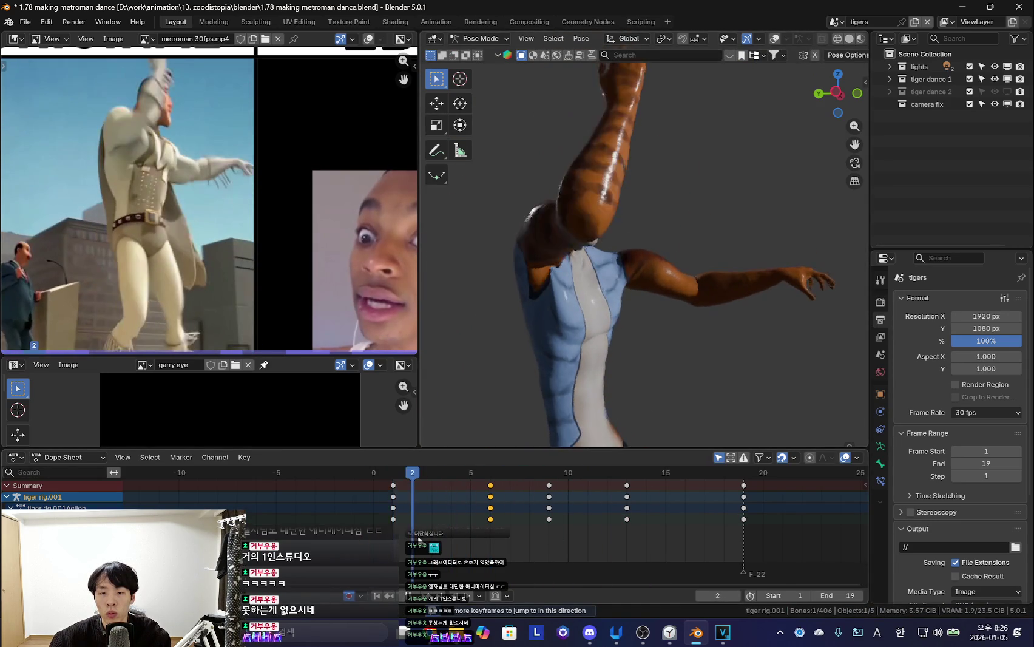
Re-rotate the bone at frame 3 and move the selected keys one frame later
{"action": "key", "text": "Right"}
{"action": "key", "text": "r"}
{"action": "left_click", "coordinate": [750, 325]}
{"action": "key", "text": "Up"}
{"action": "mouse_move", "coordinate": [501, 471]}
{"action": "left_mouse_down"}
{"action": "mouse_move", "coordinate": [453, 511]}
{"action": "mouse_move", "coordinate": [546, 512]}
{"action": "mouse_move", "coordinate": [411, 511]}
{"action": "mouse_move", "coordinate": [472, 517]}
{"action": "left_mouse_up"}
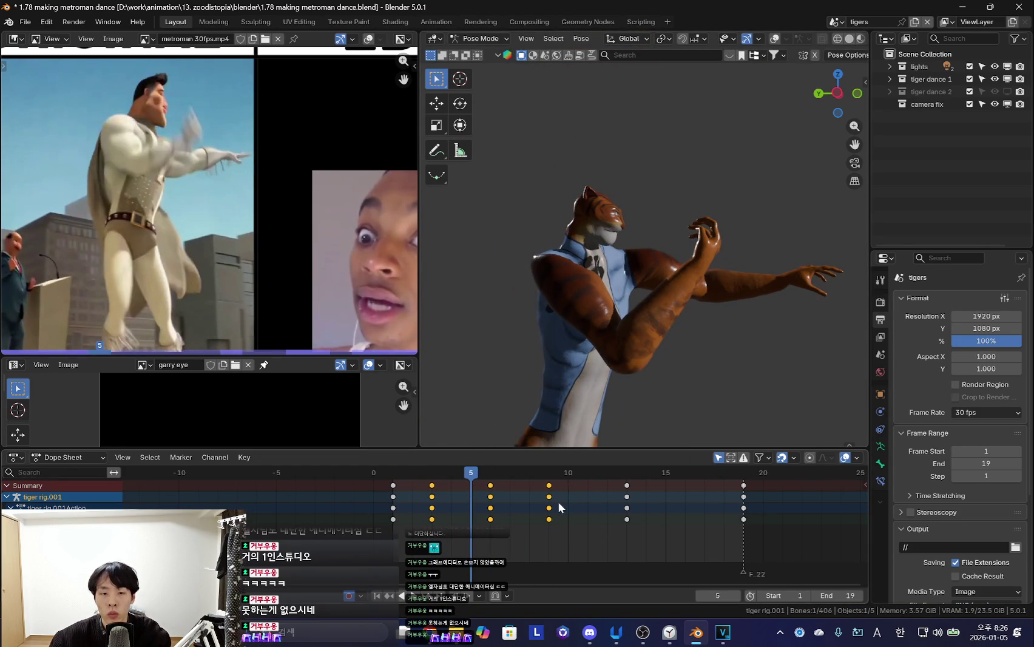
{"action": "left_click", "coordinate": [583, 509]}
{"action": "left_click_drag", "start_coordinate": [345, 513], "coordinate": [526, 521]}
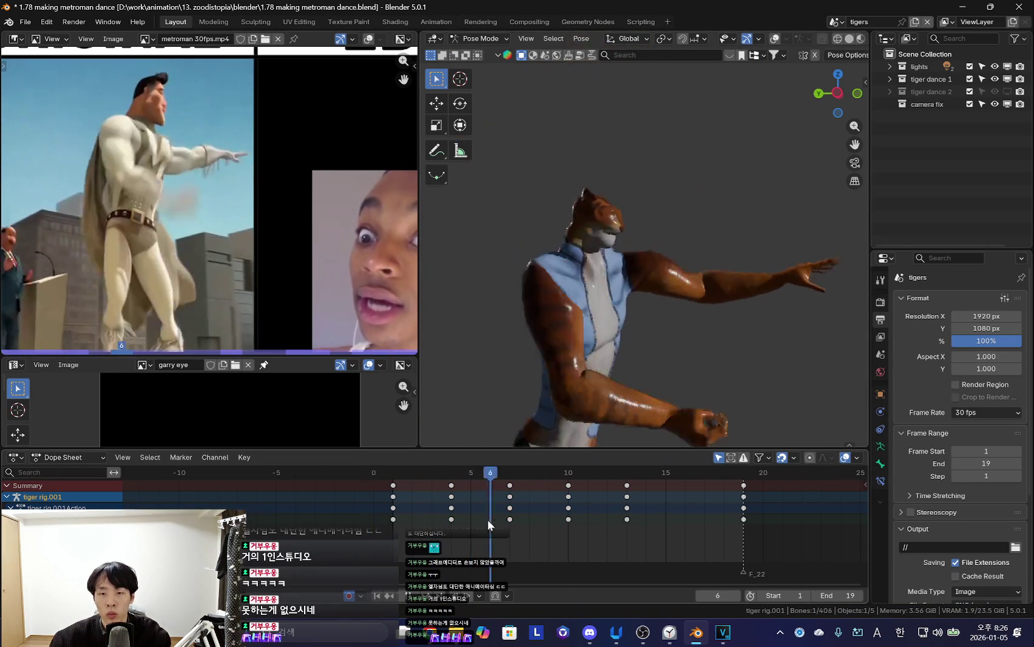
Move the frame-10 keys to frame 12, then 13, and play back the retimed animation
{"action": "key", "text": "Right"}
{"action": "left_click", "coordinate": [510, 497]}
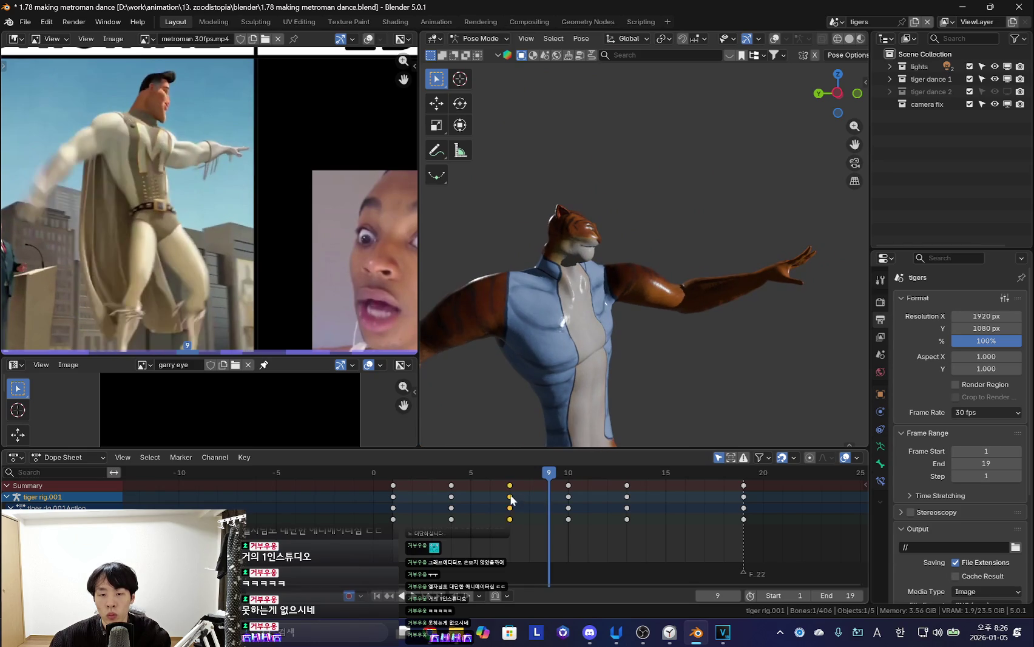
{"action": "key", "text": "Right"}
{"action": "key", "text": "g"}
{"action": "left_click", "coordinate": [607, 509]}
{"action": "key", "text": "shift+s"}
{"action": "left_click", "coordinate": [625, 489]}
{"action": "left_click_drag", "start_coordinate": [424, 510], "coordinate": [491, 510]}
{"action": "key", "text": "space"}
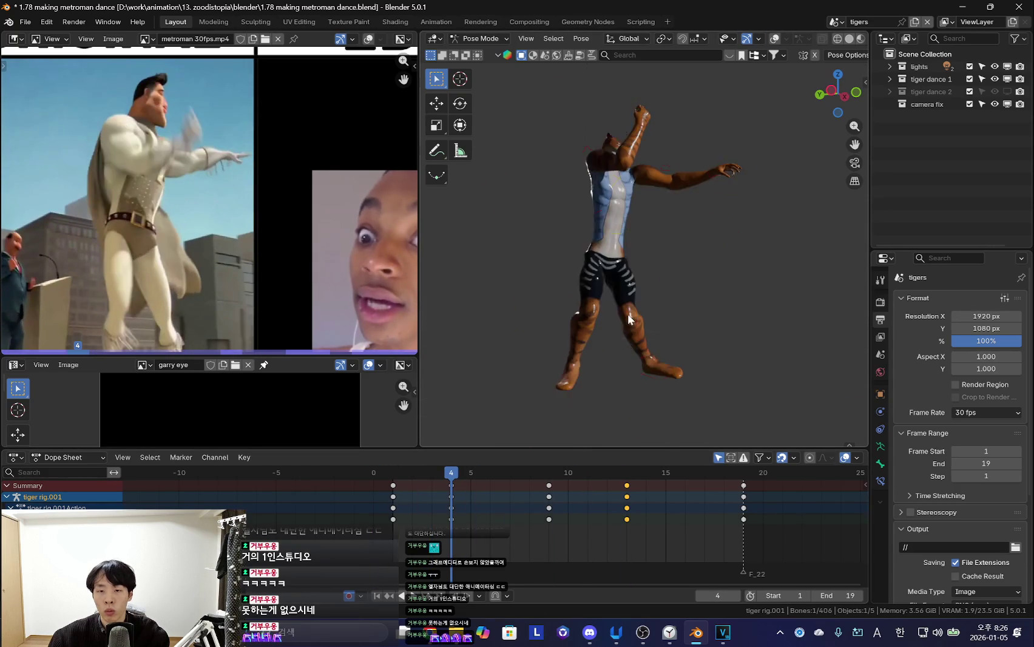
Select other keyframes and shift them two frames earlier during playback
{"action": "left_click", "coordinate": [628, 313]}
{"action": "mouse_move", "coordinate": [417, 514]}
{"action": "left_mouse_down"}
{"action": "mouse_move", "coordinate": [436, 520]}
{"action": "mouse_move", "coordinate": [405, 517]}
{"action": "mouse_move", "coordinate": [419, 492]}
{"action": "left_mouse_up"}
{"action": "left_click", "coordinate": [657, 496]}
{"action": "key", "text": "space"}
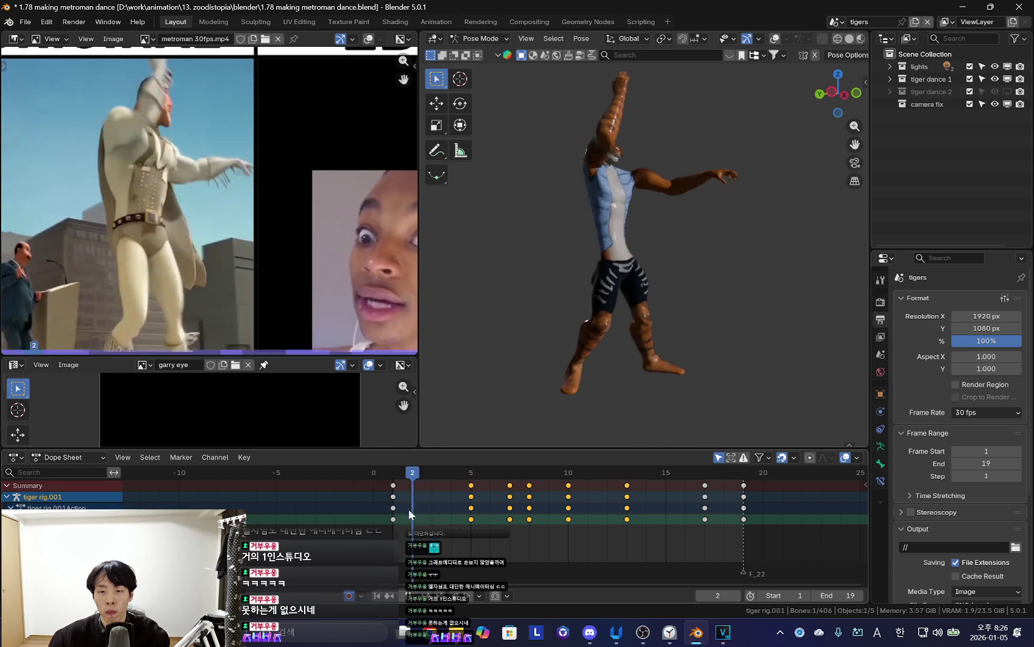
{"action": "left_click_drag", "start_coordinate": [471, 497], "coordinate": [431, 495]}
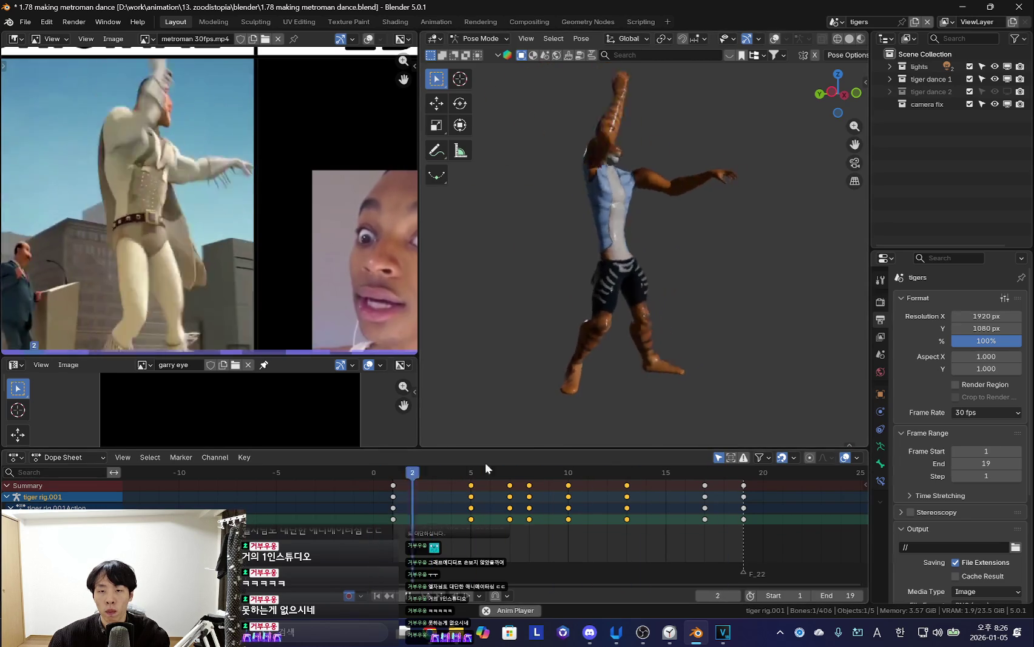
Compare the poses at frames 6 and 11 by scrubbing the timeline
{"action": "mouse_move", "coordinate": [386, 531]}
{"action": "left_mouse_down"}
{"action": "mouse_move", "coordinate": [583, 528]}
{"action": "mouse_move", "coordinate": [485, 516]}
{"action": "mouse_move", "coordinate": [492, 493]}
{"action": "mouse_move", "coordinate": [441, 521]}
{"action": "mouse_move", "coordinate": [626, 510]}
{"action": "mouse_move", "coordinate": [544, 503]}
{"action": "mouse_move", "coordinate": [606, 499]}
{"action": "mouse_move", "coordinate": [524, 517]}
{"action": "left_mouse_up"}
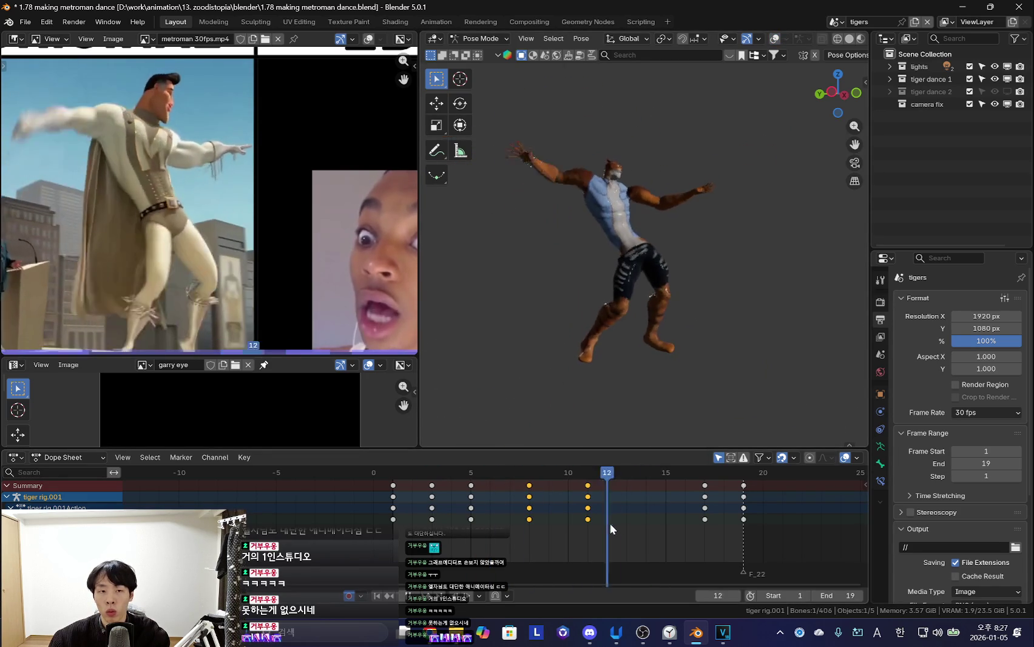
{"action": "mouse_move", "coordinate": [666, 527]}
{"action": "left_mouse_down"}
{"action": "mouse_move", "coordinate": [495, 528]}
{"action": "mouse_move", "coordinate": [551, 531]}
{"action": "left_mouse_up"}
{"action": "left_click_drag", "start_coordinate": [646, 531], "coordinate": [503, 520]}
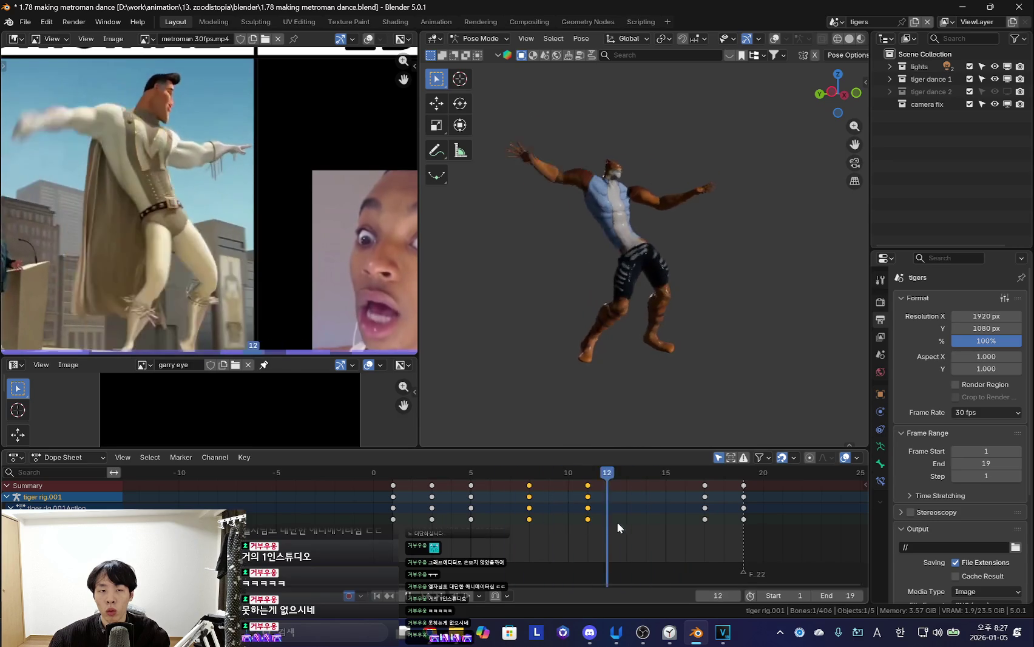
{"action": "left_click_drag", "start_coordinate": [665, 524], "coordinate": [598, 521]}
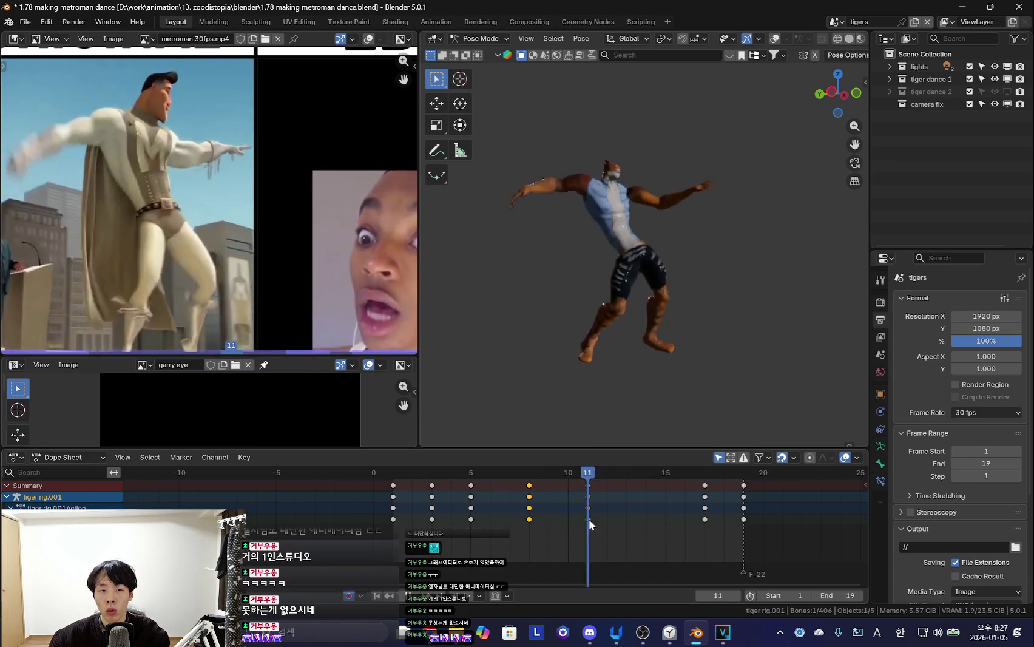
{"action": "left_click", "coordinate": [591, 519]}
{"action": "left_click_drag", "start_coordinate": [631, 516], "coordinate": [587, 516]}
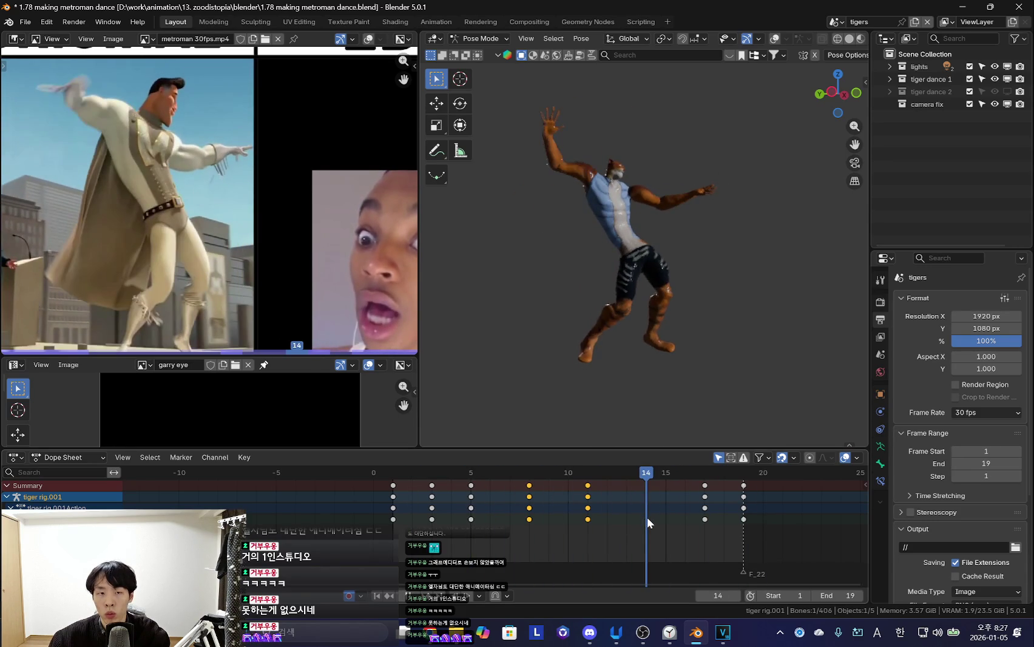
{"action": "scroll", "coordinate": [697, 345], "scroll_direction": "up", "scroll_amount": 3}
Rotate the hips and legs keyed at frame 14 and delete the frame-17 keys
{"action": "left_click", "coordinate": [702, 349]}
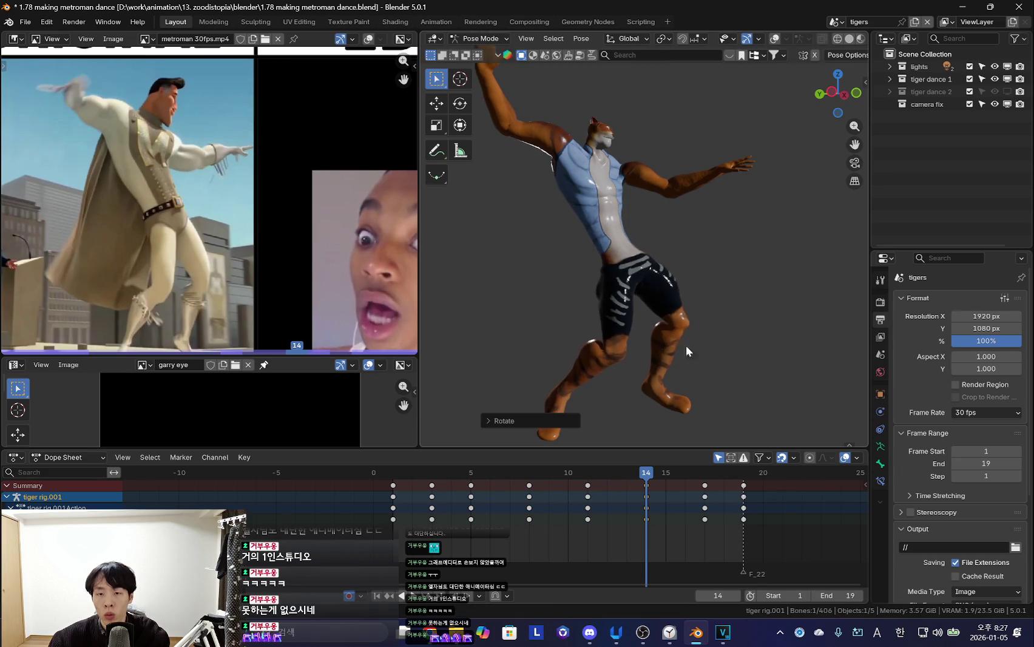
{"action": "left_click", "coordinate": [731, 359]}
{"action": "mouse_move", "coordinate": [484, 514]}
{"action": "left_mouse_down"}
{"action": "mouse_move", "coordinate": [617, 496]}
{"action": "mouse_move", "coordinate": [701, 501]}
{"action": "mouse_move", "coordinate": [616, 522]}
{"action": "mouse_move", "coordinate": [709, 505]}
{"action": "mouse_move", "coordinate": [423, 530]}
{"action": "mouse_move", "coordinate": [624, 504]}
{"action": "mouse_move", "coordinate": [574, 504]}
{"action": "mouse_move", "coordinate": [722, 509]}
{"action": "mouse_move", "coordinate": [732, 368]}
{"action": "mouse_move", "coordinate": [519, 519]}
{"action": "mouse_move", "coordinate": [607, 515]}
{"action": "mouse_move", "coordinate": [642, 494]}
{"action": "left_mouse_up"}
{"action": "key", "text": "x"}
{"action": "left_click", "coordinate": [701, 499]}
Rotate the torso slightly at frame 11, then play the loop back to review
{"action": "key", "text": "Left"}
{"action": "key", "text": "Left"}
{"action": "key", "text": "Right"}
{"action": "key", "text": "Right"}
{"action": "key", "text": "Left"}
{"action": "key", "text": "Left"}
{"action": "key", "text": "Left"}
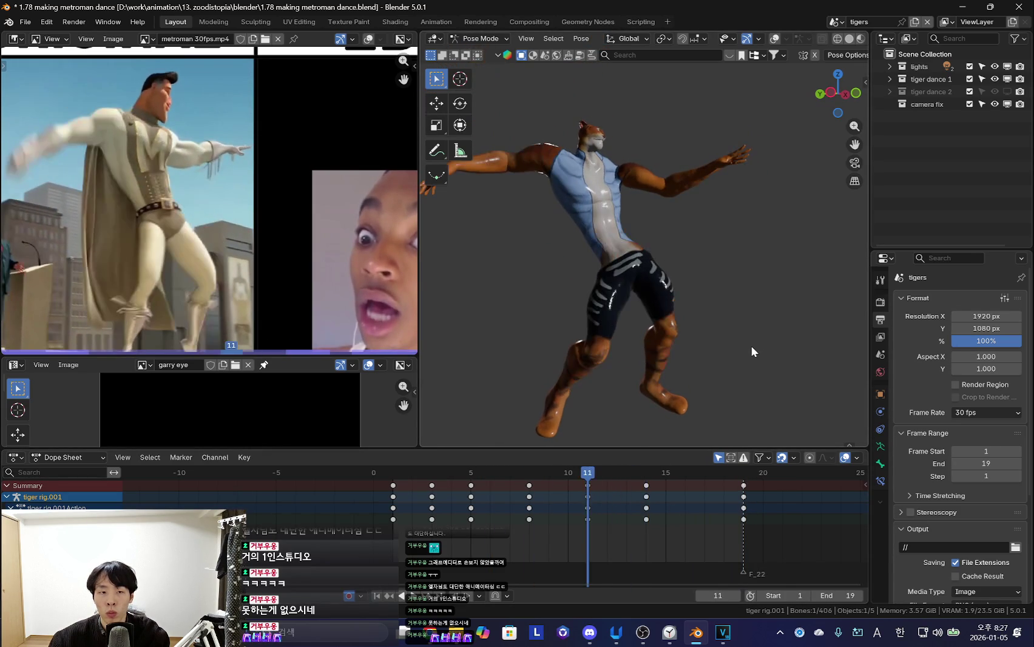
{"action": "key", "text": "r"}
{"action": "left_click", "coordinate": [730, 382]}
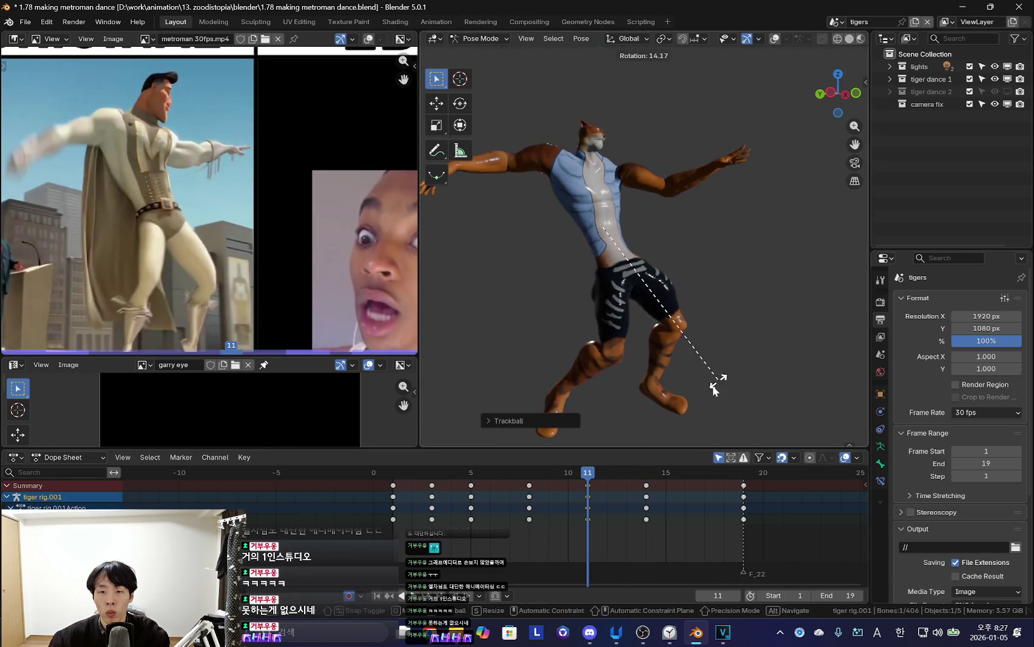
{"action": "left_click", "coordinate": [716, 381]}
{"action": "left_click_drag", "start_coordinate": [548, 528], "coordinate": [744, 507]}
{"action": "key", "text": "shift+ctrl+space"}
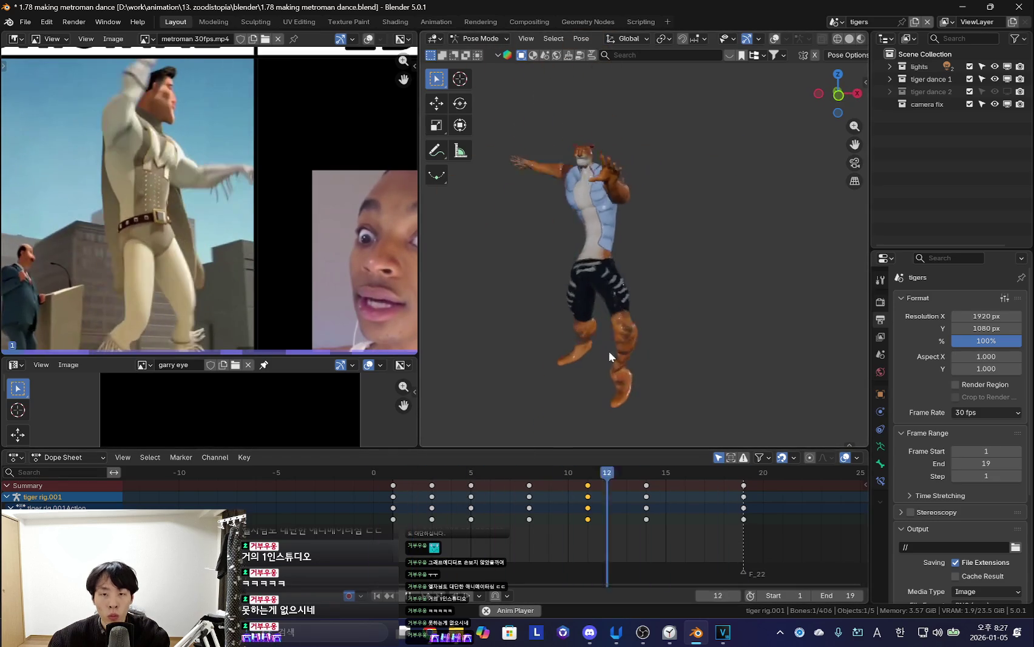
{"action": "key", "text": "Escape"}
Compare the early frames, try a rotation at frame 10, then undo it
{"action": "mouse_move", "coordinate": [519, 535]}
{"action": "left_mouse_down"}
{"action": "mouse_move", "coordinate": [625, 533]}
{"action": "mouse_move", "coordinate": [412, 540]}
{"action": "left_mouse_up"}
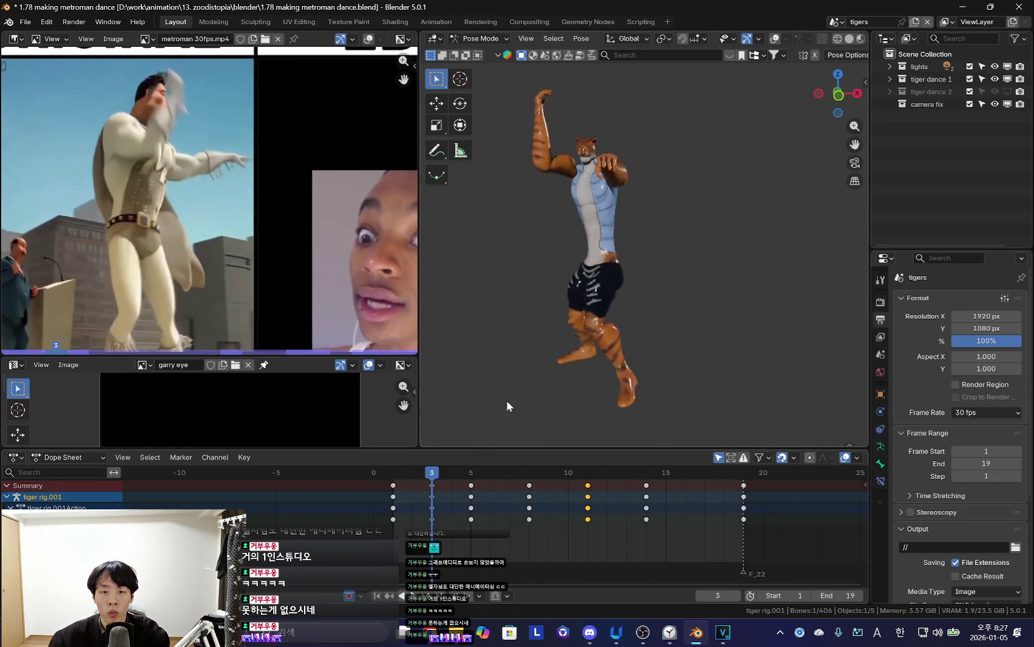
{"action": "middle_click_drag", "start_coordinate": [607, 273], "coordinate": [690, 332]}
{"action": "mouse_move", "coordinate": [450, 505]}
{"action": "left_mouse_down"}
{"action": "mouse_move", "coordinate": [533, 503]}
{"action": "mouse_move", "coordinate": [374, 525]}
{"action": "mouse_move", "coordinate": [452, 534]}
{"action": "mouse_move", "coordinate": [549, 515]}
{"action": "mouse_move", "coordinate": [450, 522]}
{"action": "mouse_move", "coordinate": [528, 523]}
{"action": "left_mouse_up"}
{"action": "mouse_move", "coordinate": [428, 522]}
{"action": "left_mouse_down"}
{"action": "mouse_move", "coordinate": [514, 531]}
{"action": "mouse_move", "coordinate": [429, 528]}
{"action": "mouse_move", "coordinate": [484, 533]}
{"action": "mouse_move", "coordinate": [491, 527]}
{"action": "mouse_move", "coordinate": [468, 524]}
{"action": "mouse_move", "coordinate": [541, 522]}
{"action": "mouse_move", "coordinate": [408, 508]}
{"action": "mouse_move", "coordinate": [610, 519]}
{"action": "mouse_move", "coordinate": [567, 498]}
{"action": "left_mouse_up"}
{"action": "key", "text": "r"}
{"action": "left_click", "coordinate": [621, 447]}
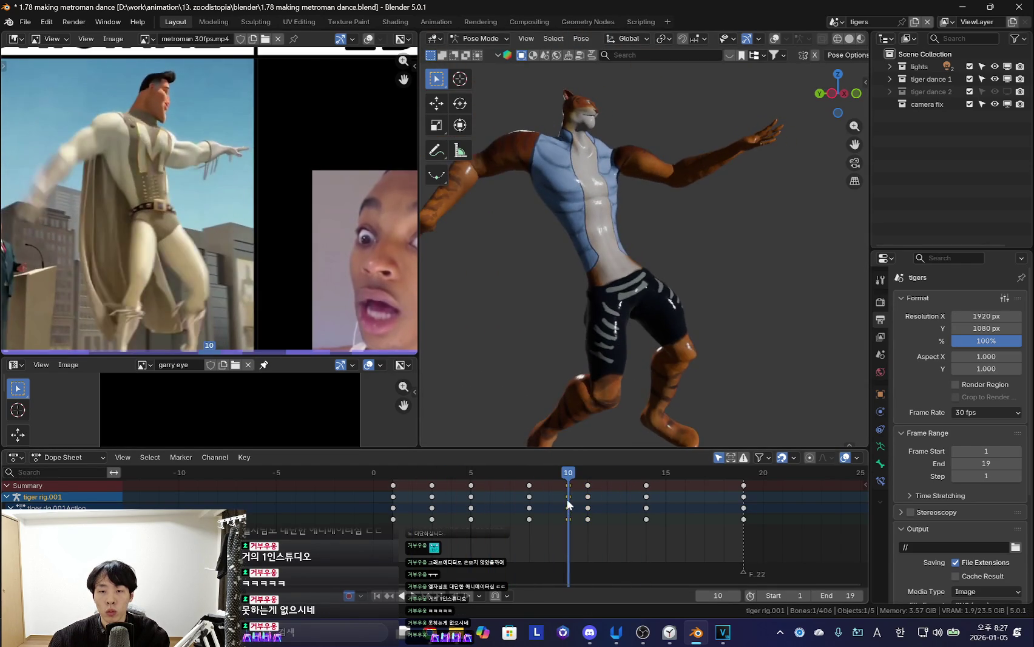
{"action": "key", "text": "ctrl+z"}
Shift the tiger's frame-11 keys to frame 12 and replay to check the timing
{"action": "key", "text": "space"}
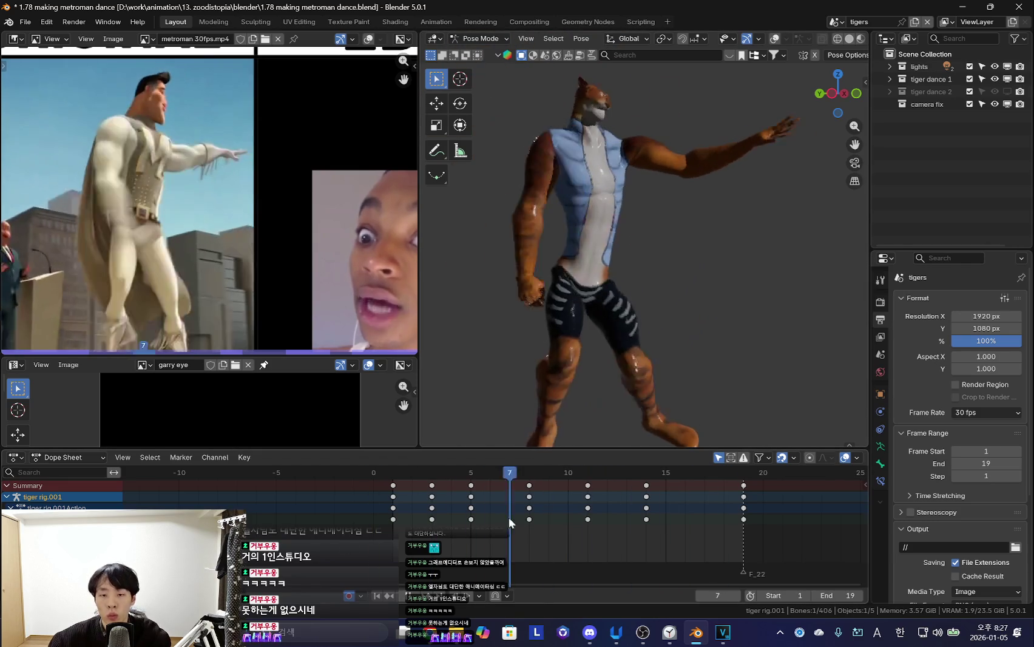
{"action": "left_click", "coordinate": [598, 470]}
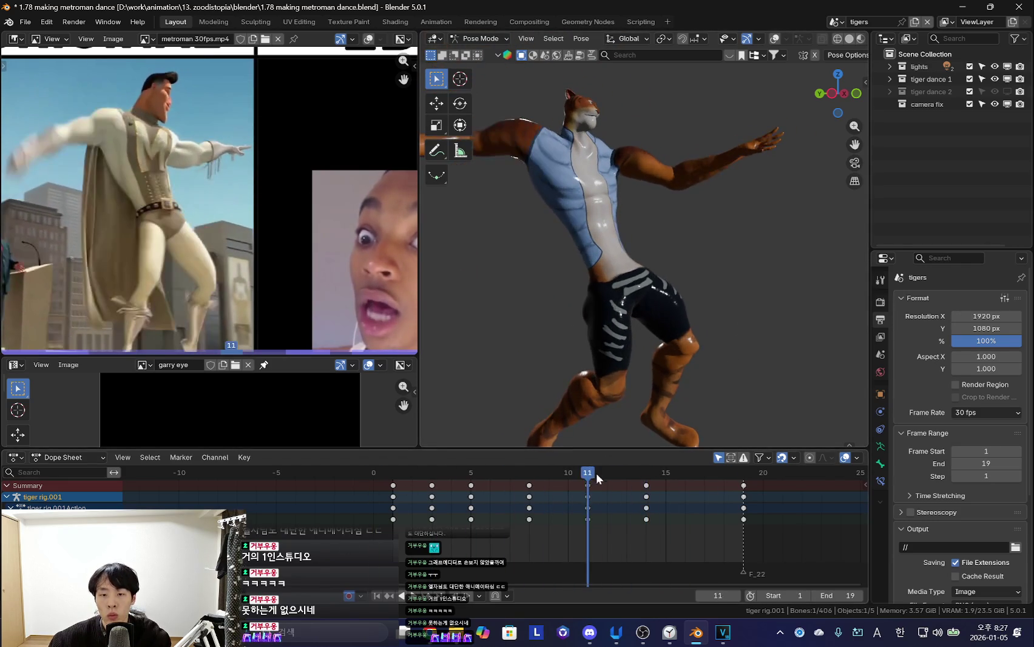
{"action": "left_click", "coordinate": [608, 495]}
{"action": "key", "text": "r"}
{"action": "key", "text": "space"}
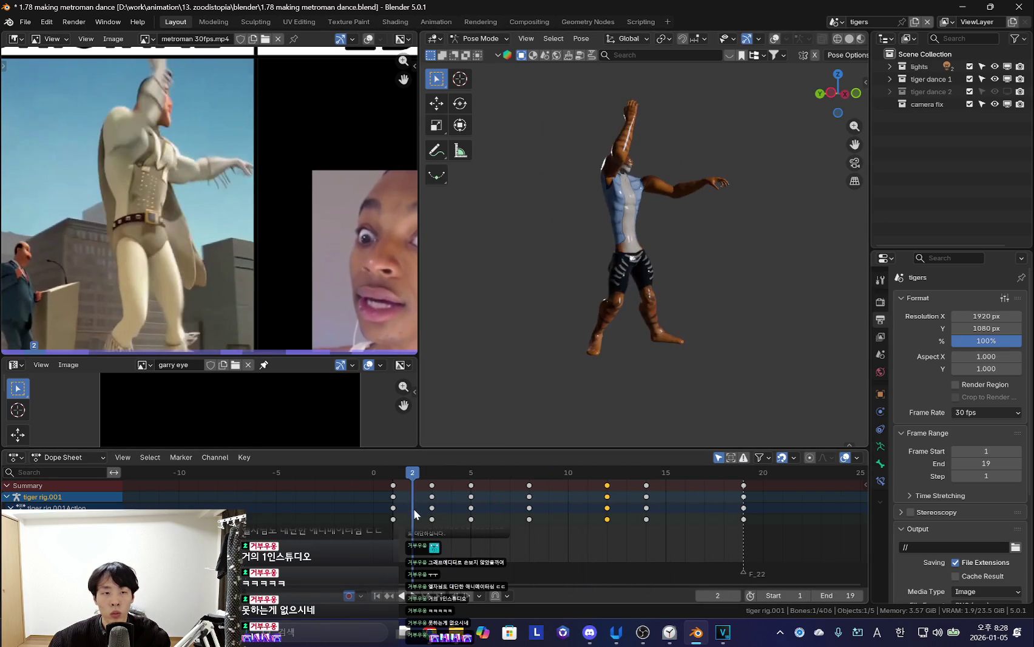
Review the dance from frame 1 with rig overlays toggled, then start File > Save As
{"action": "key", "text": "shift+alt+z"}
{"action": "key", "text": "shift+alt+z"}
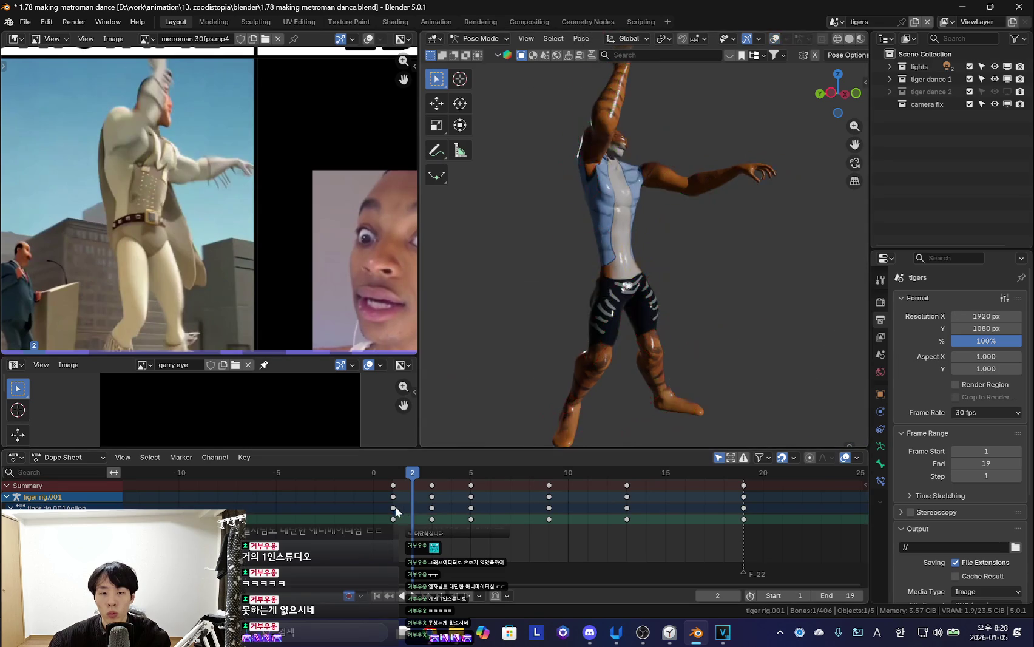
{"action": "mouse_move", "coordinate": [416, 515]}
{"action": "left_mouse_down"}
{"action": "mouse_move", "coordinate": [673, 531]}
{"action": "mouse_move", "coordinate": [411, 533]}
{"action": "mouse_move", "coordinate": [567, 537]}
{"action": "mouse_move", "coordinate": [423, 534]}
{"action": "left_mouse_up"}
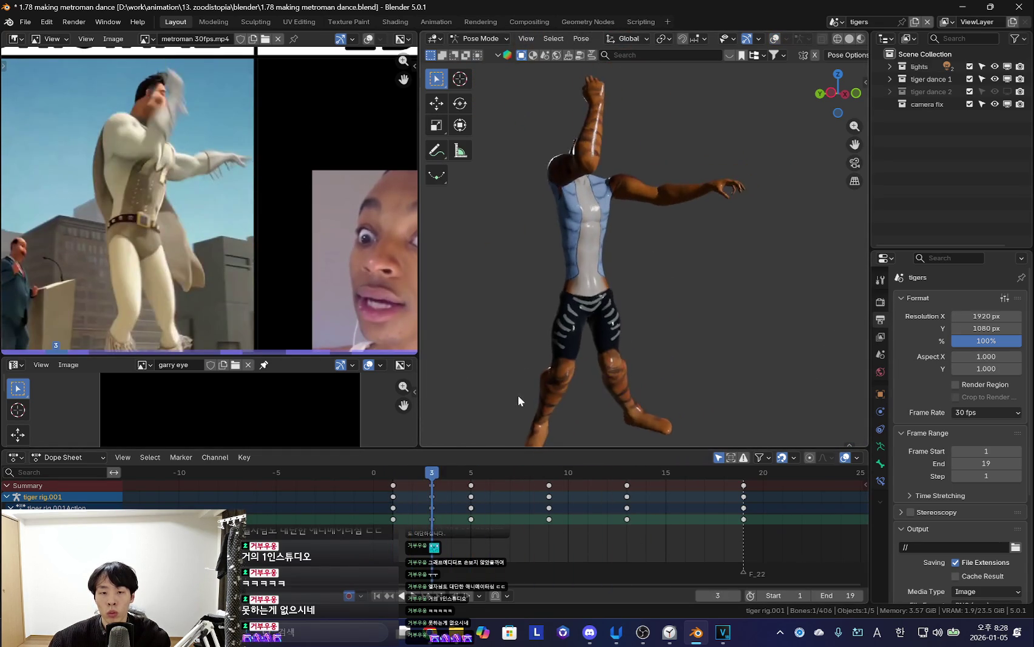
{"action": "key", "text": "shift+Left"}
{"action": "key", "text": "shift+alt+z"}
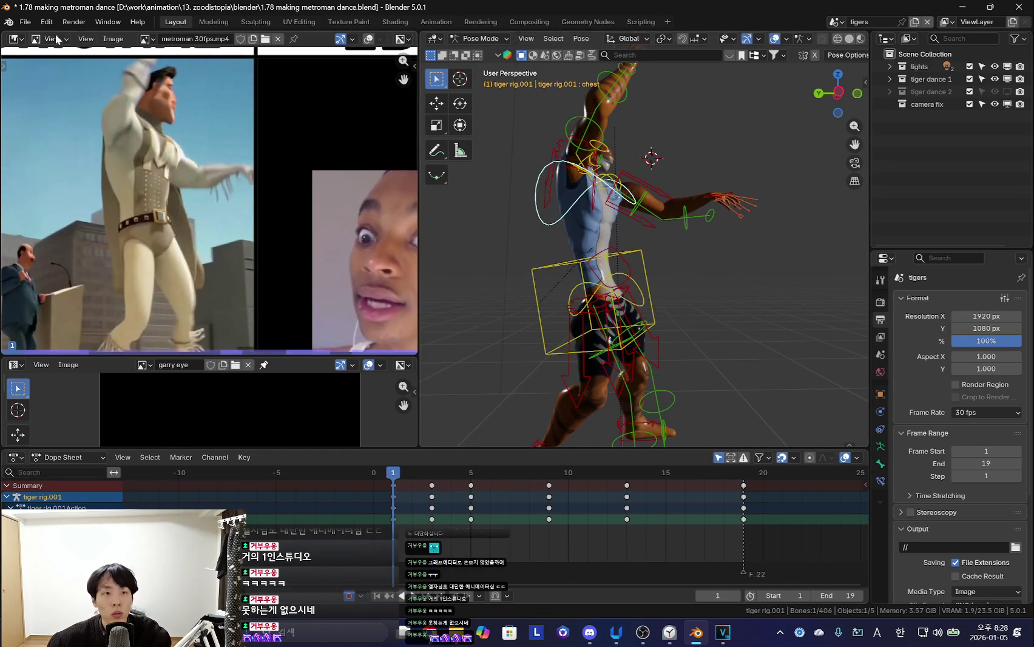
{"action": "left_click", "coordinate": [25, 21]}
{"action": "left_click", "coordinate": [56, 115]}
{"action": "type", "text": "1.79 what the fuck.blend"}
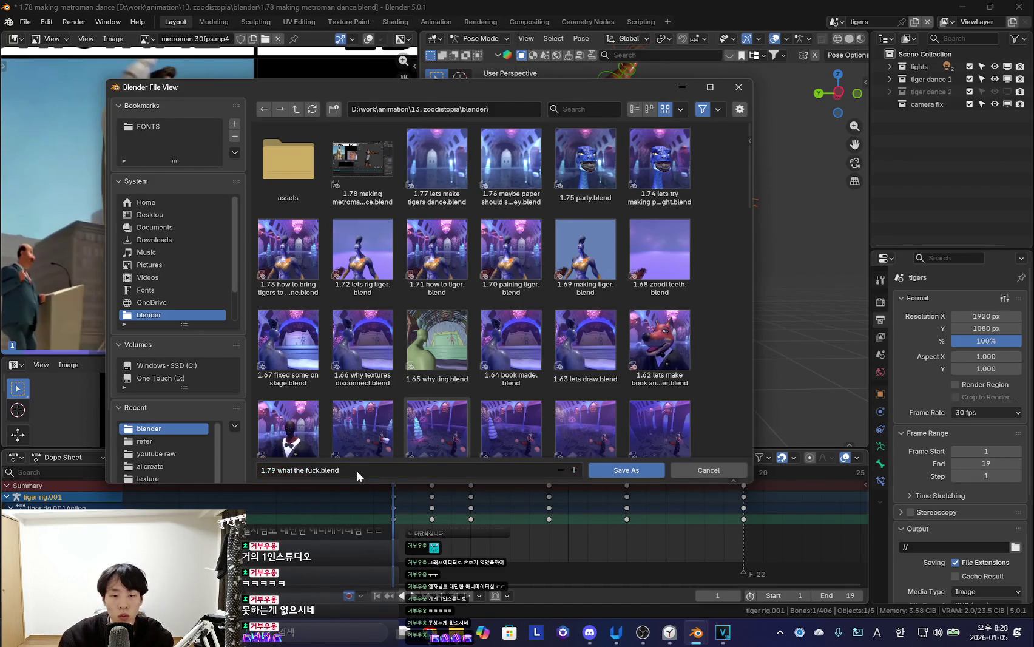
Save the project as '1.79 what the fuck.blend' and hide the viewport overlays
{"action": "key", "text": "Return"}
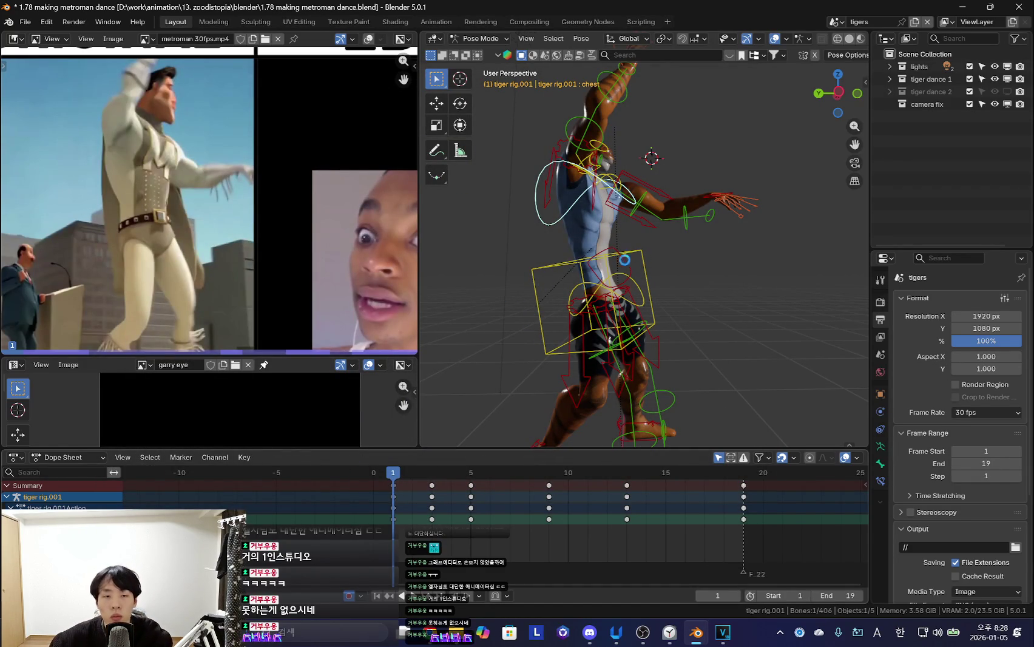
{"action": "key", "text": "shift+alt+z"}
Step to frame 4 and rotate the selected bones into a new pose, checking against frame 3
{"action": "key", "text": "Up"}
{"action": "key", "text": "Down"}
{"action": "key", "text": "Down"}
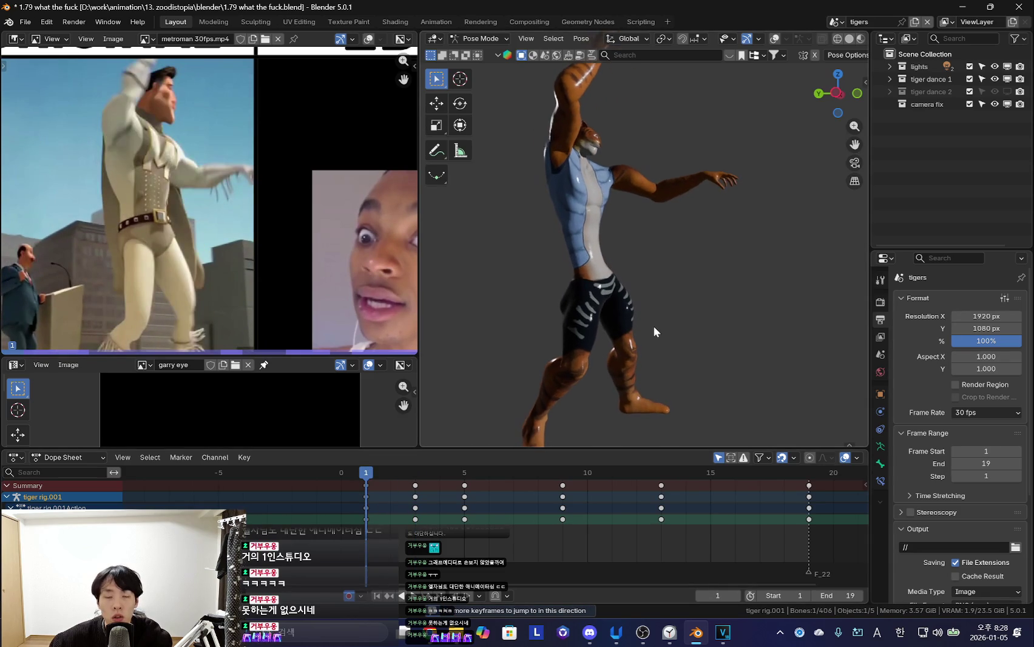
{"action": "key", "text": "Up"}
{"action": "left_click_drag", "start_coordinate": [412, 525], "coordinate": [440, 515]}
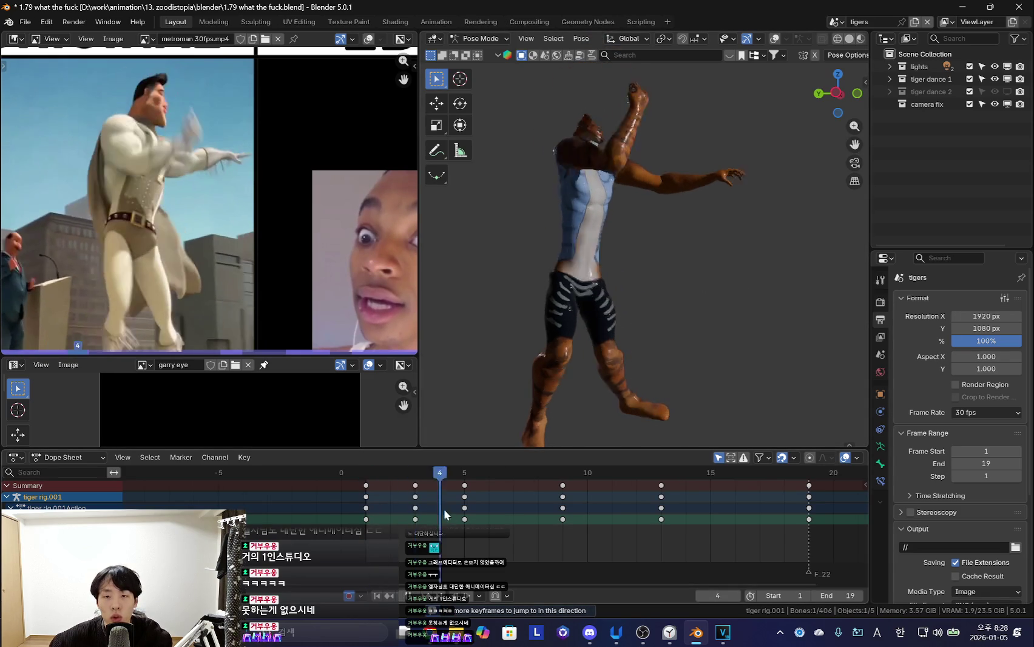
{"action": "key", "text": "r"}
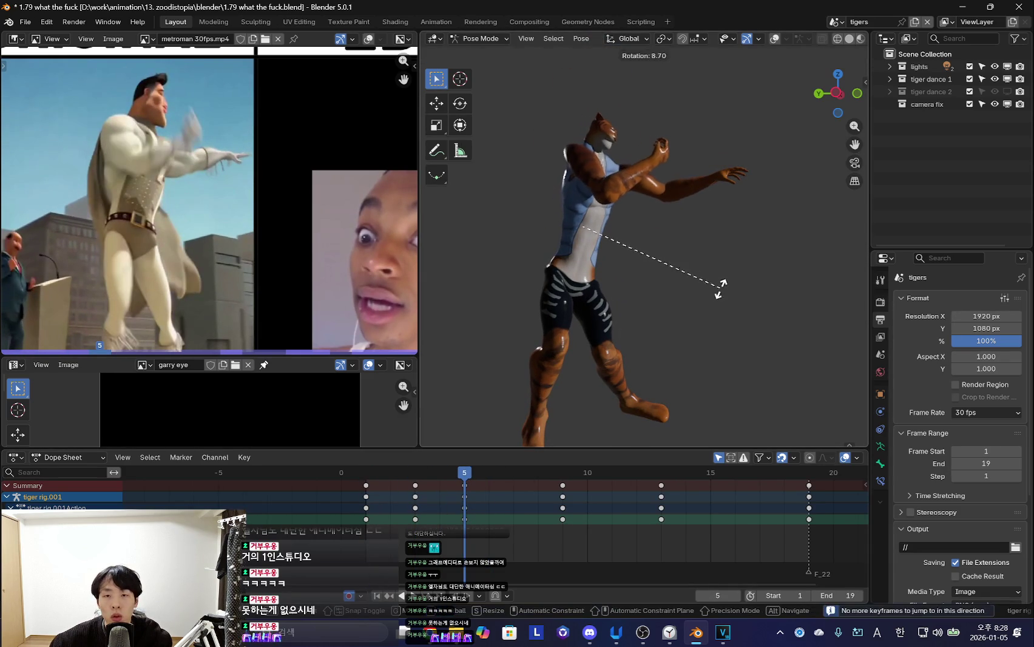
{"action": "left_click", "coordinate": [715, 290]}
{"action": "mouse_move", "coordinate": [364, 501]}
{"action": "left_mouse_down"}
{"action": "mouse_move", "coordinate": [428, 532]}
{"action": "mouse_move", "coordinate": [358, 522]}
{"action": "mouse_move", "coordinate": [618, 542]}
{"action": "mouse_move", "coordinate": [337, 534]}
{"action": "mouse_move", "coordinate": [442, 541]}
{"action": "left_mouse_up"}
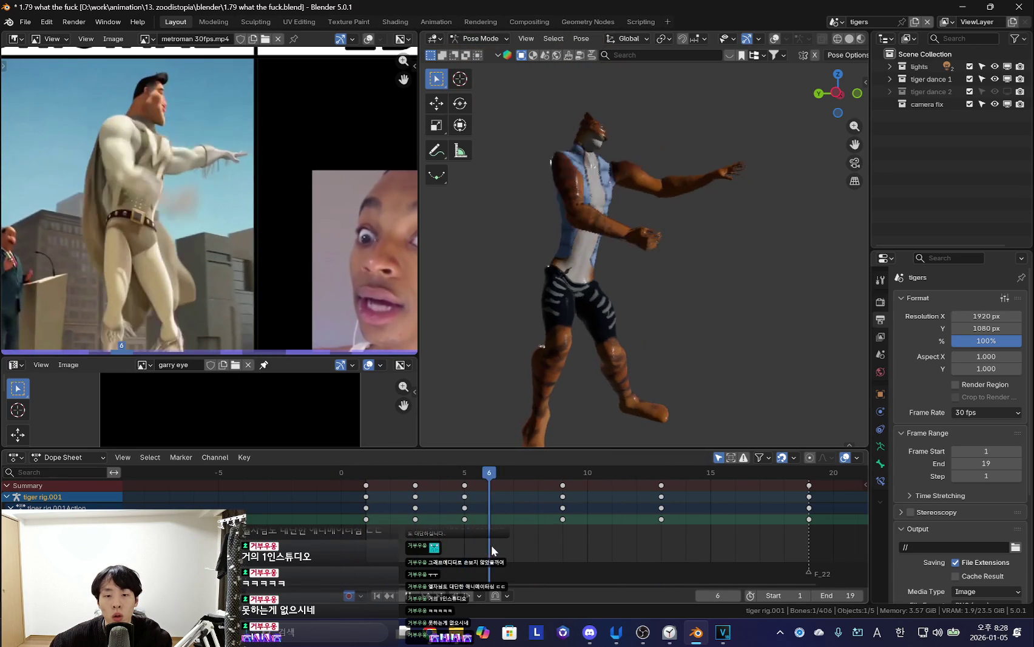
{"action": "left_click", "coordinate": [740, 240]}
Rotate the hip into a new pose, delete the frame-5 keys, and scrub the opening frames
{"action": "key", "text": "r"}
{"action": "key", "text": "r"}
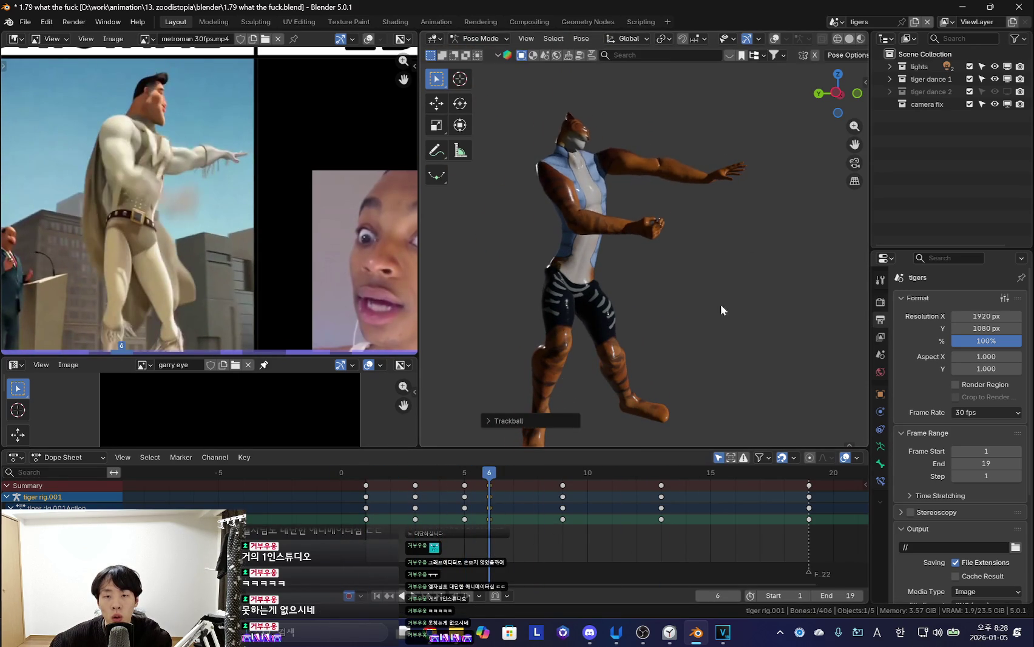
{"action": "key", "text": "r"}
{"action": "left_click", "coordinate": [666, 276]}
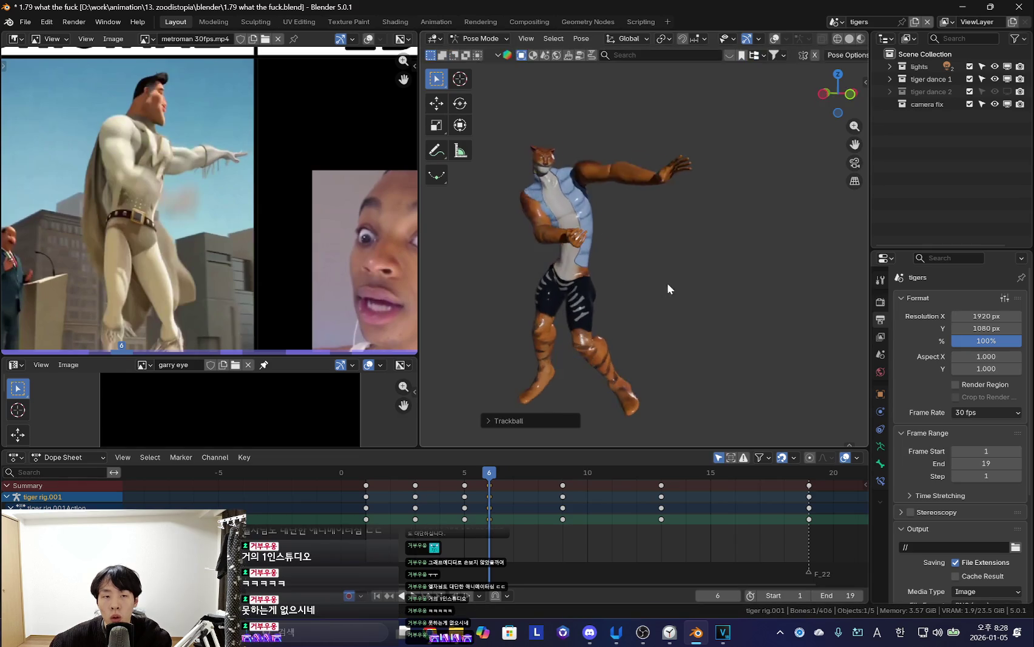
{"action": "left_click", "coordinate": [416, 520]}
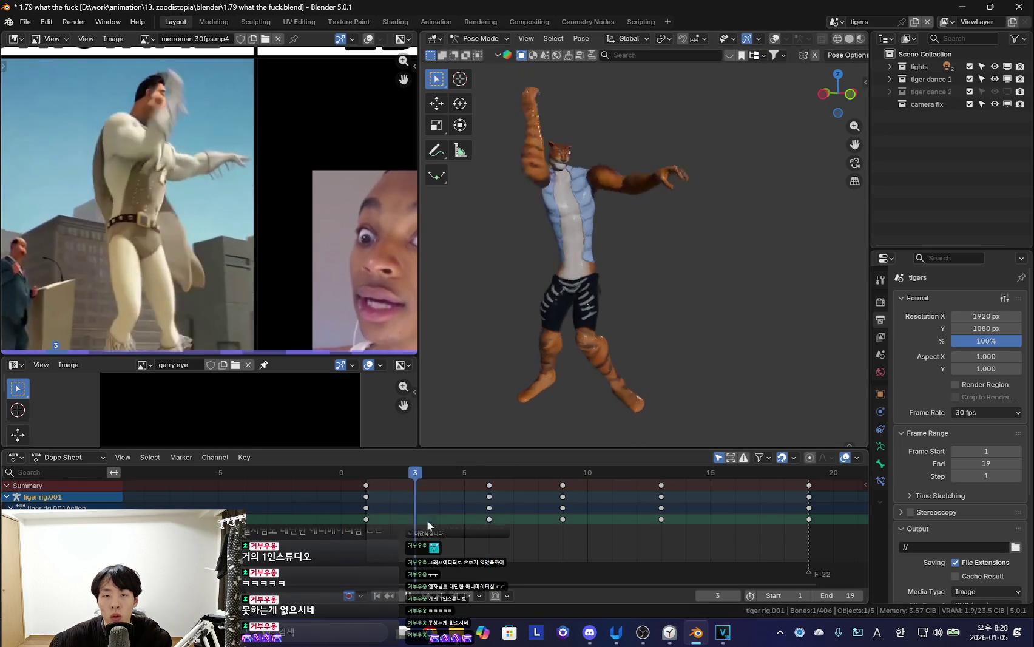
{"action": "left_click_drag", "start_coordinate": [535, 523], "coordinate": [355, 519]}
{"action": "left_click", "coordinate": [366, 510]}
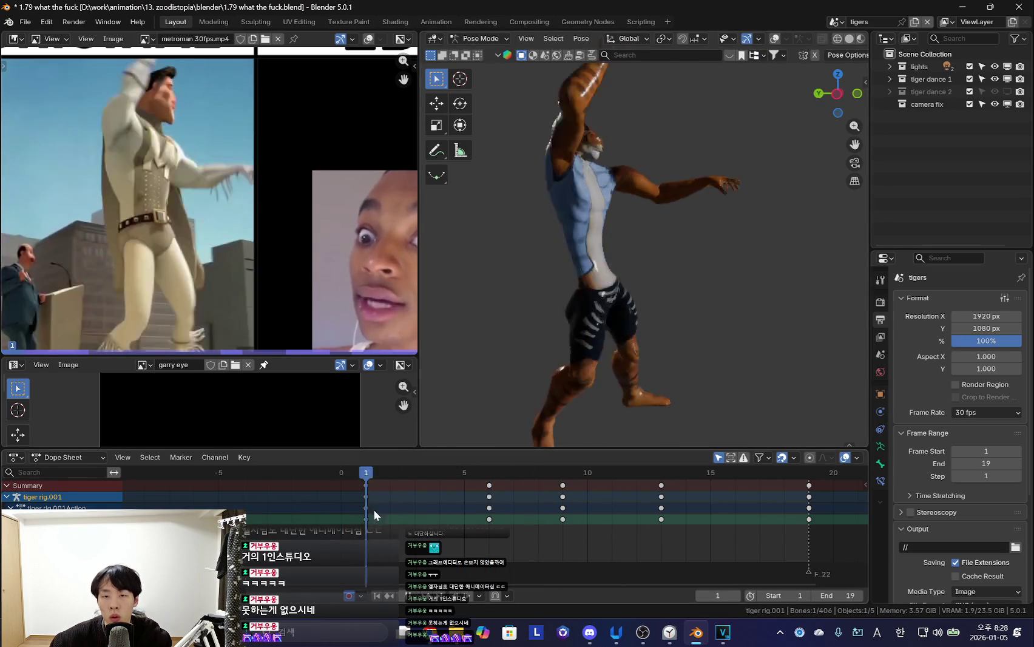
{"action": "mouse_move", "coordinate": [491, 522]}
{"action": "left_mouse_down"}
{"action": "mouse_move", "coordinate": [579, 529]}
{"action": "mouse_move", "coordinate": [387, 516]}
{"action": "left_mouse_up"}
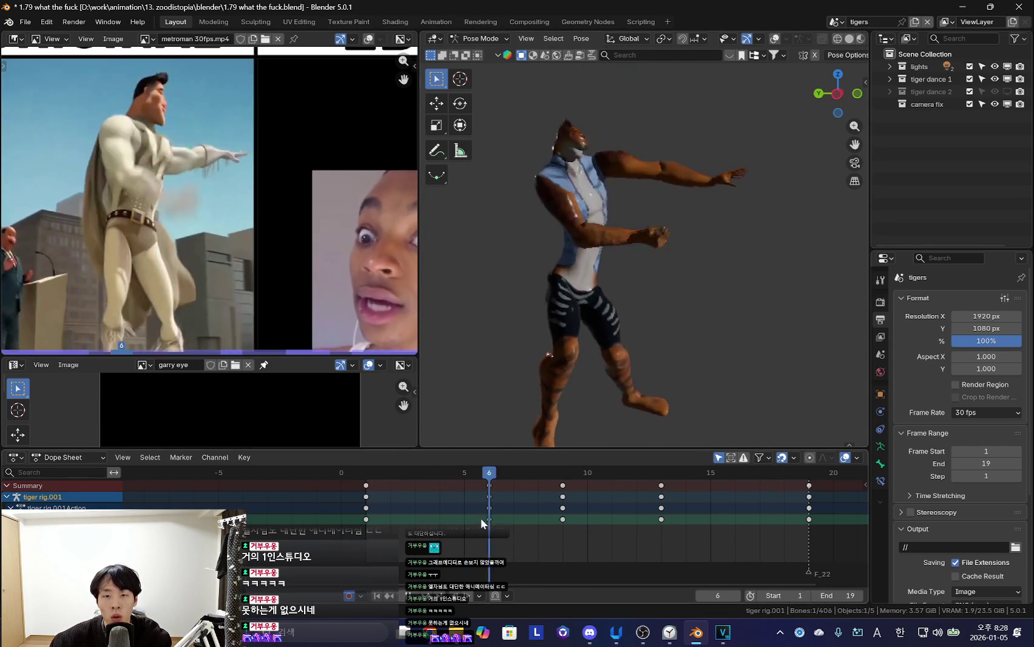
{"action": "mouse_move", "coordinate": [548, 528]}
{"action": "left_mouse_down"}
{"action": "mouse_move", "coordinate": [587, 525]}
{"action": "mouse_move", "coordinate": [359, 536]}
{"action": "left_mouse_up"}
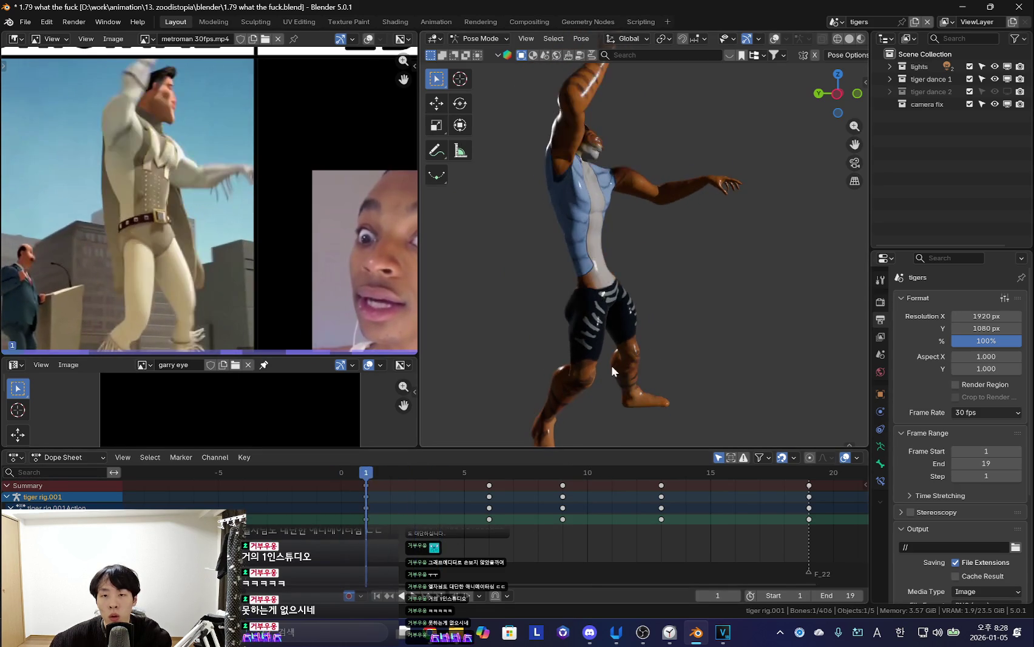
Key a rotated bone pose at frame 6, then scrub frames 4–9 to check the motion
{"action": "key", "text": "Right"}
{"action": "key", "text": "Right"}
{"action": "key", "text": "space"}
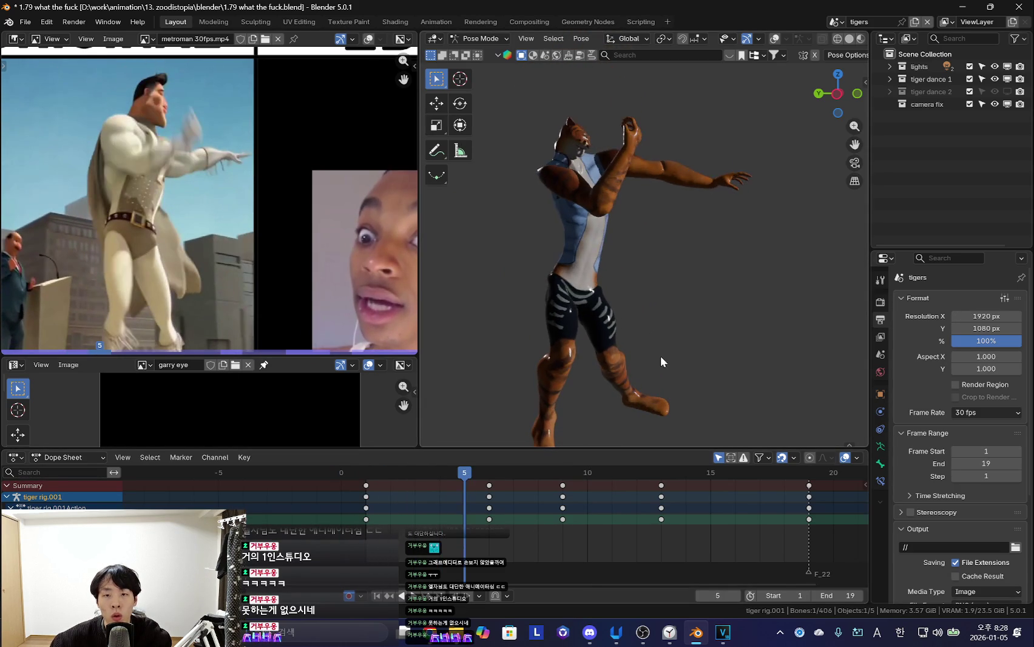
{"action": "key", "text": "space"}
{"action": "key", "text": "r"}
{"action": "left_click", "coordinate": [762, 243]}
{"action": "mouse_move", "coordinate": [342, 546]}
{"action": "left_mouse_down"}
{"action": "mouse_move", "coordinate": [570, 551]}
{"action": "mouse_move", "coordinate": [459, 540]}
{"action": "mouse_move", "coordinate": [610, 556]}
{"action": "mouse_move", "coordinate": [415, 549]}
{"action": "mouse_move", "coordinate": [503, 538]}
{"action": "mouse_move", "coordinate": [332, 528]}
{"action": "mouse_move", "coordinate": [591, 553]}
{"action": "mouse_move", "coordinate": [332, 529]}
{"action": "mouse_move", "coordinate": [440, 540]}
{"action": "left_mouse_up"}
{"action": "left_click_drag", "start_coordinate": [369, 512], "coordinate": [440, 517]}
Rotate a bone at frame 4 and compare the early frames with the reference
{"action": "key", "text": "r"}
{"action": "key", "text": "r"}
{"action": "key", "text": "r"}
{"action": "left_click", "coordinate": [727, 321]}
{"action": "key", "text": "Down"}
{"action": "key", "text": "Up"}
{"action": "key", "text": "Up"}
{"action": "mouse_move", "coordinate": [490, 516]}
{"action": "left_mouse_down"}
{"action": "mouse_move", "coordinate": [642, 537]}
{"action": "mouse_move", "coordinate": [391, 510]}
{"action": "mouse_move", "coordinate": [479, 527]}
{"action": "mouse_move", "coordinate": [538, 522]}
{"action": "left_mouse_up"}
{"action": "scroll", "coordinate": [437, 518], "scroll_direction": "up", "scroll_amount": 2}
{"action": "mouse_move", "coordinate": [321, 513]}
{"action": "left_mouse_down"}
{"action": "mouse_move", "coordinate": [384, 513]}
{"action": "mouse_move", "coordinate": [451, 530]}
{"action": "left_mouse_up"}
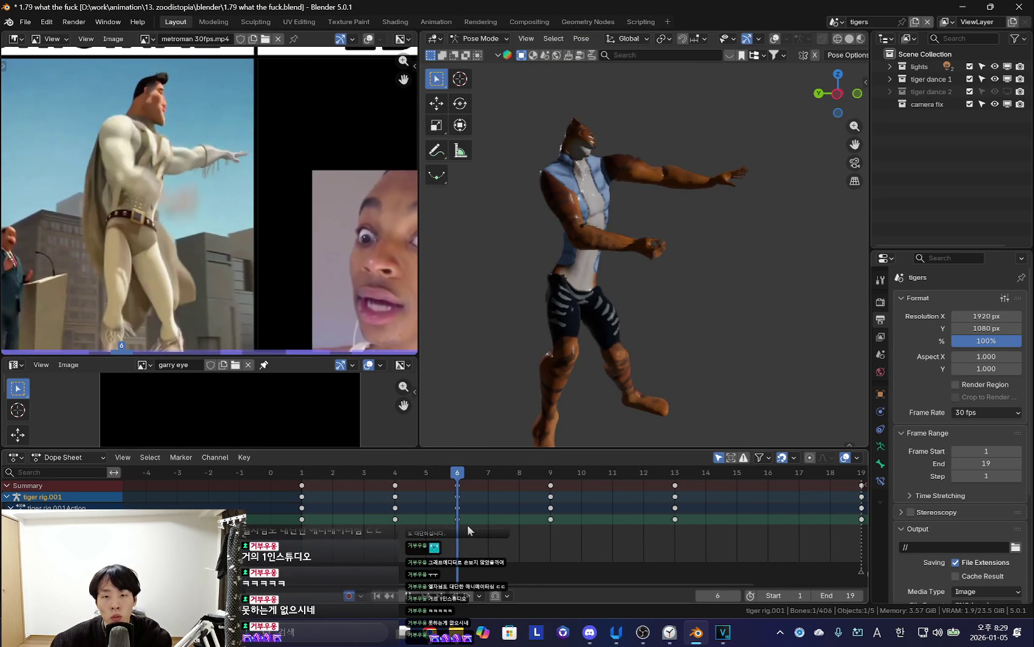
{"action": "left_click", "coordinate": [315, 546]}
{"action": "left_click_drag", "start_coordinate": [315, 546], "coordinate": [586, 514]}
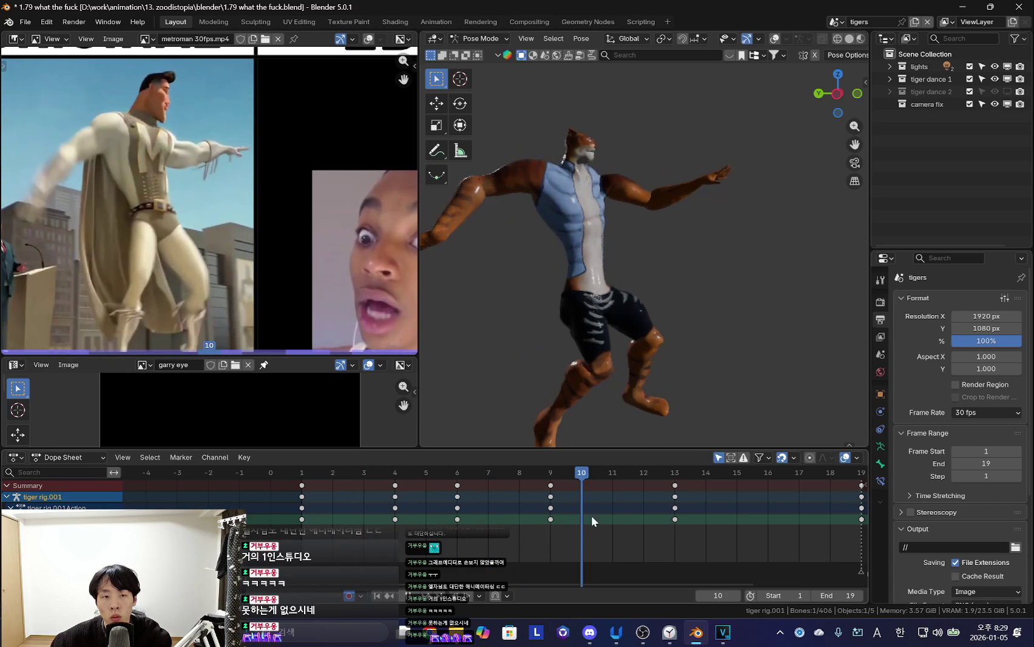
Tilt the tiger's torso and key it at frame 10, comparing frames 4–12
{"action": "key", "text": "r"}
{"action": "key", "text": "r"}
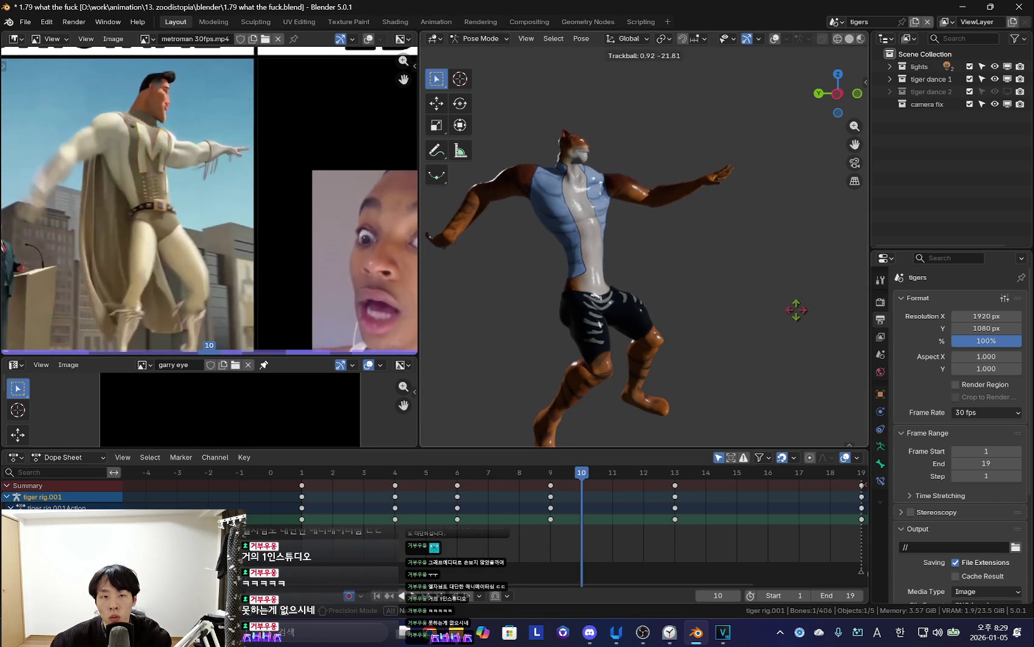
{"action": "left_click", "coordinate": [720, 331]}
{"action": "left_click", "coordinate": [551, 519]}
{"action": "mouse_move", "coordinate": [550, 520]}
{"action": "left_mouse_down"}
{"action": "mouse_move", "coordinate": [636, 510]}
{"action": "mouse_move", "coordinate": [550, 492]}
{"action": "mouse_move", "coordinate": [388, 515]}
{"action": "mouse_move", "coordinate": [705, 521]}
{"action": "left_mouse_up"}
{"action": "middle_click_drag", "start_coordinate": [672, 537], "coordinate": [625, 538]}
Rotate and key the arm at frame 16, delete the frame-13 keys, and replay the loop
{"action": "left_click_drag", "start_coordinate": [625, 538], "coordinate": [728, 528]}
{"action": "key", "text": "r"}
{"action": "left_click", "coordinate": [507, 347]}
{"action": "key", "text": "r"}
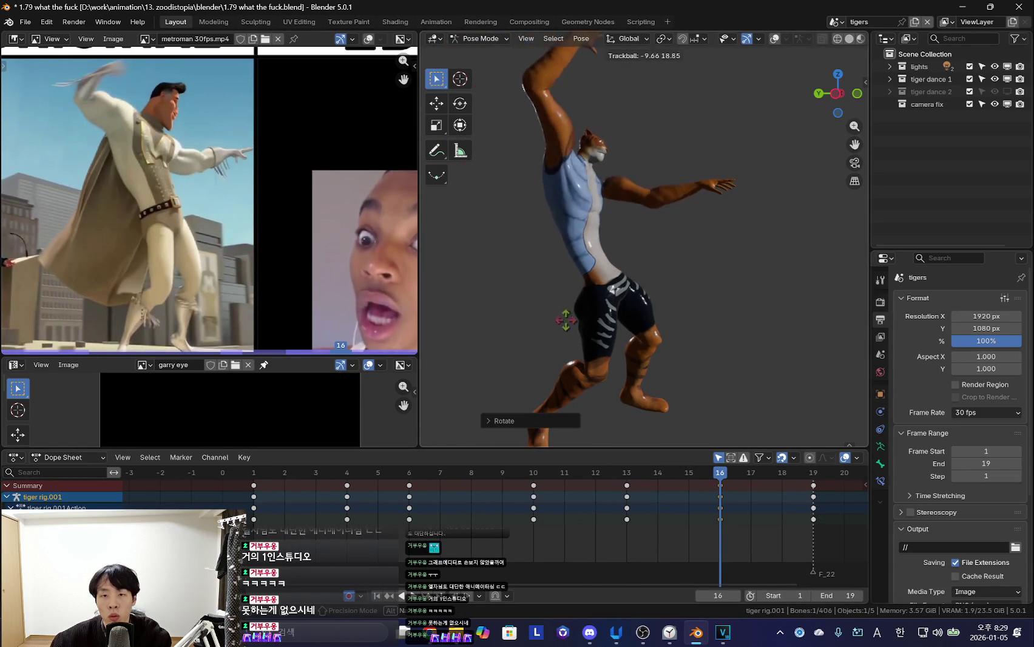
{"action": "left_click", "coordinate": [553, 293]}
{"action": "left_click", "coordinate": [627, 487]}
{"action": "key", "text": "Delete"}
{"action": "key", "text": "space"}
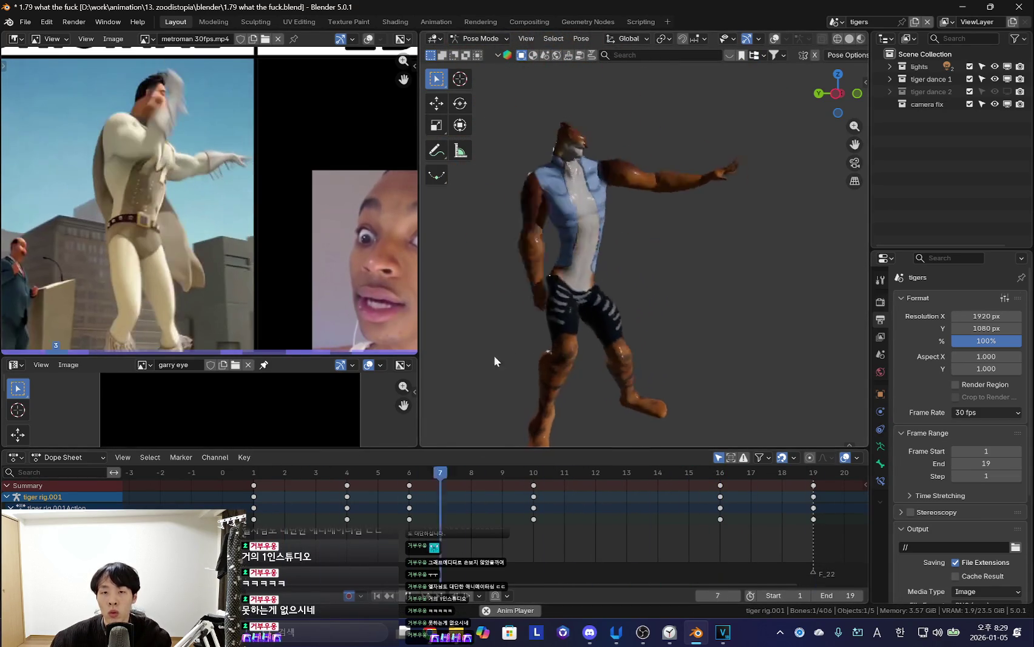
{"action": "key", "text": "shift+alt+z"}
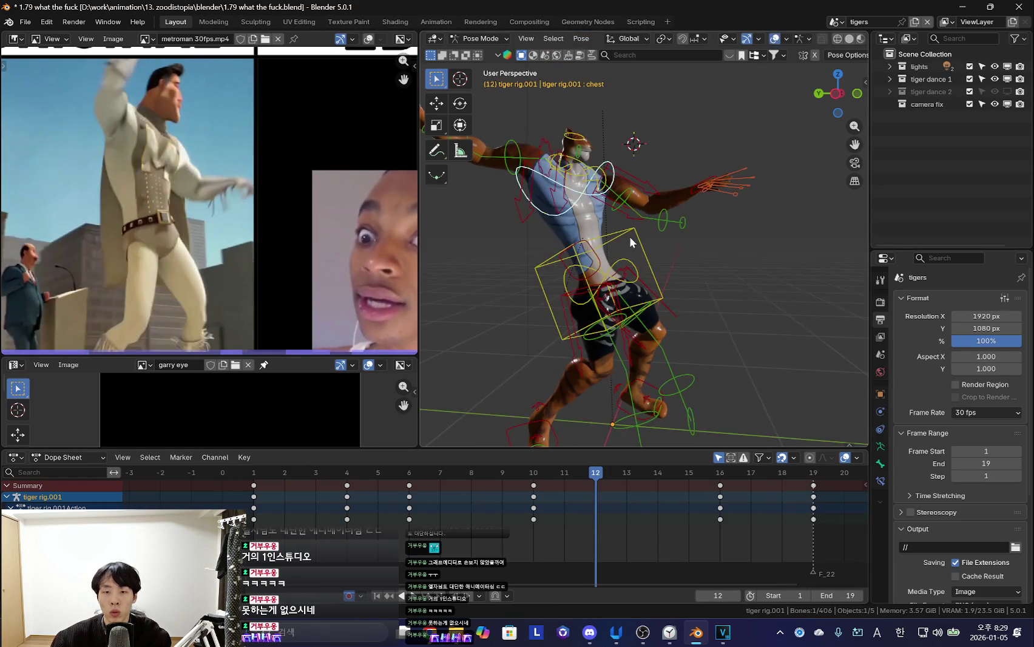
Orbit the view and scrub to frame 7 while toggling the rig overlays
{"action": "key", "text": "Escape"}
{"action": "middle_click_drag", "start_coordinate": [586, 230], "coordinate": [536, 173]}
{"action": "key", "text": "Left"}
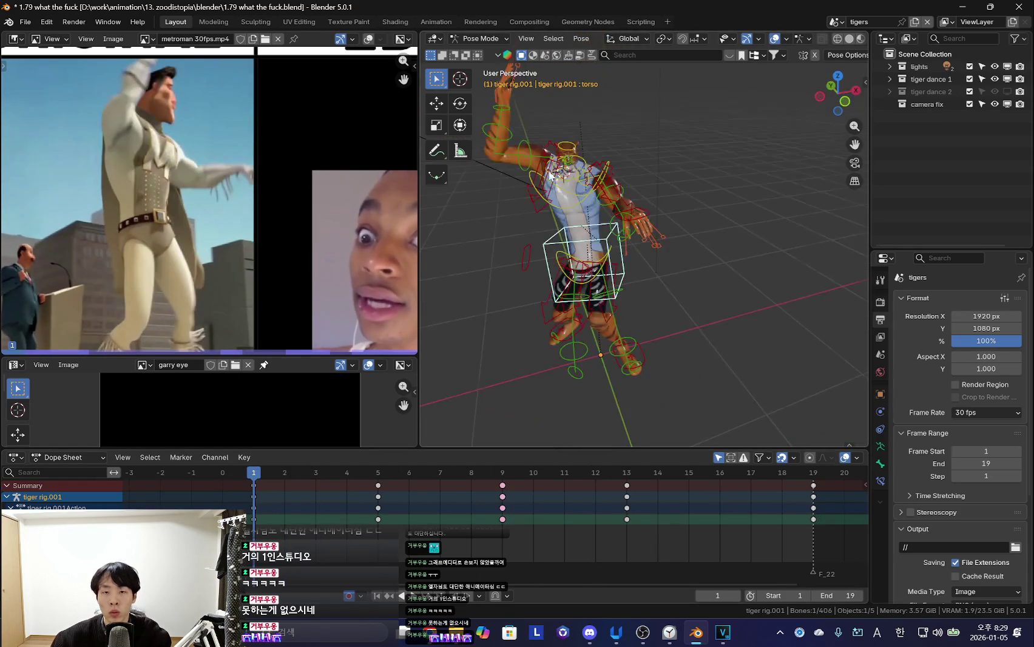
{"action": "key", "text": "shift+alt+z"}
{"action": "mouse_move", "coordinate": [325, 508]}
{"action": "left_mouse_down"}
{"action": "mouse_move", "coordinate": [503, 528]}
{"action": "mouse_move", "coordinate": [400, 526]}
{"action": "mouse_move", "coordinate": [495, 544]}
{"action": "left_mouse_up"}
{"action": "key", "text": "shift+alt+z"}
Try a new hip-bone position, undo it, and scrub through to frame 13
{"action": "key", "text": "g"}
{"action": "left_click", "coordinate": [701, 295]}
{"action": "key", "text": "shift+alt+z"}
{"action": "key", "text": "ctrl+z"}
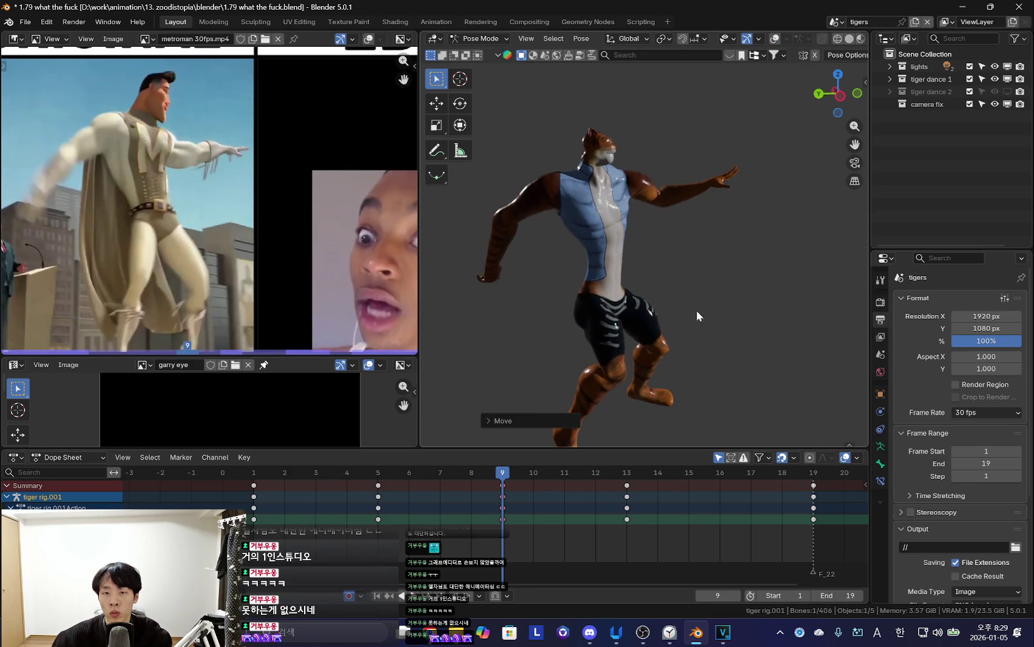
{"action": "key", "text": "ctrl+z"}
{"action": "key", "text": "ctrl+z"}
{"action": "key", "text": "ctrl+z"}
{"action": "key", "text": "Up"}
{"action": "key", "text": "Up"}
{"action": "left_click_drag", "start_coordinate": [409, 526], "coordinate": [627, 526]}
Step between keyframes toggling overlays, then play the dance against the reference video
{"action": "key", "text": "shift+alt+z"}
{"action": "key", "text": "Down"}
{"action": "key", "text": "Down"}
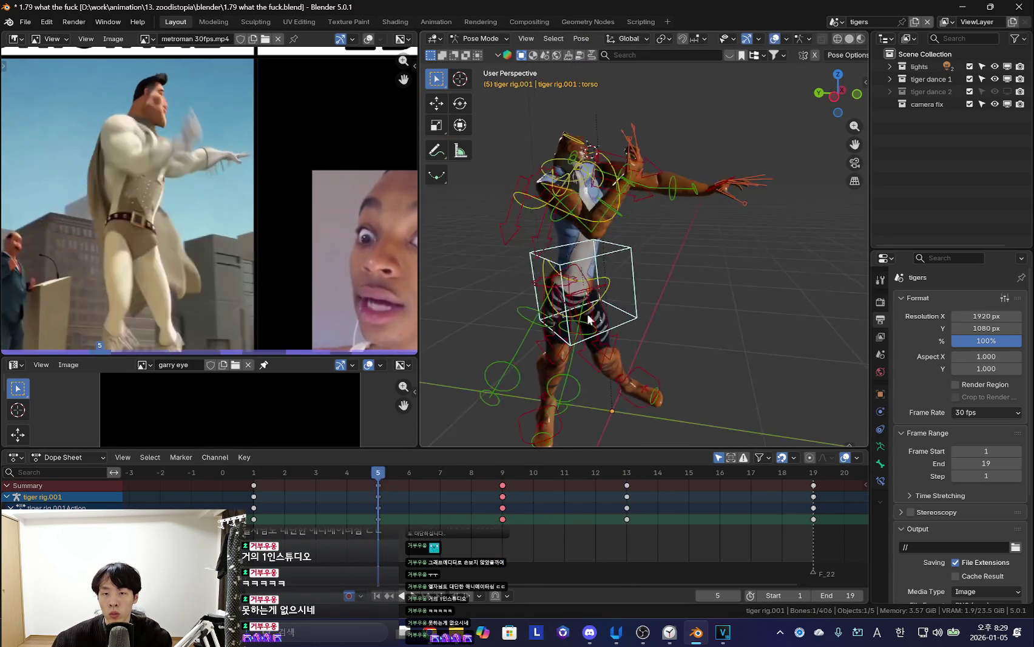
{"action": "key", "text": "Up"}
{"action": "key", "text": "shift+alt+z"}
{"action": "key", "text": "Down"}
{"action": "key", "text": "Down"}
{"action": "key", "text": "Up"}
{"action": "key", "text": "Up"}
{"action": "key", "text": "Up"}
{"action": "key", "text": "i"}
{"action": "key", "text": "Down"}
{"action": "key", "text": "space"}
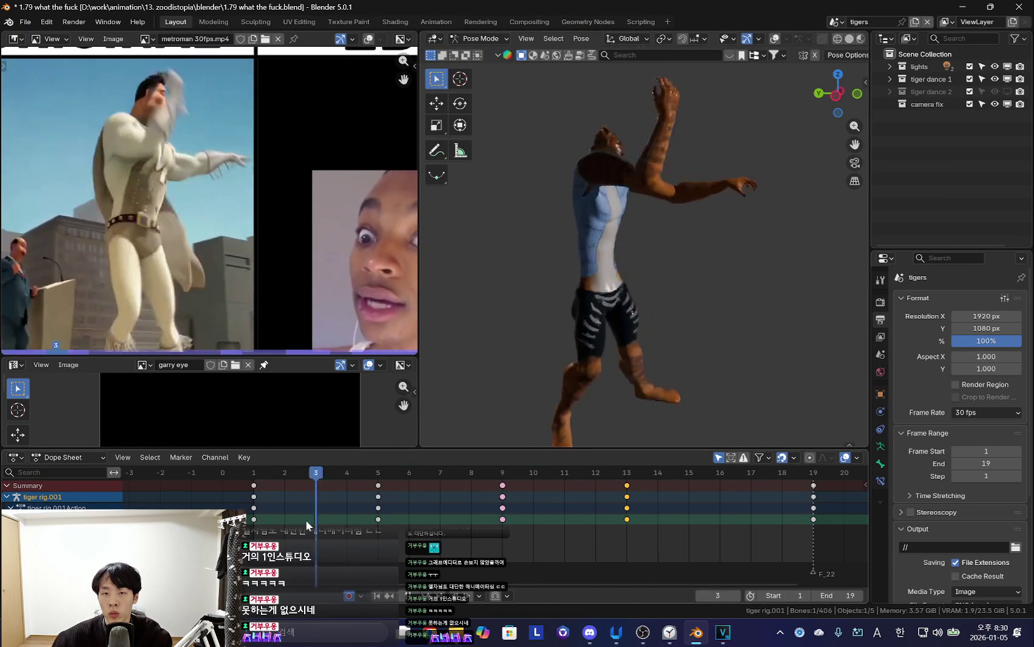
{"action": "key", "text": "Down"}
Move the tiger's arm at frame 3 and play to check the pose
{"action": "key", "text": "Right"}
{"action": "key", "text": "Right"}
{"action": "key", "text": "g"}
{"action": "left_click", "coordinate": [507, 373]}
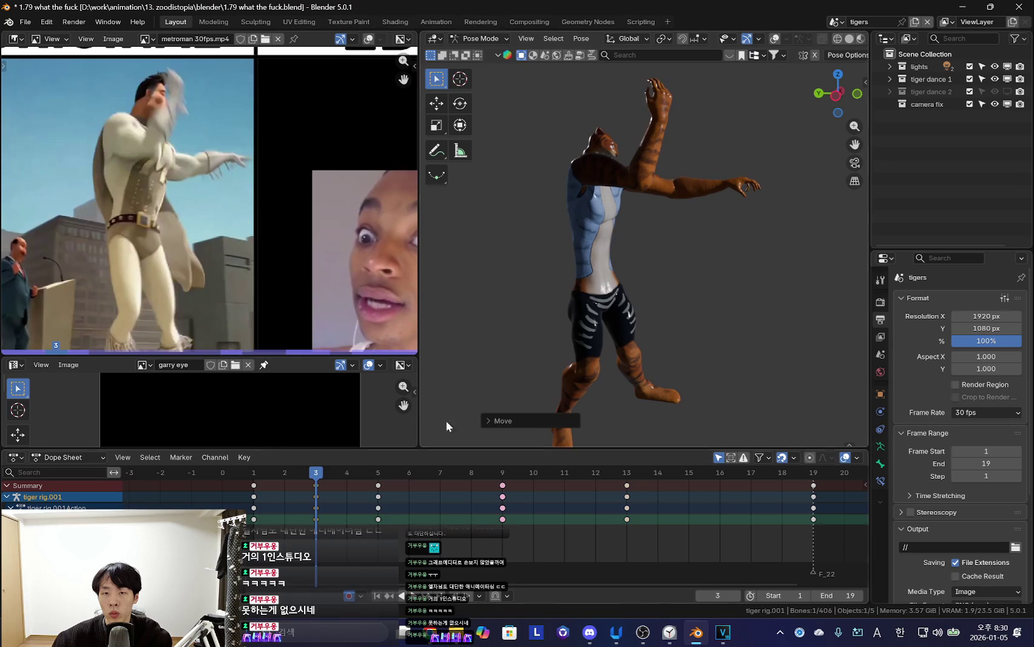
{"action": "key", "text": "Right"}
{"action": "key", "text": "Right"}
{"action": "key", "text": "Right"}
{"action": "key", "text": "space"}
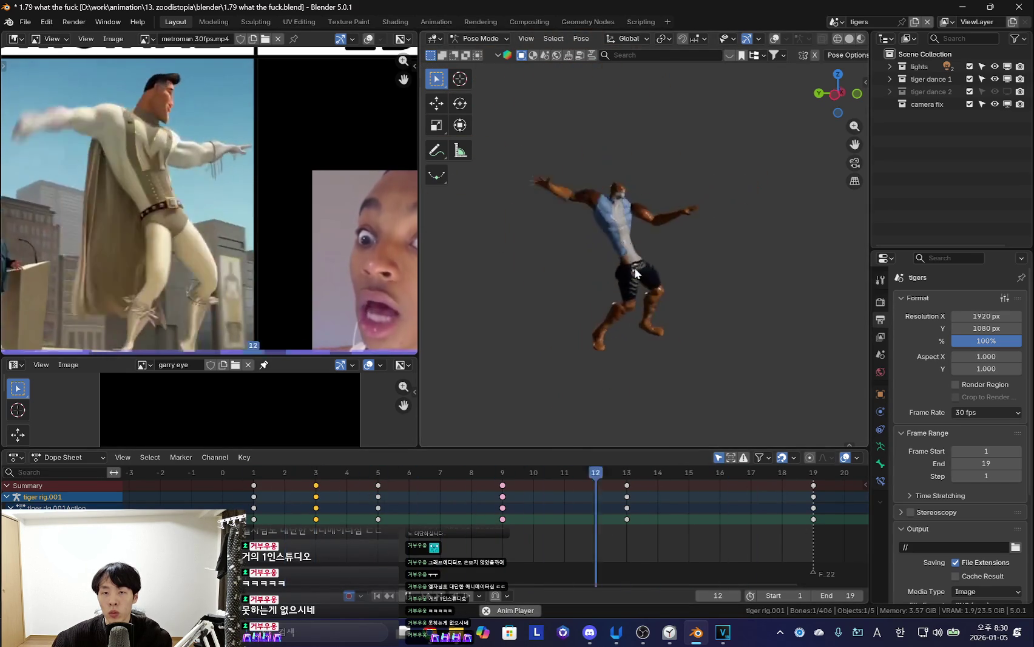
{"action": "key", "text": "shift+alt+z"}
Delete the frame-3 keys and reposition the tiger's body at frame 1
{"action": "key", "text": "Up"}
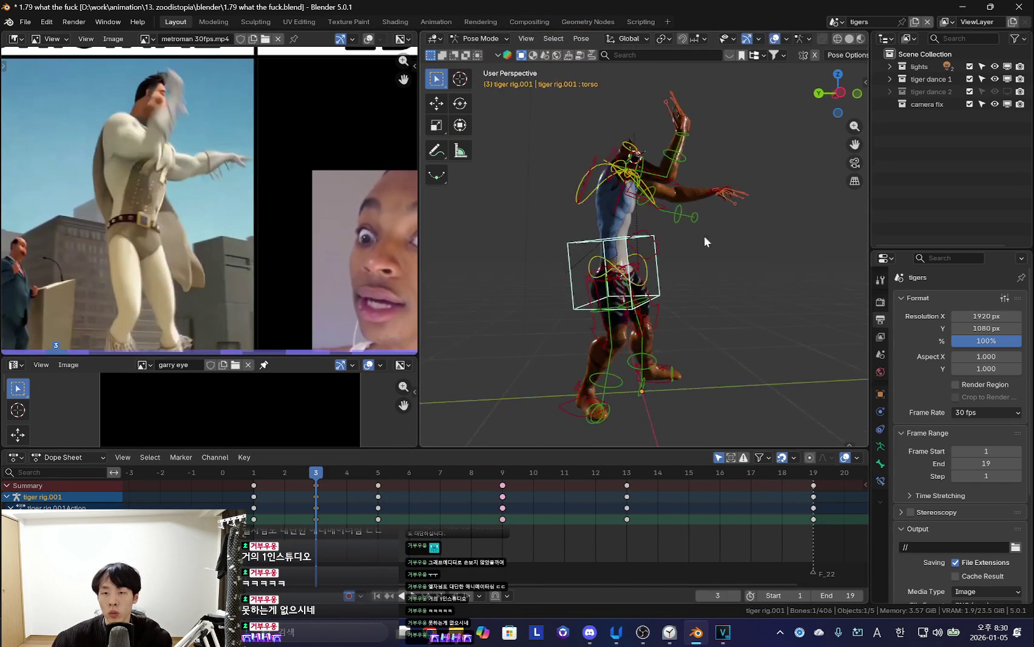
{"action": "key", "text": "alt+i"}
{"action": "key", "text": "Down"}
{"action": "key", "text": "Down"}
{"action": "key", "text": "shift+alt+z"}
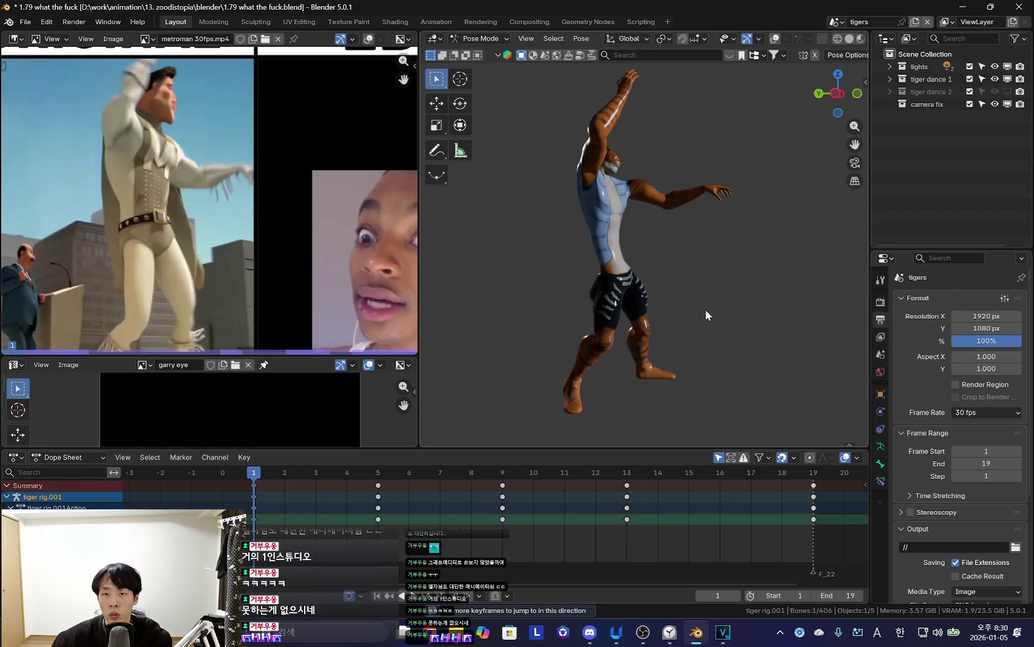
{"action": "key", "text": "g"}
{"action": "left_click", "coordinate": [659, 381]}
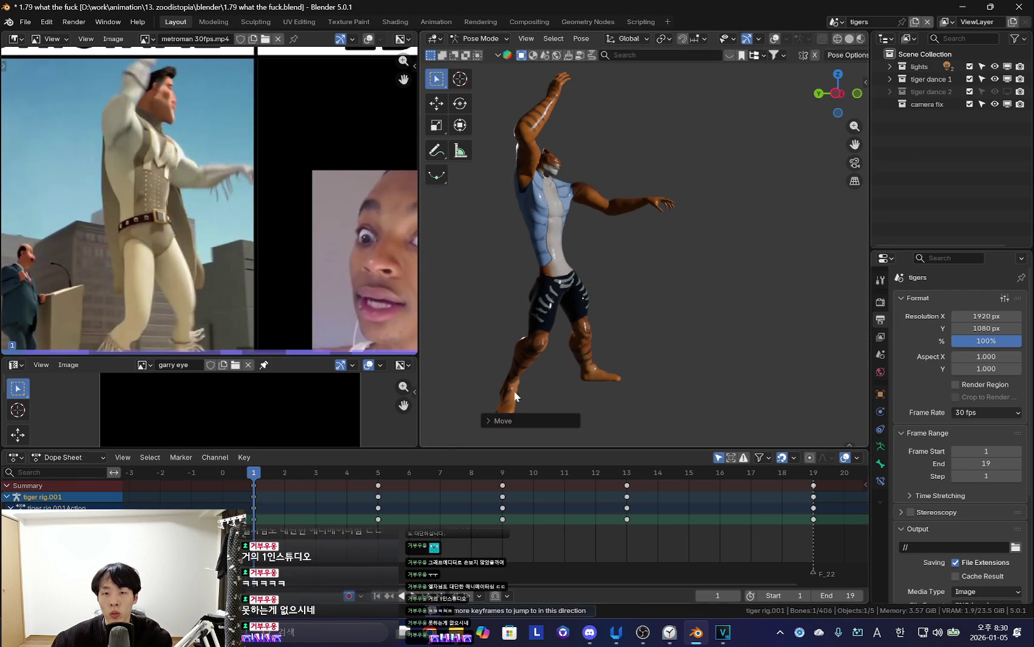
Replay the animation, select all bones, and deselect the Dope Sheet keys
{"action": "key", "text": "space"}
{"action": "key", "text": "space"}
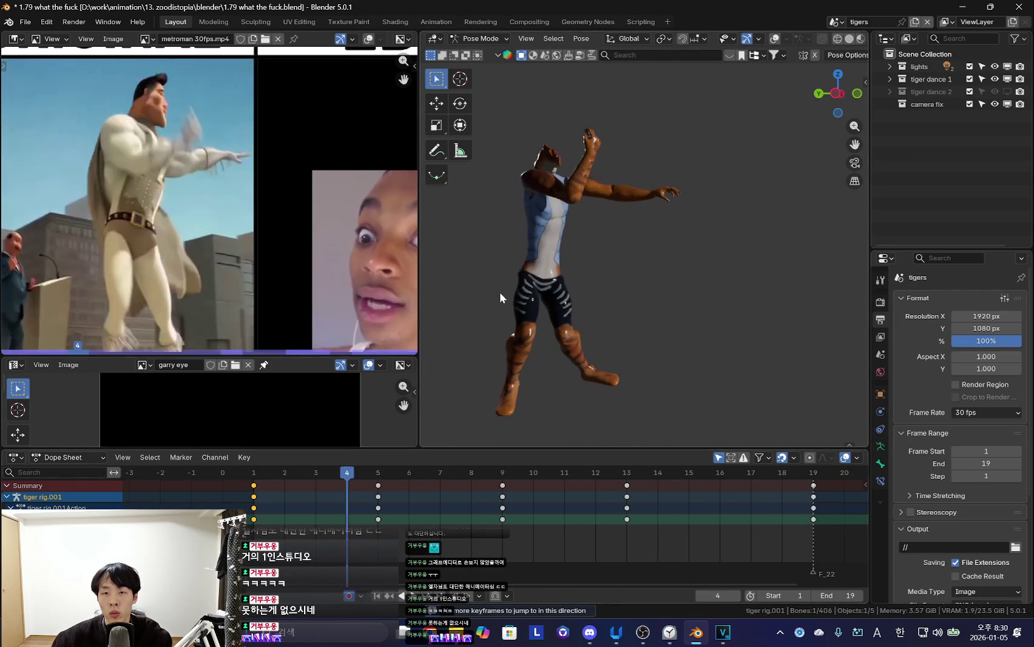
{"action": "key", "text": "a"}
{"action": "scroll", "coordinate": [273, 503], "scroll_direction": "down", "scroll_amount": 2}
{"action": "left_click", "coordinate": [271, 509]}
{"action": "key", "text": "space"}
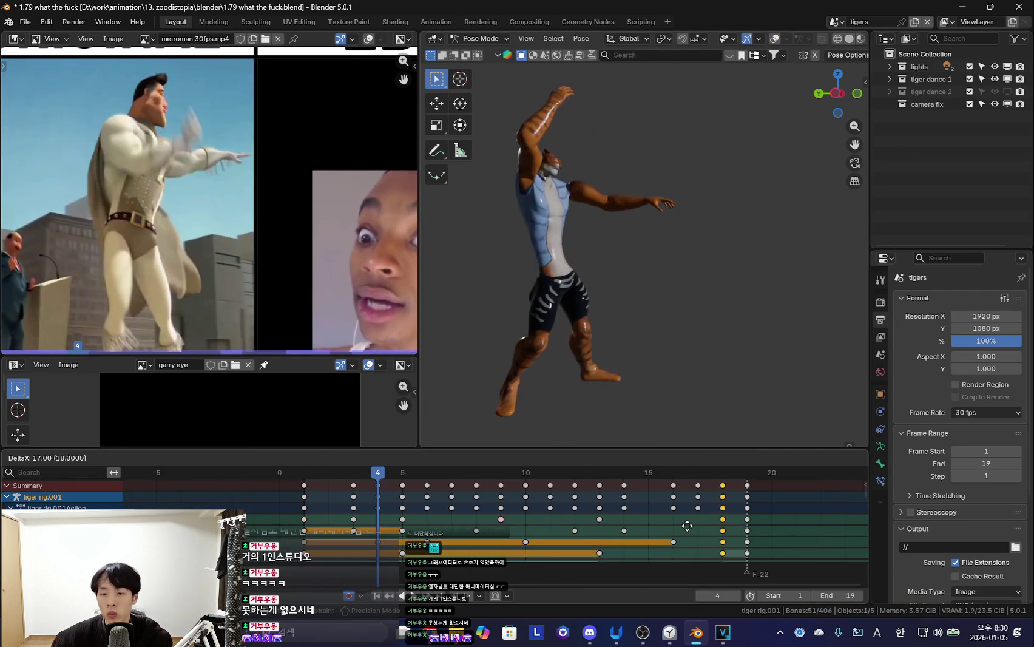
{"action": "key", "text": "shift+alt+z"}
{"action": "key", "text": "shift+alt+z"}
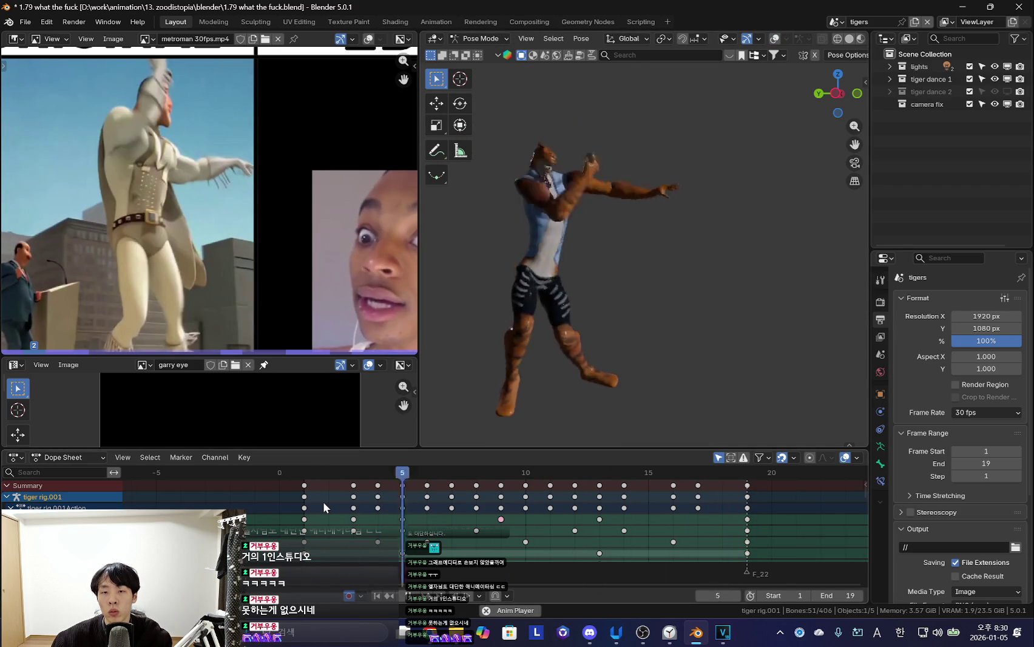
{"action": "key", "text": "shift+alt+z"}
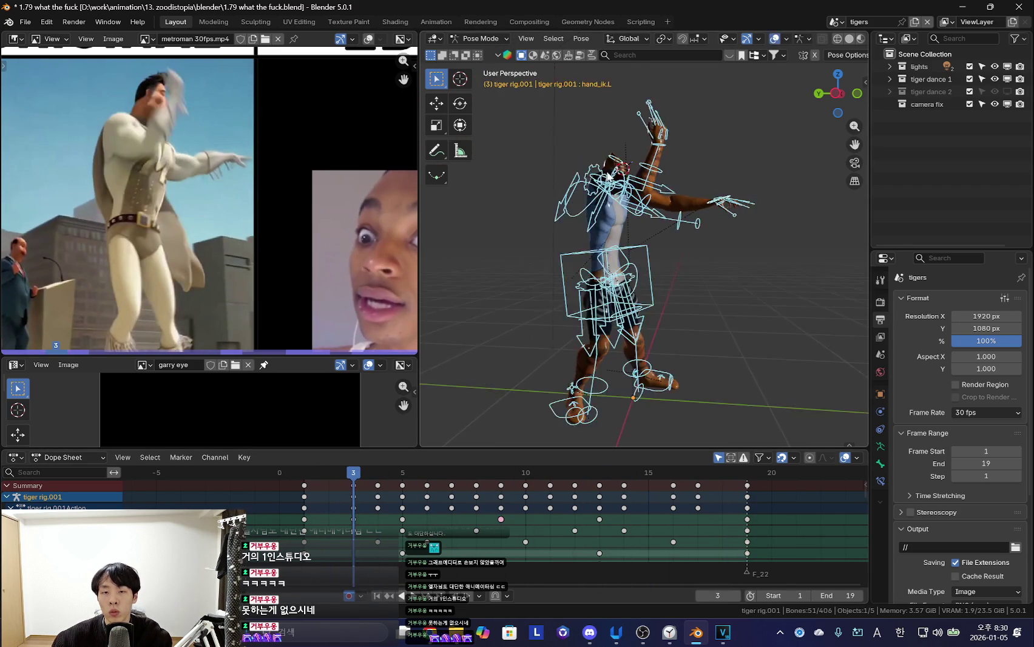
{"action": "left_click", "coordinate": [613, 176]}
{"action": "key", "text": "shift+alt+z"}
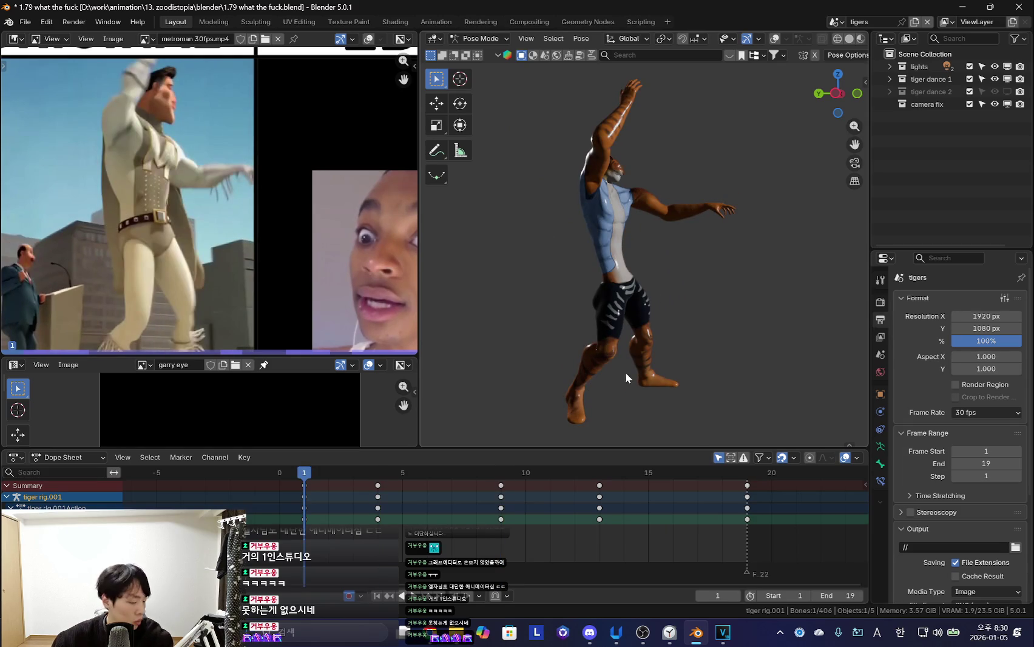
{"action": "scroll", "coordinate": [625, 369], "scroll_direction": "up", "scroll_amount": 3}
{"action": "key", "text": "space"}
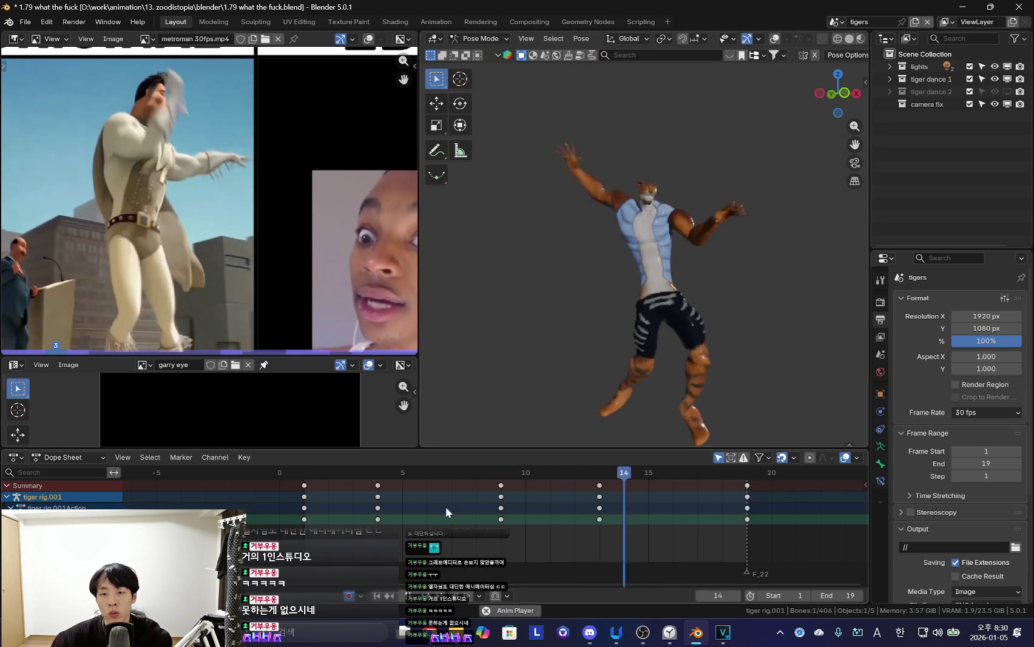
{"action": "middle_click_drag", "start_coordinate": [669, 334], "coordinate": [606, 361]}
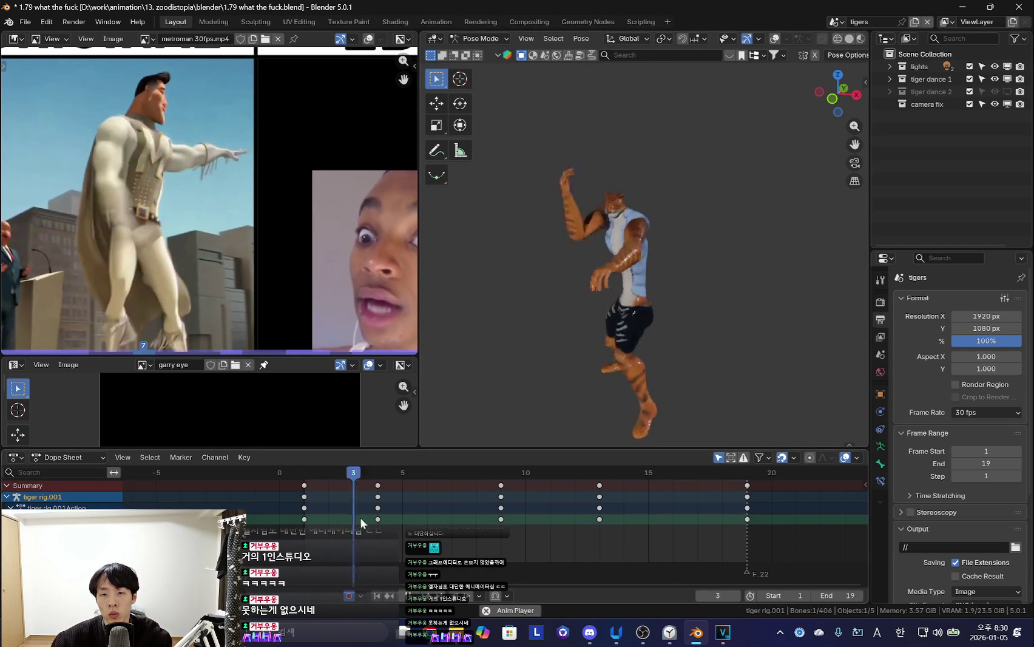
{"action": "key", "text": "KP_1"}
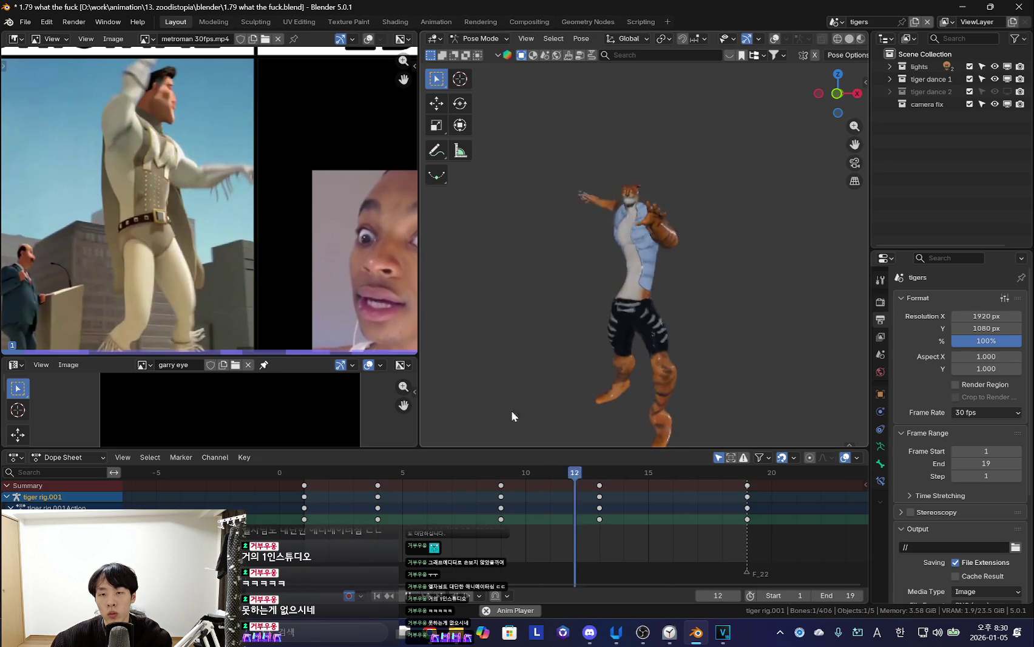
{"action": "key", "text": "KP_3"}
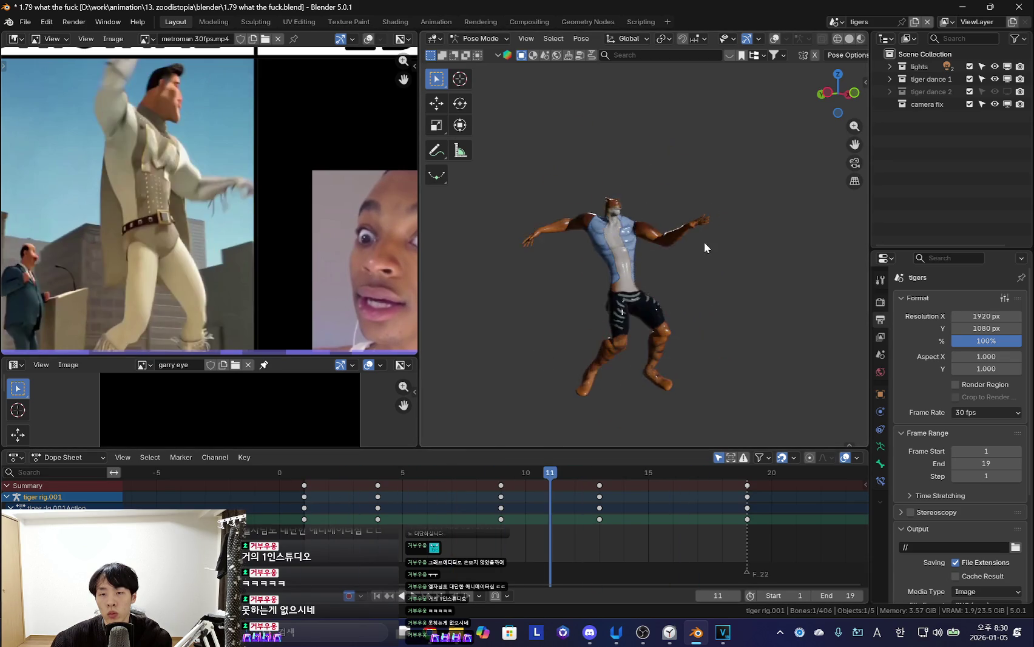
{"action": "key", "text": "shift+alt+z"}
{"action": "middle_click_drag", "start_coordinate": [702, 242], "coordinate": [723, 240]}
{"action": "key", "text": "shift+alt+z"}
{"action": "left_click_drag", "start_coordinate": [376, 493], "coordinate": [369, 523]}
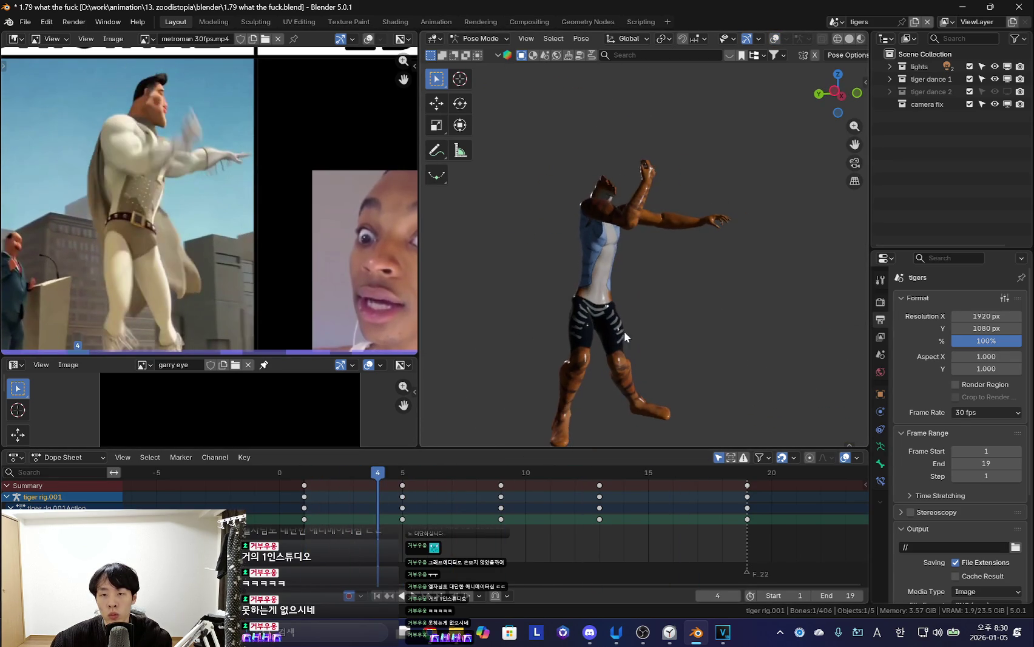
Move and rotate the pose bone at frame 5
{"action": "key", "text": "Right"}
{"action": "key", "text": "g"}
{"action": "left_click", "coordinate": [710, 276]}
{"action": "key", "text": "r"}
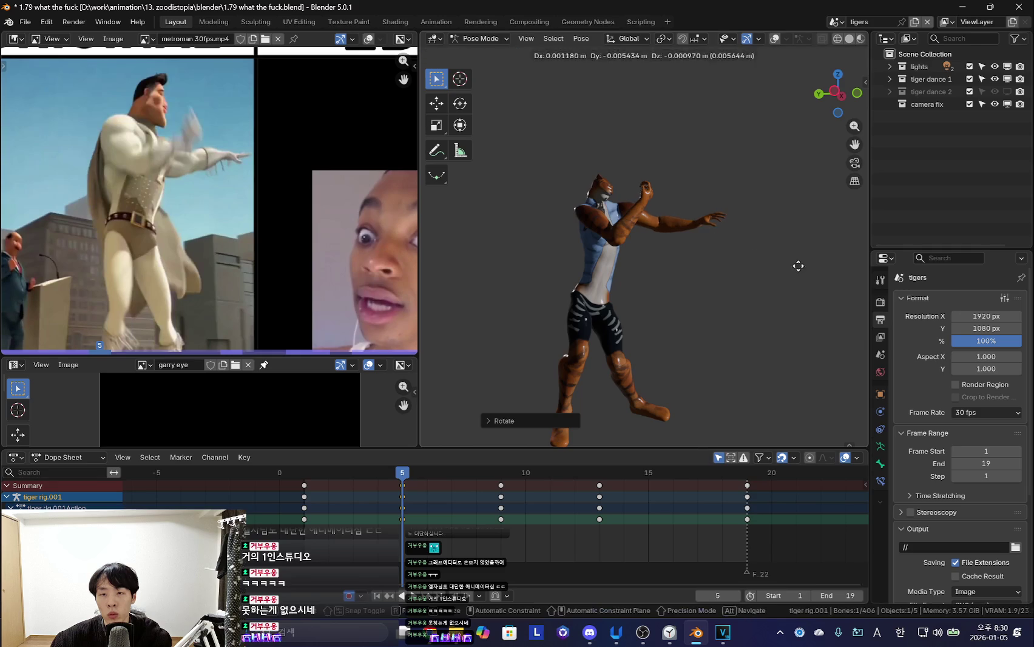
{"action": "left_click", "coordinate": [784, 270]}
Shift the tiger's arm further right and key the pose at frame 9
{"action": "key", "text": "Down"}
{"action": "key", "text": "Up"}
{"action": "key", "text": "Up"}
{"action": "key", "text": "g"}
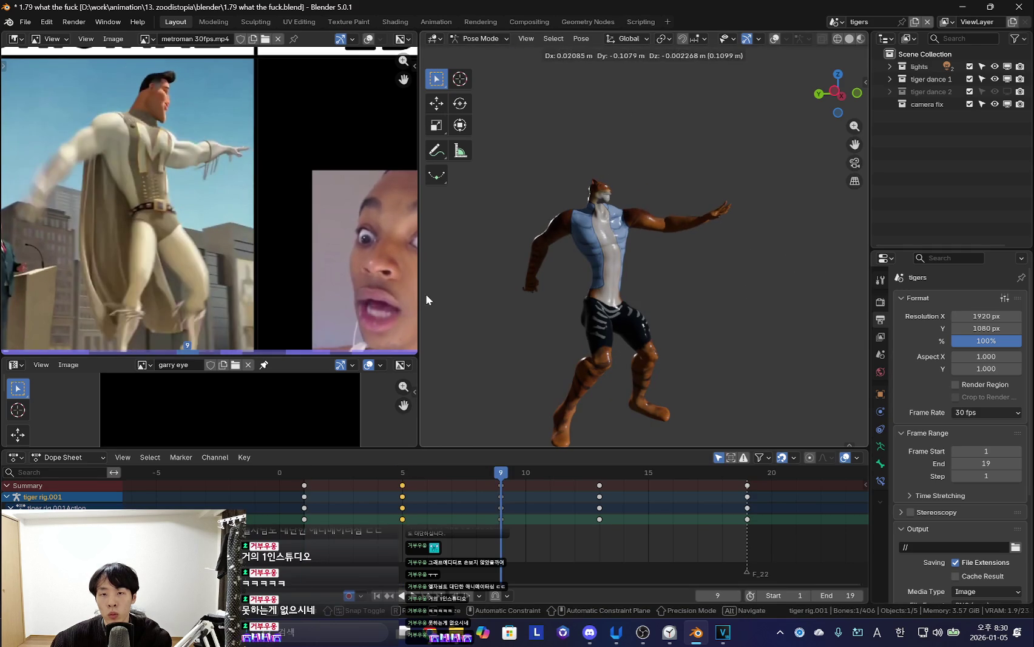
{"action": "left_click", "coordinate": [423, 294]}
{"action": "key", "text": "i"}
Move and rotate the bone at frame 13, then key the new pose there
{"action": "key", "text": "Up"}
{"action": "key", "text": "g"}
{"action": "left_click", "coordinate": [796, 272]}
{"action": "key", "text": "r"}
{"action": "left_click", "coordinate": [809, 262]}
{"action": "key", "text": "g"}
{"action": "left_click", "coordinate": [764, 302]}
{"action": "key", "text": "Up"}
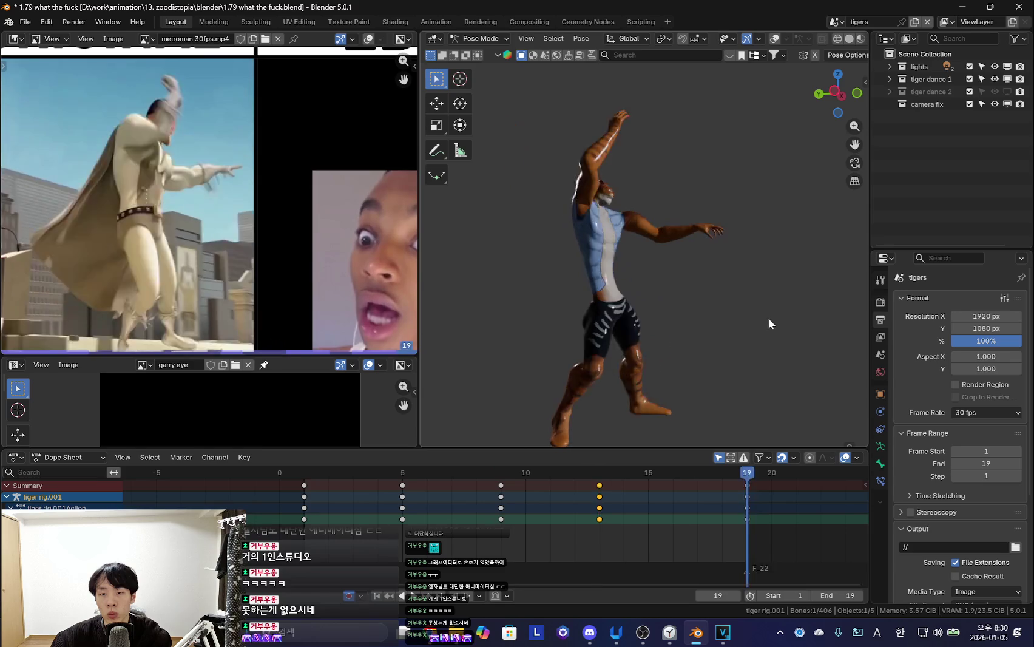
{"action": "key", "text": "Up"}
{"action": "key", "text": "Down"}
{"action": "key", "text": "i"}
Play and scrub the animation from frame 1 to 13, stopping around frames 10–11
{"action": "key", "text": "space"}
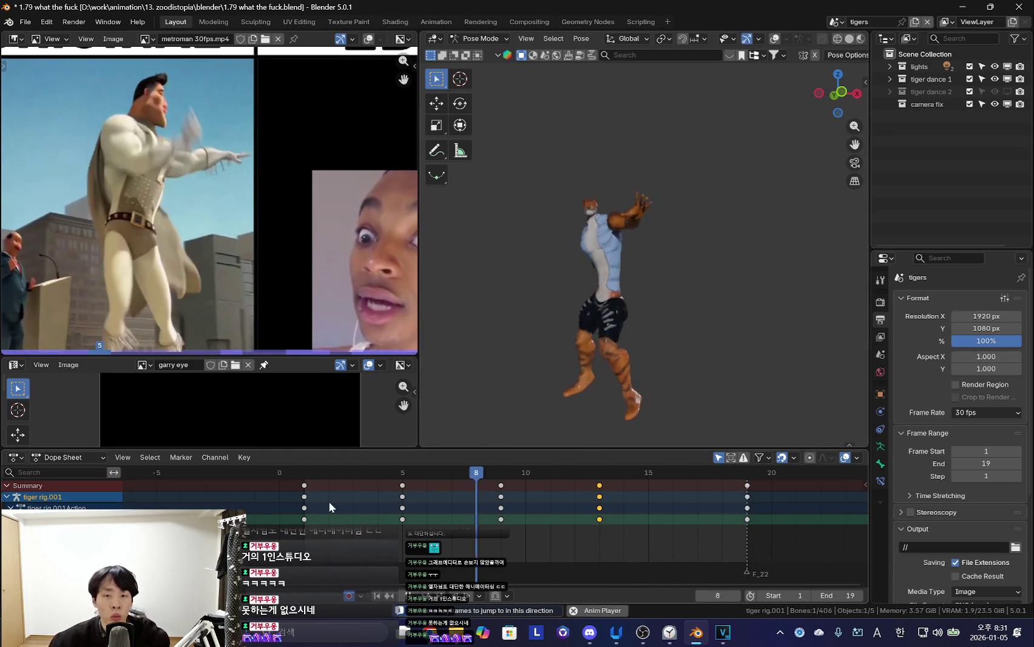
{"action": "left_click", "coordinate": [300, 500]}
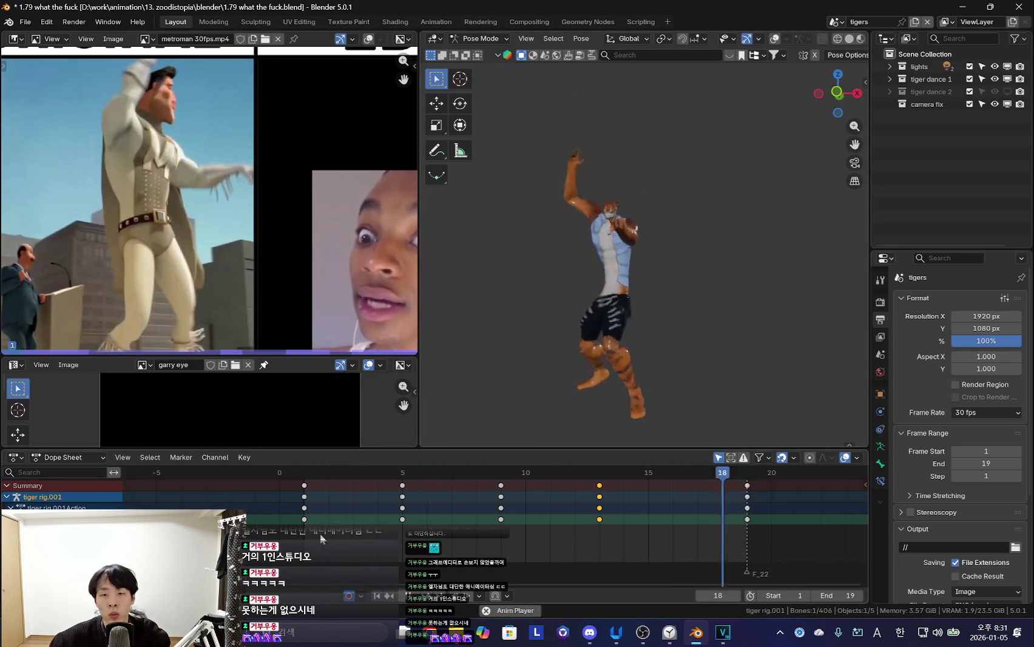
{"action": "left_click", "coordinate": [400, 520]}
{"action": "left_click_drag", "start_coordinate": [400, 520], "coordinate": [598, 521]}
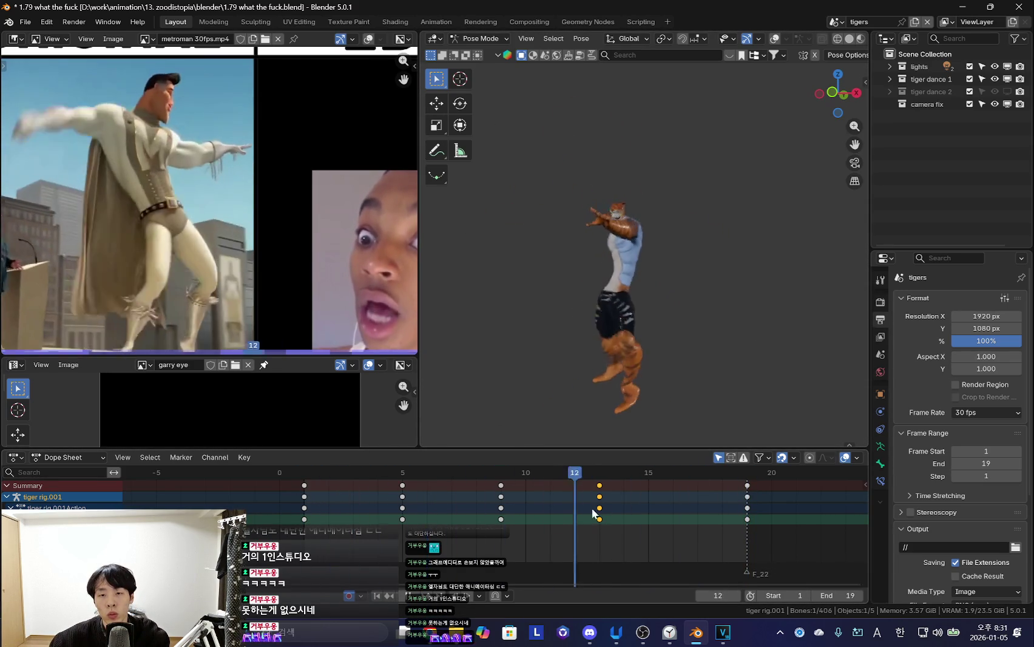
{"action": "right_click", "coordinate": [598, 520]}
{"action": "key", "text": "space"}
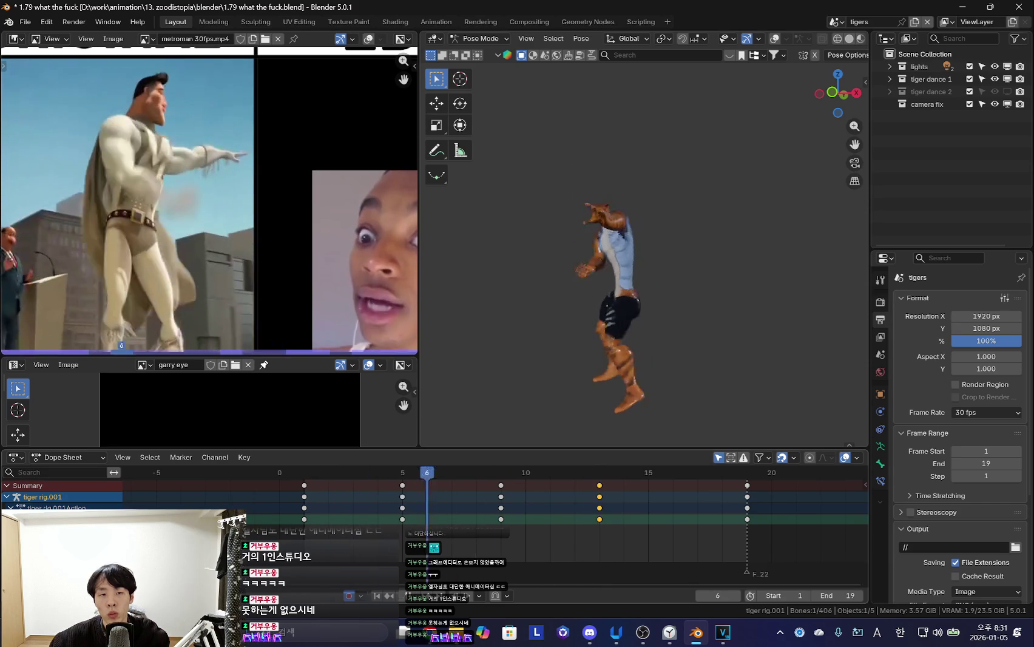
{"action": "left_click", "coordinate": [302, 519]}
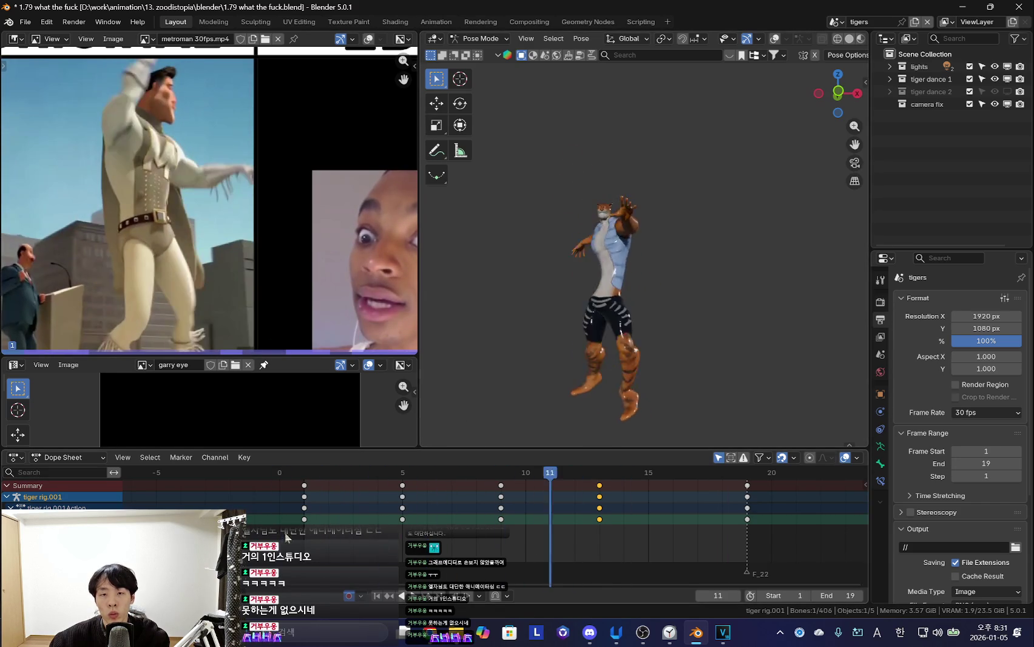
{"action": "key", "text": "space"}
{"action": "mouse_move", "coordinate": [540, 545]}
{"action": "left_mouse_down"}
{"action": "mouse_move", "coordinate": [302, 546]}
{"action": "mouse_move", "coordinate": [560, 555]}
{"action": "left_mouse_up"}
Check the pose through the scene camera with rig overlays toggled, then go to frame 8
{"action": "key", "text": "shift+alt+z"}
{"action": "key", "text": "ctrl+z"}
{"action": "key", "text": "KP_0"}
{"action": "key", "text": "shift+alt+z"}
{"action": "key", "text": "KP_0"}
{"action": "mouse_move", "coordinate": [550, 528]}
{"action": "left_mouse_down"}
{"action": "mouse_move", "coordinate": [399, 533]}
{"action": "mouse_move", "coordinate": [496, 524]}
{"action": "left_mouse_up"}
{"action": "key", "text": "Down"}
{"action": "key", "text": "Down"}
{"action": "key", "text": "Up"}
Rotate the tiger's body and a bone around frame 8, then replay the loop
{"action": "key", "text": "r"}
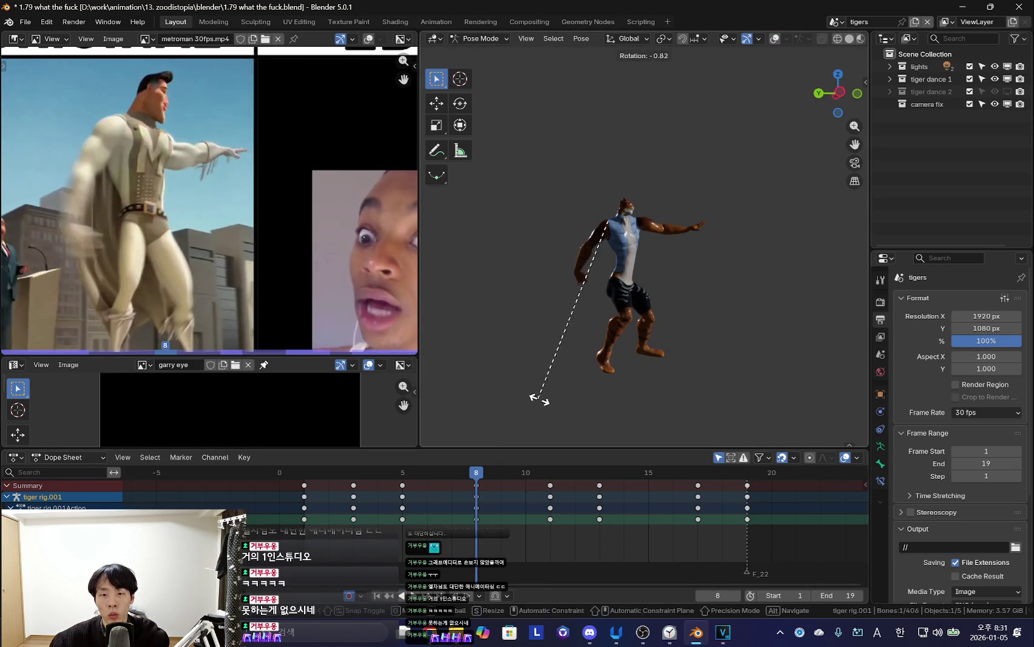
{"action": "left_click", "coordinate": [583, 325]}
{"action": "key", "text": "ctrl+z"}
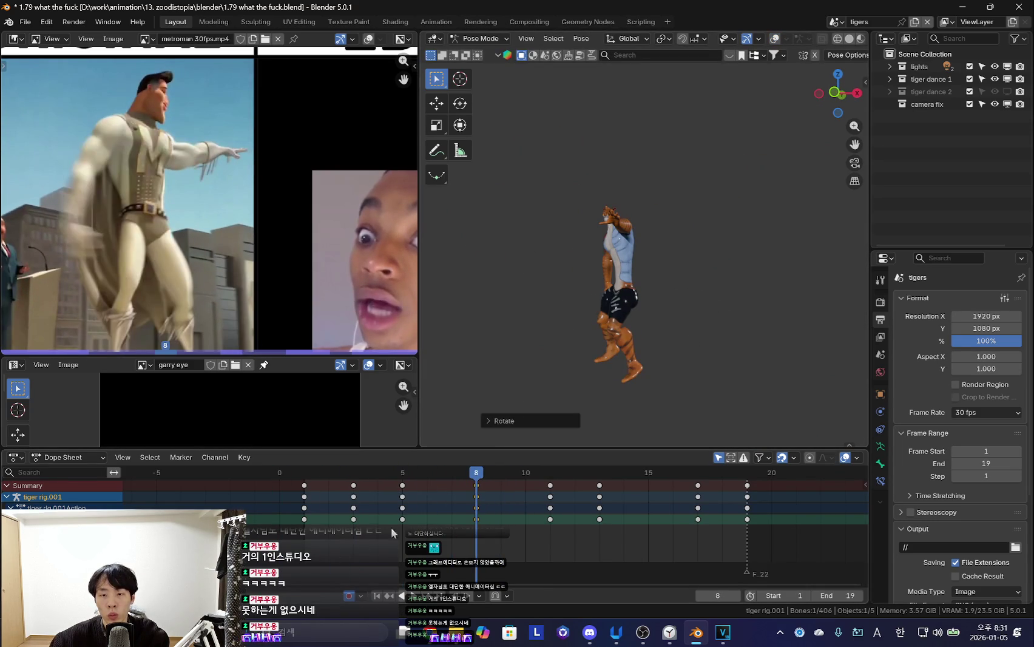
{"action": "key", "text": "space"}
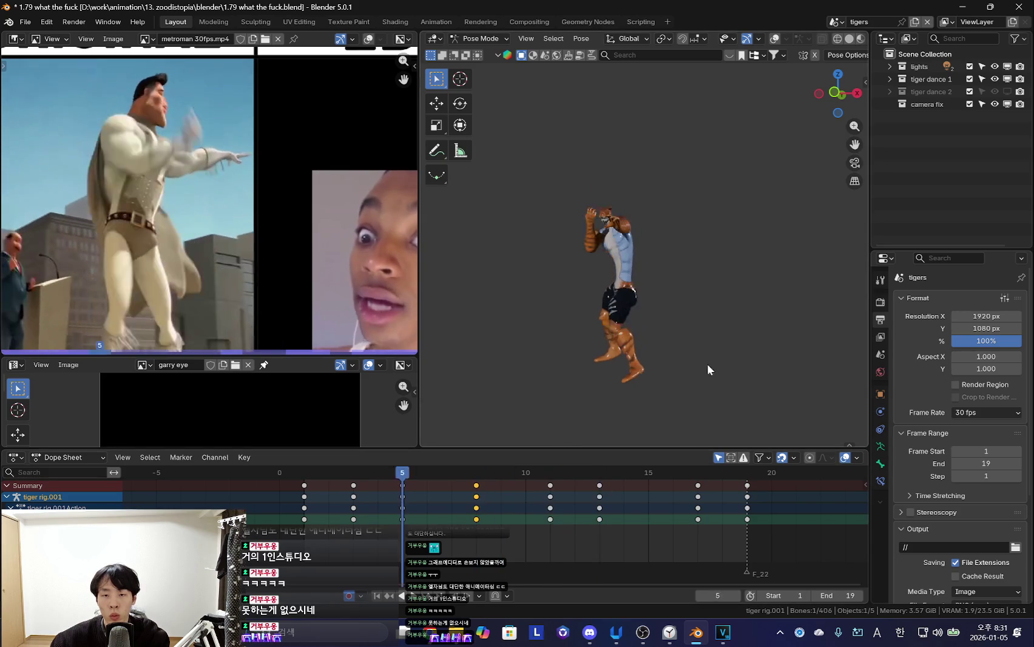
{"action": "key", "text": "r"}
{"action": "key", "text": "r"}
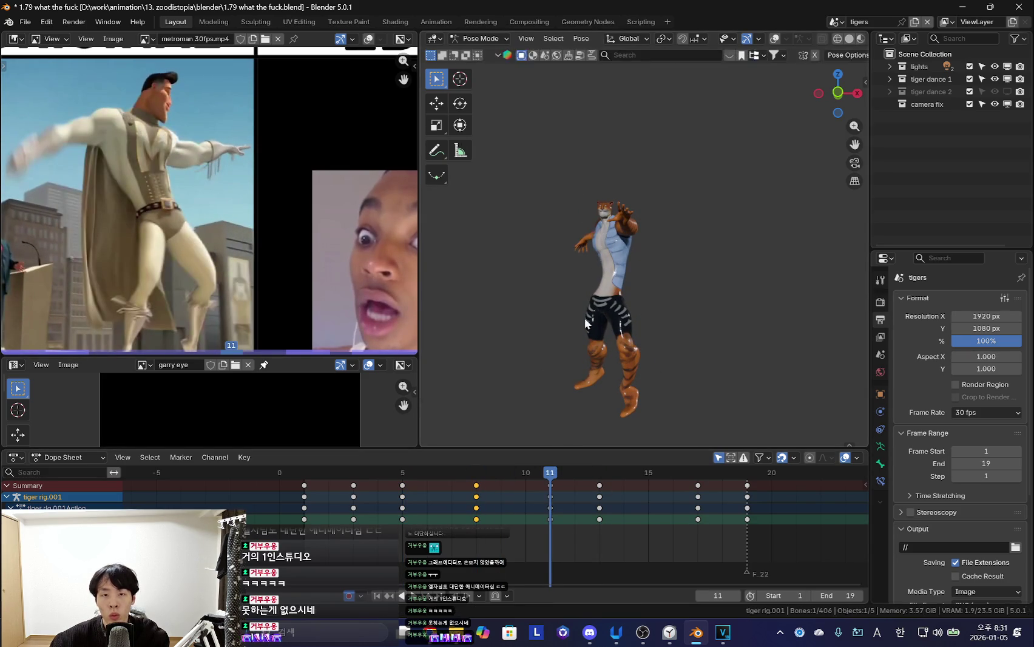
{"action": "left_click", "coordinate": [706, 299]}
{"action": "mouse_move", "coordinate": [549, 544]}
{"action": "left_mouse_down"}
{"action": "mouse_move", "coordinate": [540, 543]}
{"action": "mouse_move", "coordinate": [650, 536]}
{"action": "left_mouse_up"}
{"action": "key", "text": "space"}
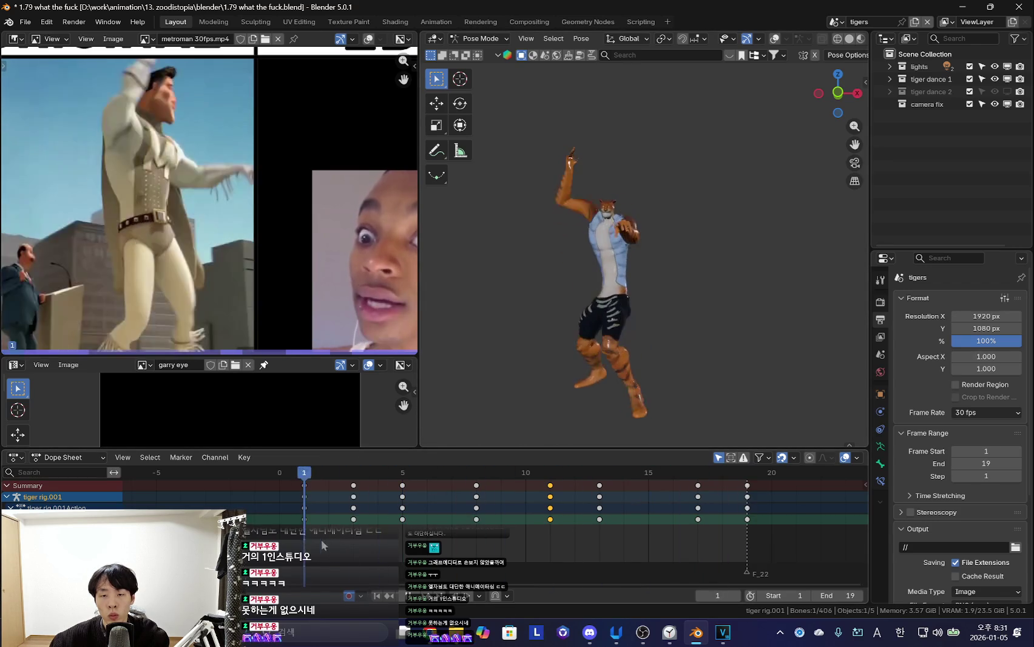
Rotate the left foot IK bone into the frame 10 pose
{"action": "key", "text": "shift+alt+z"}
{"action": "left_click", "coordinate": [646, 403]}
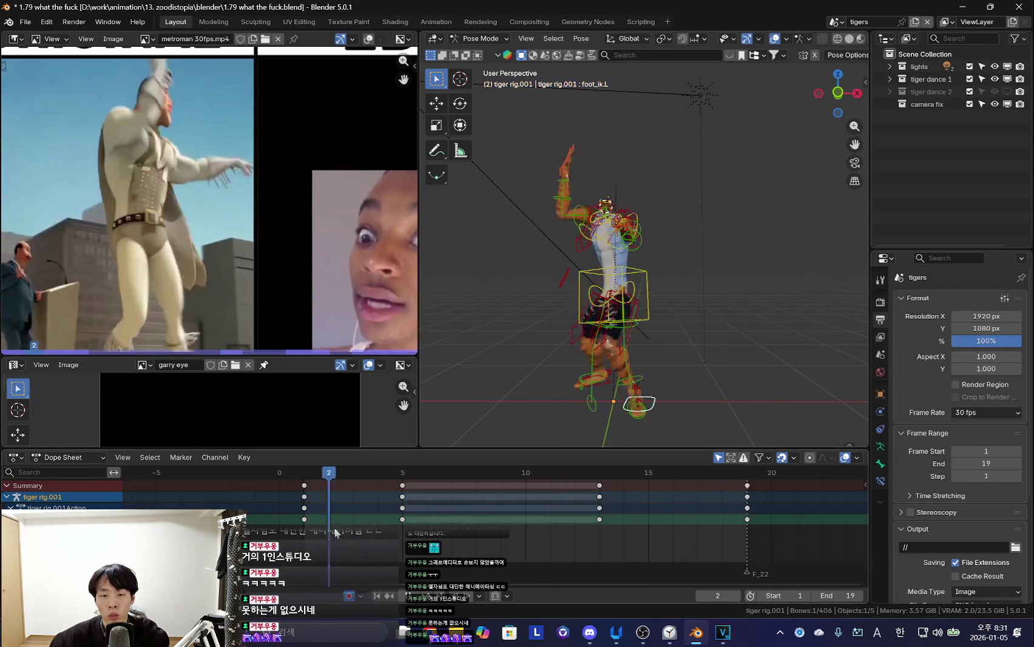
{"action": "key", "text": "shift+alt+z"}
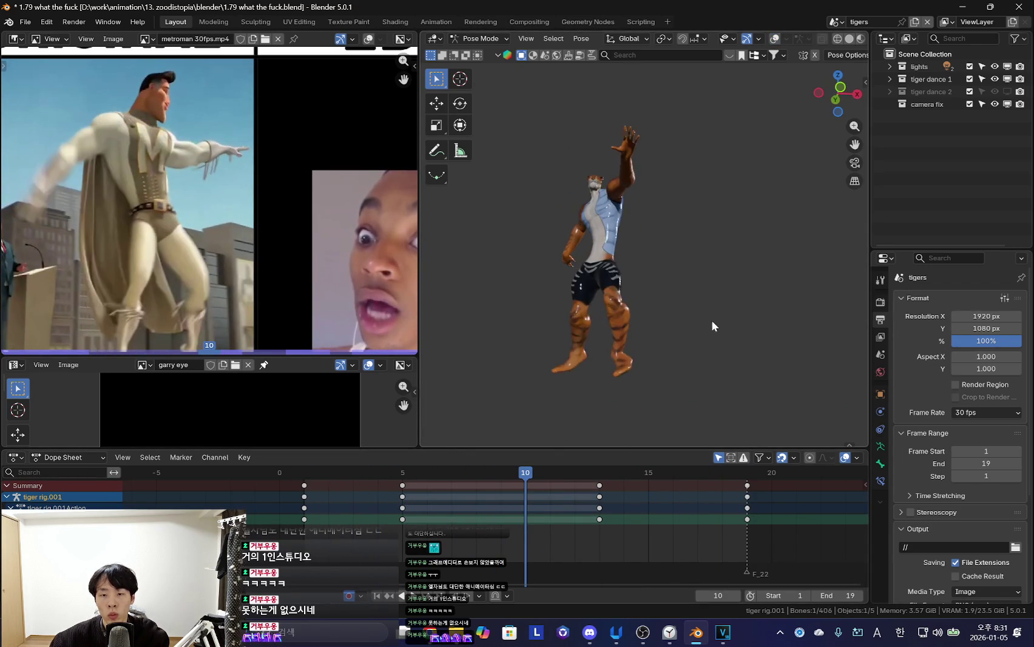
{"action": "key", "text": "r"}
{"action": "left_click", "coordinate": [713, 389]}
{"action": "key", "text": "shift+alt+z"}
{"action": "key", "text": "shift+alt+z"}
Move the frame 9 keys to frame 10 and delete the stray keys around frame 13
{"action": "key", "text": "g"}
{"action": "left_click", "coordinate": [732, 414]}
{"action": "left_click_drag", "start_coordinate": [581, 495], "coordinate": [631, 511]}
{"action": "key", "text": "Delete"}
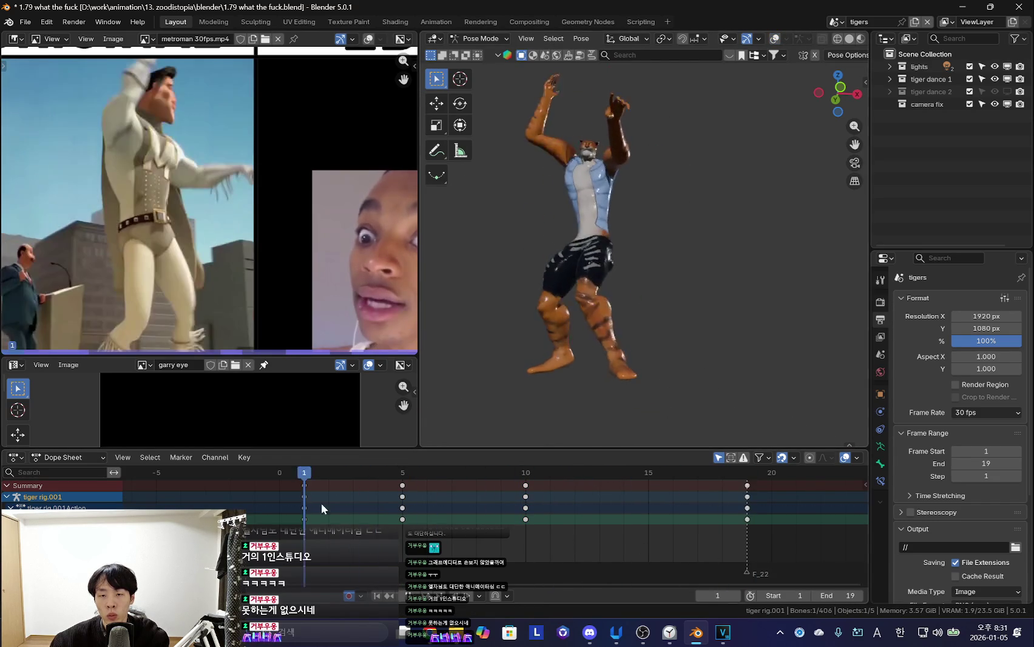
Orbit around the tiger and select the left thigh IK and hips bones
{"action": "mouse_move", "coordinate": [565, 419]}
{"action": "middle_mouse_down"}
{"action": "mouse_move", "coordinate": [583, 397]}
{"action": "mouse_move", "coordinate": [461, 425]}
{"action": "middle_mouse_up"}
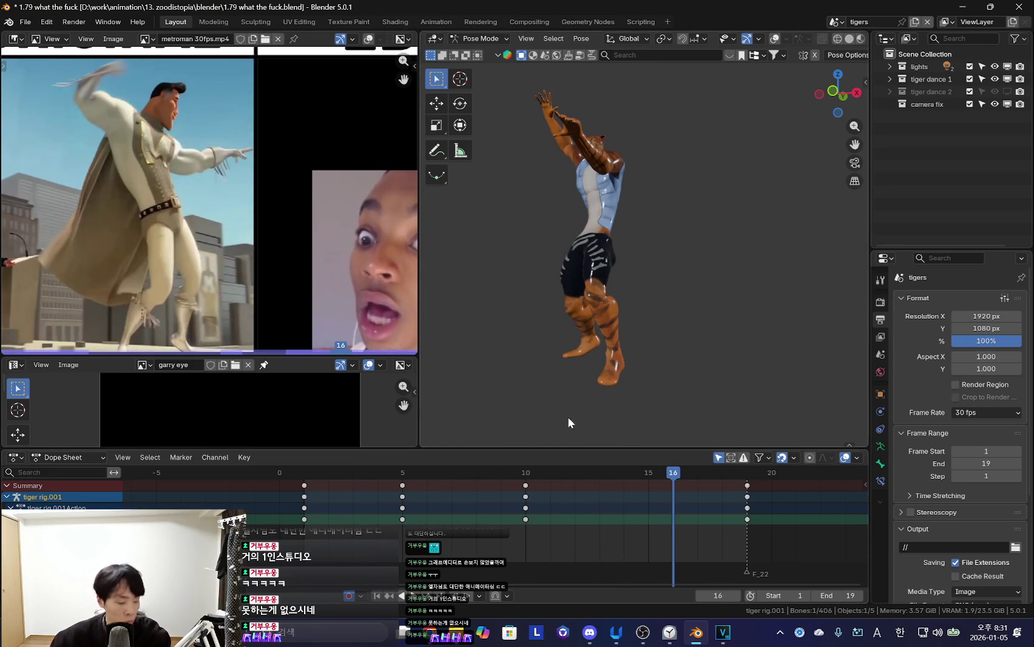
{"action": "key", "text": "shift+alt+z"}
{"action": "key", "text": "a"}
{"action": "key", "text": "Escape"}
{"action": "key", "text": "shift+alt+z"}
Step through the next keyframes and select a bone to inspect its keys
{"action": "key", "text": "shift+alt+z"}
{"action": "middle_click_drag", "start_coordinate": [556, 282], "coordinate": [636, 232]}
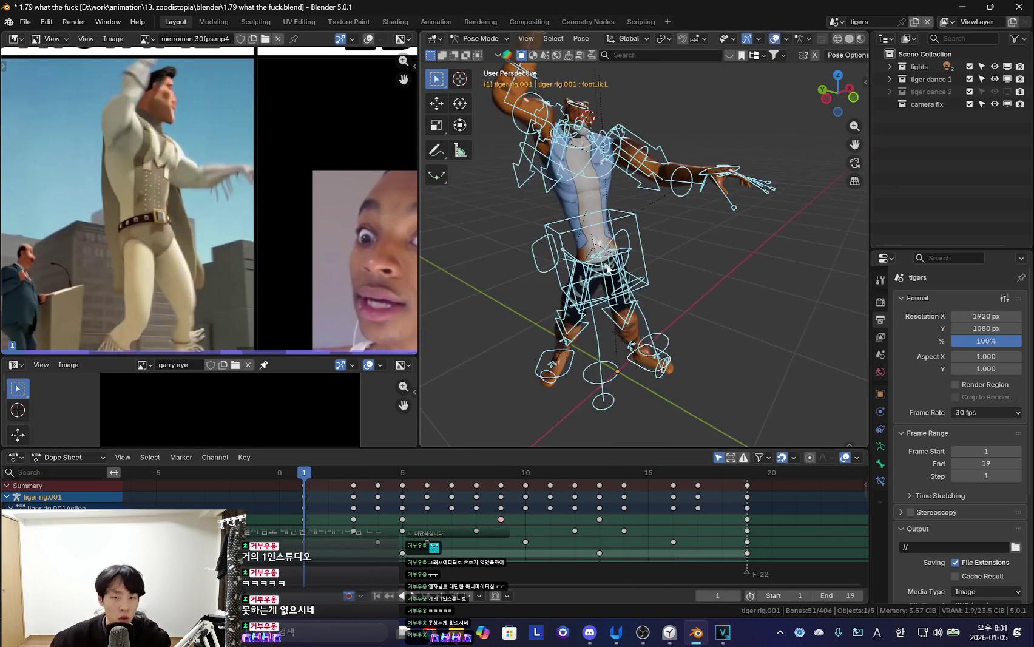
{"action": "left_click", "coordinate": [636, 232]}
{"action": "left_click", "coordinate": [637, 237]}
{"action": "key", "text": "shift+alt+z"}
{"action": "key", "text": "Up"}
{"action": "key", "text": "alt+a"}
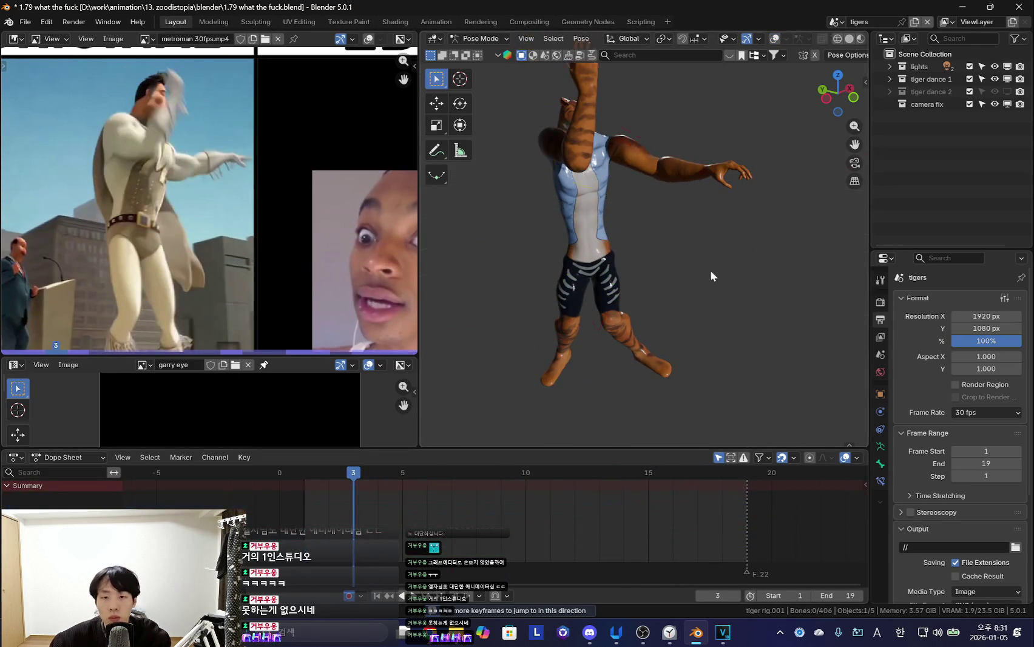
{"action": "key", "text": "shift+alt+z"}
{"action": "key", "text": "Up"}
{"action": "left_click", "coordinate": [611, 238]}
{"action": "key", "text": "shift+alt+z"}
{"action": "middle_click_drag", "start_coordinate": [732, 285], "coordinate": [607, 304]}
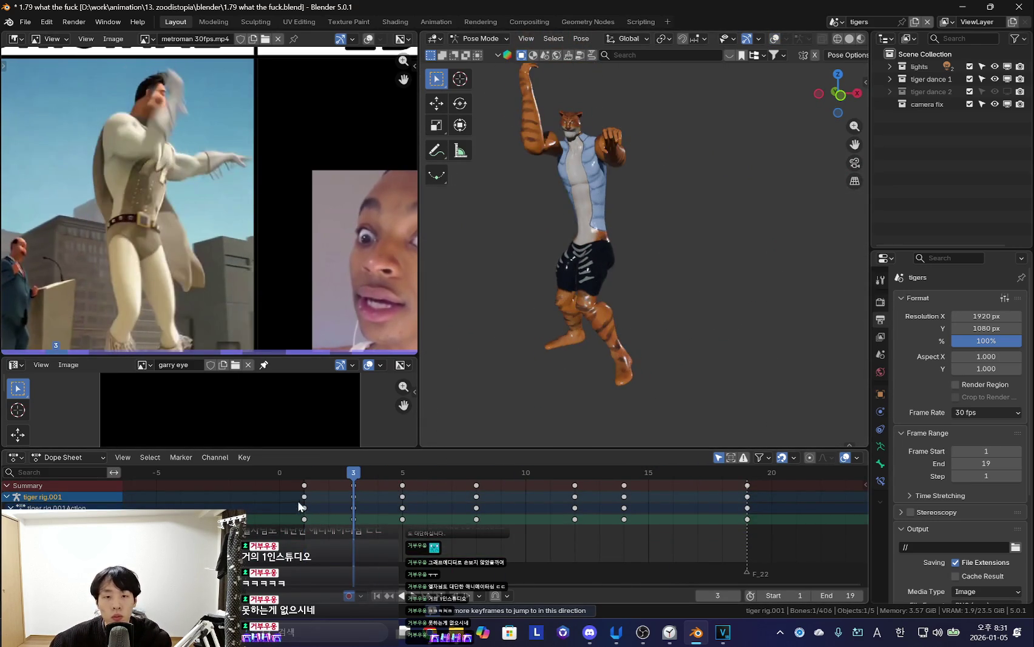
Scrub through the opening frames of the dance loop
{"action": "key", "text": "Right"}
{"action": "scroll", "coordinate": [643, 330], "scroll_direction": "down", "scroll_amount": 2, "text": "alt"}
{"action": "scroll", "coordinate": [648, 330], "scroll_direction": "up", "scroll_amount": 5, "text": "alt"}
{"action": "scroll", "coordinate": [674, 335], "scroll_direction": "down", "scroll_amount": 4, "text": "alt"}
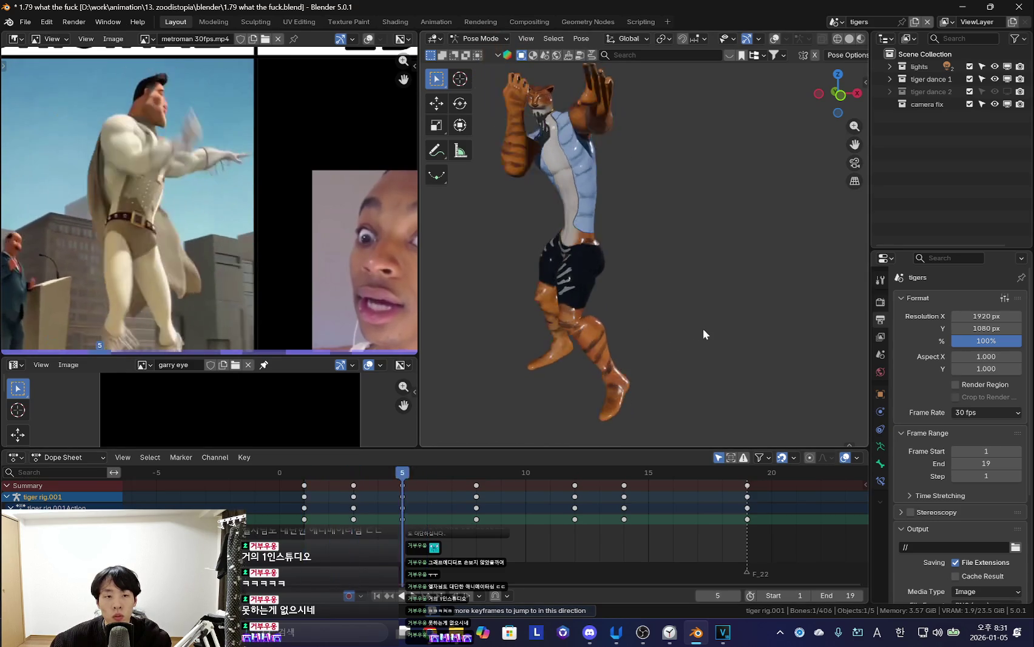
{"action": "scroll", "coordinate": [704, 329], "scroll_direction": "up", "scroll_amount": 5, "text": "alt"}
{"action": "scroll", "coordinate": [704, 329], "scroll_direction": "up", "scroll_amount": 2}
{"action": "scroll", "coordinate": [575, 371], "scroll_direction": "down", "scroll_amount": 3, "text": "alt"}
{"action": "scroll", "coordinate": [575, 371], "scroll_direction": "down", "scroll_amount": 3, "text": "alt"}
{"action": "mouse_move", "coordinate": [290, 566]}
{"action": "left_mouse_down"}
{"action": "mouse_move", "coordinate": [336, 563]}
{"action": "mouse_move", "coordinate": [402, 528]}
{"action": "left_mouse_up"}
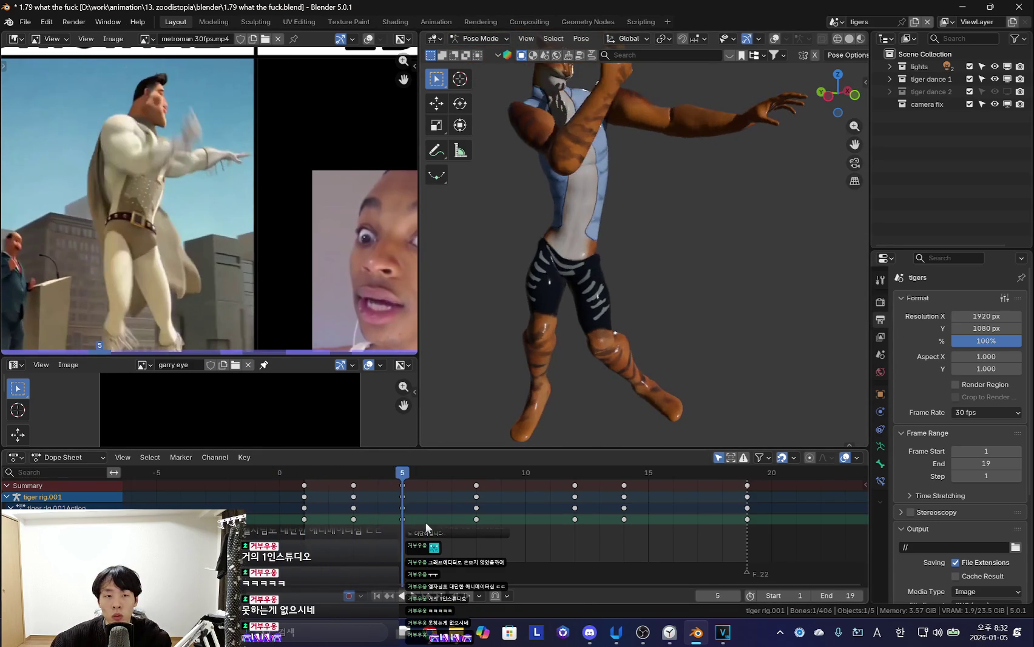
Rotate the torso bones at frames 5 and 8 and play the loop
{"action": "key", "text": "r"}
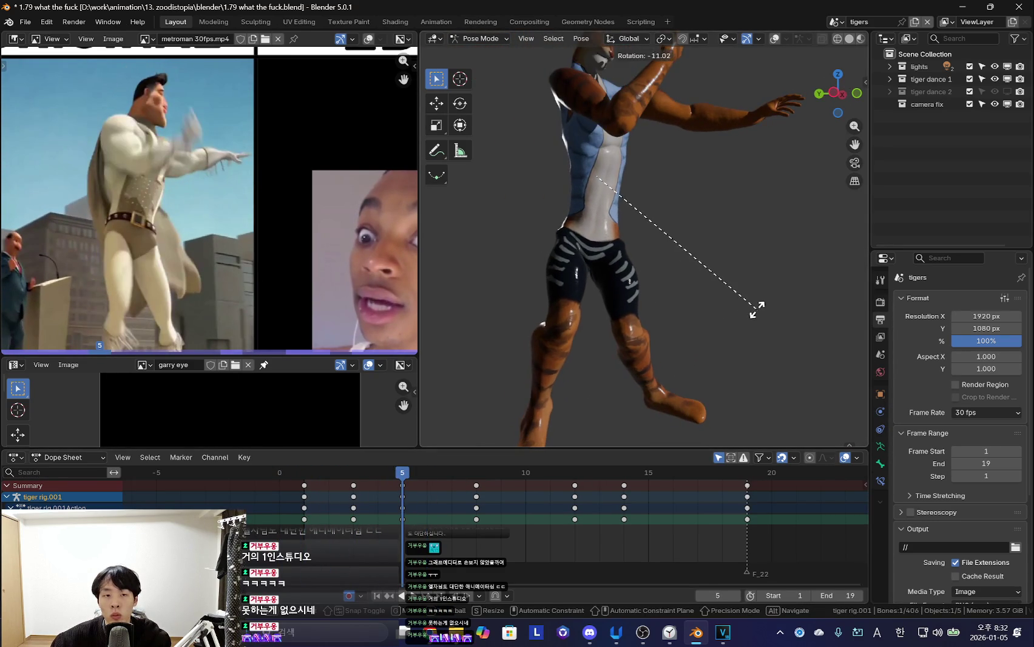
{"action": "left_click", "coordinate": [757, 307]}
{"action": "left_click", "coordinate": [353, 552]}
{"action": "mouse_move", "coordinate": [355, 551]}
{"action": "left_mouse_down"}
{"action": "mouse_move", "coordinate": [491, 532]}
{"action": "mouse_move", "coordinate": [477, 531]}
{"action": "left_mouse_up"}
{"action": "mouse_move", "coordinate": [684, 381]}
{"action": "middle_mouse_down"}
{"action": "mouse_move", "coordinate": [687, 357]}
{"action": "mouse_move", "coordinate": [747, 350]}
{"action": "middle_mouse_up"}
{"action": "key", "text": "r"}
{"action": "left_click", "coordinate": [844, 286]}
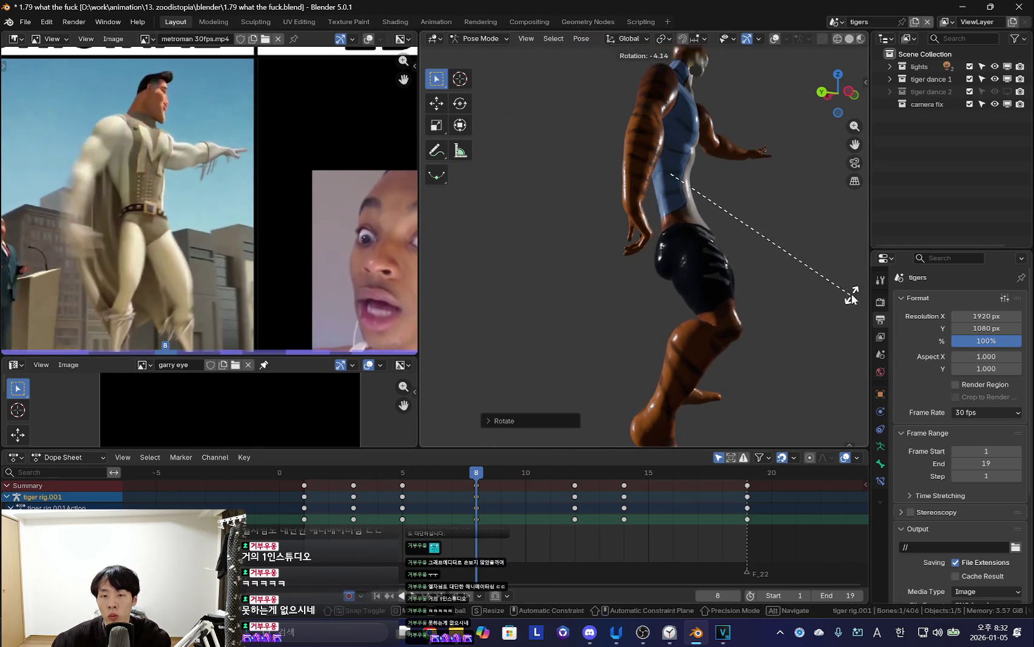
{"action": "left_click", "coordinate": [388, 538]}
{"action": "key", "text": "space"}
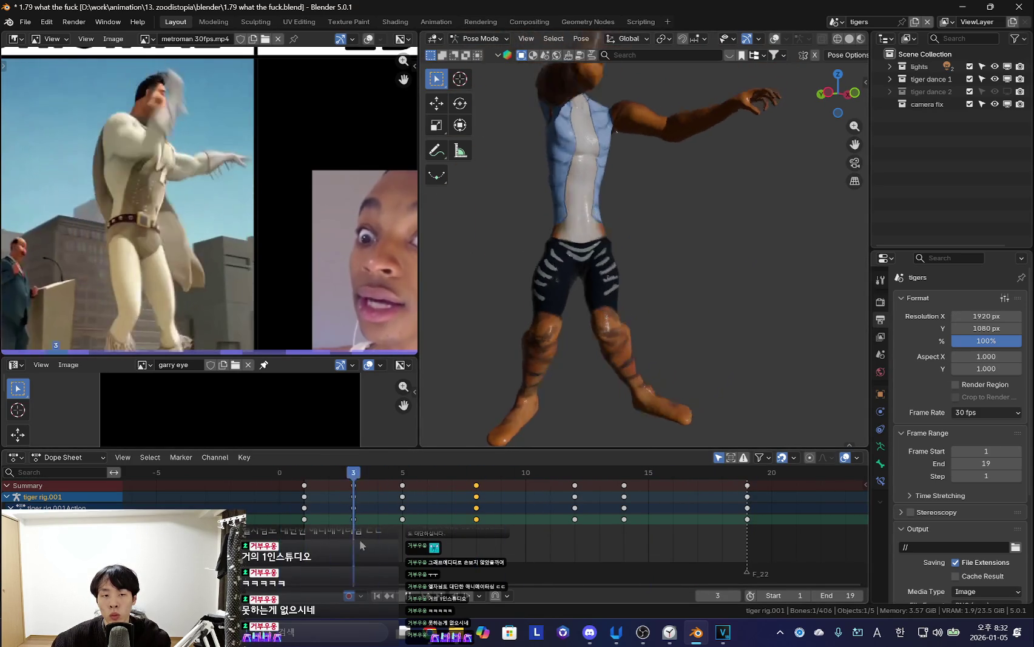
Select the right thigh IK bone and rotate the arm into the frame 6 pose
{"action": "mouse_move", "coordinate": [435, 536]}
{"action": "left_mouse_down"}
{"action": "mouse_move", "coordinate": [324, 519]}
{"action": "mouse_move", "coordinate": [353, 513]}
{"action": "left_mouse_up"}
{"action": "left_click", "coordinate": [552, 362]}
{"action": "key", "text": "shift+alt+z"}
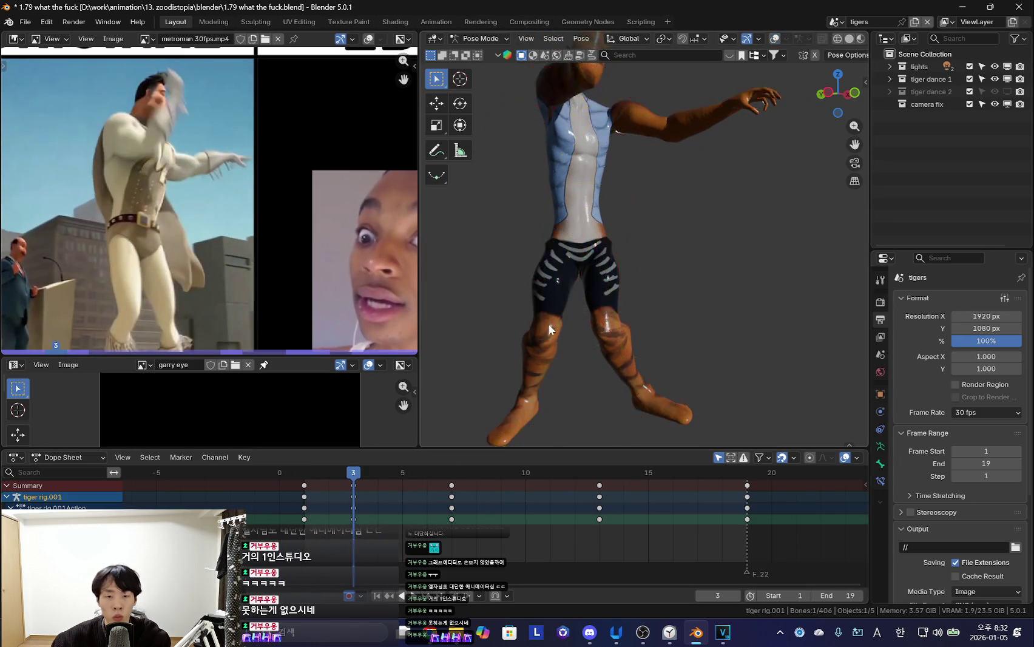
{"action": "mouse_move", "coordinate": [316, 510]}
{"action": "left_mouse_down"}
{"action": "mouse_move", "coordinate": [449, 519]}
{"action": "mouse_move", "coordinate": [380, 515]}
{"action": "mouse_move", "coordinate": [414, 523]}
{"action": "mouse_move", "coordinate": [462, 497]}
{"action": "left_mouse_up"}
{"action": "key", "text": "r"}
{"action": "left_click", "coordinate": [544, 359]}
{"action": "key", "text": "Right"}
Key the arm pose at frame 6 and play the loop back
{"action": "right_click", "coordinate": [467, 501]}
{"action": "key", "text": "Left"}
{"action": "key", "text": "Down"}
{"action": "key", "text": "Down"}
{"action": "key", "text": "Up"}
{"action": "key", "text": "Up"}
{"action": "key", "text": "i"}
{"action": "key", "text": "Down"}
{"action": "key", "text": "space"}
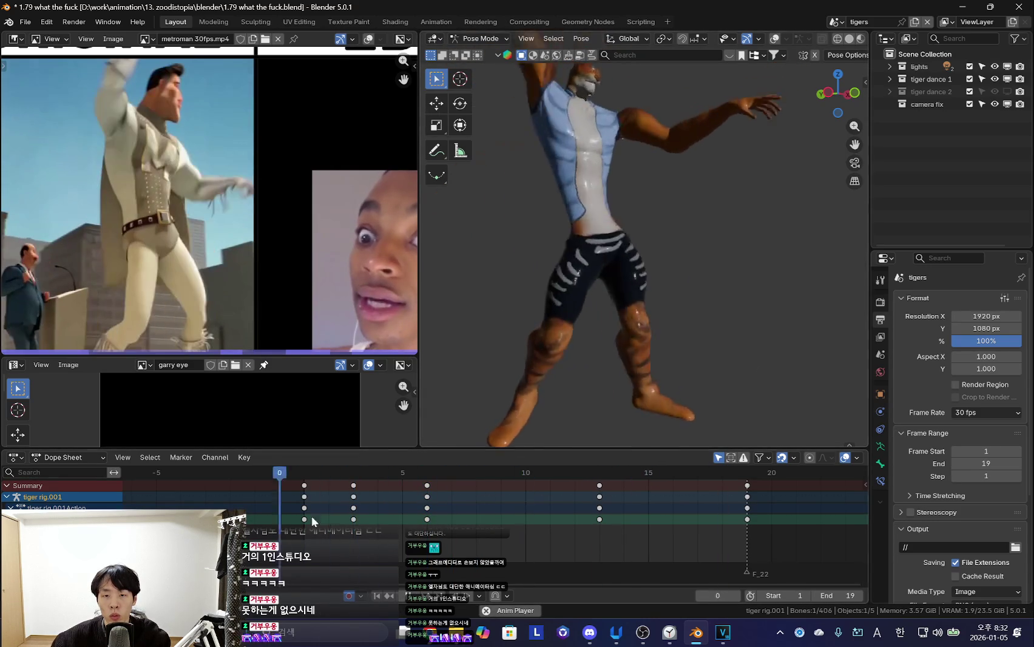
Stop playback, return to frame 1 and replay the dance loop
{"action": "scroll", "coordinate": [679, 300], "scroll_direction": "down", "scroll_amount": 4}
{"action": "key", "text": "space"}
{"action": "scroll", "coordinate": [668, 255], "scroll_direction": "up", "scroll_amount": 5}
{"action": "key", "text": "Down"}
{"action": "key", "text": "Down"}
{"action": "key", "text": "Down"}
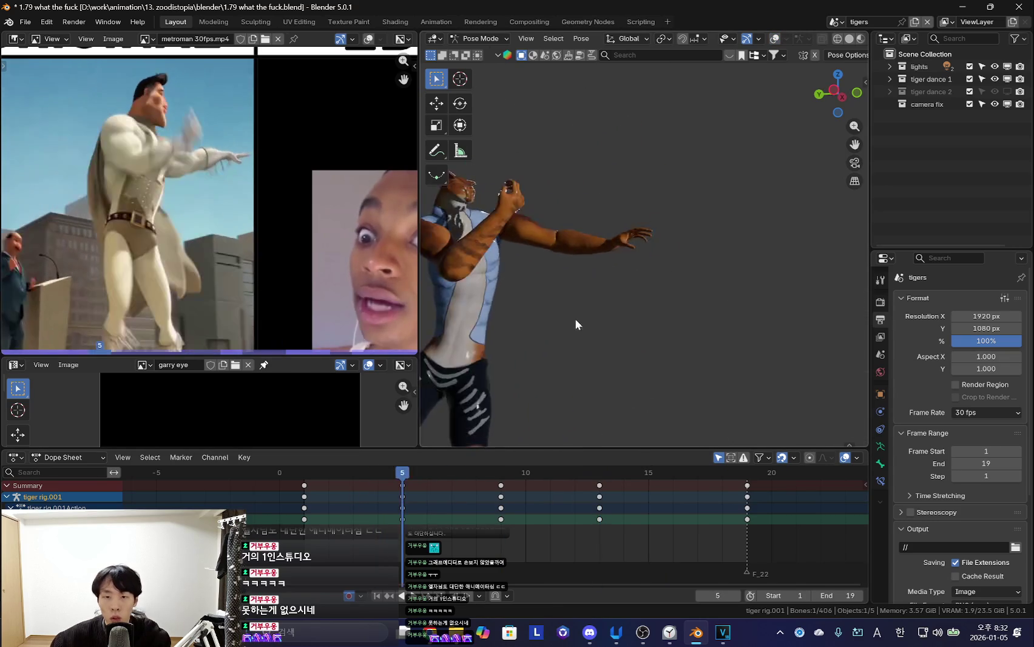
{"action": "key", "text": "Down"}
{"action": "key", "text": "space"}
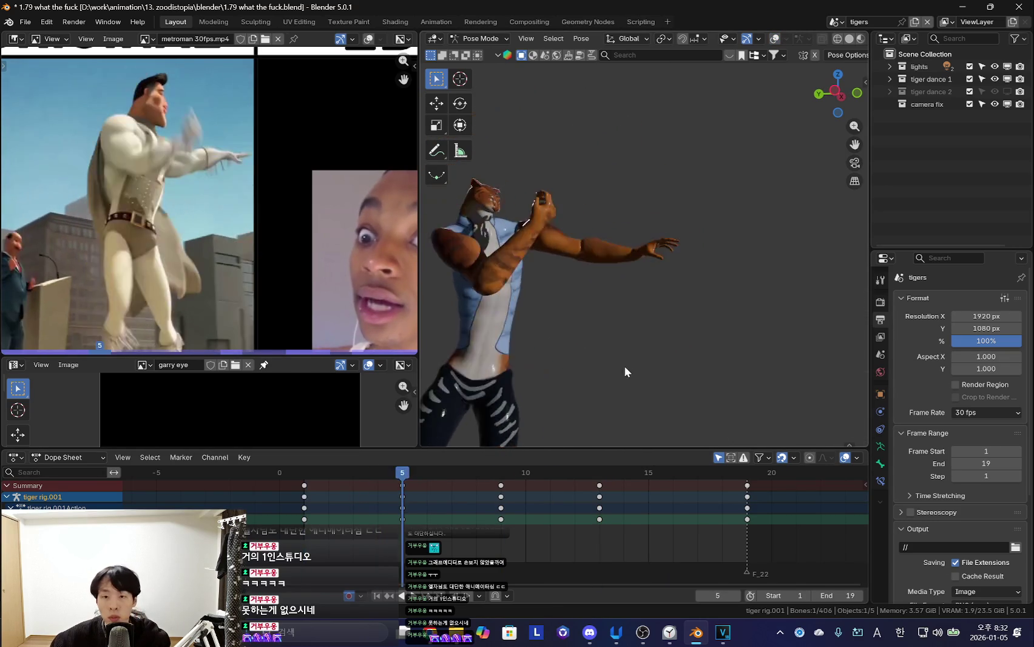
Select all bones, stop at frame 1 and switch the rig to Object Mode
{"action": "key", "text": "a"}
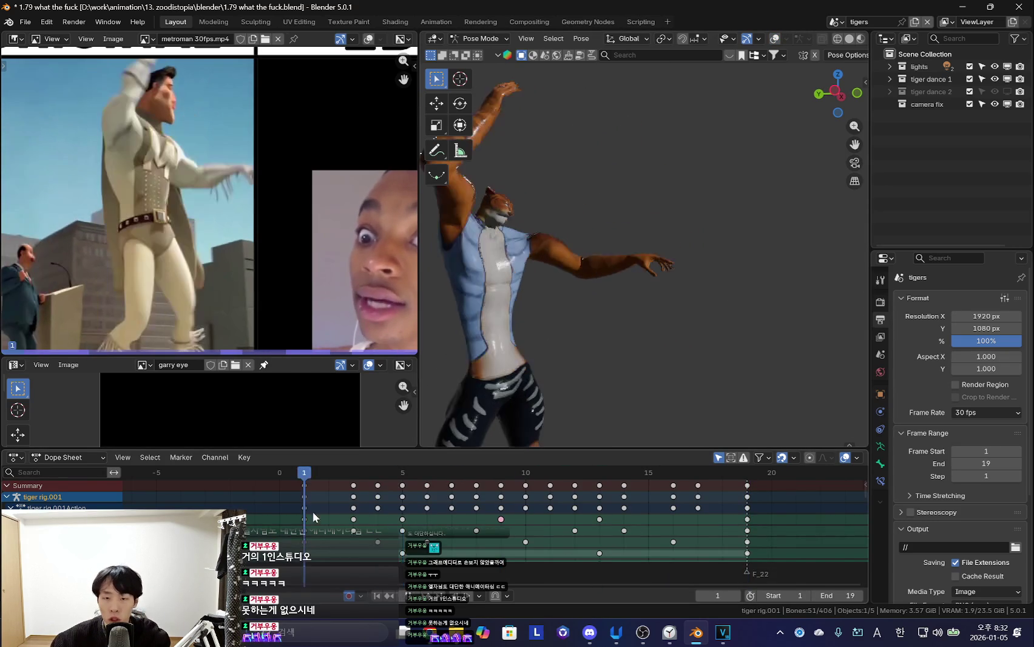
{"action": "key", "text": "shift+alt+z"}
{"action": "key", "text": "shift+alt+z"}
{"action": "key", "text": "space"}
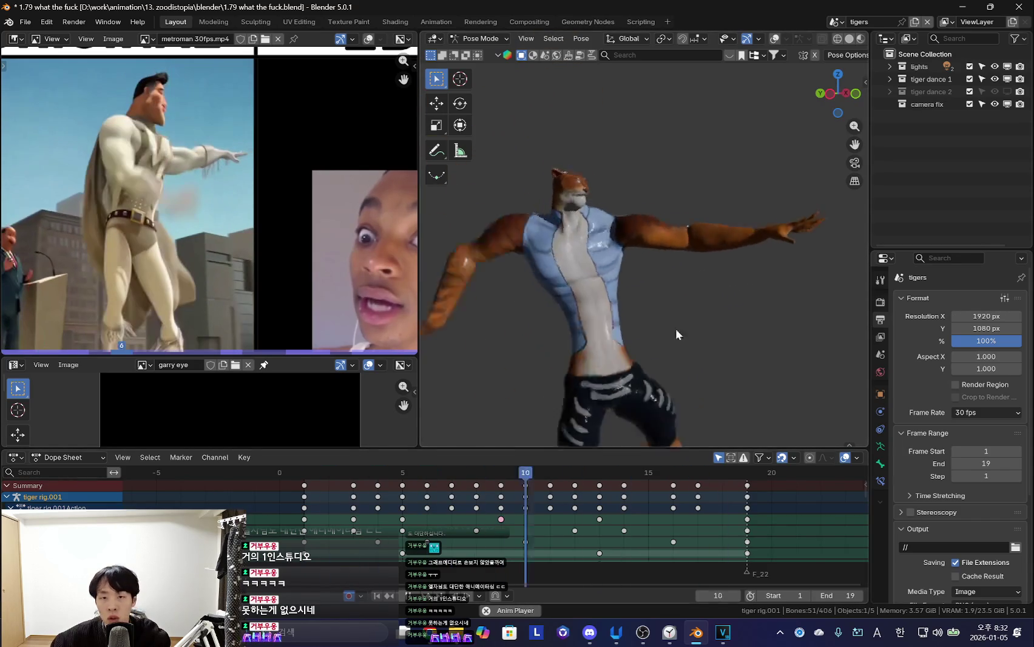
{"action": "key", "text": "shift+alt+z"}
{"action": "key", "text": "space"}
{"action": "key", "text": "shift+Left"}
{"action": "key", "text": "ctrl+Tab"}
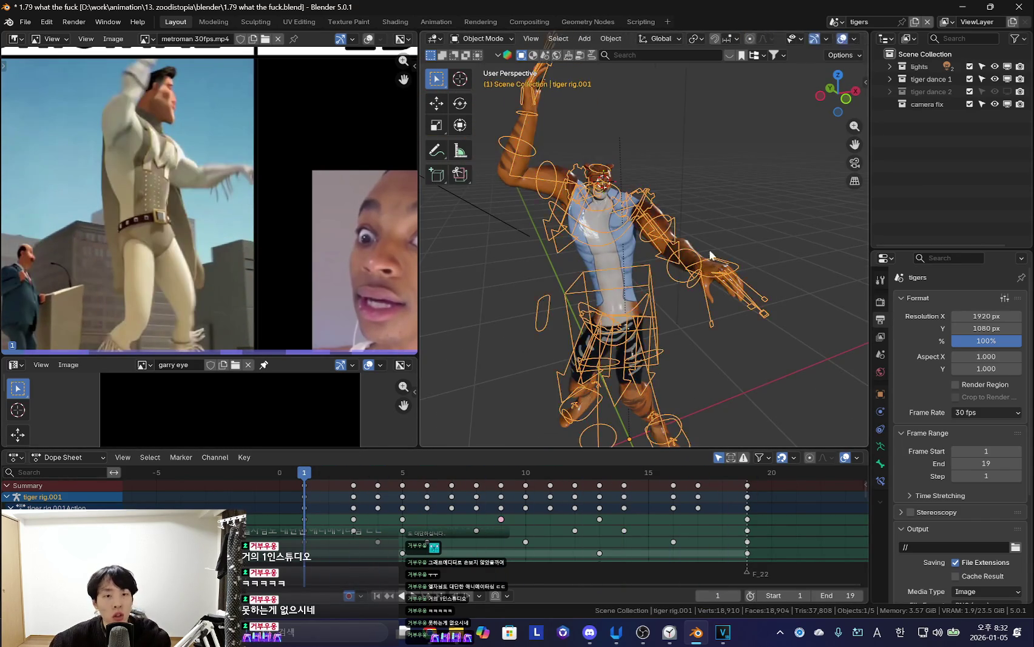
{"action": "key", "text": "shift+alt+z"}
Save the scene as '1.80 tiger 1 dpone.blend' with File > Save As
{"action": "left_click", "coordinate": [22, 23]}
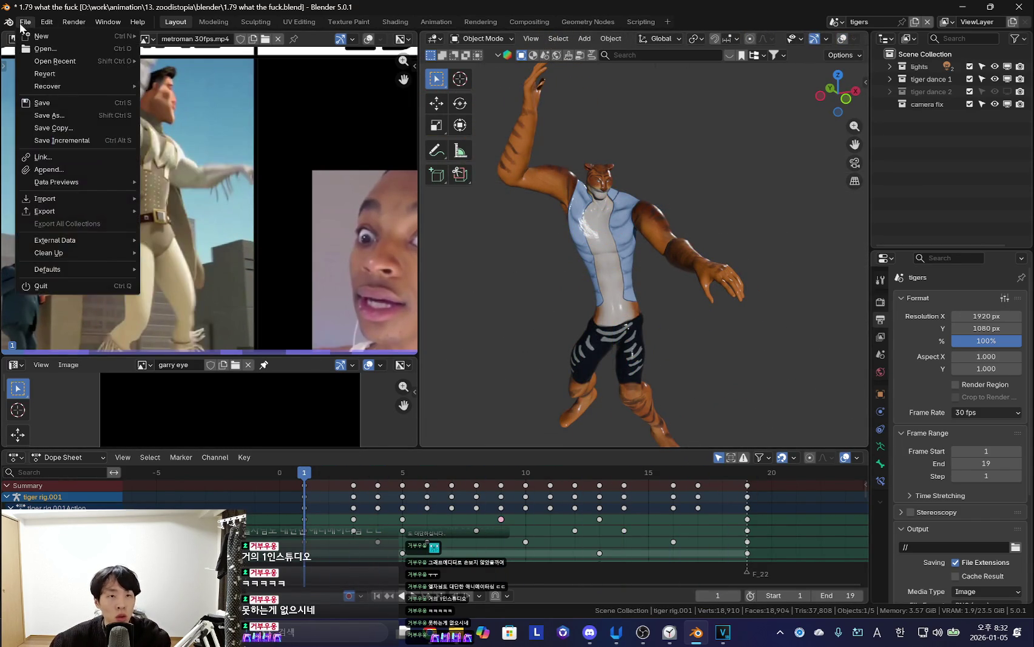
{"action": "left_click", "coordinate": [44, 116]}
{"action": "type", "text": "1.80 tiger 1 done.blend"}
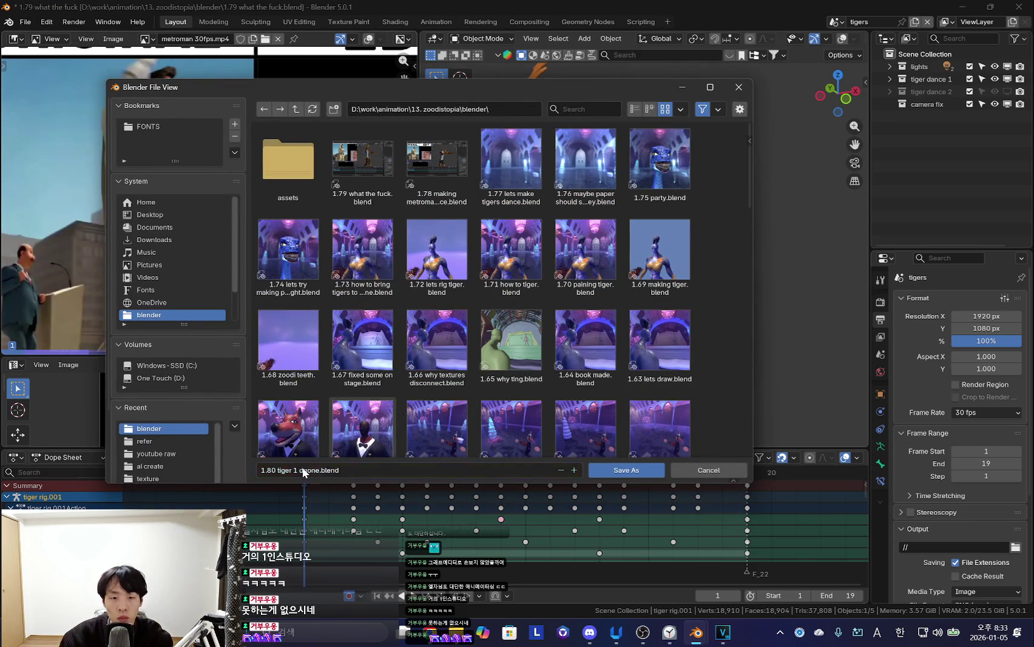
{"action": "key", "text": "Return"}
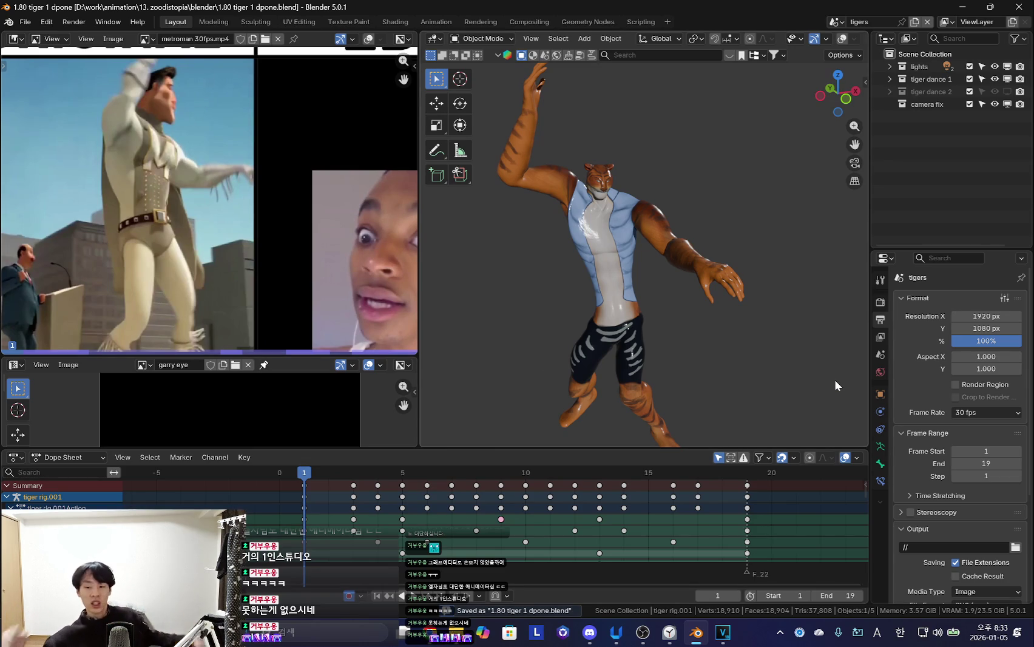
{"action": "mouse_move", "coordinate": [713, 324]}
{"action": "middle_mouse_down"}
{"action": "mouse_move", "coordinate": [666, 315]}
{"action": "mouse_move", "coordinate": [876, 129]}
{"action": "middle_mouse_up"}
Show the 'tiger dance 2' collection and hide 'tiger dance 1'
{"action": "left_click", "coordinate": [1006, 90]}
{"action": "key", "text": "space"}
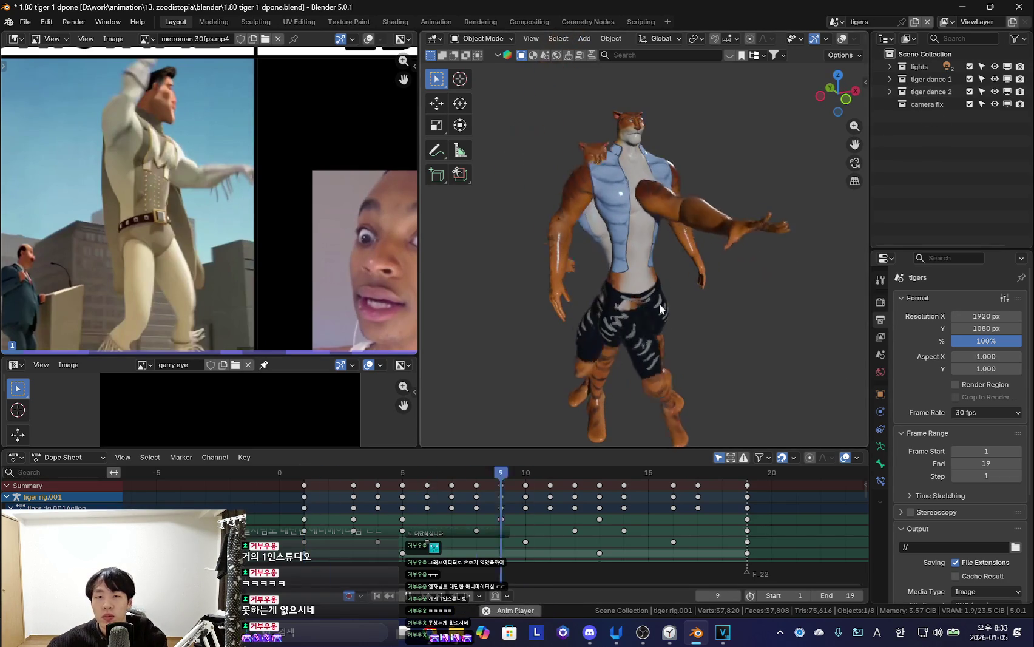
{"action": "key", "text": "shift+alt+z"}
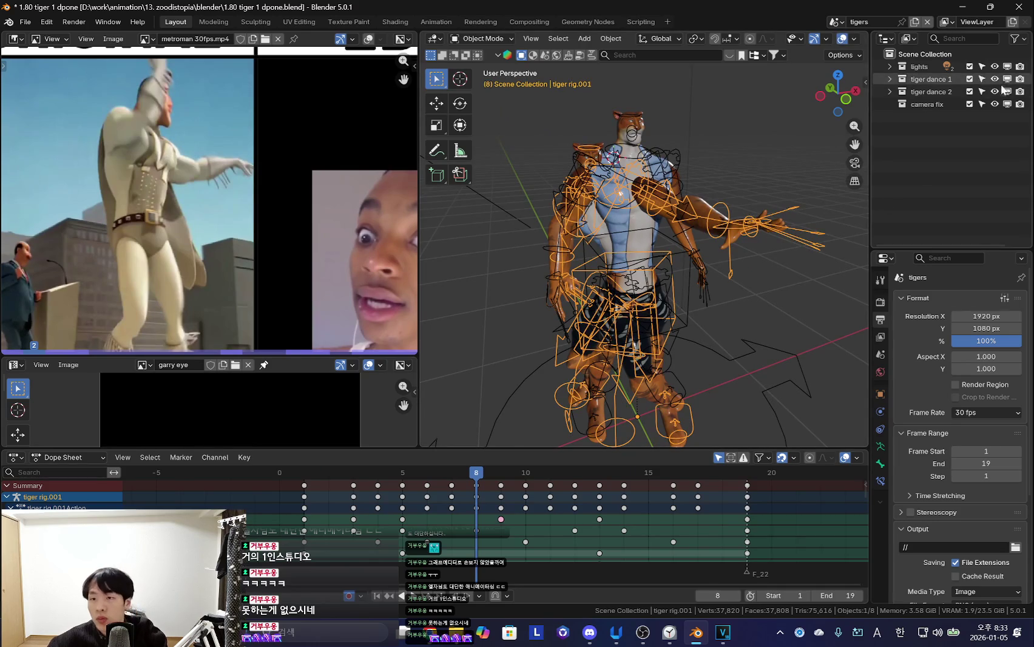
{"action": "left_click", "coordinate": [1007, 79]}
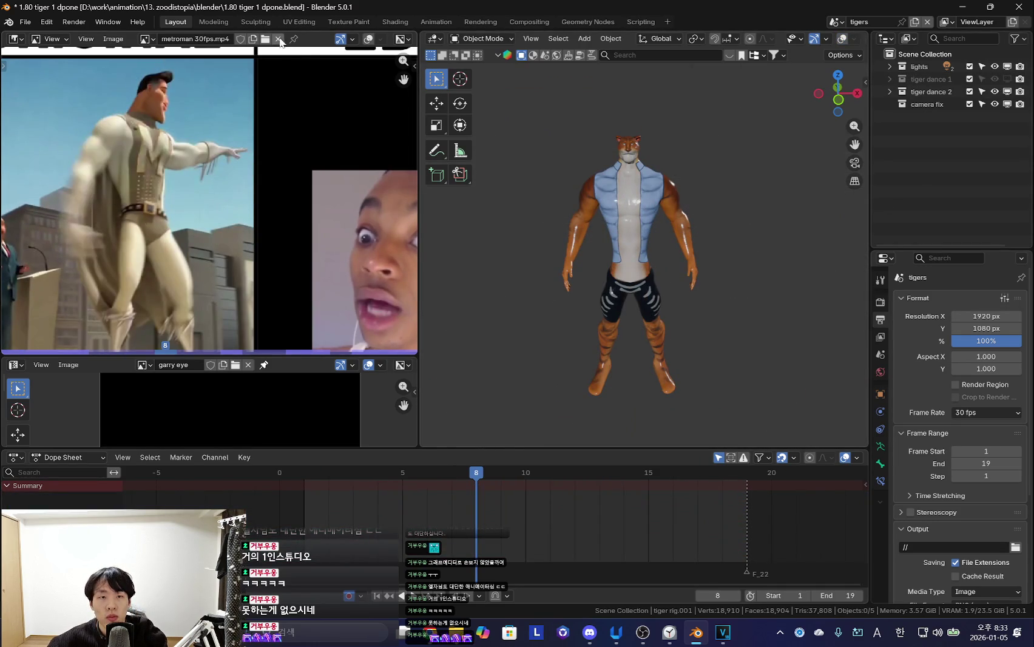
Replace the reference video with 'Carson car shearer dance (tik tok) (720p).mp4' from refer\youtube raw
{"action": "left_click", "coordinate": [278, 39]}
{"action": "left_click", "coordinate": [225, 38]}
{"action": "left_click", "coordinate": [295, 109]}
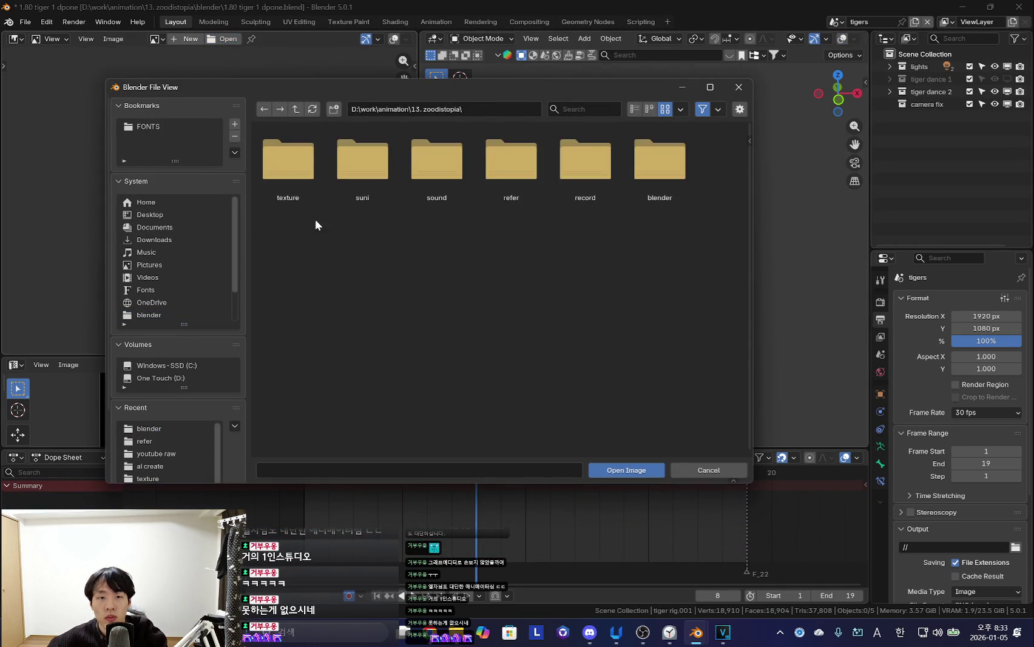
{"action": "double_click", "coordinate": [522, 176]}
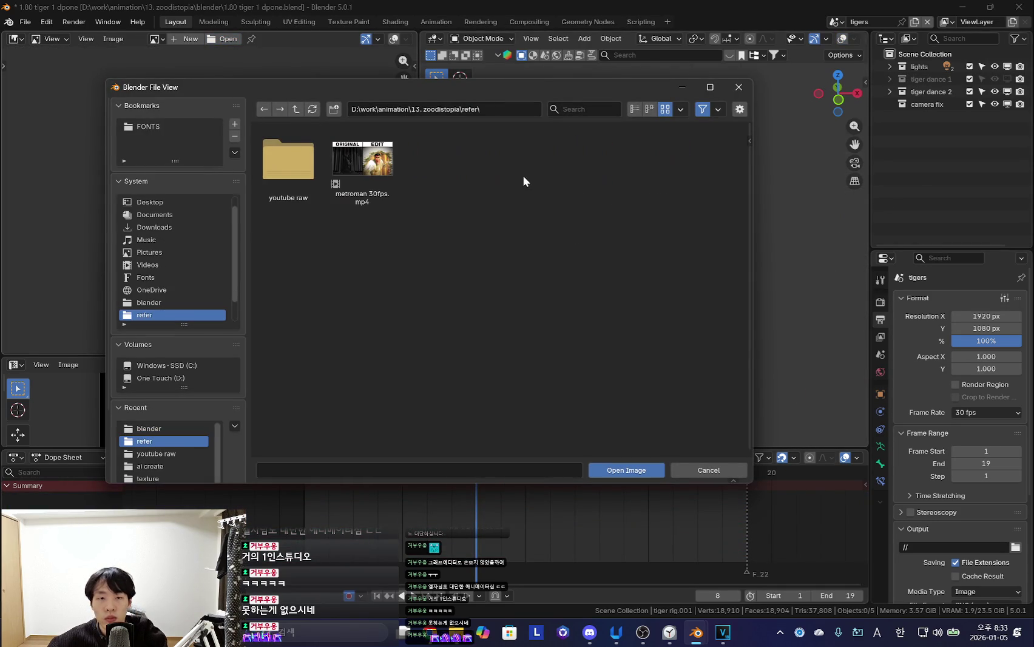
{"action": "double_click", "coordinate": [288, 161]}
{"action": "double_click", "coordinate": [434, 167]}
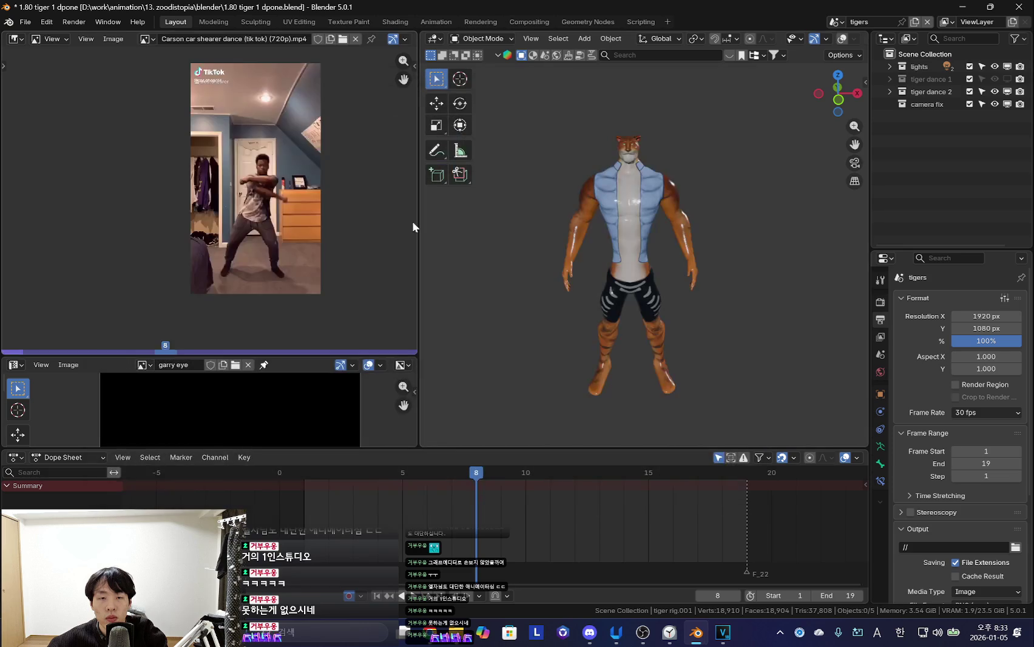
{"action": "left_click_drag", "start_coordinate": [369, 227], "coordinate": [195, 228]}
{"action": "key", "text": "n"}
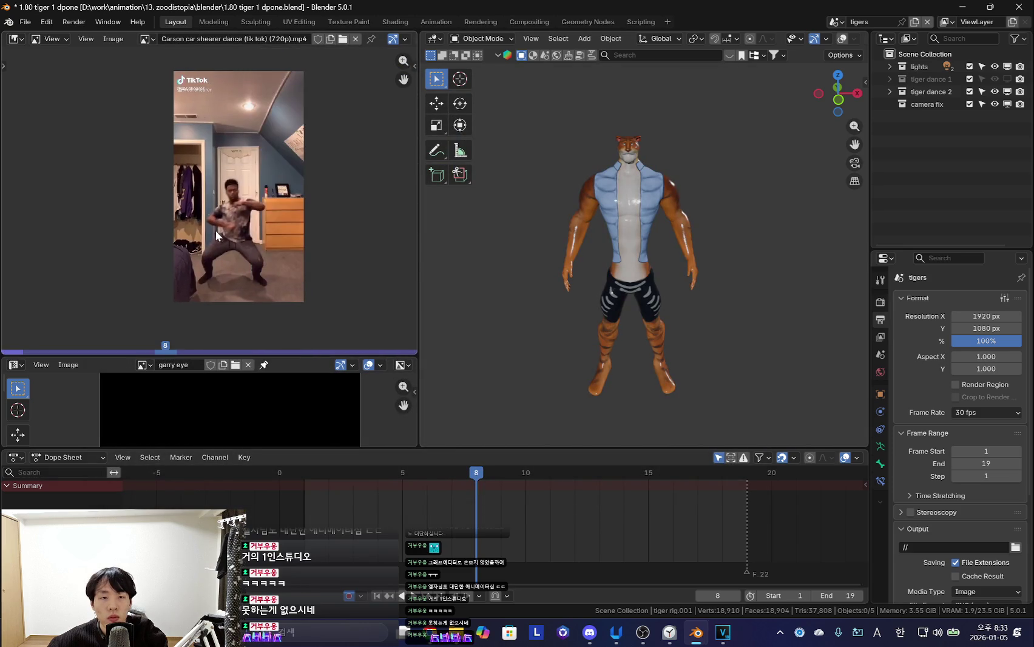
{"action": "key", "text": "space"}
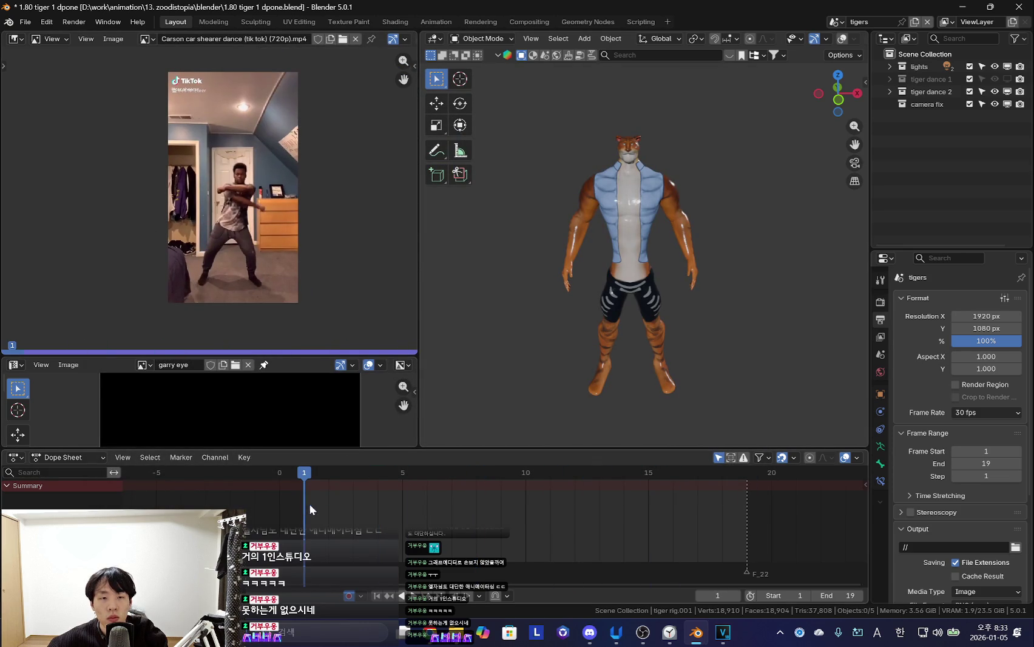
Change the end frame to 23 and play frames 1–23 against the TikTok clip
{"action": "left_click_drag", "start_coordinate": [837, 598], "coordinate": [868, 597]}
{"action": "mouse_move", "coordinate": [352, 519]}
{"action": "left_mouse_down"}
{"action": "mouse_move", "coordinate": [727, 537]}
{"action": "mouse_move", "coordinate": [377, 533]}
{"action": "mouse_move", "coordinate": [736, 543]}
{"action": "mouse_move", "coordinate": [267, 522]}
{"action": "mouse_move", "coordinate": [479, 536]}
{"action": "mouse_move", "coordinate": [278, 522]}
{"action": "mouse_move", "coordinate": [267, 533]}
{"action": "mouse_move", "coordinate": [633, 546]}
{"action": "left_mouse_up"}
{"action": "key", "text": "Home"}
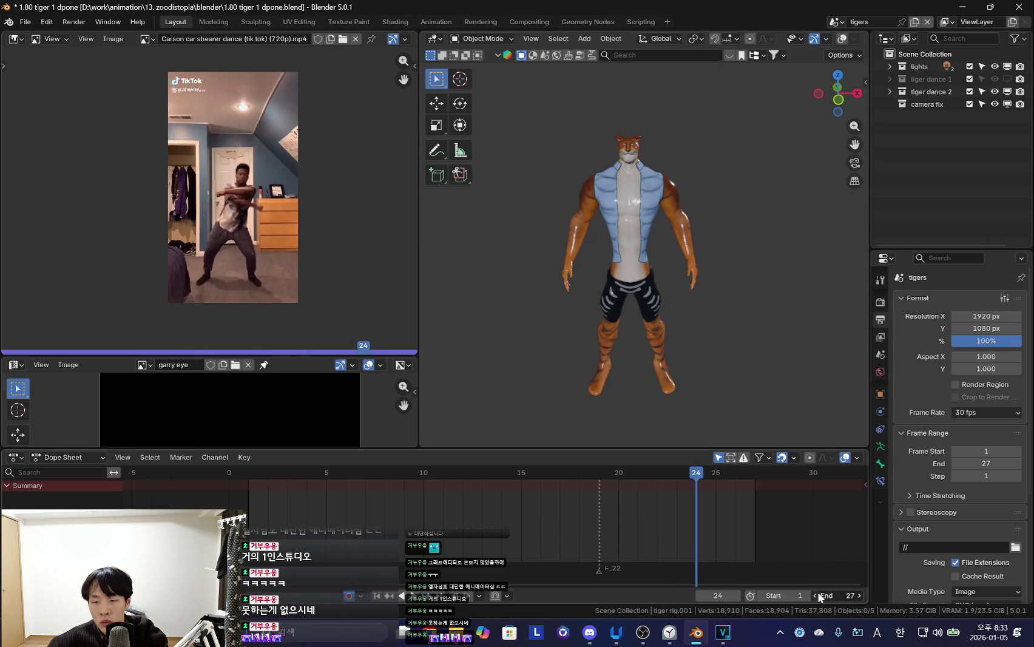
{"action": "key", "text": "space"}
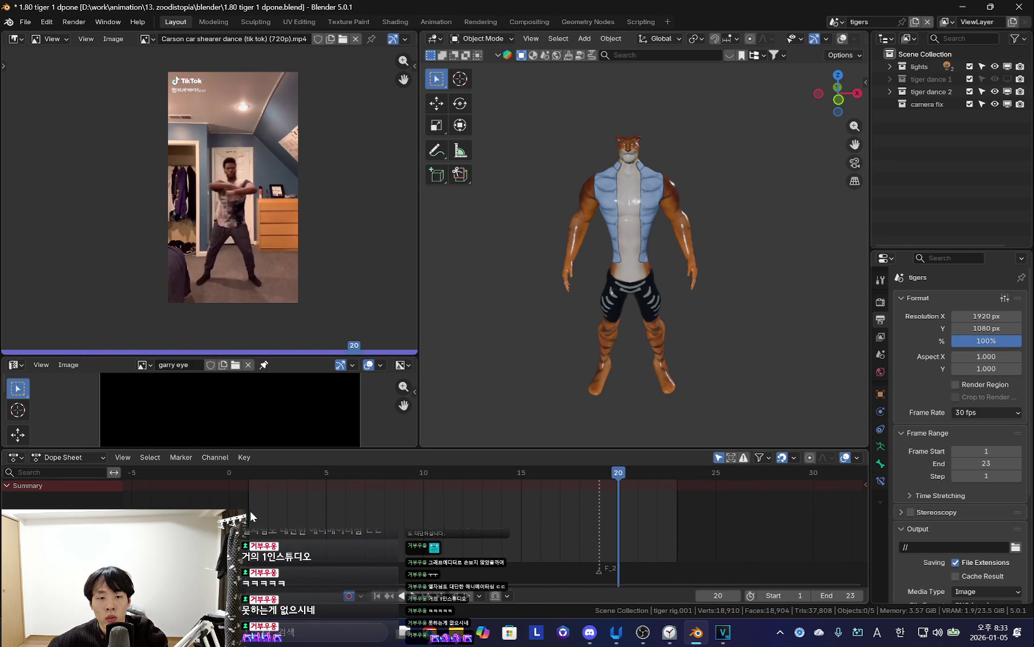
{"action": "key", "text": "Escape"}
{"action": "left_click", "coordinate": [671, 247]}
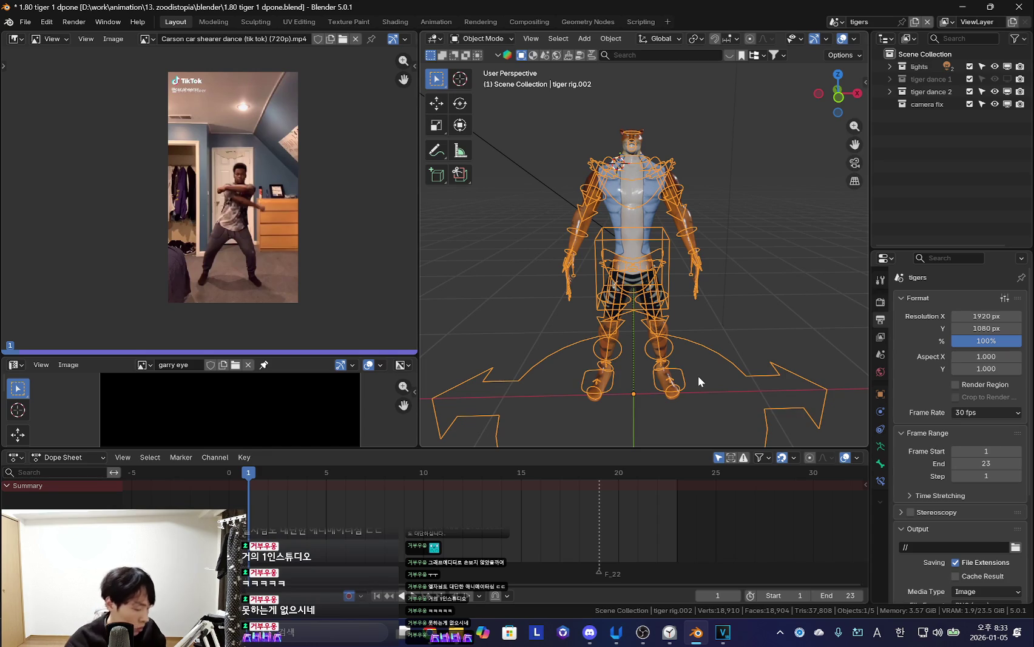
Toggle tiger rig.002 through Pose Mode back to Object Mode and frame it in the view
{"action": "key", "text": "ctrl+Tab"}
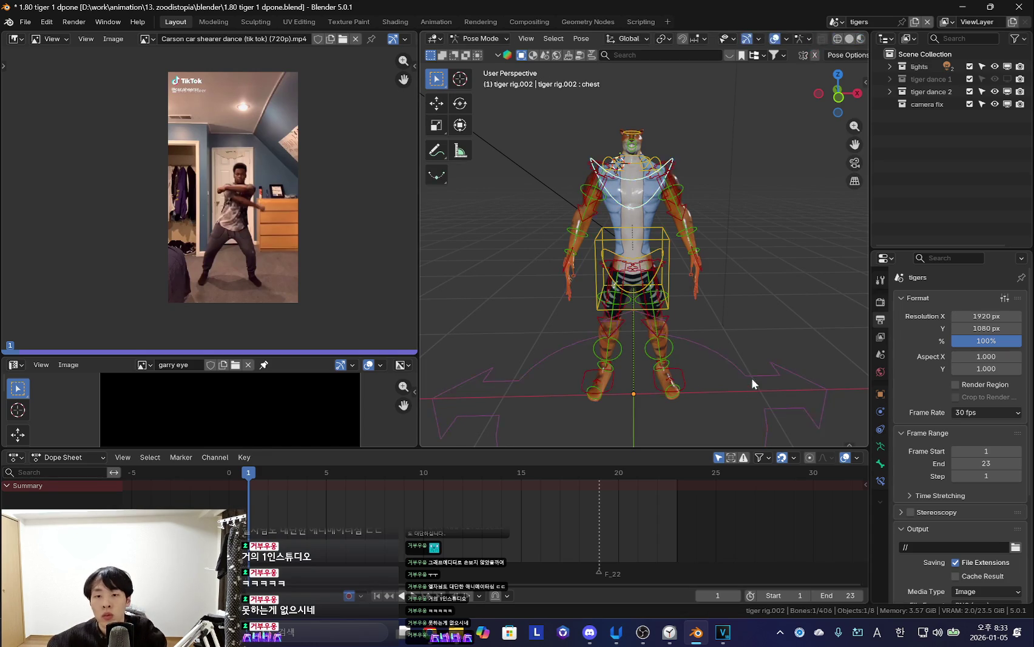
{"action": "key", "text": "n"}
{"action": "key", "text": "ctrl+Tab"}
{"action": "key", "text": "period"}
{"action": "key", "text": "period"}
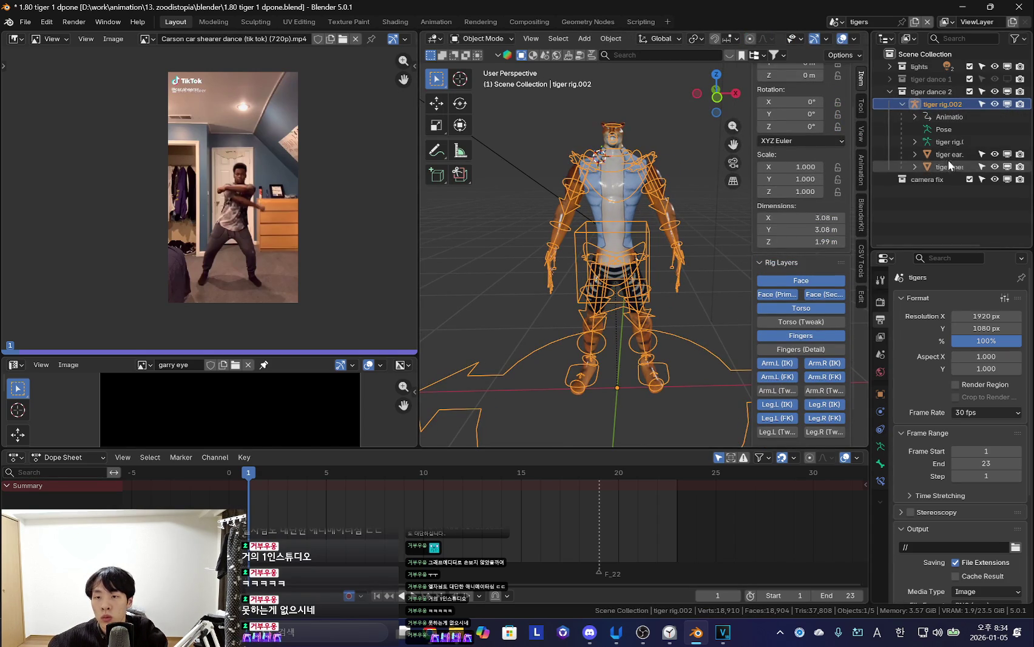
{"action": "middle_click_drag", "start_coordinate": [652, 260], "coordinate": [629, 323]}
Duplicate the rig in place and move the copy into a new collection, then rename it
{"action": "key", "text": "shift+d"}
{"action": "right_click", "coordinate": [620, 266]}
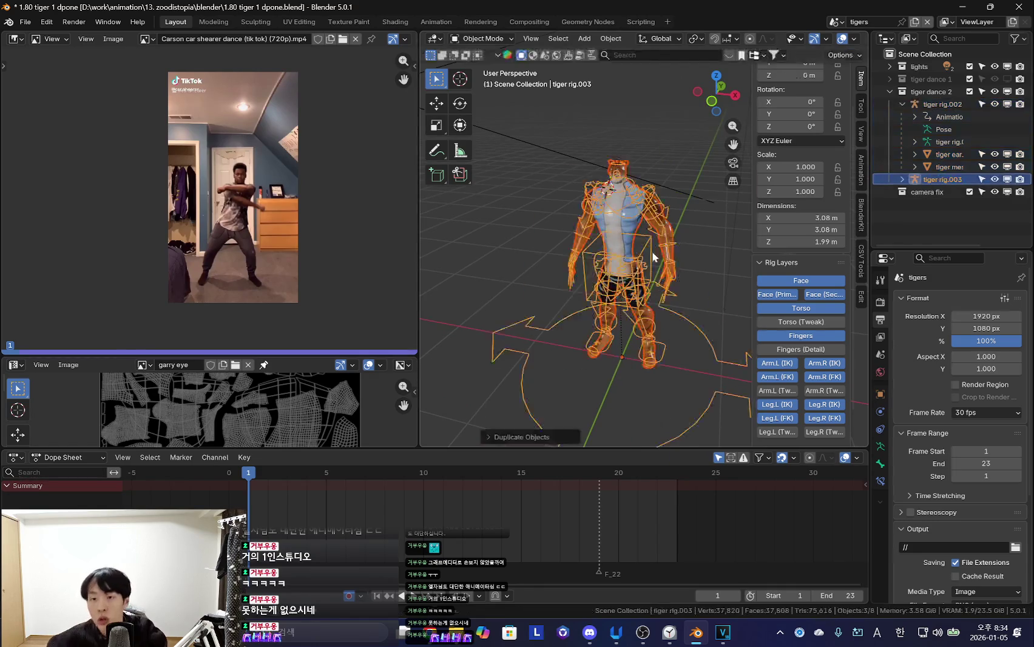
{"action": "middle_click_drag", "start_coordinate": [620, 266], "coordinate": [601, 266]}
{"action": "key", "text": "m"}
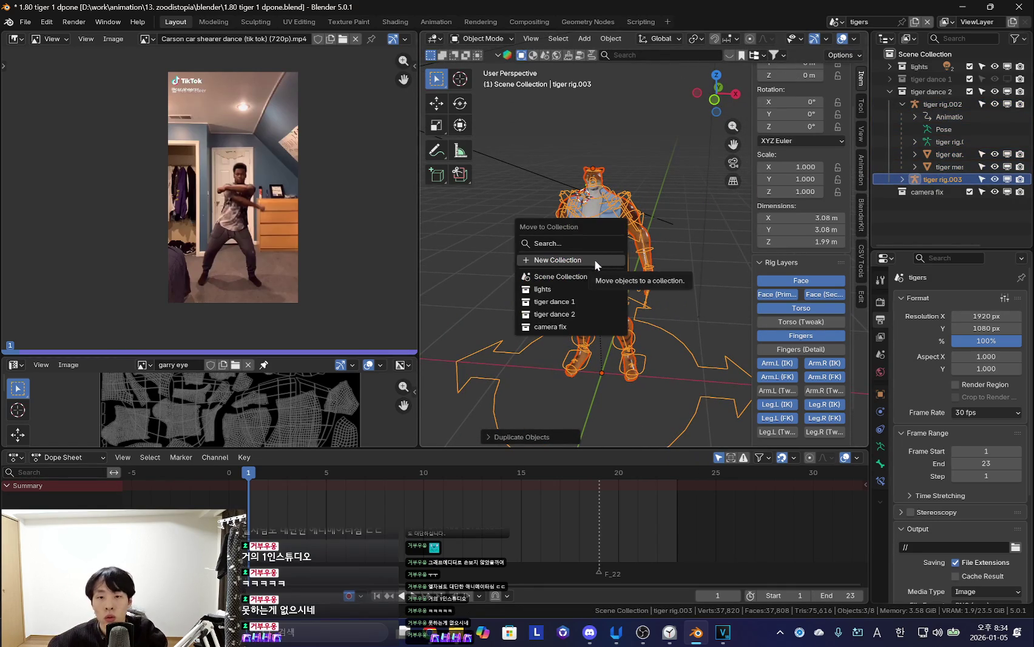
{"action": "left_click", "coordinate": [595, 260]}
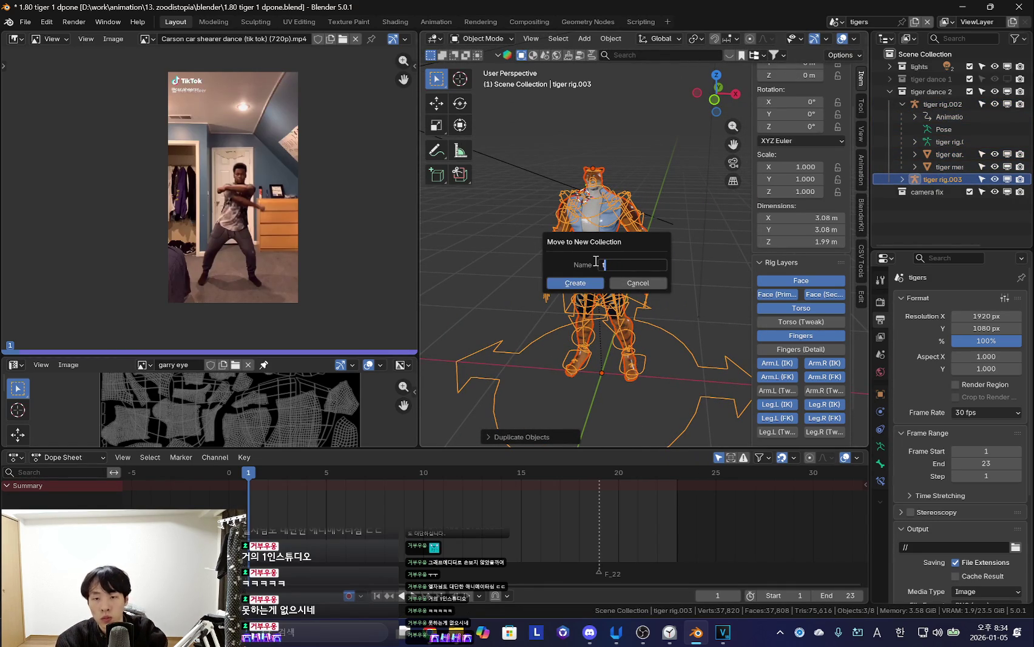
{"action": "type", "text": "tiger dance2"}
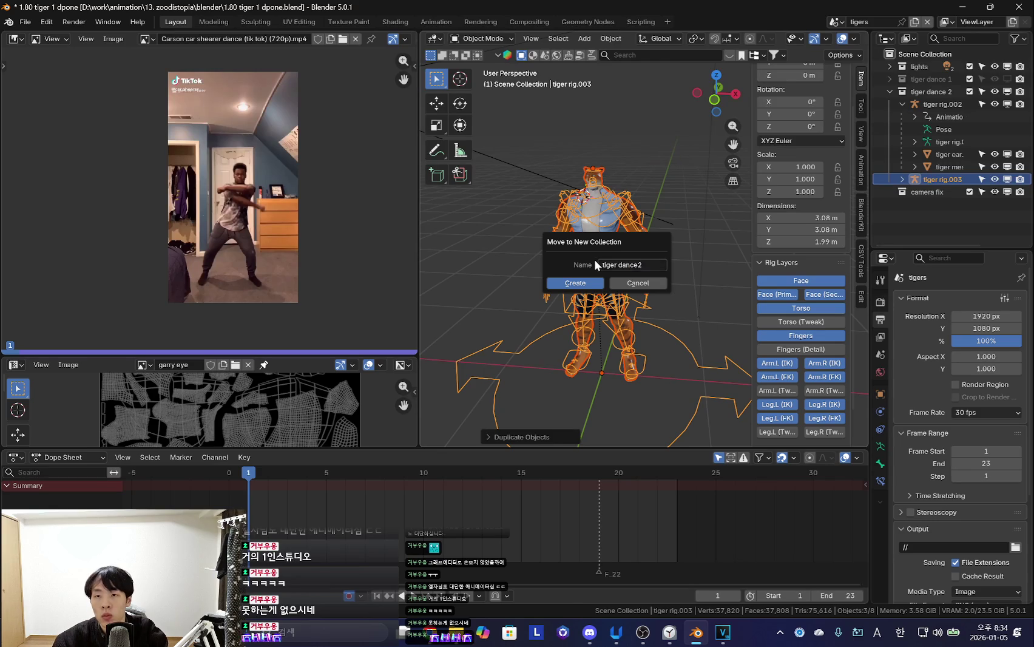
{"action": "key", "text": "Return"}
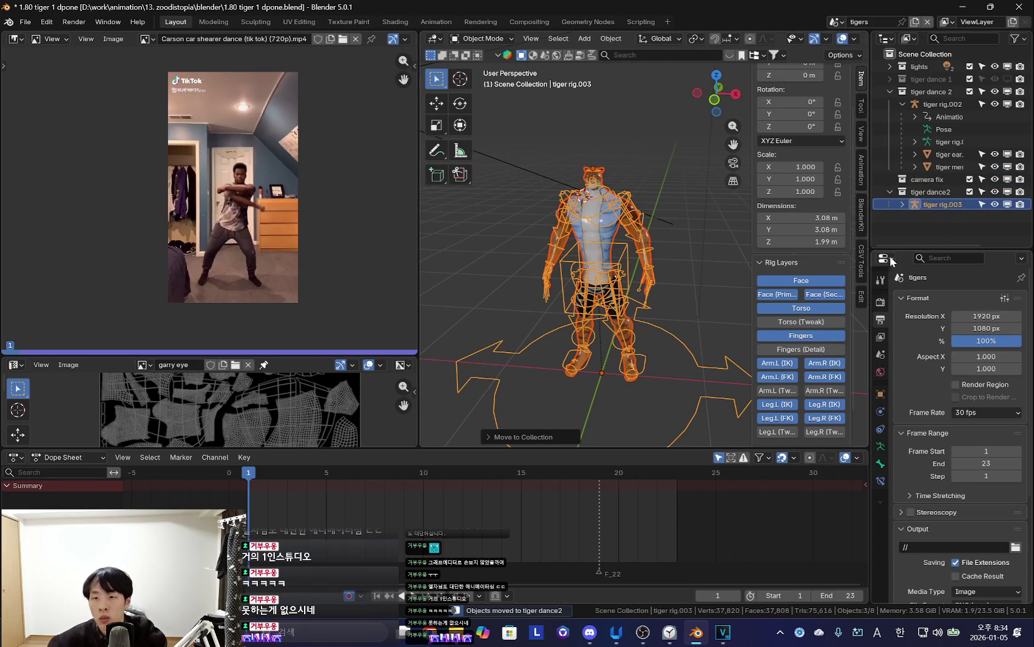
{"action": "left_click", "coordinate": [941, 191]}
{"action": "double_click", "coordinate": [956, 191]}
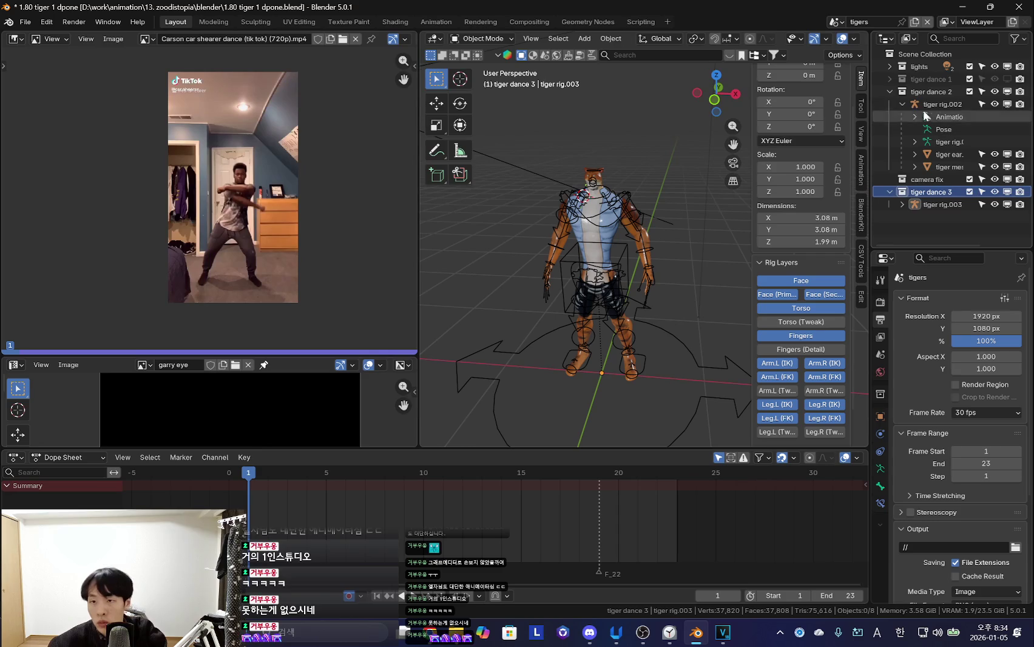
Finish naming the collection tiger dance 3, hide it, and select tiger rig.002
{"action": "left_click", "coordinate": [928, 91]}
{"action": "left_click", "coordinate": [903, 104]}
{"action": "left_click", "coordinate": [1008, 130]}
{"action": "left_click", "coordinate": [557, 278]}
{"action": "scroll", "coordinate": [607, 255], "scroll_direction": "up", "scroll_amount": 3}
{"action": "scroll", "coordinate": [581, 220], "scroll_direction": "down", "scroll_amount": 3}
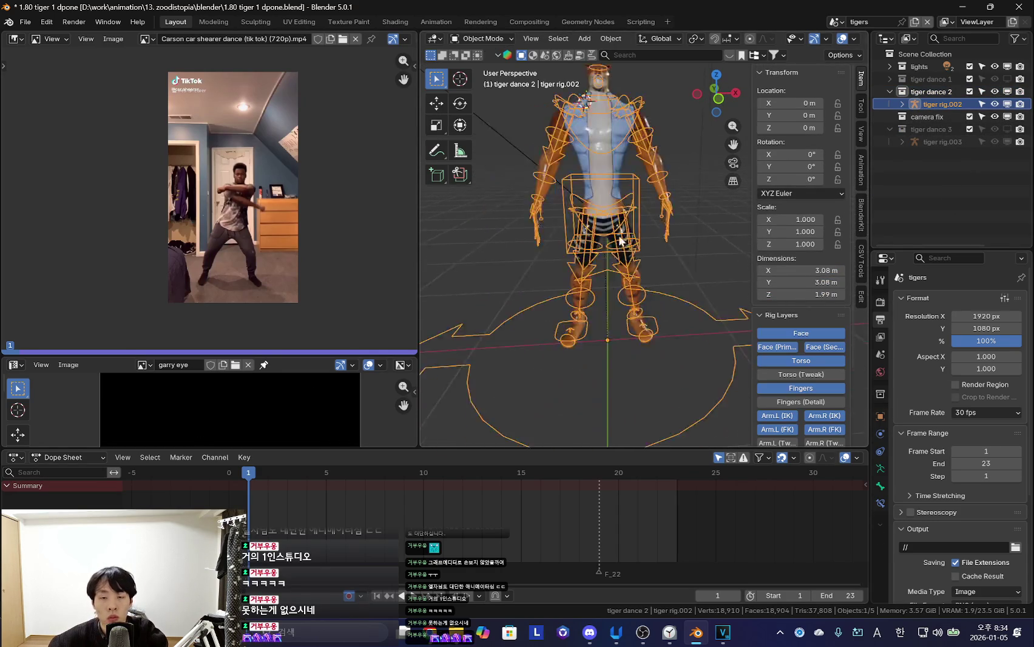
{"action": "left_click", "coordinate": [634, 265]}
Put tiger rig.002 into Pose Mode and hide its Root control layer in the sidebar
{"action": "key", "text": "ctrl+Tab"}
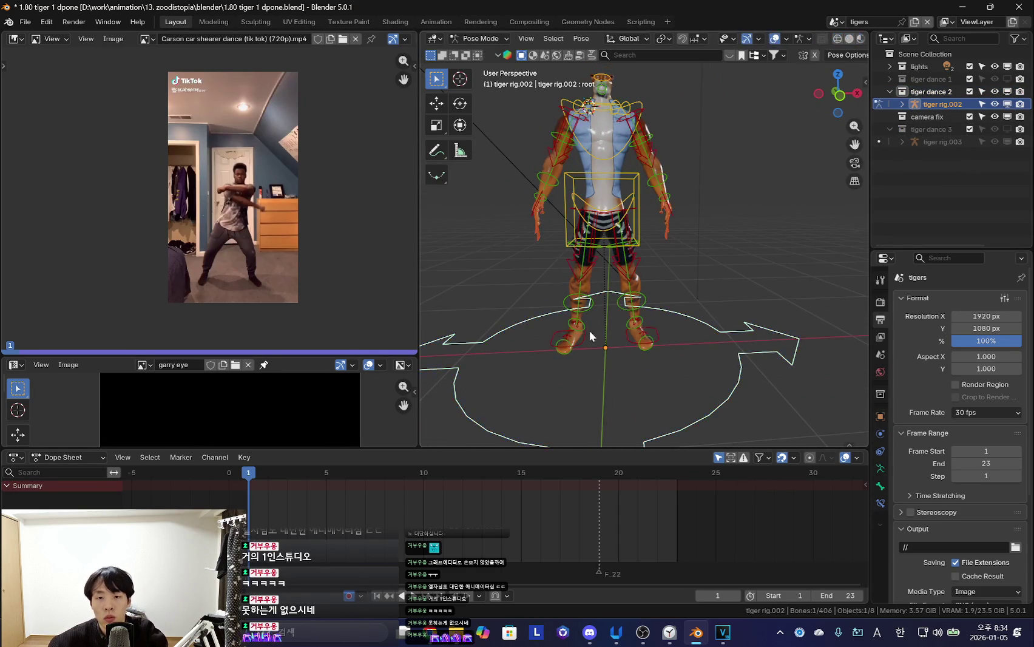
{"action": "left_click", "coordinate": [723, 368]}
{"action": "key", "text": "n"}
{"action": "key", "text": "super"}
{"action": "left_click", "coordinate": [783, 419]}
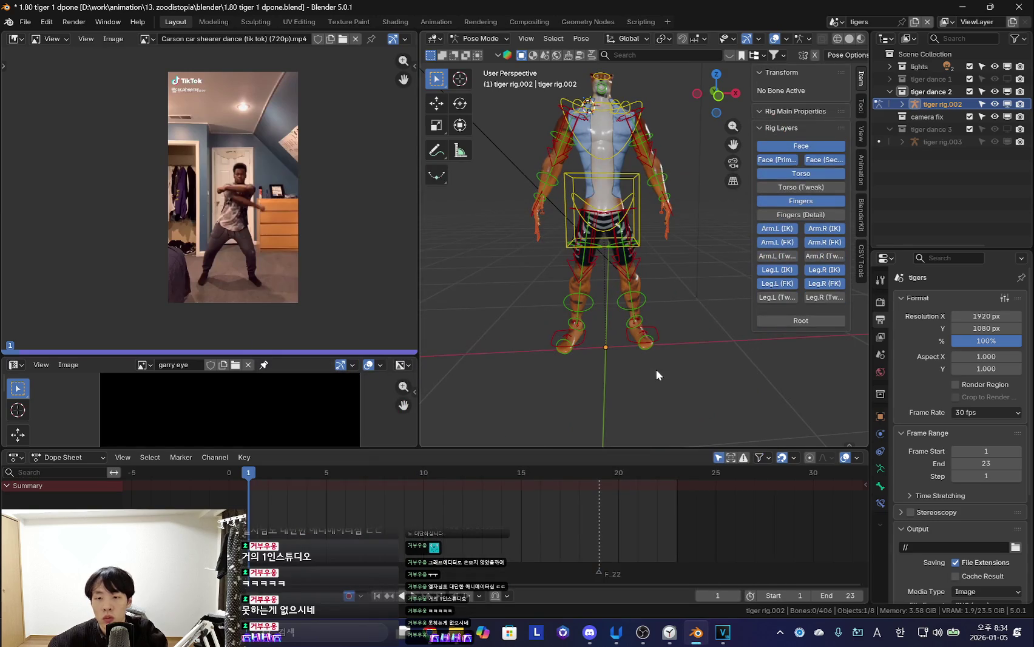
Select the right and left foot IK controls, keeping the Root layer hidden
{"action": "left_click", "coordinate": [657, 330]}
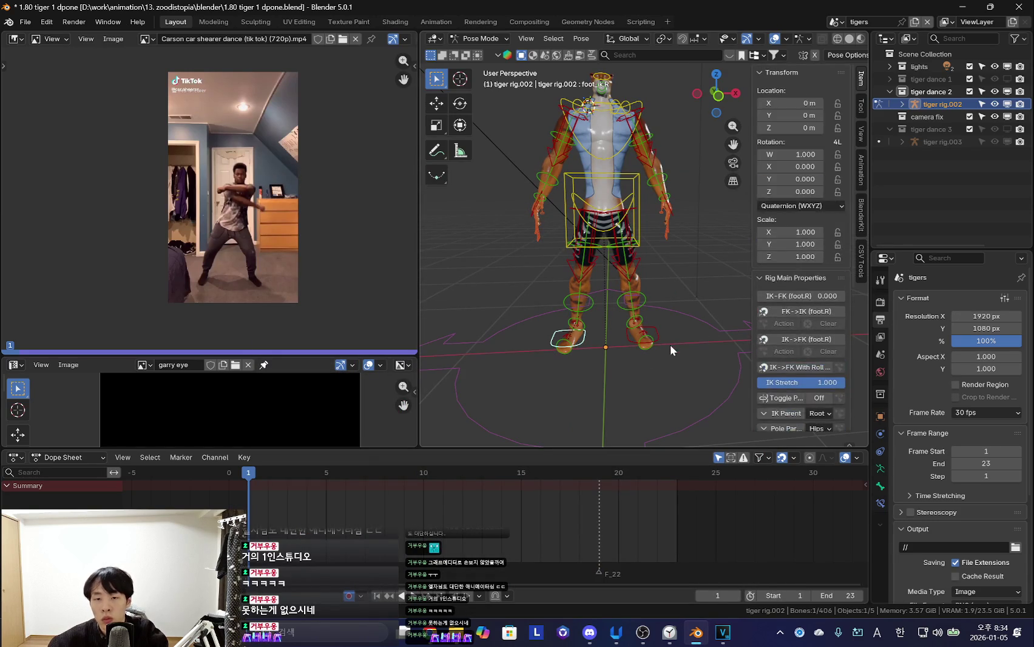
{"action": "scroll", "coordinate": [795, 410], "scroll_direction": "down", "scroll_amount": 2}
{"action": "scroll", "coordinate": [796, 404], "scroll_direction": "down", "scroll_amount": 1}
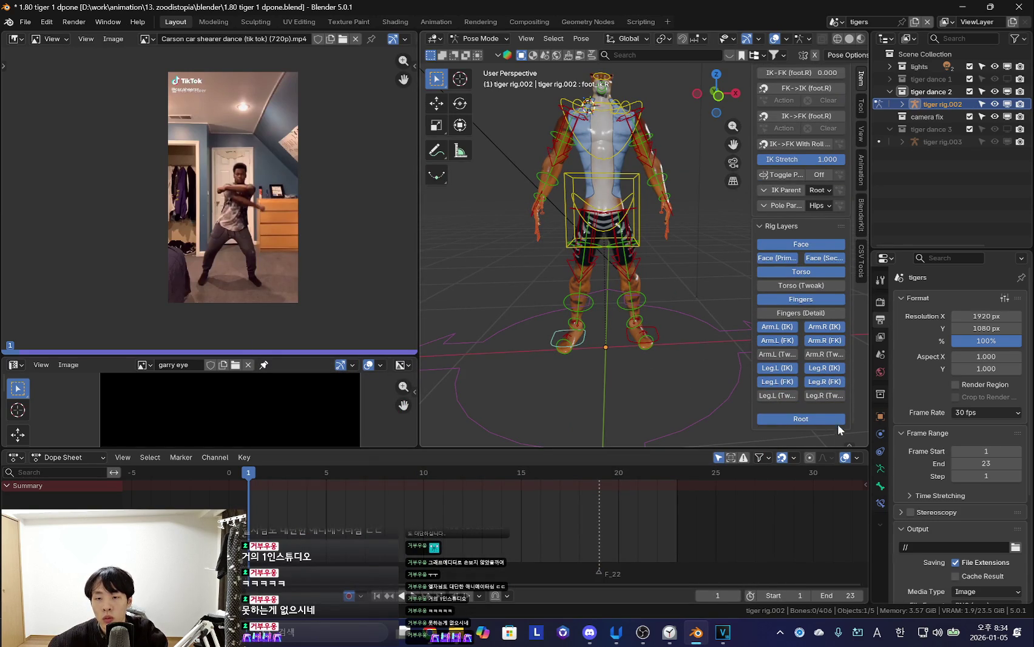
{"action": "left_click", "coordinate": [800, 419]}
{"action": "middle_click_drag", "start_coordinate": [680, 340], "coordinate": [650, 361]}
{"action": "left_click", "coordinate": [652, 382]}
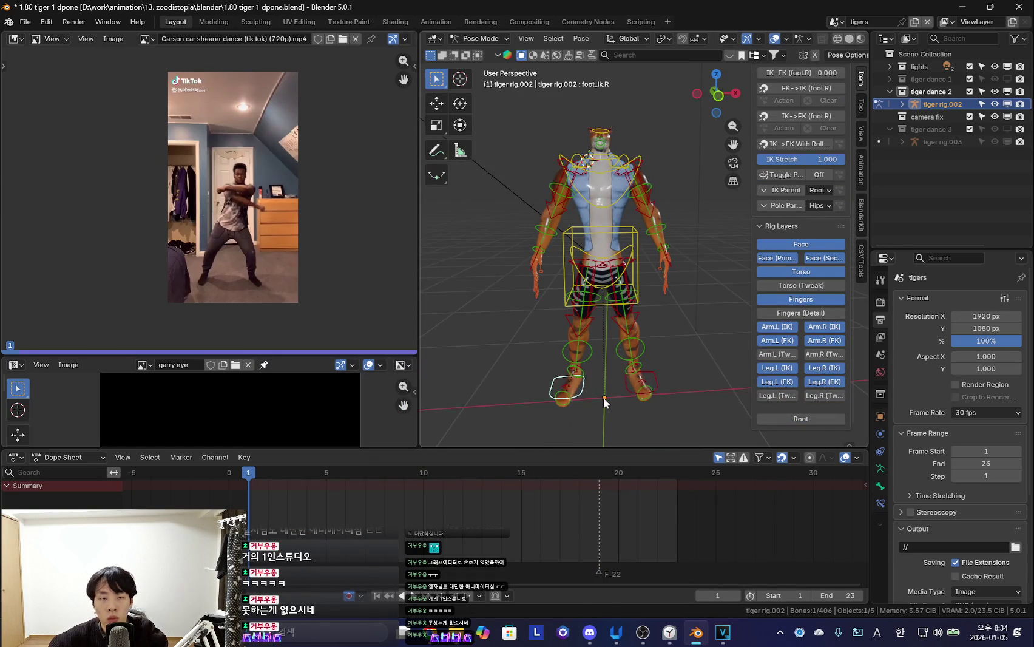
Move the left foot IK control, shifting it along the X axis
{"action": "key", "text": "g"}
{"action": "left_click", "coordinate": [587, 383]}
{"action": "key", "text": "g"}
{"action": "key", "text": "x"}
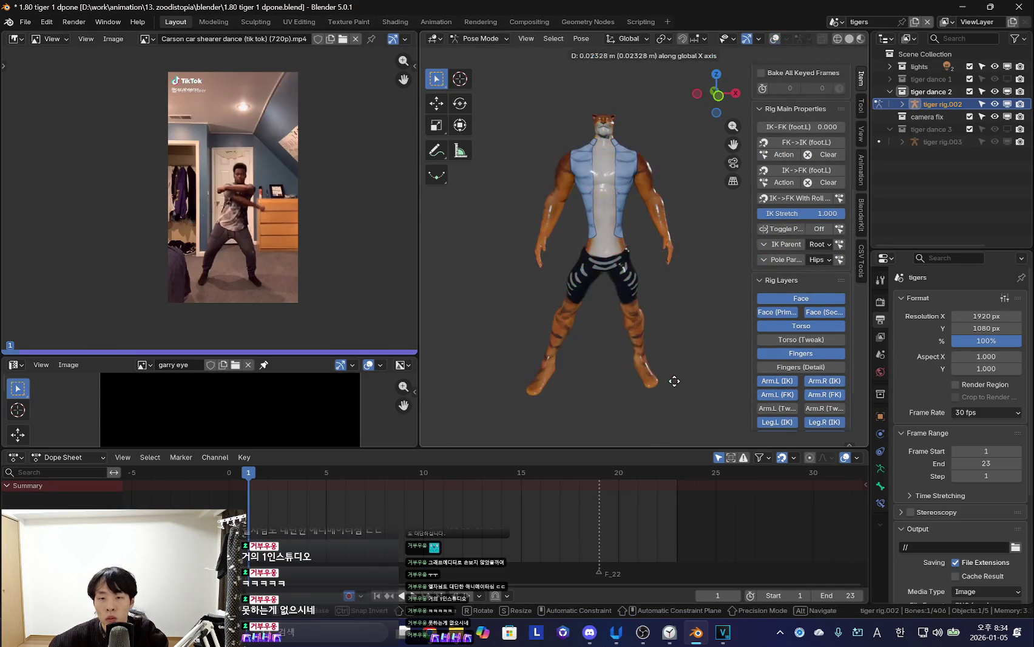
{"action": "left_click", "coordinate": [692, 384]}
Lower the torso control and try a forward lean, then undo the lean
{"action": "left_click", "coordinate": [637, 243]}
{"action": "key", "text": "g"}
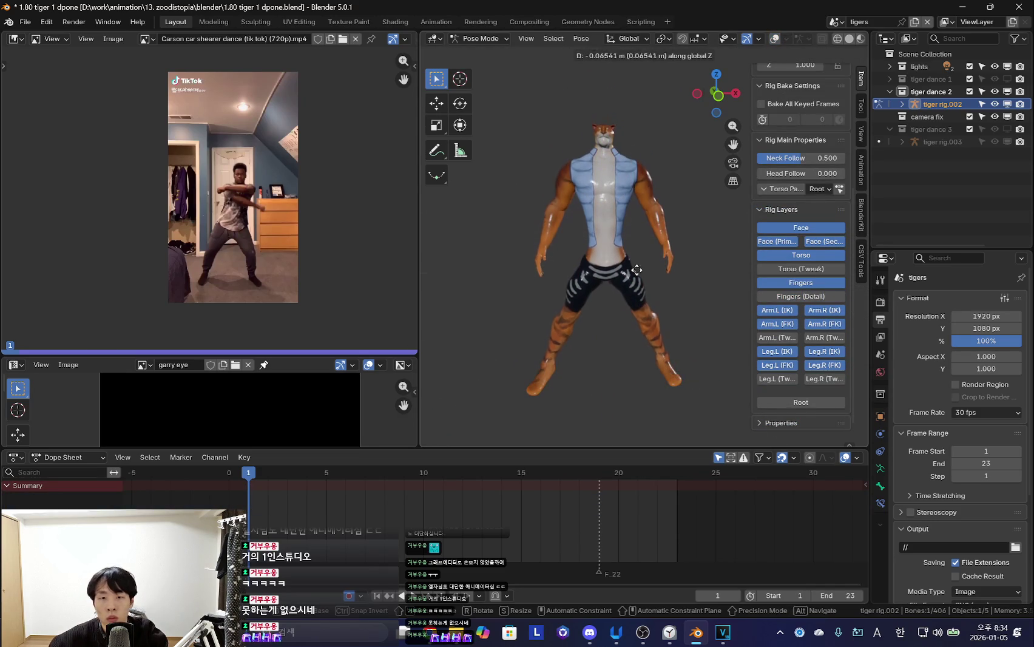
{"action": "left_click", "coordinate": [606, 309]}
{"action": "middle_click_drag", "start_coordinate": [605, 309], "coordinate": [687, 293]}
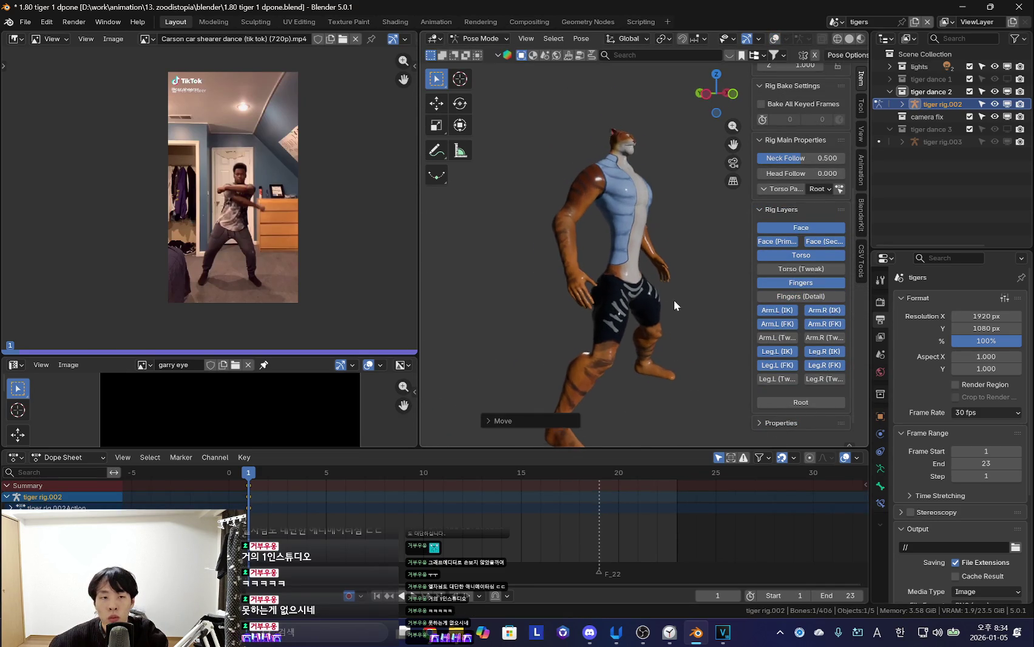
{"action": "key", "text": "r"}
{"action": "left_click", "coordinate": [707, 294]}
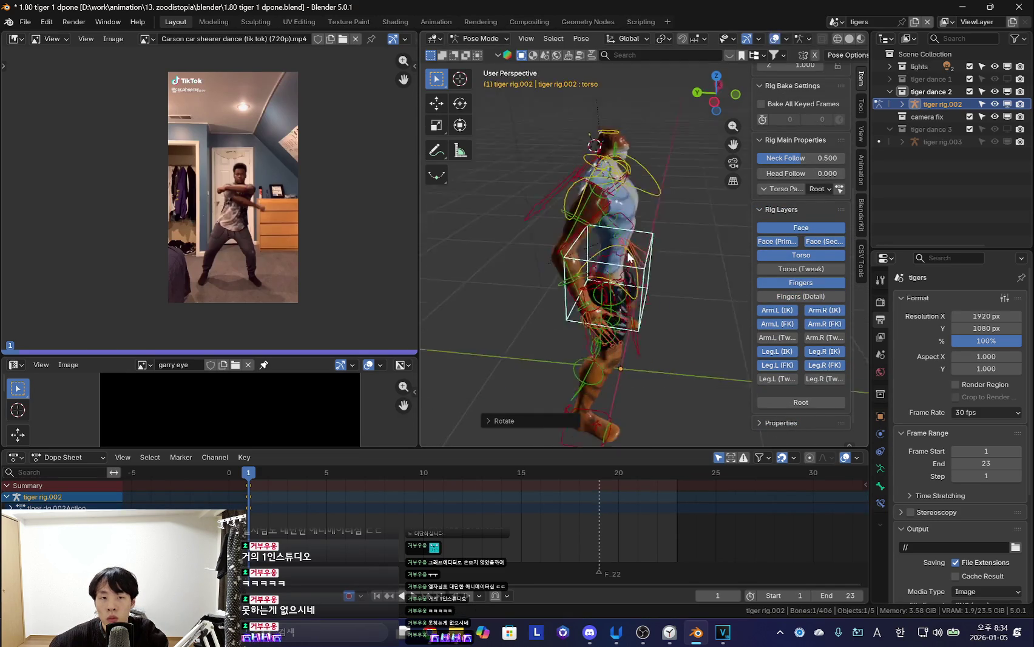
{"action": "key", "text": "ctrl+z"}
{"action": "key", "text": "shift+alt+z"}
{"action": "key", "text": "shift+alt+z"}
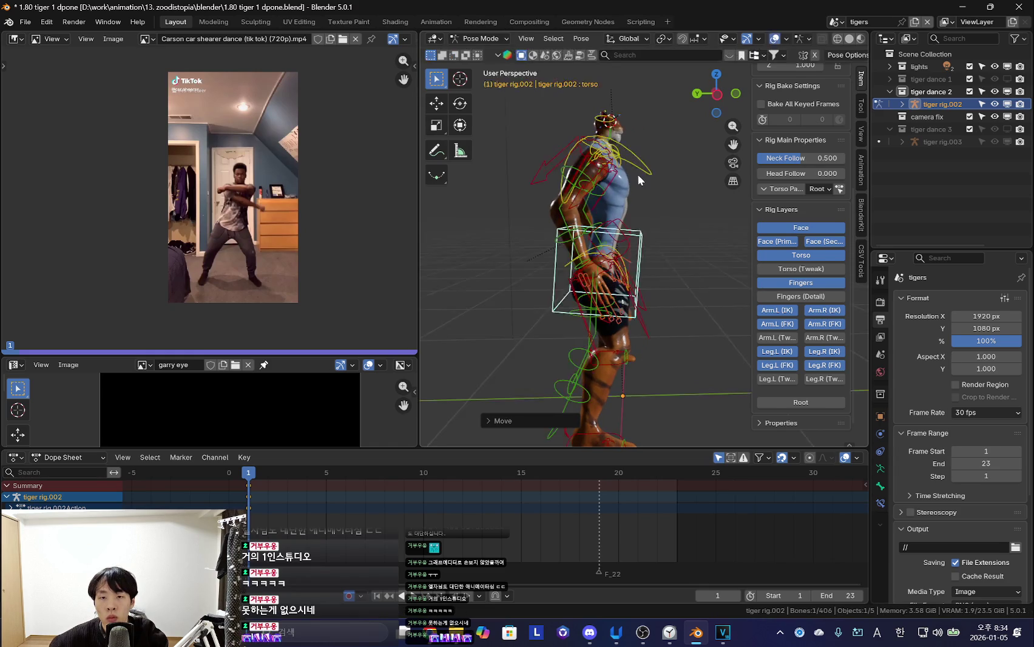
Rotate the torso backward and key the torso rotation
{"action": "key", "text": "shift+alt+z"}
{"action": "key", "text": "r"}
{"action": "left_click", "coordinate": [713, 220]}
{"action": "key", "text": "shift+alt+z"}
{"action": "scroll", "coordinate": [625, 239], "scroll_direction": "up", "scroll_amount": 3}
{"action": "scroll", "coordinate": [587, 210], "scroll_direction": "down", "scroll_amount": 3}
{"action": "scroll", "coordinate": [539, 197], "scroll_direction": "down", "scroll_amount": 2}
{"action": "key", "text": "shift+alt+z"}
{"action": "key", "text": "r"}
{"action": "key", "text": "r"}
{"action": "left_click", "coordinate": [657, 246]}
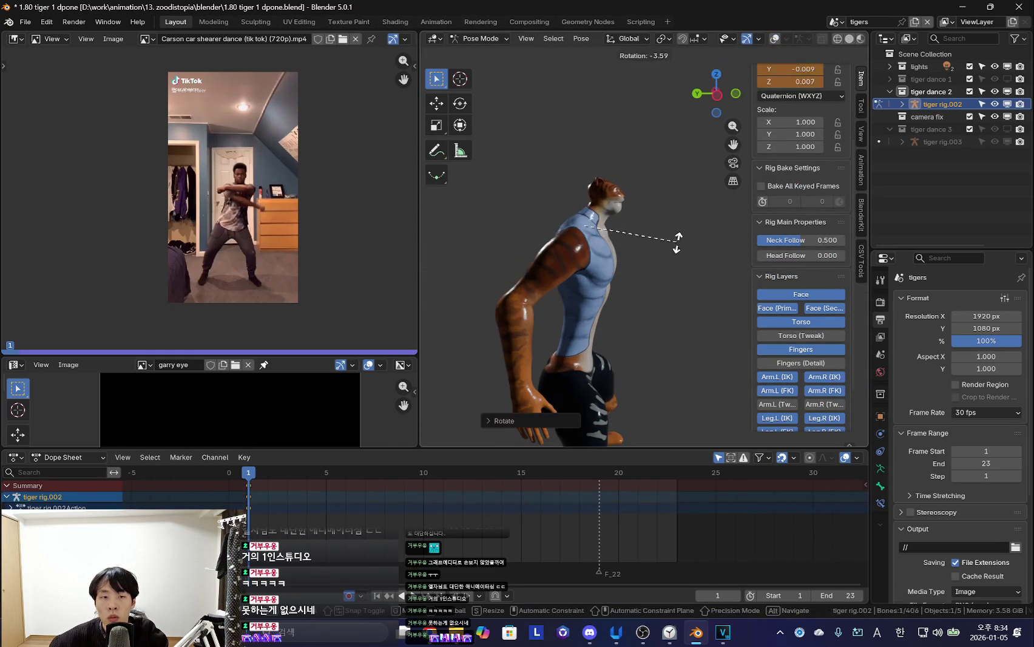
Rotate and key the left shoulder from a front view
{"action": "middle_click_drag", "start_coordinate": [657, 246], "coordinate": [644, 237]}
{"action": "key", "text": "shift+alt+z"}
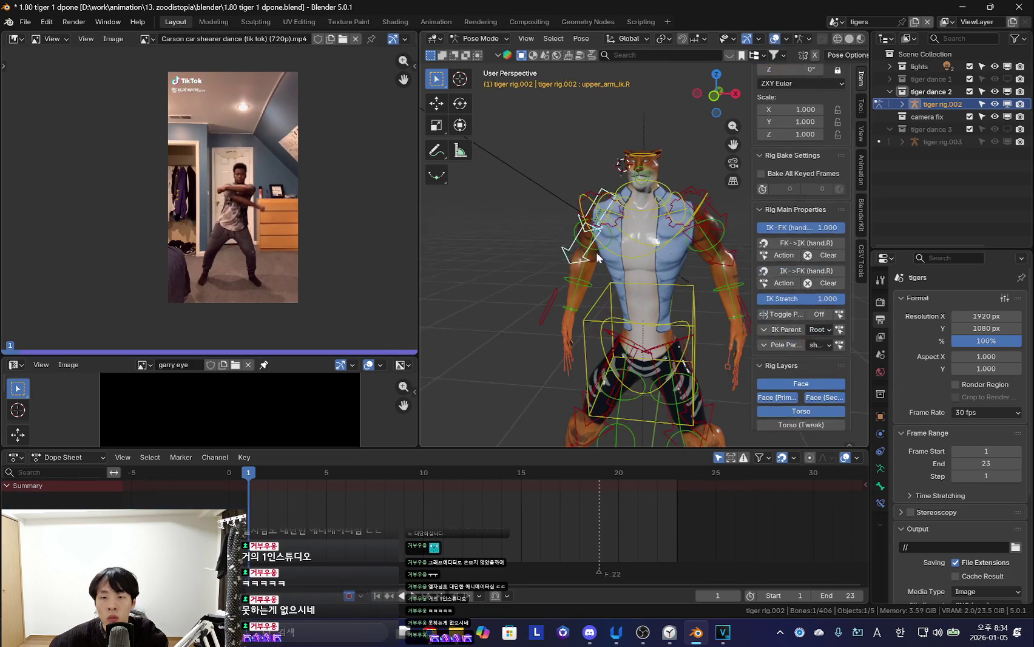
{"action": "scroll", "coordinate": [222, 208], "scroll_direction": "up", "scroll_amount": 4}
{"action": "scroll", "coordinate": [223, 209], "scroll_direction": "down", "scroll_amount": 1}
{"action": "middle_click_drag", "start_coordinate": [638, 254], "coordinate": [674, 292]}
{"action": "key", "text": "shift+alt+z"}
{"action": "key", "text": "r"}
{"action": "left_click", "coordinate": [697, 329]}
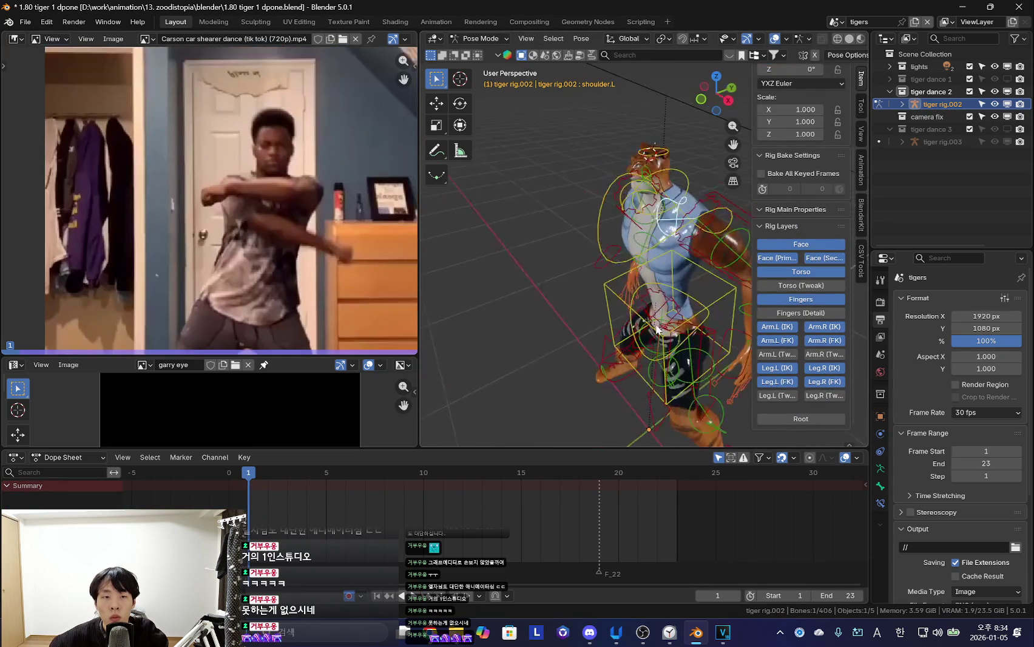
Rotate the left upper arm into place, checking it from side and back views
{"action": "middle_click_drag", "start_coordinate": [697, 329], "coordinate": [692, 300]}
{"action": "key", "text": "r"}
{"action": "left_click", "coordinate": [649, 258]}
{"action": "key", "text": "shift+alt+z"}
{"action": "left_click", "coordinate": [577, 241]}
{"action": "middle_click_drag", "start_coordinate": [576, 242], "coordinate": [683, 280]}
{"action": "key", "text": "shift+alt+z"}
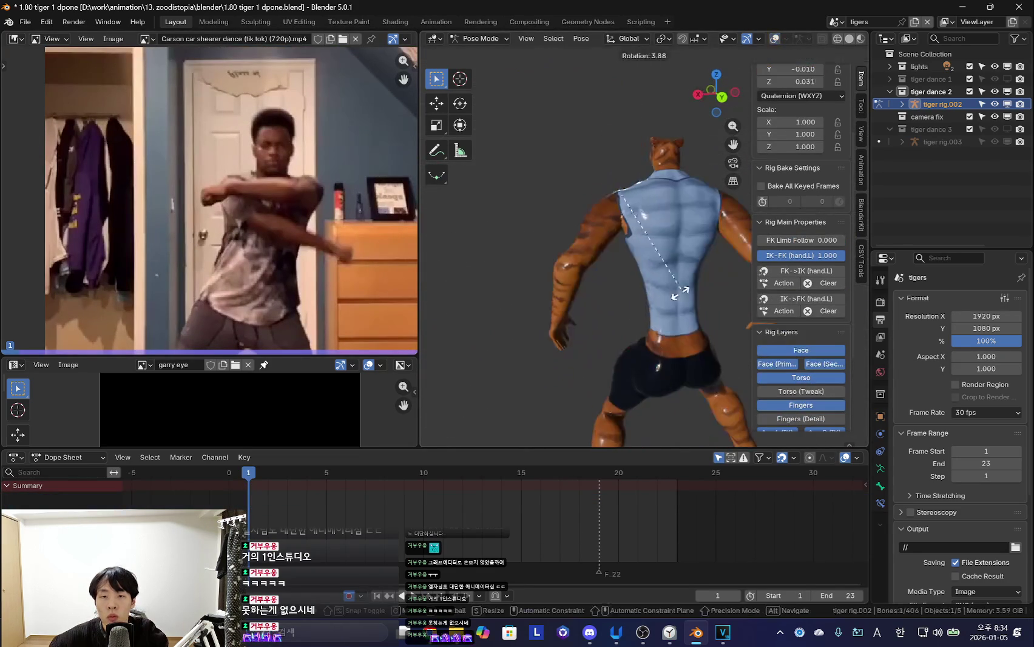
{"action": "key", "text": "r"}
{"action": "left_click", "coordinate": [678, 288]}
{"action": "key", "text": "shift+alt+z"}
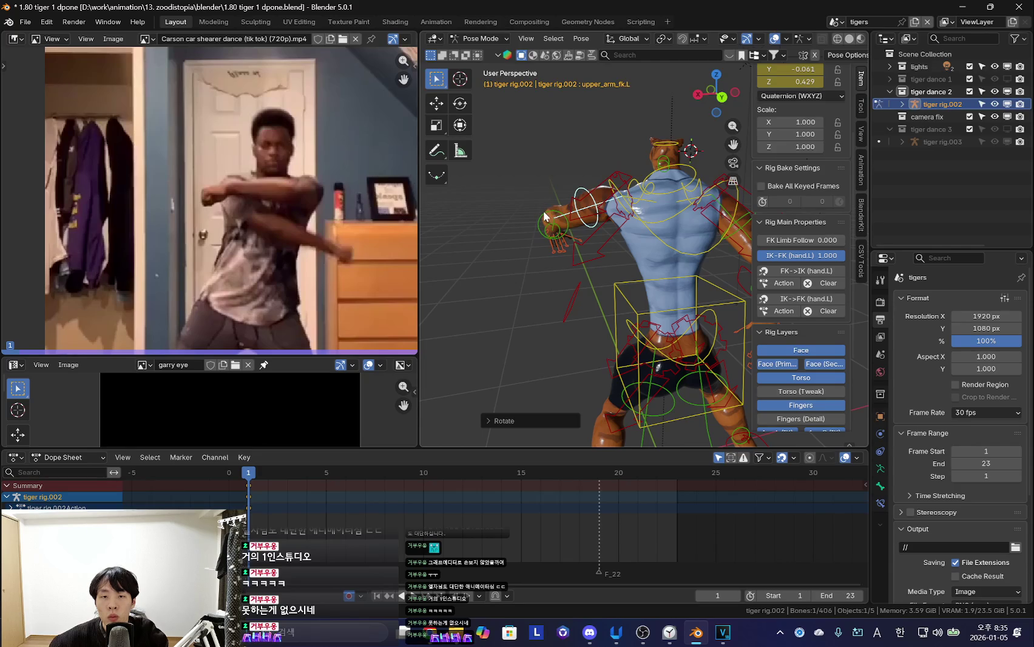
Rotate the upper arm further so it reaches forward, and key the arm pose
{"action": "middle_click_drag", "start_coordinate": [545, 217], "coordinate": [689, 284]}
{"action": "key", "text": "shift+alt+z"}
{"action": "key", "text": "r"}
{"action": "left_click", "coordinate": [548, 309]}
{"action": "key", "text": "shift+alt+z"}
Rotate the left forearm to cross in front of the body
{"action": "left_click", "coordinate": [604, 313]}
{"action": "key", "text": "shift+alt+z"}
{"action": "key", "text": "r"}
{"action": "key", "text": "r"}
{"action": "left_click", "coordinate": [656, 327]}
{"action": "key", "text": "shift+alt+z"}
{"action": "key", "text": "shift+alt+z"}
{"action": "key", "text": "r"}
{"action": "key", "text": "r"}
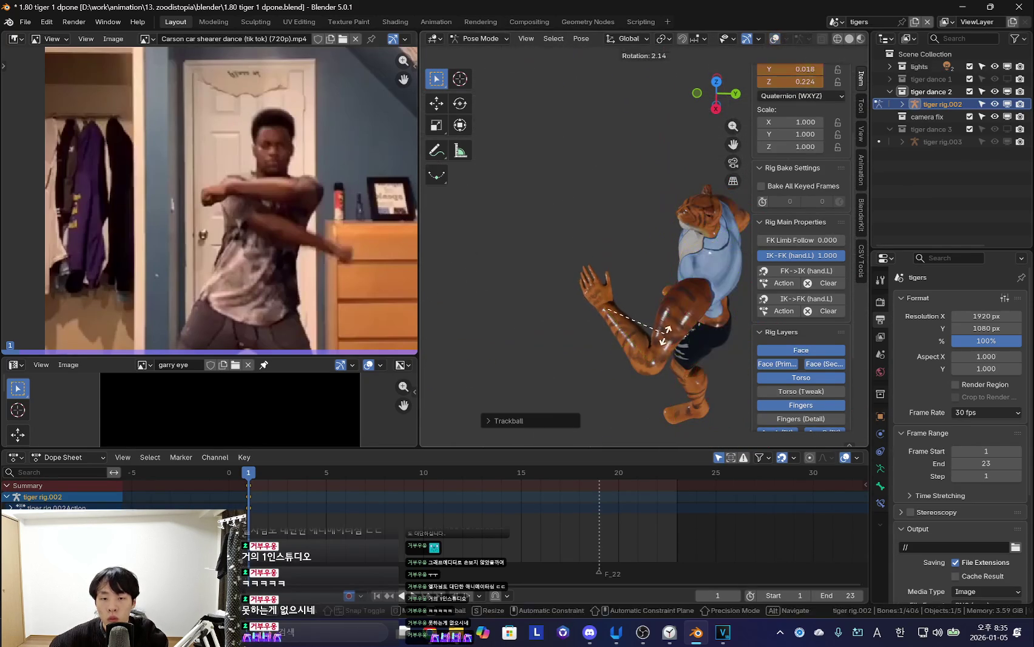
{"action": "left_click", "coordinate": [665, 332]}
{"action": "key", "text": "shift+alt+z"}
{"action": "mouse_move", "coordinate": [634, 298]}
{"action": "middle_mouse_down"}
{"action": "mouse_move", "coordinate": [570, 209]}
{"action": "mouse_move", "coordinate": [619, 263]}
{"action": "middle_mouse_up"}
Select a left-hand bone and scale the hand to finish the crossed-arm pose
{"action": "key", "text": "shift+alt+z"}
{"action": "key", "text": "shift+alt+z"}
{"action": "key", "text": "shift+alt+z"}
{"action": "key", "text": "shift+alt+z"}
{"action": "left_click", "coordinate": [592, 225]}
{"action": "scroll", "coordinate": [592, 224], "scroll_direction": "up", "scroll_amount": 5}
{"action": "key", "text": "n"}
{"action": "scroll", "coordinate": [627, 243], "scroll_direction": "down", "scroll_amount": 3}
{"action": "middle_click_drag", "start_coordinate": [627, 287], "coordinate": [634, 309]}
{"action": "key", "text": "shift+alt+z"}
{"action": "key", "text": "n"}
{"action": "key", "text": "shift+alt+z"}
{"action": "key", "text": "s"}
{"action": "left_click", "coordinate": [643, 298]}
{"action": "key", "text": "shift+alt+z"}
Trackball-rotate the tiger's left hand and check it with the rig overlays toggled
{"action": "key", "text": "r"}
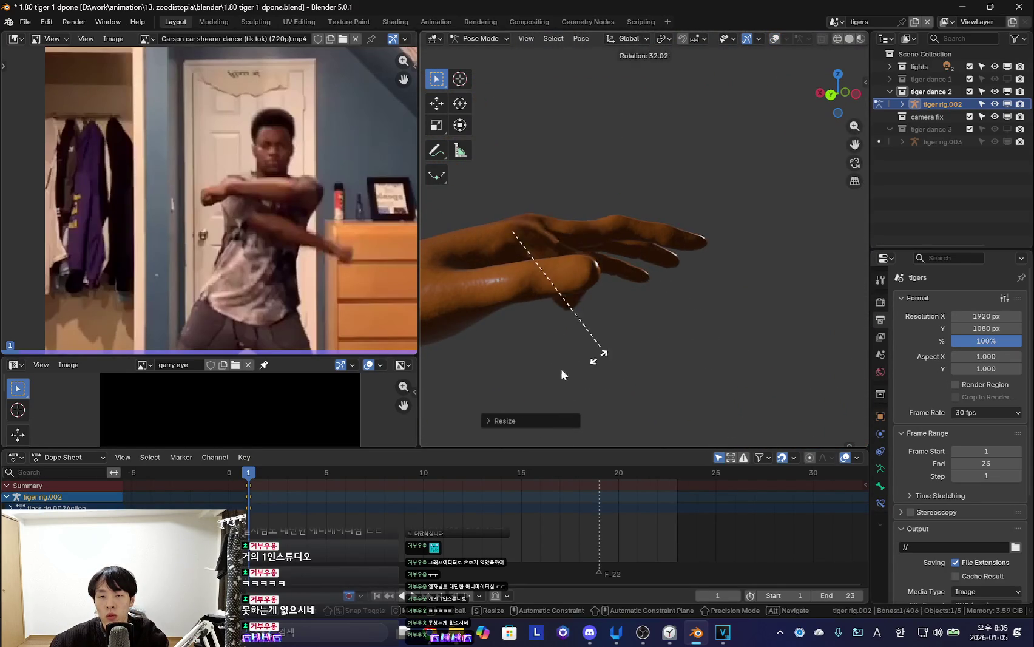
{"action": "key", "text": "r"}
{"action": "left_click", "coordinate": [584, 208]}
{"action": "middle_click_drag", "start_coordinate": [584, 208], "coordinate": [513, 373]}
{"action": "key", "text": "r"}
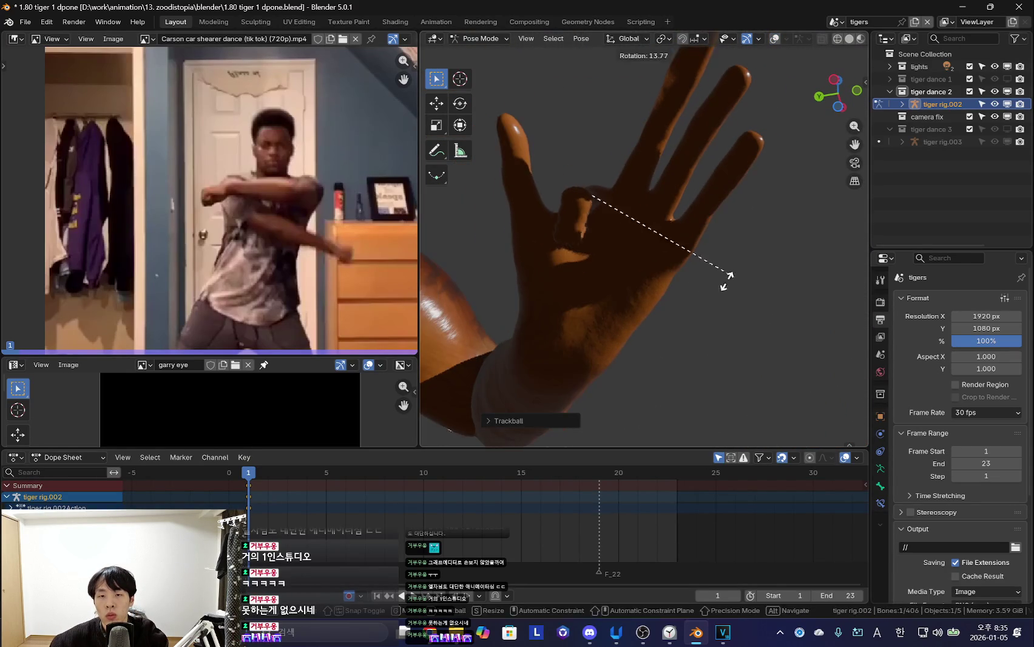
{"action": "key", "text": "Escape"}
{"action": "key", "text": "shift+alt+z"}
{"action": "key", "text": "ctrl+z"}
Shrink the hand bone and rotate the hand into a pointing pose
{"action": "key", "text": "shift+alt+z"}
{"action": "key", "text": "s"}
{"action": "left_click", "coordinate": [694, 213]}
{"action": "key", "text": "r"}
{"action": "key", "text": "r"}
{"action": "left_click", "coordinate": [675, 249]}
{"action": "middle_click_drag", "start_coordinate": [675, 249], "coordinate": [663, 239]}
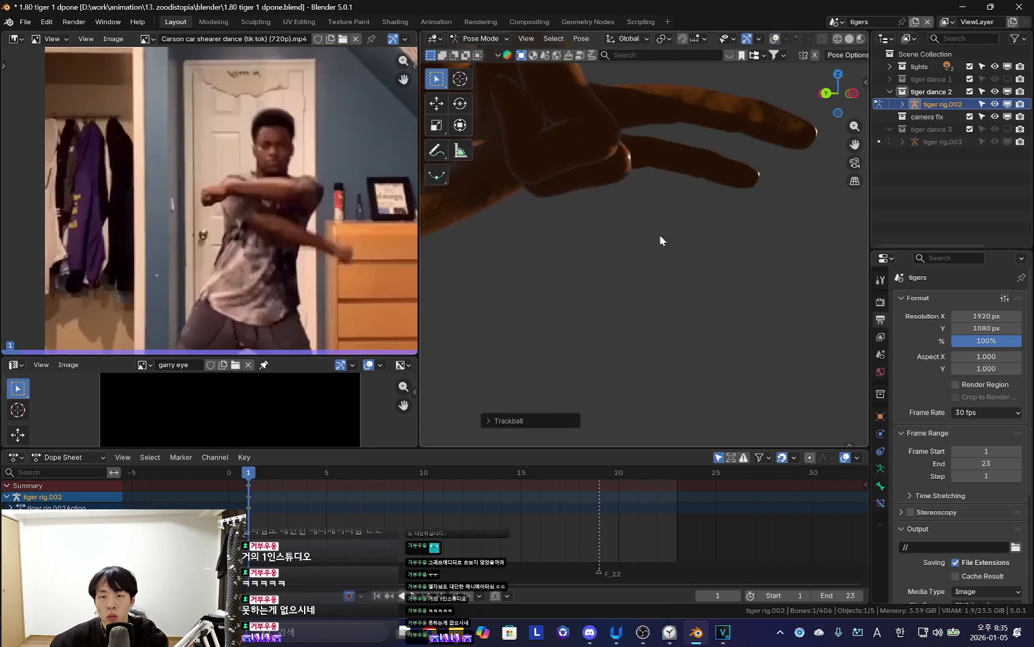
{"action": "scroll", "coordinate": [662, 240], "scroll_direction": "down", "scroll_amount": 3}
{"action": "key", "text": "r"}
{"action": "key", "text": "r"}
{"action": "left_click", "coordinate": [712, 283]}
Shrink a finger bone and rotate it twice to bend it inward
{"action": "key", "text": "shift+alt+z"}
{"action": "key", "text": "shift+alt+z"}
{"action": "key", "text": "s"}
{"action": "middle_click_drag", "start_coordinate": [756, 238], "coordinate": [766, 310], "text": "alt"}
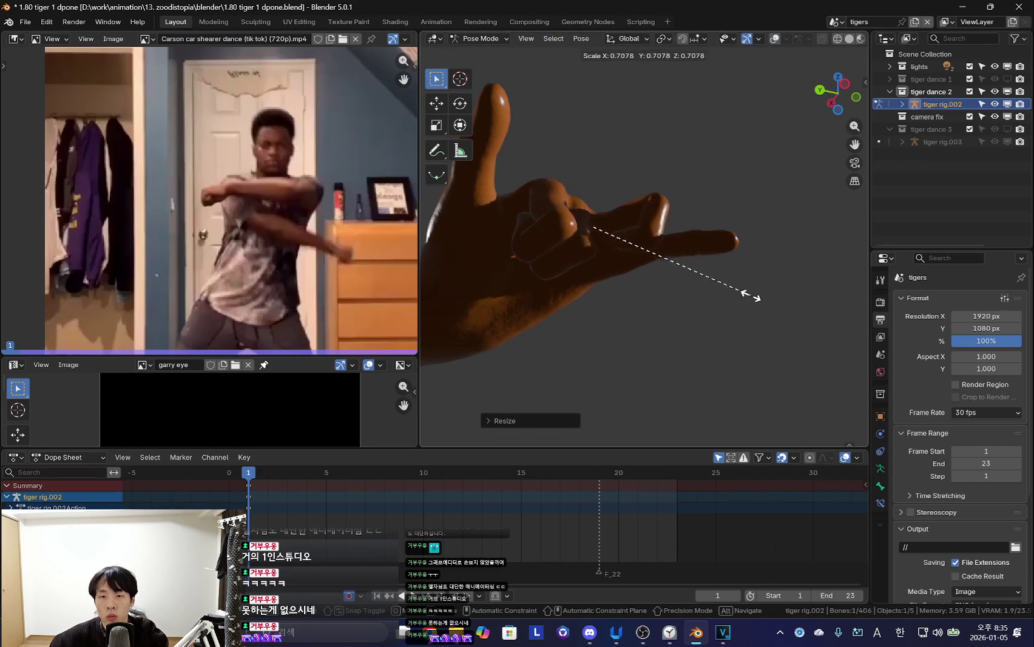
{"action": "left_click", "coordinate": [752, 298]}
{"action": "key", "text": "r"}
{"action": "left_click", "coordinate": [692, 281]}
{"action": "key", "text": "r"}
{"action": "left_click", "coordinate": [660, 329]}
Shorten the pinky and curl the fingers into a fist, inspecting it without overlays
{"action": "key", "text": "shift+alt+z"}
{"action": "middle_click_drag", "start_coordinate": [590, 352], "coordinate": [769, 169]}
{"action": "key", "text": "shift+alt+z"}
{"action": "key", "text": "s"}
{"action": "left_click", "coordinate": [740, 261]}
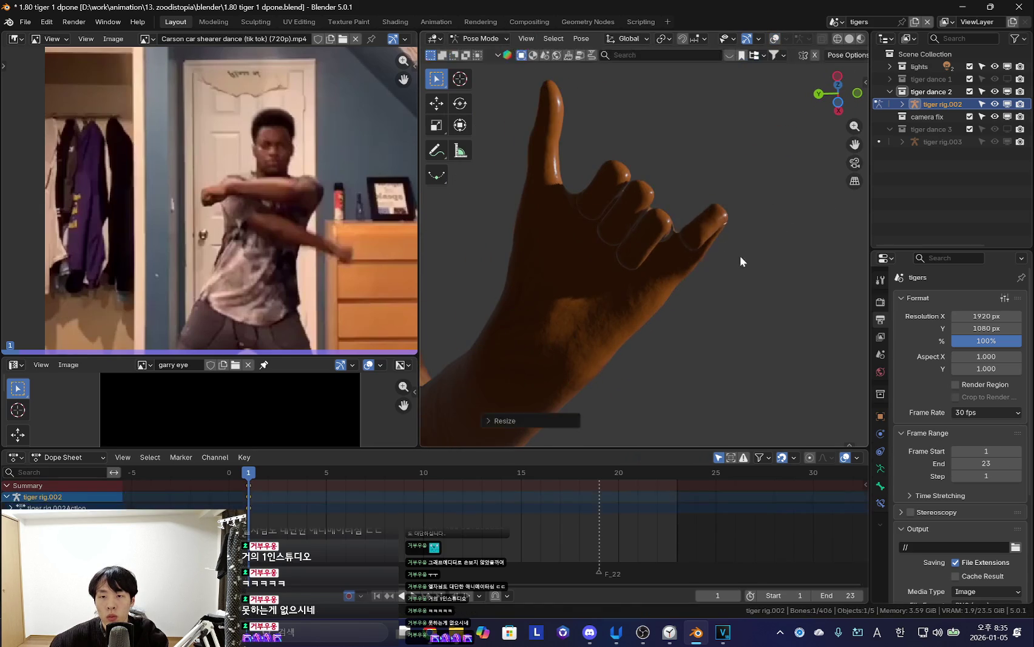
{"action": "middle_click_drag", "start_coordinate": [741, 261], "coordinate": [683, 283]}
{"action": "key", "text": "r"}
{"action": "left_click", "coordinate": [661, 245]}
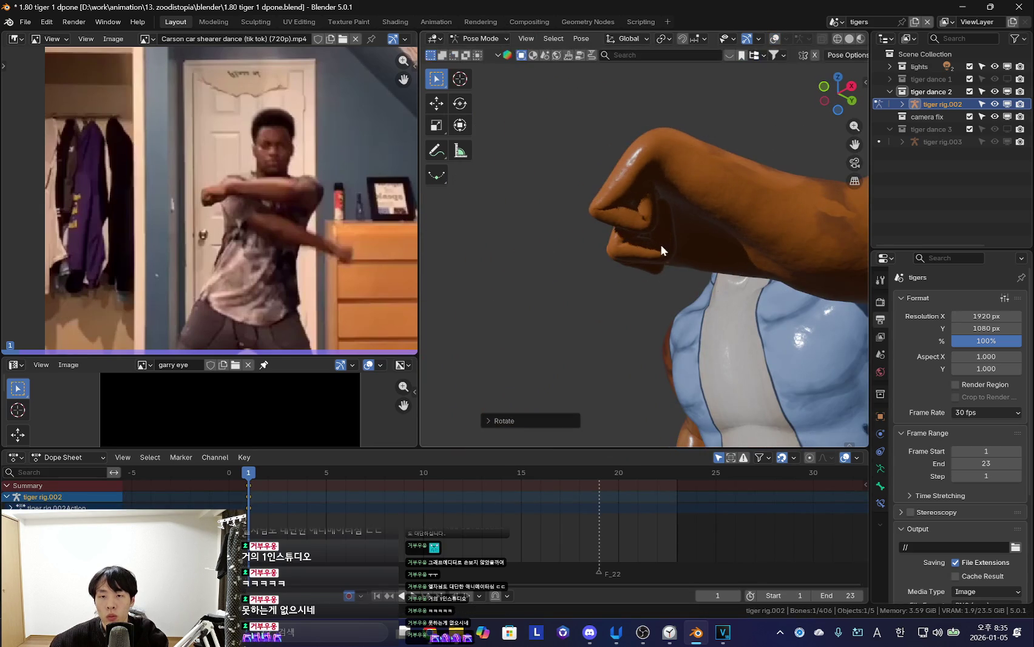
{"action": "middle_click_drag", "start_coordinate": [661, 244], "coordinate": [671, 286]}
{"action": "key", "text": "shift+alt+z"}
Trackball-rotate the hand to angle the fist correctly
{"action": "key", "text": "shift+alt+z"}
{"action": "mouse_move", "coordinate": [671, 237]}
{"action": "middle_mouse_down"}
{"action": "mouse_move", "coordinate": [673, 282]}
{"action": "mouse_move", "coordinate": [686, 290]}
{"action": "middle_mouse_up"}
{"action": "key", "text": "r"}
{"action": "key", "text": "r"}
{"action": "left_click", "coordinate": [572, 251]}
{"action": "key", "text": "shift+alt+z"}
{"action": "left_click", "coordinate": [649, 246]}
{"action": "key", "text": "r"}
{"action": "key", "text": "r"}
{"action": "left_click", "coordinate": [623, 369]}
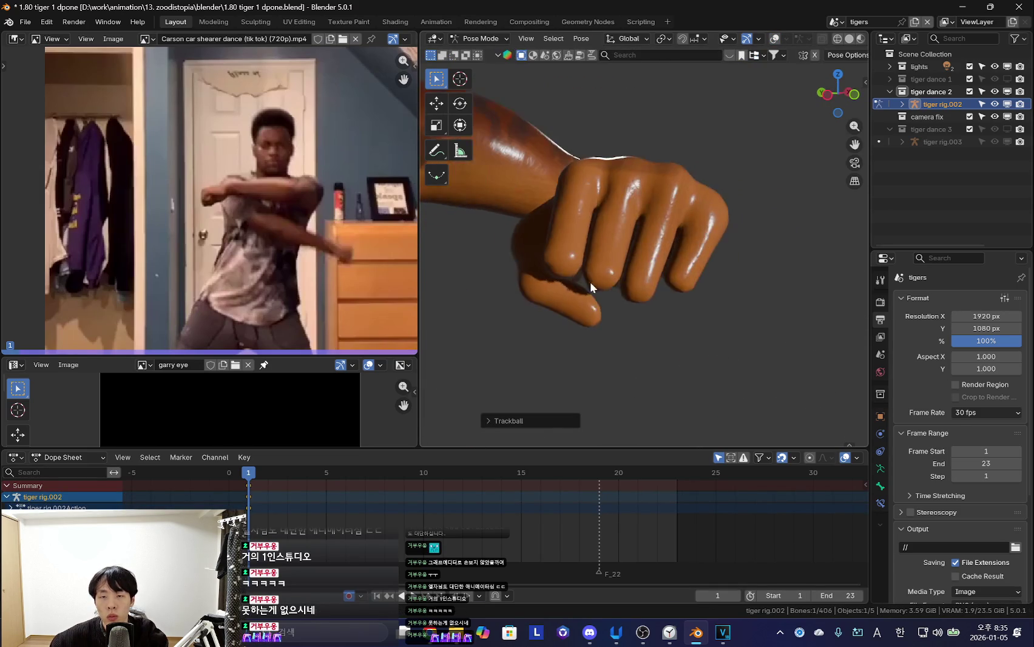
Check the fist with overlays toggled and select two finger controls
{"action": "key", "text": "shift+alt+z"}
{"action": "middle_click_drag", "start_coordinate": [654, 335], "coordinate": [644, 250]}
{"action": "key", "text": "shift+alt+z"}
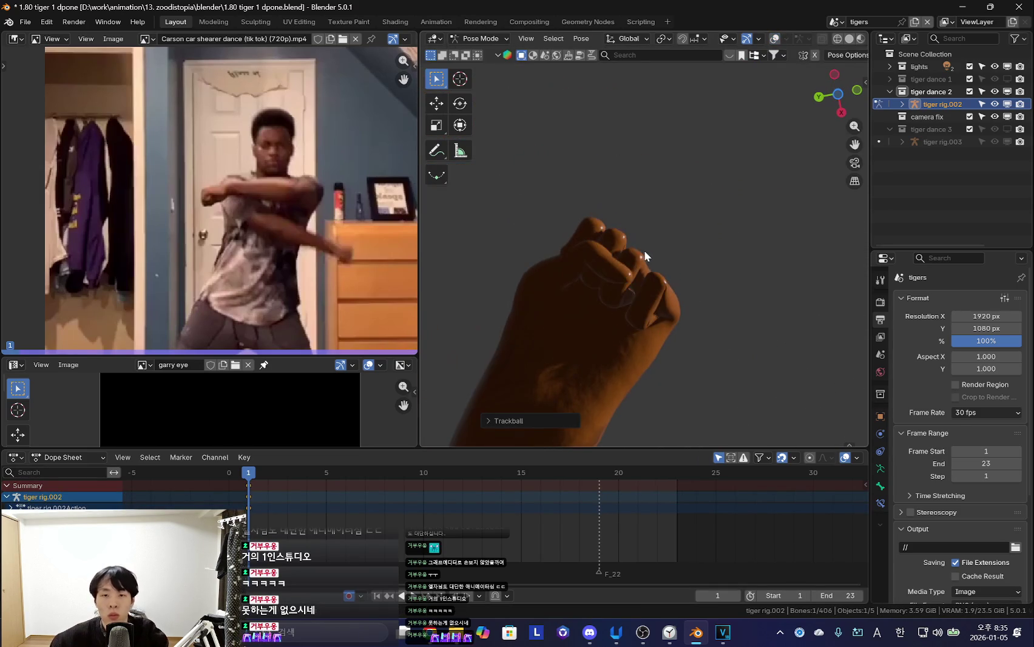
{"action": "key", "text": "shift+alt+z"}
{"action": "left_click", "coordinate": [616, 225], "text": "shift"}
{"action": "left_click", "coordinate": [650, 255], "text": "shift"}
Copy the fingers' fist pose and paste it onto the tiger's other hand
{"action": "left_click", "coordinate": [600, 200], "text": "shift"}
{"action": "right_click", "coordinate": [600, 185]}
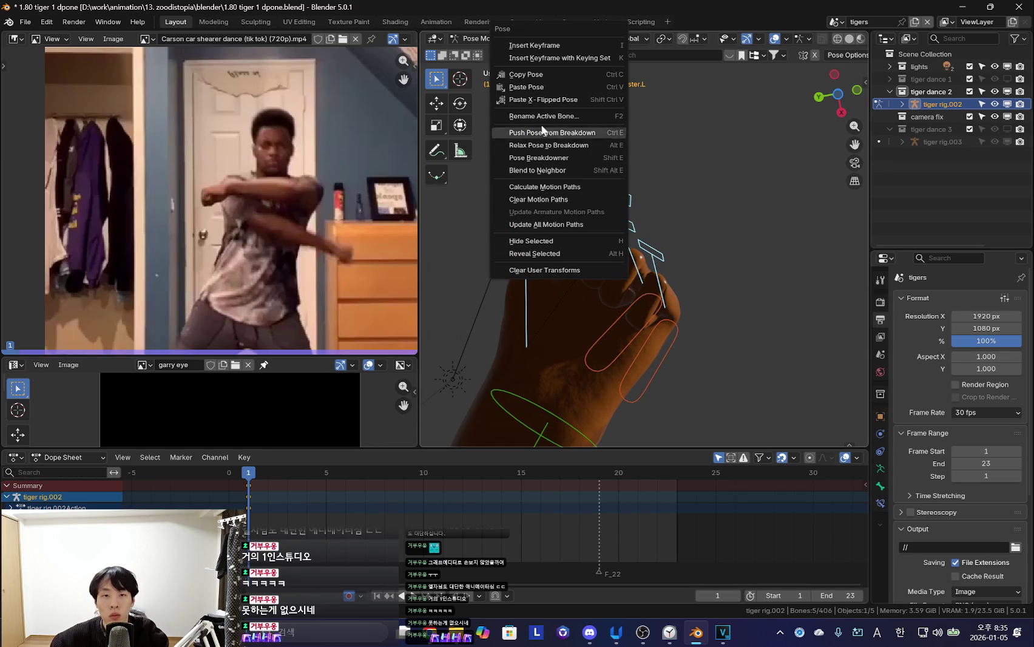
{"action": "left_click", "coordinate": [525, 74]}
{"action": "scroll", "coordinate": [585, 227], "scroll_direction": "down", "scroll_amount": 5}
{"action": "key", "text": "shift+alt+z"}
{"action": "mouse_move", "coordinate": [585, 226]}
{"action": "middle_mouse_down"}
{"action": "mouse_move", "coordinate": [654, 308]}
{"action": "mouse_move", "coordinate": [664, 267]}
{"action": "middle_mouse_up"}
{"action": "right_click", "coordinate": [663, 266]}
{"action": "left_click", "coordinate": [643, 282]}
Clear the bone selection, select the neck control and try a rotation
{"action": "key", "text": "shift+alt+z"}
{"action": "key", "text": "shift+alt+z"}
{"action": "key", "text": "shift+alt+z"}
{"action": "key", "text": "alt+a"}
{"action": "key", "text": "shift+alt+z"}
{"action": "key", "text": "shift+alt+z"}
{"action": "left_click", "coordinate": [595, 245]}
{"action": "key", "text": "ctrl+z"}
{"action": "key", "text": "ctrl+z"}
{"action": "key", "text": "shift+alt+z"}
{"action": "key", "text": "r"}
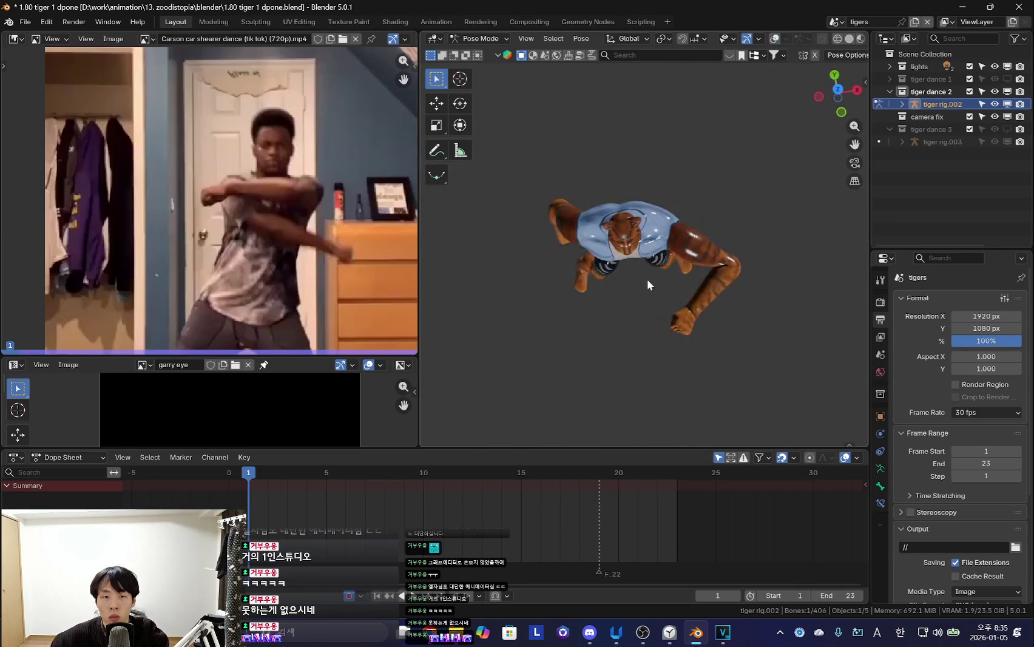
{"action": "left_click", "coordinate": [653, 290]}
Undo and redo the recent pose changes to restore the intended pose
{"action": "scroll", "coordinate": [266, 187], "scroll_direction": "down", "scroll_amount": 2}
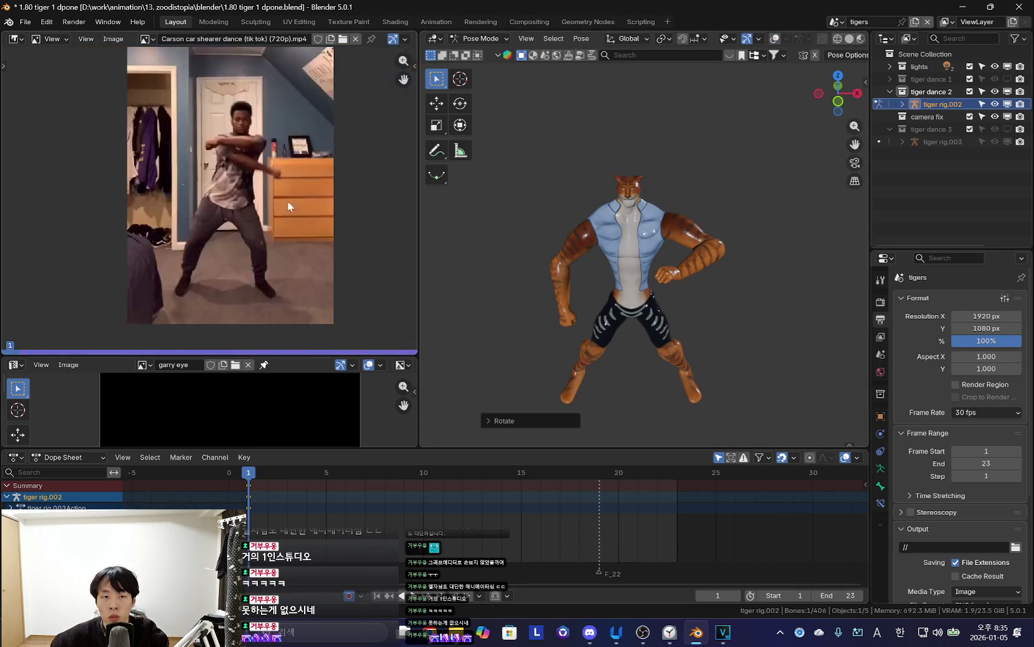
{"action": "key", "text": "ctrl+z"}
{"action": "key", "text": "shift+alt+z"}
{"action": "key", "text": "ctrl+shift+z"}
{"action": "key", "text": "shift+alt+z"}
Reposition the torso control and rotate the first arm control
{"action": "key", "text": "g"}
{"action": "left_click", "coordinate": [675, 297]}
{"action": "key", "text": "shift+alt+z"}
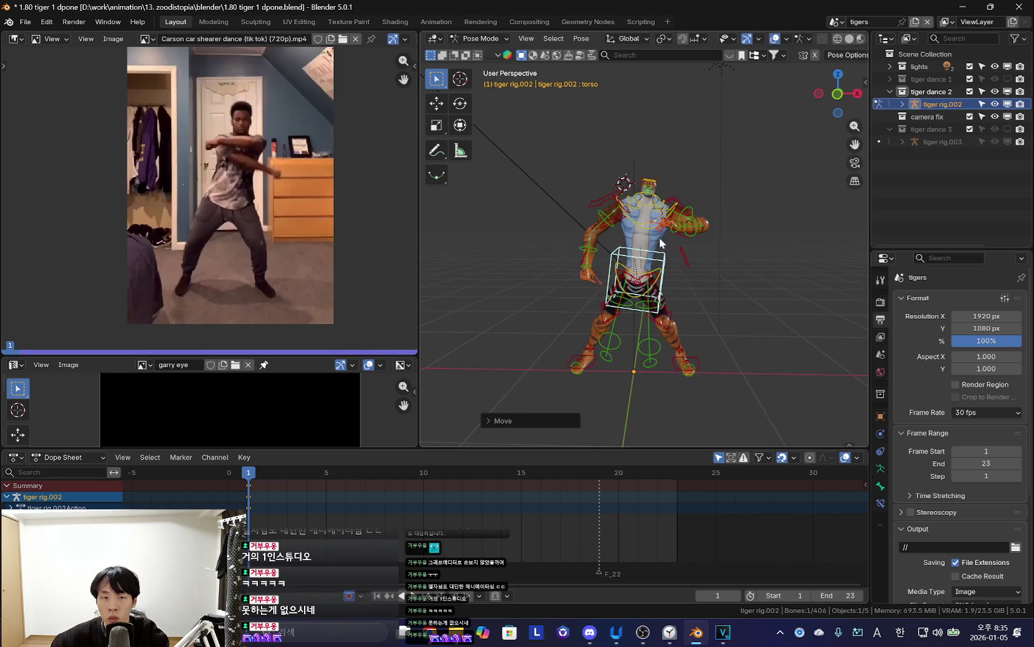
{"action": "left_click", "coordinate": [656, 234]}
{"action": "key", "text": "shift+alt+z"}
{"action": "scroll", "coordinate": [729, 255], "scroll_direction": "up", "scroll_amount": 2}
{"action": "key", "text": "r"}
{"action": "left_click", "coordinate": [763, 246]}
Trackball-rotate the arm further to bring it toward the chest
{"action": "key", "text": "shift+alt+z"}
{"action": "key", "text": "shift+alt+z"}
{"action": "key", "text": "r"}
{"action": "key", "text": "r"}
{"action": "left_click", "coordinate": [707, 191]}
{"action": "key", "text": "shift+alt+z"}
{"action": "key", "text": "shift+alt+z"}
{"action": "key", "text": "shift+alt+z"}
Select the other arm control and trial a trackball rotation, cancelling the last attempt
{"action": "key", "text": "shift+alt+z"}
{"action": "middle_click_drag", "start_coordinate": [710, 193], "coordinate": [750, 236]}
{"action": "key", "text": "r"}
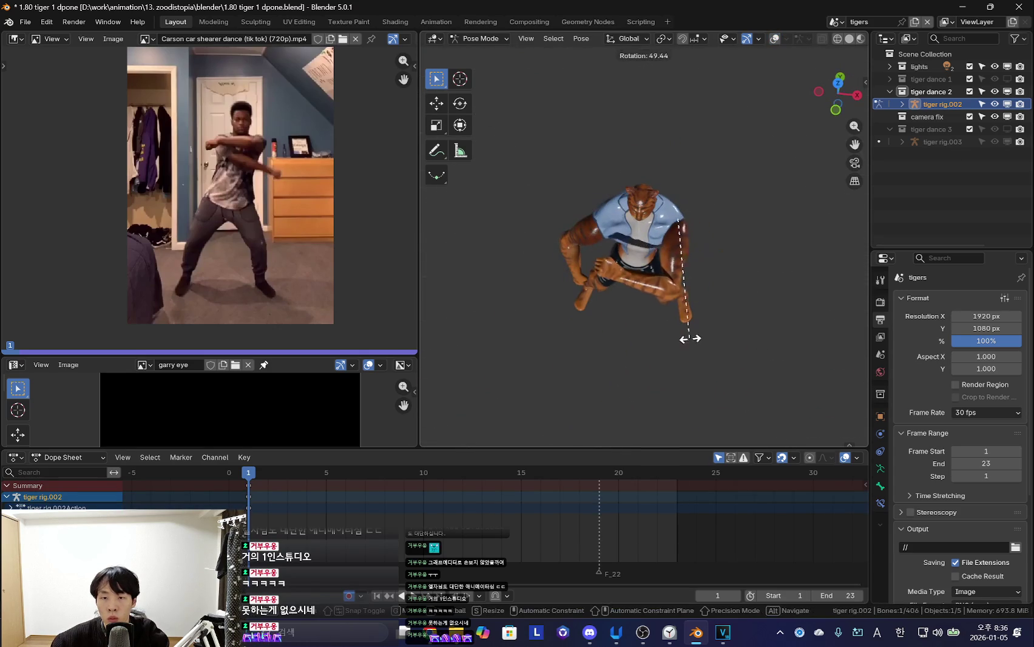
{"action": "left_click", "coordinate": [688, 337]}
{"action": "key", "text": "r"}
{"action": "left_click", "coordinate": [670, 217]}
{"action": "key", "text": "shift+alt+z"}
{"action": "key", "text": "shift+alt+z"}
{"action": "key", "text": "r"}
{"action": "key", "text": "r"}
{"action": "left_click", "coordinate": [704, 330]}
{"action": "middle_click_drag", "start_coordinate": [704, 331], "coordinate": [708, 206]}
Select the right upper arm control and try rotations, cancelling them
{"action": "key", "text": "r"}
{"action": "key", "text": "r"}
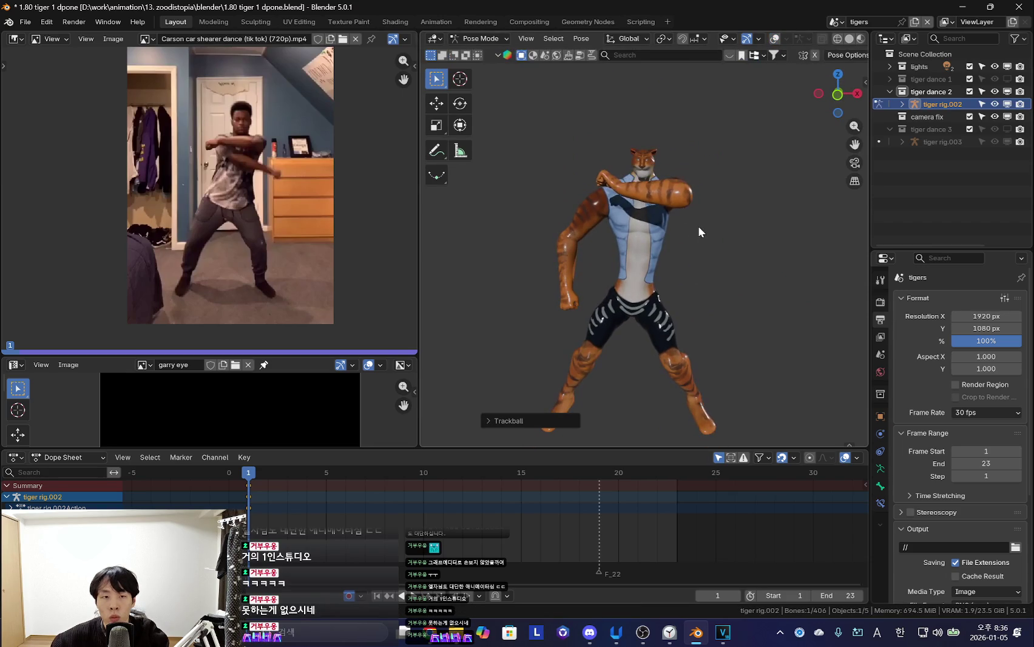
{"action": "key", "text": "Escape"}
{"action": "key", "text": "shift+alt+z"}
{"action": "key", "text": "shift+alt+z"}
{"action": "key", "text": "r"}
{"action": "key", "text": "r"}
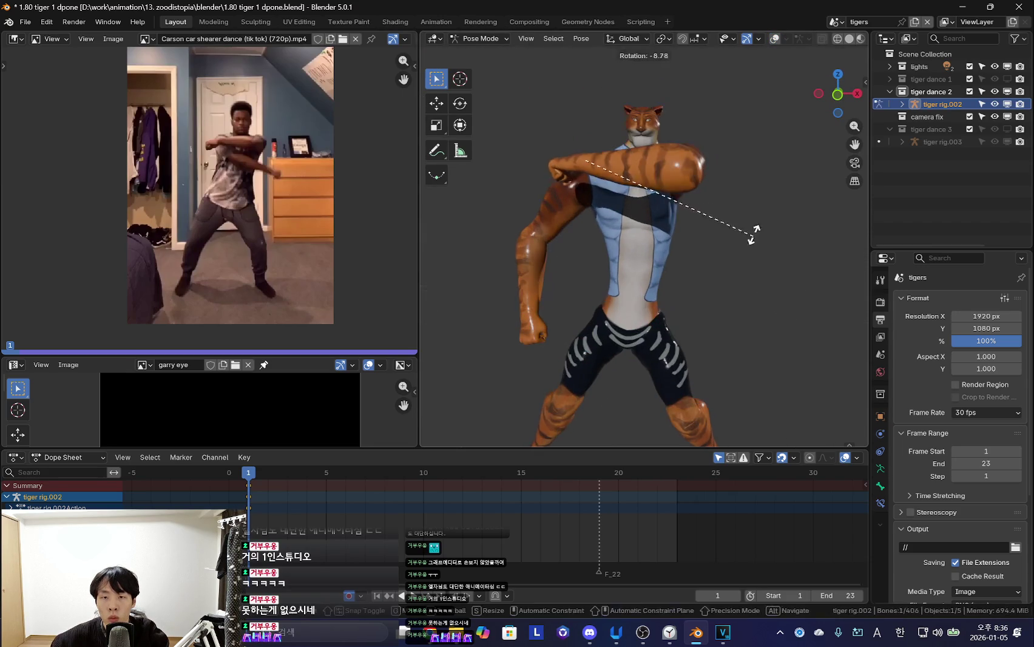
{"action": "key", "text": "Escape"}
{"action": "key", "text": "shift+alt+z"}
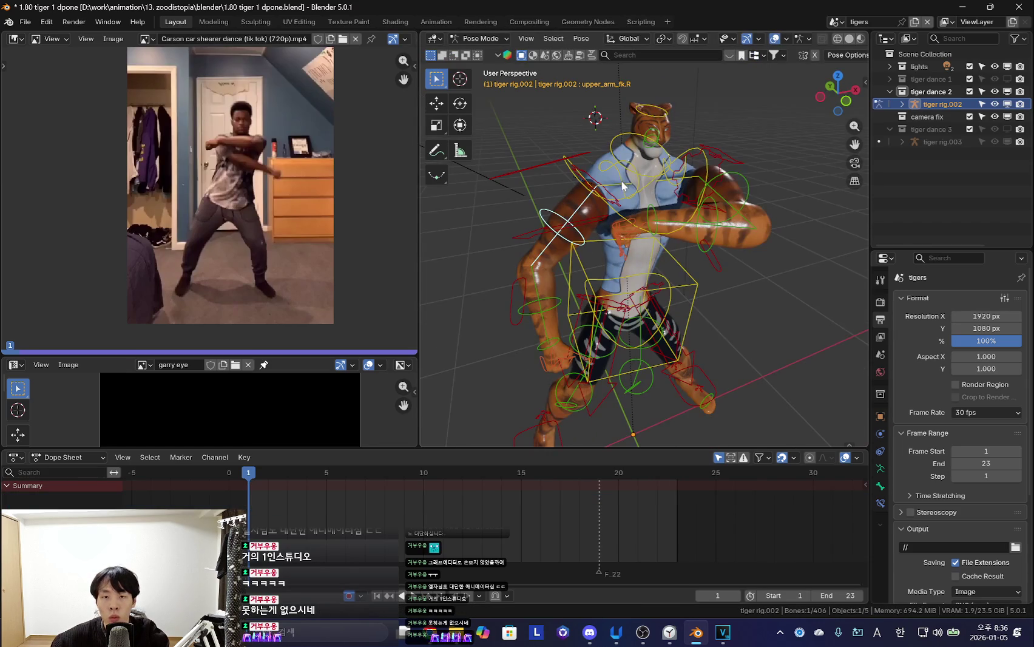
{"action": "left_click", "coordinate": [621, 181]}
{"action": "middle_click_drag", "start_coordinate": [622, 181], "coordinate": [668, 255]}
{"action": "key", "text": "shift+alt+z"}
{"action": "key", "text": "r"}
{"action": "key", "text": "Escape"}
{"action": "key", "text": "shift+alt+z"}
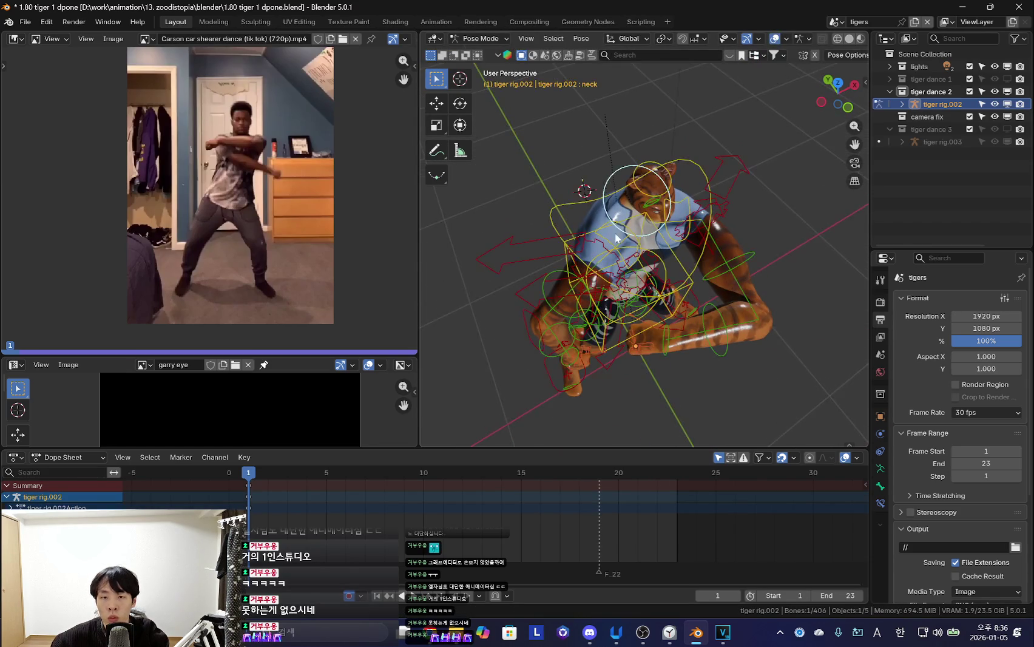
{"action": "middle_click_drag", "start_coordinate": [753, 302], "coordinate": [672, 317]}
{"action": "key", "text": "shift+alt+z"}
Trackball-rotate the right upper arm until it swings across the chest
{"action": "key", "text": "r"}
{"action": "key", "text": "r"}
{"action": "left_click", "coordinate": [764, 319]}
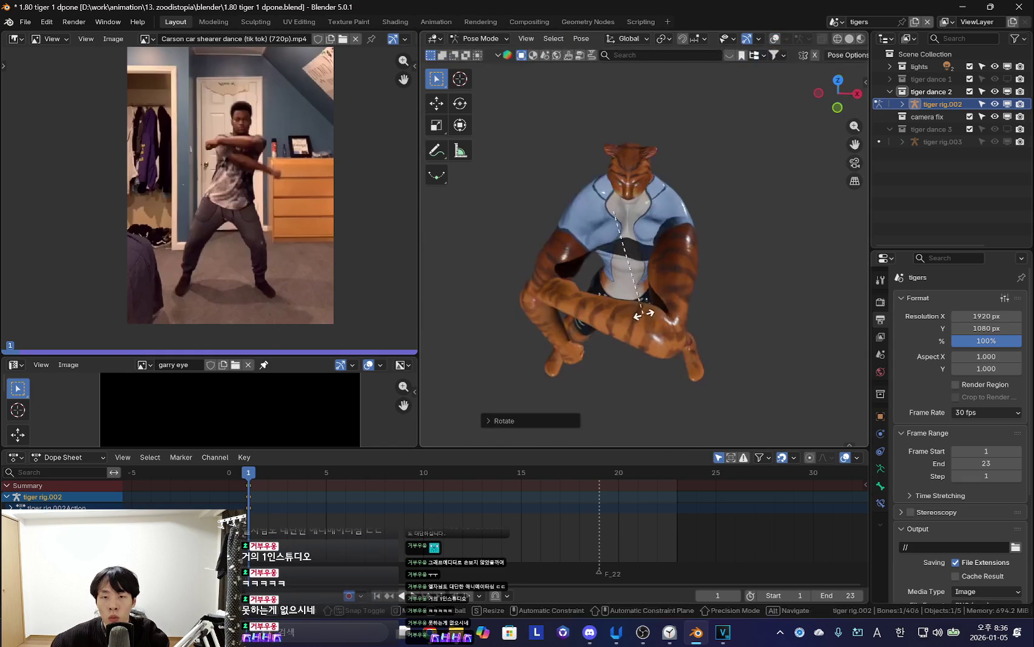
{"action": "middle_click_drag", "start_coordinate": [549, 315], "coordinate": [785, 306]}
{"action": "key", "text": "r"}
{"action": "key", "text": "r"}
{"action": "left_click", "coordinate": [583, 270]}
{"action": "key", "text": "r"}
{"action": "left_click", "coordinate": [702, 243]}
{"action": "key", "text": "shift+alt+z"}
{"action": "middle_click_drag", "start_coordinate": [702, 243], "coordinate": [609, 236]}
{"action": "key", "text": "shift+alt+z"}
{"action": "key", "text": "r"}
{"action": "key", "text": "r"}
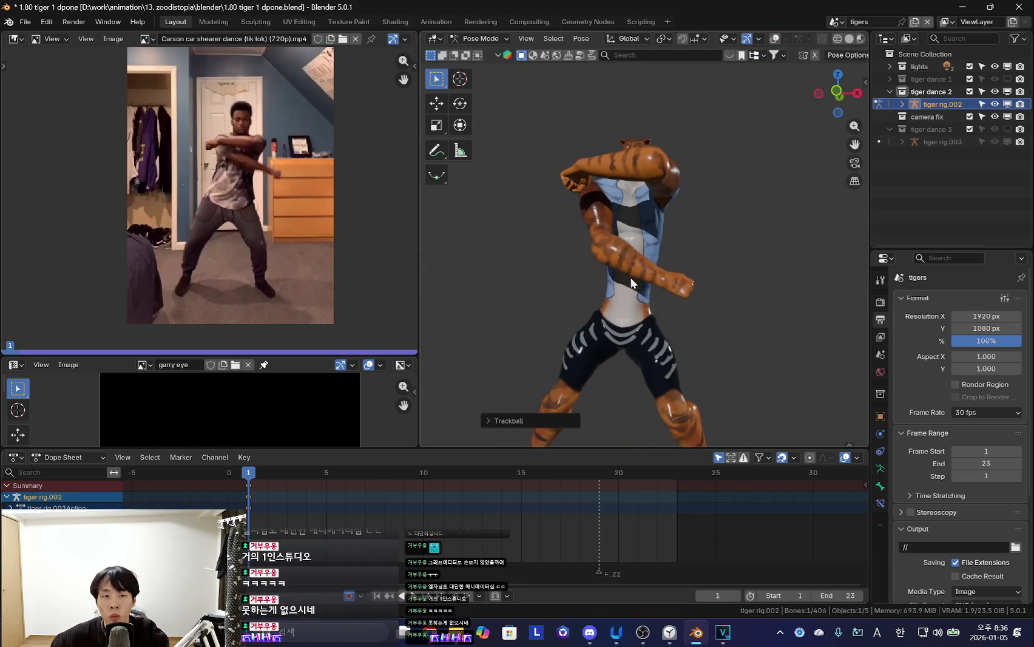
{"action": "left_click", "coordinate": [685, 313]}
Select the right shoulder control and rotate it to complete the crossed arms
{"action": "key", "text": "r"}
{"action": "key", "text": "r"}
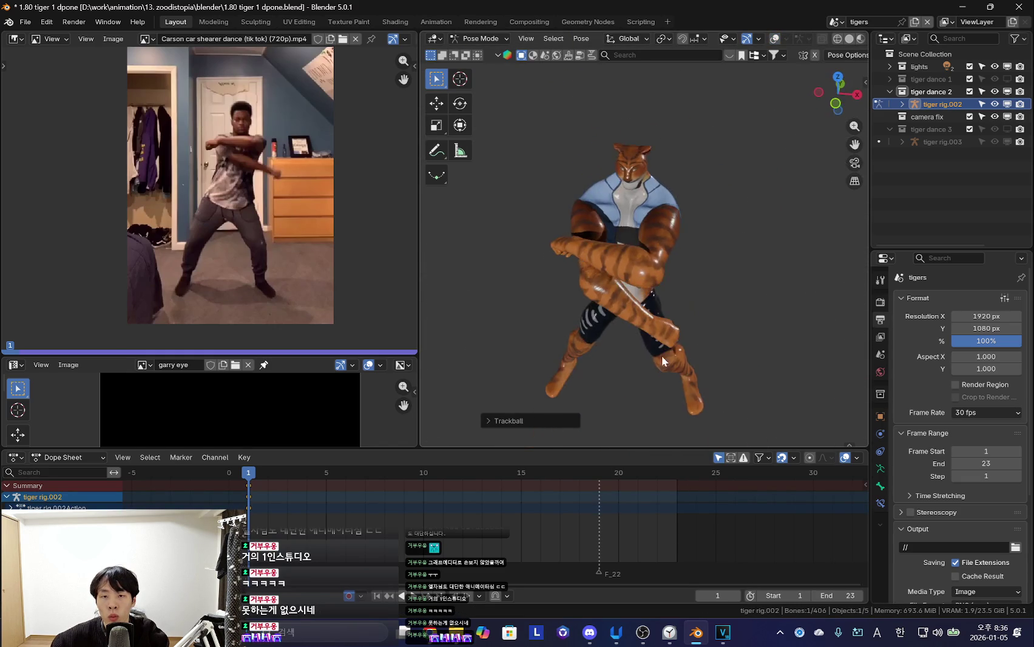
{"action": "key", "text": "Escape"}
{"action": "key", "text": "shift+alt+z"}
{"action": "mouse_move", "coordinate": [650, 255]}
{"action": "middle_mouse_down"}
{"action": "mouse_move", "coordinate": [608, 256]}
{"action": "mouse_move", "coordinate": [725, 297]}
{"action": "middle_mouse_up"}
{"action": "left_click", "coordinate": [609, 256]}
{"action": "key", "text": "shift+alt+z"}
{"action": "scroll", "coordinate": [761, 336], "scroll_direction": "up", "scroll_amount": 2}
{"action": "key", "text": "shift+alt+z"}
{"action": "key", "text": "r"}
{"action": "left_click", "coordinate": [616, 349]}
{"action": "key", "text": "shift+alt+z"}
Orbit and zoom out to a front view of the full crossed-arm pose at frame 1
{"action": "key", "text": "shift+alt+z"}
{"action": "middle_click_drag", "start_coordinate": [623, 376], "coordinate": [670, 235]}
{"action": "key", "text": "shift+alt+z"}
{"action": "key", "text": "shift+alt+z"}
{"action": "mouse_move", "coordinate": [586, 185]}
{"action": "middle_mouse_down"}
{"action": "mouse_move", "coordinate": [555, 308]}
{"action": "mouse_move", "coordinate": [721, 345]}
{"action": "mouse_move", "coordinate": [664, 287]}
{"action": "mouse_move", "coordinate": [732, 330]}
{"action": "middle_mouse_up"}
{"action": "scroll", "coordinate": [555, 308], "scroll_direction": "down", "scroll_amount": 2}
{"action": "scroll", "coordinate": [732, 330], "scroll_direction": "down", "scroll_amount": 2}
{"action": "scroll", "coordinate": [743, 288], "scroll_direction": "down", "scroll_amount": 1}
{"action": "key", "text": "shift+alt+z"}
Key the tiger's whole pose at frame 1 and hide the rig overlays
{"action": "key", "text": "k"}
{"action": "left_click", "coordinate": [671, 335]}
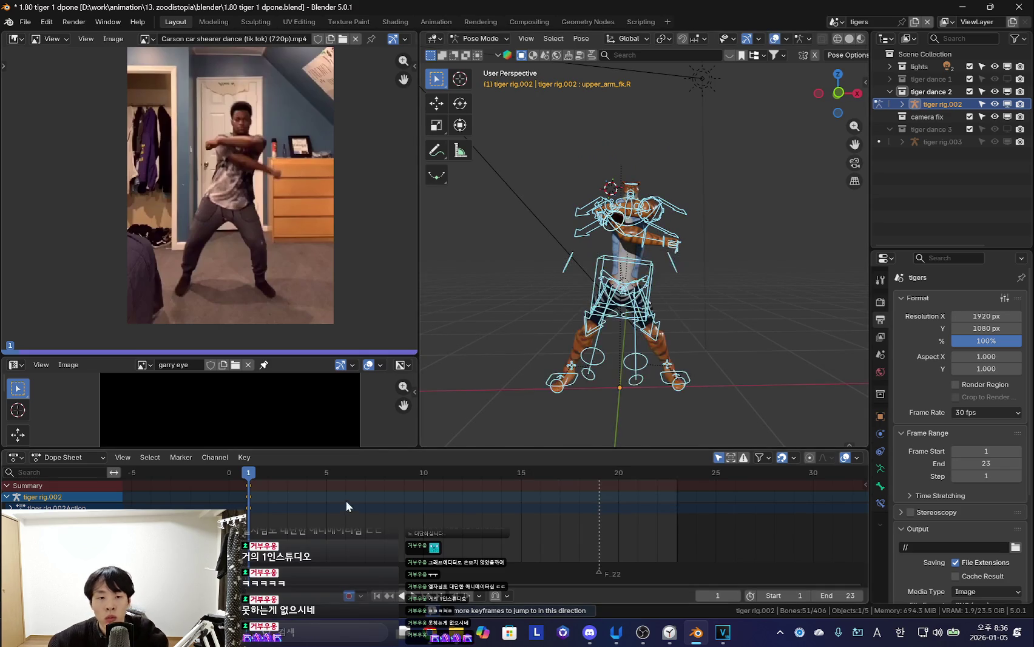
{"action": "middle_click_drag", "start_coordinate": [281, 513], "coordinate": [382, 513]}
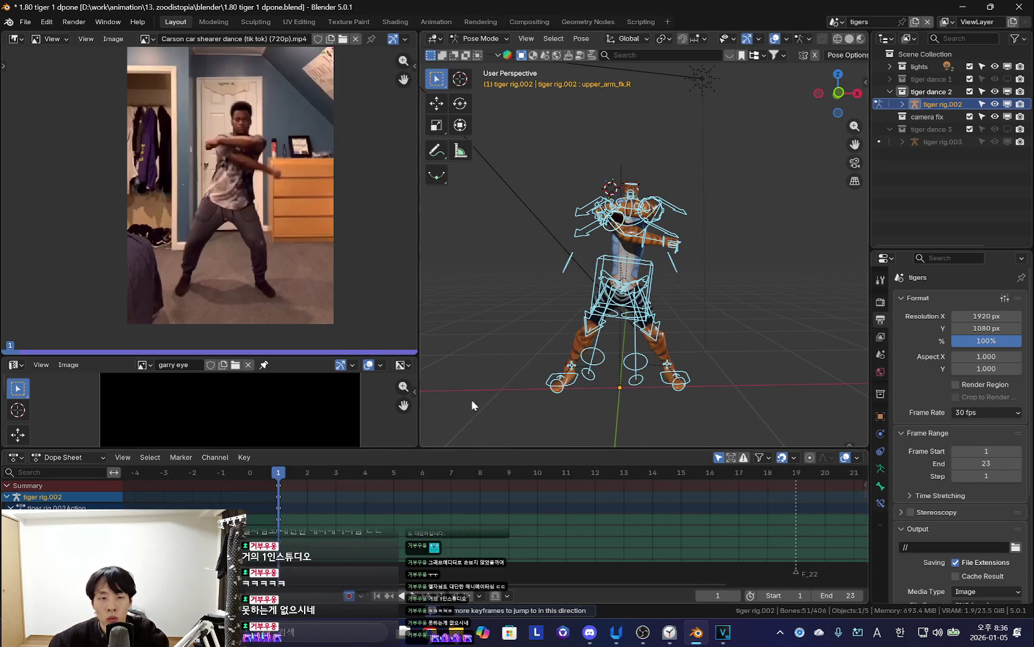
{"action": "key", "text": "shift+alt+z"}
{"action": "scroll", "coordinate": [323, 531], "scroll_direction": "up", "scroll_amount": 3}
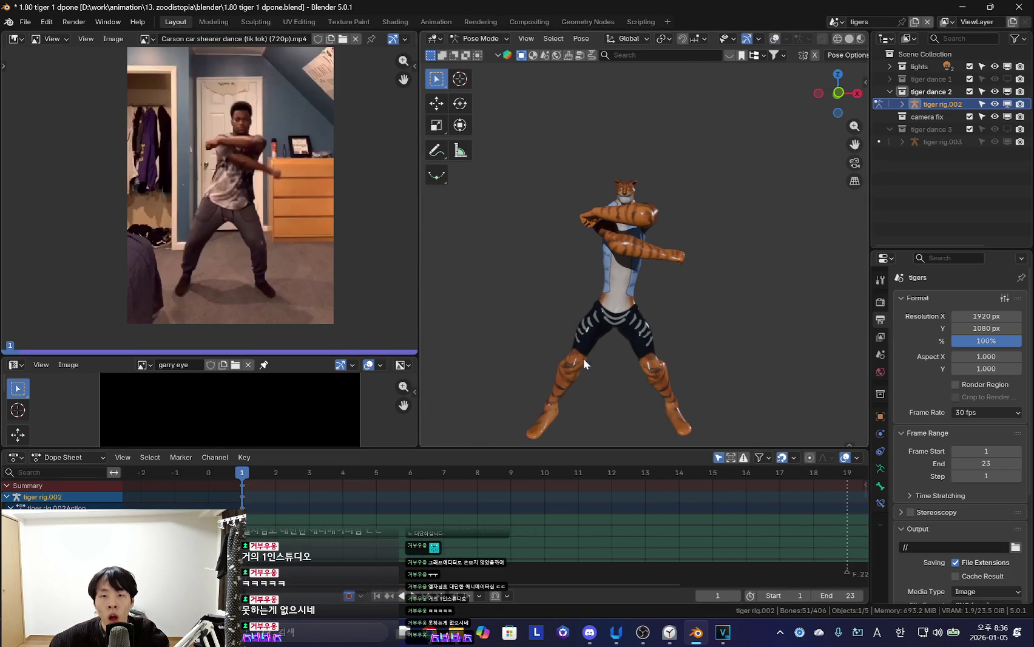
{"action": "scroll", "coordinate": [330, 513], "scroll_direction": "up", "scroll_amount": 2, "text": "ctrl"}
Go to frame 7 and insert a keyframe for the pose there
{"action": "key", "text": "Right"}
{"action": "key", "text": "Right"}
{"action": "mouse_move", "coordinate": [356, 522]}
{"action": "left_mouse_down"}
{"action": "mouse_move", "coordinate": [502, 527]}
{"action": "mouse_move", "coordinate": [319, 510]}
{"action": "mouse_move", "coordinate": [531, 541]}
{"action": "mouse_move", "coordinate": [505, 541]}
{"action": "left_mouse_up"}
{"action": "key", "text": "alt+h"}
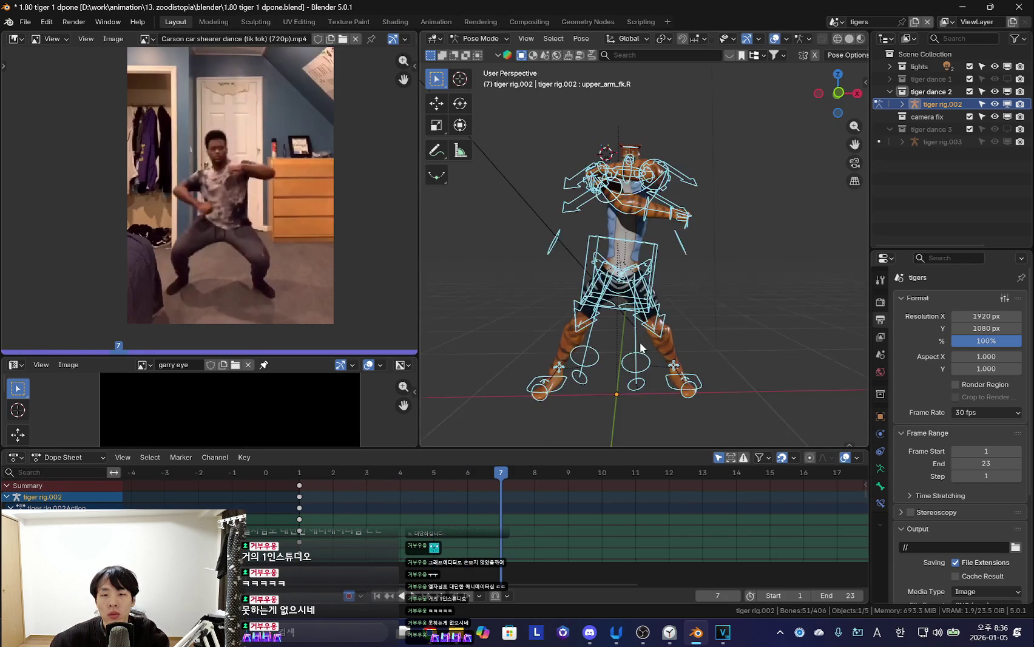
{"action": "key", "text": "h"}
{"action": "key", "text": "k"}
{"action": "left_click", "coordinate": [651, 250]}
Try moving the torso and arms at frame 7, then undo it
{"action": "key", "text": "shift+alt+z"}
{"action": "key", "text": "shift+alt+z"}
{"action": "key", "text": "g"}
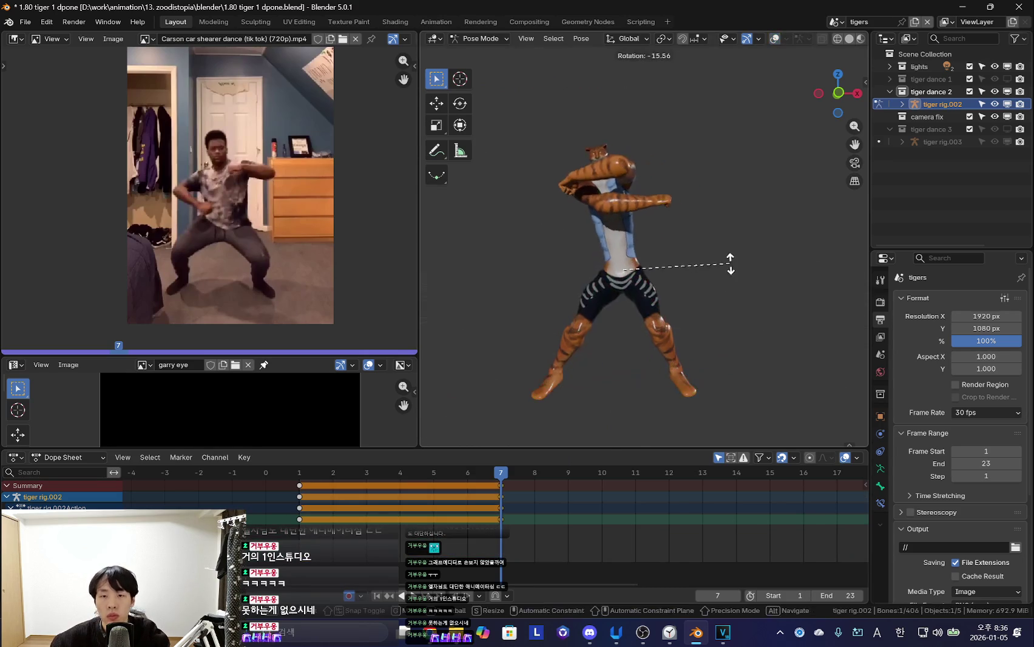
{"action": "left_click", "coordinate": [713, 302]}
{"action": "key", "text": "ctrl+z"}
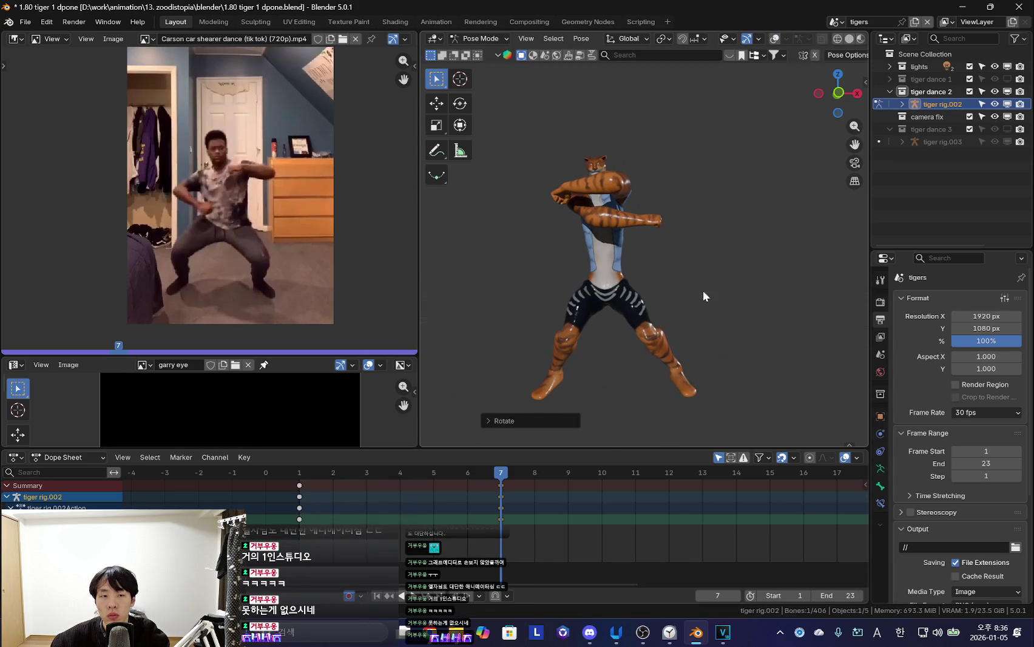
Rotate the right leg at frame 7 and compare it with the previous keyframe
{"action": "key", "text": "r"}
{"action": "key", "text": "r"}
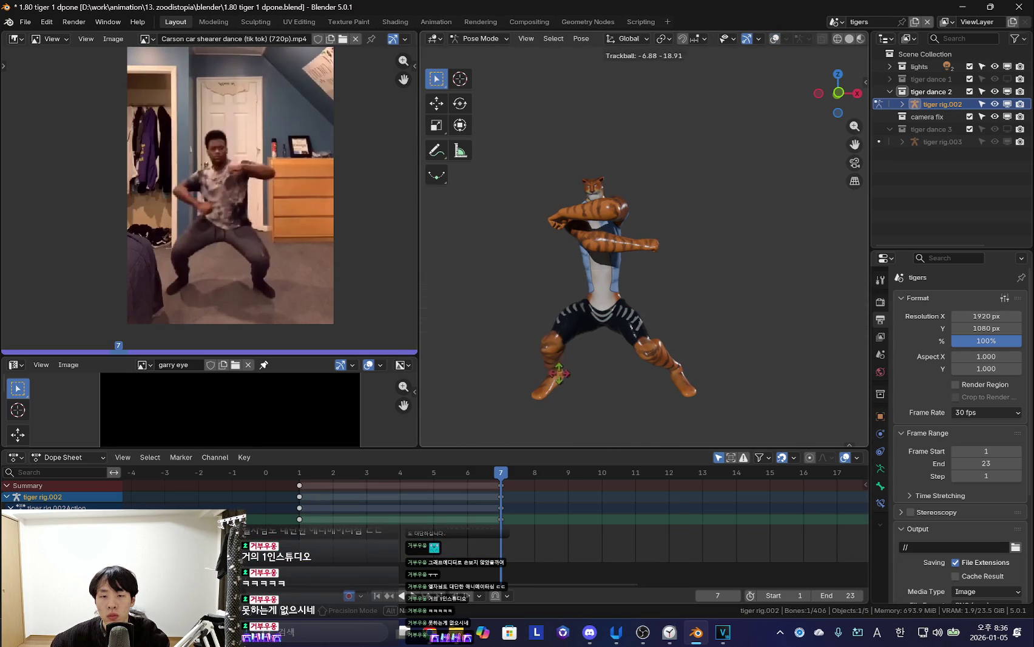
{"action": "key", "text": "shift+alt+z"}
{"action": "key", "text": "shift+alt+z"}
{"action": "left_click", "coordinate": [664, 355]}
{"action": "key", "text": "Down"}
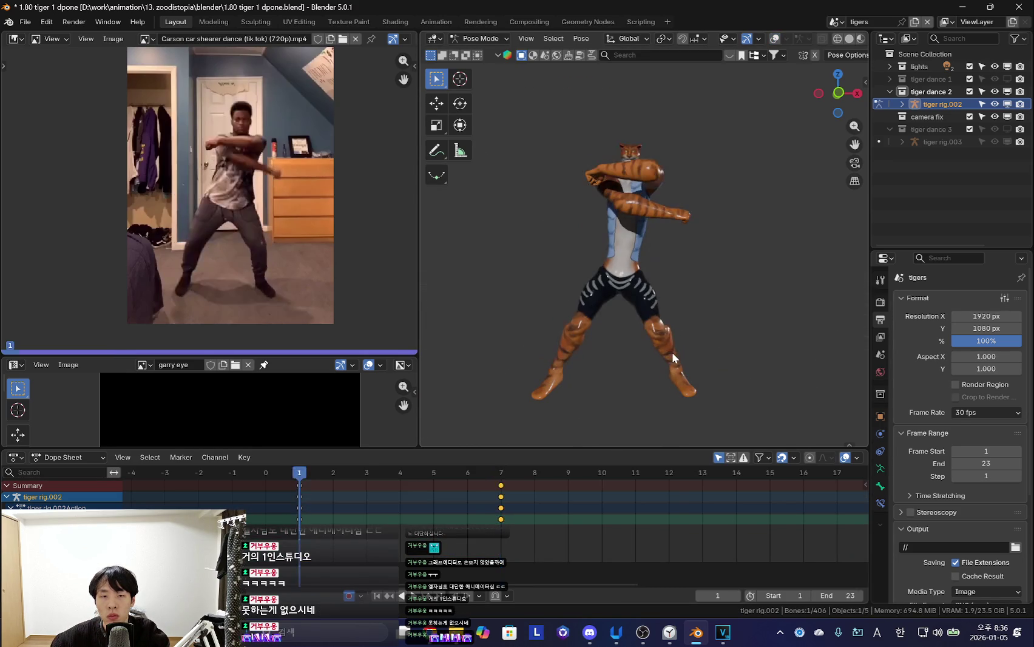
{"action": "key", "text": "Up"}
{"action": "key", "text": "shift+alt+z"}
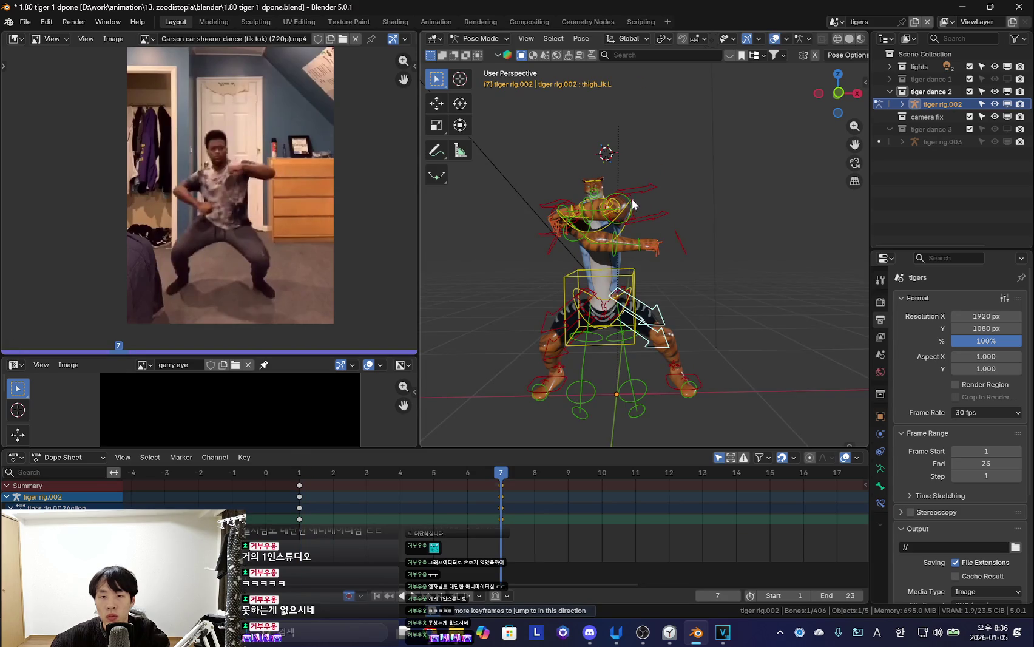
{"action": "key", "text": "shift+alt+z"}
{"action": "key", "text": "shift+alt+z"}
Trackball-rotate a bone, orbit the view, and select the left arm control
{"action": "key", "text": "shift+alt+z"}
{"action": "key", "text": "r"}
{"action": "key", "text": "r"}
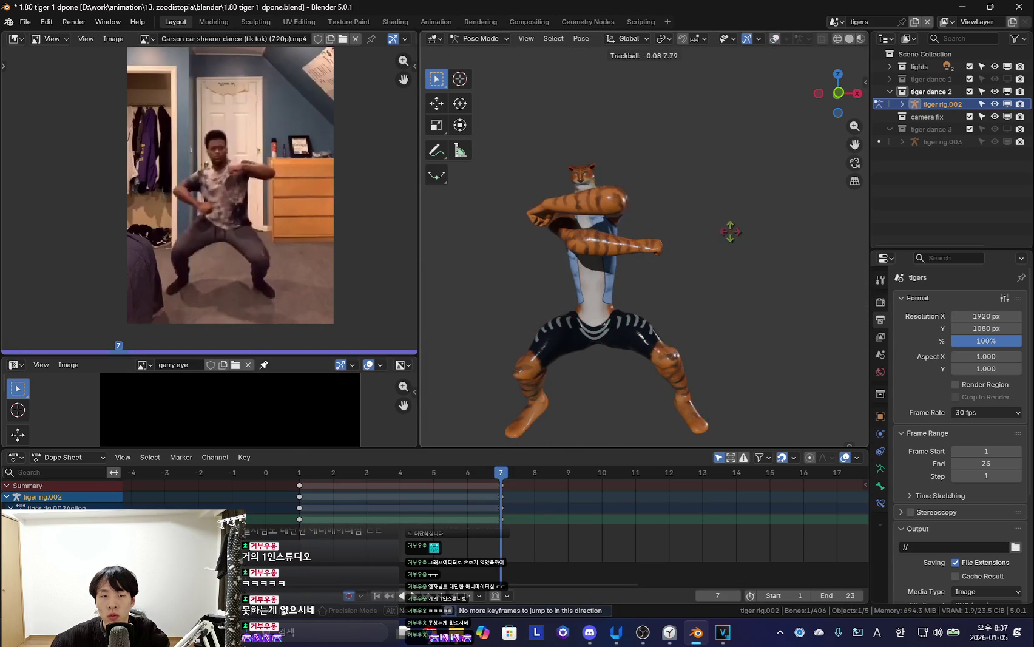
{"action": "left_click", "coordinate": [697, 232]}
{"action": "middle_click_drag", "start_coordinate": [698, 232], "coordinate": [711, 321]}
{"action": "key", "text": "r"}
{"action": "left_click", "coordinate": [689, 336]}
{"action": "key", "text": "shift+alt+z"}
Rotate the left arm on its local X axis and play back to check the motion
{"action": "key", "text": "shift+alt+z"}
{"action": "key", "text": "r"}
{"action": "key", "text": "x"}
{"action": "key", "text": "x"}
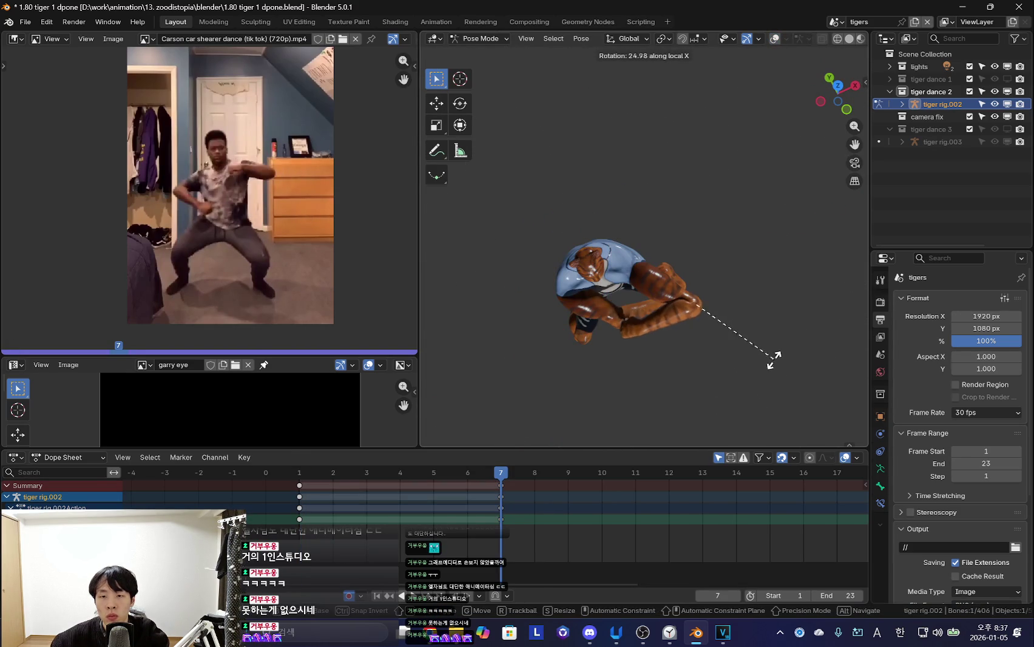
{"action": "left_click", "coordinate": [776, 358]}
{"action": "key", "text": "shift+alt+z"}
{"action": "key", "text": "shift+alt+z"}
{"action": "key", "text": "shift+alt+z"}
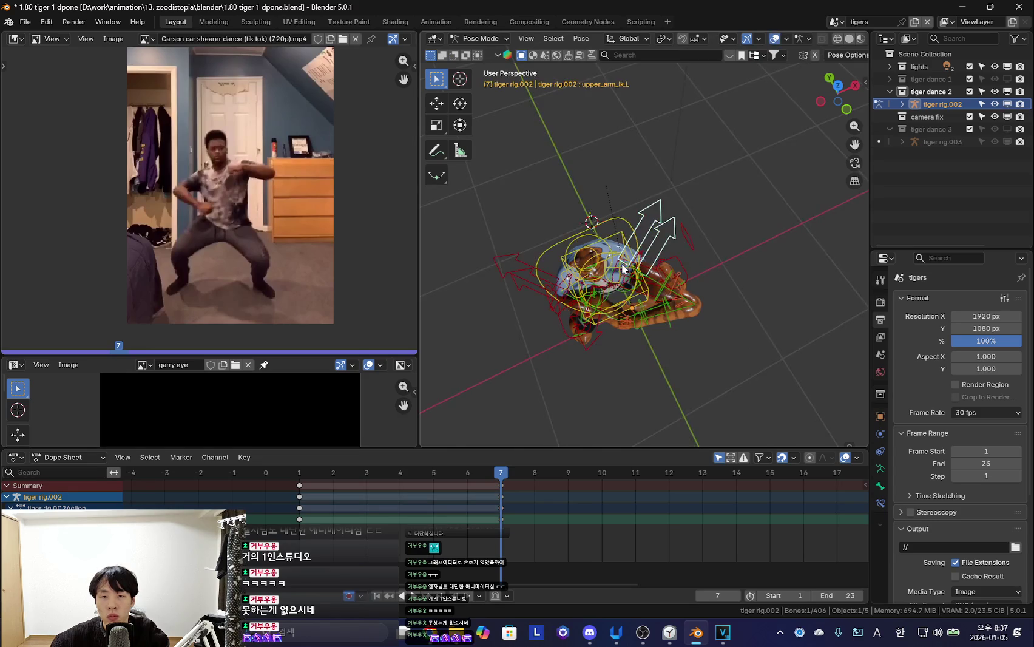
{"action": "key", "text": "shift+alt+z"}
{"action": "mouse_move", "coordinate": [622, 269]}
{"action": "middle_mouse_down"}
{"action": "mouse_move", "coordinate": [750, 295]}
{"action": "mouse_move", "coordinate": [681, 317]}
{"action": "mouse_move", "coordinate": [627, 223]}
{"action": "mouse_move", "coordinate": [707, 304]}
{"action": "middle_mouse_up"}
{"action": "key", "text": "space"}
{"action": "key", "text": "Escape"}
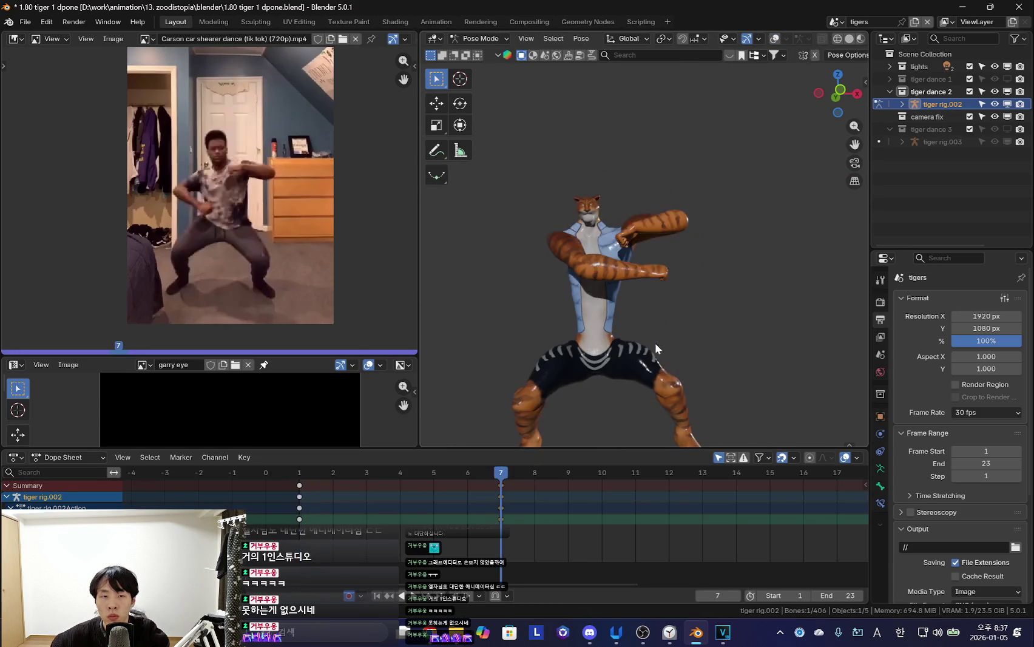
Lower the tiger's arm with a trackball rotation at frame 7
{"action": "key", "text": "shift+alt+z"}
{"action": "key", "text": "i"}
{"action": "key", "text": "shift+alt+z"}
{"action": "key", "text": "shift+alt+z"}
{"action": "key", "text": "shift+alt+z"}
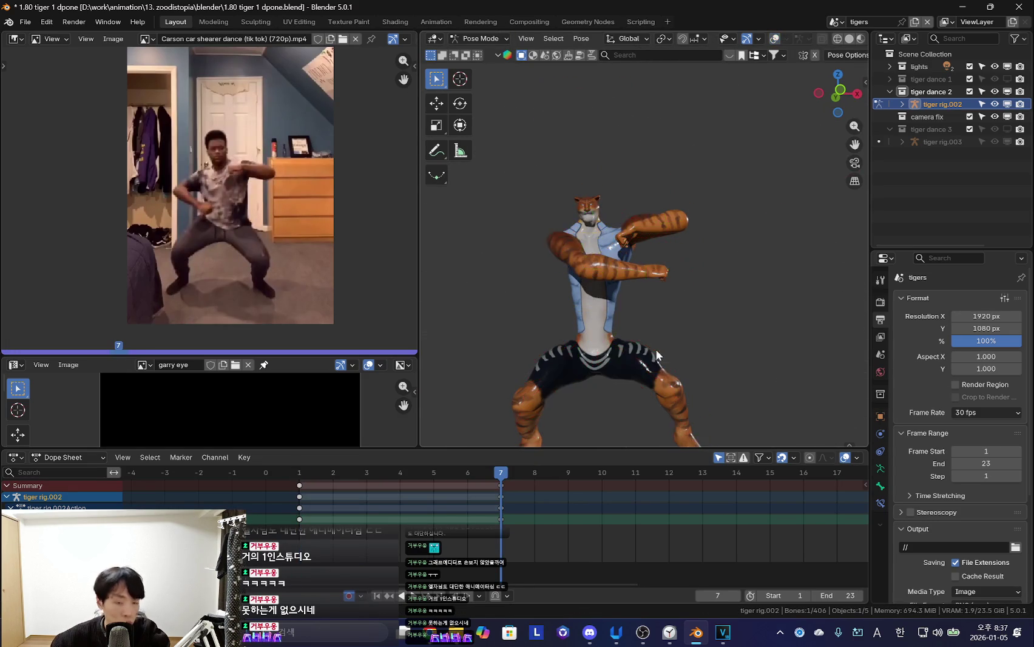
{"action": "key", "text": "r"}
{"action": "key", "text": "r"}
{"action": "left_click", "coordinate": [629, 352]}
{"action": "key", "text": "shift+alt+z"}
{"action": "key", "text": "shift+alt+z"}
{"action": "key", "text": "shift+alt+z"}
Discard an accidental tilt of the whole tiger and apply a new trackball rotation
{"action": "key", "text": "shift+alt+z"}
{"action": "key", "text": "r"}
{"action": "left_click", "coordinate": [701, 343]}
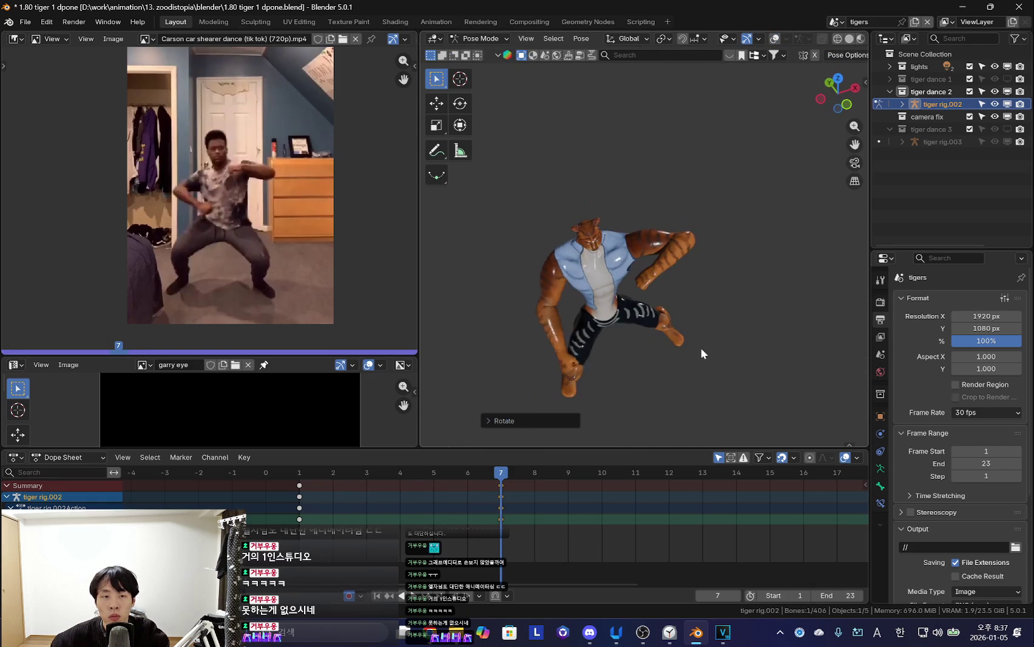
{"action": "key", "text": "ctrl+z"}
{"action": "key", "text": "shift+alt+z"}
{"action": "key", "text": "shift+alt+z"}
{"action": "key", "text": "r"}
{"action": "key", "text": "r"}
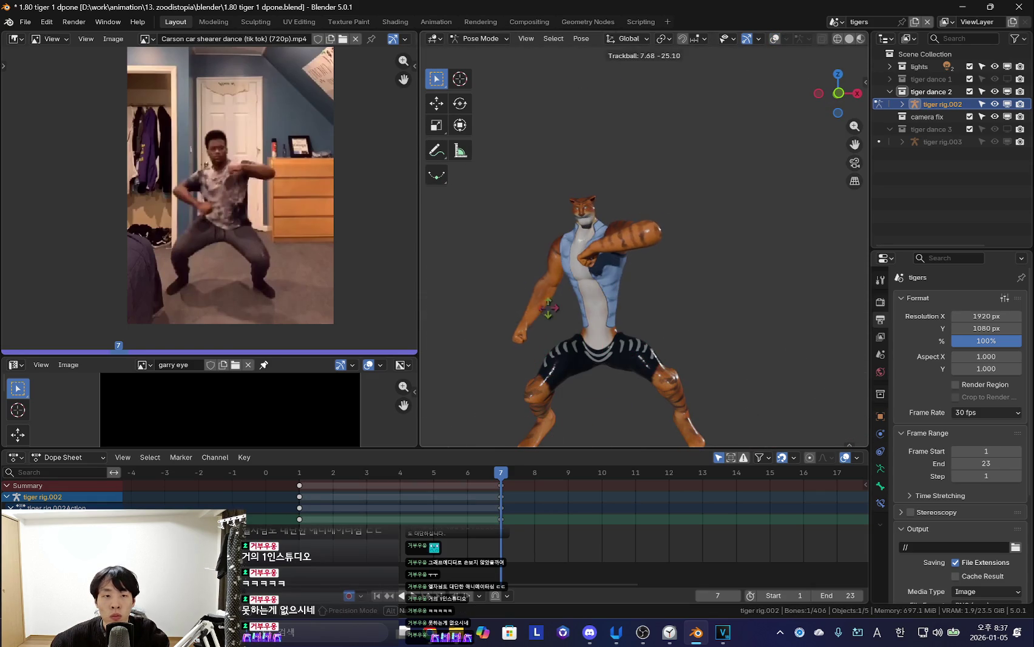
{"action": "left_click", "coordinate": [554, 304]}
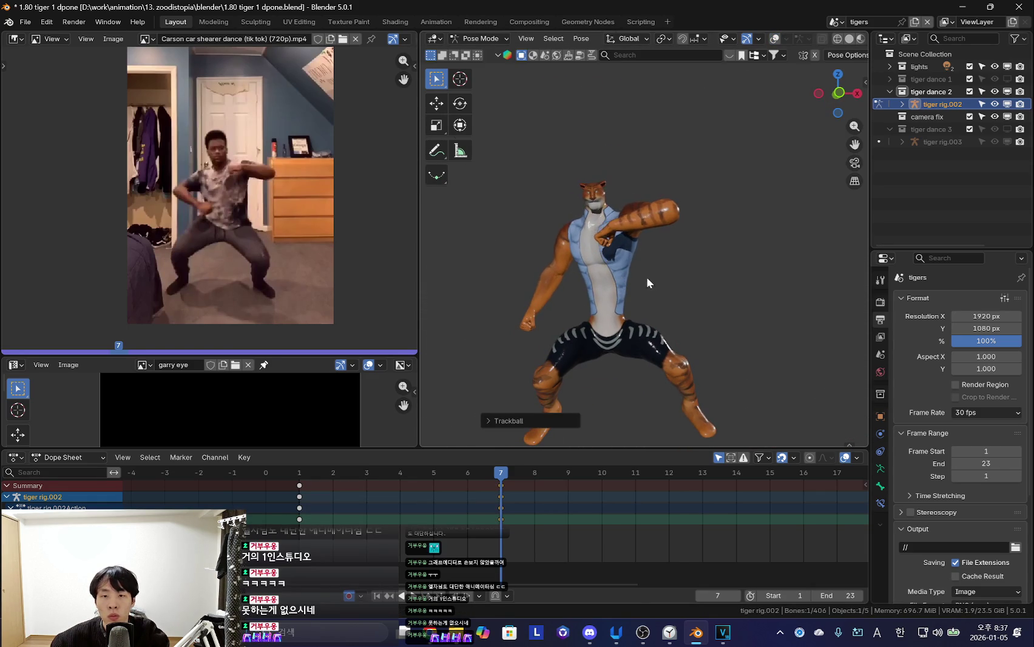
Compare the frame 7 pose against the frame 1 keyframe
{"action": "key", "text": "shift+alt+z"}
{"action": "key", "text": "shift+alt+z"}
{"action": "key", "text": "Down"}
{"action": "key", "text": "Up"}
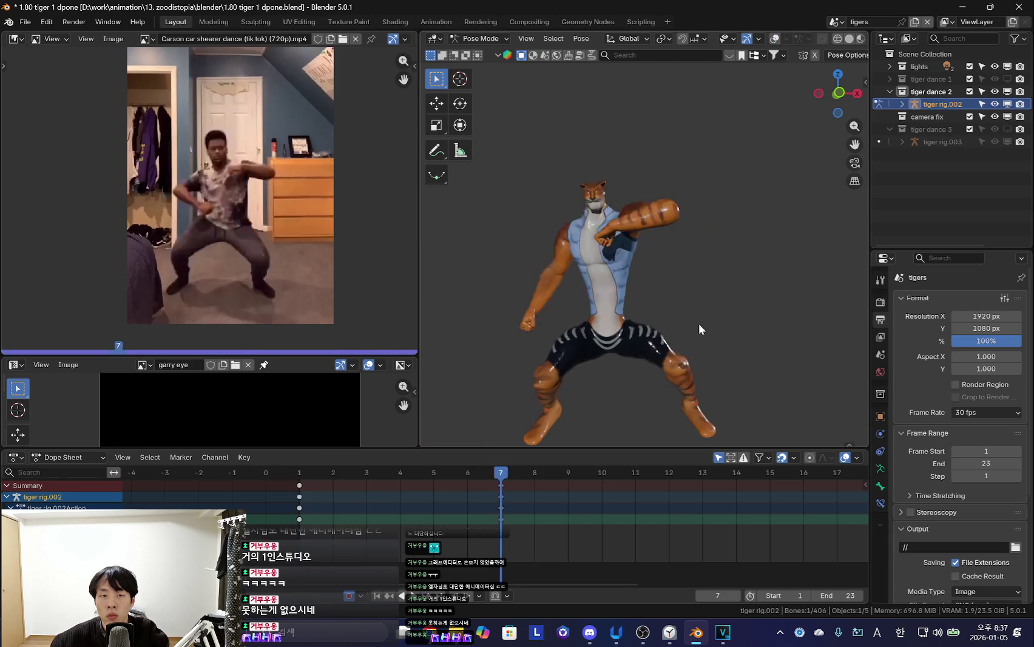
{"action": "key", "text": "shift+alt+z"}
{"action": "scroll", "coordinate": [648, 267], "scroll_direction": "up", "scroll_amount": 4}
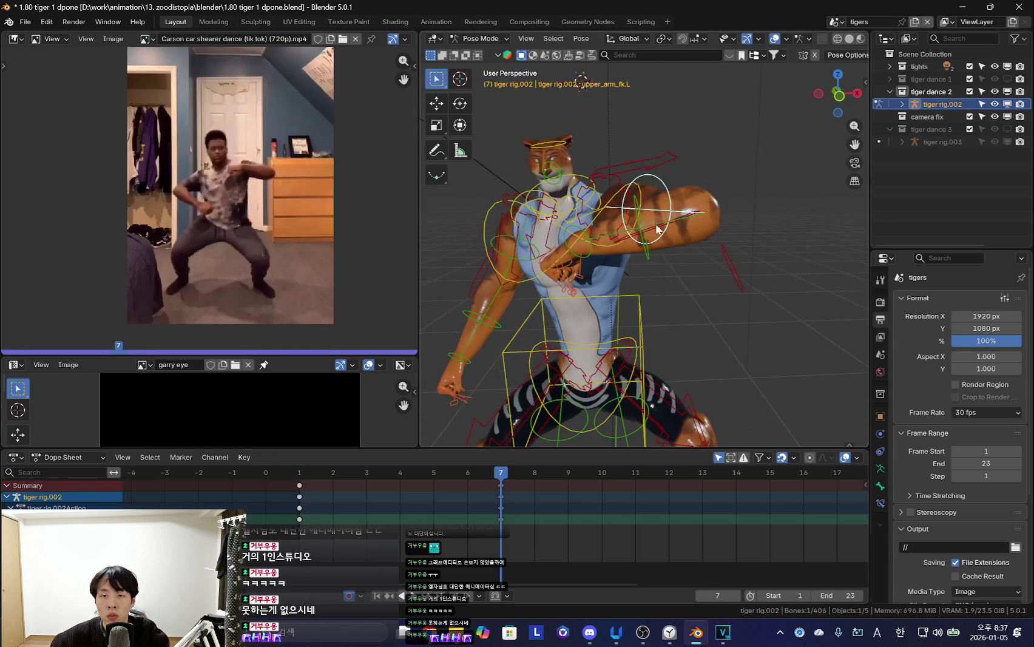
{"action": "key", "text": "shift+alt+z"}
Rotate the upper arm bone, then select the right forearm control from a side angle
{"action": "key", "text": "r"}
{"action": "left_click", "coordinate": [661, 272]}
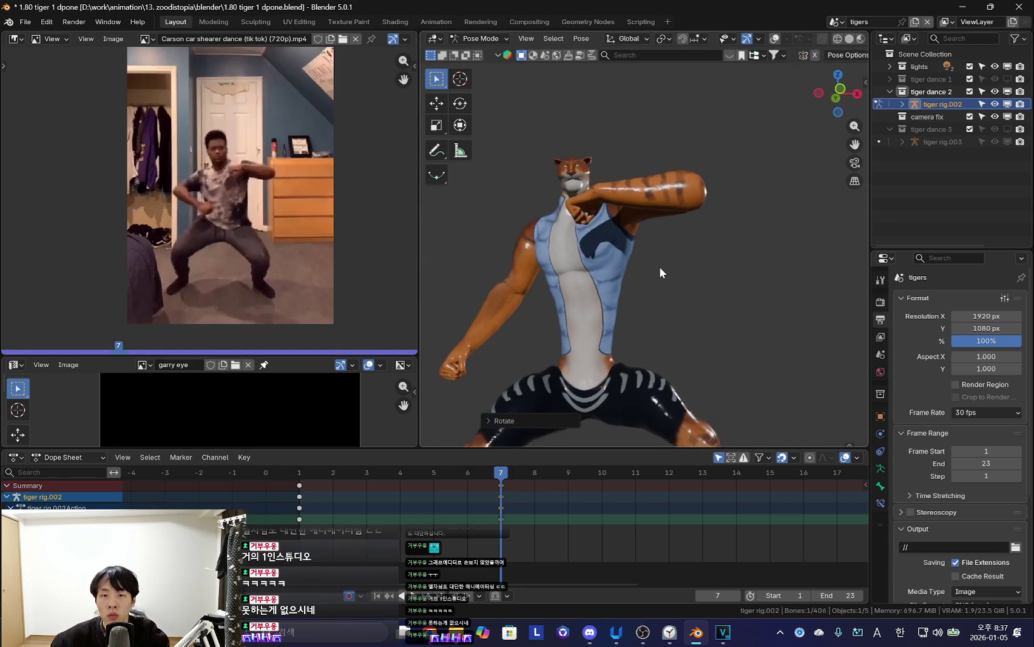
{"action": "key", "text": "r"}
{"action": "left_click", "coordinate": [663, 287]}
{"action": "key", "text": "shift+alt+z"}
{"action": "left_click", "coordinate": [497, 308]}
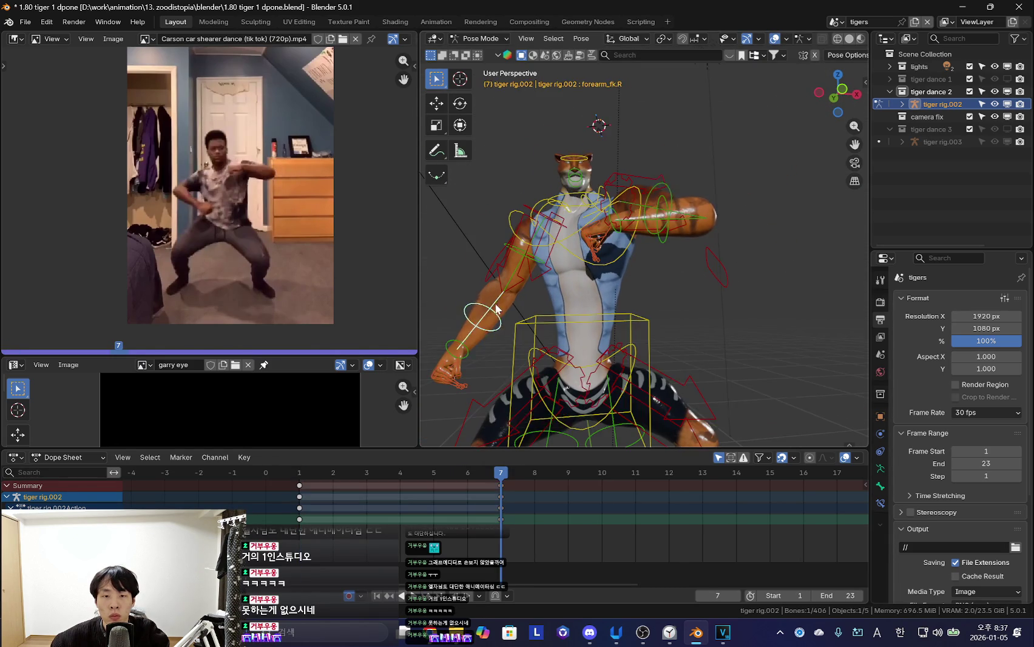
{"action": "key", "text": "shift+alt+z"}
{"action": "scroll", "coordinate": [524, 369], "scroll_direction": "down", "scroll_amount": 3}
{"action": "middle_click_drag", "start_coordinate": [525, 369], "coordinate": [607, 328]}
Bend the right arm bone, refining it with a trackball rotation in front view
{"action": "key", "text": "r"}
{"action": "left_click", "coordinate": [634, 289]}
{"action": "key", "text": "shift+alt+z"}
{"action": "key", "text": "shift+alt+z"}
{"action": "key", "text": "KP_1"}
{"action": "key", "text": "r"}
{"action": "key", "text": "r"}
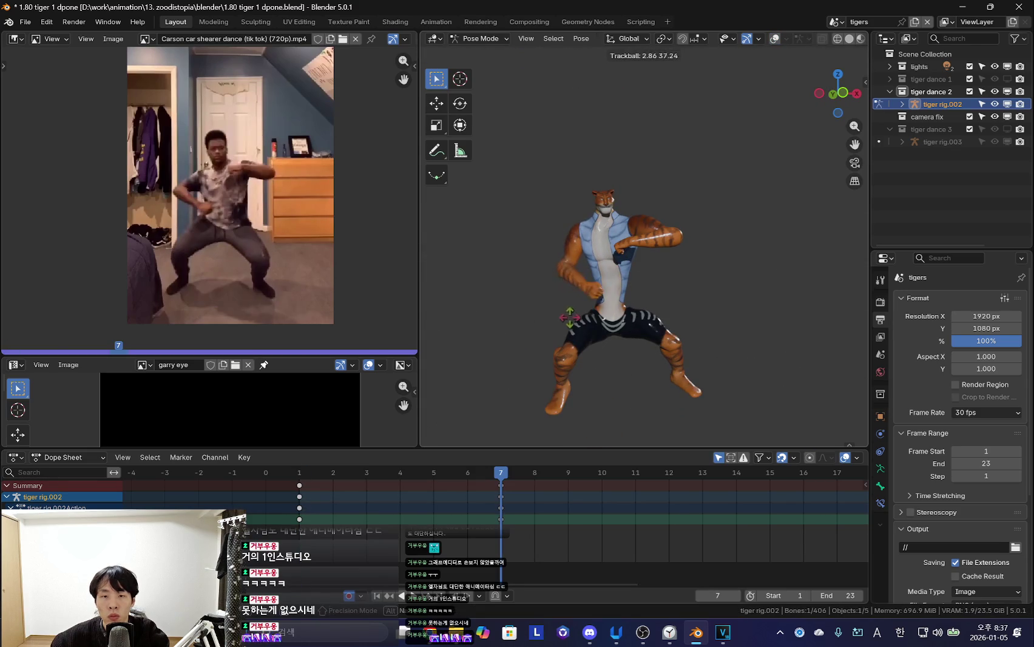
{"action": "left_click", "coordinate": [607, 331]}
Flip between frames 1 and 7 to compare the bent-arm pose
{"action": "key", "text": "Down"}
{"action": "key", "text": "Up"}
{"action": "key", "text": "shift+alt+z"}
{"action": "key", "text": "i"}
{"action": "key", "text": "shift+alt+z"}
At frame 1, select the hips control and rotate it in side view
{"action": "key", "text": "Down"}
{"action": "key", "text": "shift+alt+z"}
{"action": "left_click", "coordinate": [671, 267]}
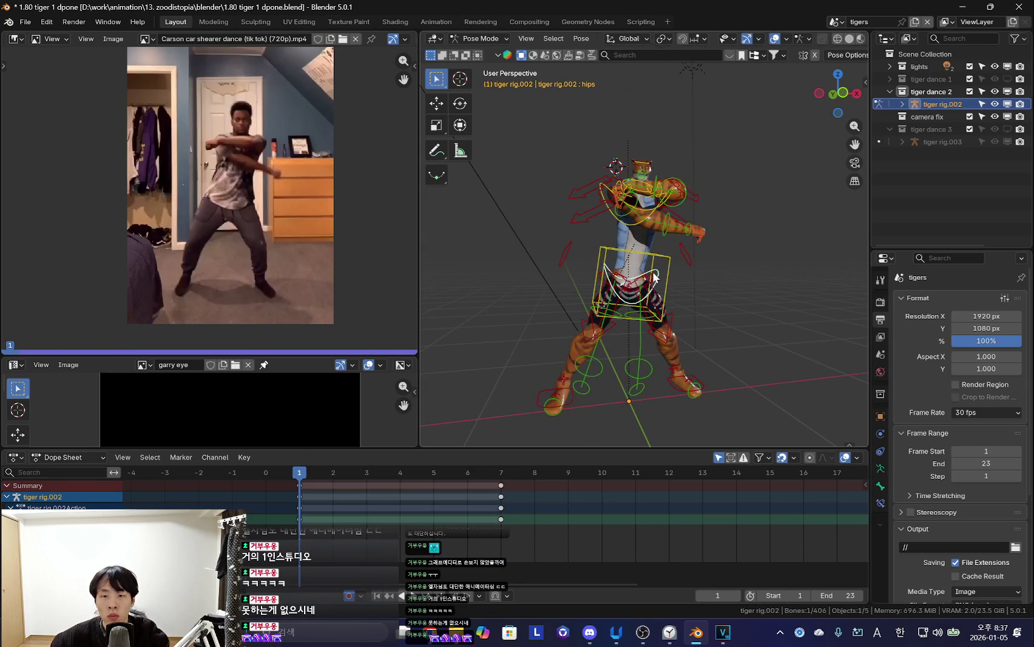
{"action": "key", "text": "shift+alt+z"}
{"action": "key", "text": "KP_3"}
{"action": "key", "text": "r"}
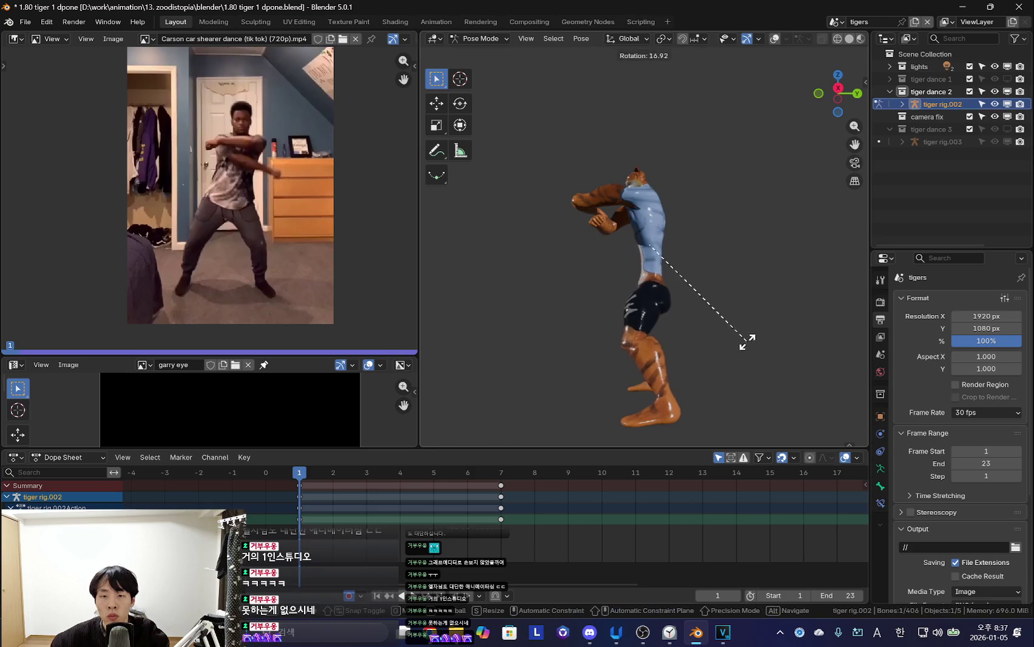
{"action": "left_click", "coordinate": [716, 297]}
{"action": "key", "text": "shift+alt+z"}
{"action": "key", "text": "shift+alt+z"}
Move and slightly rotate the hips, checking against frame 7
{"action": "key", "text": "g"}
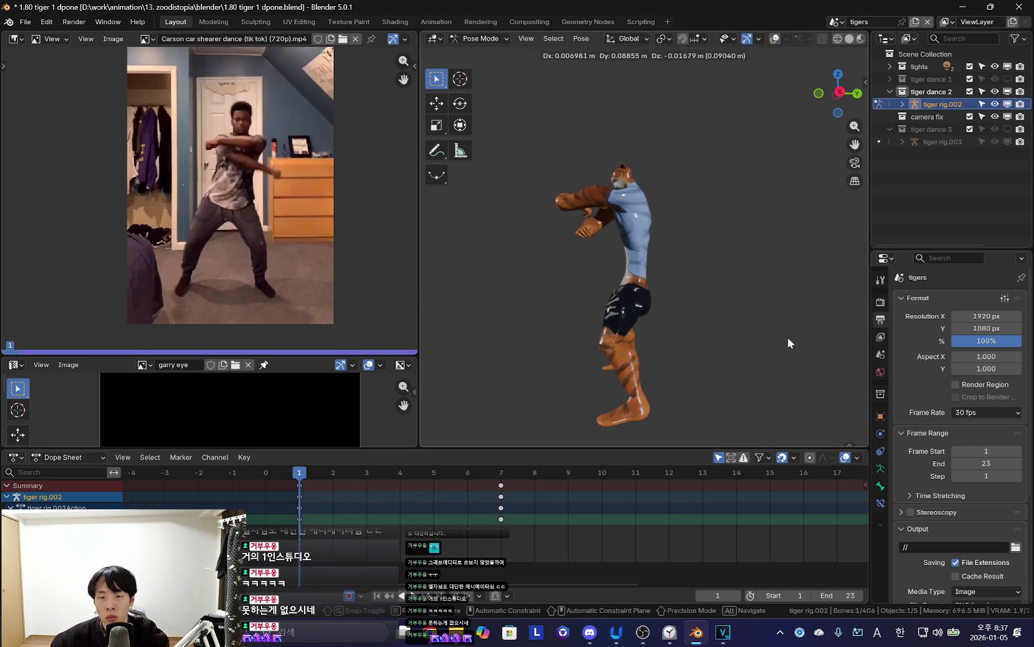
{"action": "left_click", "coordinate": [786, 334]}
{"action": "key", "text": "r"}
{"action": "left_click", "coordinate": [775, 322]}
{"action": "key", "text": "Up"}
{"action": "key", "text": "Down"}
{"action": "key", "text": "KP_1"}
{"action": "key", "text": "Up"}
{"action": "key", "text": "Down"}
Trackball-rotate and move the selected bones to refine the frame 7 squat key
{"action": "left_click_drag", "start_coordinate": [311, 559], "coordinate": [489, 540]}
{"action": "scroll", "coordinate": [594, 368], "scroll_direction": "up", "scroll_amount": 2}
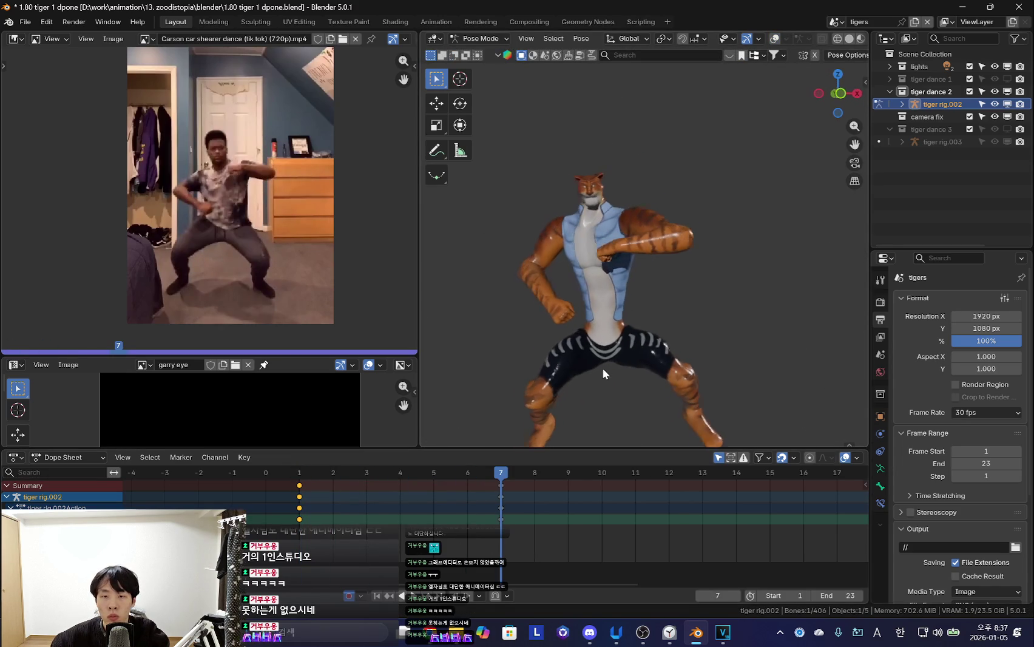
{"action": "key", "text": "r"}
{"action": "key", "text": "r"}
{"action": "left_click", "coordinate": [601, 364]}
{"action": "scroll", "coordinate": [598, 364], "scroll_direction": "down", "scroll_amount": 2}
{"action": "key", "text": "g"}
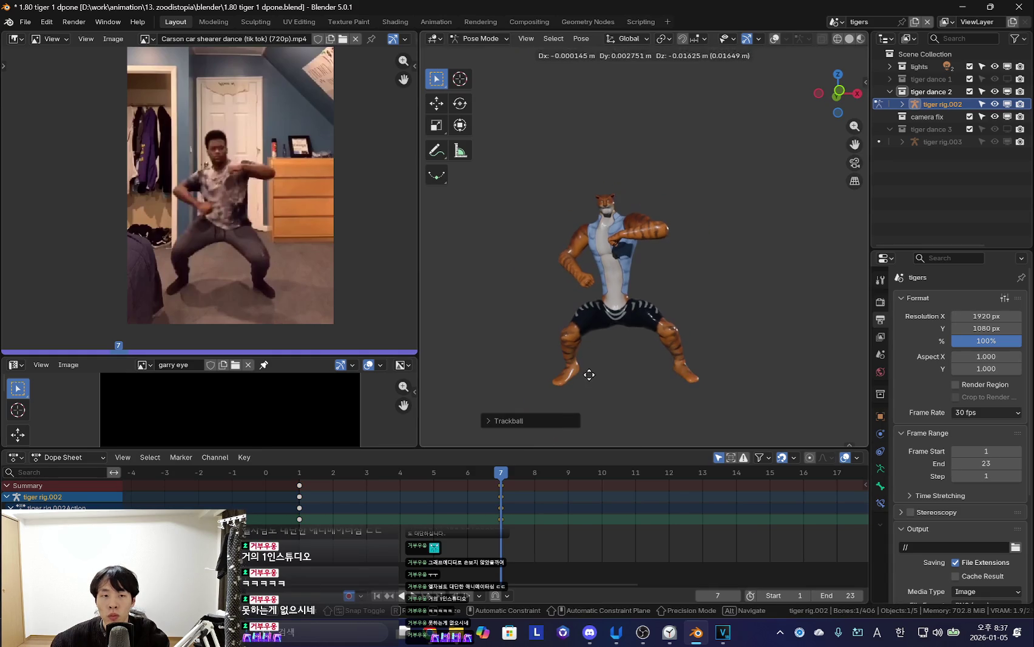
{"action": "left_click", "coordinate": [589, 374]}
Scrub the Dope Sheet between frames 1 and 7 to preview the motion
{"action": "key", "text": "Down"}
{"action": "key", "text": "Up"}
{"action": "key", "text": "Up"}
{"action": "key", "text": "Right"}
{"action": "mouse_move", "coordinate": [369, 496]}
{"action": "left_mouse_down"}
{"action": "mouse_move", "coordinate": [335, 531]}
{"action": "mouse_move", "coordinate": [614, 520]}
{"action": "left_mouse_up"}
{"action": "key", "text": "shift+alt+z"}
Duplicate all bones' frame-1 keys onto frame 12 in the Dope Sheet
{"action": "key", "text": "a"}
{"action": "left_click", "coordinate": [247, 485]}
{"action": "key", "text": "shift+d"}
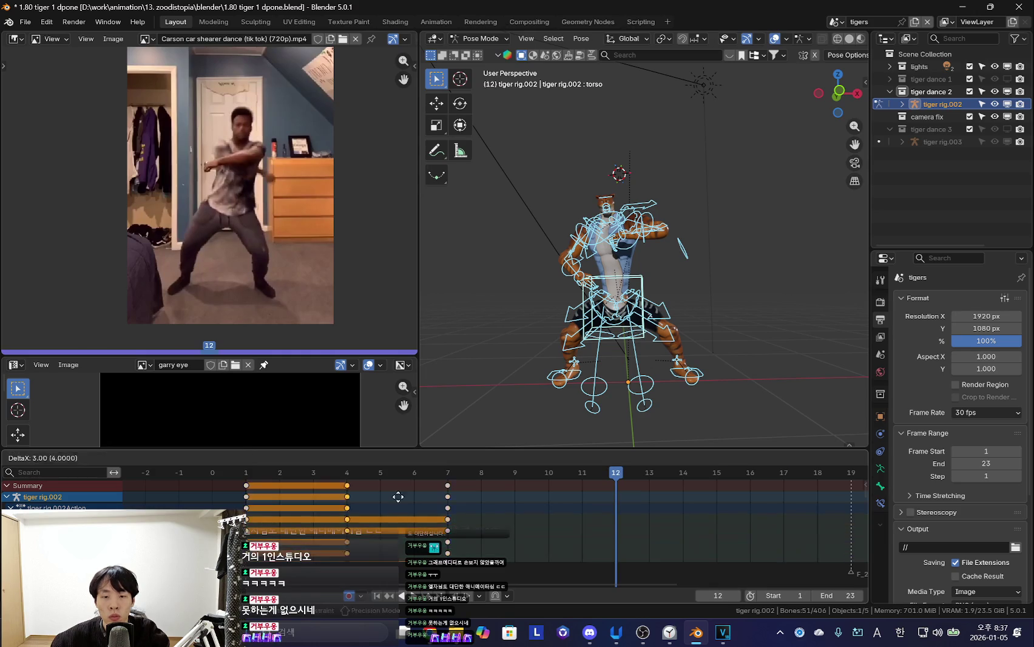
{"action": "left_click", "coordinate": [663, 328]}
Scrub frames 2 to 7 with overlays hidden to preview the motion
{"action": "key", "text": "shift+alt+z"}
{"action": "key", "text": "Down"}
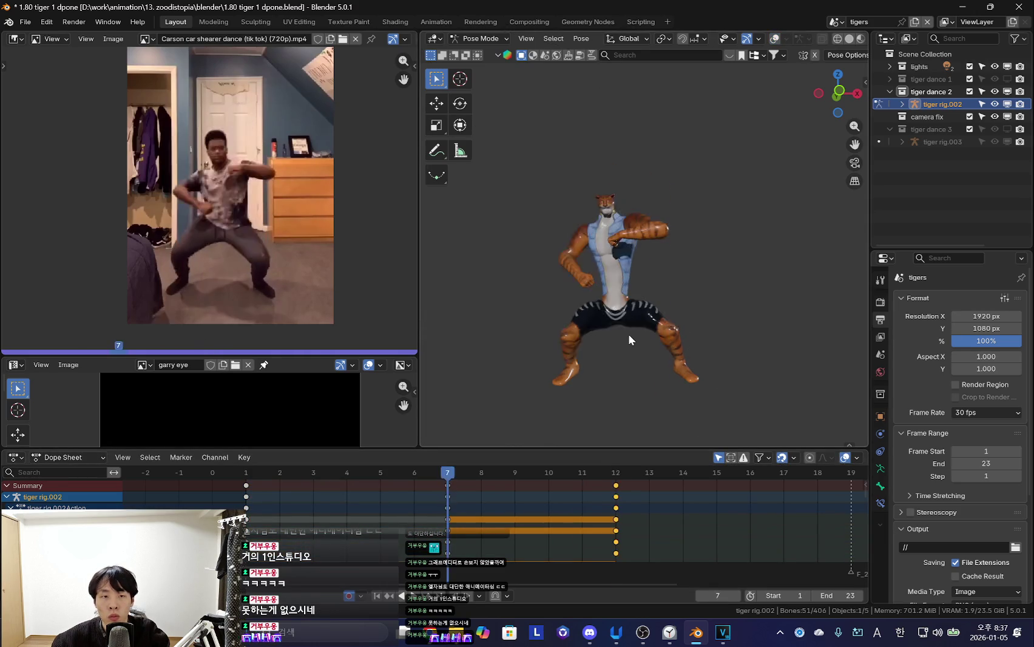
{"action": "mouse_move", "coordinate": [448, 522]}
{"action": "left_mouse_down"}
{"action": "mouse_move", "coordinate": [276, 518]}
{"action": "mouse_move", "coordinate": [617, 534]}
{"action": "left_mouse_up"}
{"action": "key", "text": "shift+alt+z"}
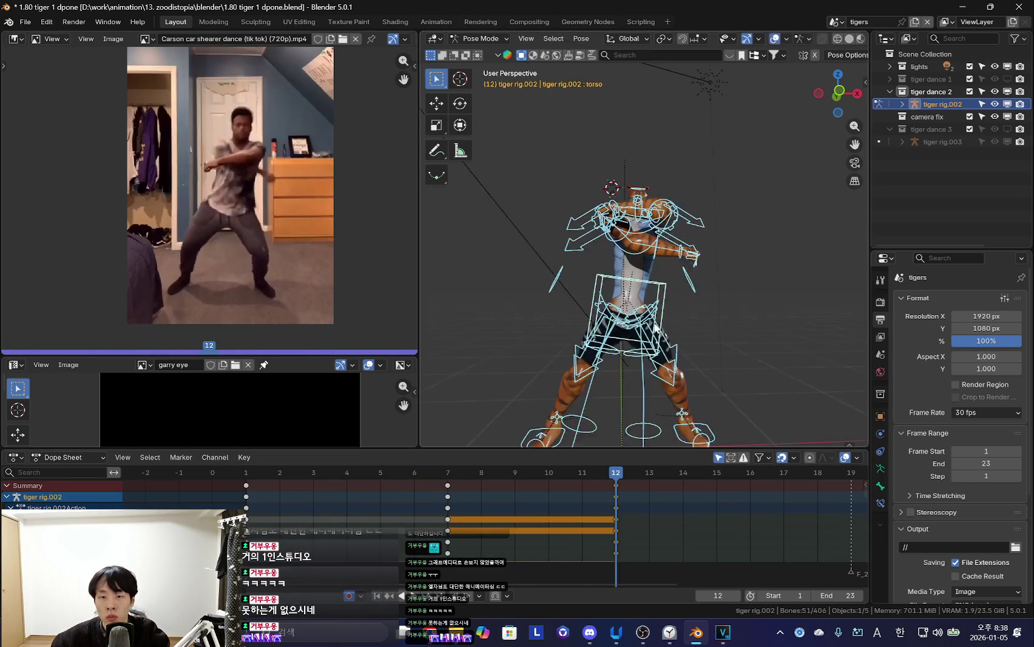
Trackball-rotate an arm bone to match the reference and key the frame-12 pose
{"action": "left_click", "coordinate": [655, 324]}
{"action": "key", "text": "shift+alt+z"}
{"action": "key", "text": "shift+Left"}
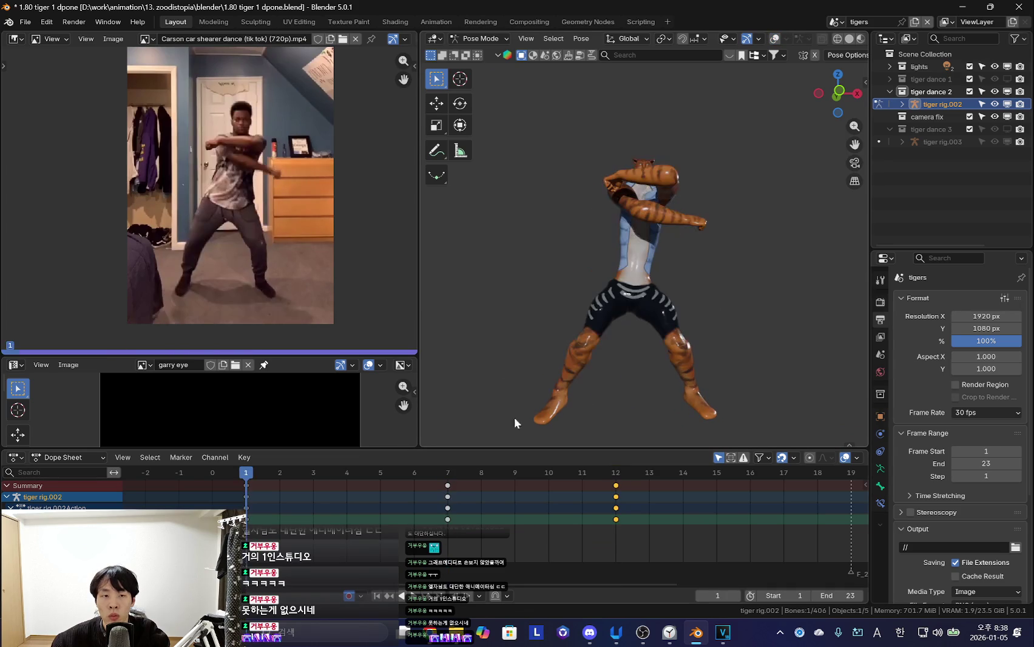
{"action": "left_click", "coordinate": [615, 496]}
{"action": "key", "text": "r"}
{"action": "key", "text": "r"}
{"action": "key", "text": "Return"}
{"action": "key", "text": "r"}
{"action": "key", "text": "r"}
{"action": "mouse_move", "coordinate": [653, 307]}
{"action": "middle_mouse_down", "text": "alt"}
{"action": "mouse_move", "coordinate": [802, 287]}
{"action": "mouse_move", "coordinate": [778, 281]}
{"action": "middle_mouse_up", "text": "alt"}
{"action": "left_click", "coordinate": [779, 281]}
{"action": "key", "text": "i"}
Nudge the head pose at frame 7 and key it
{"action": "middle_click_drag", "start_coordinate": [718, 316], "coordinate": [596, 298]}
{"action": "key", "text": "Down"}
{"action": "key", "text": "r"}
{"action": "key", "text": "r"}
{"action": "left_click", "coordinate": [580, 311]}
{"action": "key", "text": "i"}
Refine the frame-1 pose with trackball rotations and key it
{"action": "key", "text": "shift+Left"}
{"action": "key", "text": "r"}
{"action": "key", "text": "r"}
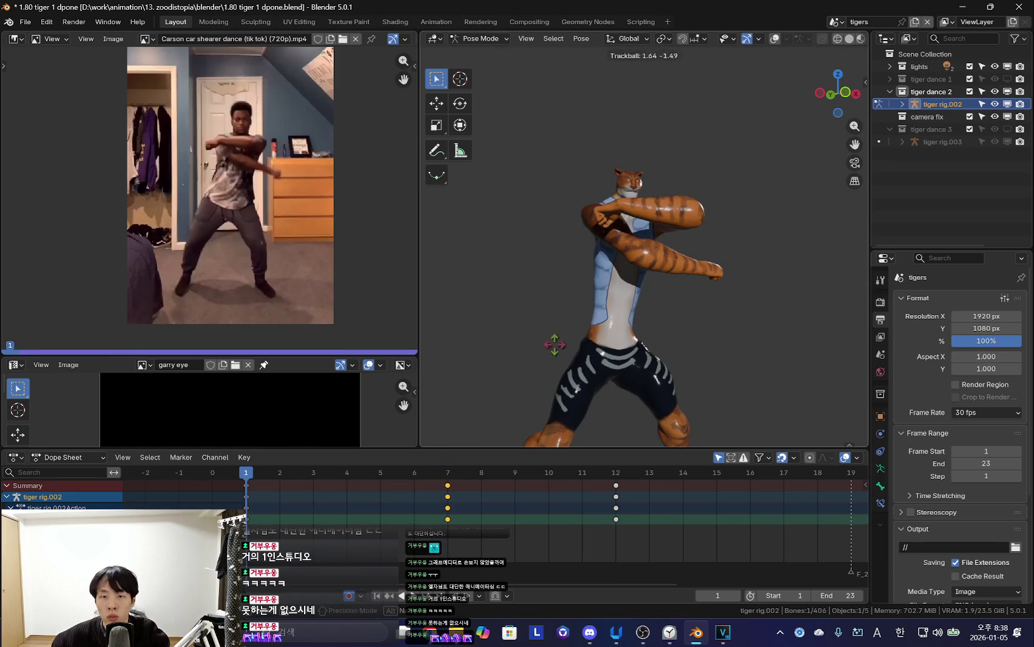
{"action": "left_click", "coordinate": [571, 329]}
{"action": "scroll", "coordinate": [623, 320], "scroll_direction": "down", "scroll_amount": 1}
{"action": "key", "text": "i"}
{"action": "key", "text": "r"}
{"action": "key", "text": "r"}
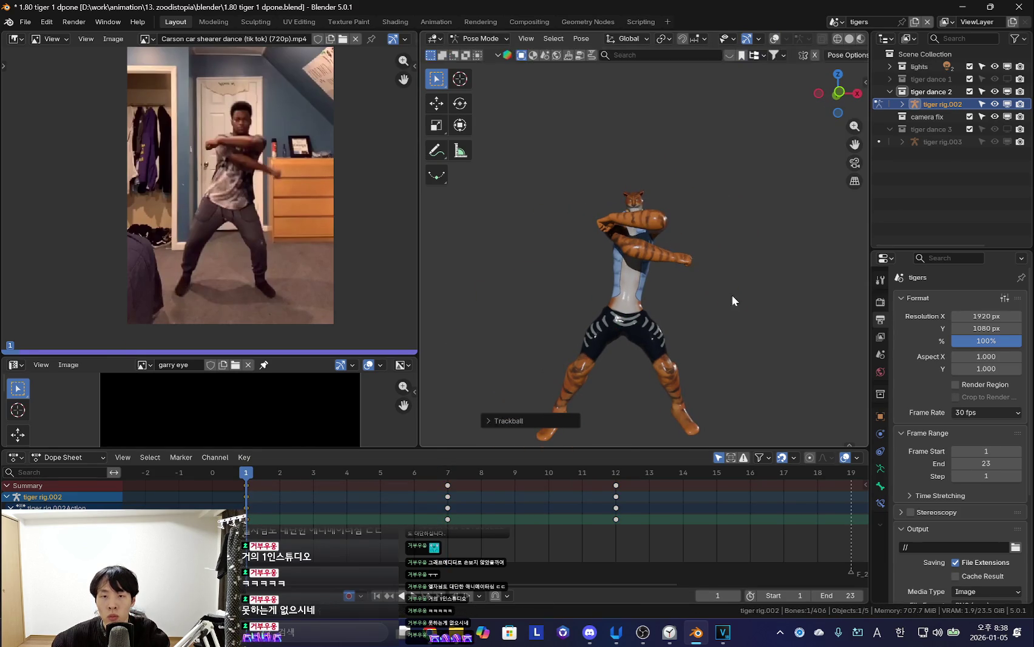
{"action": "left_click", "coordinate": [732, 298]}
Reselect a single arm bone and trackball-rotate it at frame 7
{"action": "key", "text": "Up"}
{"action": "left_click", "coordinate": [673, 323]}
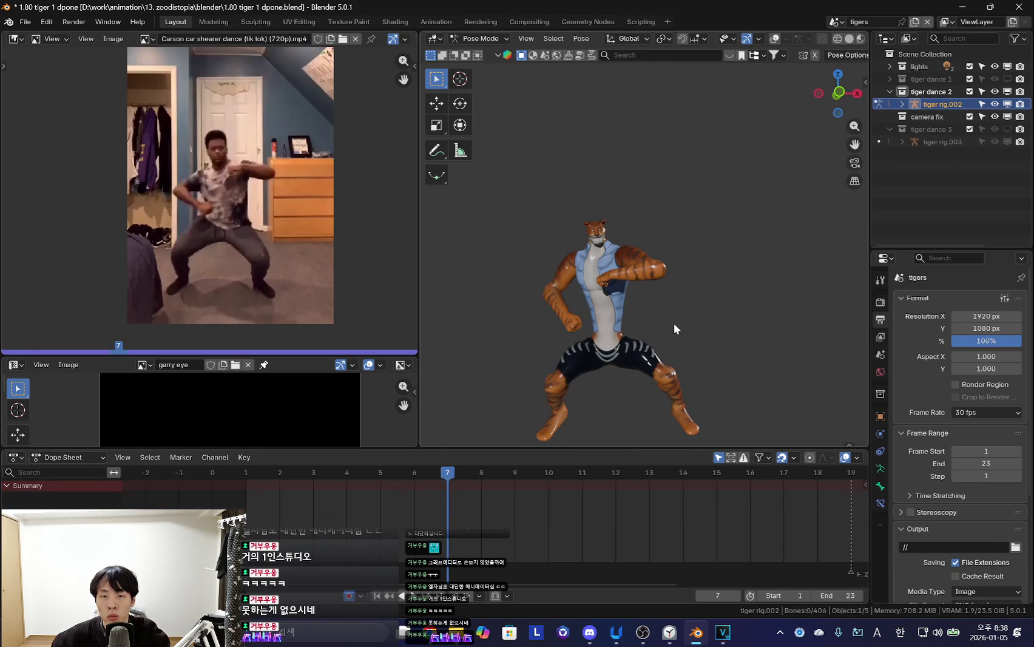
{"action": "left_click", "coordinate": [611, 229]}
{"action": "key", "text": "r"}
{"action": "key", "text": "r"}
{"action": "left_click", "coordinate": [642, 279]}
Return to the frame-12 key and toggle the rig overlays to review the pose
{"action": "key", "text": "Up"}
{"action": "key", "text": "Up"}
{"action": "key", "text": "shift+alt+z"}
{"action": "scroll", "coordinate": [673, 323], "scroll_direction": "down", "scroll_amount": 1}
{"action": "key", "text": "shift+alt+z"}
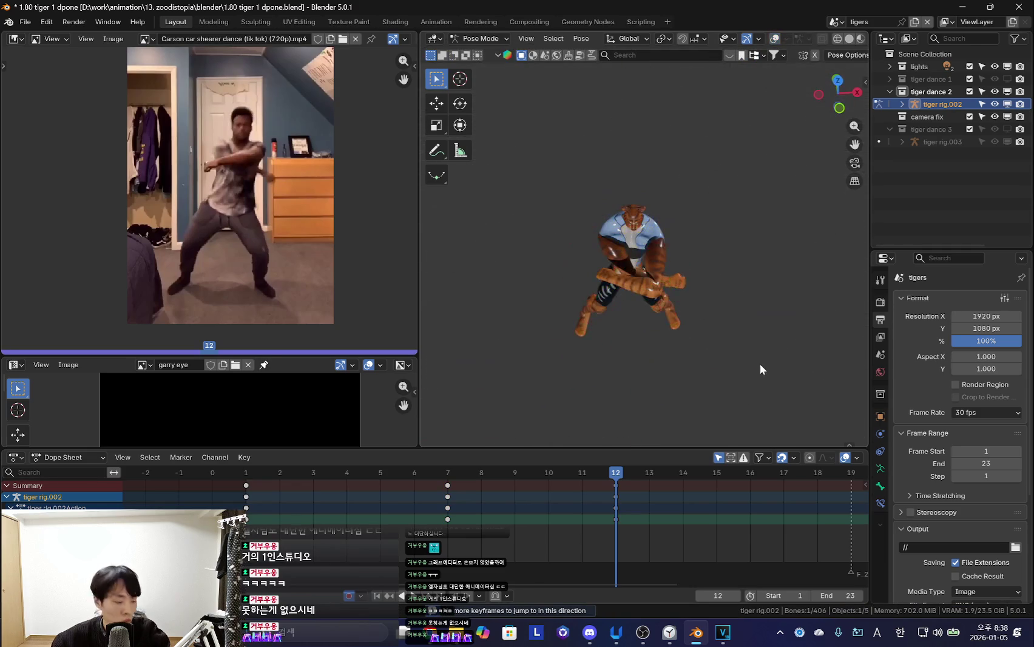
Rotate the arm bone at frame 12 after cancelling a local-X attempt
{"action": "key", "text": "r"}
{"action": "key", "text": "x"}
{"action": "key", "text": "x"}
{"action": "key", "text": "Escape"}
{"action": "key", "text": "shift+alt+z"}
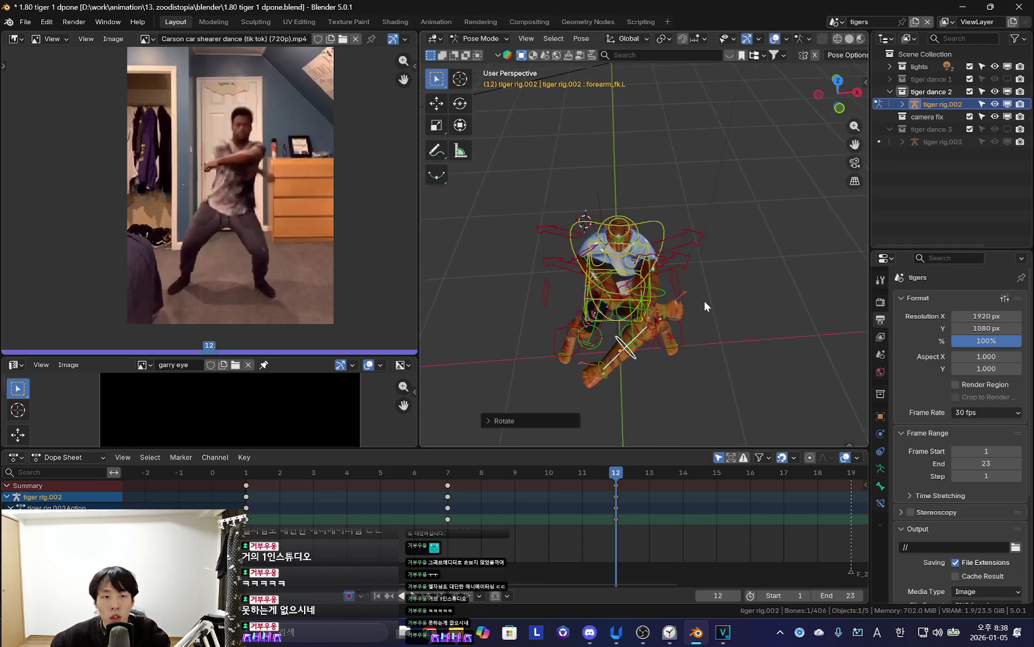
{"action": "key", "text": "shift+alt+z"}
{"action": "key", "text": "shift+alt+z"}
{"action": "key", "text": "shift+alt+z"}
{"action": "key", "text": "r"}
{"action": "left_click", "coordinate": [676, 363]}
{"action": "middle_click_drag", "start_coordinate": [676, 363], "coordinate": [635, 257]}
Swing the arm across the tiger's chest at frame 12
{"action": "key", "text": "r"}
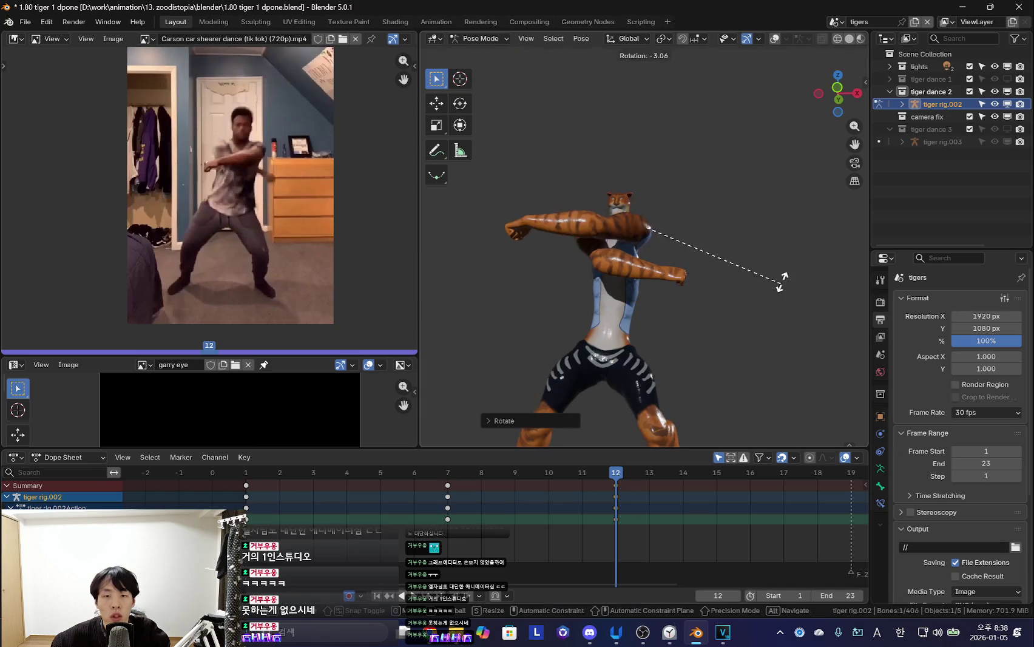
{"action": "key", "text": "r"}
{"action": "key", "text": "Escape"}
{"action": "key", "text": "shift+alt+z"}
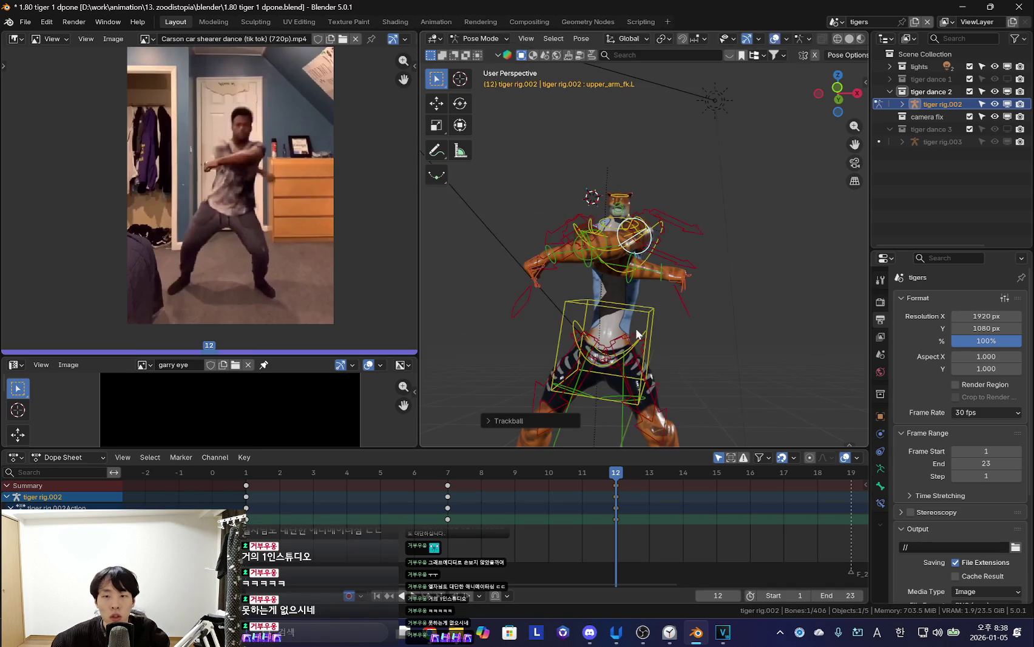
{"action": "key", "text": "shift+alt+z"}
{"action": "key", "text": "shift+alt+z"}
{"action": "key", "text": "shift+alt+z"}
{"action": "key", "text": "r"}
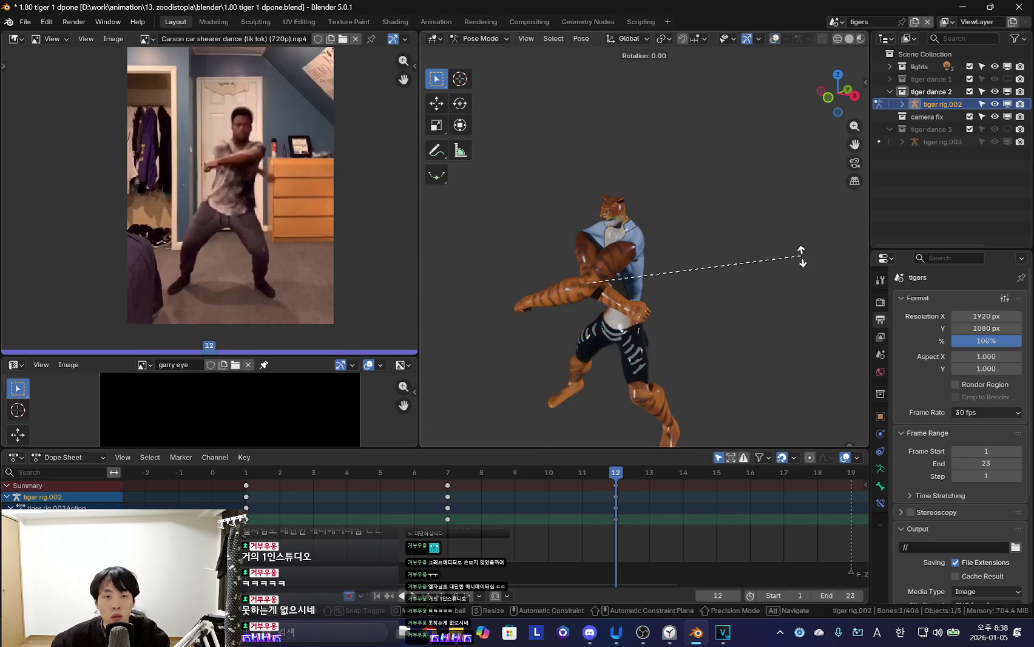
{"action": "left_click", "coordinate": [586, 260]}
{"action": "key", "text": "shift+alt+z"}
{"action": "key", "text": "shift+alt+z"}
{"action": "key", "text": "shift+alt+z"}
{"action": "key", "text": "shift+alt+z"}
{"action": "key", "text": "shift+alt+z"}
{"action": "key", "text": "shift+alt+z"}
Compare frames 7 and 12, then trackball-rotate the arm further
{"action": "key", "text": "Down"}
{"action": "key", "text": "Up"}
{"action": "key", "text": "Down"}
{"action": "key", "text": "Up"}
{"action": "key", "text": "r"}
{"action": "key", "text": "r"}
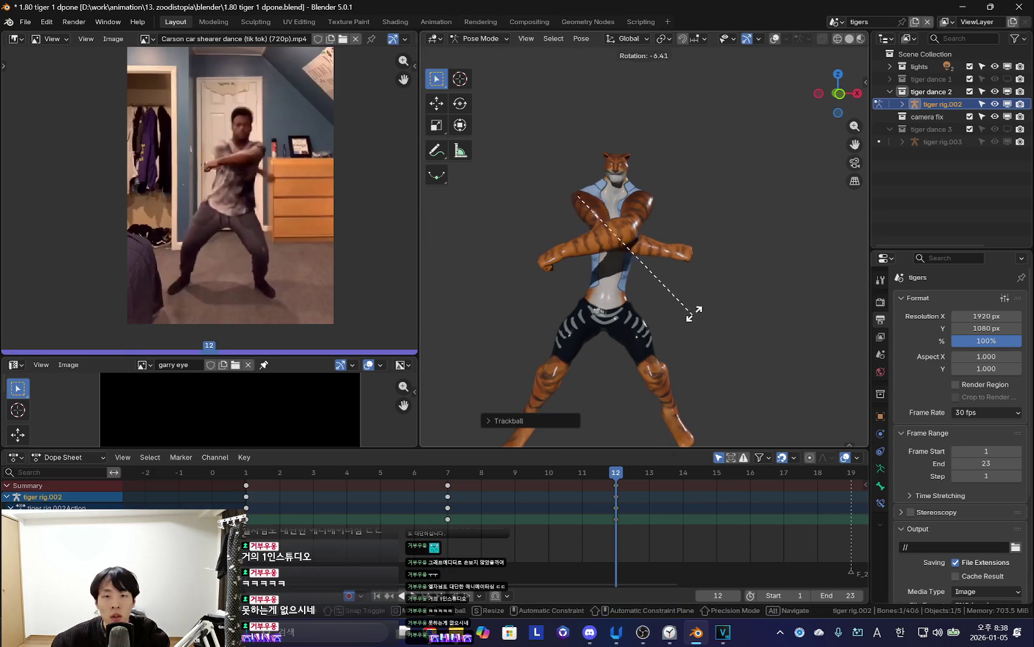
{"action": "left_click", "coordinate": [687, 329]}
Recheck the frame-12 arm pose against frame 7 with the view levelled
{"action": "key", "text": "Down"}
{"action": "key", "text": "Up"}
{"action": "key", "text": "shift+alt+z"}
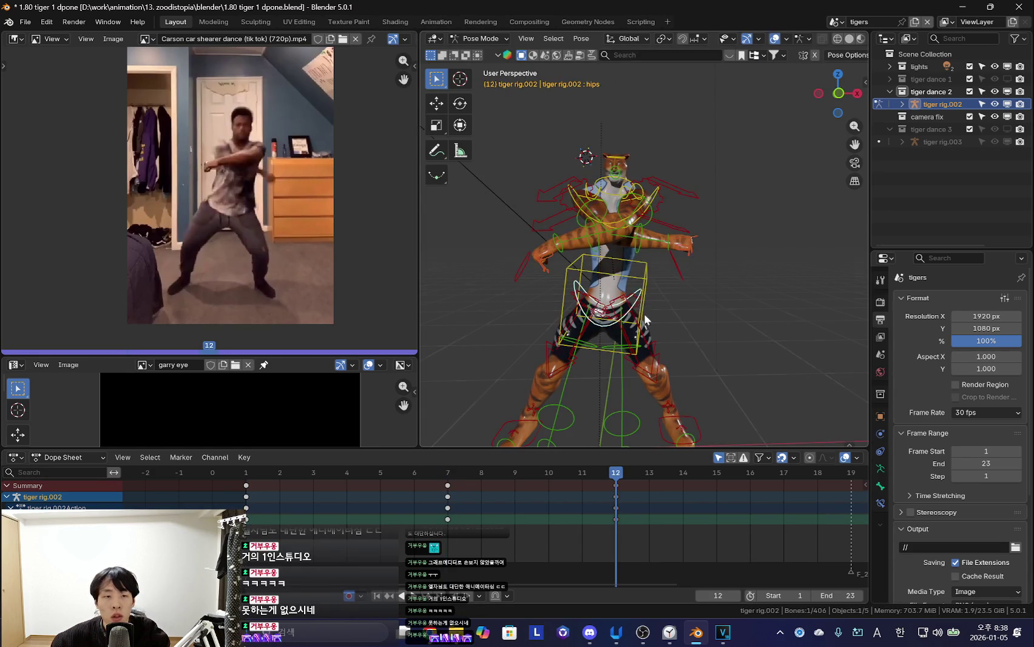
{"action": "key", "text": "shift+alt+z"}
{"action": "mouse_move", "coordinate": [720, 340]}
{"action": "middle_mouse_down"}
{"action": "mouse_move", "coordinate": [739, 316]}
{"action": "mouse_move", "coordinate": [723, 334]}
{"action": "middle_mouse_up"}
{"action": "key", "text": "shift+alt+z"}
{"action": "key", "text": "r"}
{"action": "key", "text": "r"}
{"action": "key", "text": "Escape"}
Select all bones, fit all keyframes in the Dope Sheet, and preview back to frame 7
{"action": "key", "text": "Down"}
{"action": "key", "text": "Up"}
{"action": "key", "text": "shift+alt+z"}
{"action": "key", "text": "Up"}
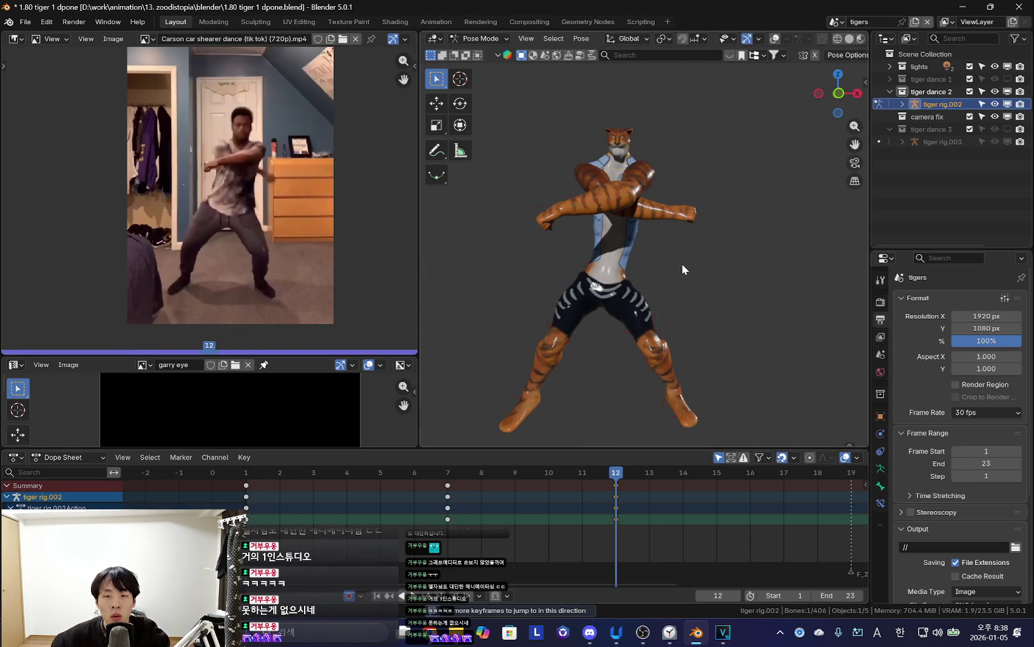
{"action": "key", "text": "shift+alt+z"}
{"action": "key", "text": "a"}
{"action": "scroll", "coordinate": [640, 495], "scroll_direction": "down", "scroll_amount": 2}
{"action": "scroll", "coordinate": [548, 508], "scroll_direction": "down", "scroll_amount": 1}
{"action": "key", "text": "Right"}
{"action": "mouse_move", "coordinate": [568, 510]}
{"action": "left_mouse_down"}
{"action": "mouse_move", "coordinate": [661, 524]}
{"action": "mouse_move", "coordinate": [330, 515]}
{"action": "mouse_move", "coordinate": [435, 528]}
{"action": "left_mouse_up"}
{"action": "key", "text": "Down"}
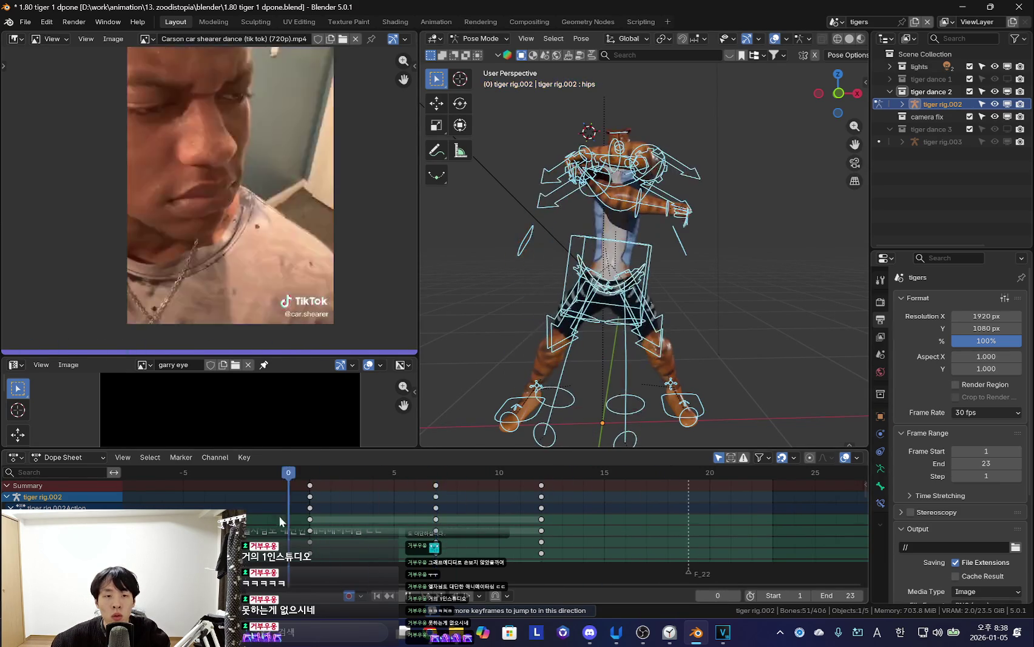
Scrub the timeline from frame 7 through about frame 18 to preview the motion
{"action": "key", "text": "shift+alt+z"}
{"action": "key", "text": "Up"}
{"action": "left_click", "coordinate": [541, 530]}
{"action": "mouse_move", "coordinate": [531, 525]}
{"action": "left_mouse_down"}
{"action": "mouse_move", "coordinate": [645, 523]}
{"action": "mouse_move", "coordinate": [533, 494]}
{"action": "mouse_move", "coordinate": [653, 513]}
{"action": "left_mouse_up"}
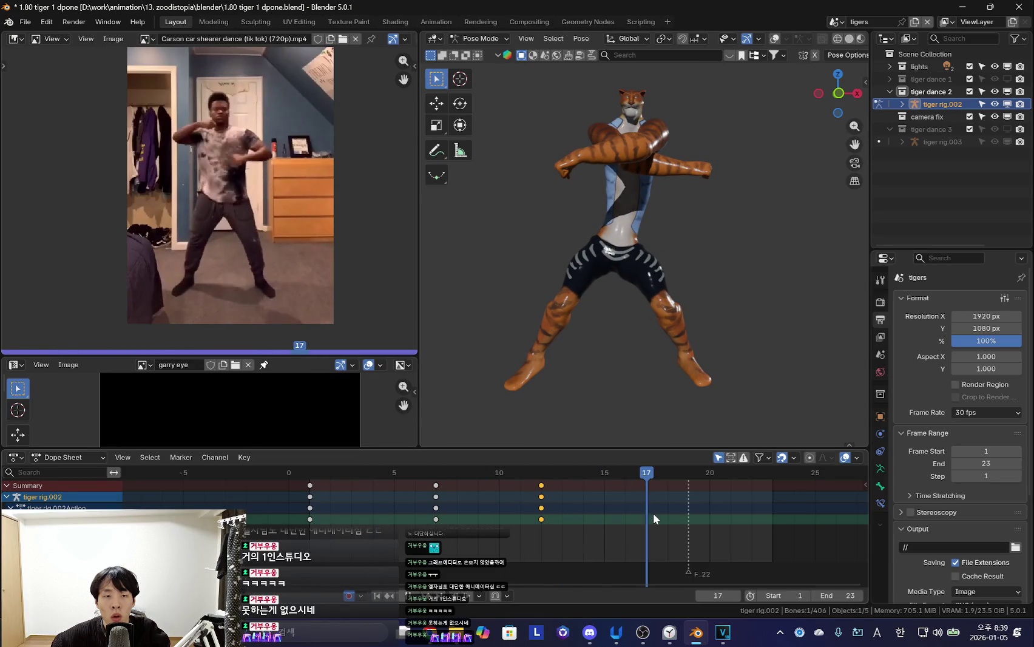
{"action": "left_click", "coordinate": [570, 511]}
{"action": "mouse_move", "coordinate": [570, 511]}
{"action": "left_mouse_down"}
{"action": "mouse_move", "coordinate": [657, 516]}
{"action": "mouse_move", "coordinate": [593, 519]}
{"action": "left_mouse_up"}
Move the foot control at frame 17 and rotate a bone from a top-down view
{"action": "left_click_drag", "start_coordinate": [583, 387], "coordinate": [577, 364]}
{"action": "key", "text": "shift+alt+z"}
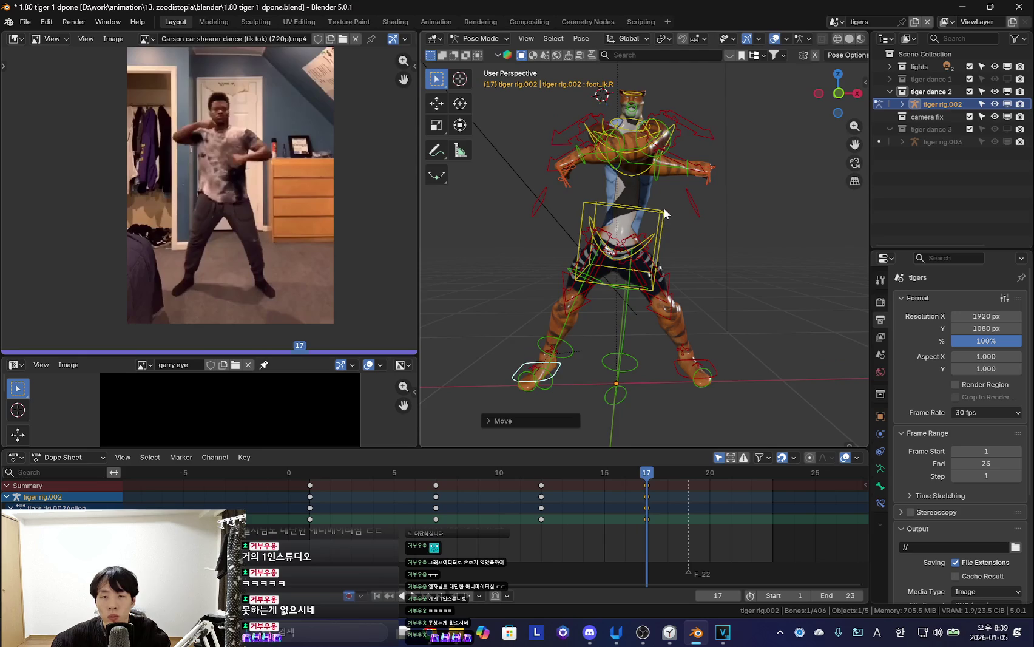
{"action": "key", "text": "shift+alt+z"}
{"action": "key", "text": "shift+alt+z"}
{"action": "key", "text": "shift+alt+z"}
{"action": "key", "text": "shift+alt+z"}
{"action": "key", "text": "shift+alt+z"}
{"action": "key", "text": "shift+alt+z"}
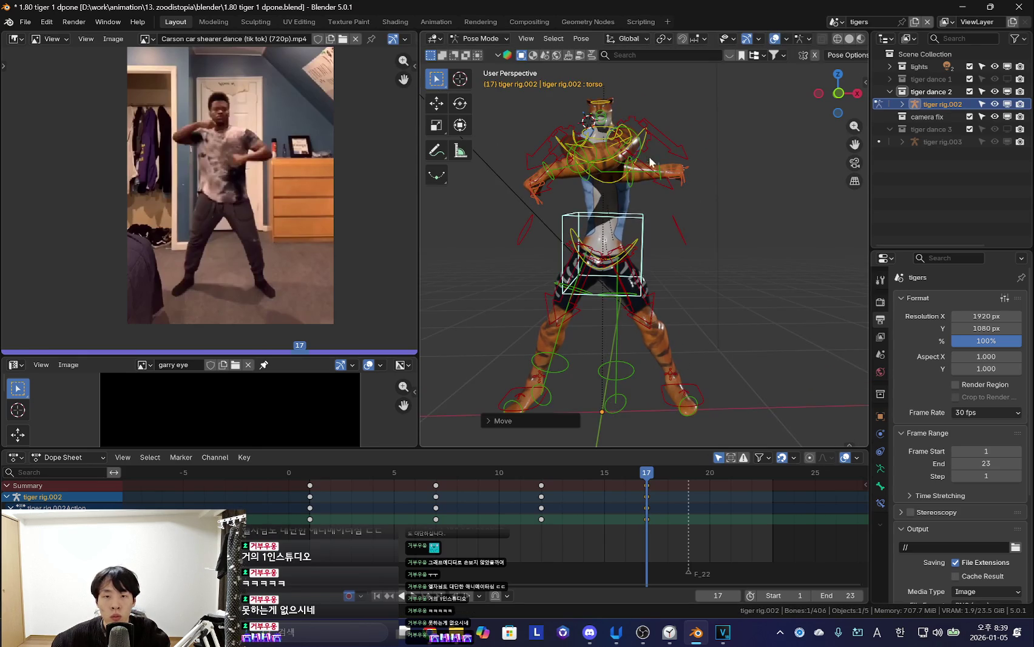
{"action": "key", "text": "shift+alt+z"}
{"action": "middle_click_drag", "start_coordinate": [679, 205], "coordinate": [654, 329]}
Rotate the left forearm control and select the left shoulder control
{"action": "key", "text": "shift+alt+z"}
{"action": "key", "text": "r"}
{"action": "left_click", "coordinate": [658, 330]}
{"action": "key", "text": "shift+alt+z"}
{"action": "left_click", "coordinate": [655, 340]}
{"action": "key", "text": "r"}
{"action": "left_click", "coordinate": [678, 343]}
{"action": "key", "text": "shift+alt+z"}
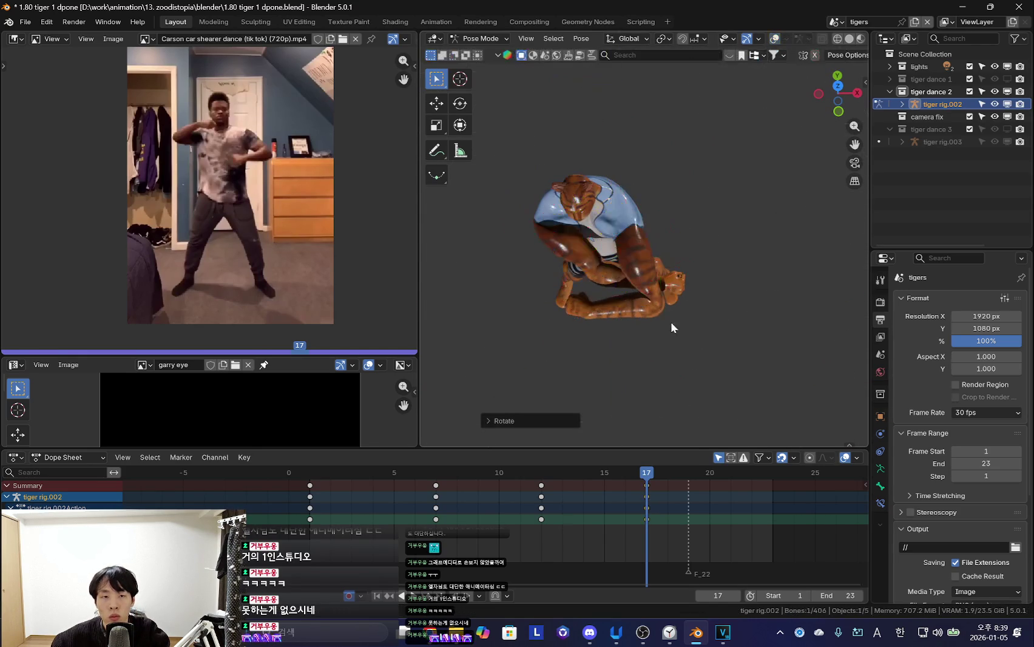
{"action": "left_click", "coordinate": [610, 217]}
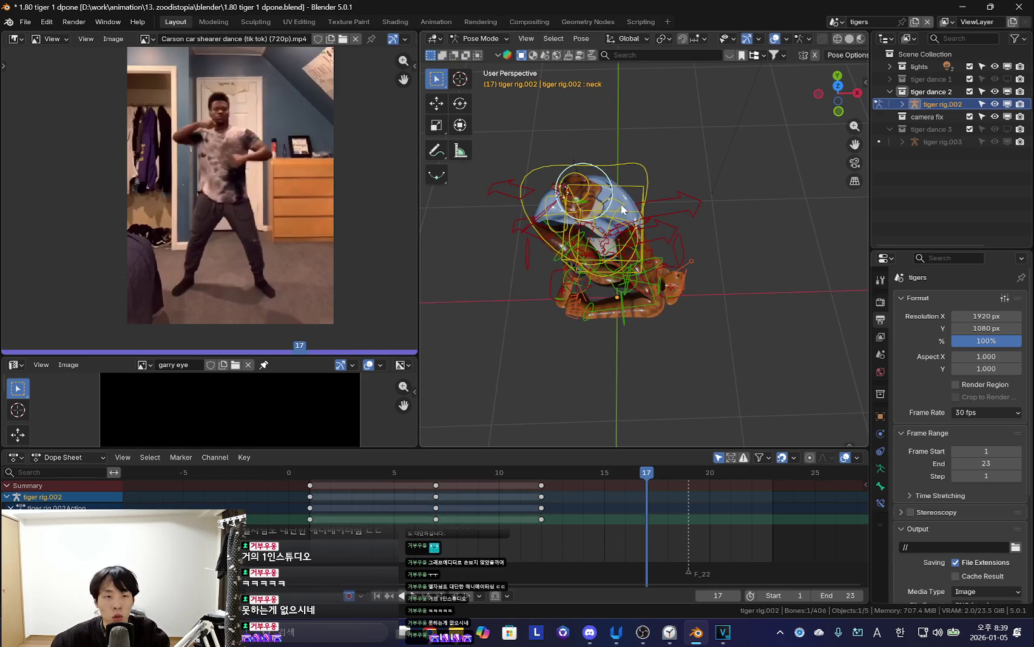
{"action": "key", "text": "shift+alt+z"}
{"action": "middle_click_drag", "start_coordinate": [620, 204], "coordinate": [675, 281]}
{"action": "key", "text": "shift+alt+z"}
{"action": "key", "text": "shift+alt+z"}
{"action": "key", "text": "Down"}
{"action": "key", "text": "Down"}
{"action": "key", "text": "shift+alt+z"}
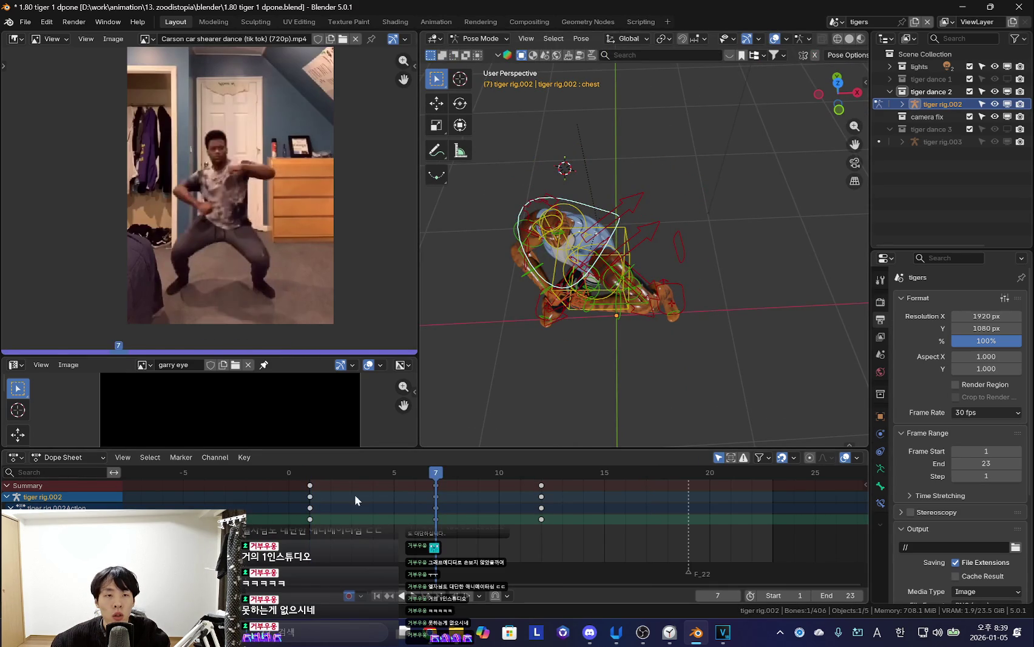
Preview frames 7 to 17, then select all bones and keyframe the frame-17 pose
{"action": "left_click_drag", "start_coordinate": [364, 493], "coordinate": [642, 503]}
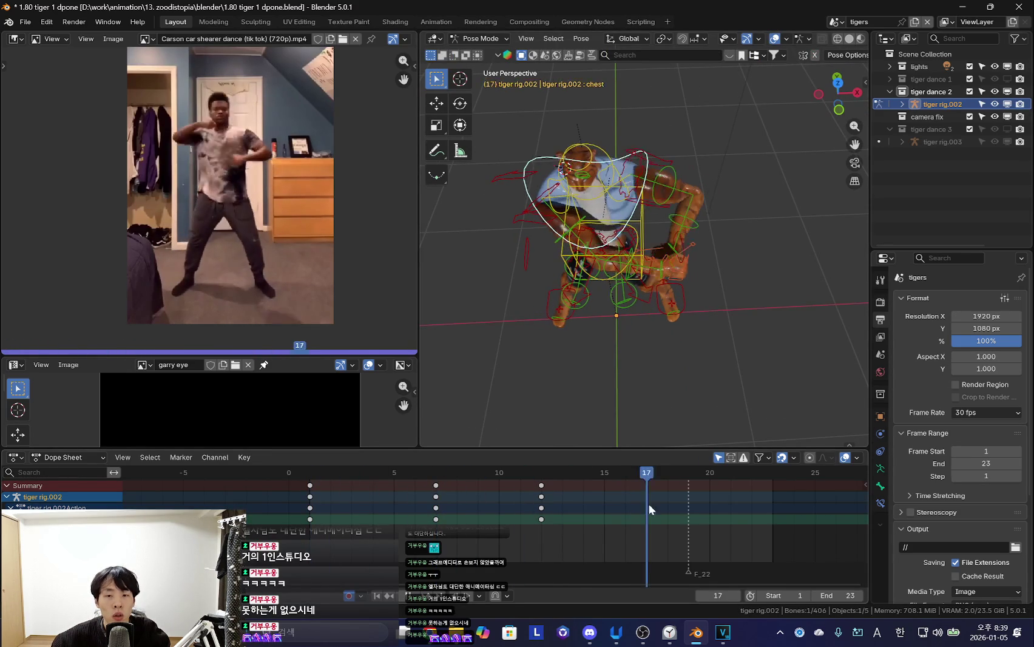
{"action": "key", "text": "shift+alt+z"}
{"action": "key", "text": "a"}
{"action": "key", "text": "i"}
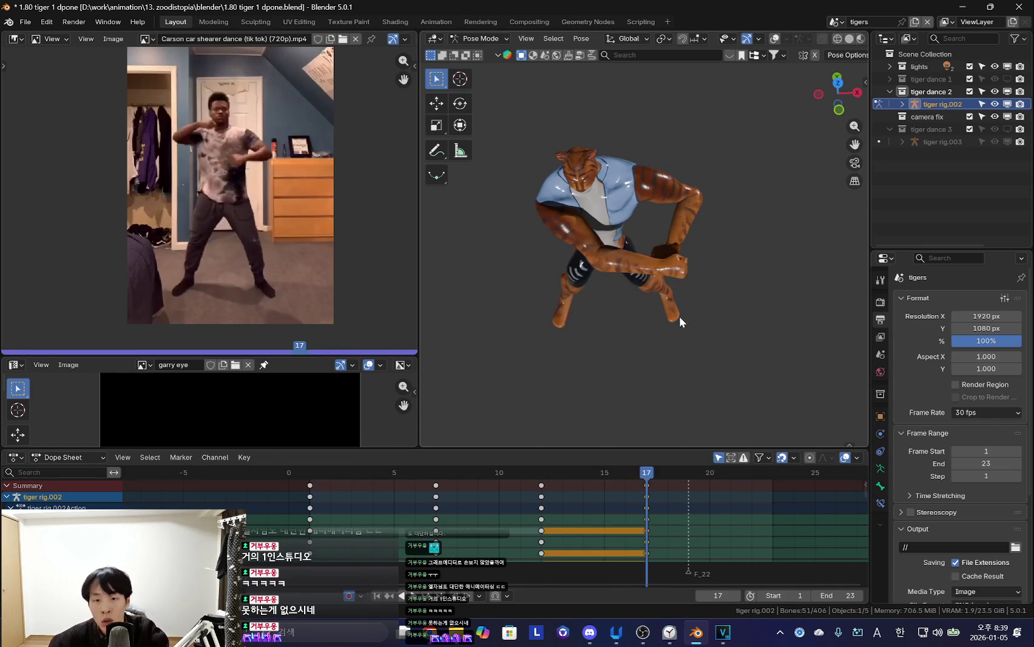
{"action": "key", "text": "shift+alt+z"}
Rotate the tiger's left upper arm to a new angle and select the right upper arm
{"action": "left_click", "coordinate": [641, 172]}
{"action": "key", "text": "a"}
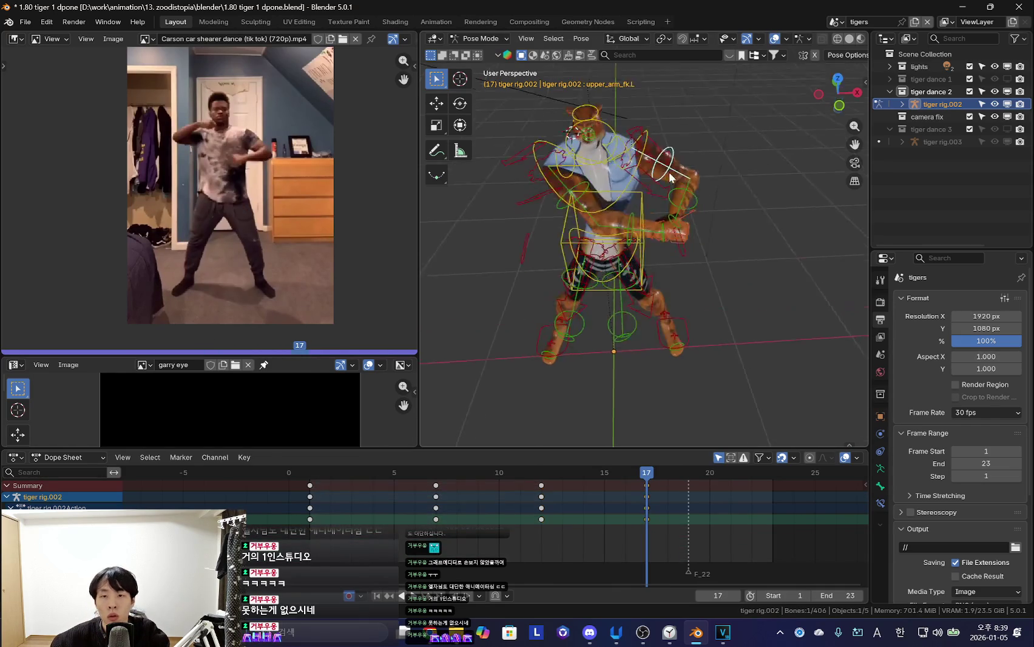
{"action": "key", "text": "shift+alt+z"}
{"action": "key", "text": "r"}
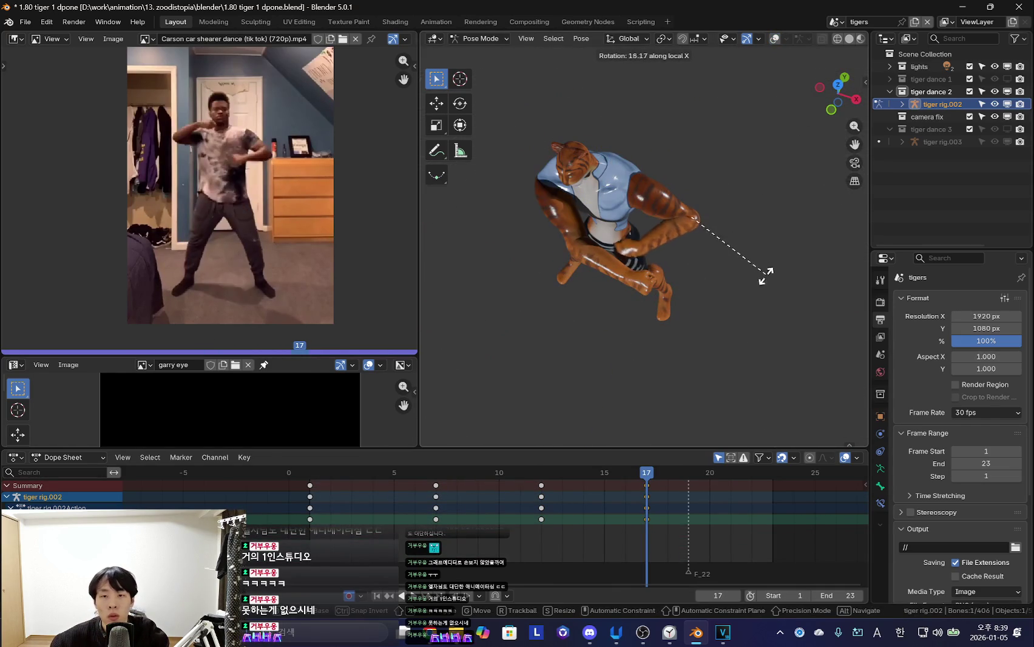
{"action": "left_click", "coordinate": [768, 269]}
{"action": "key", "text": "shift+alt+z"}
{"action": "key", "text": "shift+alt+z"}
{"action": "key", "text": "r"}
{"action": "left_click", "coordinate": [723, 245]}
{"action": "key", "text": "shift+alt+z"}
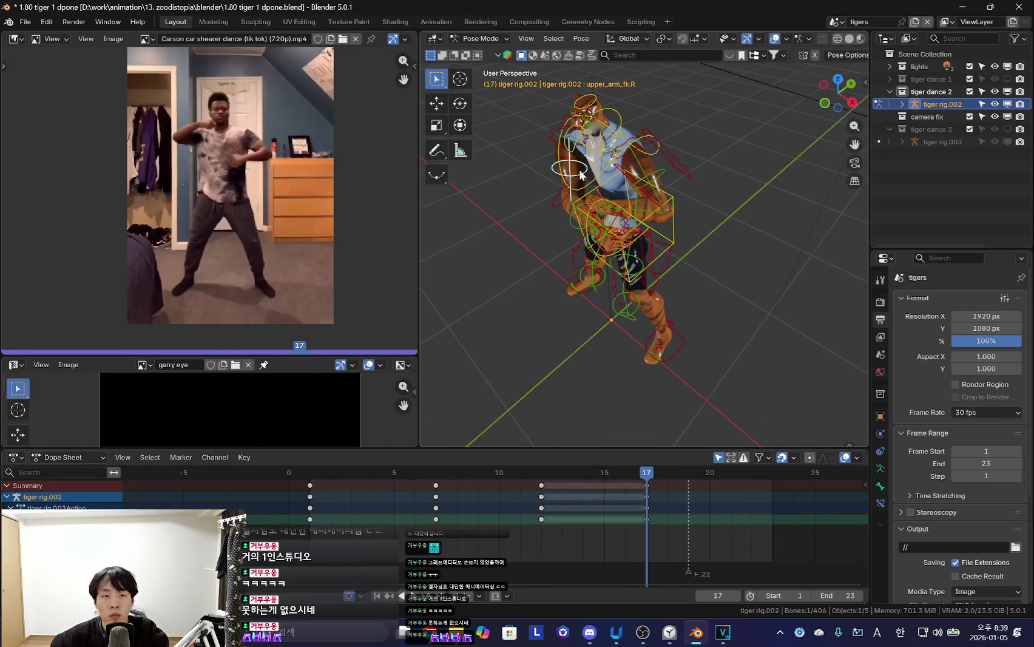
{"action": "key", "text": "shift+alt+z"}
{"action": "key", "text": "shift+alt+z"}
{"action": "key", "text": "shift+alt+z"}
Rotate the right arm on the X axis, then angle the right shoulder from front view
{"action": "middle_click_drag", "start_coordinate": [478, 213], "coordinate": [613, 260]}
{"action": "key", "text": "r"}
{"action": "key", "text": "x"}
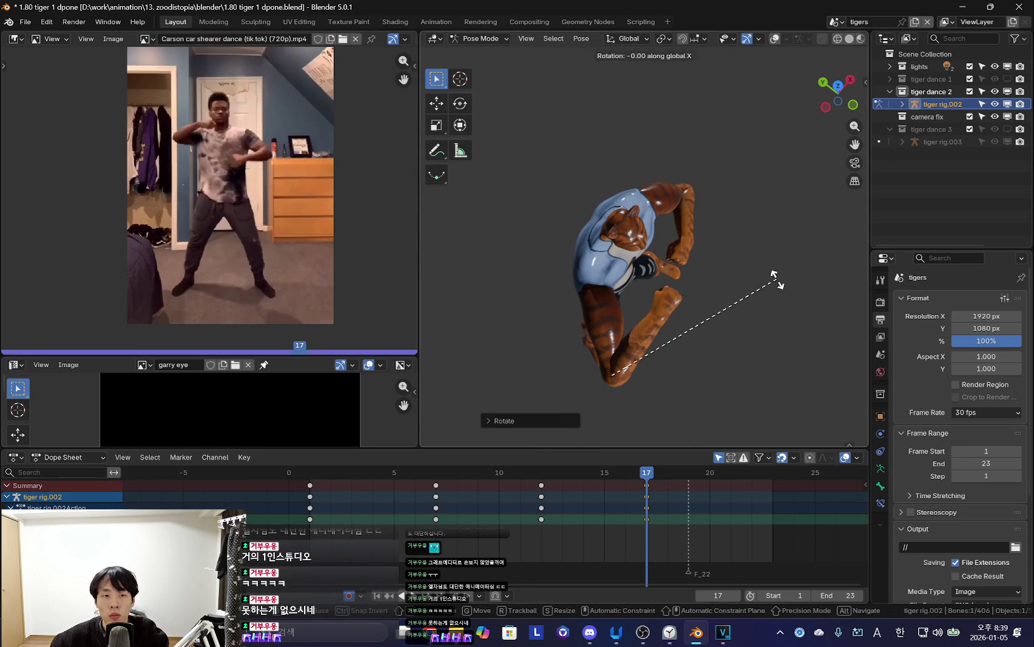
{"action": "left_click", "coordinate": [775, 277]}
{"action": "key", "text": "shift+alt+z"}
{"action": "left_click", "coordinate": [605, 267]}
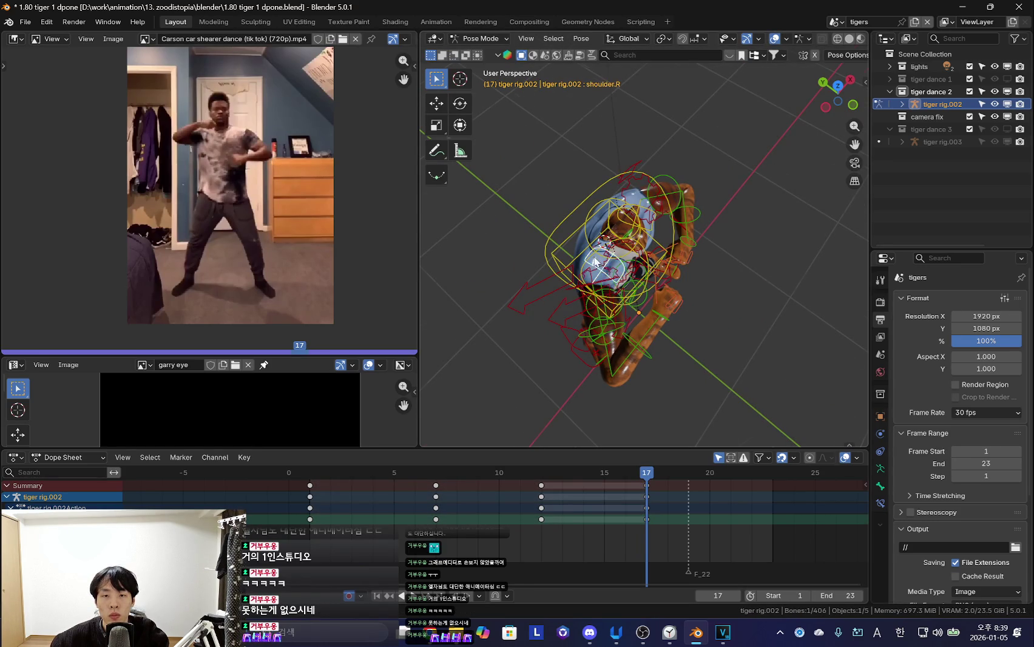
{"action": "key", "text": "shift+alt+z"}
{"action": "key", "text": "KP_1"}
{"action": "key", "text": "r"}
{"action": "left_click", "coordinate": [756, 232]}
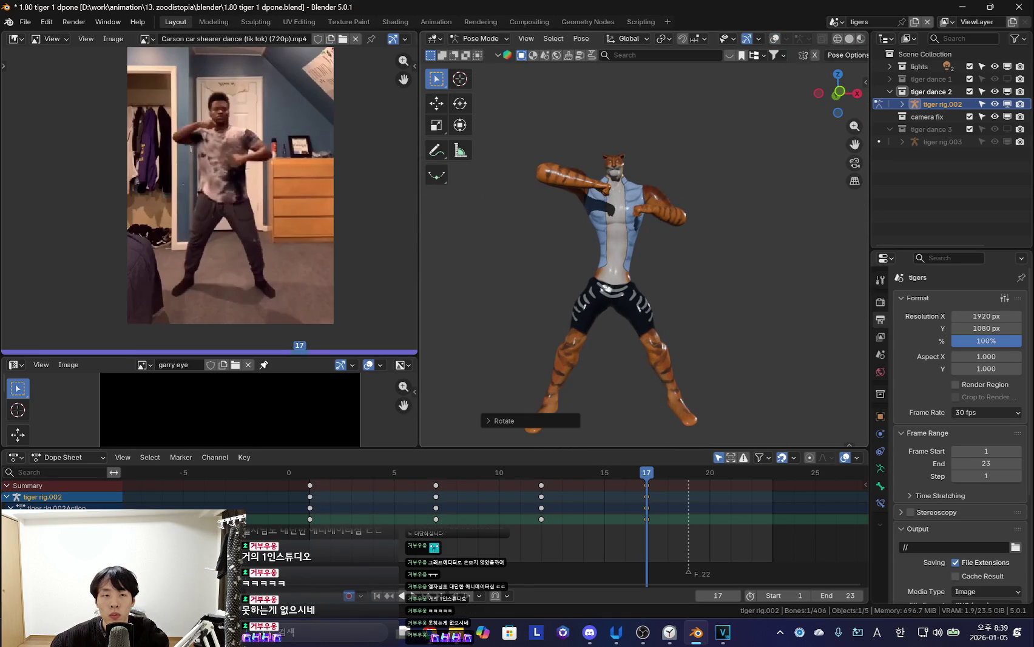
Rotate the screen-left arm up toward the tiger's face
{"action": "left_click", "coordinate": [572, 165]}
{"action": "key", "text": "shift+alt+z"}
{"action": "key", "text": "r"}
{"action": "left_click", "coordinate": [677, 209]}
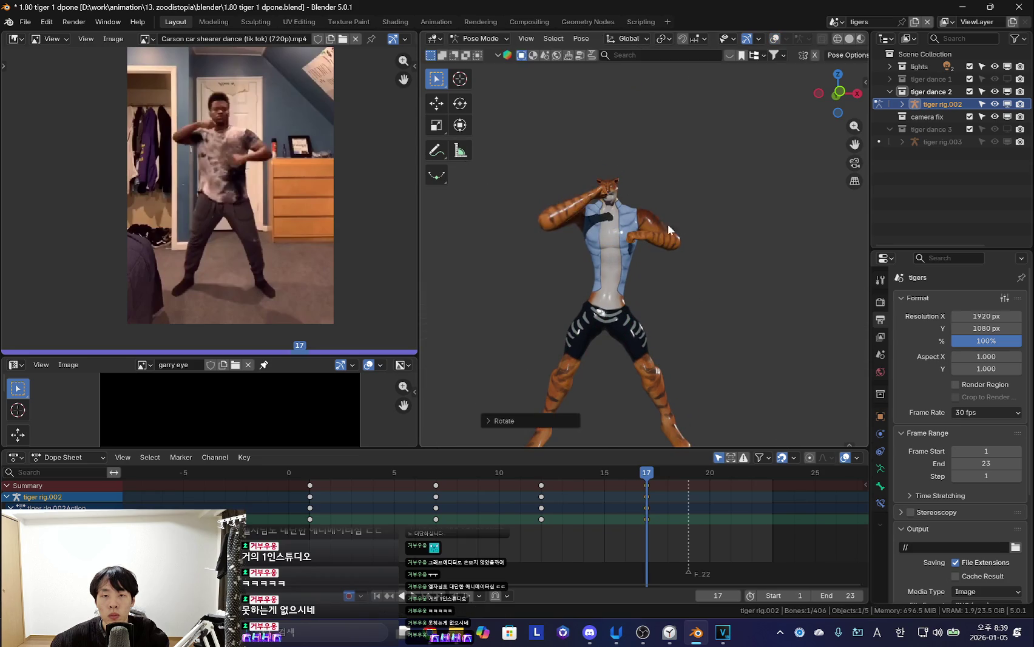
{"action": "scroll", "coordinate": [649, 244], "scroll_direction": "up", "scroll_amount": 2}
{"action": "key", "text": "r"}
{"action": "key", "text": "r"}
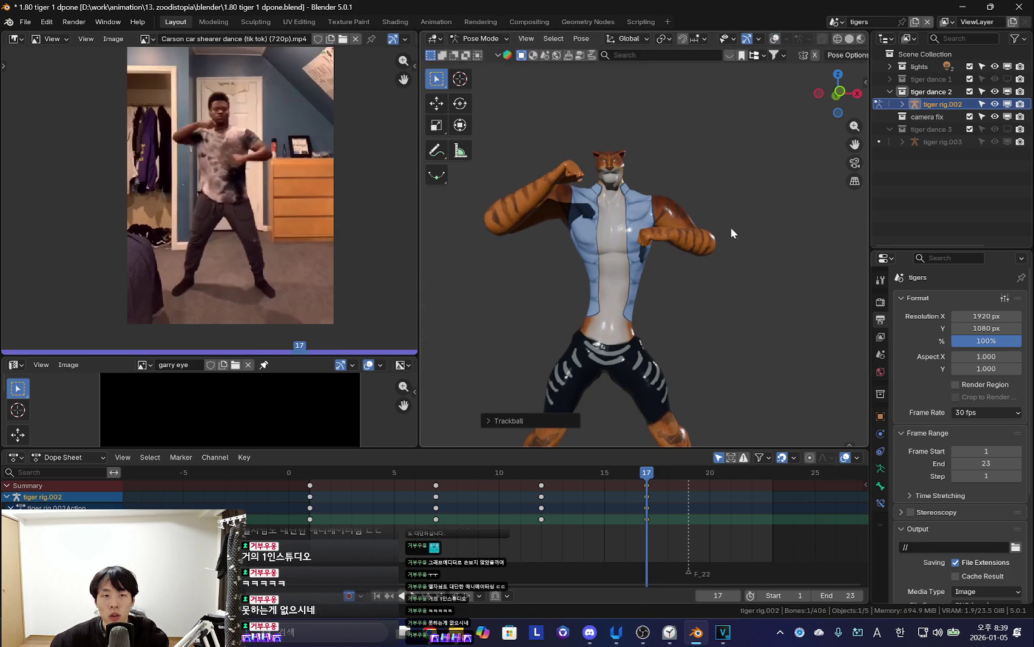
{"action": "left_click", "coordinate": [713, 274]}
Adjust another bone's rotation from a new angle and compare against the frame-12 key
{"action": "key", "text": "shift+alt+z"}
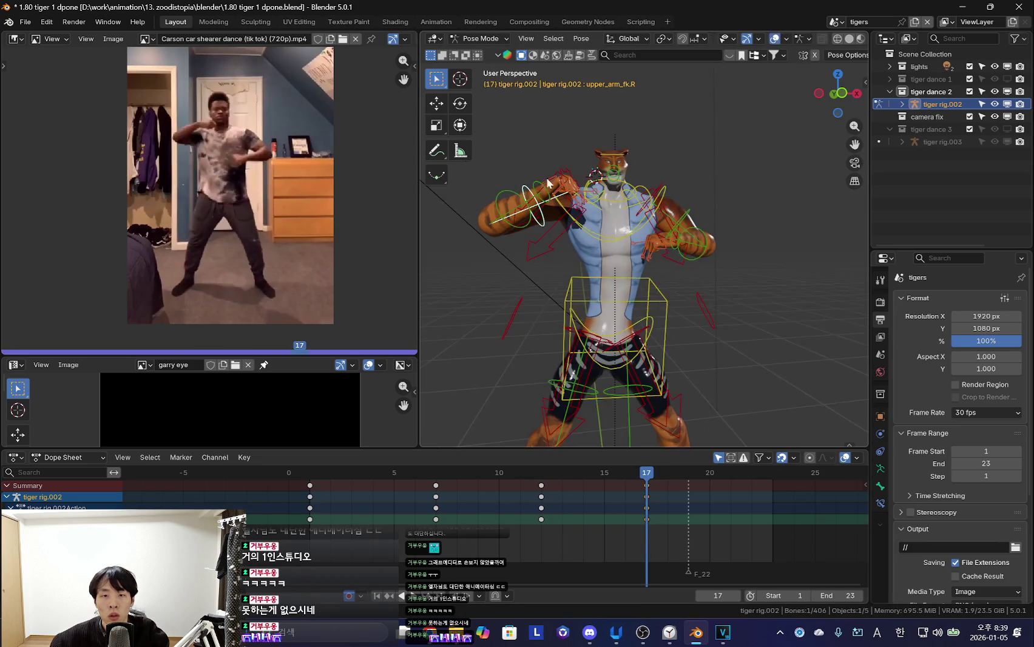
{"action": "middle_click_drag", "start_coordinate": [655, 251], "coordinate": [784, 389]}
{"action": "key", "text": "shift+alt+z"}
{"action": "key", "text": "r"}
{"action": "left_click", "coordinate": [784, 388]}
{"action": "key", "text": "shift+alt+z"}
{"action": "key", "text": "shift+alt+z"}
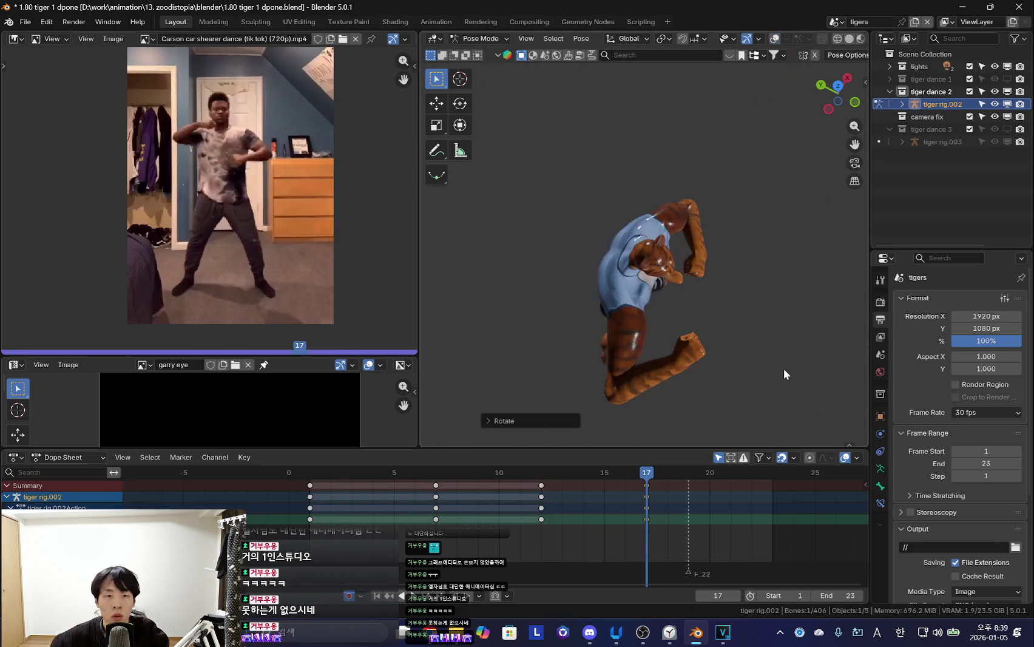
{"action": "key", "text": "Down"}
{"action": "mouse_move", "coordinate": [696, 286]}
{"action": "middle_mouse_down"}
{"action": "mouse_move", "coordinate": [727, 253]}
{"action": "mouse_move", "coordinate": [767, 251]}
{"action": "middle_mouse_up"}
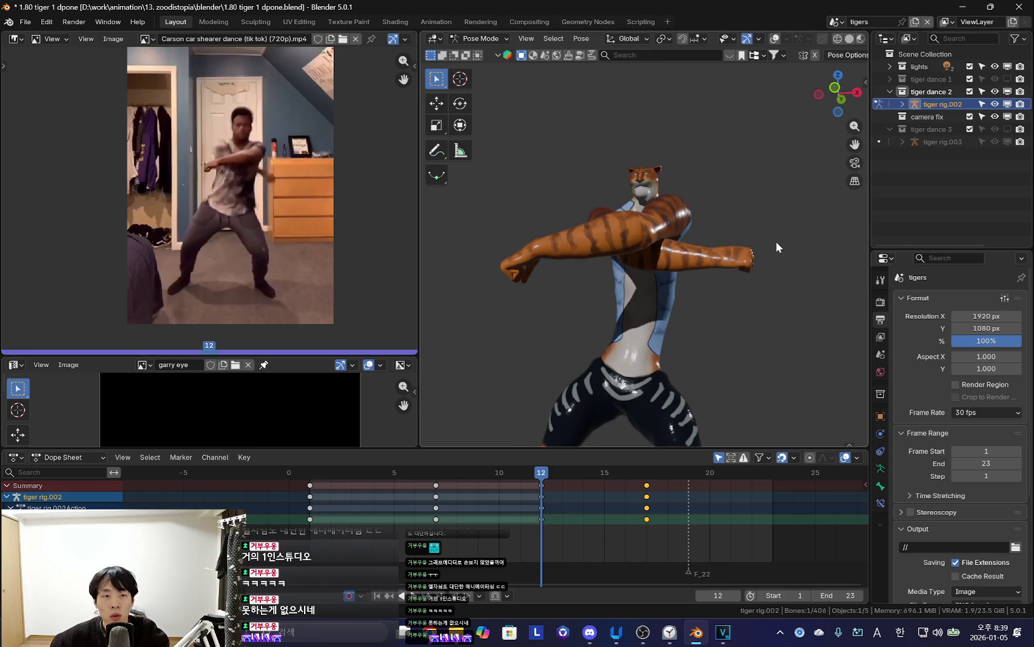
{"action": "key", "text": "r"}
{"action": "key", "text": "r"}
{"action": "key", "text": "Escape"}
Play back the loop and compare the poses at keyframes 12 and 17
{"action": "key", "text": "space"}
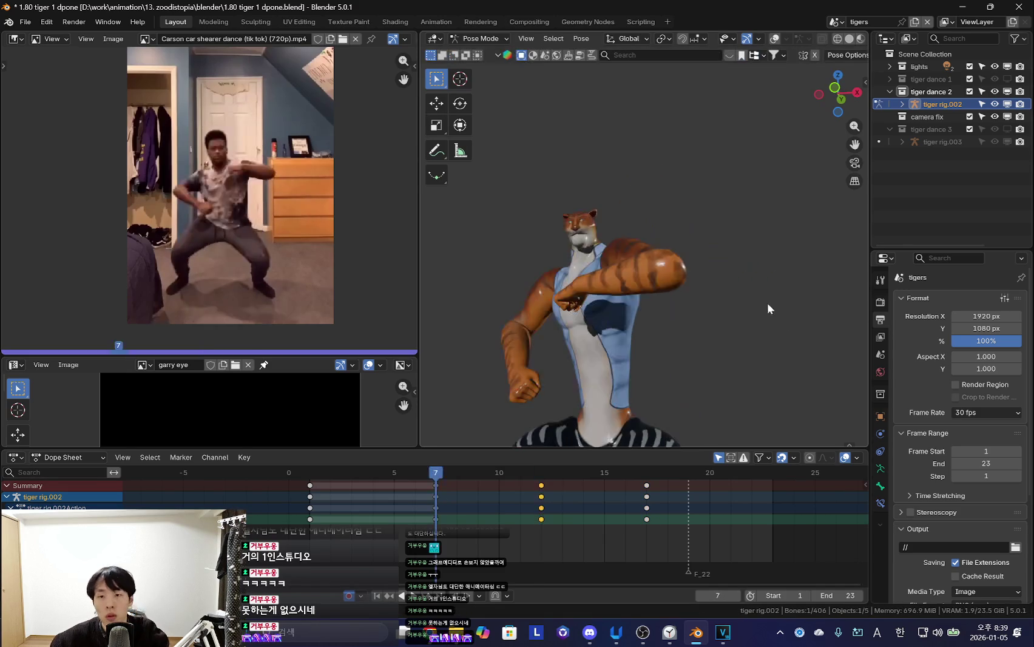
{"action": "key", "text": "Escape"}
{"action": "key", "text": "Up"}
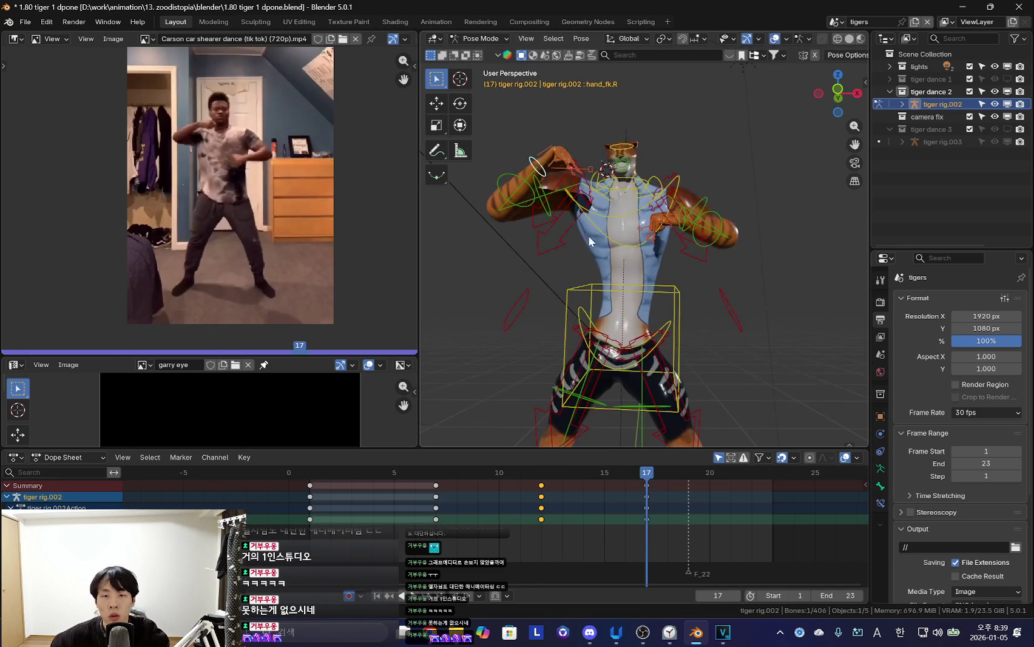
{"action": "key", "text": "shift+alt+z"}
{"action": "key", "text": "shift+alt+z"}
{"action": "key", "text": "Down"}
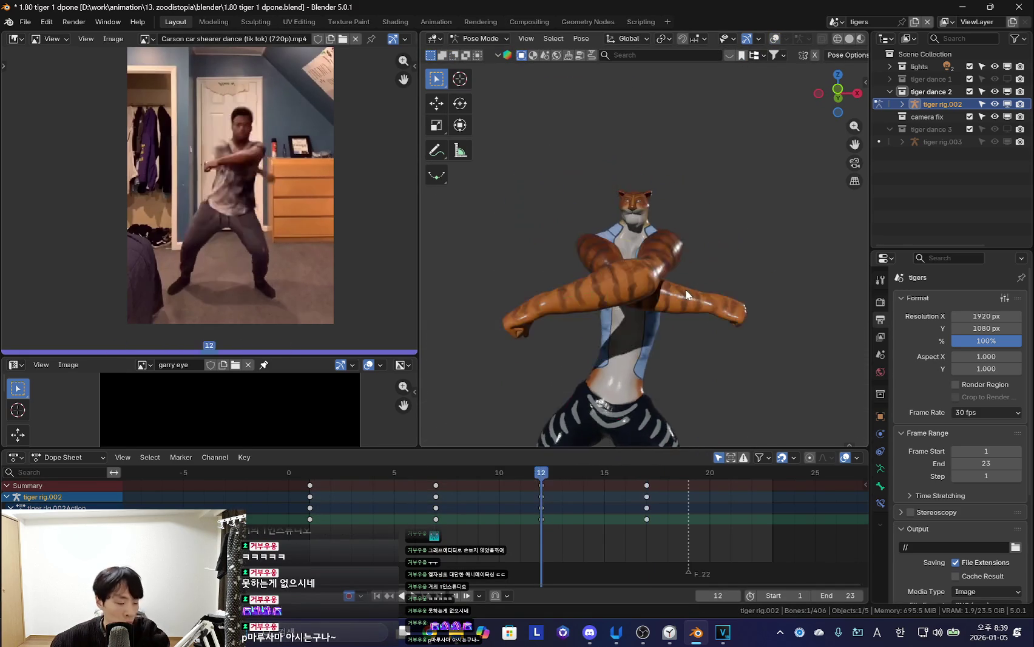
{"action": "key", "text": "Up"}
{"action": "key", "text": "shift+alt+z"}
Select all bones and step between keyframes 7, 12 and 17 to check the pose
{"action": "key", "text": "Down"}
{"action": "key", "text": "Up"}
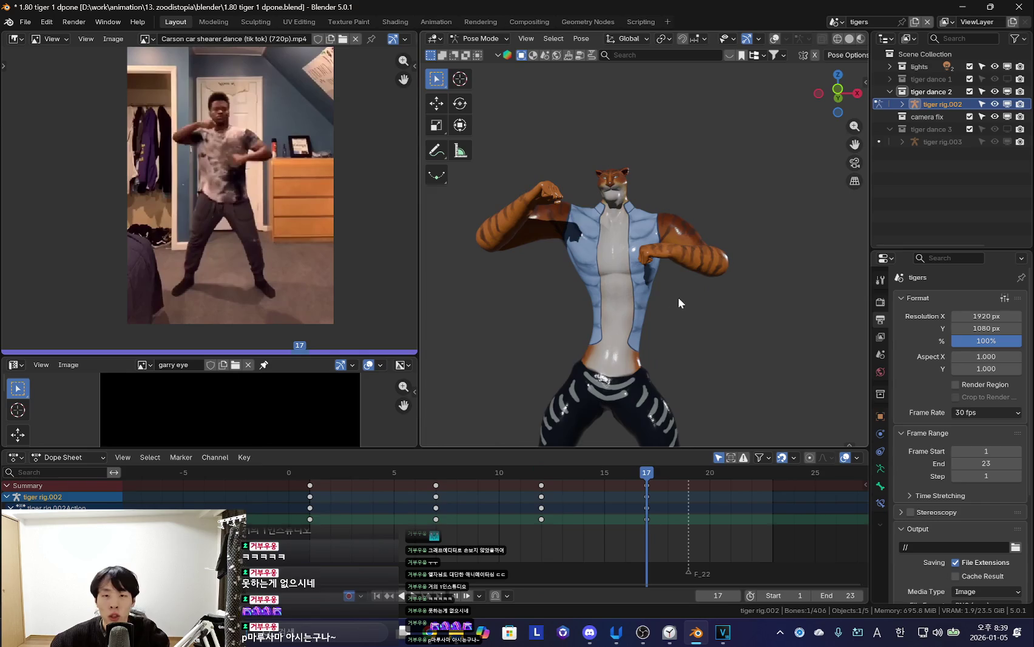
{"action": "key", "text": "a"}
{"action": "key", "text": "shift+alt+z"}
{"action": "key", "text": "shift+alt+z"}
{"action": "key", "text": "Down"}
{"action": "key", "text": "Down"}
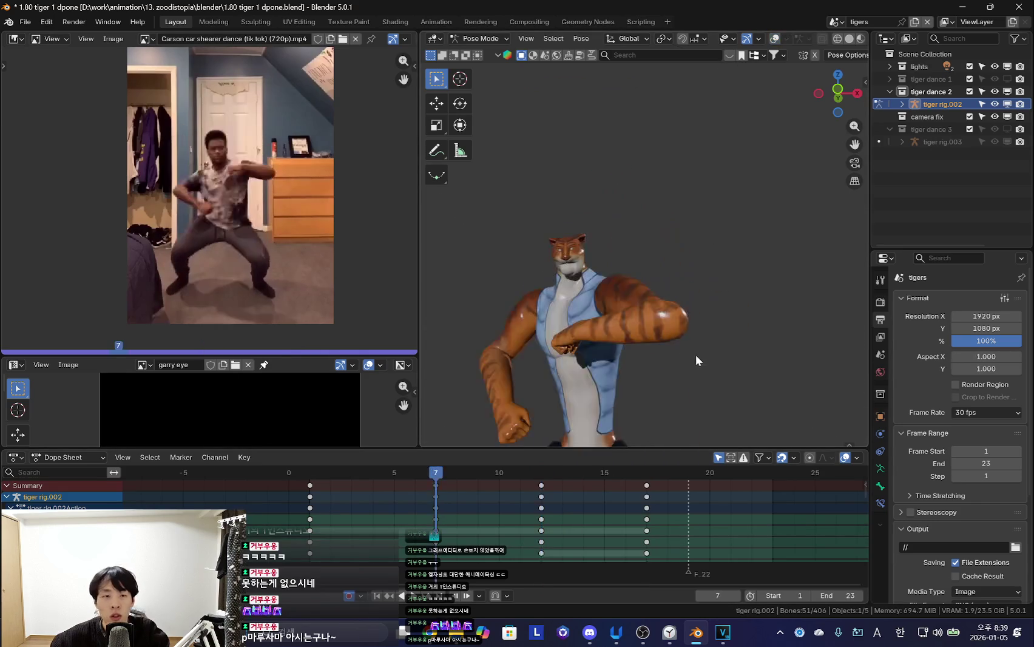
{"action": "scroll", "coordinate": [696, 354], "scroll_direction": "down", "scroll_amount": 3}
{"action": "scroll", "coordinate": [687, 371], "scroll_direction": "up", "scroll_amount": 2}
{"action": "key", "text": "Up"}
{"action": "key", "text": "Up"}
Make small rotations to the right upper arm and left forearm at frame 17
{"action": "key", "text": "shift+alt+z"}
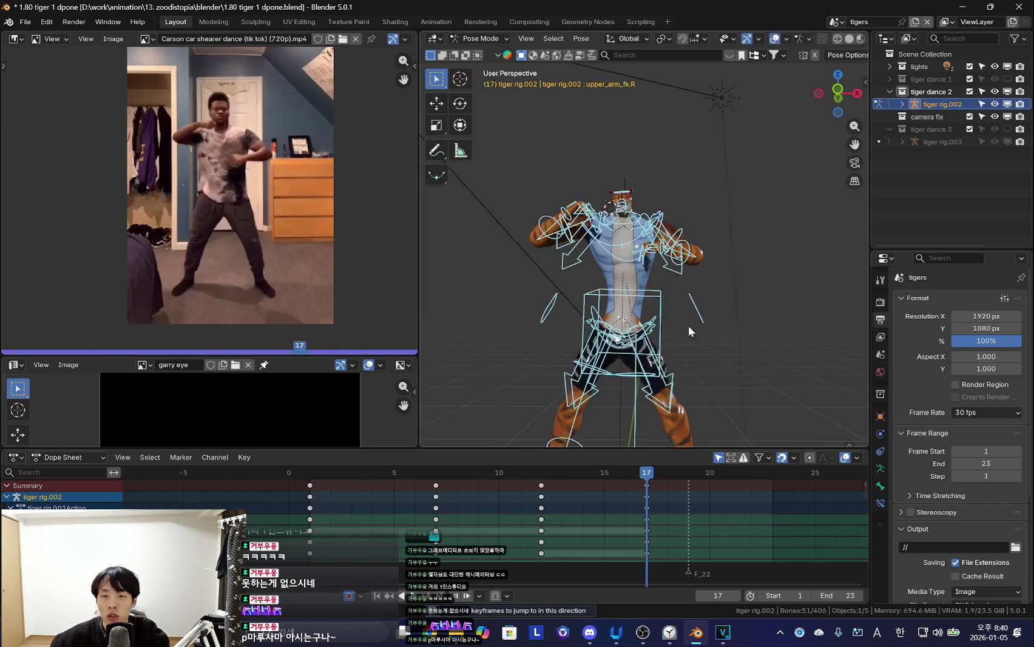
{"action": "left_click", "coordinate": [698, 327]}
{"action": "key", "text": "shift+alt+z"}
{"action": "key", "text": "r"}
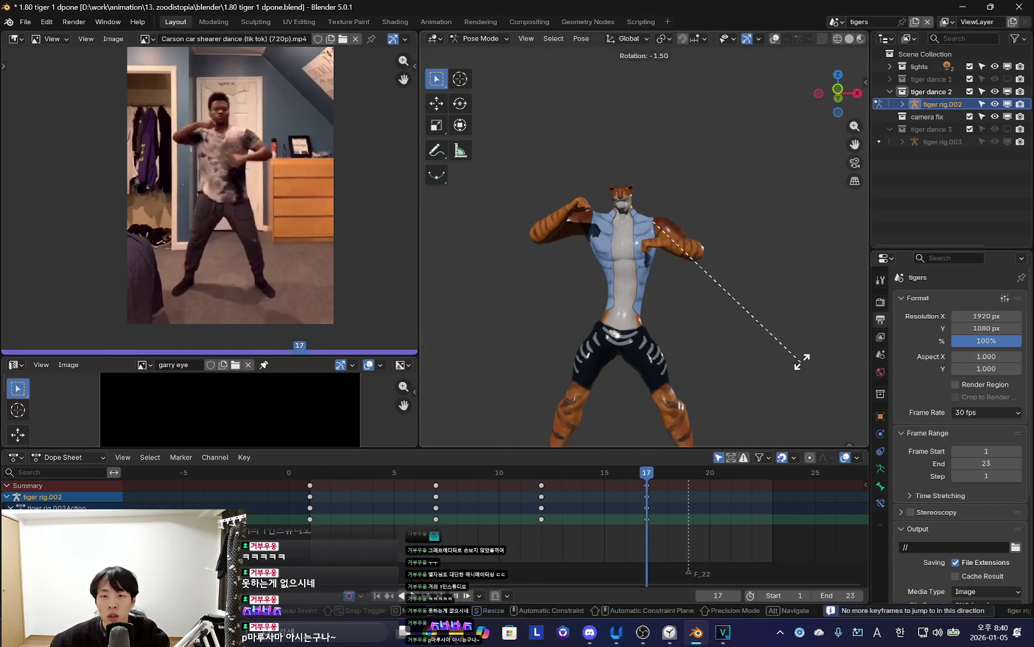
{"action": "key", "text": "r"}
{"action": "left_click", "coordinate": [788, 341]}
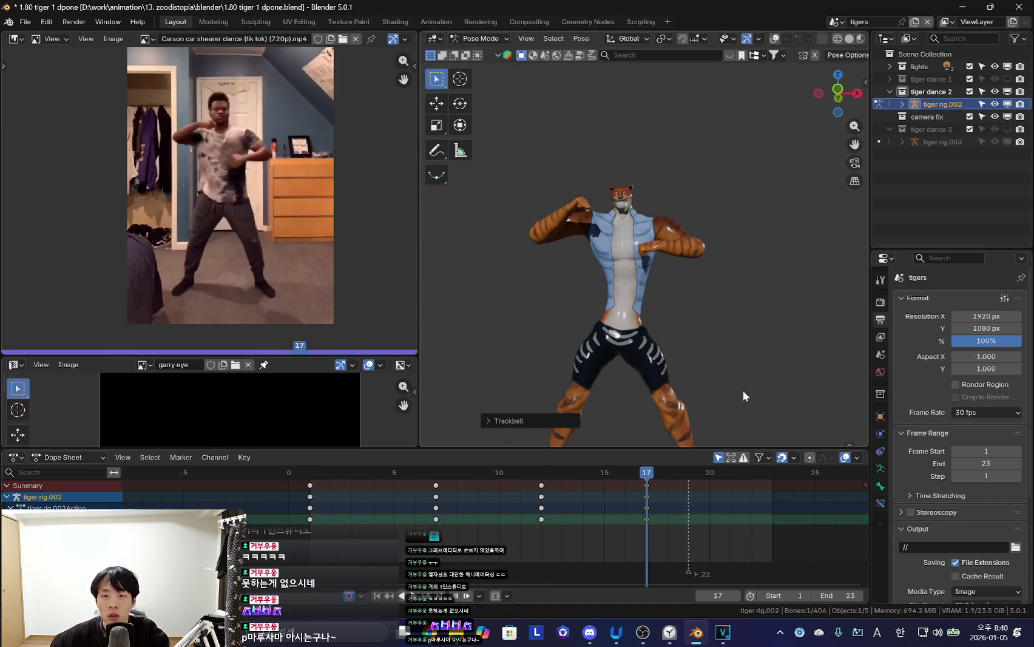
{"action": "right_click", "coordinate": [741, 298]}
{"action": "left_click", "coordinate": [690, 254]}
{"action": "middle_click_drag", "start_coordinate": [690, 254], "coordinate": [667, 326]}
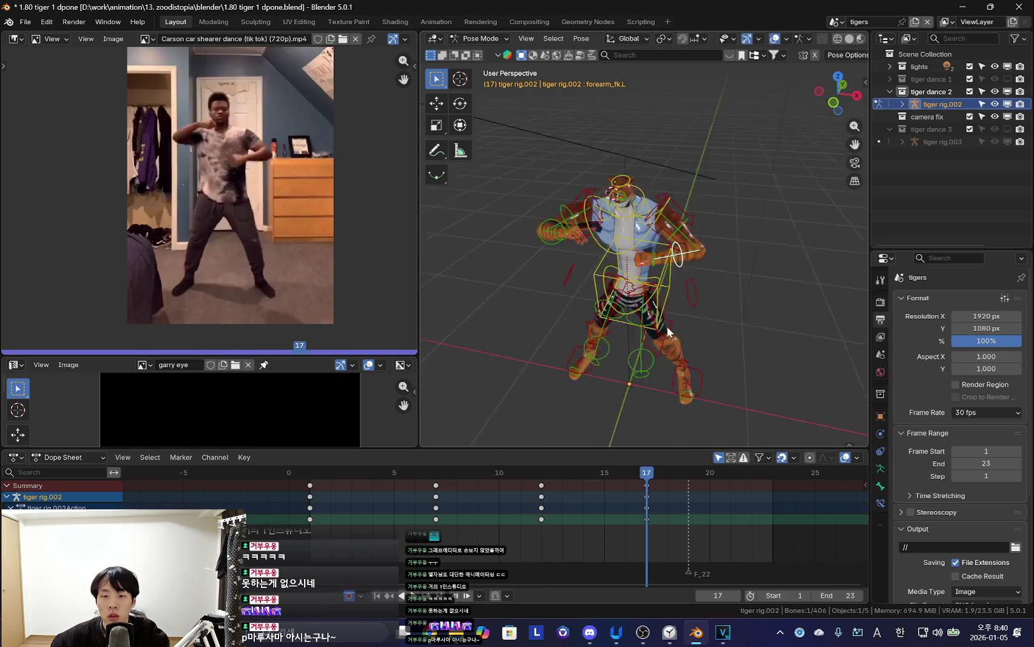
{"action": "left_click", "coordinate": [810, 302]}
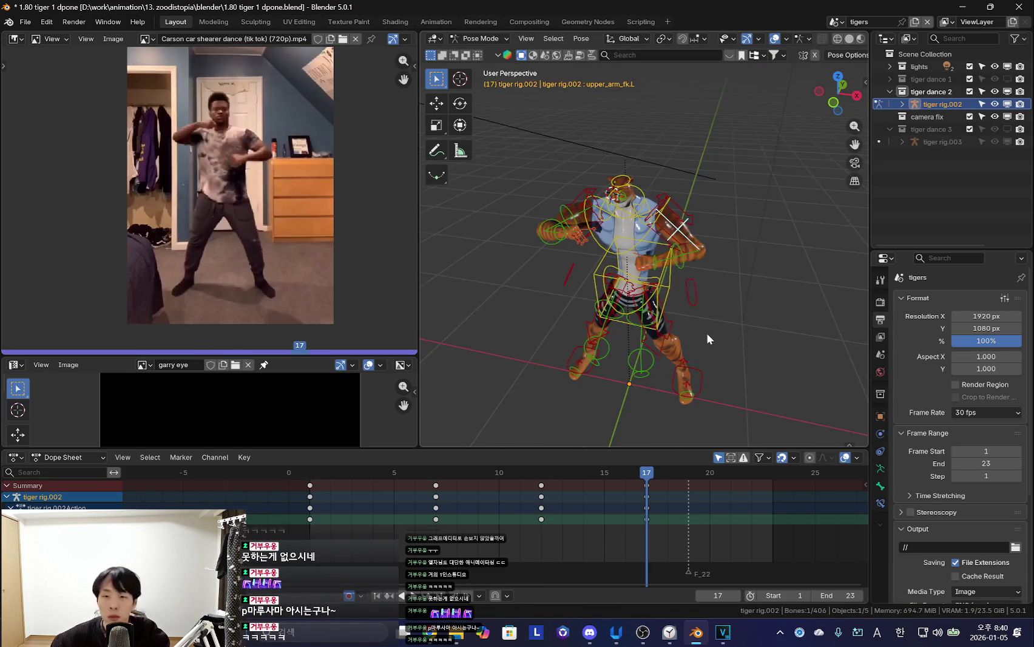
Review playback from front view, then adjust the hip bone and an arm bone
{"action": "key", "text": "shift+alt+z"}
{"action": "key", "text": "KP_0"}
{"action": "key", "text": "space"}
{"action": "key", "text": "Escape"}
{"action": "left_click", "coordinate": [664, 300]}
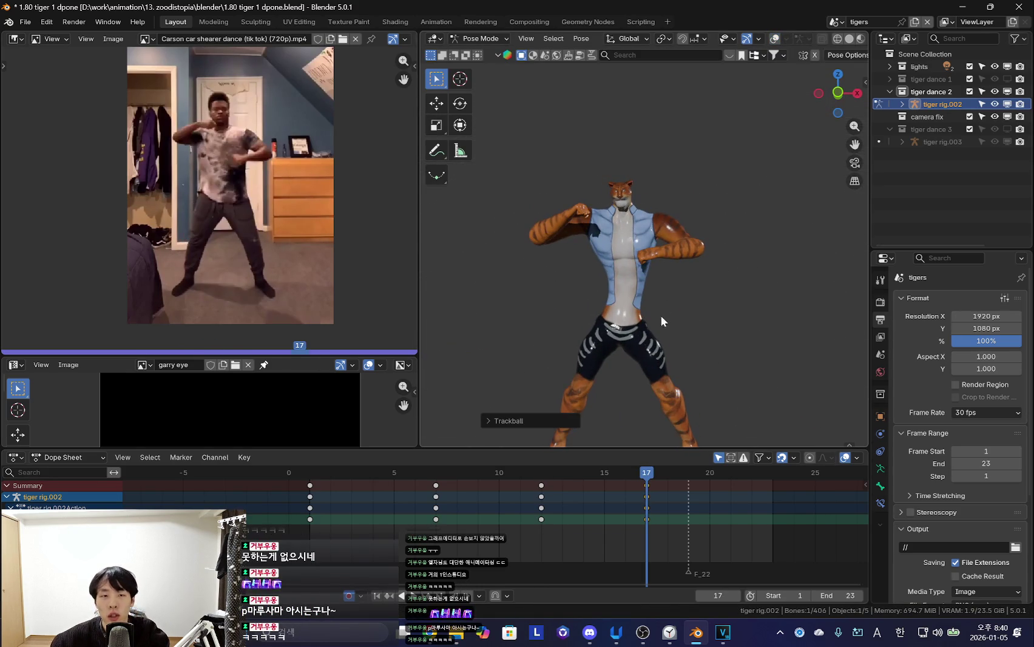
{"action": "key", "text": "shift+alt+z"}
{"action": "key", "text": "r"}
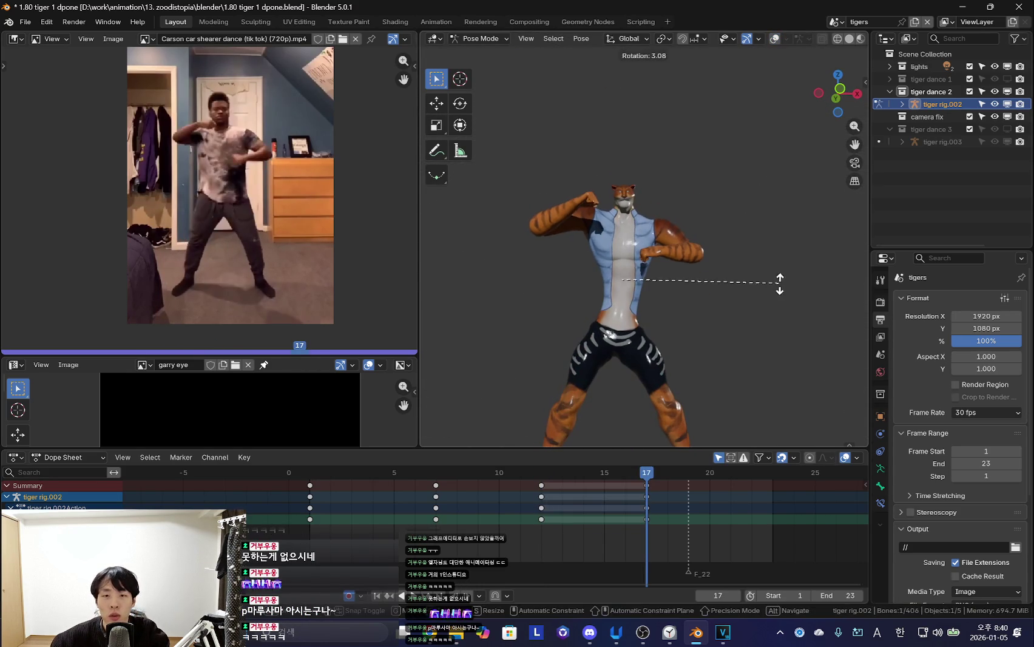
{"action": "left_click", "coordinate": [790, 343]}
Rotate a bone from the side view and twist the chest from the front
{"action": "middle_click_drag", "start_coordinate": [717, 345], "coordinate": [722, 234]}
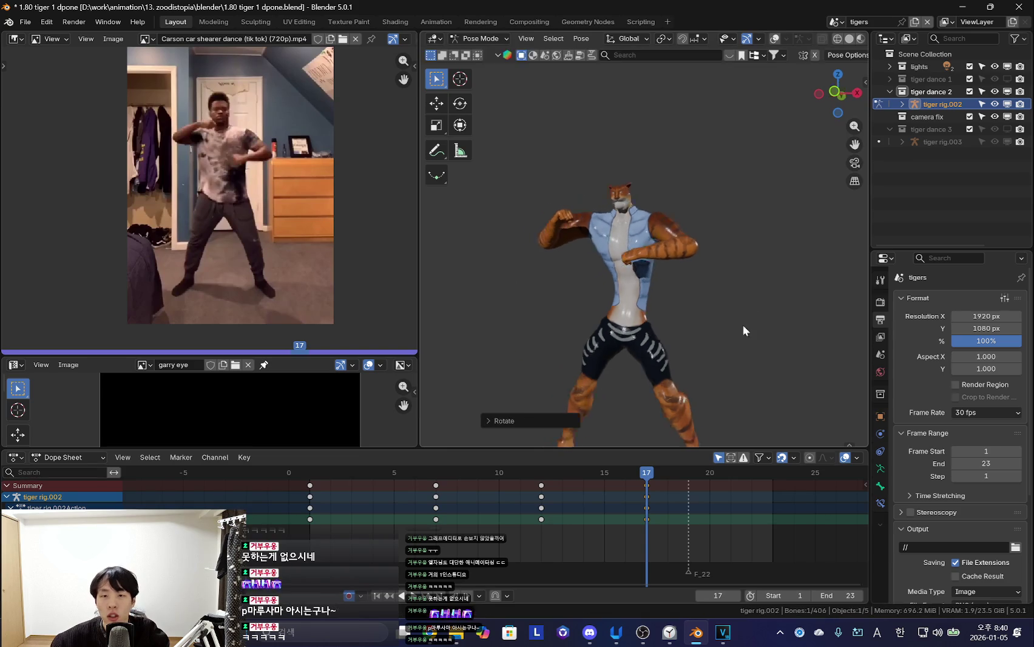
{"action": "key", "text": "r"}
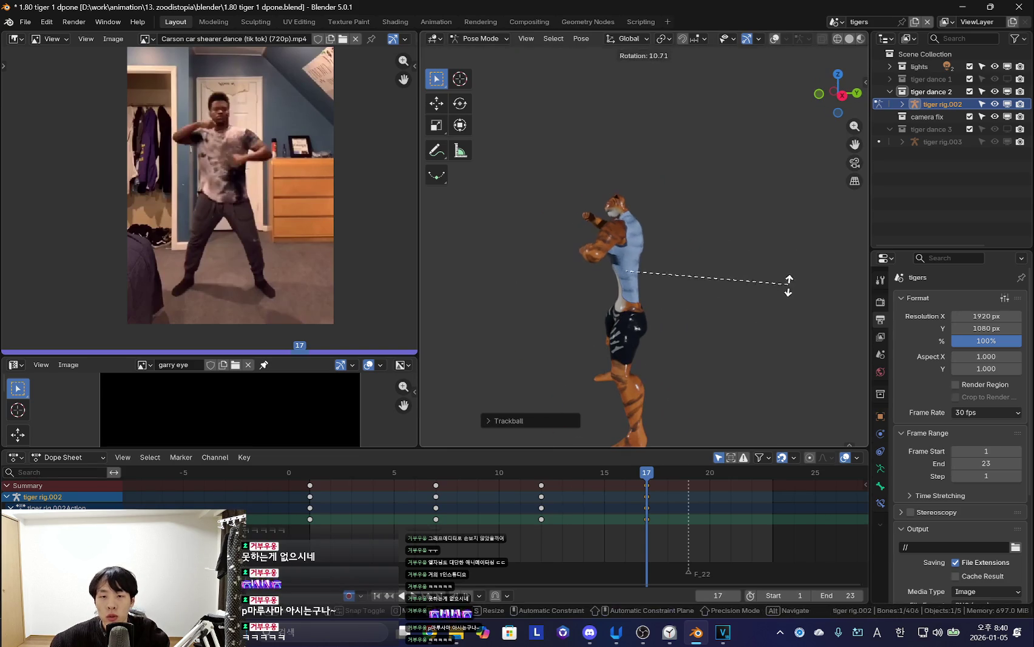
{"action": "left_click", "coordinate": [792, 278]}
{"action": "middle_click_drag", "start_coordinate": [792, 279], "coordinate": [731, 256]}
{"action": "key", "text": "shift+alt+z"}
{"action": "key", "text": "shift+alt+z"}
{"action": "key", "text": "r"}
{"action": "key", "text": "r"}
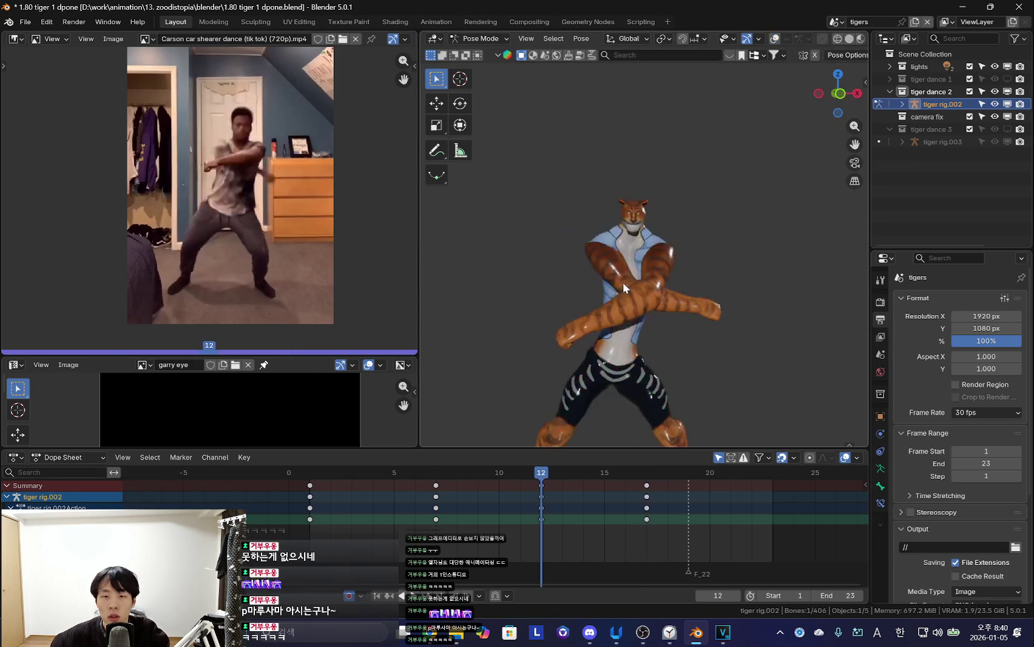
{"action": "left_click", "coordinate": [745, 292]}
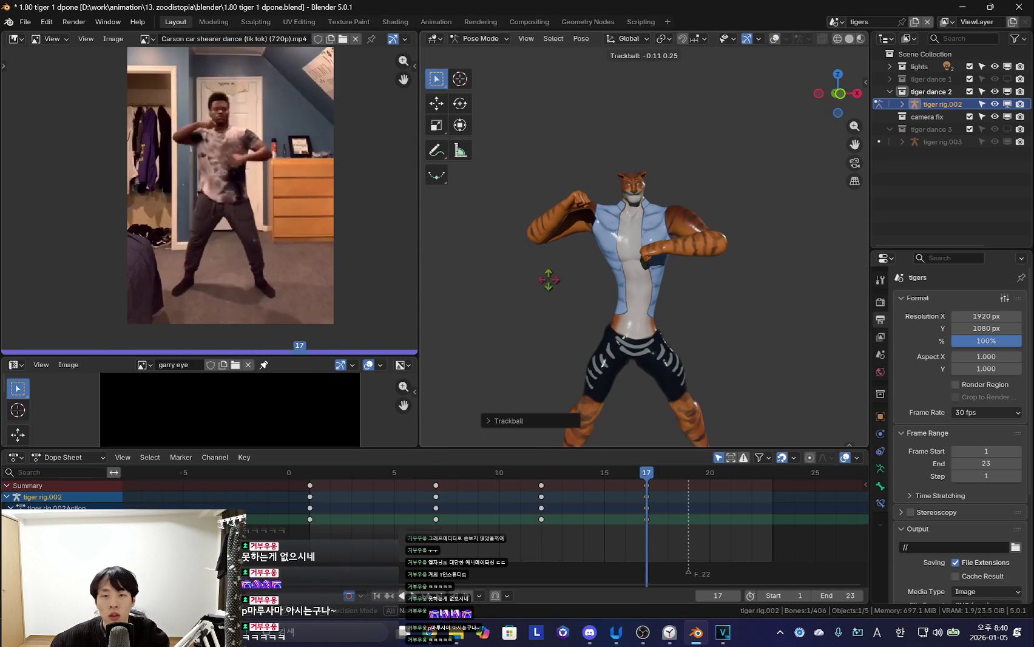
Rotate the tiger's right shoulder bone, checking from top-down and front views
{"action": "left_click", "coordinate": [620, 212]}
{"action": "key", "text": "shift+alt+z"}
{"action": "key", "text": "shift+alt+z"}
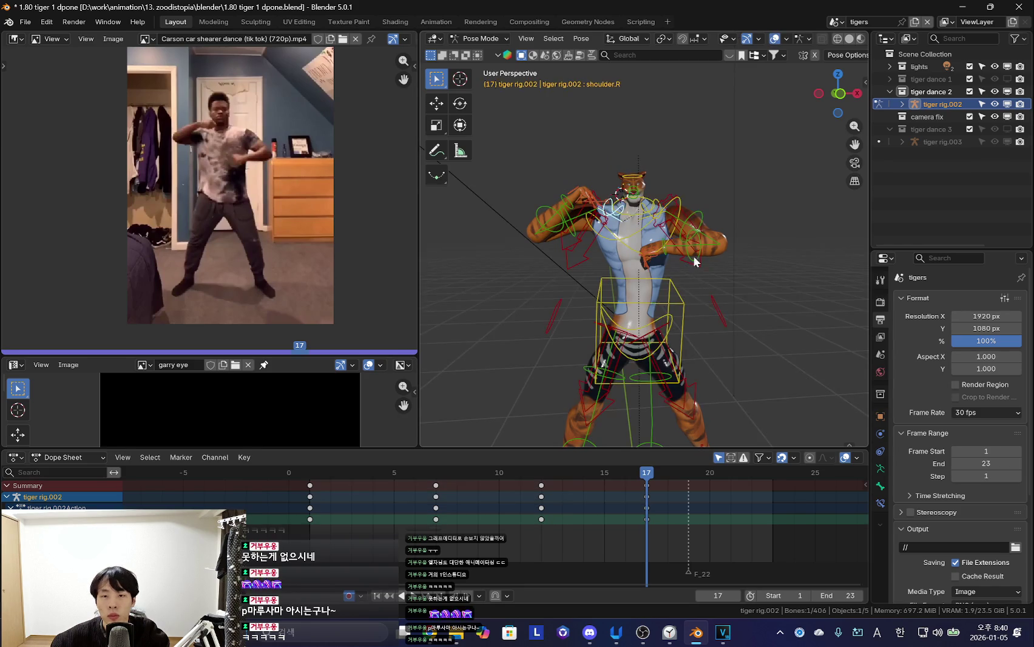
{"action": "key", "text": "shift+alt+z"}
{"action": "mouse_move", "coordinate": [630, 236]}
{"action": "middle_mouse_down"}
{"action": "mouse_move", "coordinate": [605, 330]}
{"action": "mouse_move", "coordinate": [571, 266]}
{"action": "middle_mouse_up"}
{"action": "key", "text": "shift+alt+z"}
{"action": "left_click", "coordinate": [759, 300]}
{"action": "key", "text": "shift+alt+z"}
{"action": "key", "text": "shift+alt+z"}
{"action": "mouse_move", "coordinate": [767, 294]}
{"action": "middle_mouse_down"}
{"action": "mouse_move", "coordinate": [720, 264]}
{"action": "mouse_move", "coordinate": [761, 282]}
{"action": "middle_mouse_up"}
Turn the upper body with a trackball rotation of the shoulder bone
{"action": "key", "text": "r"}
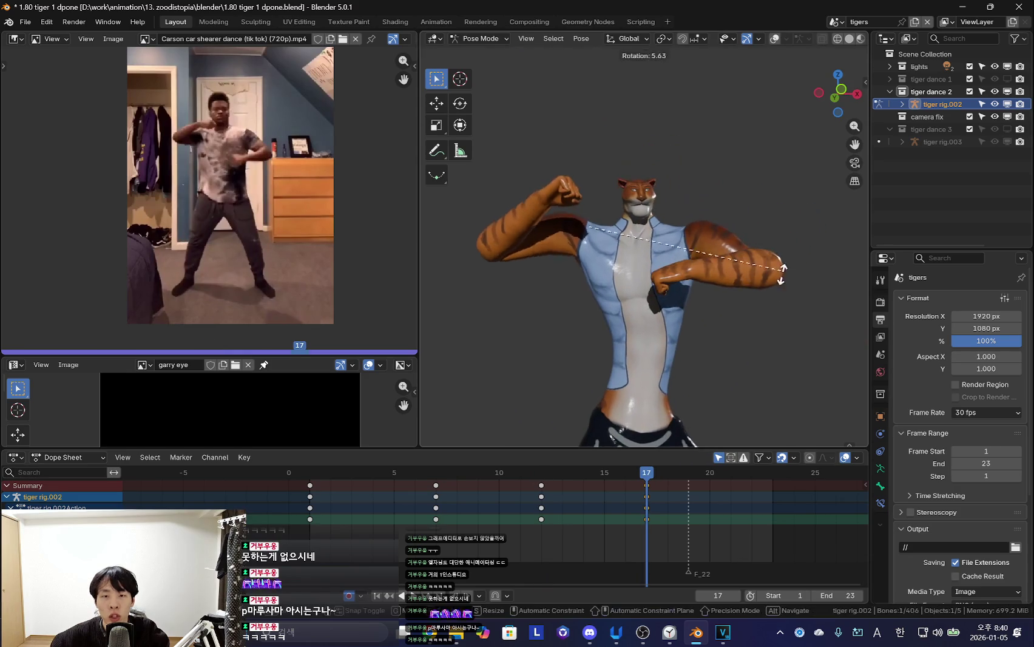
{"action": "key", "text": "r"}
{"action": "left_click", "coordinate": [642, 252]}
{"action": "key", "text": "r"}
{"action": "key", "text": "Escape"}
Return to frame 1, play the dance, and scrub the playhead to frame 9
{"action": "key", "text": "Down"}
{"action": "key", "text": "Up"}
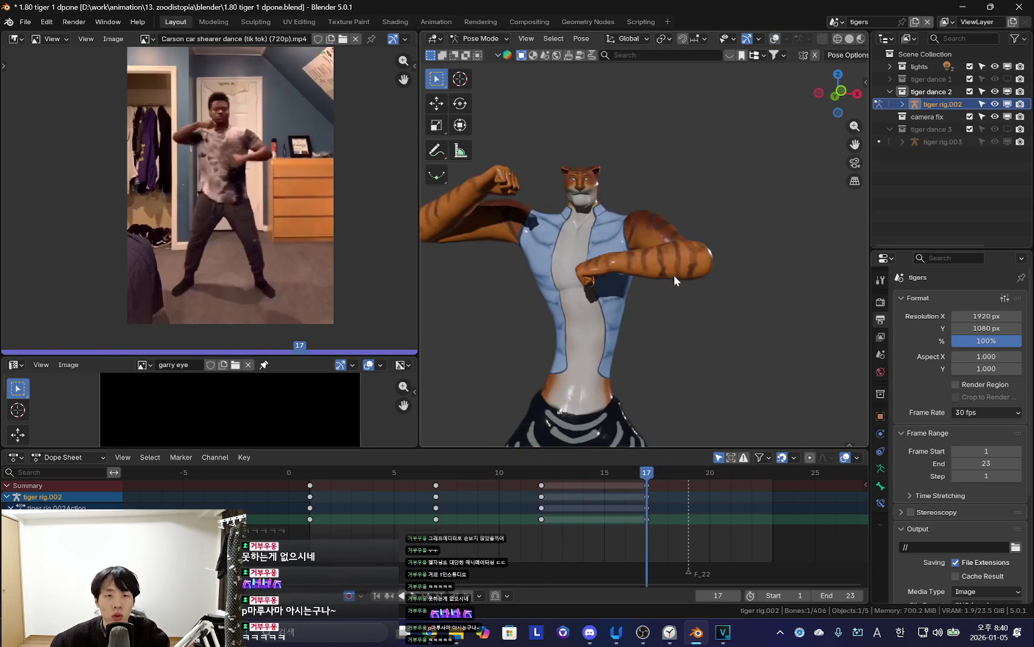
{"action": "key", "text": "shift+Left"}
{"action": "key", "text": "space"}
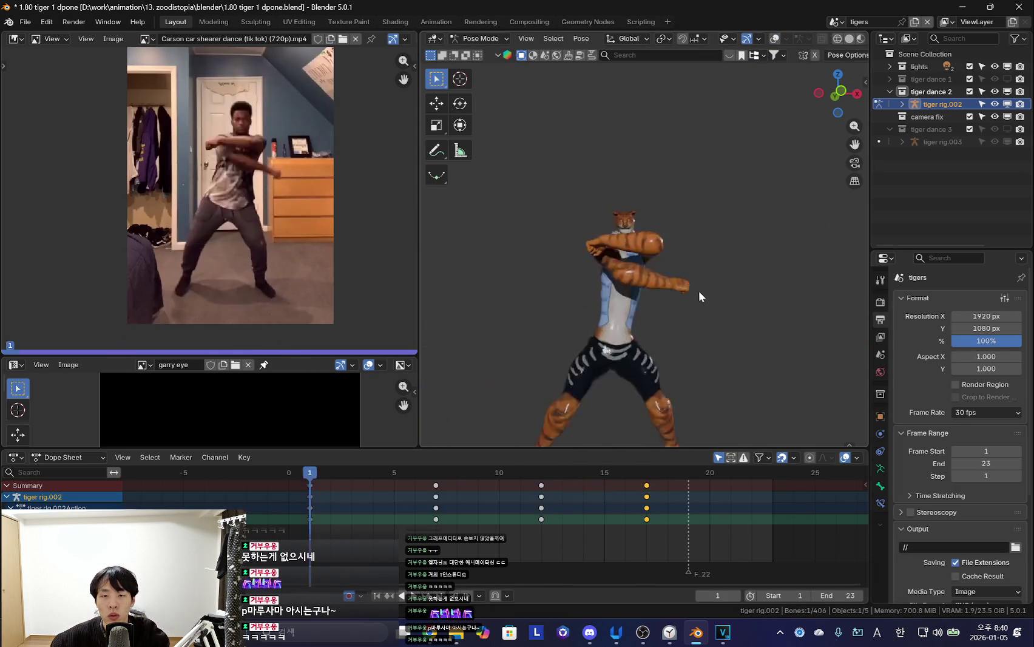
{"action": "left_click_drag", "start_coordinate": [434, 504], "coordinate": [647, 528]}
{"action": "key", "text": "shift+alt+z"}
{"action": "scroll", "coordinate": [631, 298], "scroll_direction": "up", "scroll_amount": 2}
Select all the rig's bones and box-select their frame-1 keys in the Dope Sheet
{"action": "key", "text": "shift+alt+z"}
{"action": "key", "text": "space"}
{"action": "key", "text": "Escape"}
{"action": "key", "text": "shift+alt+z"}
{"action": "key", "text": "a"}
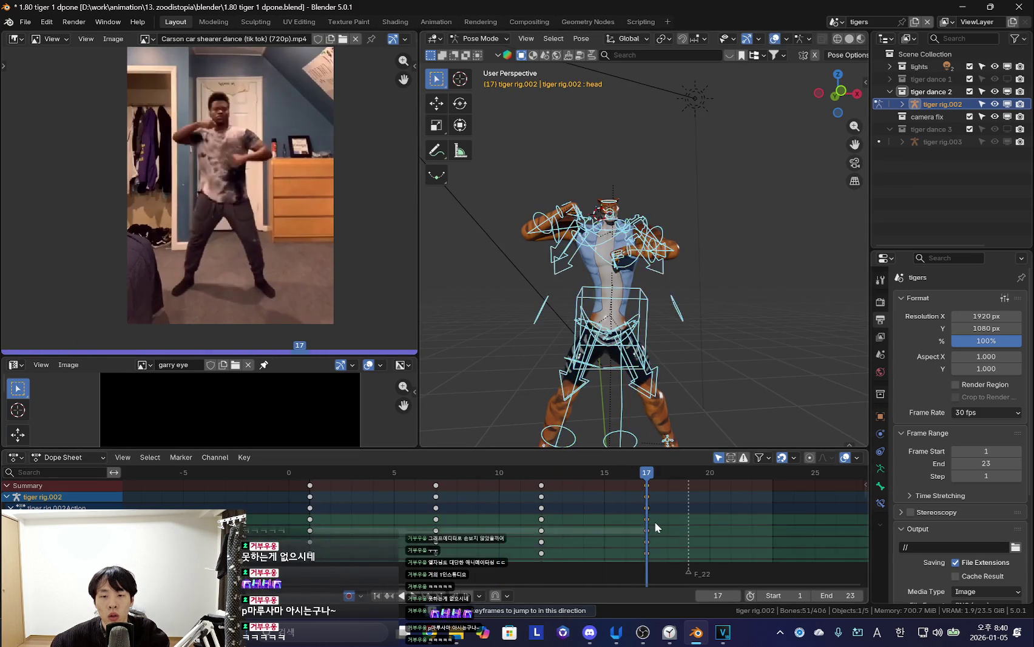
{"action": "left_click_drag", "start_coordinate": [338, 515], "coordinate": [338, 555]}
Duplicate the frame-1 keys to frame 23 and play the loop to check it
{"action": "key", "text": "shift+d"}
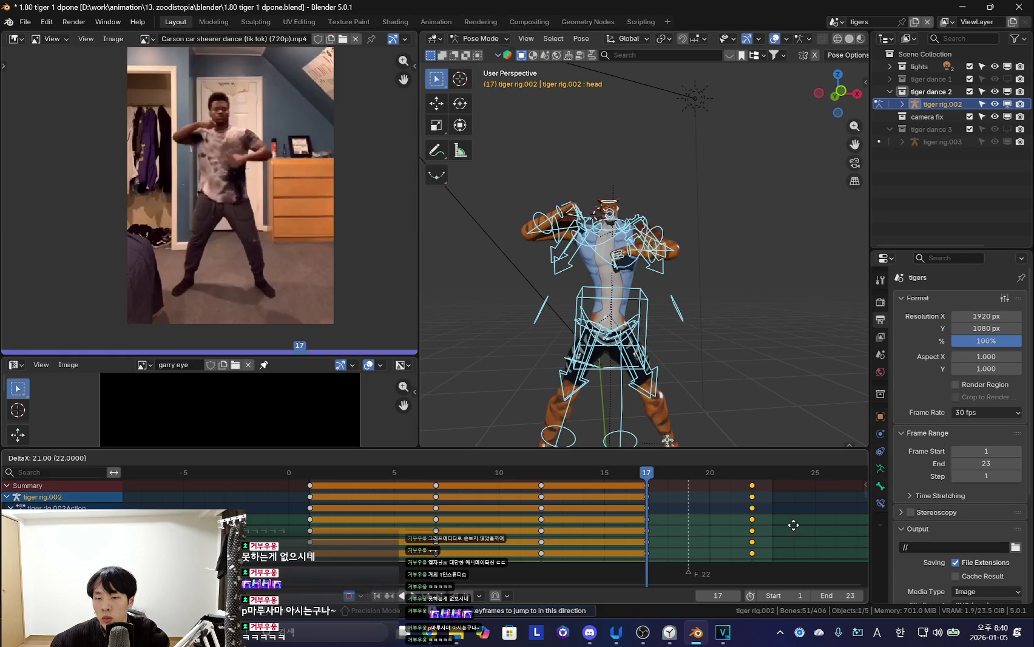
{"action": "left_click", "coordinate": [802, 525]}
{"action": "left_click", "coordinate": [624, 512]}
{"action": "key", "text": "space"}
{"action": "key", "text": "shift+alt+z"}
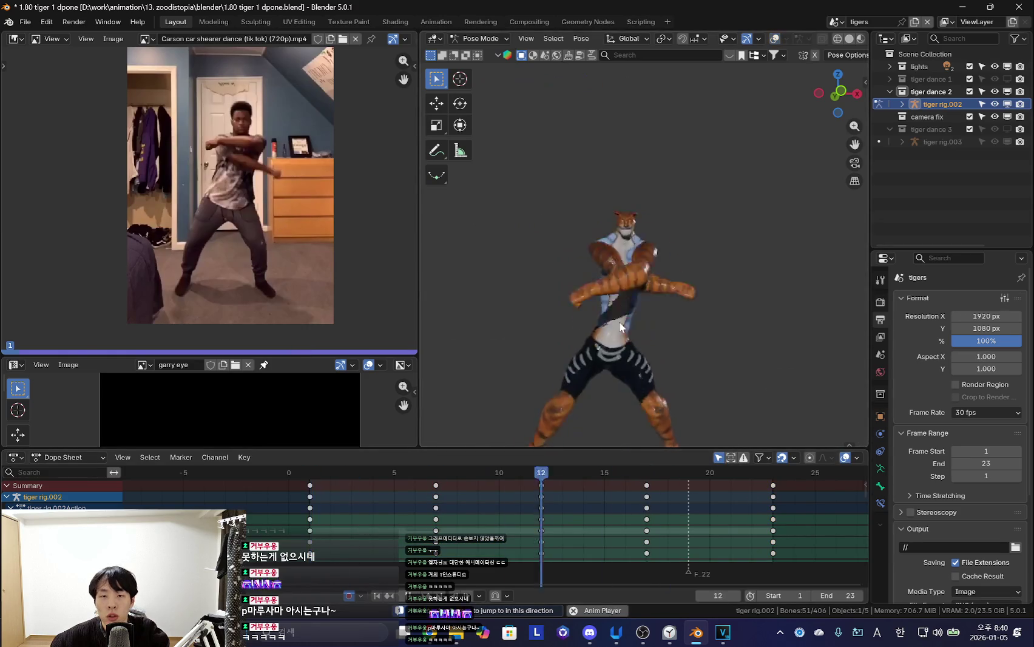
{"action": "scroll", "coordinate": [754, 497], "scroll_direction": "down", "scroll_amount": 2}
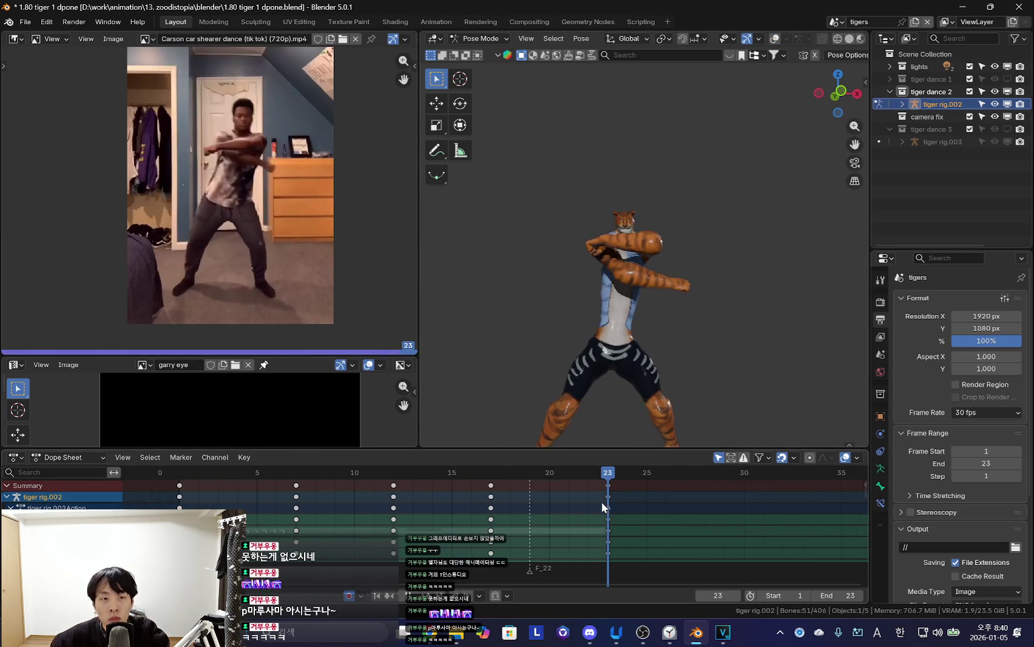
{"action": "scroll", "coordinate": [461, 511], "scroll_direction": "down", "scroll_amount": 2}
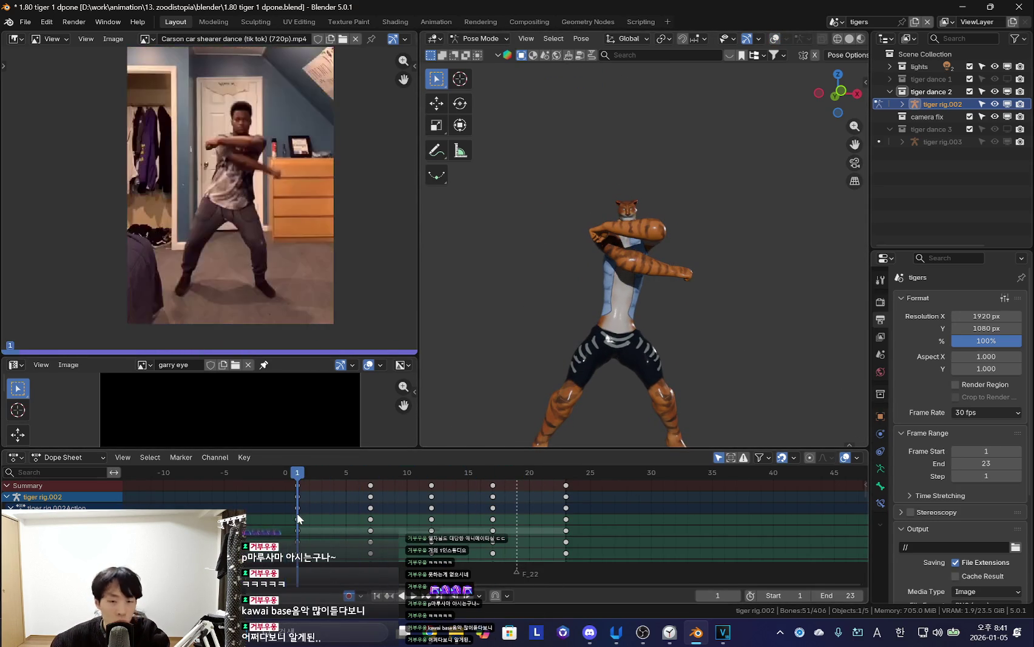
Play the tiger dance loop a few times to review it, returning to frame 1
{"action": "key", "text": "space"}
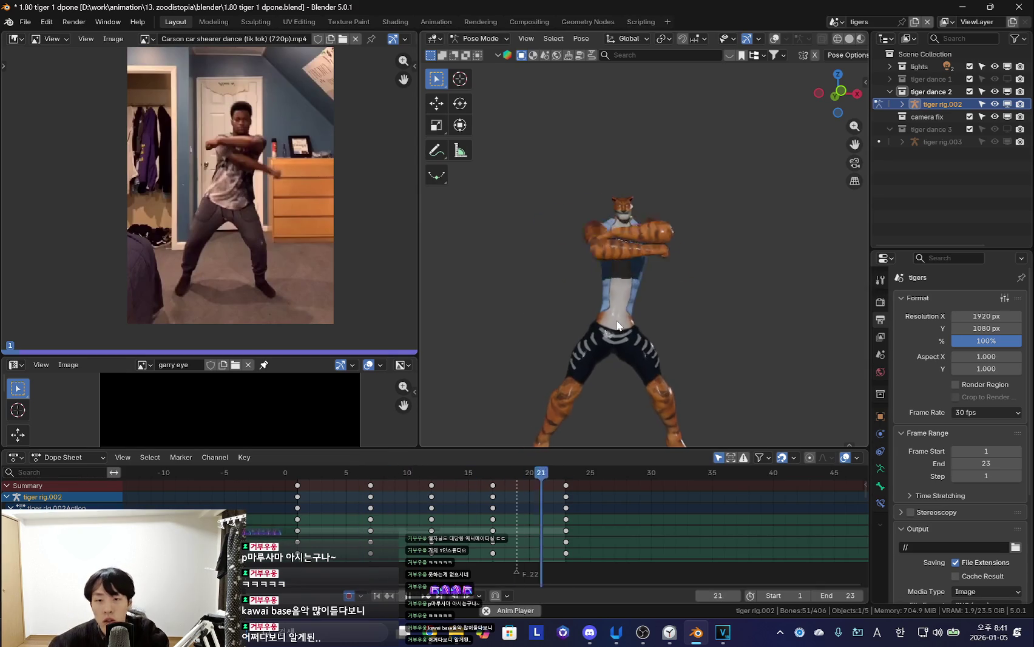
{"action": "key", "text": "Down"}
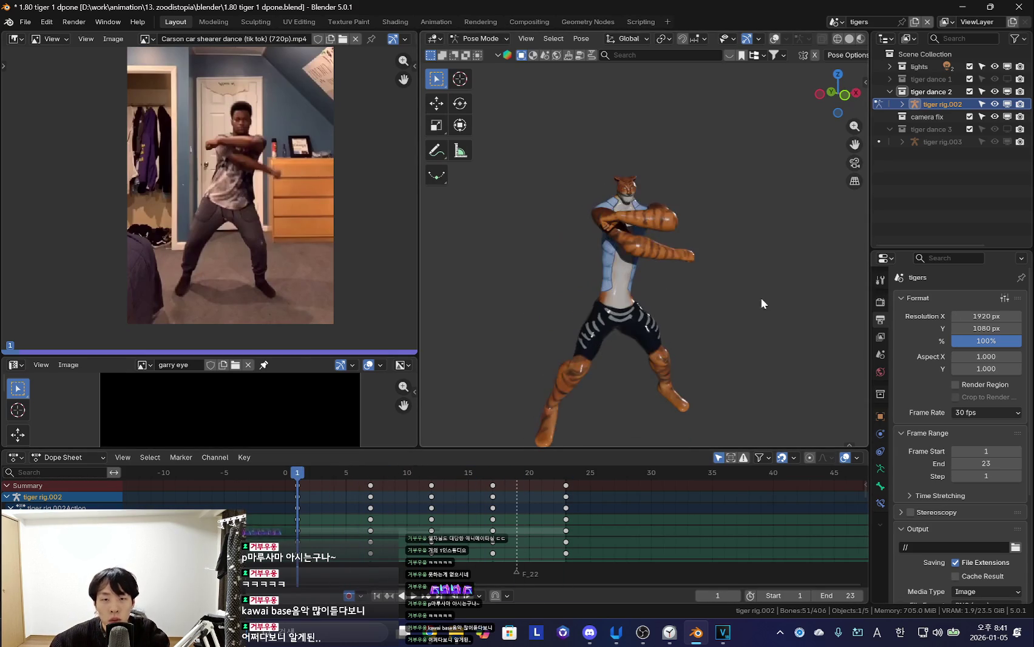
{"action": "scroll", "coordinate": [656, 249], "scroll_direction": "up", "scroll_amount": 2}
{"action": "scroll", "coordinate": [643, 280], "scroll_direction": "down", "scroll_amount": 3}
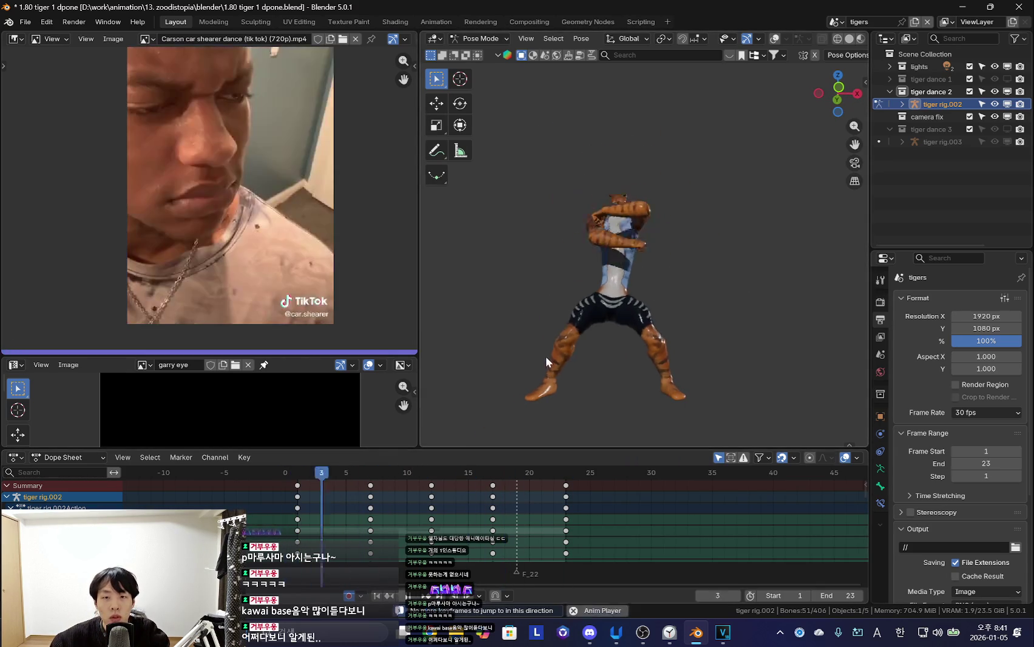
{"action": "key", "text": "space"}
{"action": "key", "text": "space"}
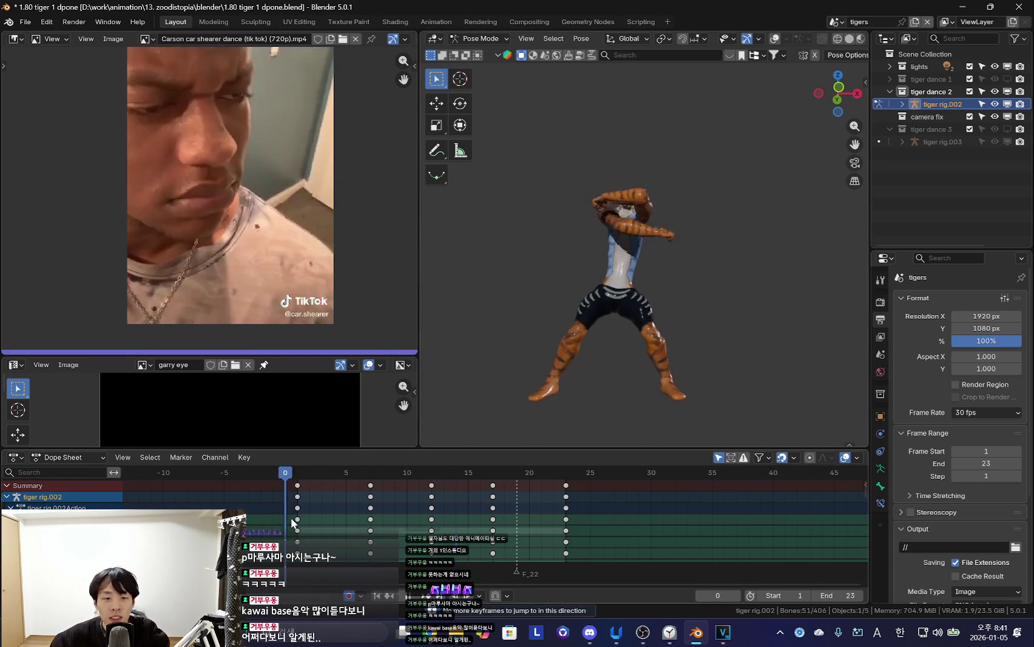
{"action": "key", "text": "space"}
{"action": "key", "text": "Down"}
{"action": "scroll", "coordinate": [554, 311], "scroll_direction": "up", "scroll_amount": 3}
{"action": "key", "text": "space"}
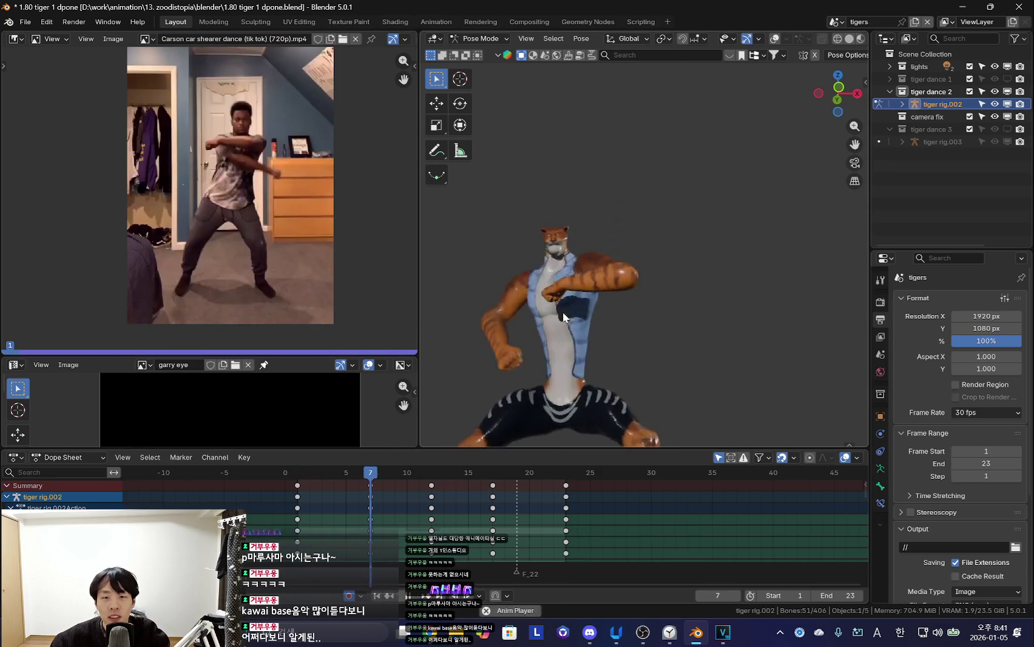
{"action": "key", "text": "Escape"}
Select the chest bone and trackball-rotate it at frame 1 so the head shows
{"action": "left_click", "coordinate": [625, 301]}
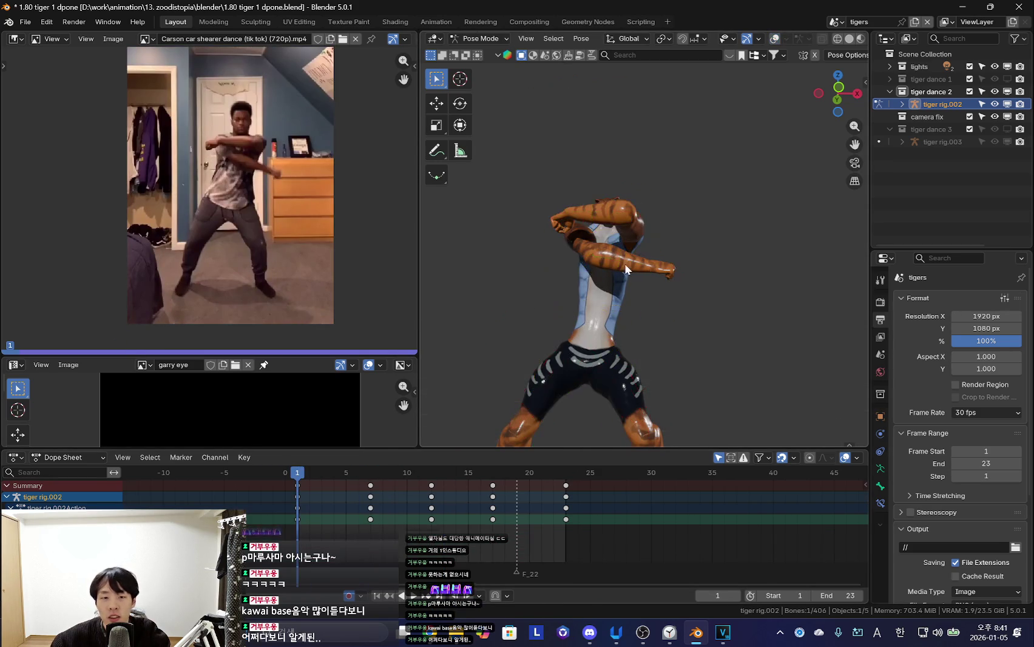
{"action": "key", "text": "Up"}
{"action": "key", "text": "Down"}
{"action": "key", "text": "Down"}
{"action": "key", "text": "r"}
{"action": "key", "text": "r"}
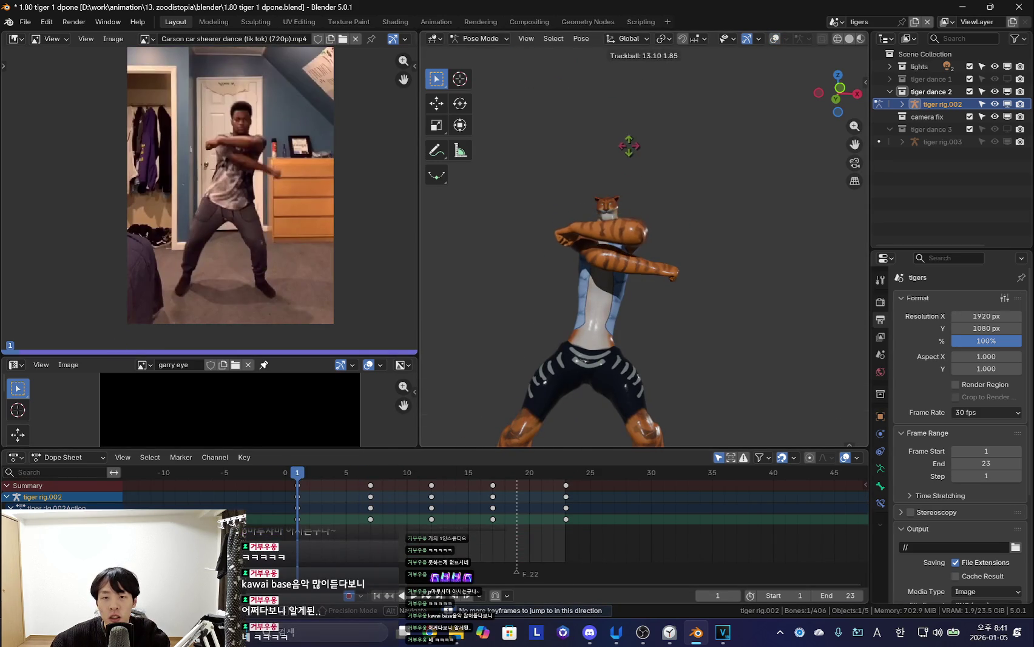
{"action": "left_click", "coordinate": [668, 285]}
Step through the keyframes at frames 7, 12 and 17 to compare the poses
{"action": "key", "text": "Up"}
{"action": "key", "text": "Down"}
{"action": "key", "text": "Up"}
{"action": "key", "text": "Up"}
{"action": "key", "text": "Up"}
{"action": "key", "text": "Down"}
{"action": "key", "text": "Up"}
{"action": "key", "text": "Down"}
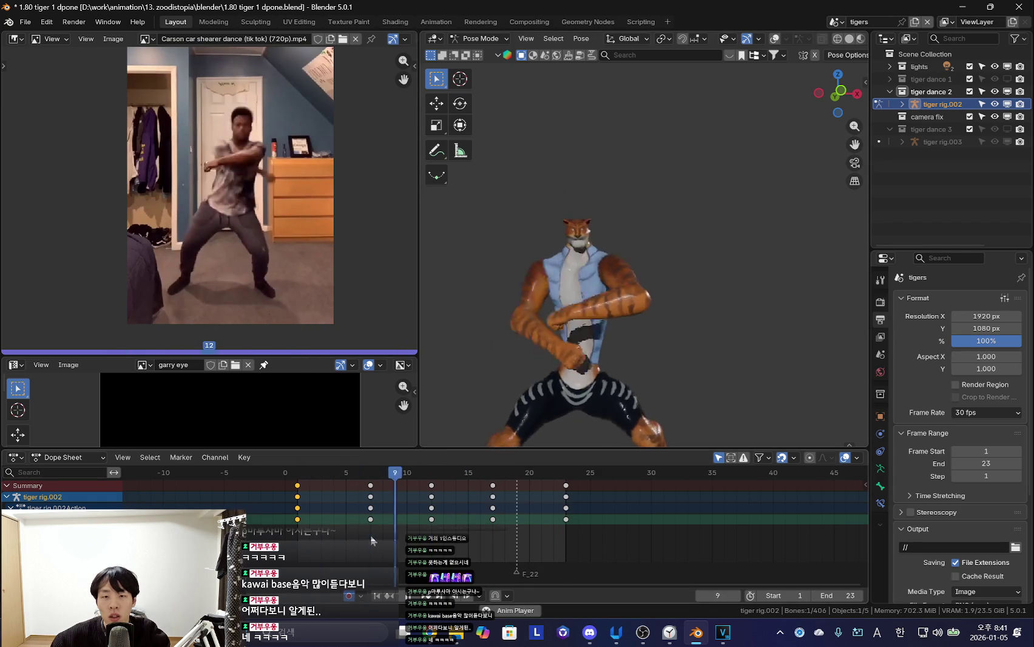
{"action": "key", "text": "Up"}
Toggle the bone overlays, select all bones and play through to frame 23
{"action": "key", "text": "shift+alt+z"}
{"action": "key", "text": "a"}
{"action": "key", "text": "space"}
{"action": "key", "text": "shift+alt+z"}
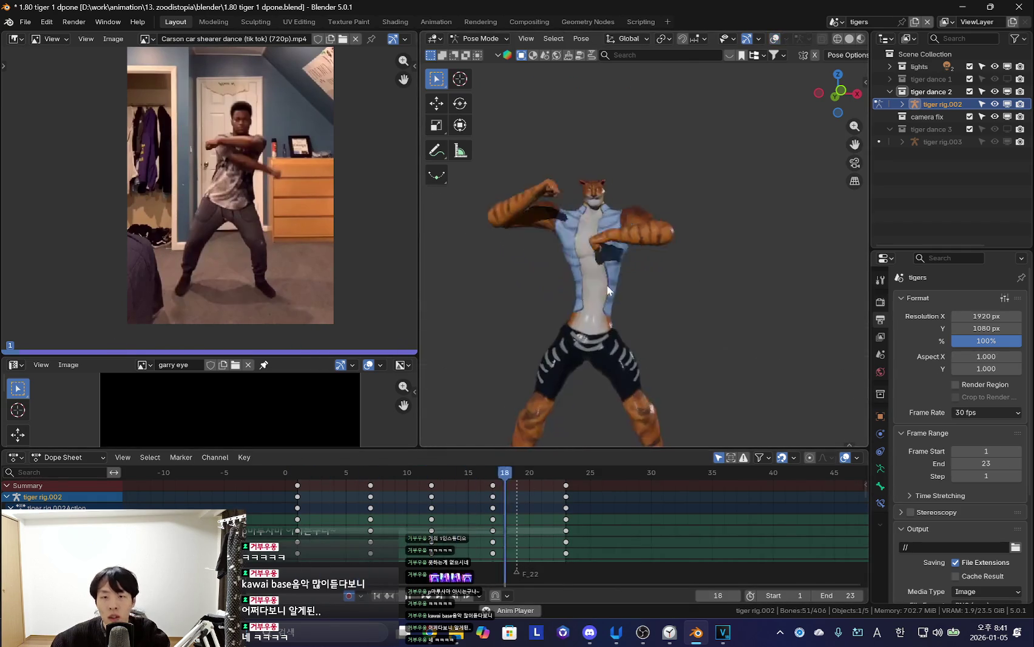
{"action": "left_click", "coordinate": [506, 518]}
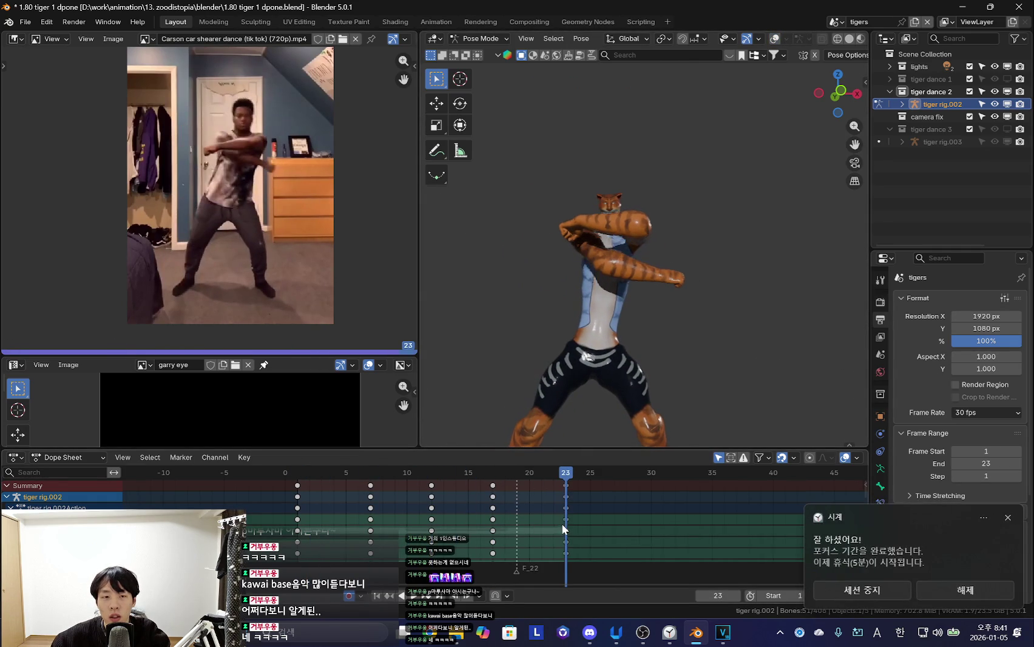
{"action": "key", "text": "shift+alt+z"}
{"action": "key", "text": "shift+alt+z"}
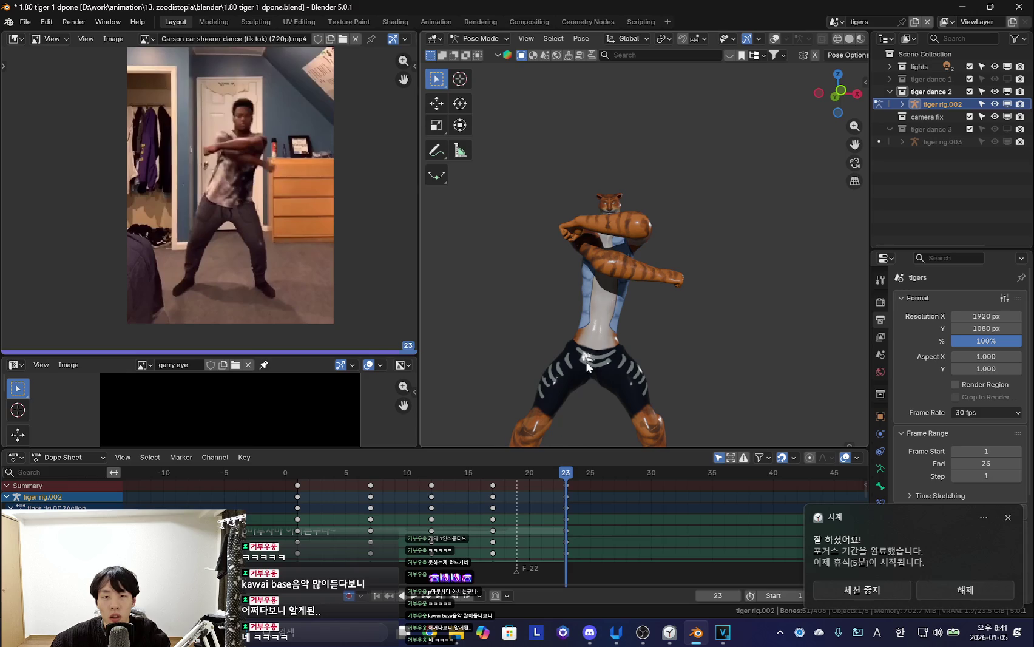
Compare frames 1 and 23, then slightly trackball-rotate the bone at frame 23
{"action": "key", "text": "shift+Left"}
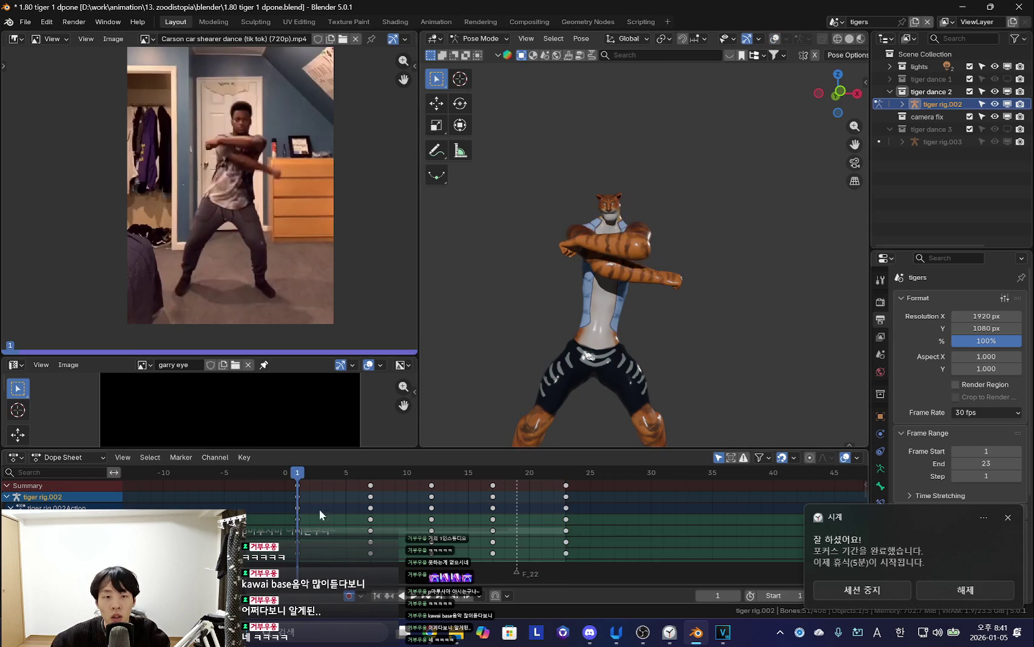
{"action": "key", "text": "shift+Right"}
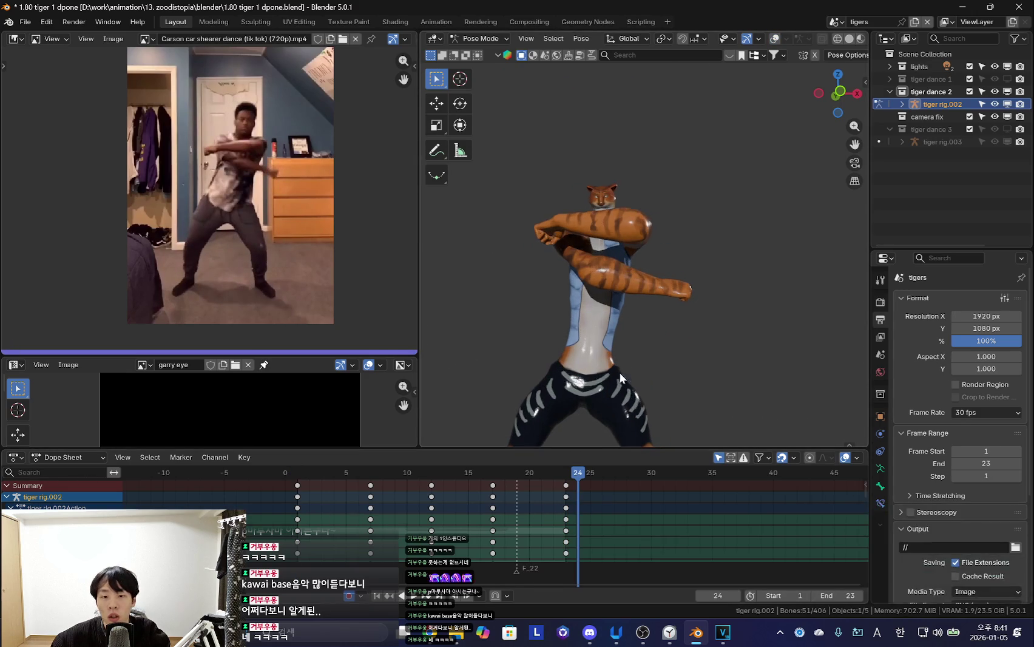
{"action": "key", "text": "shift+alt+z"}
{"action": "key", "text": "shift+alt+z"}
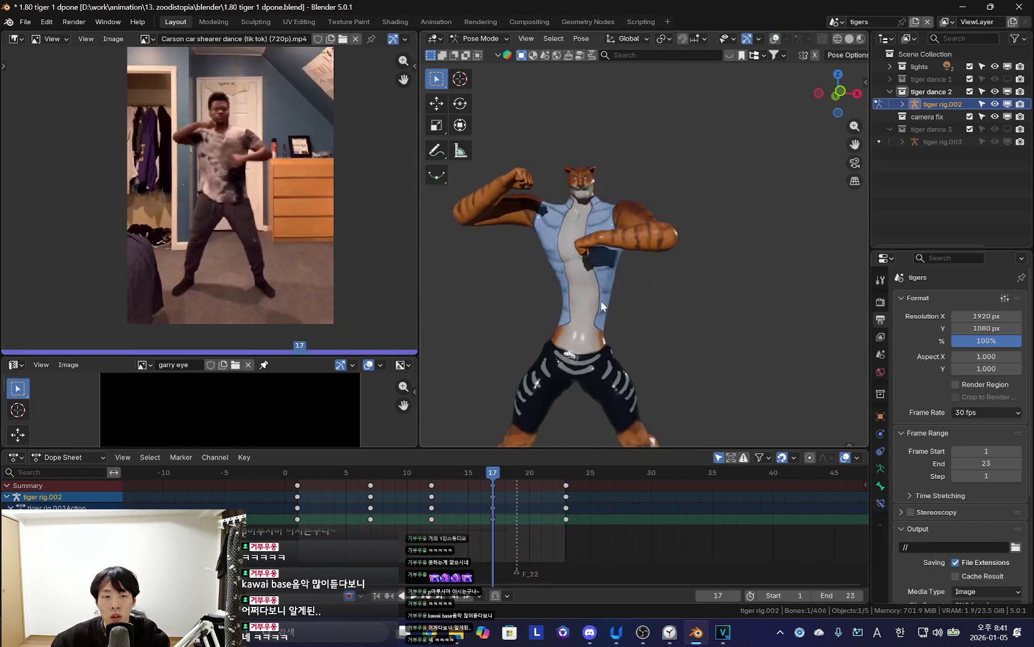
{"action": "key", "text": "shift+alt+z"}
{"action": "key", "text": "r"}
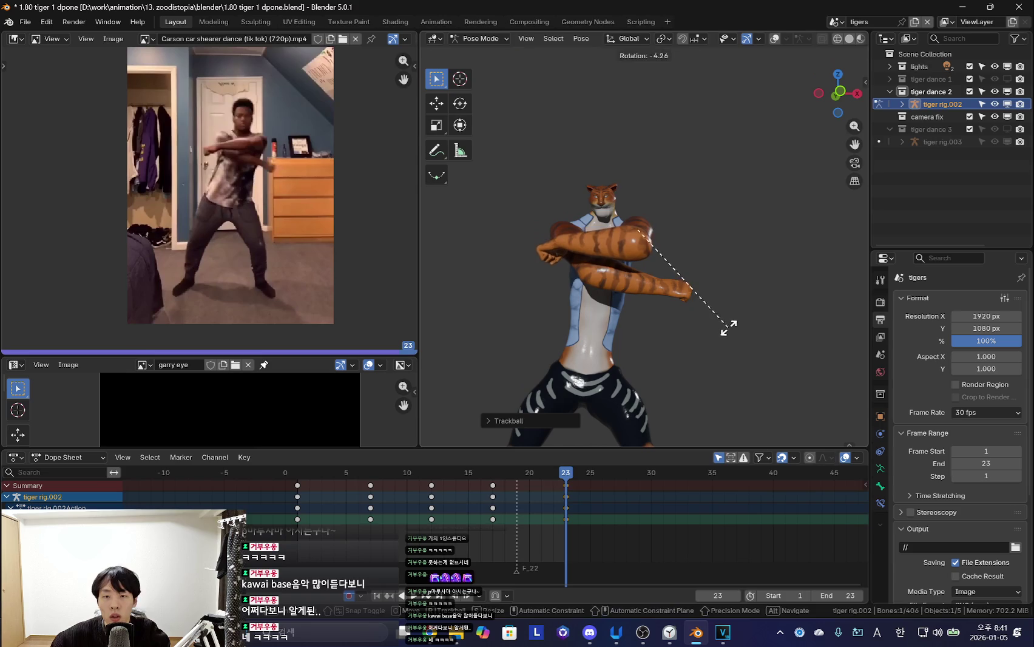
{"action": "left_click", "coordinate": [722, 308]}
{"action": "key", "text": "shift+alt+z"}
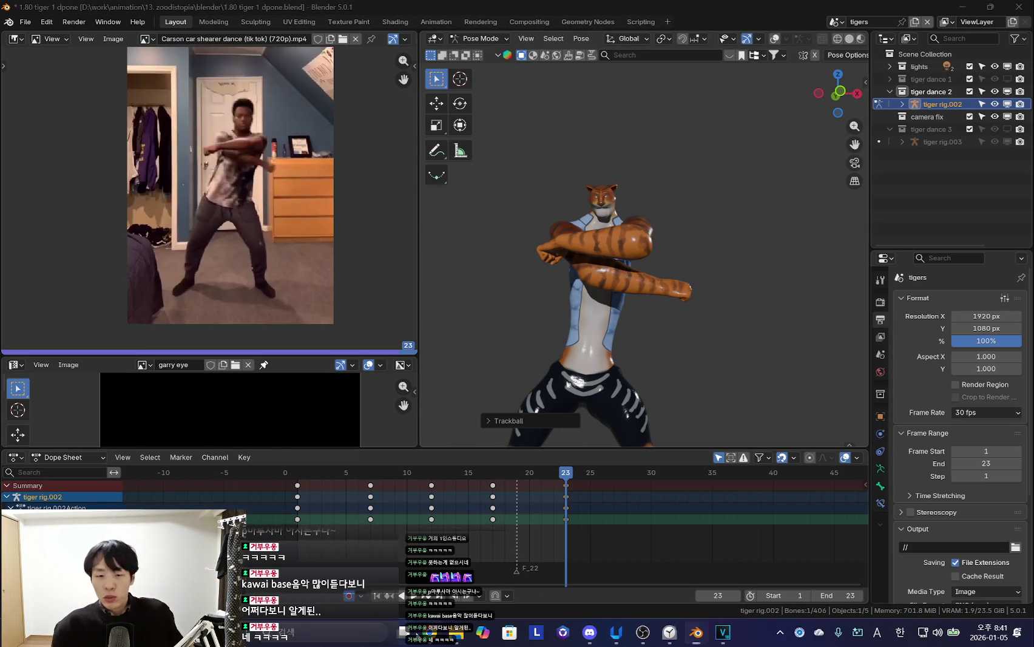
Switch from Blender to the Chrome window playing YouTube Music
{"action": "key", "text": "super+Tab"}
{"action": "key", "text": "Escape"}
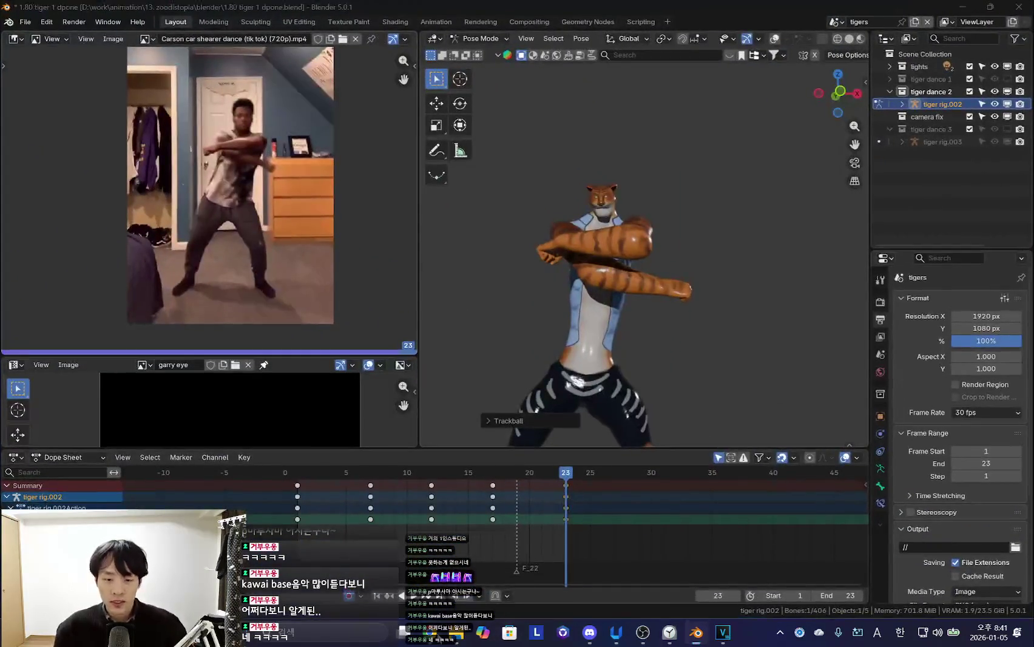
{"action": "key", "text": "alt+Tab"}
{"action": "scroll", "coordinate": [872, 446], "scroll_direction": "down", "scroll_amount": 2}
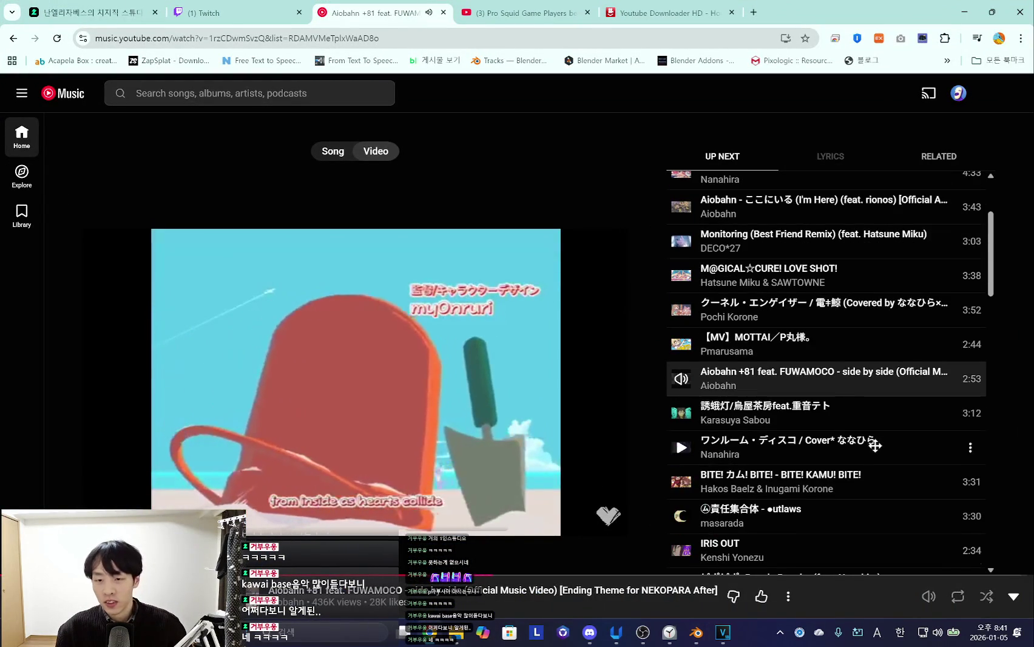
Go to the YouTube Music home page
{"action": "scroll", "coordinate": [872, 446], "scroll_direction": "down", "scroll_amount": 3}
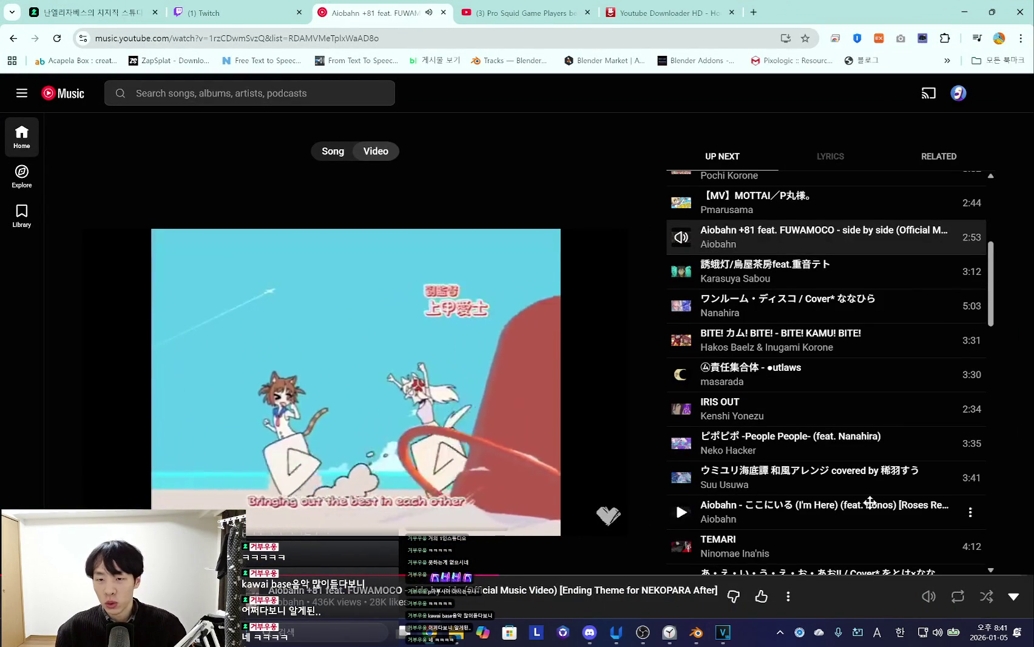
{"action": "scroll", "coordinate": [868, 500], "scroll_direction": "up", "scroll_amount": 3}
{"action": "scroll", "coordinate": [850, 503], "scroll_direction": "down", "scroll_amount": 3}
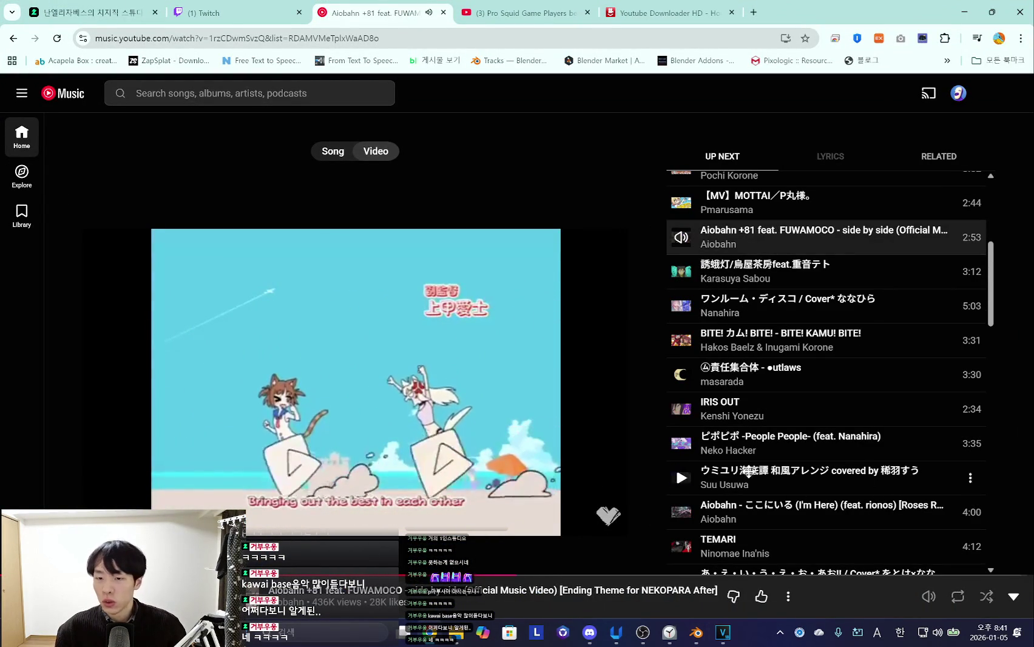
{"action": "left_click", "coordinate": [66, 100]}
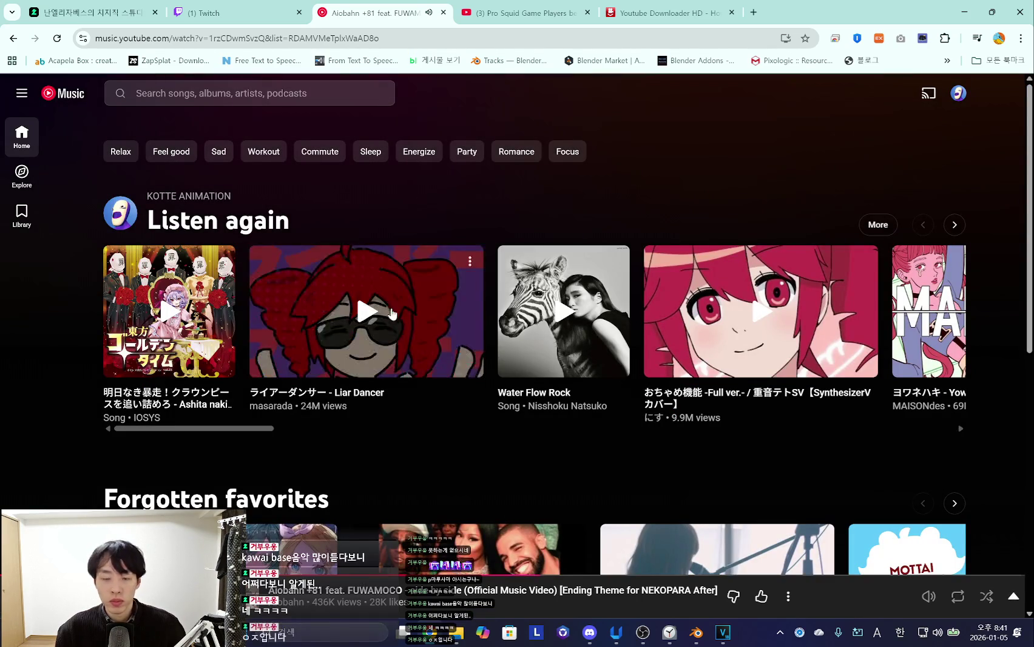
Play Liar Dancer from the Listen again shelf and minimize the browser
{"action": "mouse_move", "coordinate": [211, 427]}
{"action": "left_mouse_down"}
{"action": "mouse_move", "coordinate": [583, 436]}
{"action": "mouse_move", "coordinate": [551, 431]}
{"action": "mouse_move", "coordinate": [748, 421]}
{"action": "mouse_move", "coordinate": [925, 429]}
{"action": "mouse_move", "coordinate": [795, 443]}
{"action": "mouse_move", "coordinate": [938, 442]}
{"action": "left_mouse_up"}
{"action": "scroll", "coordinate": [938, 441], "scroll_direction": "down", "scroll_amount": 2}
{"action": "scroll", "coordinate": [816, 368], "scroll_direction": "up", "scroll_amount": 2}
{"action": "left_click_drag", "start_coordinate": [869, 428], "coordinate": [203, 457]}
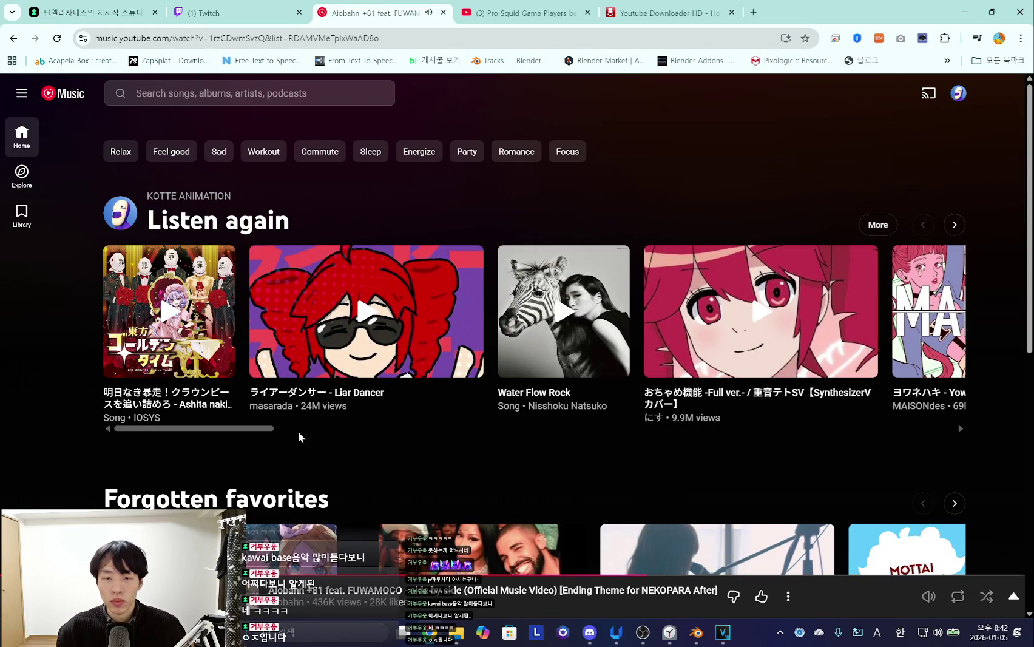
{"action": "left_click", "coordinate": [395, 331]}
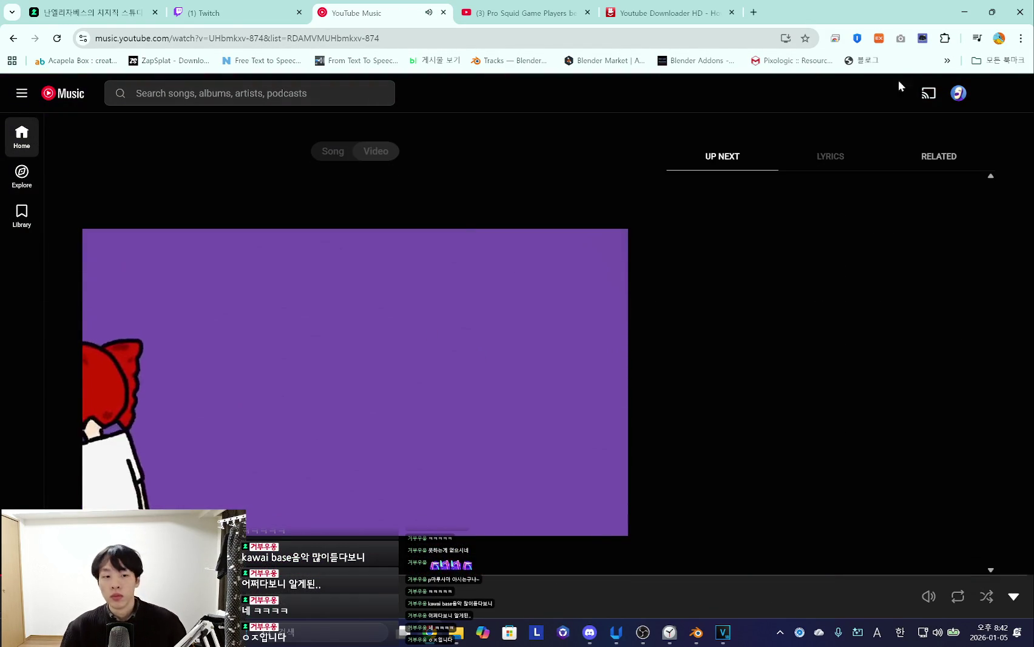
{"action": "left_click", "coordinate": [965, 5]}
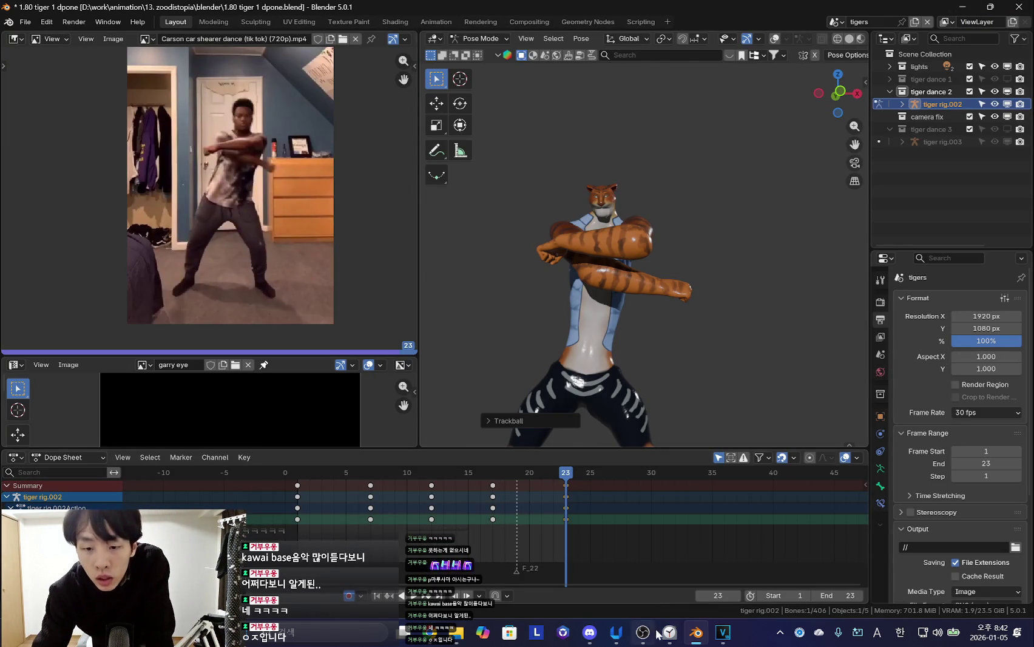
Move the Clock focus-timer window up toward the upper left
{"action": "mouse_move", "coordinate": [383, 257]}
{"action": "left_mouse_down"}
{"action": "mouse_move", "coordinate": [280, 87]}
{"action": "mouse_move", "coordinate": [304, 74]}
{"action": "left_mouse_up"}
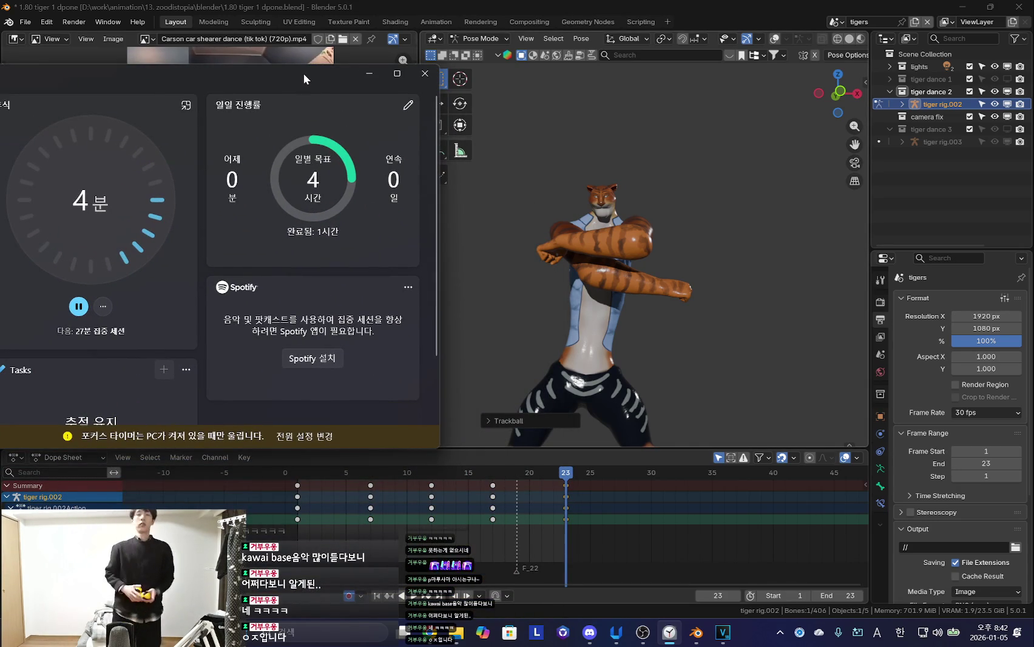
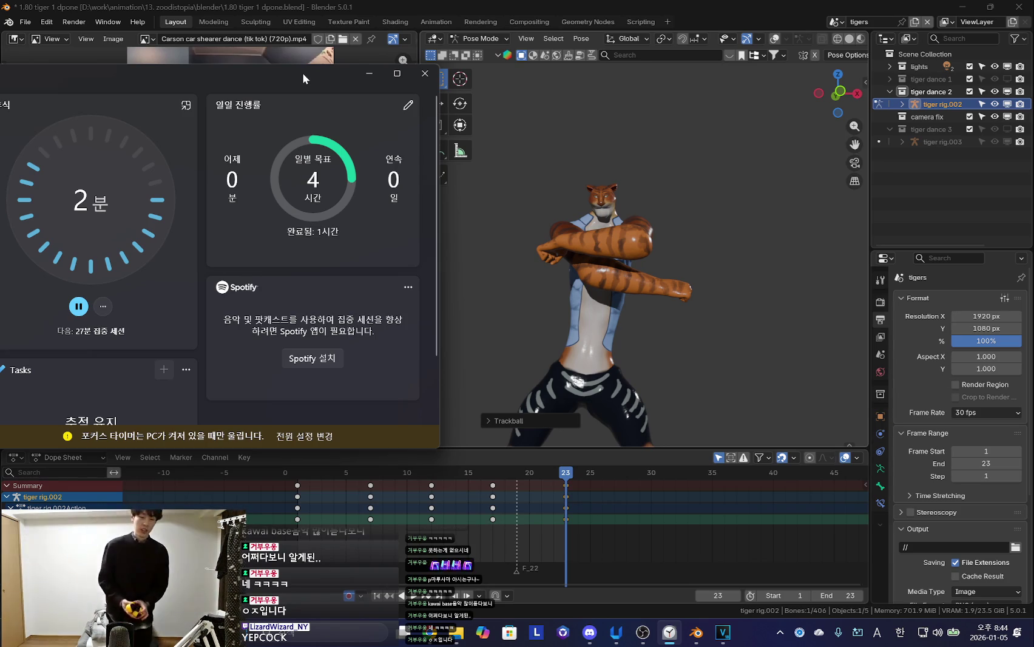
Switch from the Windows Clock focus timer to the Twitch stream manager tab in Chrome
{"action": "key", "text": "alt+Tab"}
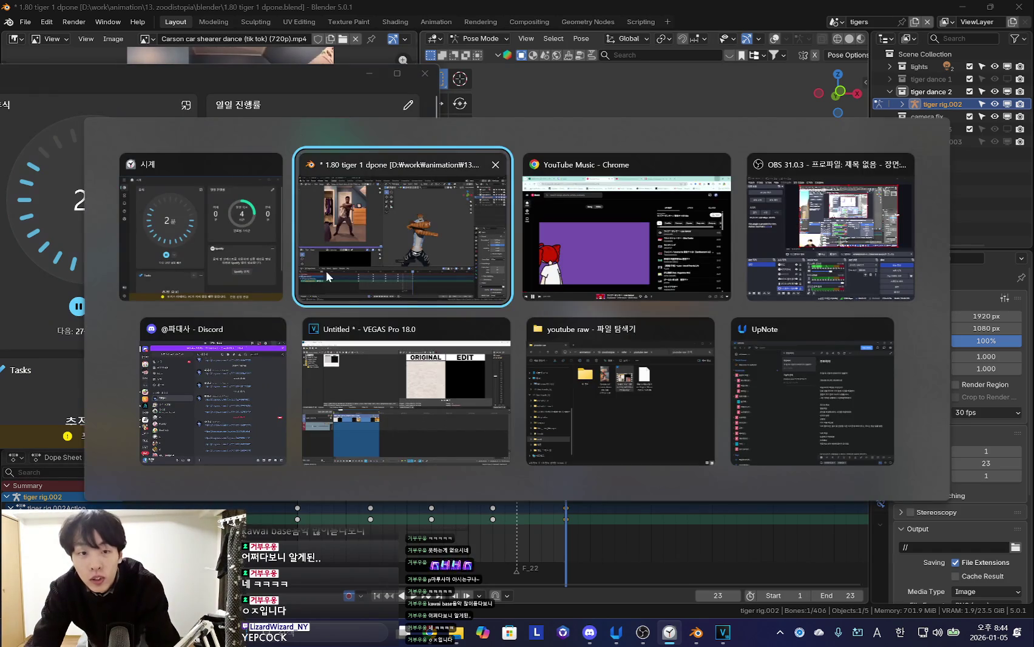
{"action": "key", "text": "alt+Tab"}
{"action": "key", "text": "ctrl+shift+Tab"}
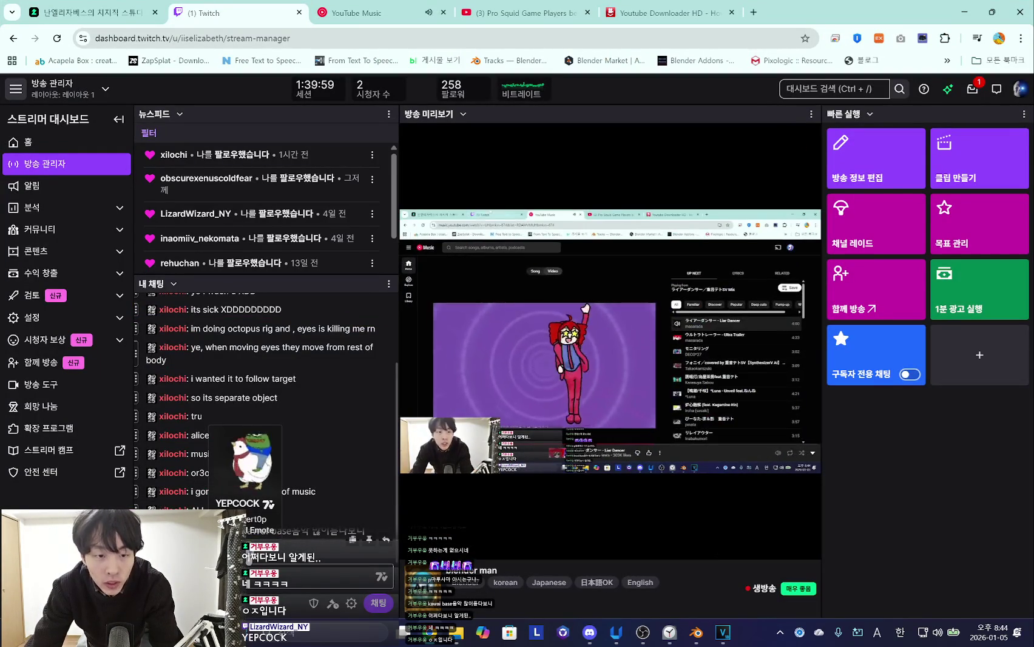
Minimize Chrome so the Twitch dashboard is hidden and Blender shows again
{"action": "left_click", "coordinate": [963, 10]}
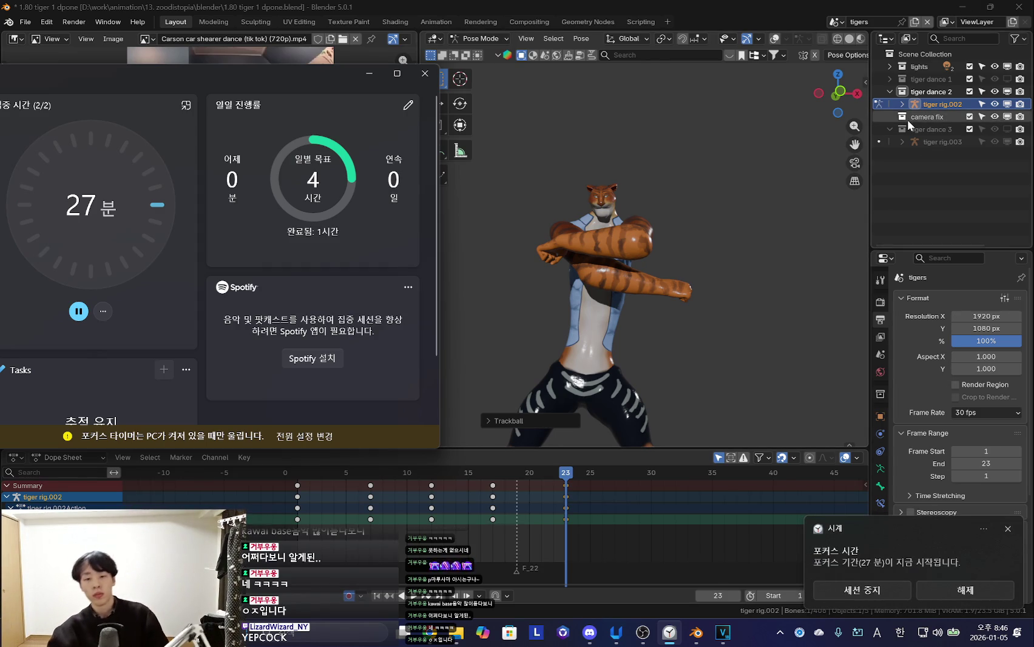
In Chrome's YouTube Music tab, pause the current video and switch the track to 'Mimukauwa Nice Try'
{"action": "key", "text": "alt+Tab"}
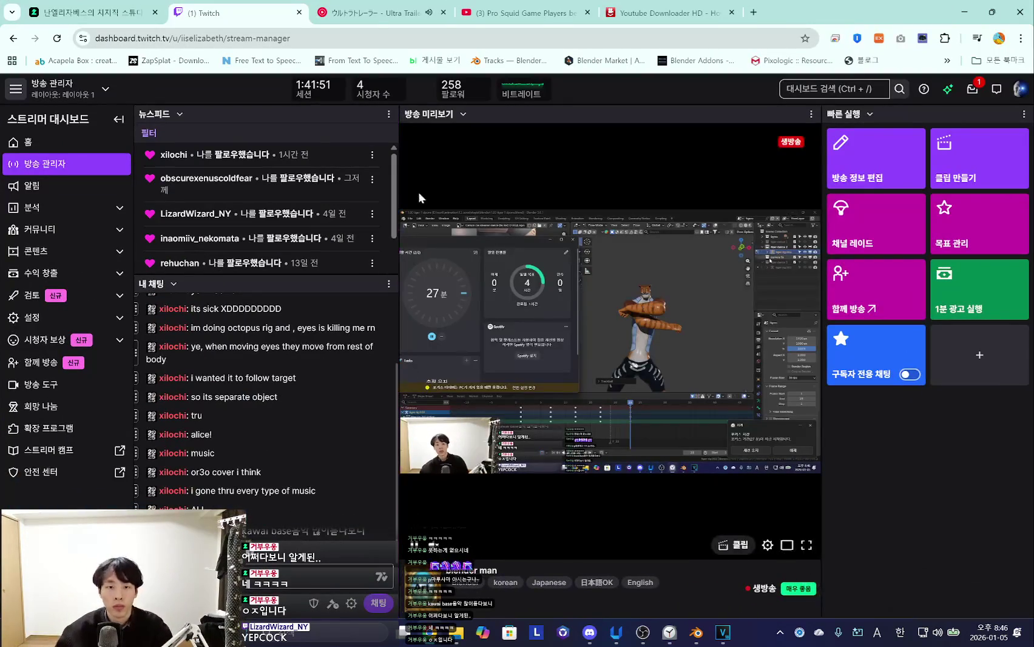
{"action": "key", "text": "ctrl+Tab"}
{"action": "left_click", "coordinate": [380, 390]}
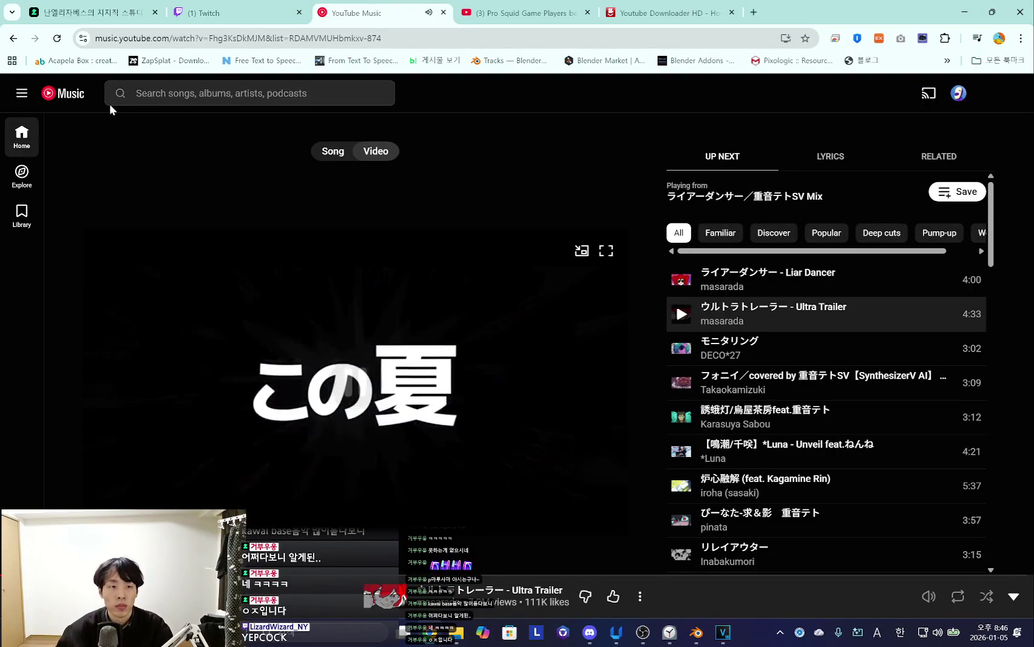
{"action": "left_click", "coordinate": [72, 109]}
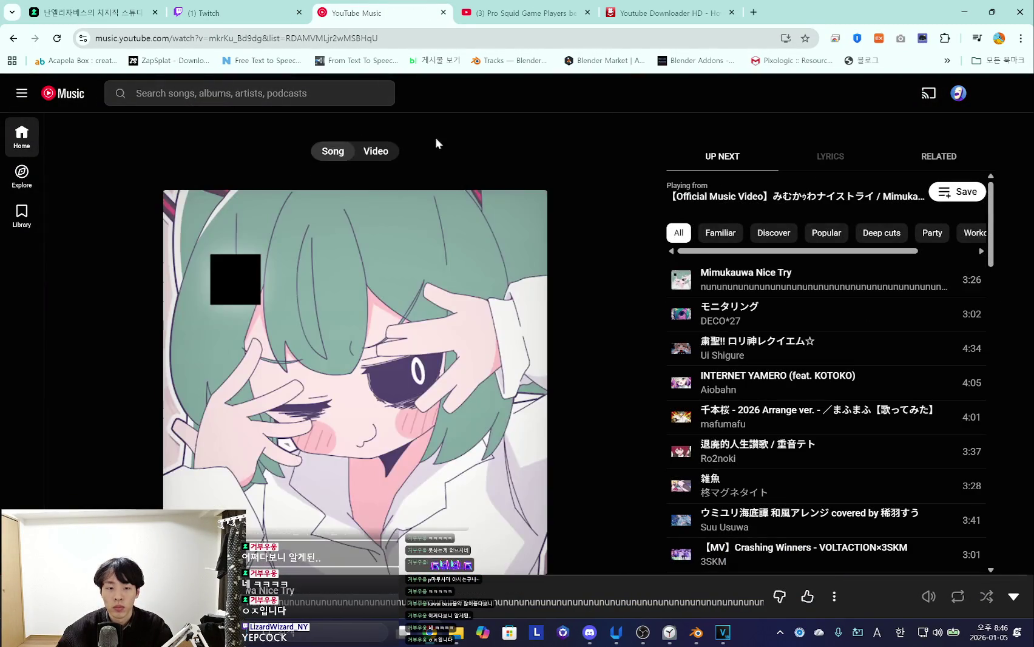
Minimize Chrome and the focus timer, then angle the Blender view onto the tiger
{"action": "left_click", "coordinate": [971, 15]}
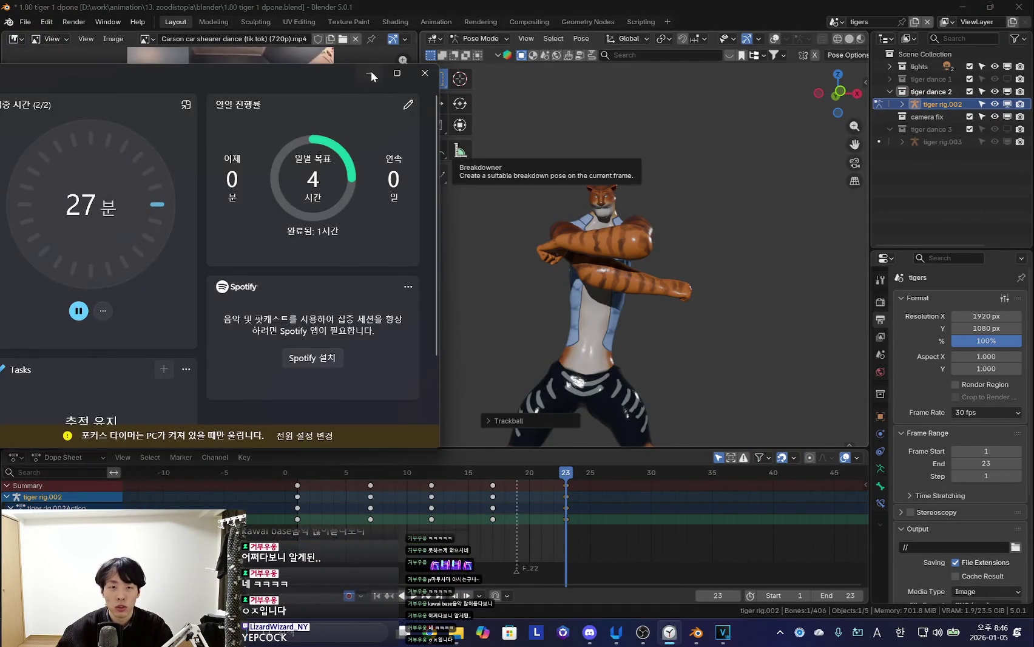
{"action": "left_click", "coordinate": [369, 73]}
{"action": "mouse_move", "coordinate": [613, 246]}
{"action": "middle_mouse_down"}
{"action": "mouse_move", "coordinate": [667, 309]}
{"action": "mouse_move", "coordinate": [618, 277]}
{"action": "middle_mouse_up"}
Play the tiger's dance animation from frame 1 from the front view, stopping at frame 7
{"action": "left_click", "coordinate": [285, 548]}
{"action": "key", "text": "Right"}
{"action": "left_click", "coordinate": [515, 403]}
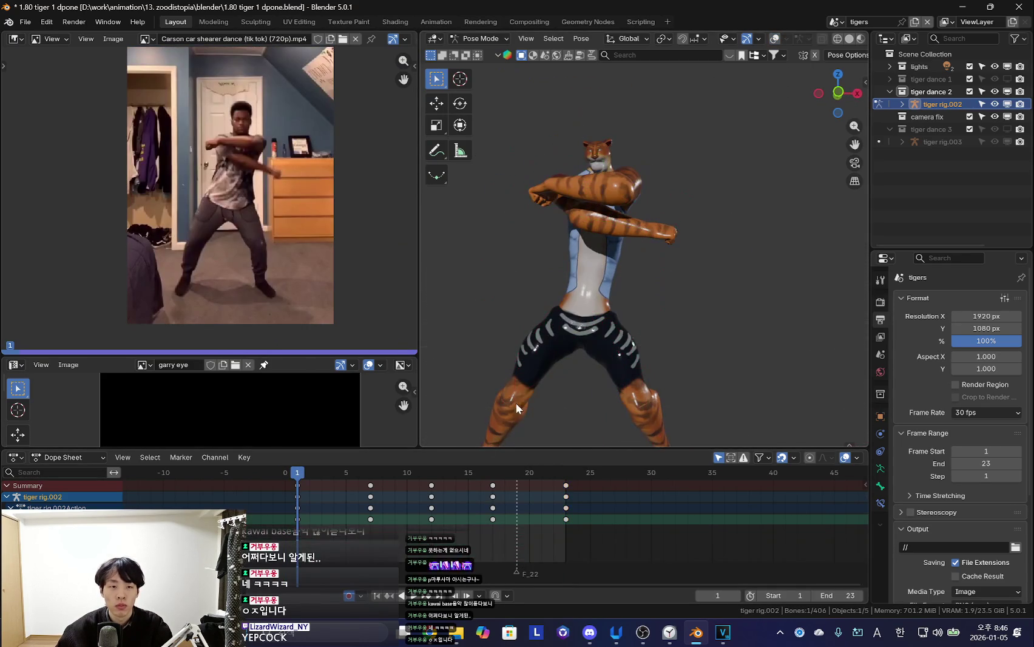
{"action": "scroll", "coordinate": [468, 504], "scroll_direction": "up", "scroll_amount": 2}
{"action": "key", "text": "space"}
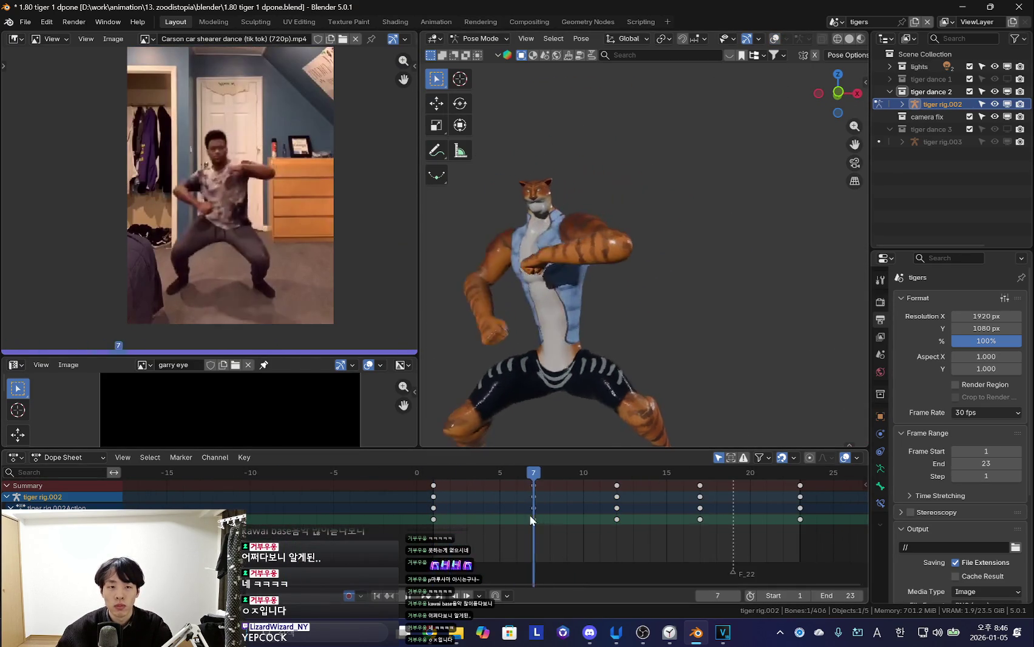
{"action": "key", "text": "Escape"}
{"action": "key", "text": "space"}
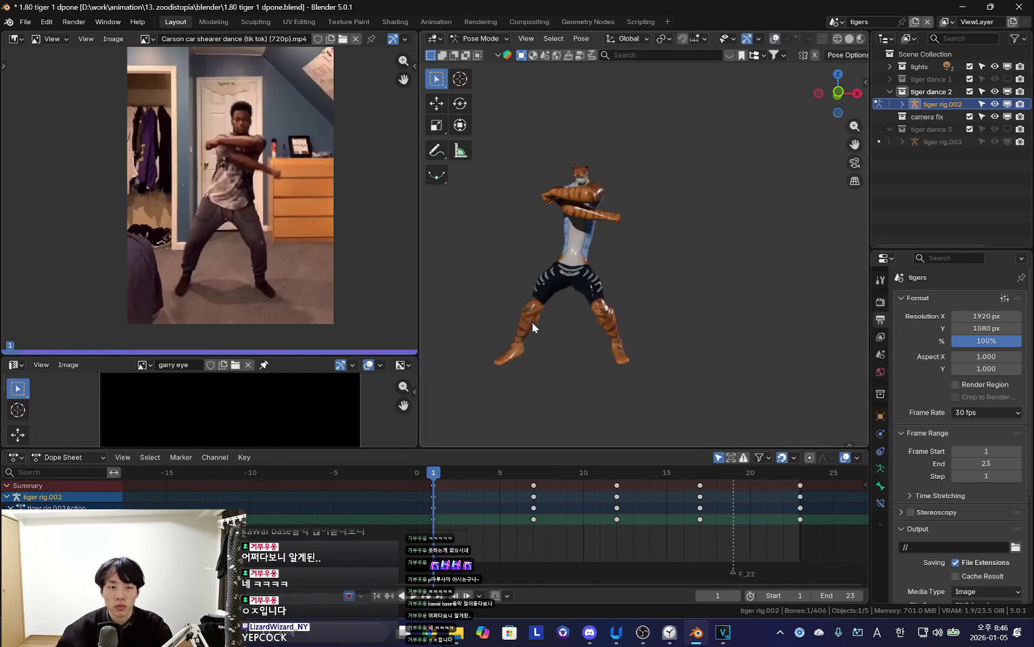
{"action": "key", "text": "space"}
Scrub between frames 0 and 11, toggling rig bones, to compare the early poses
{"action": "key", "text": "shift+alt+z"}
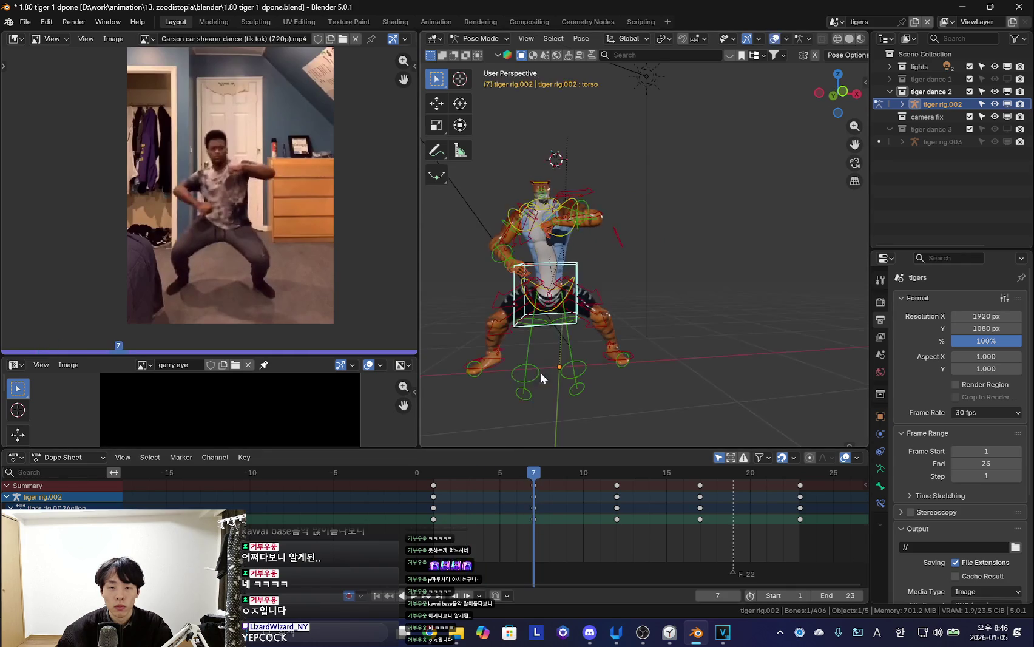
{"action": "key", "text": "shift+alt+z"}
{"action": "scroll", "coordinate": [475, 499], "scroll_direction": "up", "scroll_amount": 2}
{"action": "left_click_drag", "start_coordinate": [443, 503], "coordinate": [638, 512]}
{"action": "key", "text": "space"}
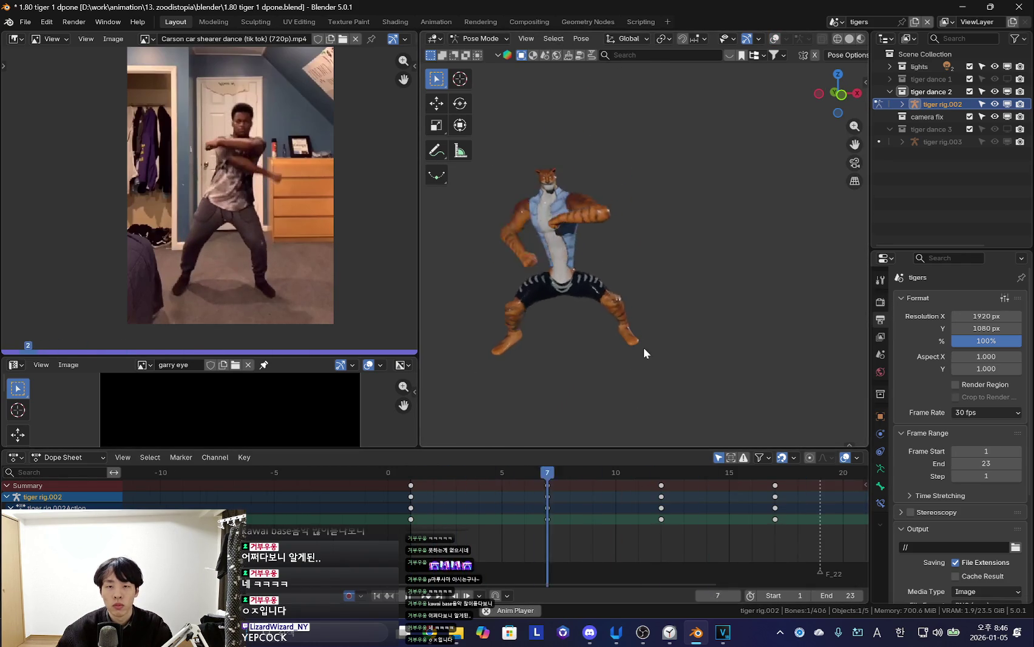
{"action": "left_click", "coordinate": [399, 519]}
{"action": "mouse_move", "coordinate": [398, 519]}
{"action": "left_mouse_down"}
{"action": "mouse_move", "coordinate": [539, 524]}
{"action": "mouse_move", "coordinate": [423, 511]}
{"action": "mouse_move", "coordinate": [478, 517]}
{"action": "left_mouse_up"}
{"action": "key", "text": "shift+alt+z"}
{"action": "scroll", "coordinate": [507, 364], "scroll_direction": "up", "scroll_amount": 3}
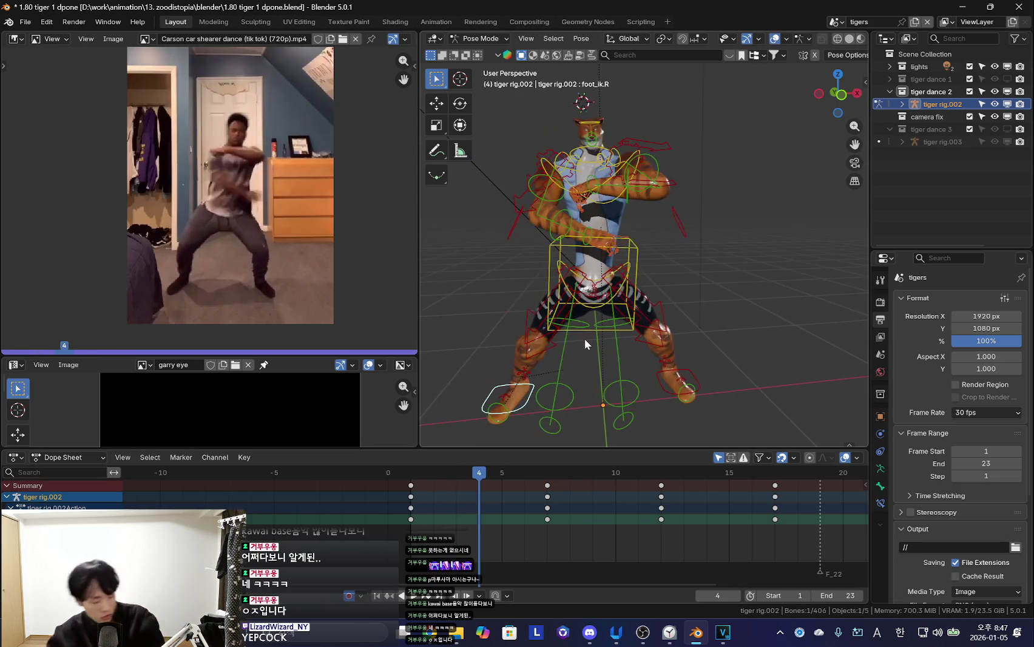
{"action": "key", "text": "shift+alt+z"}
Rotate the tiger's torso bone at frame 3 and key the new pose
{"action": "key", "text": "shift+alt+z"}
{"action": "key", "text": "shift+alt+z"}
{"action": "key", "text": "shift+alt+z"}
{"action": "left_click", "coordinate": [638, 247]}
{"action": "key", "text": "shift+alt+z"}
{"action": "key", "text": "shift+Left"}
{"action": "left_click_drag", "start_coordinate": [428, 524], "coordinate": [446, 504]}
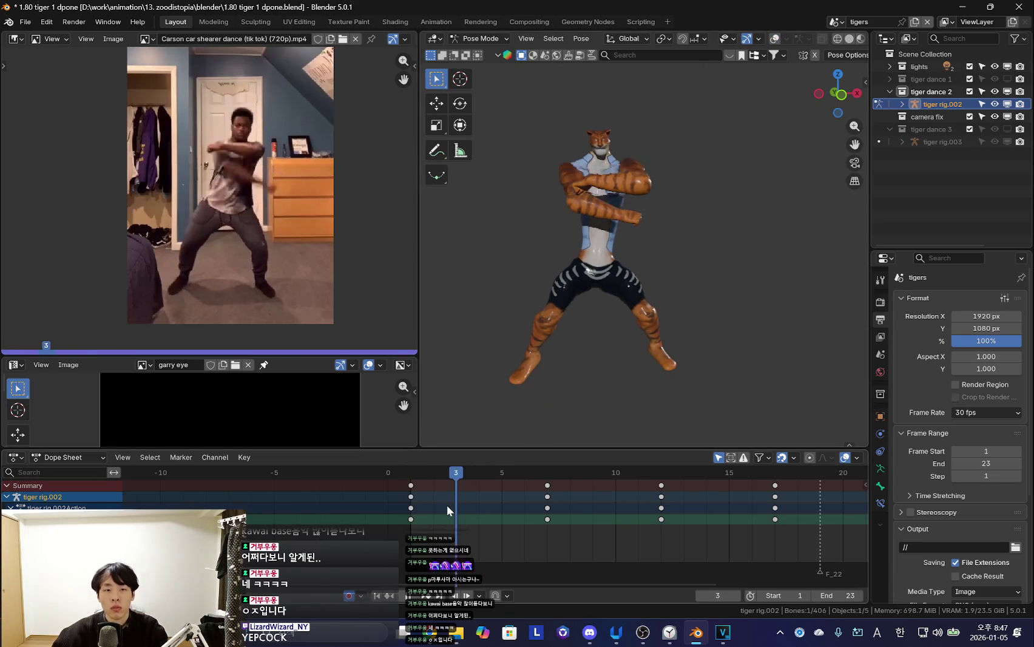
{"action": "key", "text": "r"}
{"action": "left_click", "coordinate": [661, 337]}
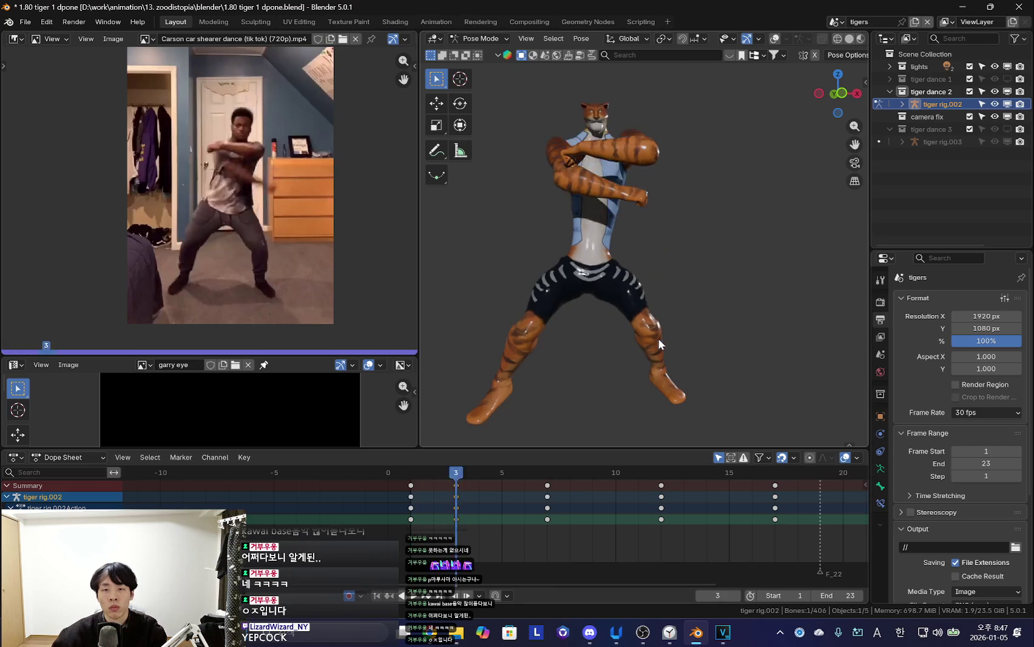
{"action": "key", "text": "i"}
Duplicate the frame-1 keys to frame 4 so the opening pose holds
{"action": "left_click", "coordinate": [391, 523]}
{"action": "mouse_move", "coordinate": [391, 523]}
{"action": "left_mouse_down"}
{"action": "mouse_move", "coordinate": [639, 516]}
{"action": "mouse_move", "coordinate": [424, 501]}
{"action": "mouse_move", "coordinate": [503, 515]}
{"action": "mouse_move", "coordinate": [434, 515]}
{"action": "mouse_move", "coordinate": [484, 516]}
{"action": "left_mouse_up"}
{"action": "key", "text": "shift+alt+z"}
{"action": "left_click", "coordinate": [411, 496]}
{"action": "key", "text": "shift+d"}
{"action": "left_click", "coordinate": [479, 496]}
{"action": "left_click_drag", "start_coordinate": [412, 511], "coordinate": [481, 517]}
Delete the frame-4 keys, box-select and move keys, then key a hold at frame 4
{"action": "left_click", "coordinate": [480, 509]}
{"action": "key", "text": "b"}
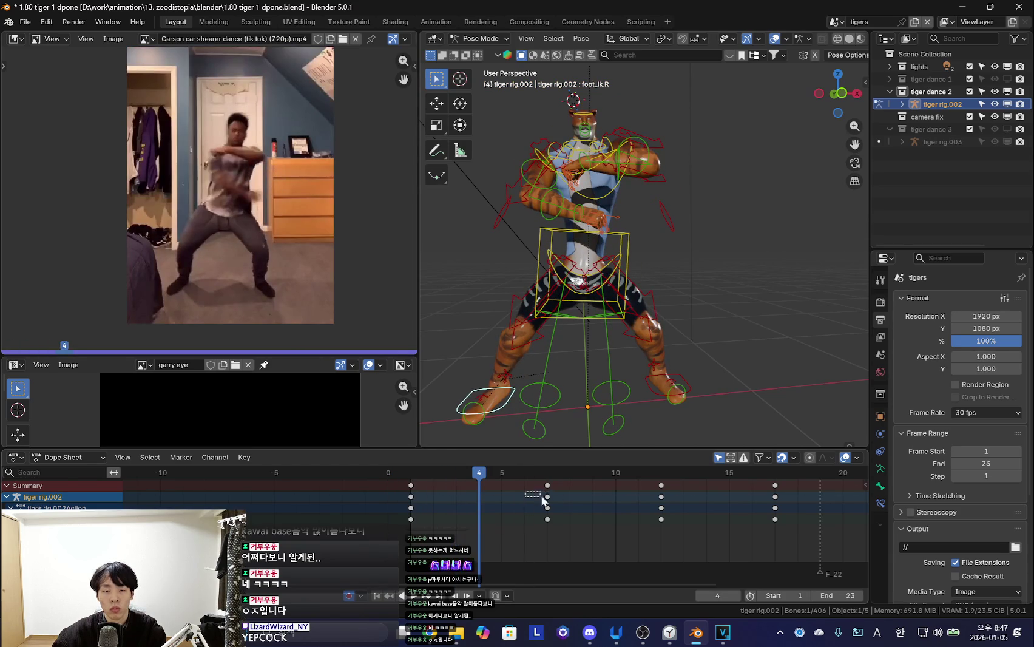
{"action": "left_click", "coordinate": [497, 522]}
{"action": "key", "text": "shift+alt+z"}
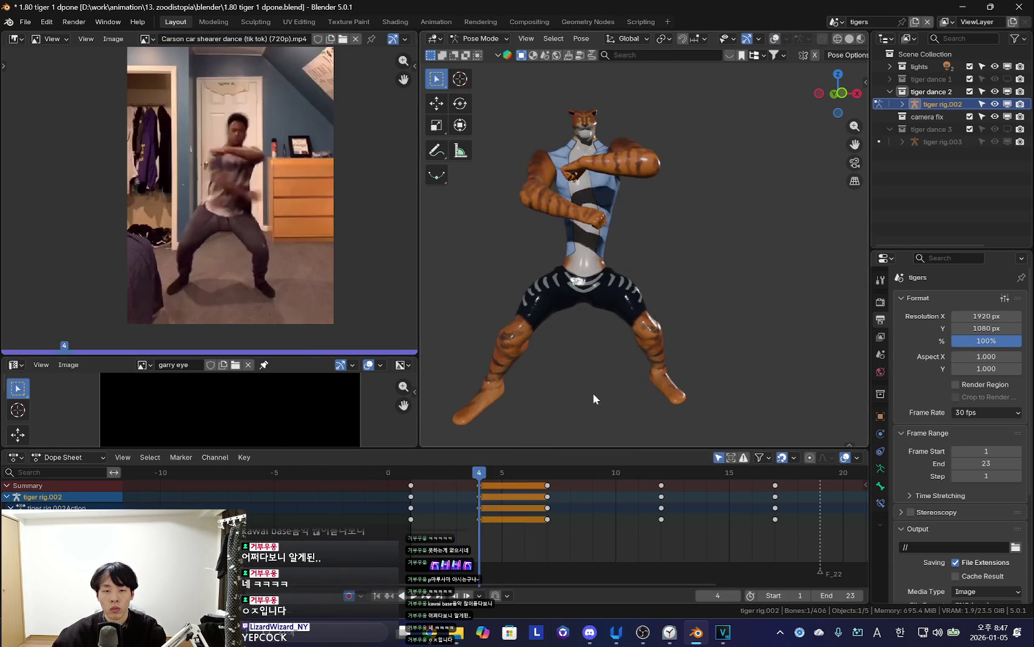
{"action": "key", "text": "i"}
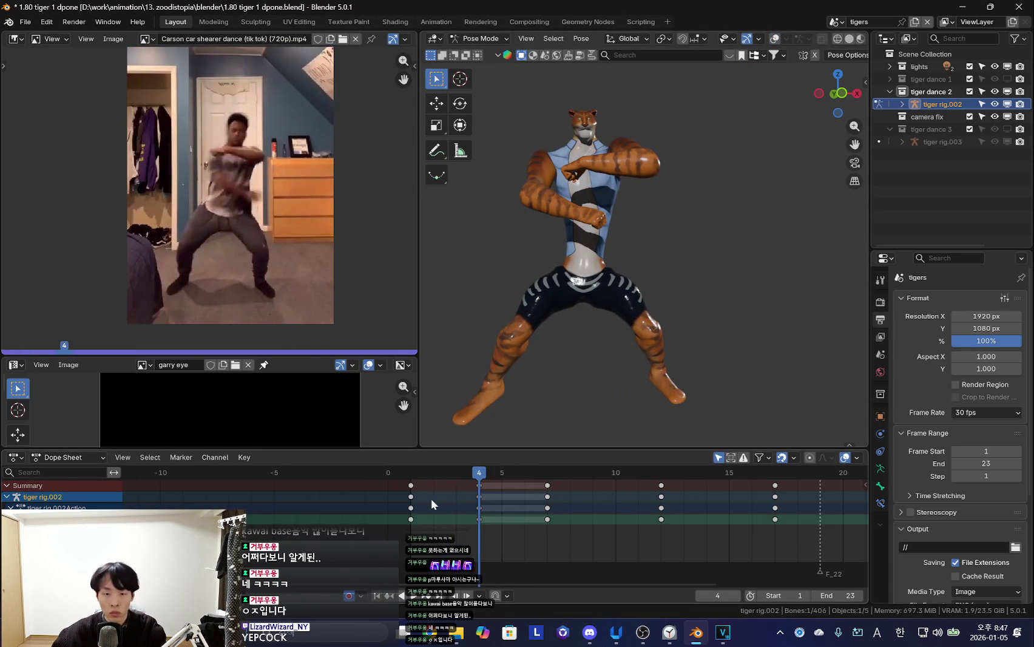
Rotate the tiger's selected bones at frame 2 and key that pose
{"action": "left_click", "coordinate": [434, 514]}
{"action": "key", "text": "shift+alt+z"}
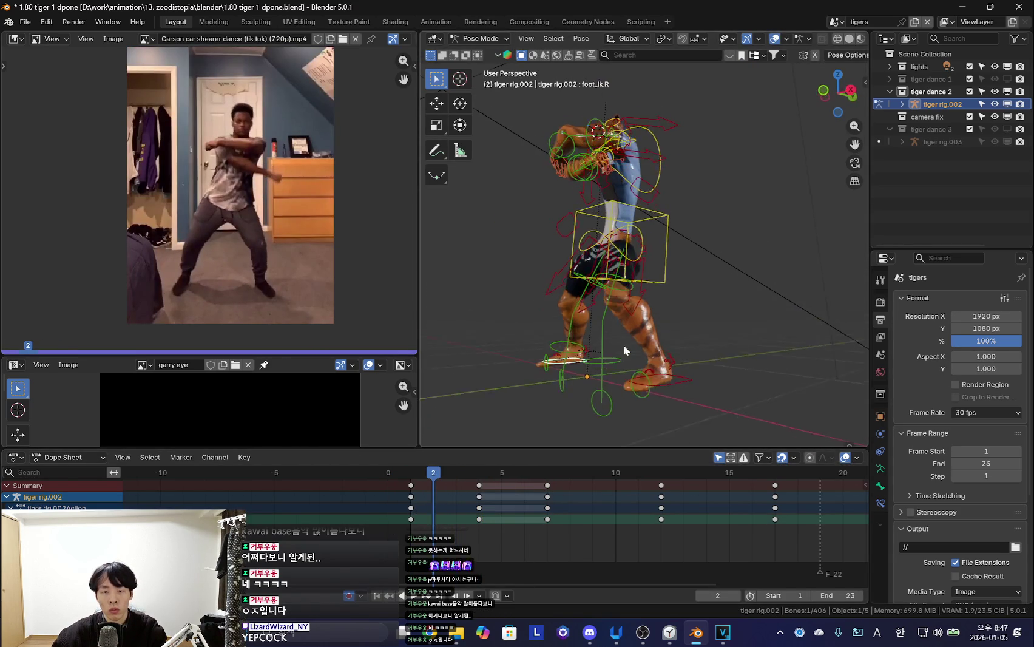
{"action": "key", "text": "shift+alt+z"}
{"action": "key", "text": "r"}
{"action": "left_click", "coordinate": [727, 363]}
{"action": "key", "text": "g"}
{"action": "left_click", "coordinate": [699, 373]}
Move the frame-7 keys later in the timeline to retime the dance
{"action": "key", "text": "i"}
{"action": "key", "text": "Up"}
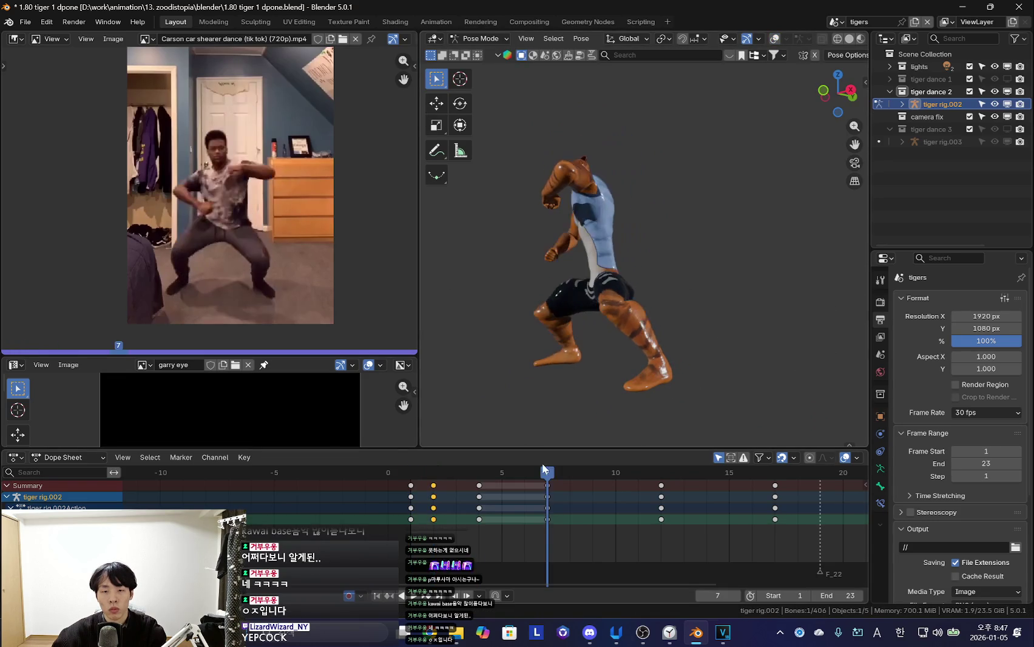
{"action": "key", "text": "Left"}
{"action": "key", "text": "Left"}
{"action": "mouse_move", "coordinate": [448, 520]}
{"action": "left_mouse_down"}
{"action": "mouse_move", "coordinate": [607, 529]}
{"action": "mouse_move", "coordinate": [549, 514]}
{"action": "mouse_move", "coordinate": [593, 505]}
{"action": "left_mouse_up"}
{"action": "left_click", "coordinate": [548, 503]}
{"action": "mouse_move", "coordinate": [529, 512]}
{"action": "left_mouse_down"}
{"action": "mouse_move", "coordinate": [669, 523]}
{"action": "mouse_move", "coordinate": [687, 509]}
{"action": "mouse_move", "coordinate": [664, 499]}
{"action": "mouse_move", "coordinate": [720, 512]}
{"action": "left_mouse_up"}
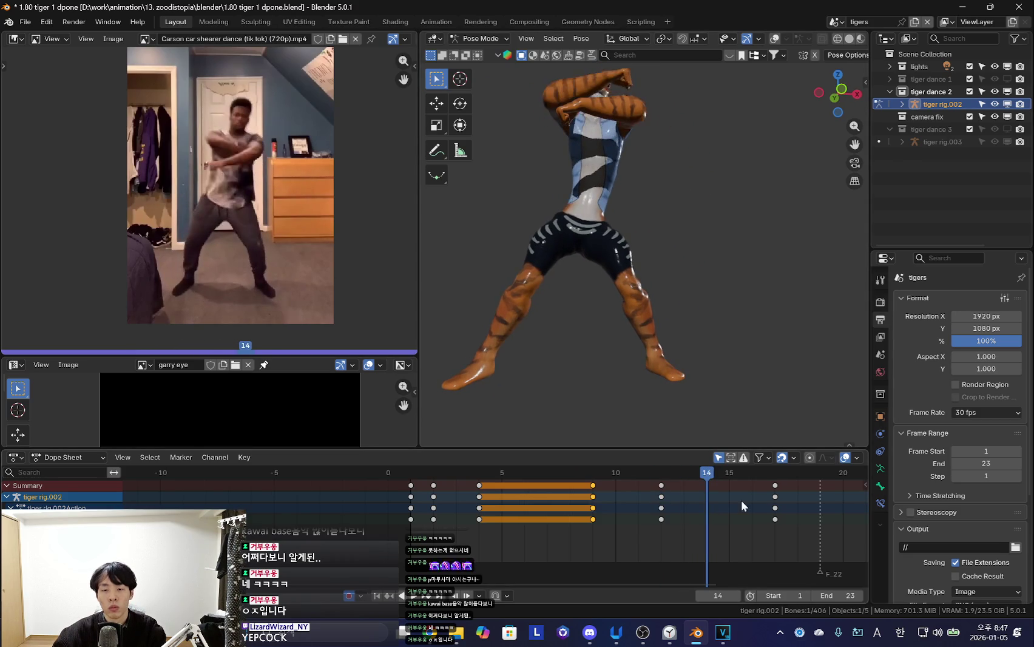
{"action": "left_click", "coordinate": [725, 505]}
Insert a keyframe at frame 14, then check frames 10 and 17
{"action": "left_click_drag", "start_coordinate": [653, 508], "coordinate": [706, 510]}
{"action": "mouse_move", "coordinate": [647, 443]}
{"action": "middle_mouse_down"}
{"action": "mouse_move", "coordinate": [432, 387]}
{"action": "mouse_move", "coordinate": [738, 374]}
{"action": "mouse_move", "coordinate": [649, 407]}
{"action": "mouse_move", "coordinate": [732, 381]}
{"action": "middle_mouse_up"}
{"action": "key", "text": "i"}
{"action": "scroll", "coordinate": [513, 517], "scroll_direction": "down", "scroll_amount": 4}
{"action": "mouse_move", "coordinate": [513, 518]}
{"action": "left_mouse_down"}
{"action": "mouse_move", "coordinate": [597, 515]}
{"action": "mouse_move", "coordinate": [552, 504]}
{"action": "left_mouse_up"}
{"action": "left_click", "coordinate": [622, 509]}
Play the dance and rearrange the early keys to tighten the opening timing
{"action": "key", "text": "shift+alt+z"}
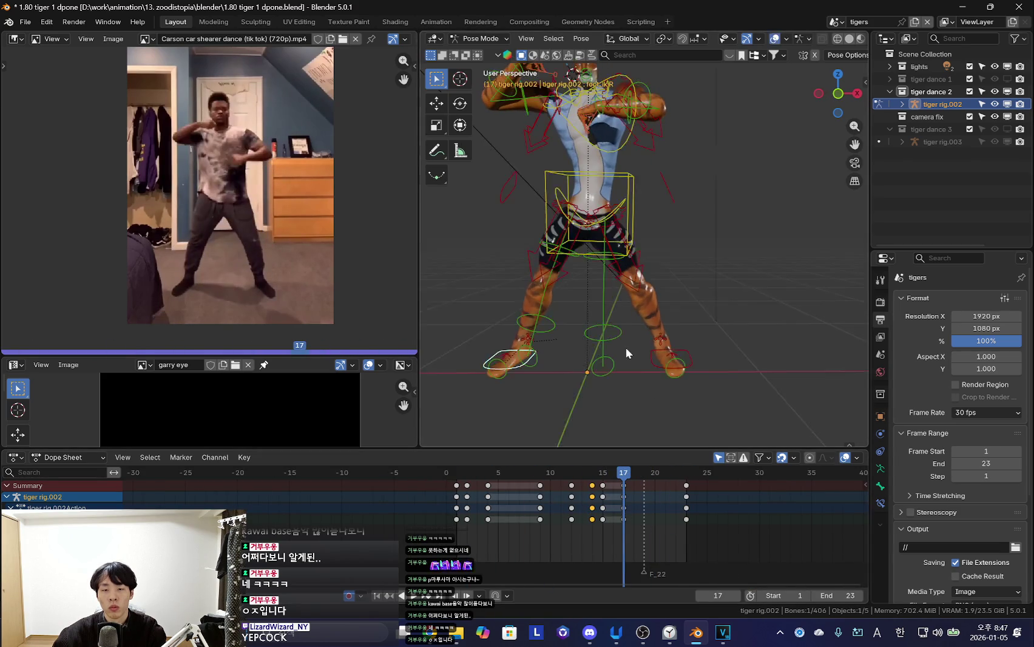
{"action": "key", "text": "space"}
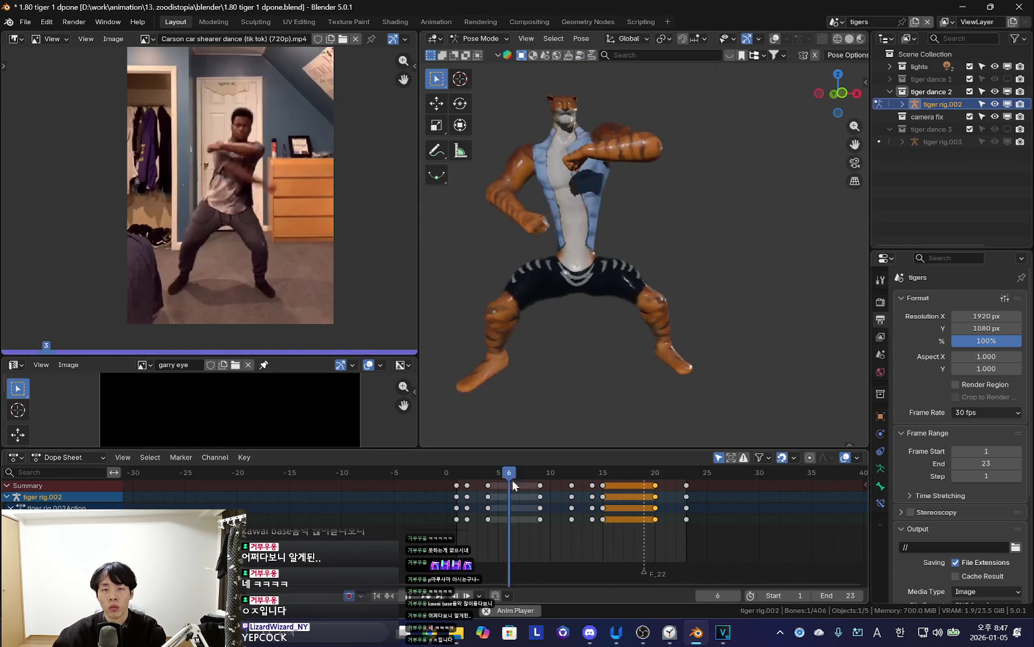
{"action": "left_click", "coordinate": [451, 514]}
{"action": "key", "text": "space"}
{"action": "key", "text": "ctrl+z"}
{"action": "key", "text": "space"}
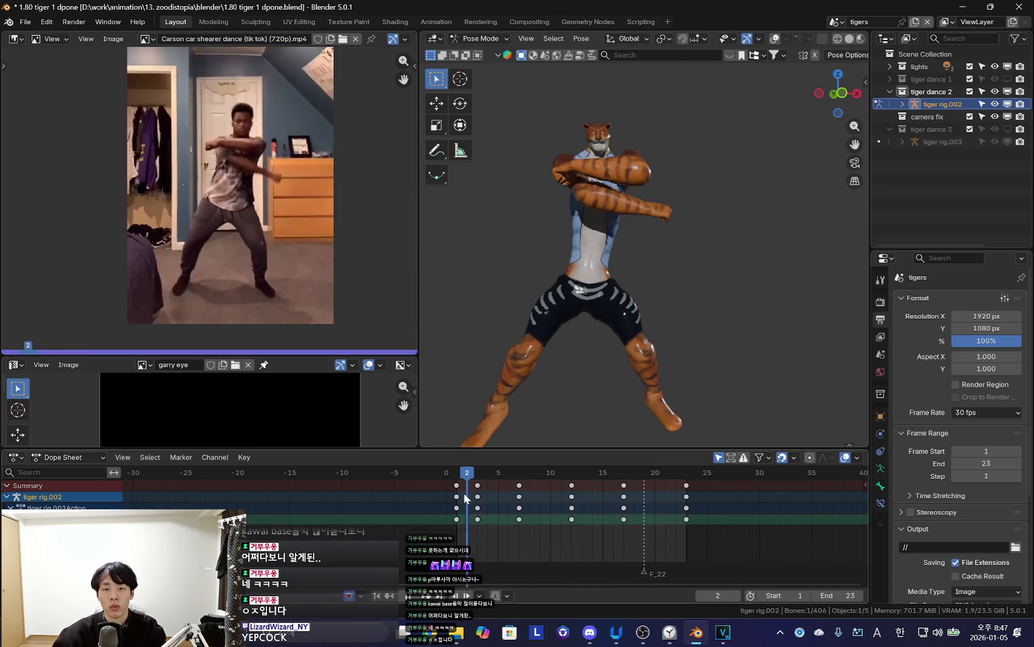
{"action": "left_click", "coordinate": [498, 503]}
{"action": "mouse_move", "coordinate": [499, 503]}
{"action": "left_mouse_down"}
{"action": "mouse_move", "coordinate": [464, 498]}
{"action": "mouse_move", "coordinate": [478, 503]}
{"action": "left_mouse_up"}
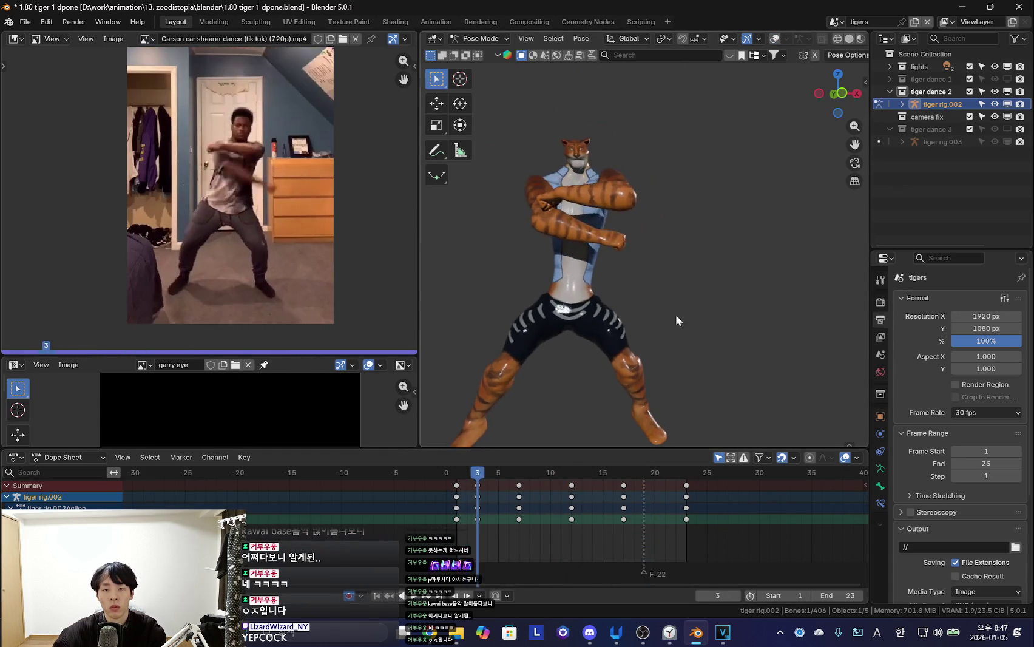
Rotate the tiger's bones into a new pose keyed at frame 3, then review to frame 8
{"action": "key", "text": "r"}
{"action": "left_click", "coordinate": [772, 239]}
{"action": "key", "text": "Up"}
{"action": "mouse_move", "coordinate": [453, 490]}
{"action": "left_mouse_down"}
{"action": "mouse_move", "coordinate": [531, 506]}
{"action": "mouse_move", "coordinate": [486, 515]}
{"action": "left_mouse_up"}
{"action": "key", "text": "Left"}
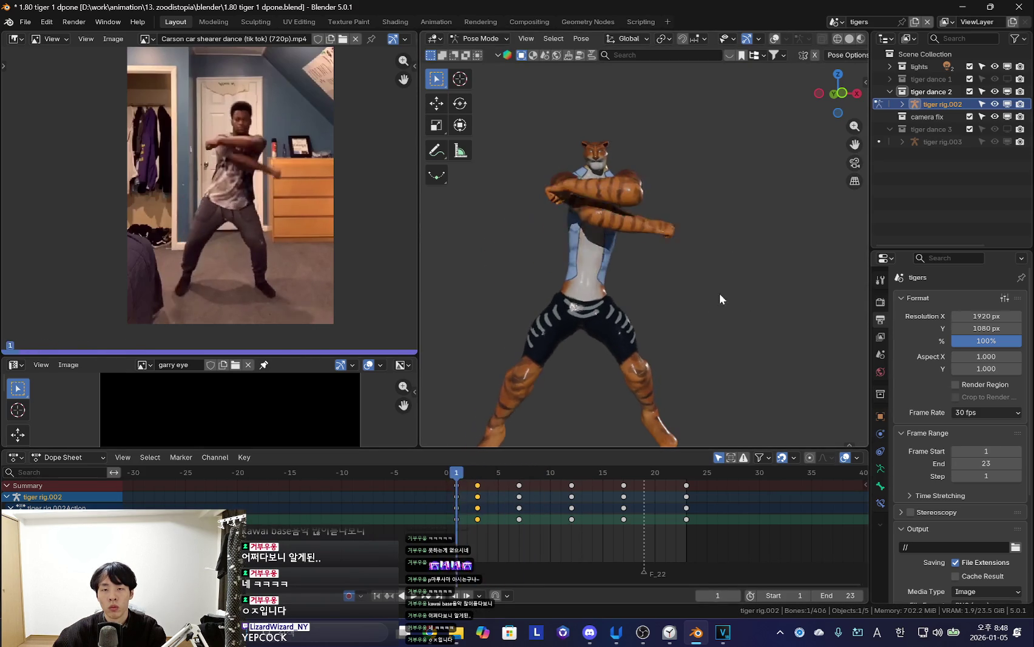
{"action": "mouse_move", "coordinate": [465, 516]}
{"action": "left_mouse_down"}
{"action": "mouse_move", "coordinate": [546, 511]}
{"action": "mouse_move", "coordinate": [480, 515]}
{"action": "mouse_move", "coordinate": [537, 521]}
{"action": "left_mouse_up"}
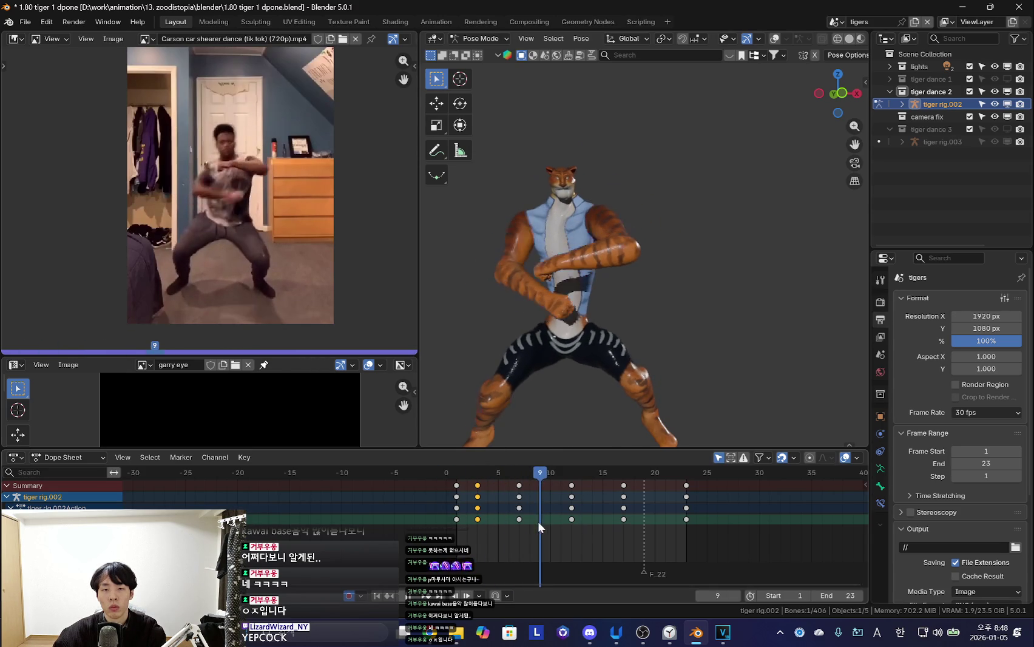
Move the tiger's upper-body bones, then play the motion through frame 9
{"action": "key", "text": "g"}
{"action": "left_click", "coordinate": [709, 301]}
{"action": "left_click_drag", "start_coordinate": [464, 509], "coordinate": [531, 508]}
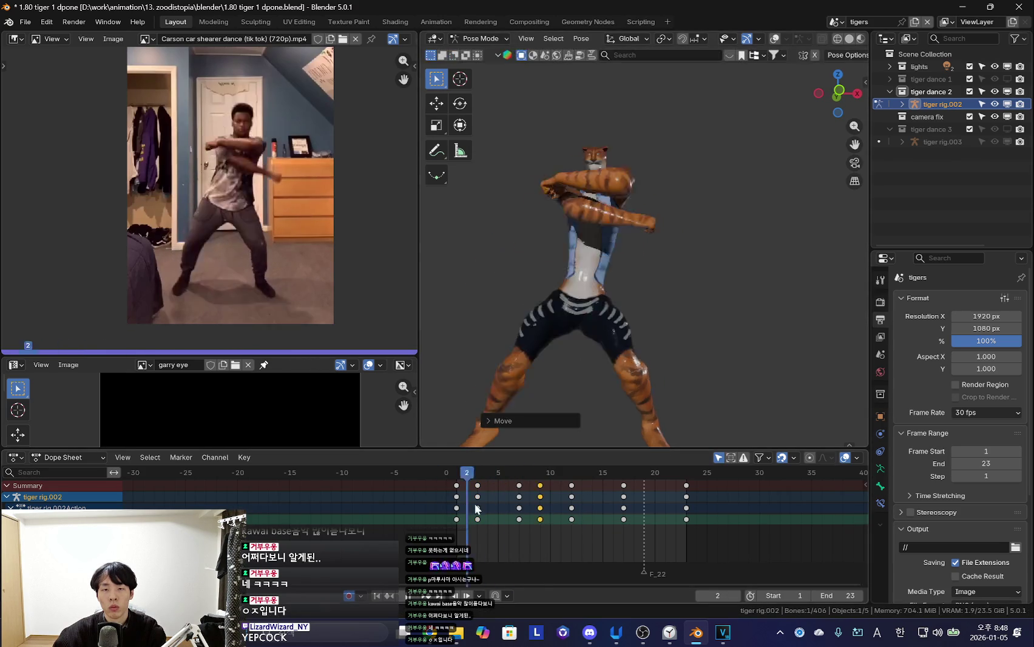
{"action": "key", "text": "space"}
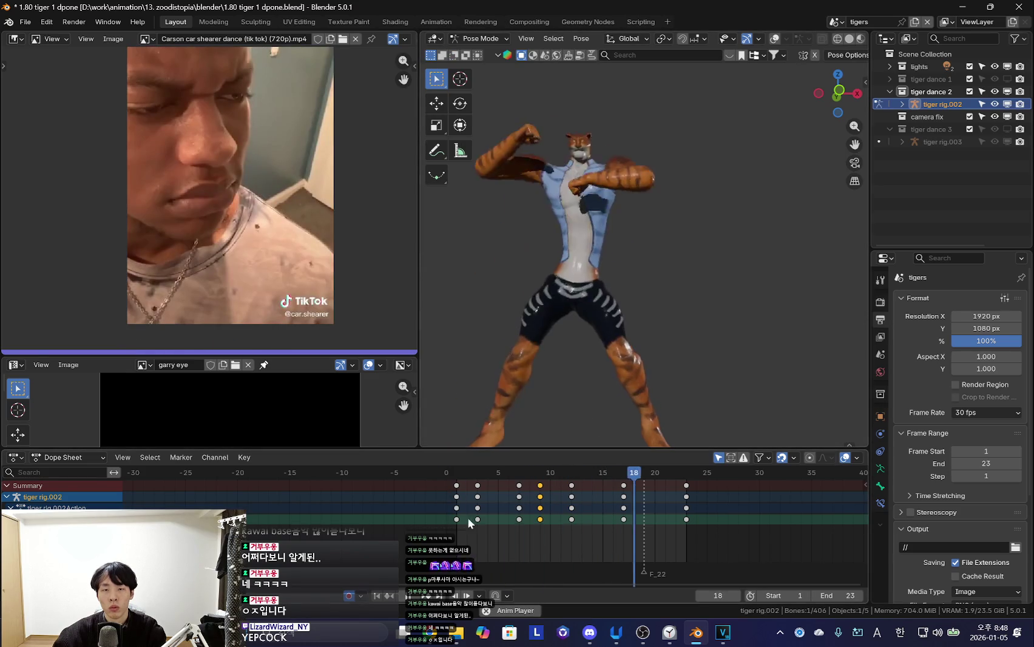
{"action": "key", "text": "space"}
Change the keyframe type of the frame-4 and 9 keys and compare against the reference video
{"action": "key", "text": "r"}
{"action": "left_click", "coordinate": [498, 512]}
{"action": "key", "text": "r"}
{"action": "left_click", "coordinate": [488, 493]}
{"action": "mouse_move", "coordinate": [491, 510]}
{"action": "left_mouse_down"}
{"action": "mouse_move", "coordinate": [437, 509]}
{"action": "mouse_move", "coordinate": [559, 525]}
{"action": "mouse_move", "coordinate": [376, 525]}
{"action": "mouse_move", "coordinate": [537, 525]}
{"action": "left_mouse_up"}
{"action": "mouse_move", "coordinate": [396, 543]}
{"action": "left_mouse_down"}
{"action": "mouse_move", "coordinate": [552, 548]}
{"action": "mouse_move", "coordinate": [465, 541]}
{"action": "mouse_move", "coordinate": [508, 544]}
{"action": "left_mouse_up"}
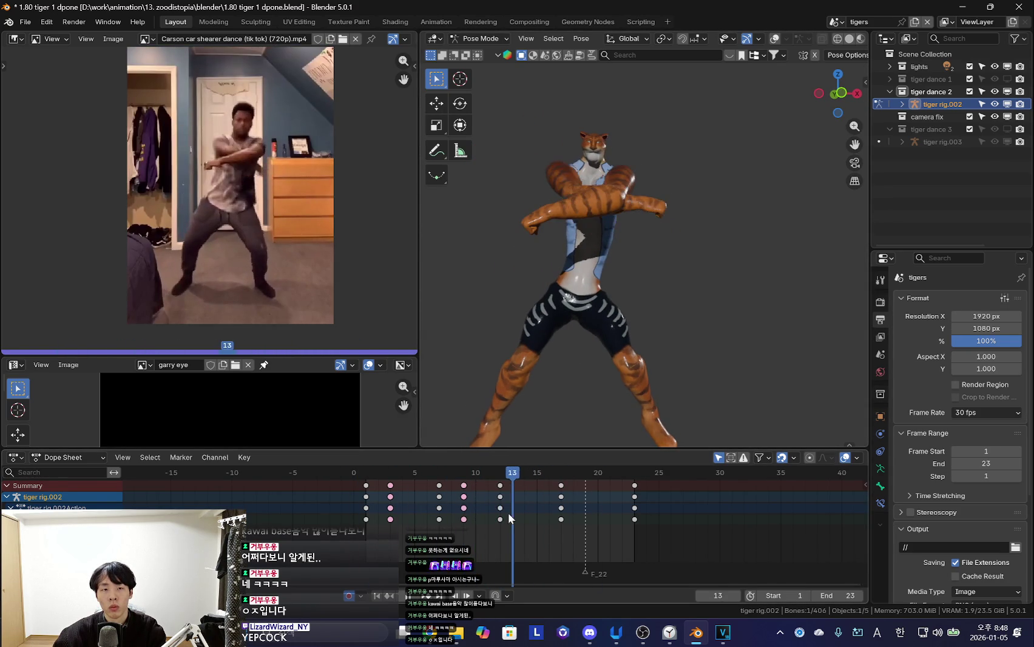
Reposition the upper-body bones at frame 14 and rotate them at frame 17
{"action": "left_click", "coordinate": [519, 520]}
{"action": "key", "text": "g"}
{"action": "left_click", "coordinate": [698, 282]}
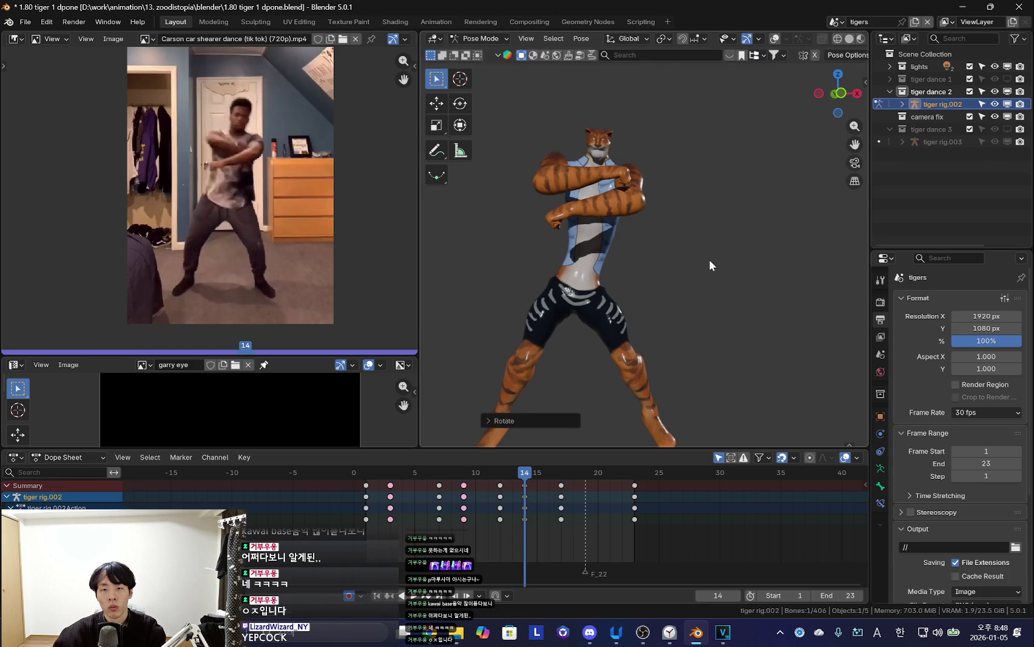
{"action": "left_click_drag", "start_coordinate": [526, 524], "coordinate": [565, 513]}
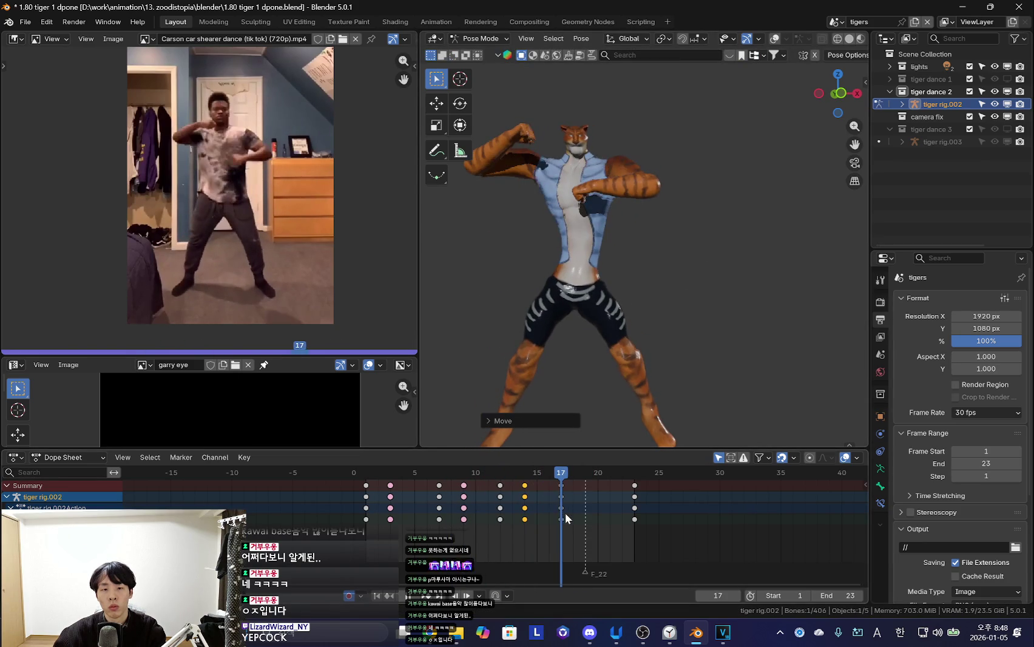
{"action": "key", "text": "r"}
{"action": "left_click", "coordinate": [680, 395]}
Play back the changes and nudge the tiger's frame-17 pose slightly right and down
{"action": "key", "text": "space"}
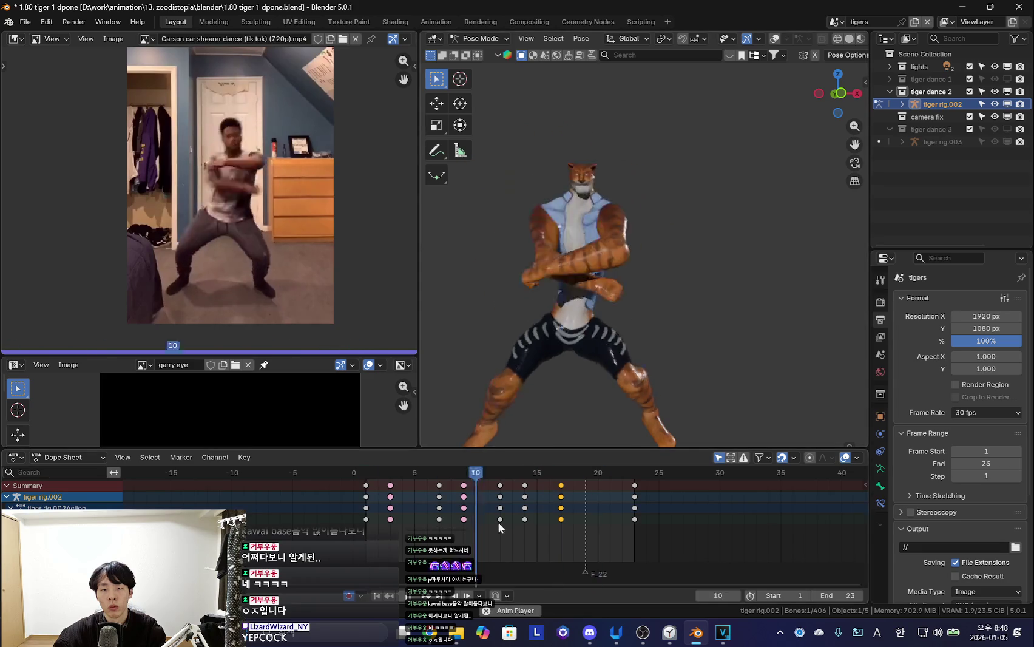
{"action": "left_click_drag", "start_coordinate": [532, 505], "coordinate": [528, 499]}
{"action": "key", "text": "Up"}
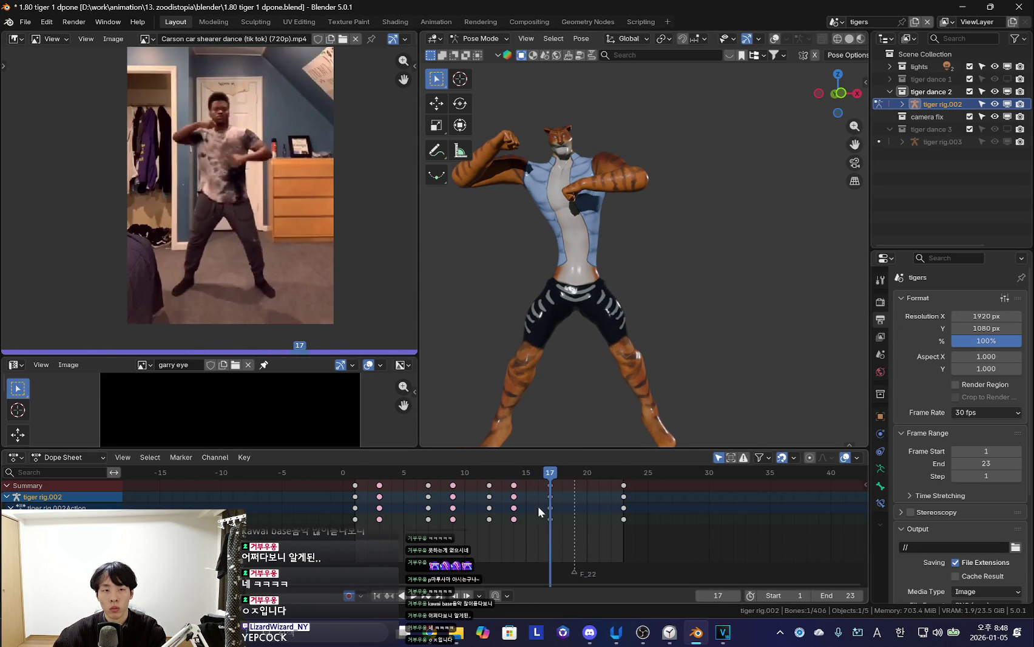
{"action": "middle_click_drag", "start_coordinate": [545, 431], "coordinate": [580, 351]}
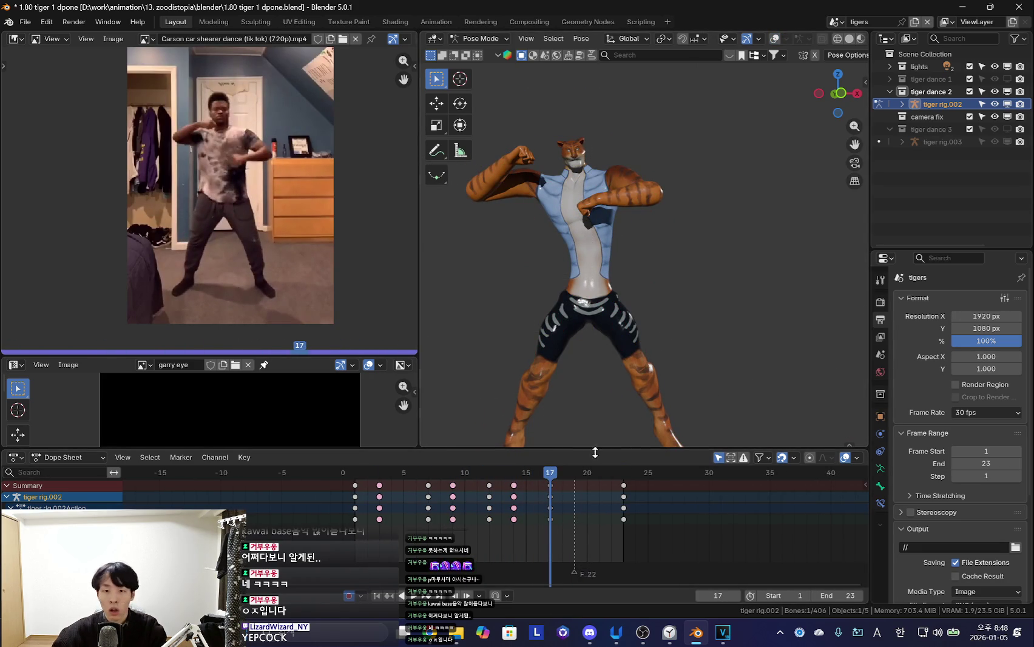
{"action": "scroll", "coordinate": [537, 505], "scroll_direction": "up", "scroll_amount": 2}
Rotate the torso into a new pose keyed at frame 19 and play back the revised motion
{"action": "left_click_drag", "start_coordinate": [533, 496], "coordinate": [560, 486]}
{"action": "key", "text": "r"}
{"action": "left_click", "coordinate": [710, 314]}
{"action": "key", "text": "i"}
{"action": "key", "text": "space"}
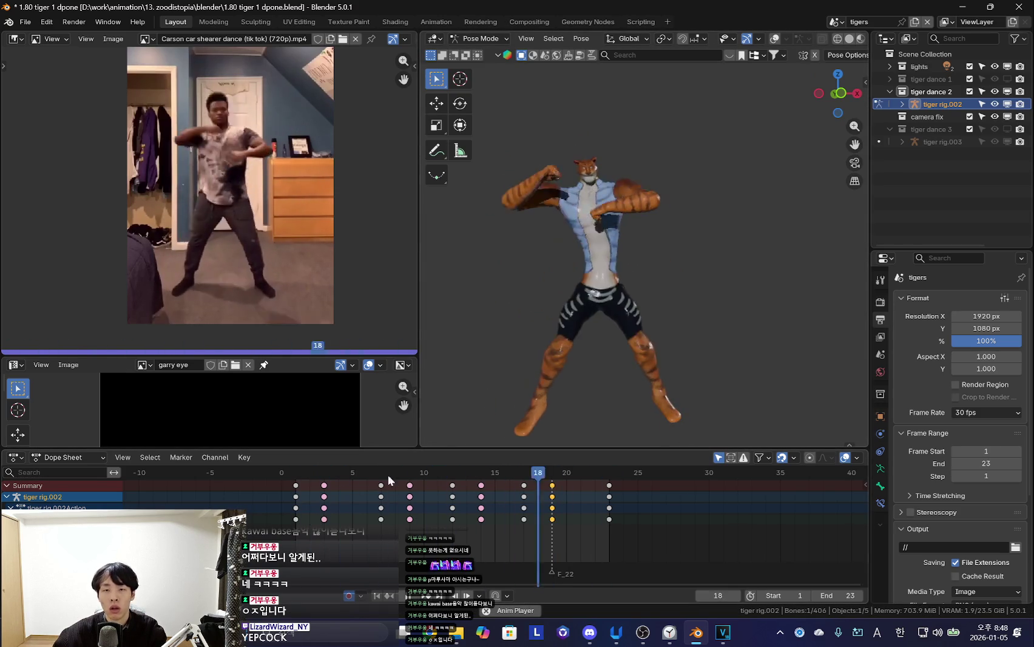
{"action": "key", "text": "shift+alt+z"}
Stop playback at frame 17 and select the tiger's torso, then chest bone
{"action": "key", "text": "a"}
{"action": "key", "text": "space"}
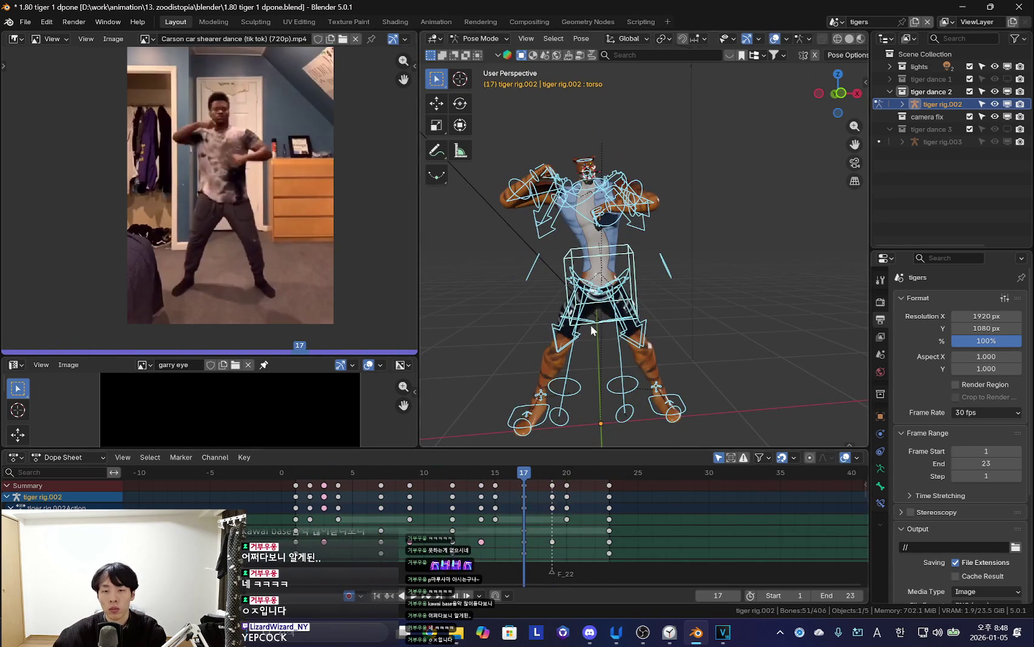
{"action": "left_click", "coordinate": [584, 359]}
{"action": "key", "text": "r"}
{"action": "left_click", "coordinate": [565, 505]}
{"action": "left_click", "coordinate": [368, 517]}
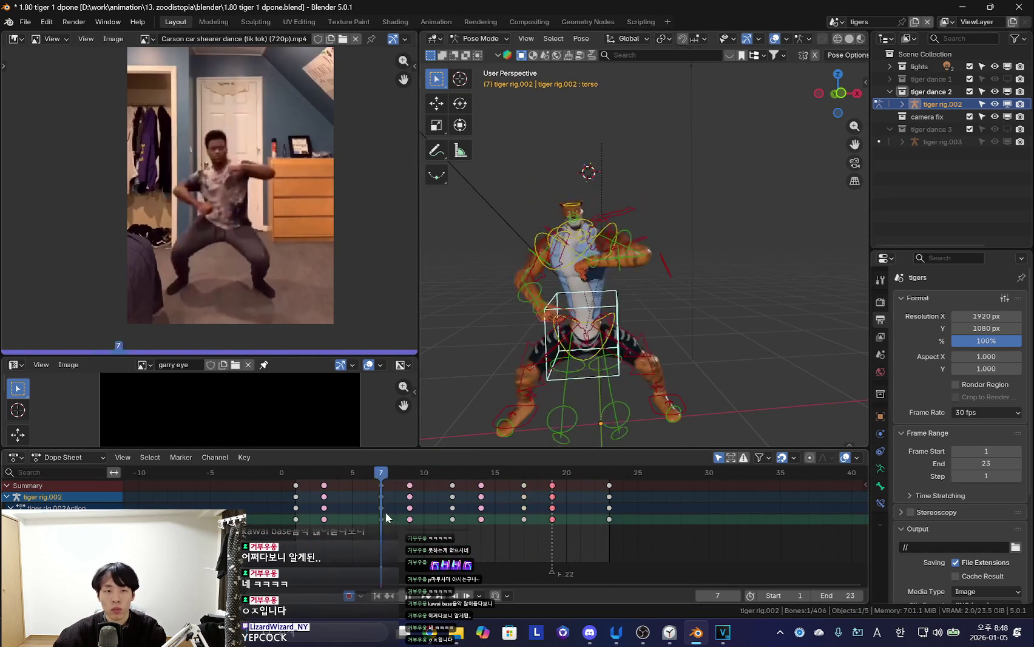
{"action": "key", "text": "Right"}
{"action": "key", "text": "Right"}
{"action": "left_click", "coordinate": [583, 256]}
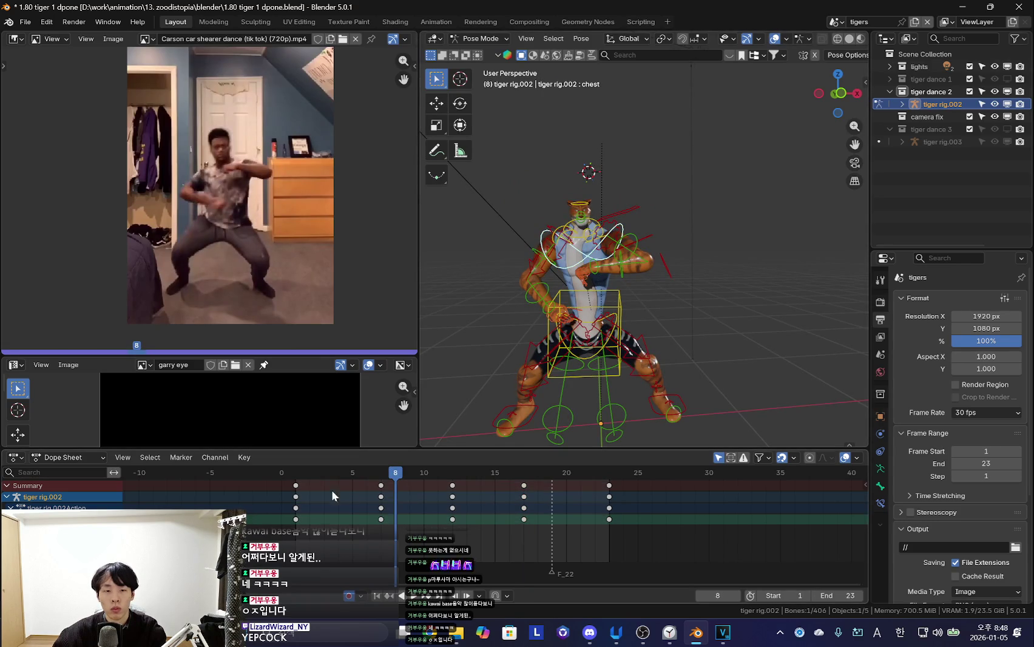
{"action": "key", "text": "space"}
Re-pose the tiger's arms at frame 4 and select the frame-4 keys
{"action": "key", "text": "shift+alt+z"}
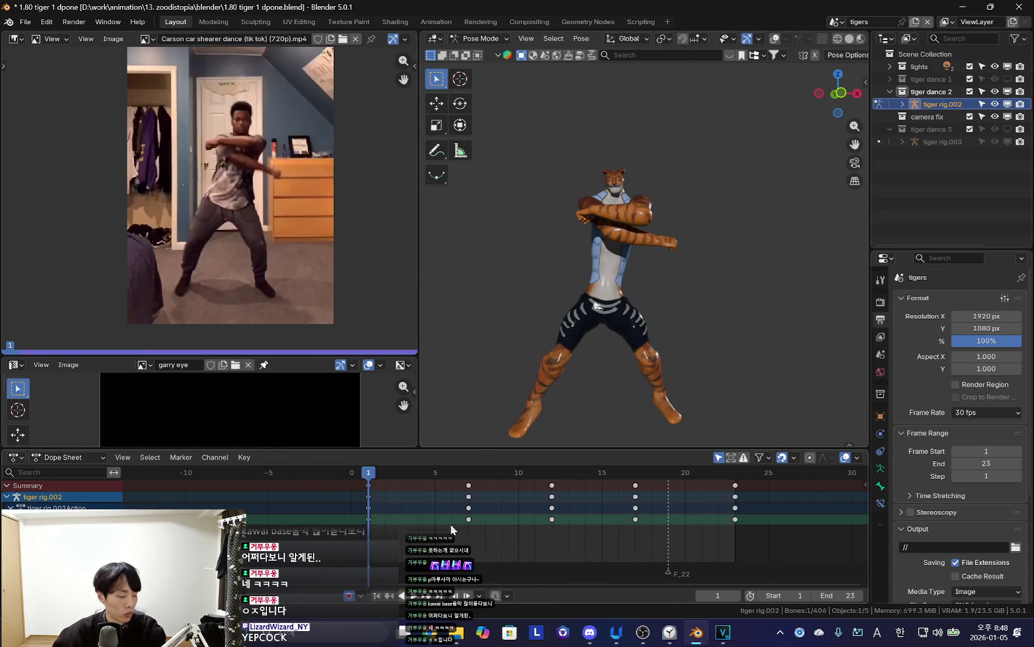
{"action": "key", "text": "Right"}
{"action": "key", "text": "Right"}
{"action": "key", "text": "Right"}
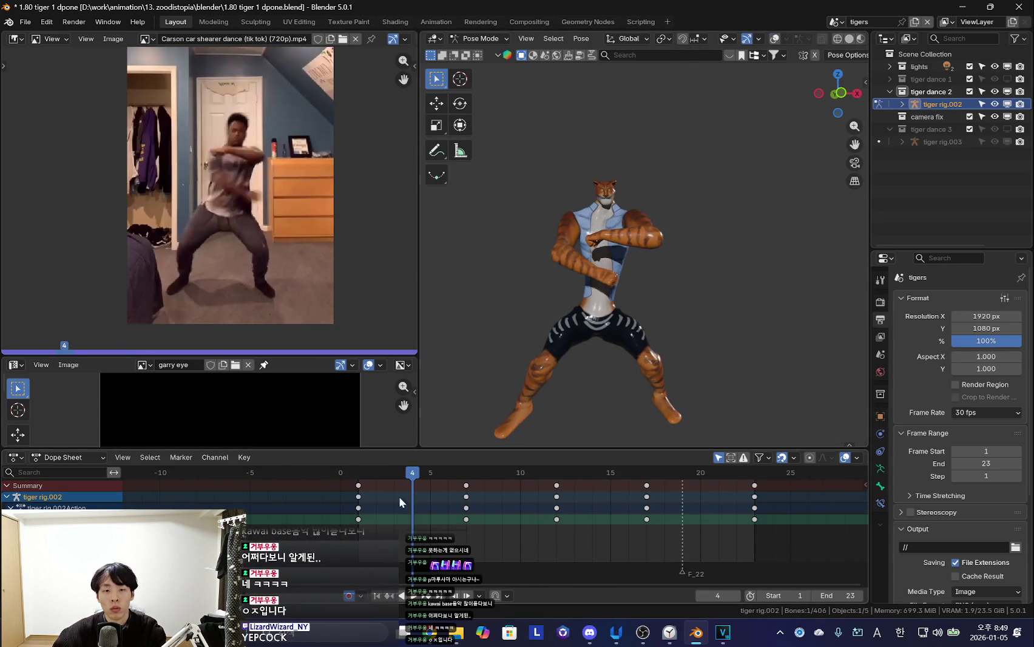
{"action": "key", "text": "Left"}
{"action": "key", "text": "Left"}
{"action": "key", "text": "Left"}
{"action": "key", "text": "Right"}
{"action": "key", "text": "Right"}
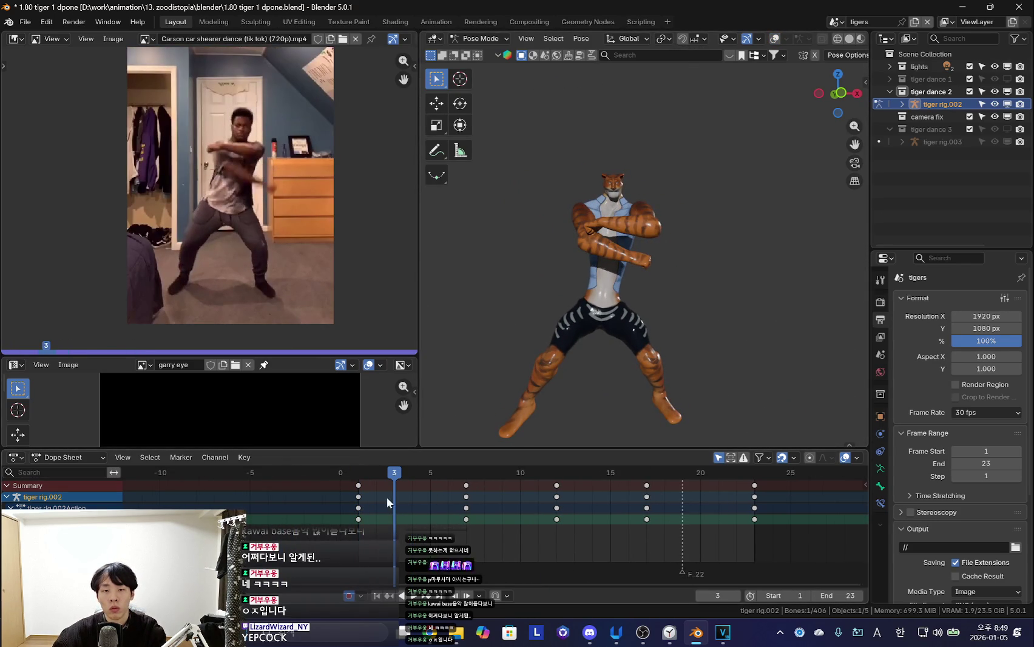
{"action": "key", "text": "Right"}
{"action": "left_click", "coordinate": [731, 301]}
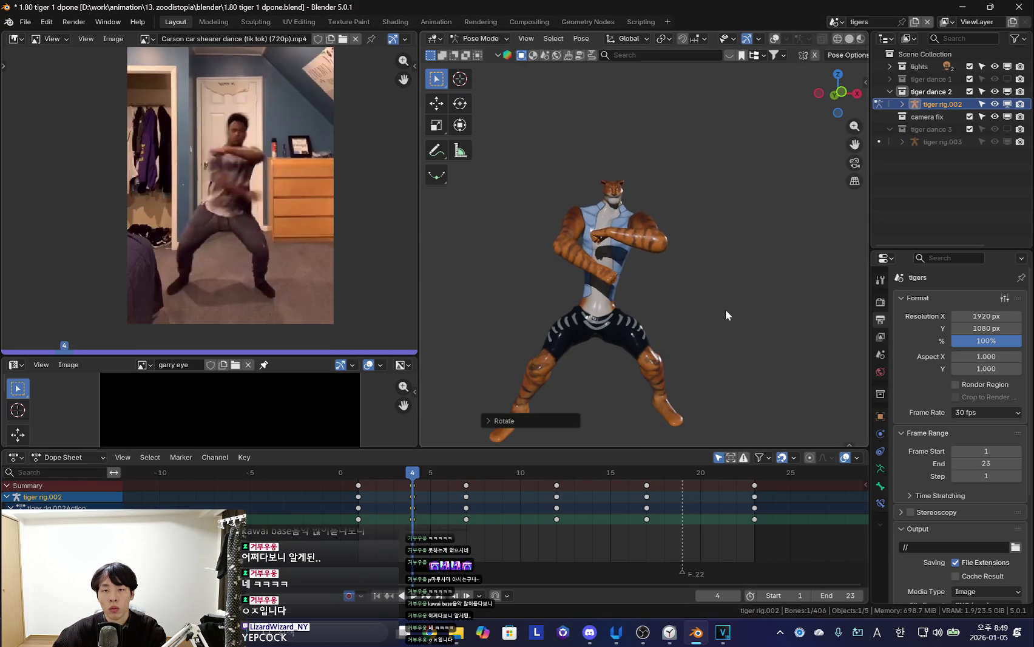
{"action": "key", "text": "Right"}
{"action": "left_click", "coordinate": [455, 508], "text": "alt"}
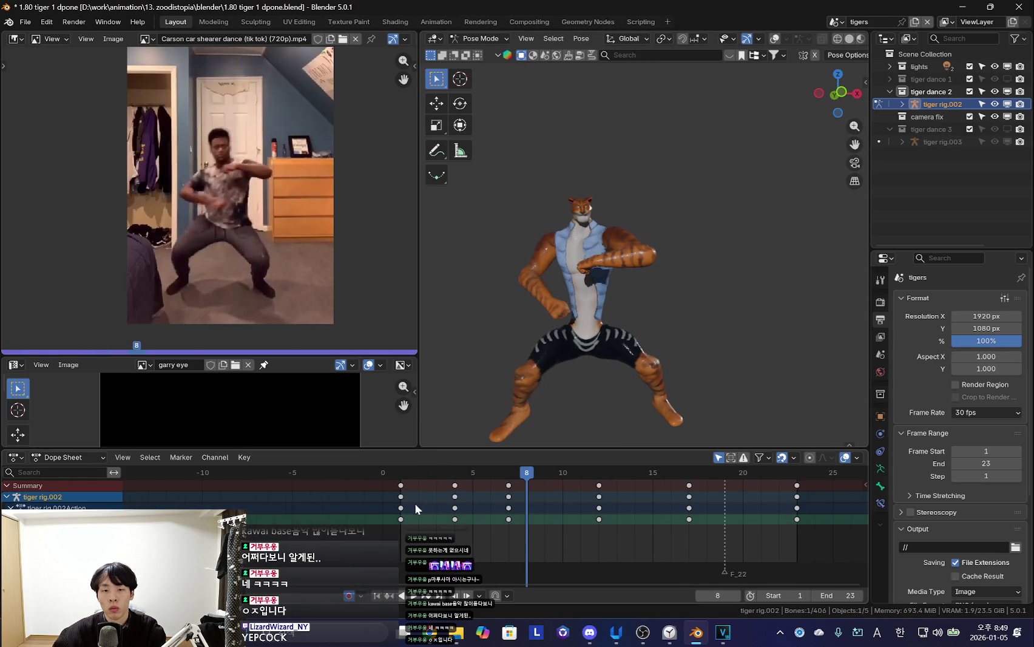
Rotate the arm bones at frame 9 and select the frame-9 keys
{"action": "key", "text": "Right"}
{"action": "key", "text": "Right"}
{"action": "key", "text": "Right"}
{"action": "key", "text": "Right"}
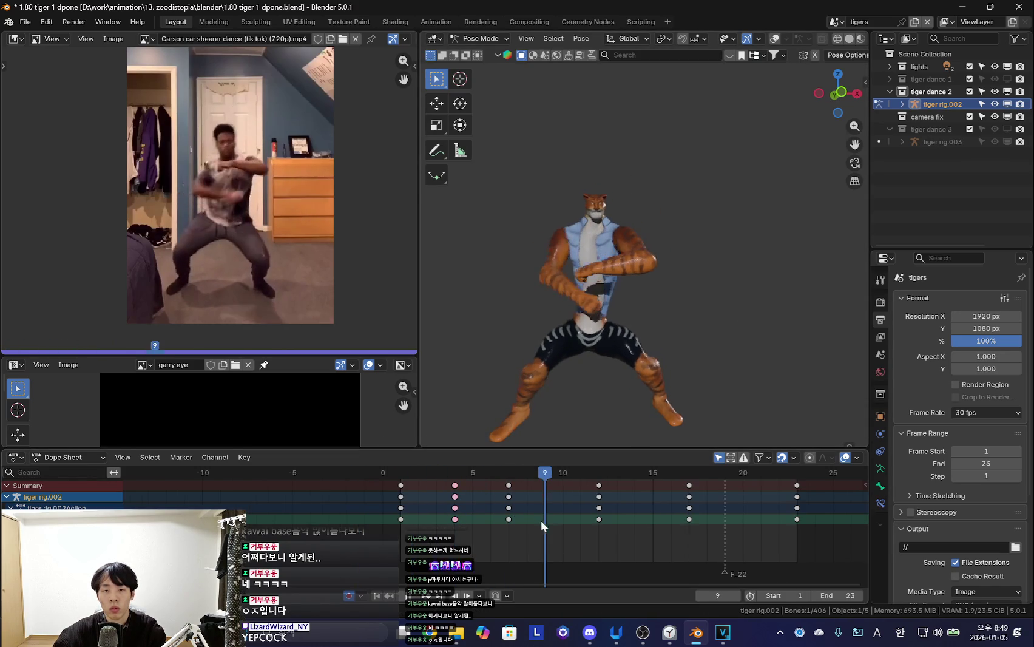
{"action": "key", "text": "r"}
{"action": "left_click", "coordinate": [747, 362]}
{"action": "left_click_drag", "start_coordinate": [687, 472], "coordinate": [509, 472]}
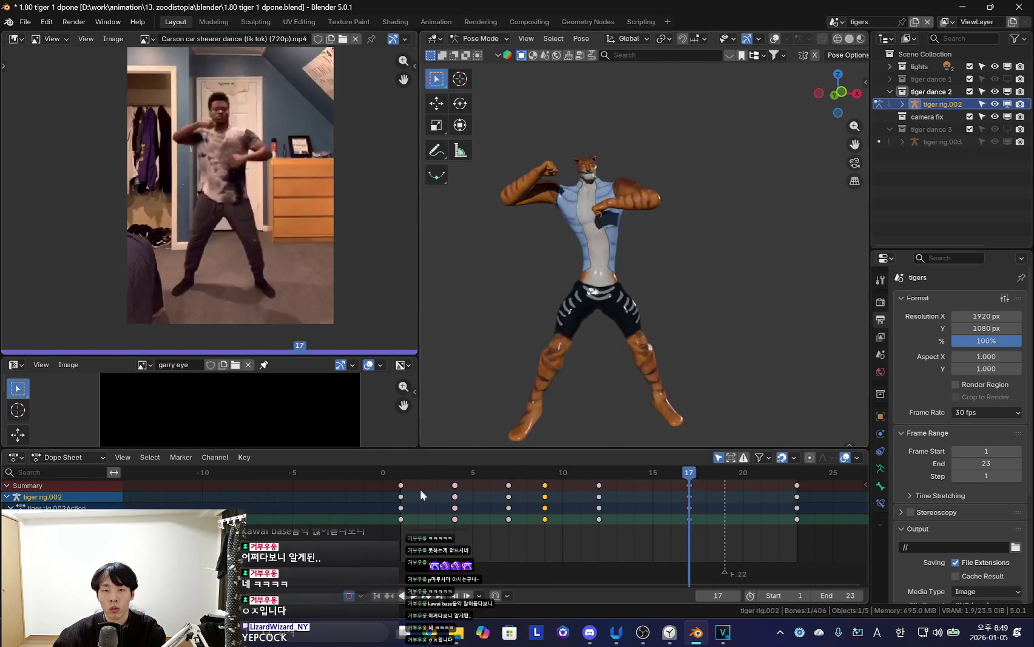
{"action": "key", "text": "Right"}
{"action": "key", "text": "Right"}
{"action": "key", "text": "Right"}
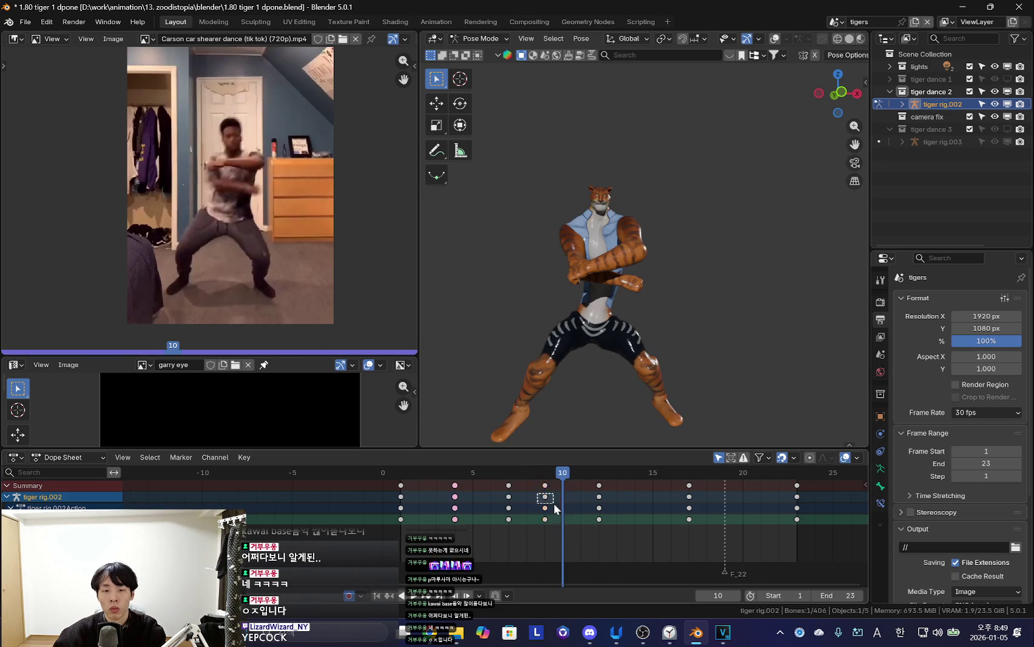
{"action": "middle_click_drag", "start_coordinate": [553, 503], "coordinate": [456, 515]}
Rotate the arm bones at frame 14 and check the pose at frame 12
{"action": "key", "text": "Right"}
{"action": "key", "text": "Right"}
{"action": "key", "text": "Right"}
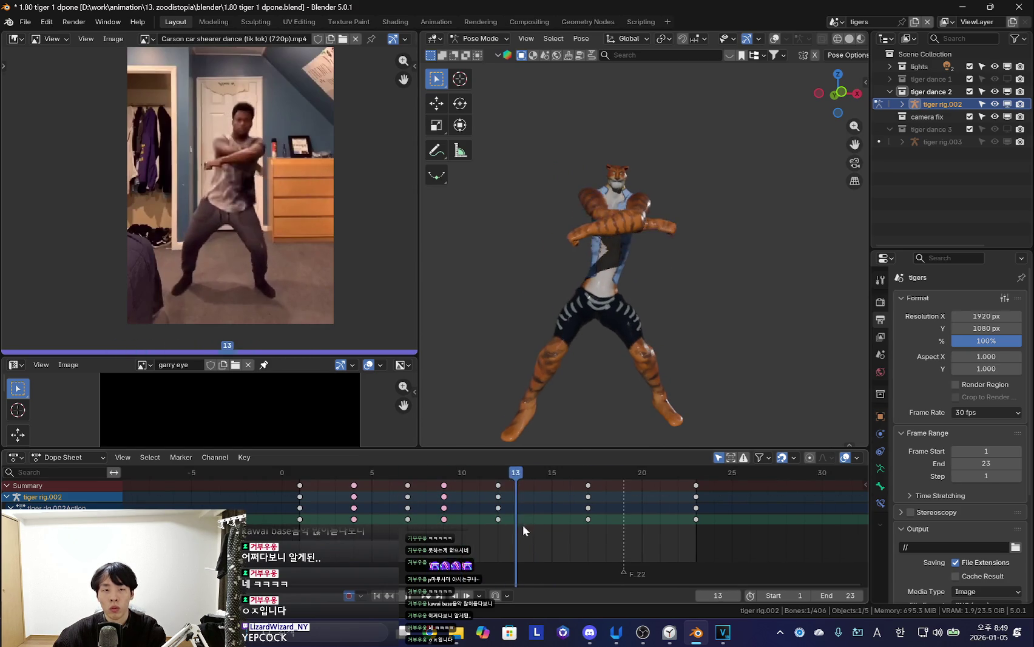
{"action": "key", "text": "Right"}
{"action": "key", "text": "r"}
{"action": "left_click", "coordinate": [716, 335]}
{"action": "key", "text": "Left"}
{"action": "key", "text": "Left"}
Rotate the arms at frame 19, box-select the frame 14 and 19 keys, and play back
{"action": "left_click_drag", "start_coordinate": [371, 537], "coordinate": [627, 542]}
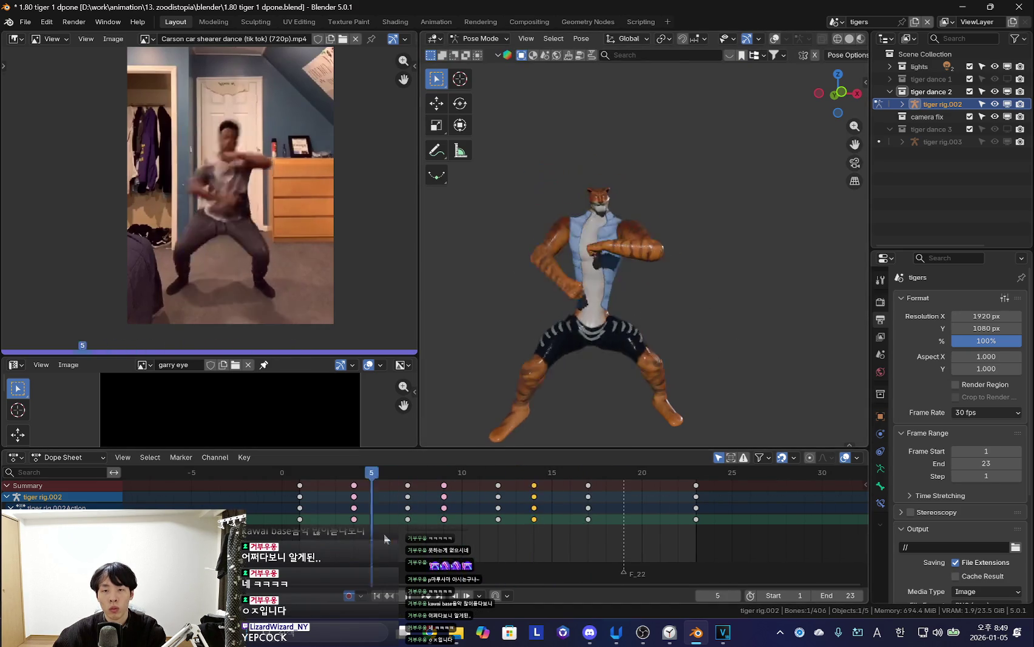
{"action": "key", "text": "r"}
{"action": "left_click", "coordinate": [710, 374]}
{"action": "key", "text": "b"}
{"action": "left_click_drag", "start_coordinate": [530, 493], "coordinate": [635, 523]}
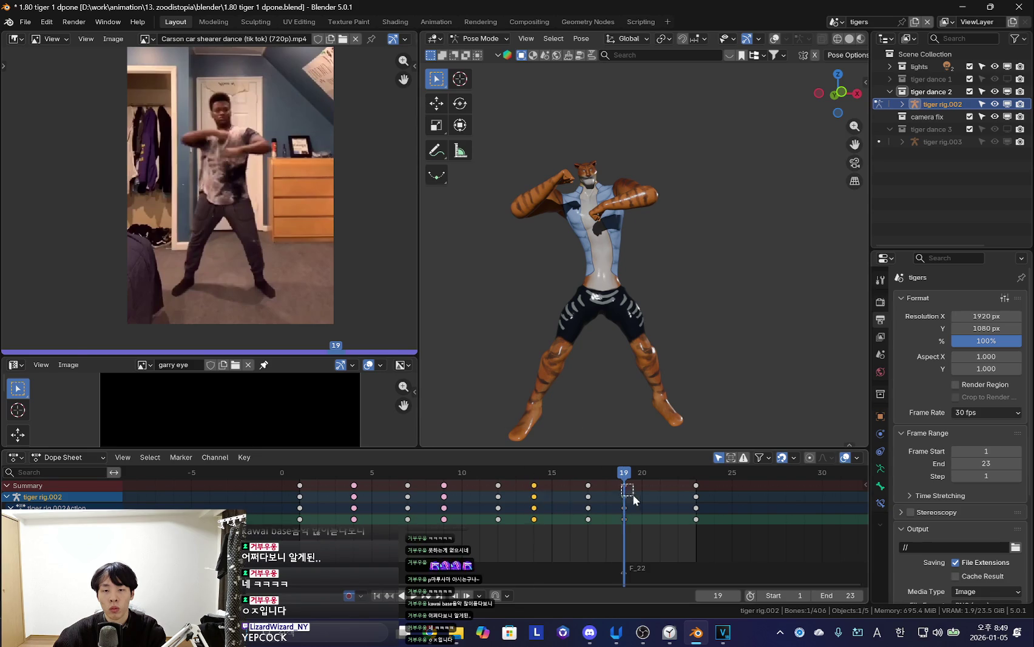
{"action": "key", "text": "space"}
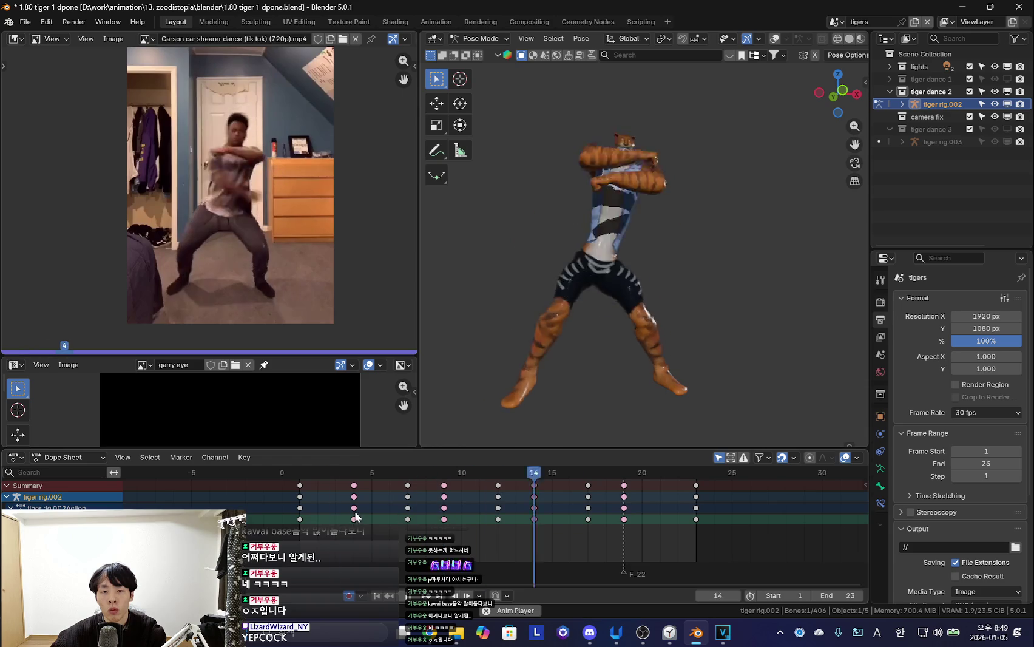
{"action": "key", "text": "shift+alt+z"}
Stop playback at frame 9, select the left forearm bone and move to frame 4
{"action": "key", "text": "a"}
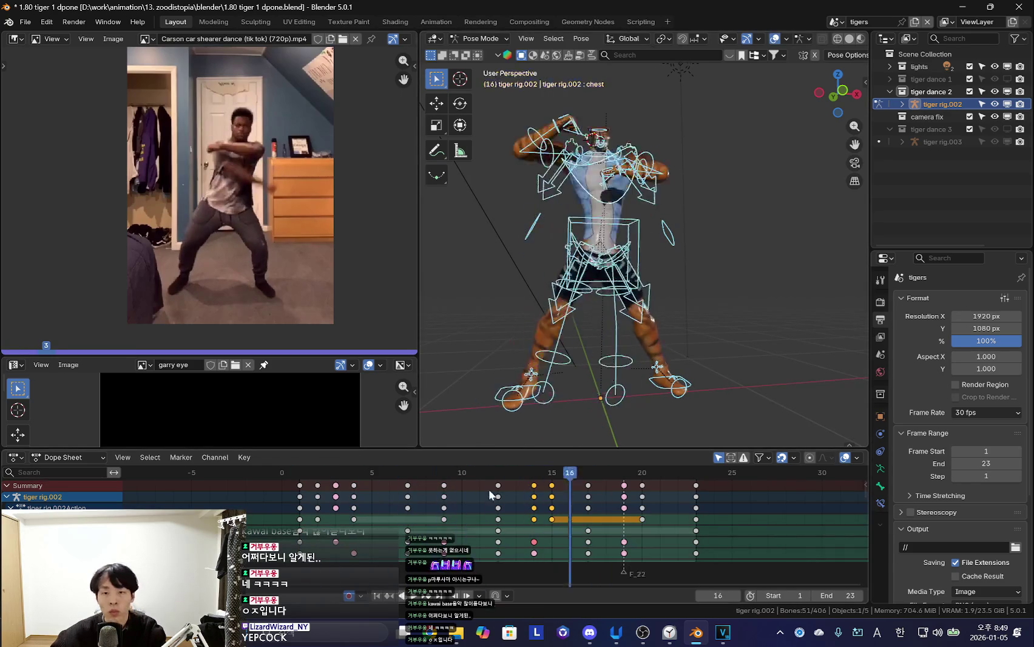
{"action": "key", "text": "space"}
{"action": "left_click", "coordinate": [626, 222]}
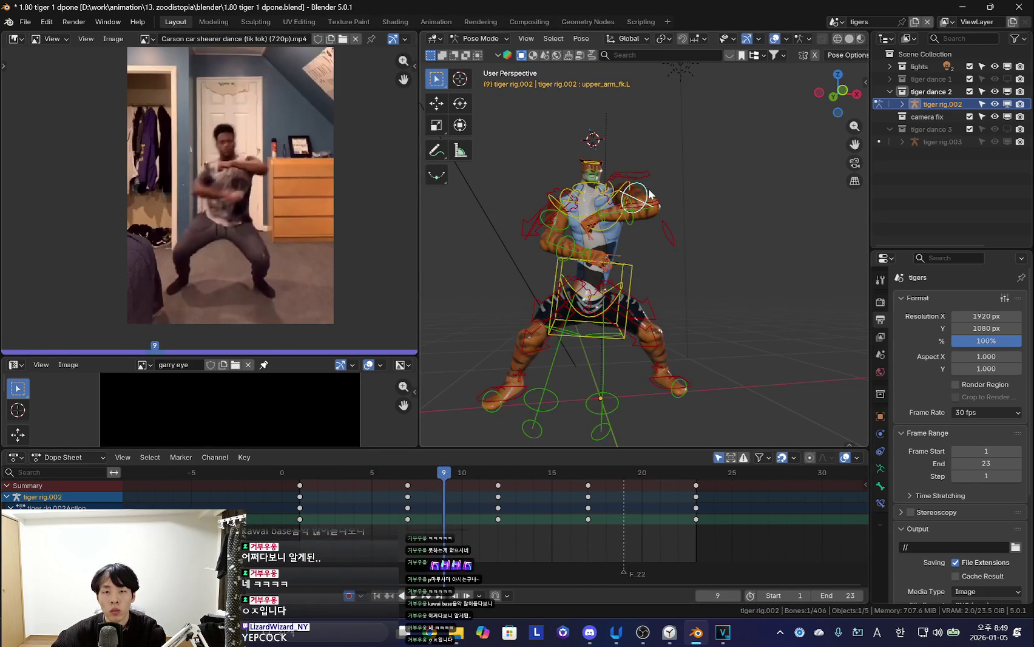
{"action": "key", "text": "shift+alt+z"}
{"action": "key", "text": "shift+Left"}
{"action": "scroll", "coordinate": [461, 515], "scroll_direction": "up", "scroll_amount": 2}
{"action": "left_click_drag", "start_coordinate": [340, 509], "coordinate": [398, 513]}
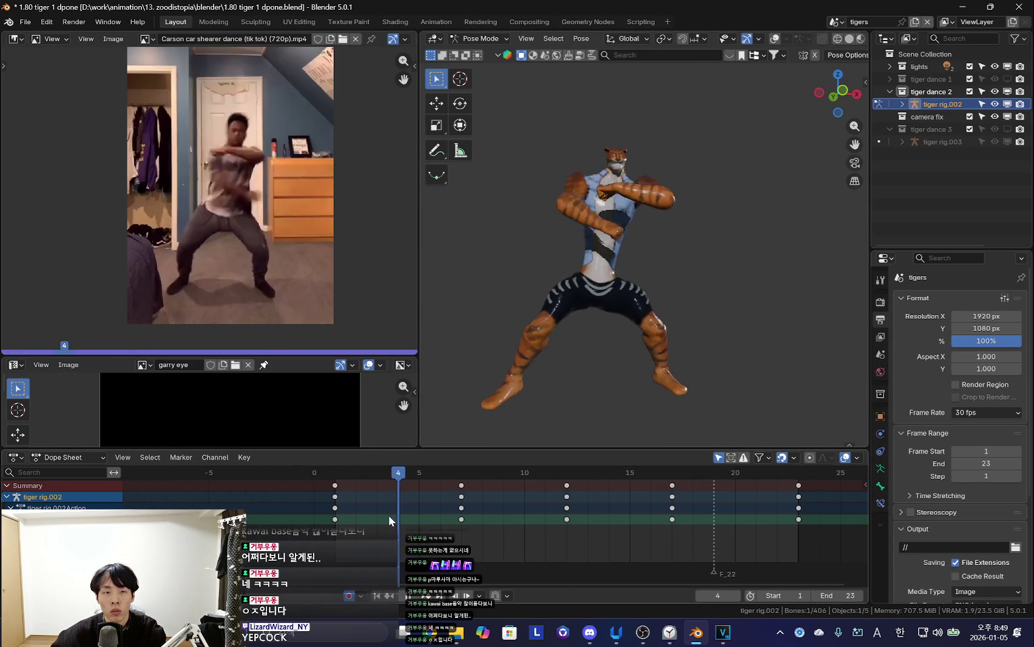
{"action": "scroll", "coordinate": [548, 343], "scroll_direction": "up", "scroll_amount": 3}
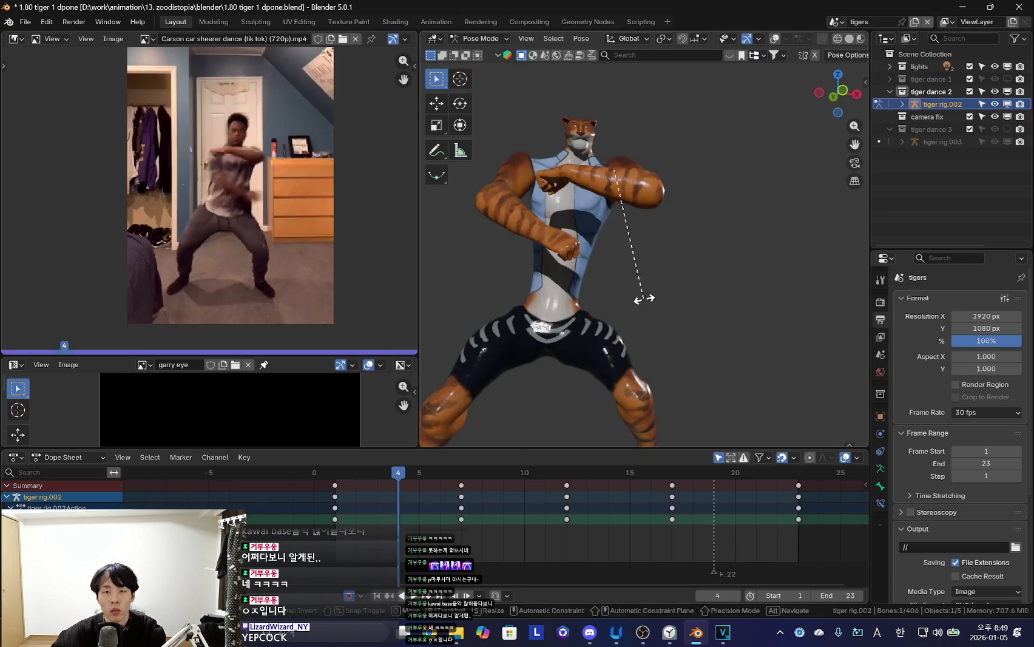
Orbit around the tiger to a front view while checking frames 3 and 4
{"action": "middle_click_drag", "start_coordinate": [548, 344], "coordinate": [635, 272]}
{"action": "key", "text": "shift+alt+z"}
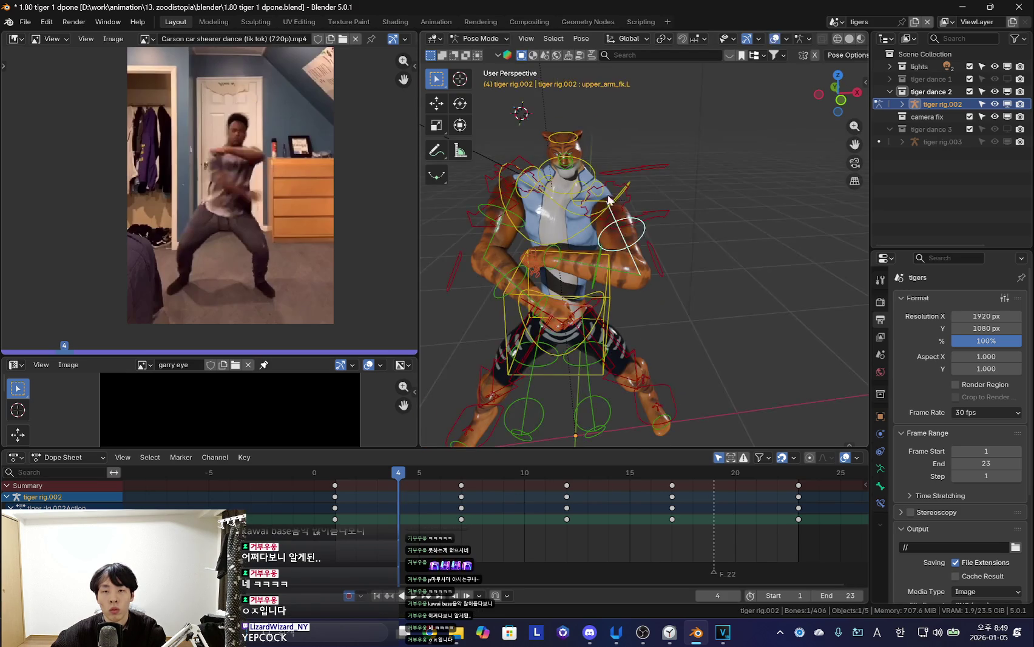
{"action": "middle_click_drag", "start_coordinate": [614, 225], "coordinate": [605, 240]}
{"action": "key", "text": "shift+alt+z"}
{"action": "scroll", "coordinate": [615, 283], "scroll_direction": "down", "scroll_amount": 2}
{"action": "mouse_move", "coordinate": [398, 514]}
{"action": "left_mouse_down"}
{"action": "mouse_move", "coordinate": [369, 514]}
{"action": "mouse_move", "coordinate": [390, 525]}
{"action": "left_mouse_up"}
{"action": "mouse_move", "coordinate": [642, 305]}
{"action": "middle_mouse_down"}
{"action": "mouse_move", "coordinate": [681, 357]}
{"action": "mouse_move", "coordinate": [645, 381]}
{"action": "mouse_move", "coordinate": [588, 373]}
{"action": "middle_mouse_up"}
{"action": "key", "text": "shift+alt+z"}
{"action": "scroll", "coordinate": [546, 273], "scroll_direction": "up", "scroll_amount": 3}
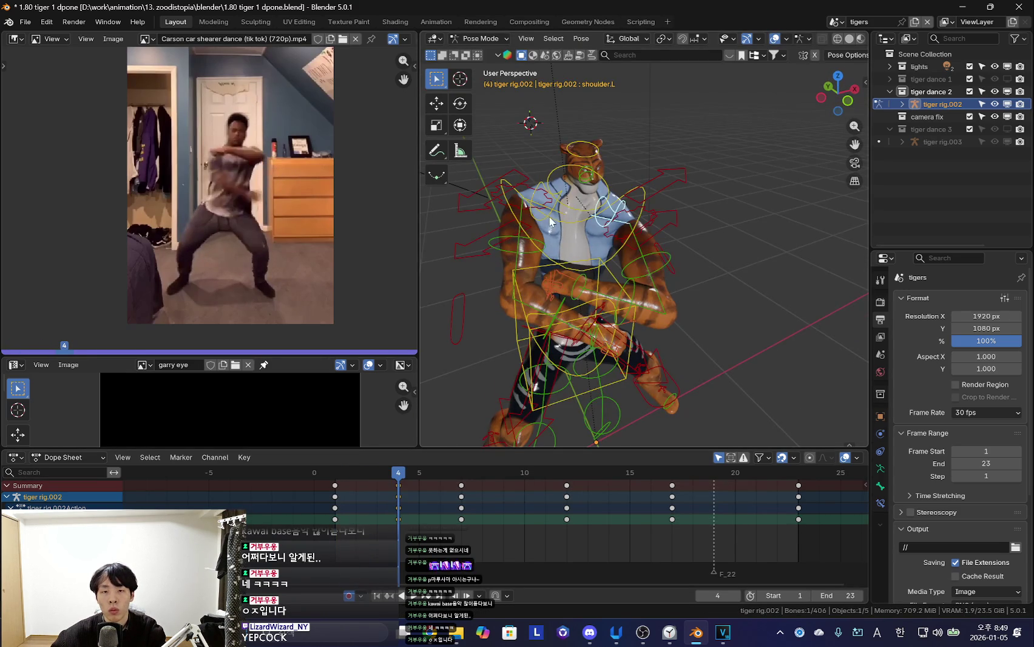
{"action": "key", "text": "shift+alt+z"}
{"action": "middle_click_drag", "start_coordinate": [519, 246], "coordinate": [705, 279]}
Rotate the arm at frame 4, cancel a second rotation, and box-select the frame-4 keys
{"action": "key", "text": "r"}
{"action": "left_click", "coordinate": [756, 235]}
{"action": "key", "text": "r"}
{"action": "key", "text": "Escape"}
{"action": "key", "text": "shift+alt+z"}
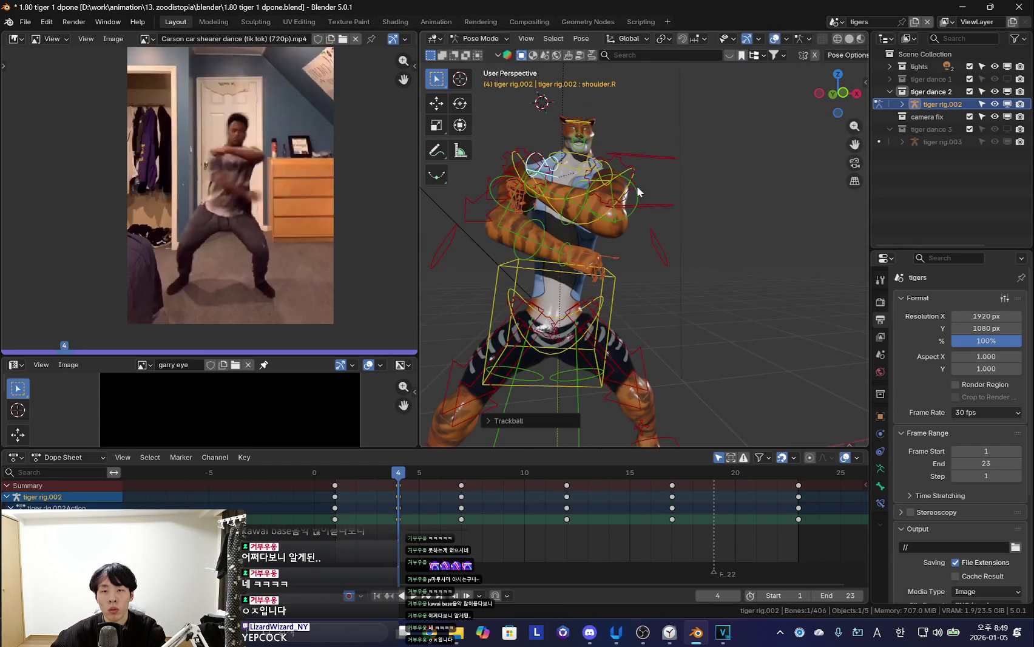
{"action": "key", "text": "b"}
{"action": "left_click_drag", "start_coordinate": [392, 490], "coordinate": [419, 537]}
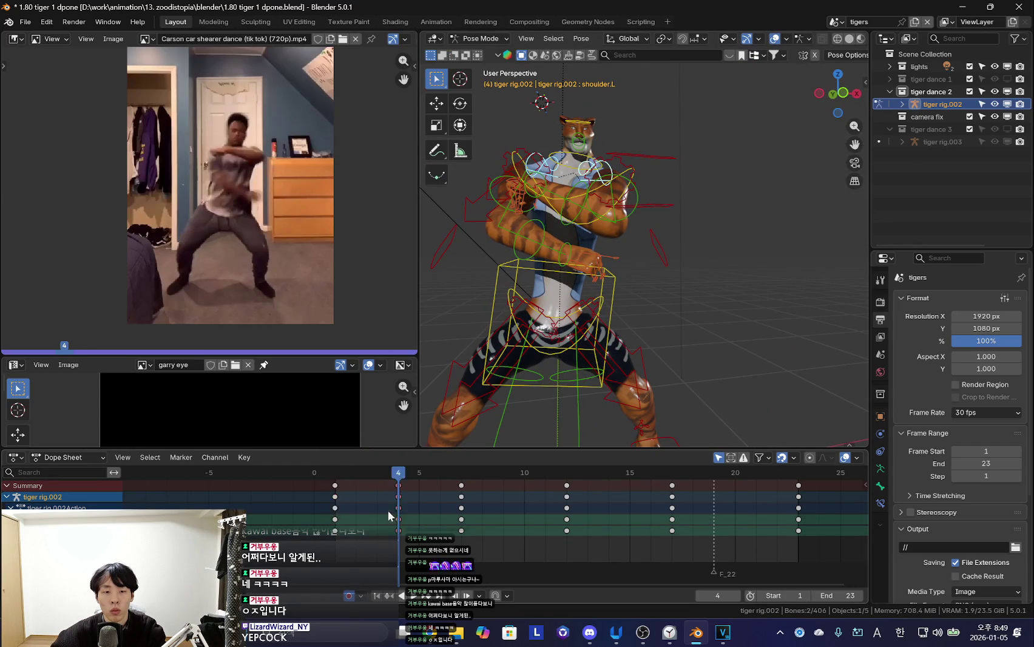
Play the dance, then stop and scrub from frame 4 to frame 10
{"action": "key", "text": "space"}
{"action": "key", "text": "shift+alt+z"}
{"action": "scroll", "coordinate": [507, 411], "scroll_direction": "up", "scroll_amount": 3}
{"action": "scroll", "coordinate": [508, 404], "scroll_direction": "down", "scroll_amount": 3}
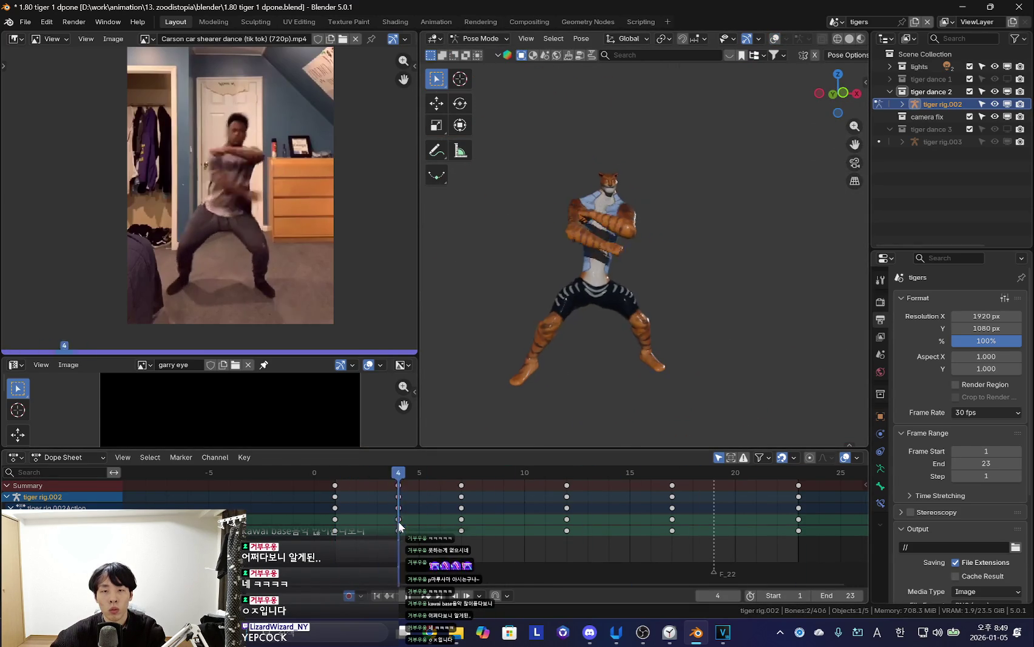
{"action": "key", "text": "Escape"}
{"action": "mouse_move", "coordinate": [401, 531]}
{"action": "left_mouse_down"}
{"action": "mouse_move", "coordinate": [486, 533]}
{"action": "mouse_move", "coordinate": [362, 528]}
{"action": "mouse_move", "coordinate": [561, 539]}
{"action": "left_mouse_up"}
{"action": "left_click_drag", "start_coordinate": [439, 534], "coordinate": [519, 541]}
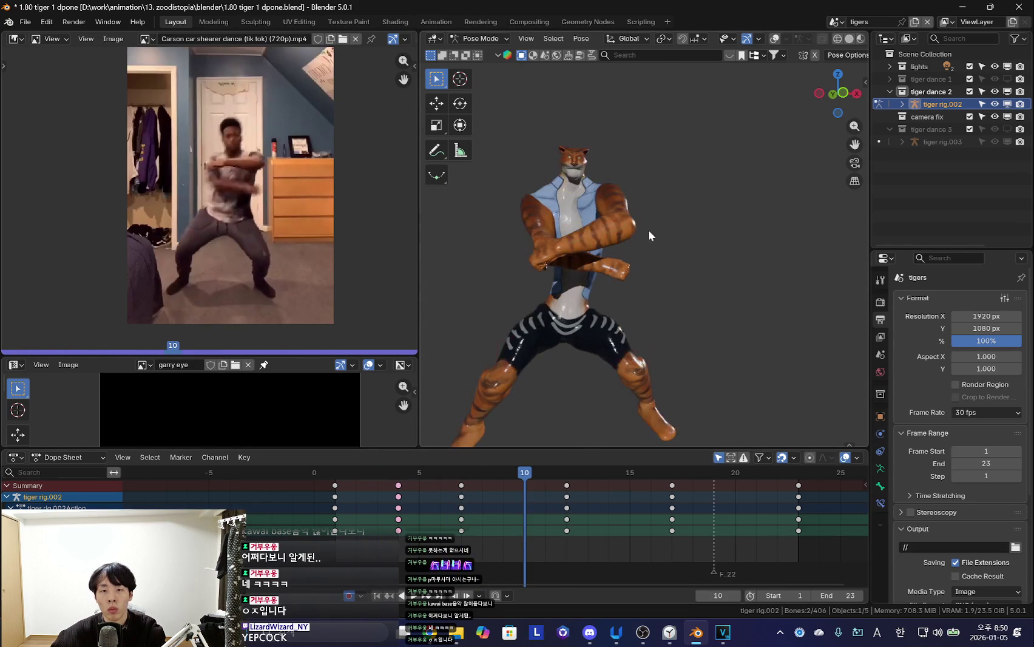
Rotate the left upper arm control twice into a new frame-10 pose
{"action": "key", "text": "shift+alt+z"}
{"action": "left_click", "coordinate": [636, 199]}
{"action": "key", "text": "shift+alt+z"}
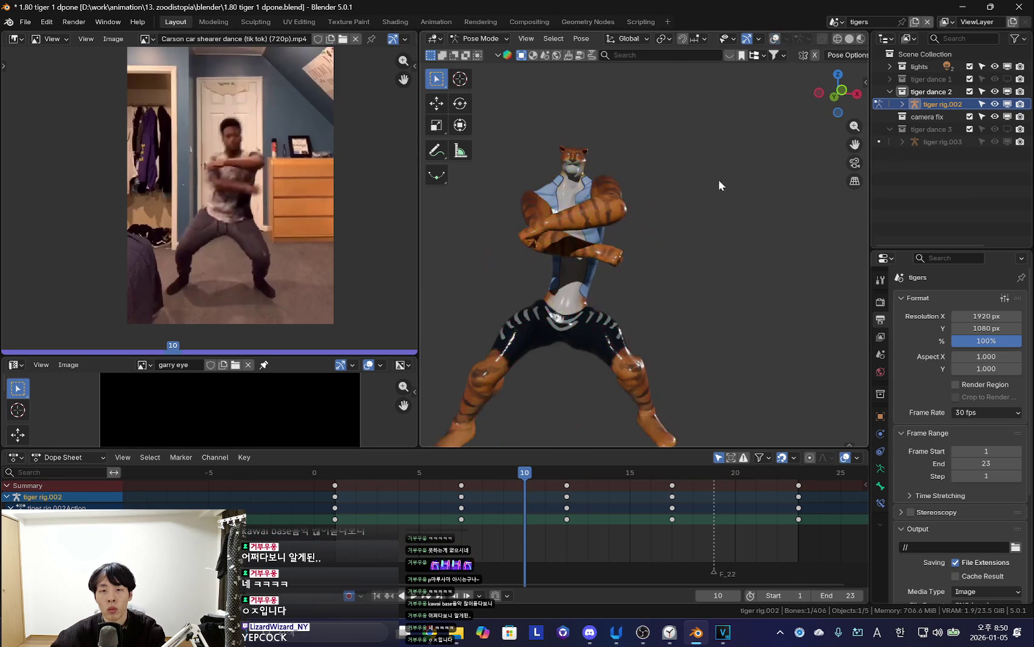
{"action": "key", "text": "r"}
{"action": "left_click", "coordinate": [670, 247]}
{"action": "key", "text": "shift+alt+z"}
{"action": "key", "text": "shift+alt+z"}
{"action": "key", "text": "r"}
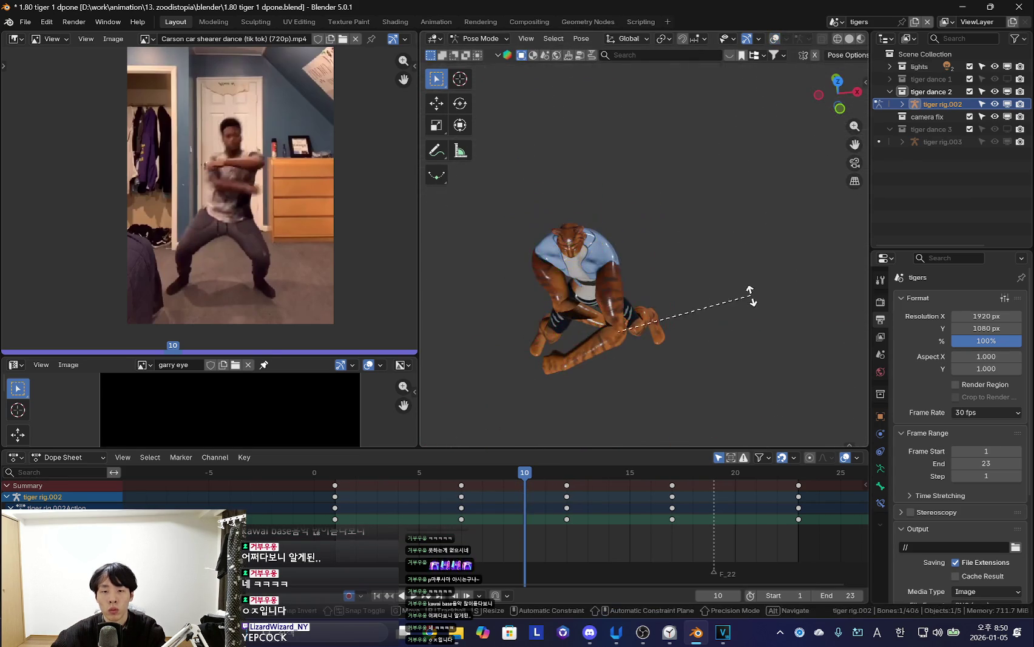
{"action": "left_click", "coordinate": [747, 355]}
Rotate the right upper arm, try rotating another arm control, and undo it
{"action": "key", "text": "shift+alt+z"}
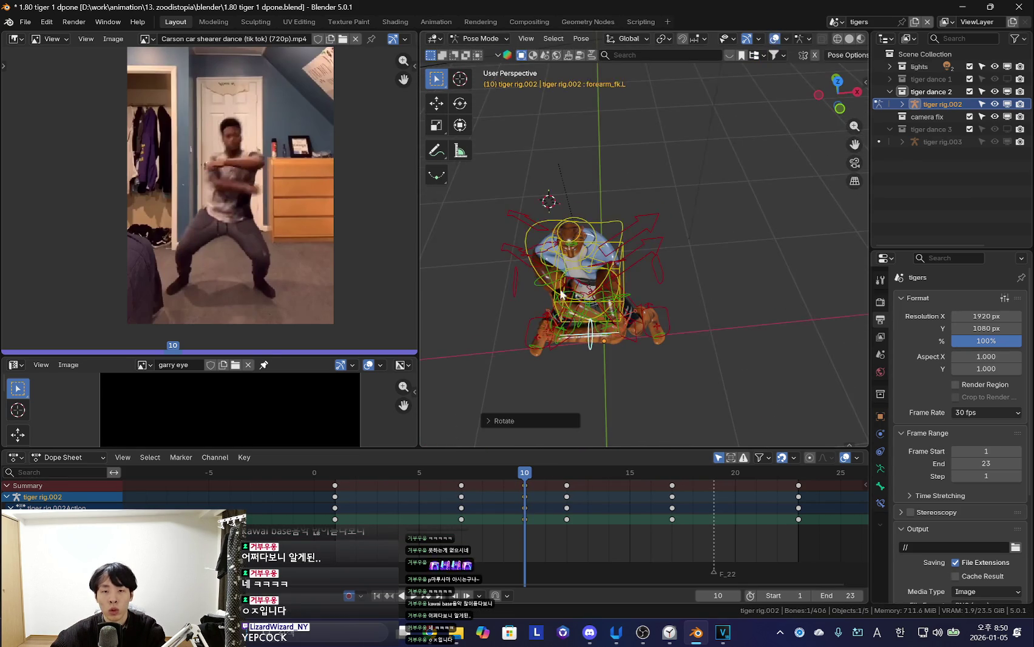
{"action": "left_click", "coordinate": [560, 295]}
{"action": "key", "text": "r"}
{"action": "left_click", "coordinate": [716, 315]}
{"action": "key", "text": "shift+alt+z"}
{"action": "key", "text": "shift+alt+z"}
{"action": "left_click", "coordinate": [573, 303]}
{"action": "key", "text": "shift+alt+z"}
{"action": "key", "text": "r"}
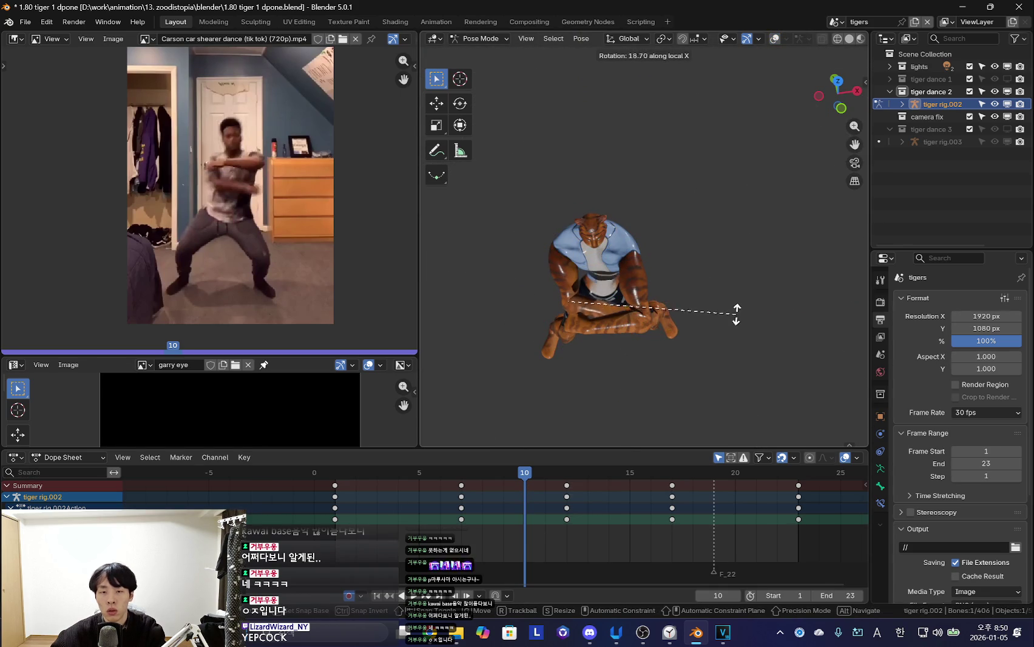
{"action": "left_click", "coordinate": [643, 322]}
Freely rotate the arm from the hand control, then cancel a further rotation
{"action": "key", "text": "shift+alt+z"}
{"action": "key", "text": "shift+alt+z"}
{"action": "key", "text": "ctrl+z"}
{"action": "key", "text": "shift+alt+z"}
{"action": "left_click", "coordinate": [618, 246]}
{"action": "key", "text": "shift+alt+z"}
{"action": "middle_click_drag", "start_coordinate": [618, 246], "coordinate": [643, 261]}
{"action": "key", "text": "r"}
{"action": "key", "text": "r"}
{"action": "left_click", "coordinate": [749, 268]}
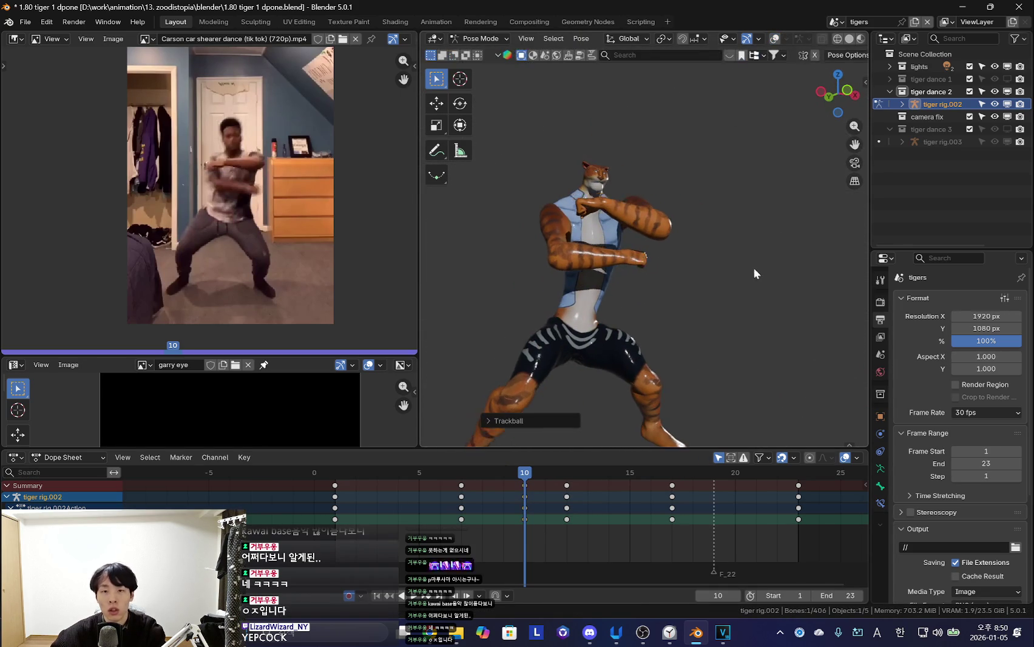
{"action": "key", "text": "r"}
{"action": "key", "text": "r"}
{"action": "key", "text": "Escape"}
{"action": "key", "text": "shift+alt+z"}
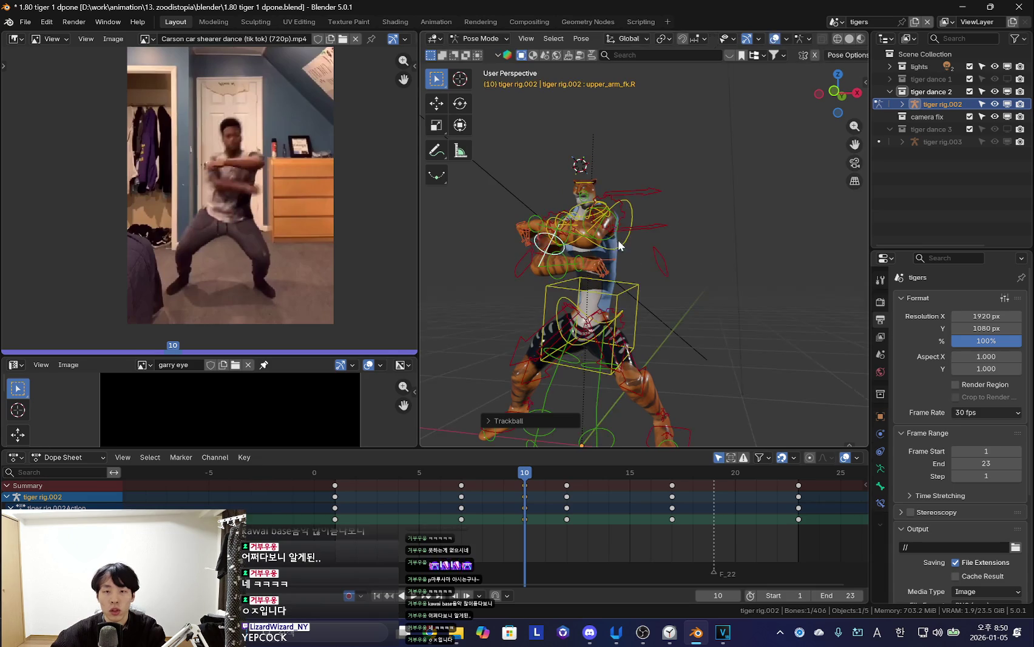
{"action": "key", "text": "shift+alt+z"}
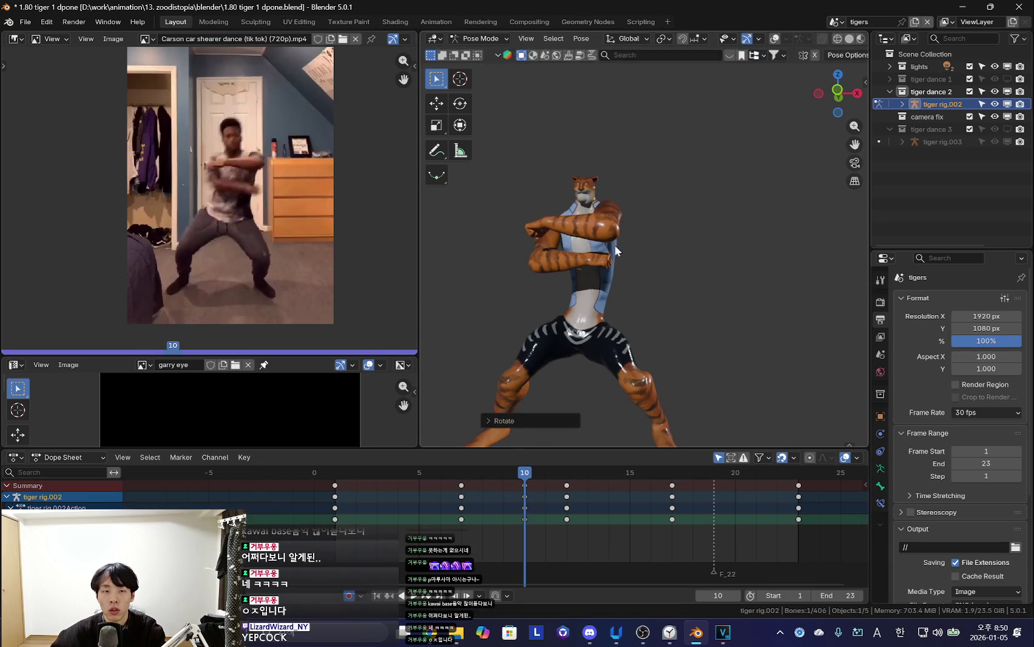
Select the chest and right upper arm controls and compare poses across frames 10 to 12
{"action": "key", "text": "shift+alt+z"}
{"action": "left_click", "coordinate": [556, 246], "text": "shift"}
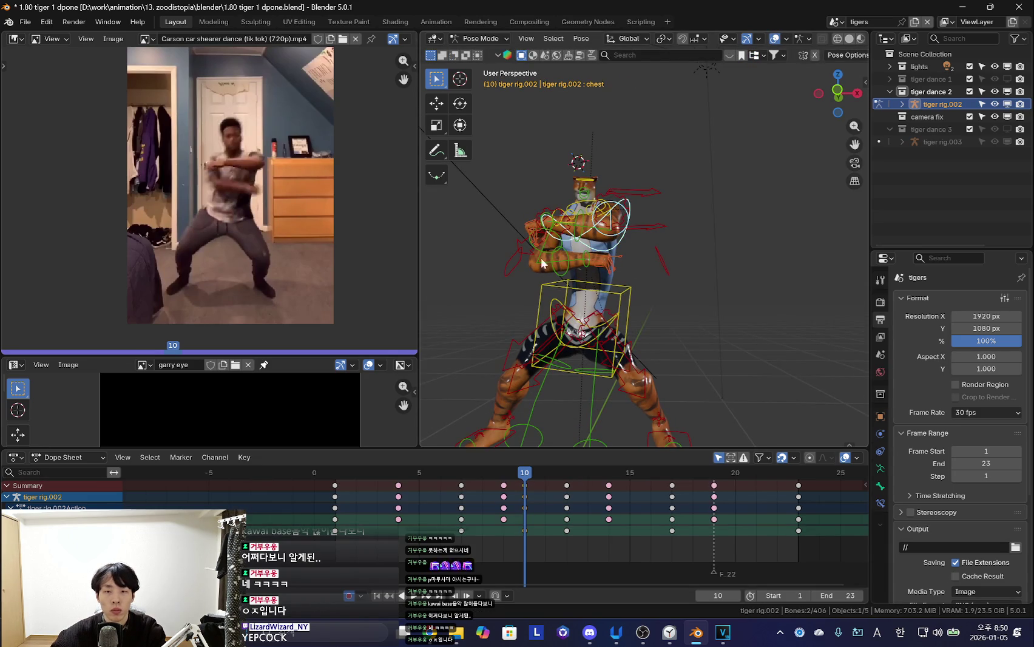
{"action": "scroll", "coordinate": [541, 257], "scroll_direction": "up", "scroll_amount": 3}
{"action": "left_click", "coordinate": [471, 244]}
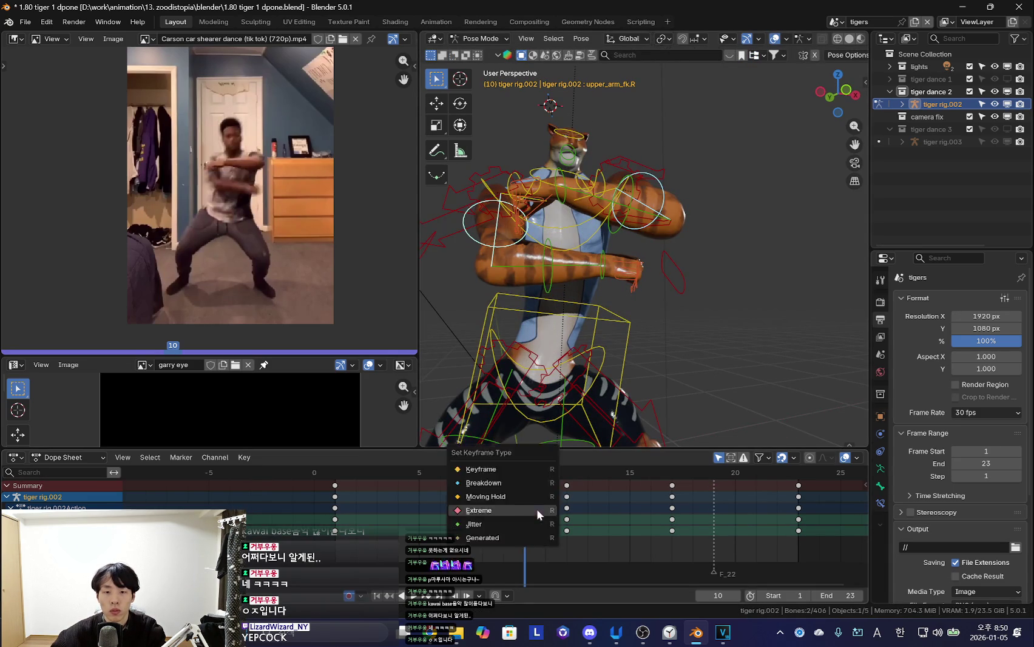
{"action": "scroll", "coordinate": [610, 353], "scroll_direction": "down", "scroll_amount": 4}
{"action": "left_click_drag", "start_coordinate": [524, 531], "coordinate": [566, 531]}
{"action": "key", "text": "shift+alt+z"}
{"action": "mouse_move", "coordinate": [501, 477]}
{"action": "left_mouse_down"}
{"action": "mouse_move", "coordinate": [537, 514]}
{"action": "mouse_move", "coordinate": [620, 510]}
{"action": "left_mouse_up"}
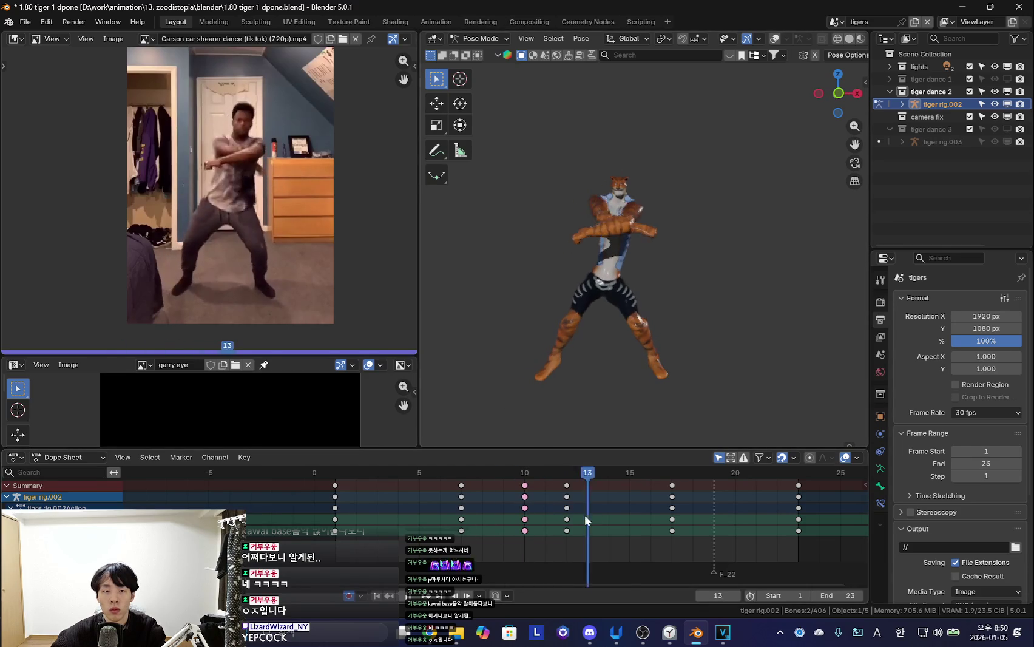
Zoom in and select the right thumb control, toggling the rig controls' visibility
{"action": "scroll", "coordinate": [622, 358], "scroll_direction": "up", "scroll_amount": 3}
{"action": "key", "text": "shift+alt+z"}
{"action": "key", "text": "shift+alt+z"}
{"action": "scroll", "coordinate": [616, 279], "scroll_direction": "up", "scroll_amount": 2}
{"action": "key", "text": "shift+alt+z"}
{"action": "left_click", "coordinate": [581, 187]}
{"action": "key", "text": "shift+alt+z"}
{"action": "key", "text": "shift+alt+z"}
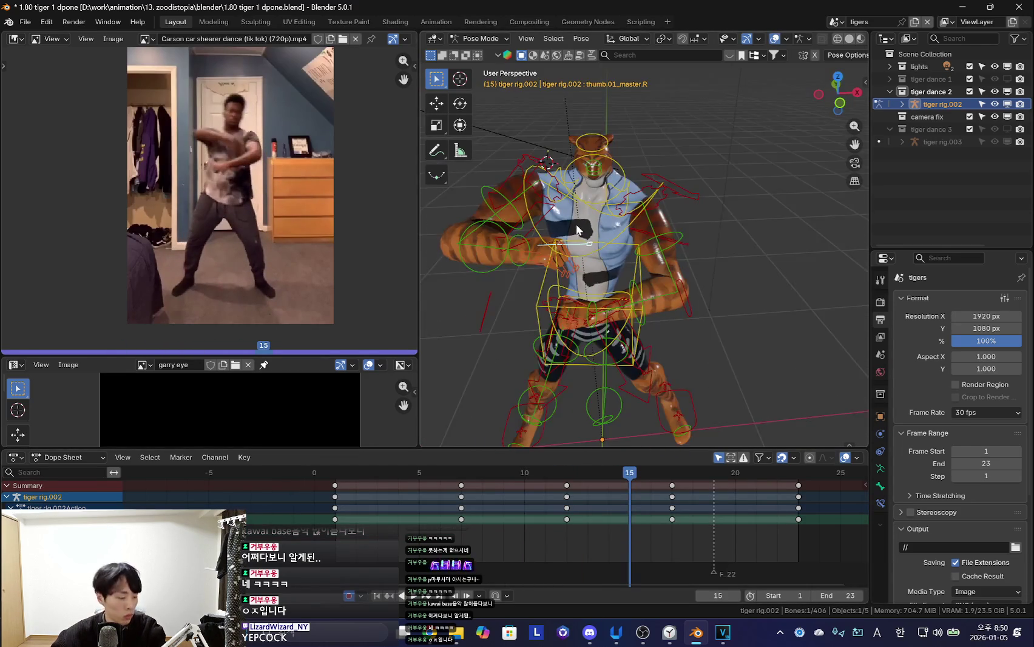
Rotate the tiger's right shoulder control into a new pose
{"action": "key", "text": "shift+alt+z"}
{"action": "middle_click_drag", "start_coordinate": [586, 215], "coordinate": [540, 256]}
{"action": "key", "text": "shift+alt+z"}
{"action": "left_click", "coordinate": [540, 256]}
{"action": "key", "text": "shift+alt+z"}
{"action": "key", "text": "r"}
{"action": "middle_click_drag", "start_coordinate": [673, 274], "coordinate": [645, 252]}
{"action": "left_click", "coordinate": [644, 251]}
{"action": "key", "text": "r"}
{"action": "key", "text": "r"}
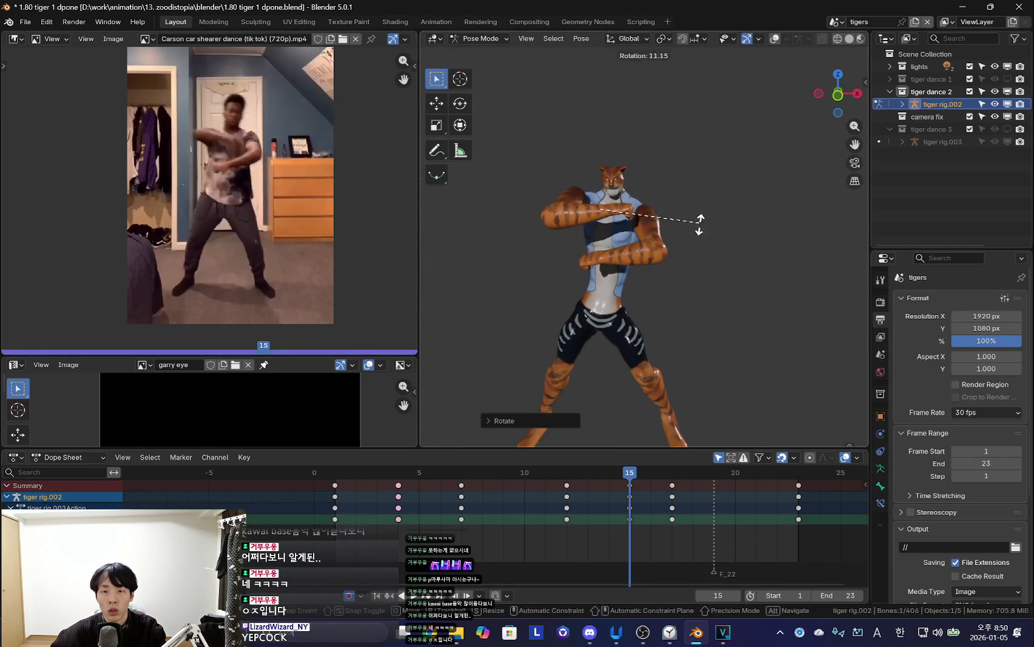
{"action": "left_click", "coordinate": [642, 252]}
{"action": "key", "text": "shift+alt+z"}
Rotate the right upper arm control to re-pose the arm
{"action": "key", "text": "shift+alt+z"}
{"action": "key", "text": "shift+alt+z"}
{"action": "middle_click_drag", "start_coordinate": [573, 194], "coordinate": [619, 211]}
{"action": "left_click", "coordinate": [619, 211]}
{"action": "key", "text": "shift+alt+z"}
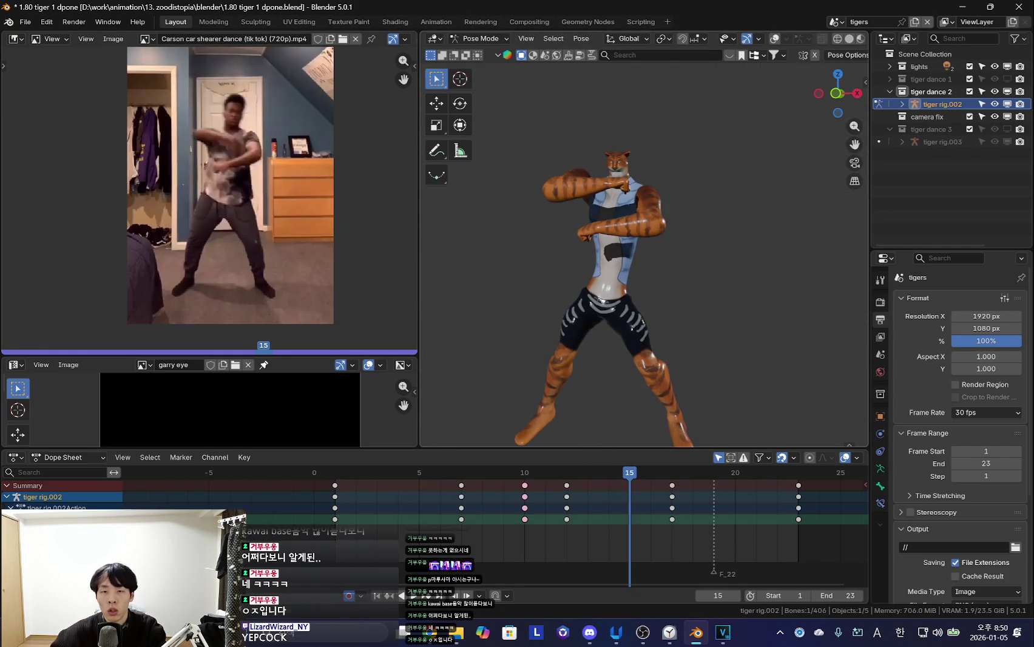
{"action": "key", "text": "r"}
{"action": "key", "text": "r"}
{"action": "left_click", "coordinate": [580, 236]}
{"action": "key", "text": "r"}
{"action": "key", "text": "r"}
{"action": "left_click", "coordinate": [620, 249]}
{"action": "key", "text": "r"}
{"action": "key", "text": "r"}
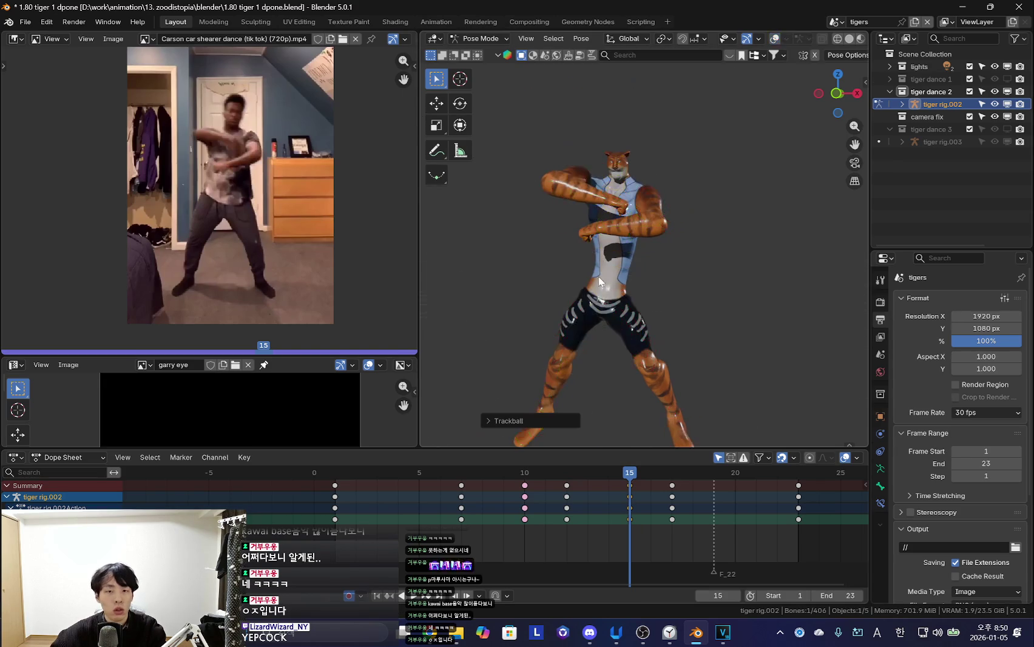
Rotate the left upper arm control to a new position
{"action": "left_click", "coordinate": [668, 221]}
{"action": "key", "text": "shift+alt+z"}
{"action": "key", "text": "shift+alt+z"}
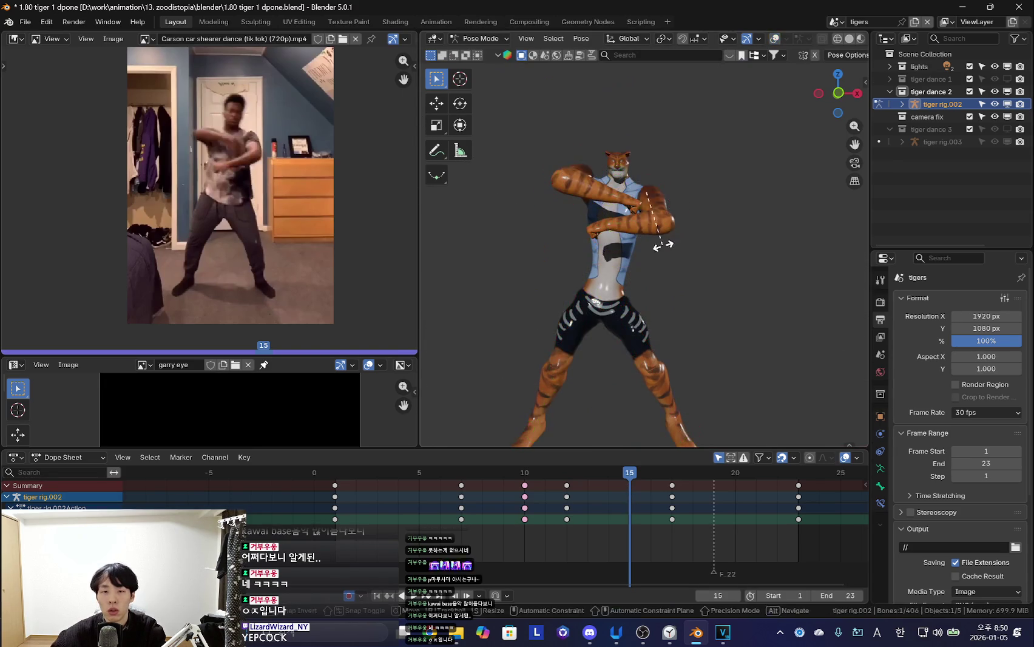
{"action": "key", "text": "r"}
{"action": "key", "text": "r"}
{"action": "left_click", "coordinate": [583, 242]}
At frame 17, rotate the tiger's right arm
{"action": "mouse_move", "coordinate": [630, 524]}
{"action": "left_mouse_down"}
{"action": "mouse_move", "coordinate": [603, 524]}
{"action": "mouse_move", "coordinate": [680, 526]}
{"action": "mouse_move", "coordinate": [618, 527]}
{"action": "mouse_move", "coordinate": [677, 535]}
{"action": "left_mouse_up"}
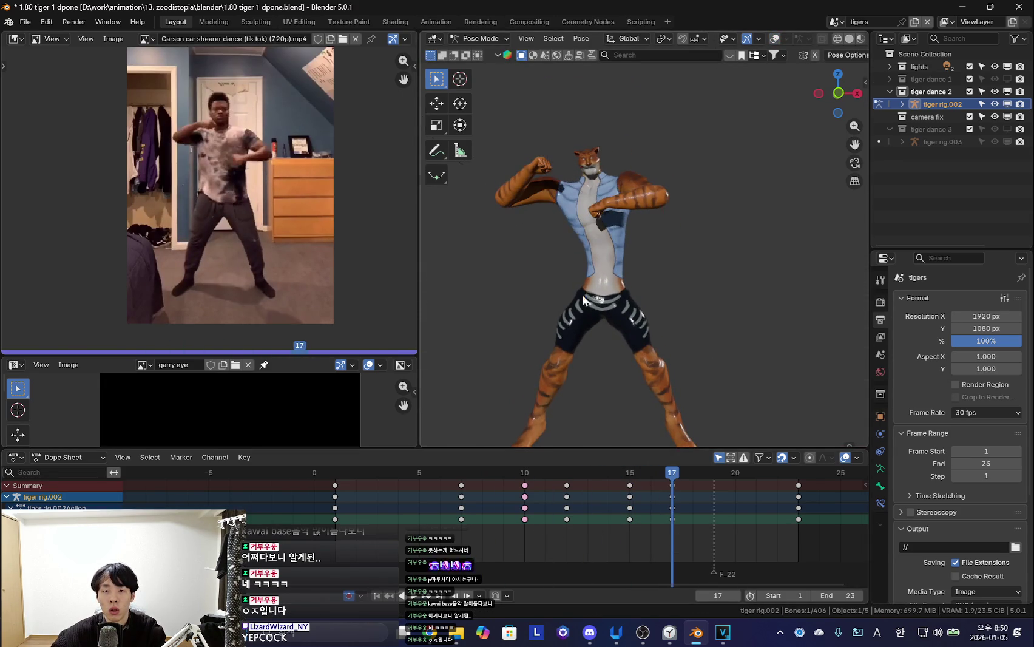
{"action": "key", "text": "shift+alt+z"}
{"action": "middle_click_drag", "start_coordinate": [542, 201], "coordinate": [580, 308]}
{"action": "key", "text": "shift+alt+z"}
{"action": "key", "text": "r"}
{"action": "key", "text": "r"}
{"action": "left_click", "coordinate": [674, 329]}
{"action": "key", "text": "shift+alt+z"}
Rotate the other right upper arm bone from a front view
{"action": "left_click", "coordinate": [554, 265]}
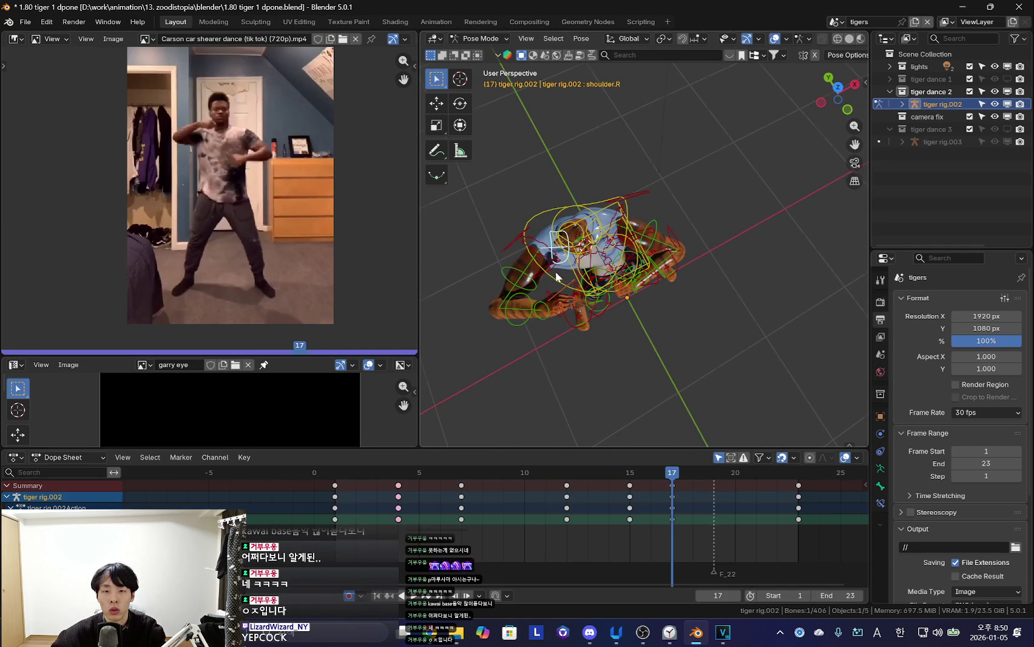
{"action": "key", "text": "shift+alt+z"}
{"action": "key", "text": "r"}
{"action": "left_click", "coordinate": [643, 292]}
{"action": "key", "text": "KP_1"}
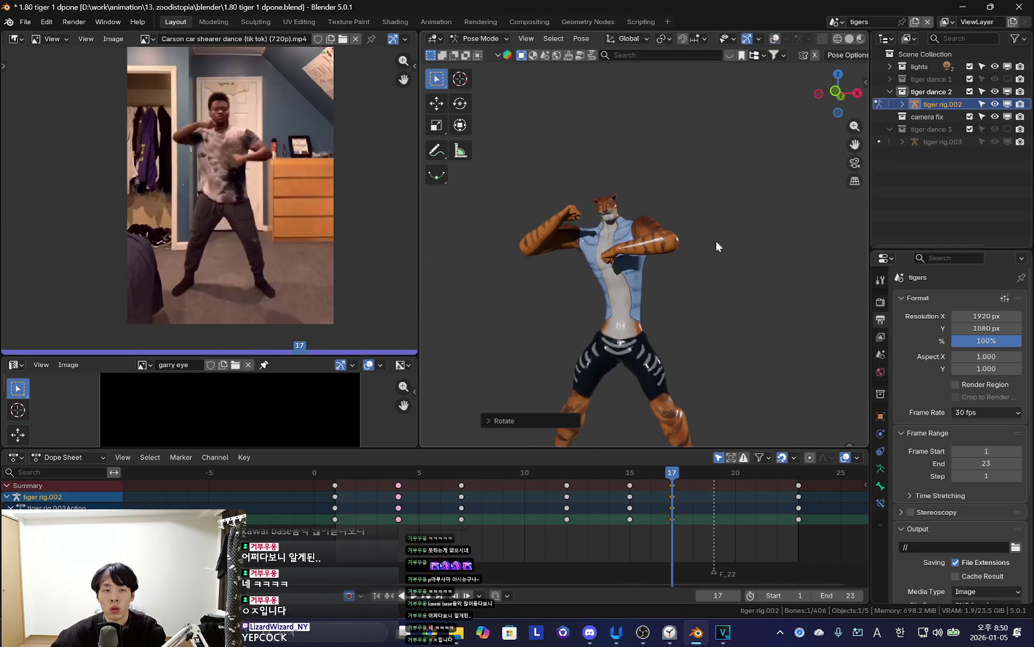
{"action": "key", "text": "r"}
{"action": "left_click", "coordinate": [644, 305]}
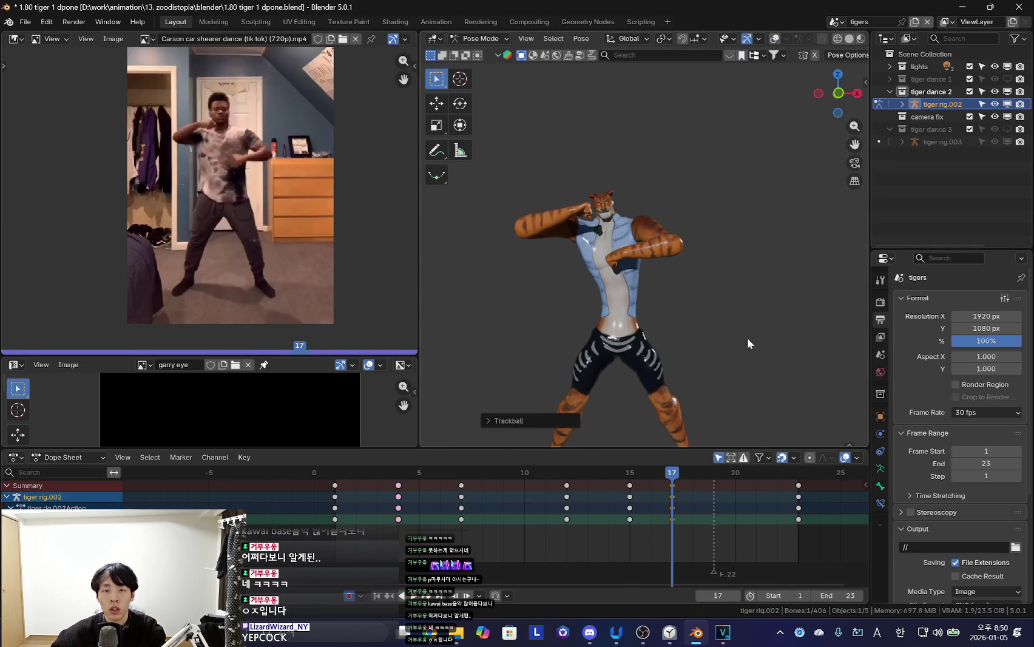
{"action": "key", "text": "space"}
{"action": "key", "text": "space"}
Re-pose the tiger's arm at frame 20
{"action": "left_click_drag", "start_coordinate": [608, 521], "coordinate": [655, 527]}
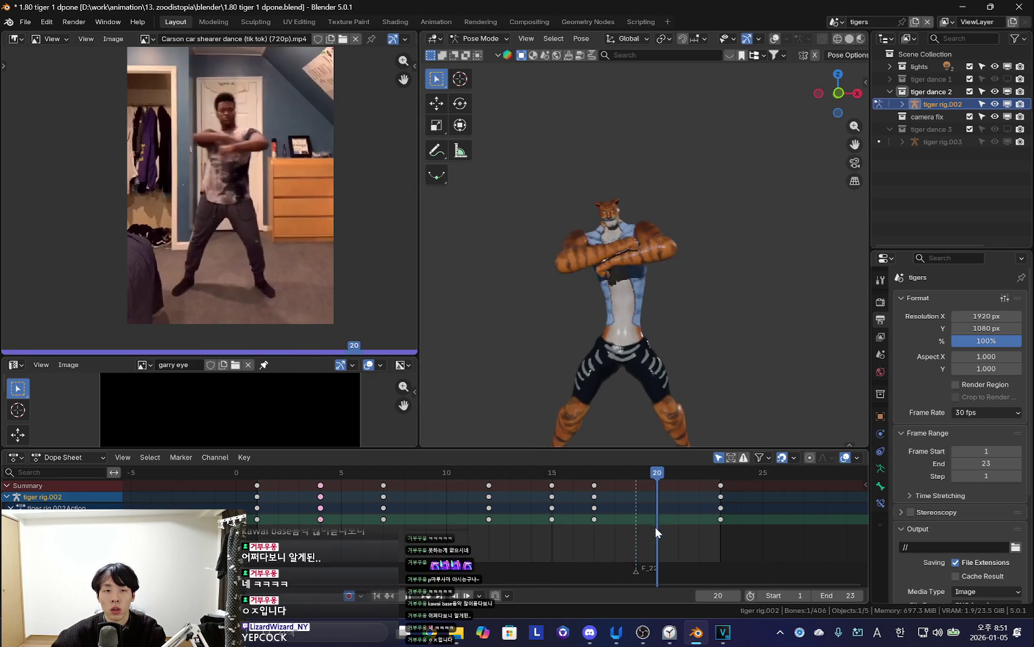
{"action": "key", "text": "r"}
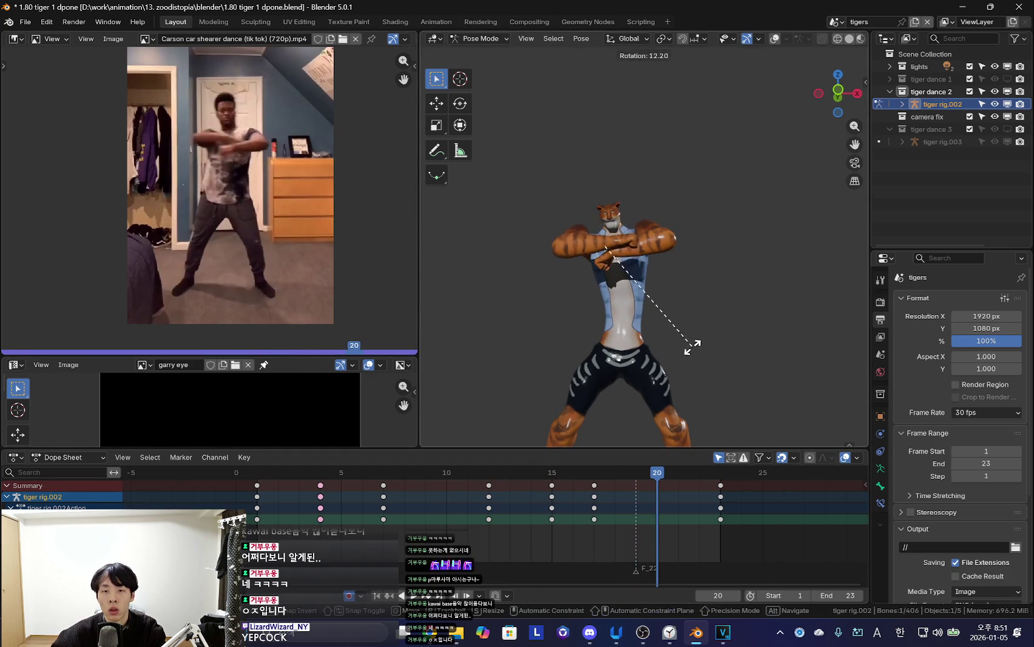
{"action": "key", "text": "Escape"}
{"action": "key", "text": "shift+alt+z"}
{"action": "key", "text": "shift+alt+z"}
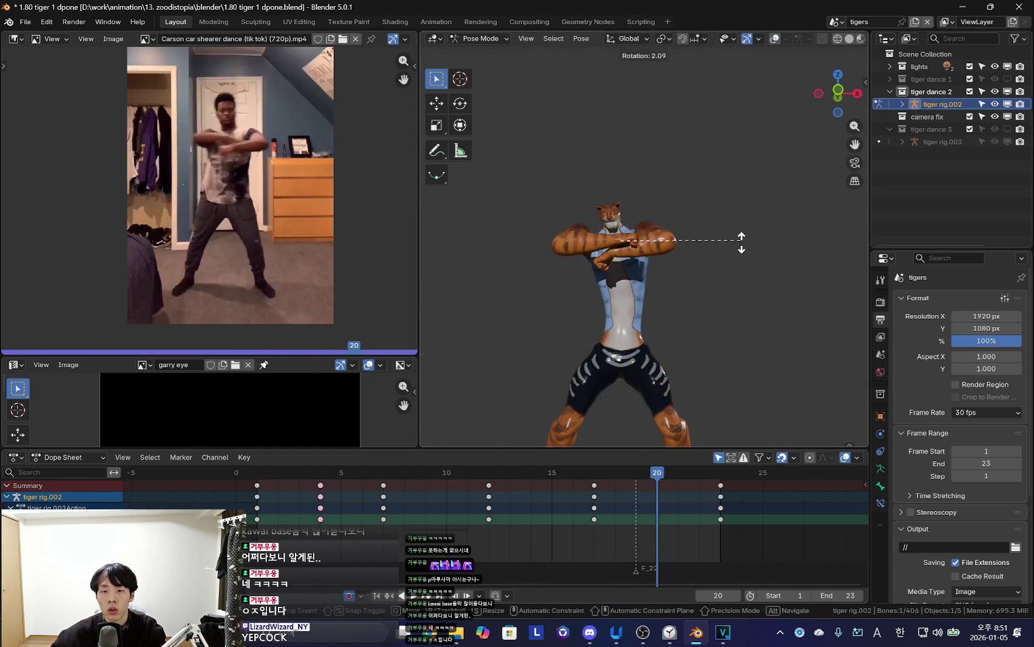
{"action": "key", "text": "r"}
{"action": "key", "text": "r"}
{"action": "left_click", "coordinate": [724, 279]}
Play back the dance from frame 18 and check the keyframe interpolation options
{"action": "left_click", "coordinate": [622, 558]}
{"action": "key", "text": "space"}
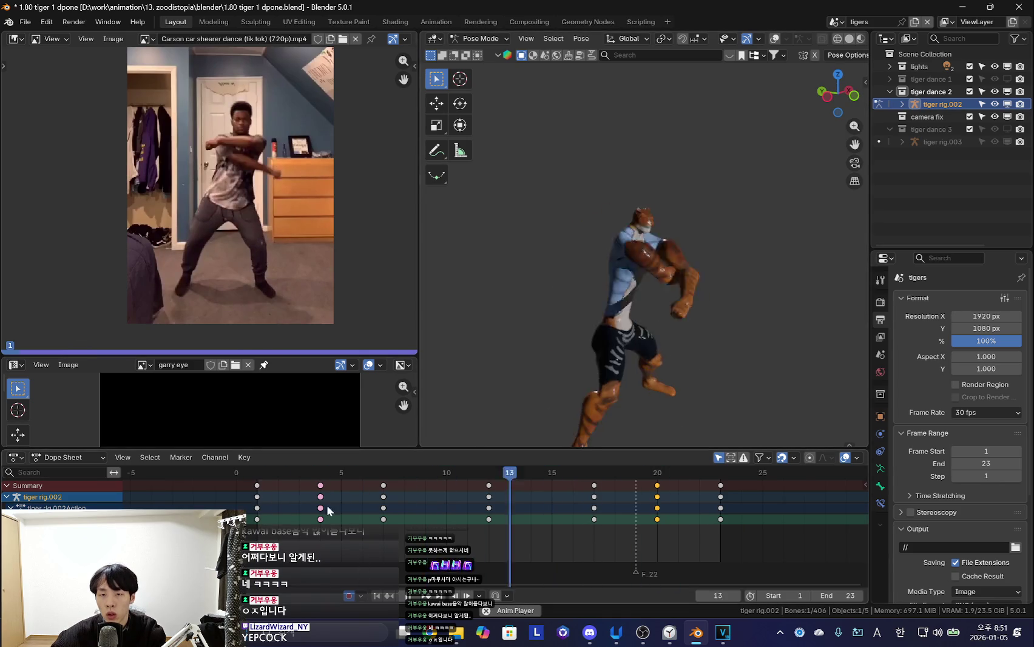
{"action": "right_click", "coordinate": [292, 521]}
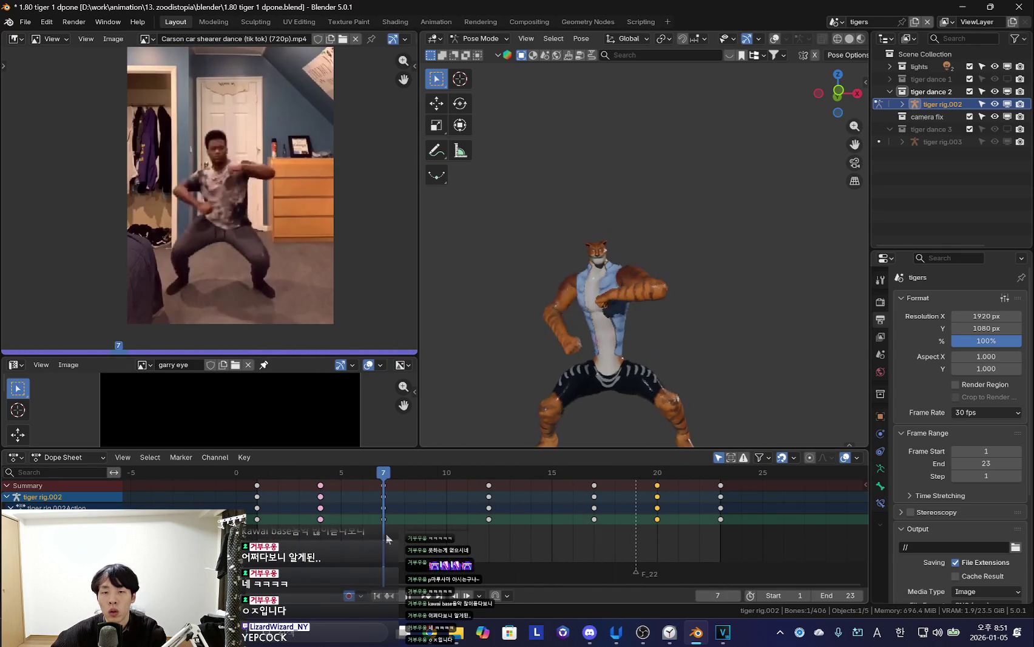
{"action": "key", "text": "space"}
Undo and redo the latest pose change to compare the results
{"action": "key", "text": "shift+alt+z"}
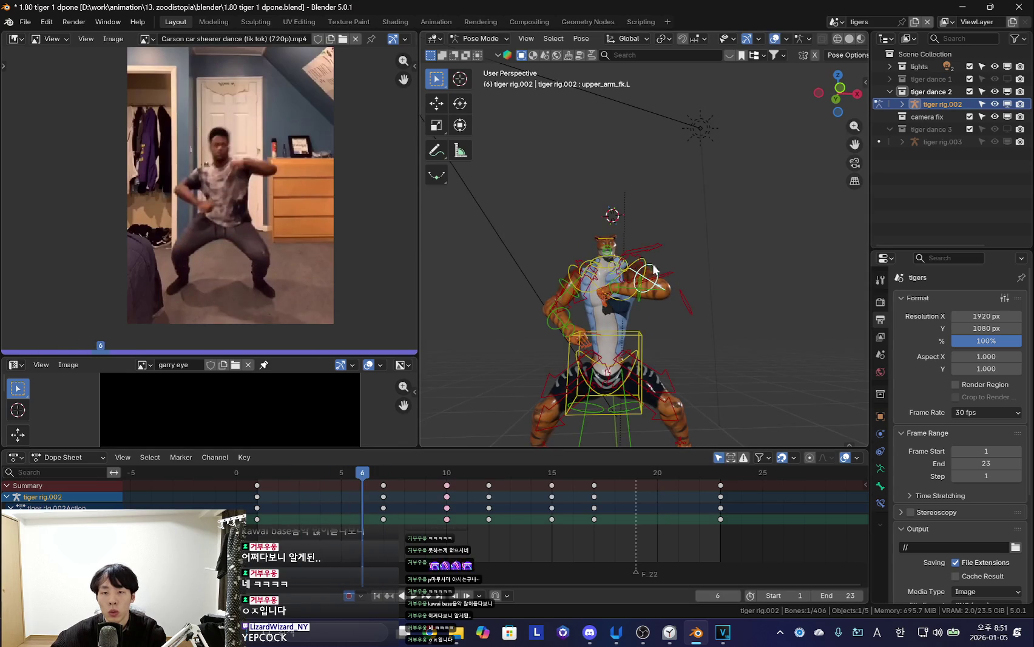
{"action": "key", "text": "shift+alt+z"}
{"action": "key", "text": "ctrl+z"}
{"action": "key", "text": "ctrl+shift+z"}
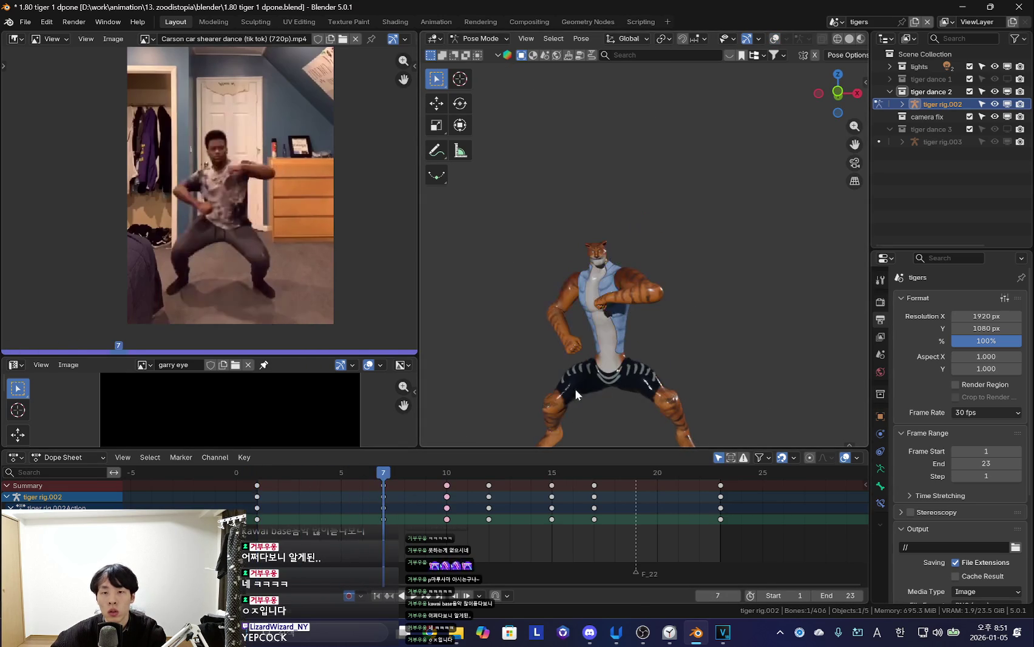
{"action": "key", "text": "ctrl+z"}
{"action": "key", "text": "ctrl+shift+z"}
{"action": "key", "text": "ctrl+shift+z"}
{"action": "key", "text": "ctrl+shift+z"}
{"action": "key", "text": "ctrl+shift+z"}
{"action": "key", "text": "ctrl+shift+z"}
{"action": "key", "text": "ctrl+shift+z"}
{"action": "key", "text": "ctrl+shift+z"}
{"action": "key", "text": "ctrl+shift+z"}
{"action": "key", "text": "ctrl+shift+z"}
{"action": "key", "text": "ctrl+shift+z"}
{"action": "key", "text": "ctrl+shift+z"}
{"action": "key", "text": "ctrl+shift+z"}
Compare poses across frames 8–13 and adjust the arm rotation at frame 17
{"action": "left_click_drag", "start_coordinate": [407, 524], "coordinate": [596, 529]}
{"action": "key", "text": "r"}
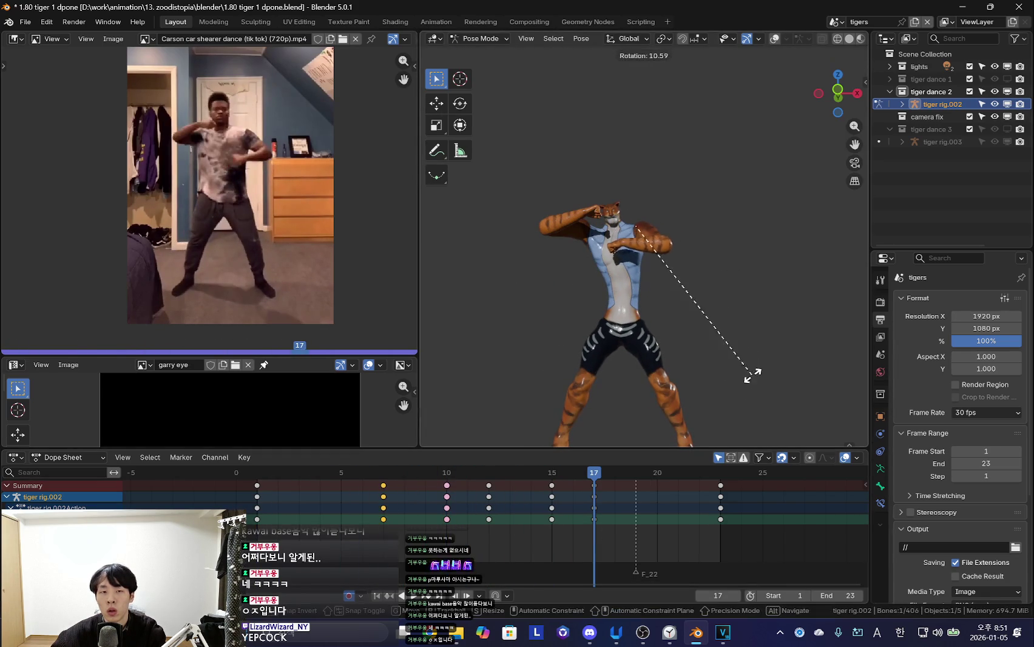
{"action": "left_click", "coordinate": [752, 376]}
{"action": "mouse_move", "coordinate": [471, 501]}
{"action": "left_mouse_down"}
{"action": "mouse_move", "coordinate": [703, 520]}
{"action": "mouse_move", "coordinate": [594, 517]}
{"action": "left_mouse_up"}
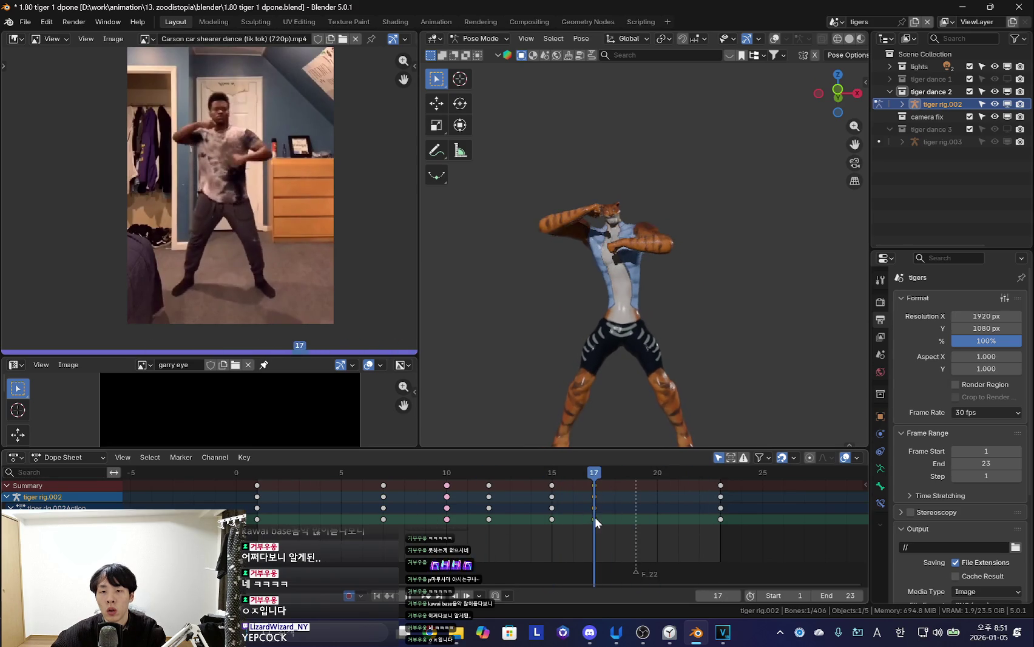
Compare the poses at frames 17 and 23, then settle on frame 20
{"action": "key", "text": "Up"}
{"action": "key", "text": "Down"}
{"action": "key", "text": "Up"}
{"action": "key", "text": "space"}
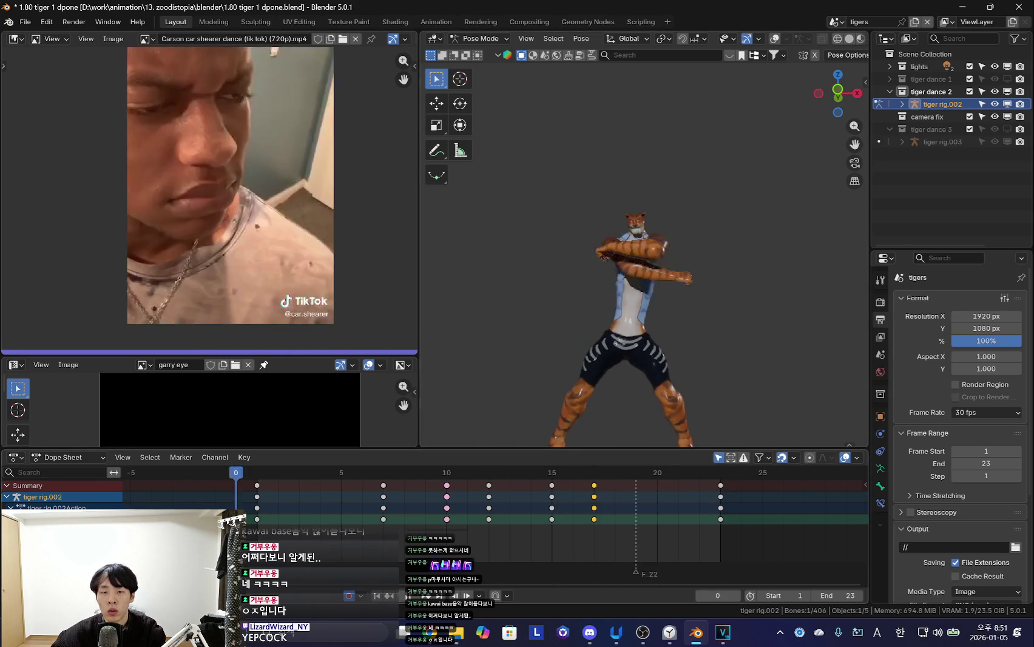
{"action": "key", "text": "space"}
{"action": "left_click", "coordinate": [659, 491]}
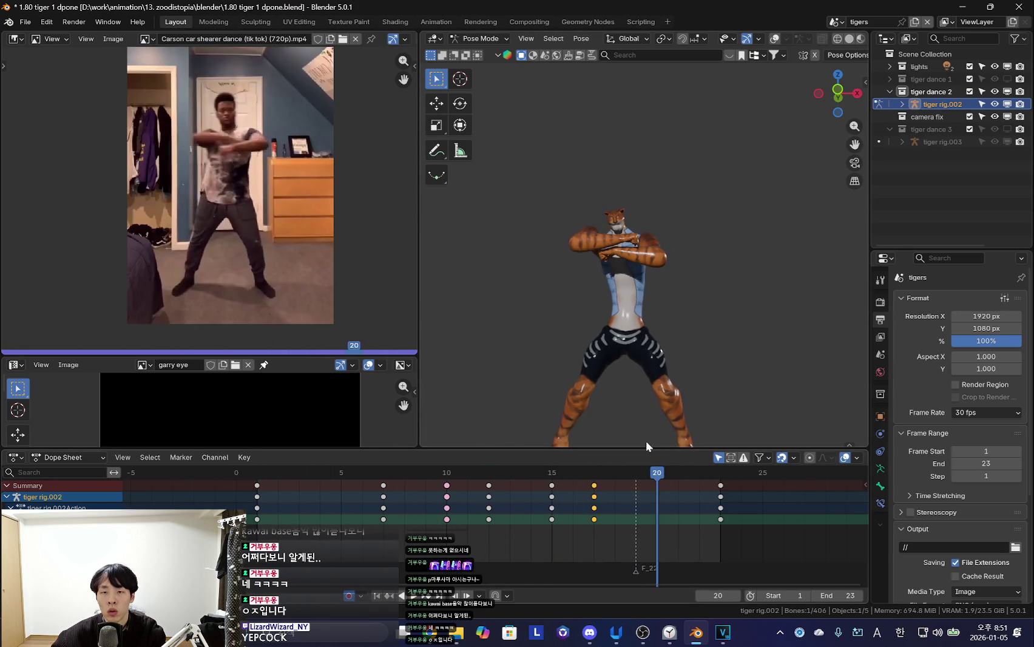
Swing the crossed arms outward at frame 20 and key the new pose
{"action": "key", "text": "shift+alt+z"}
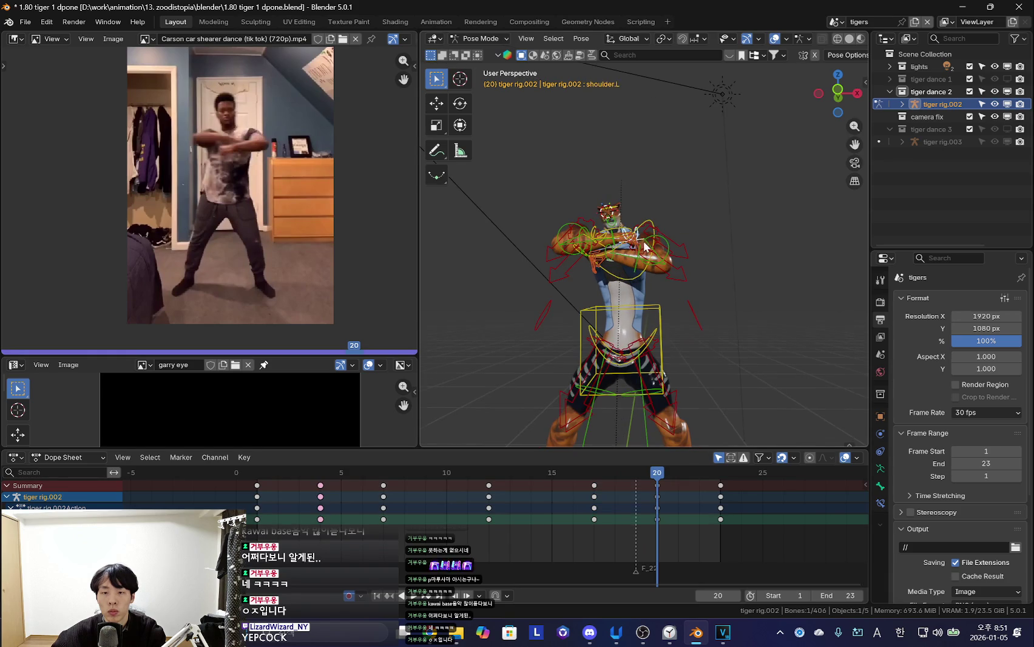
{"action": "key", "text": "shift+alt+z"}
{"action": "key", "text": "Down"}
{"action": "key", "text": "Up"}
{"action": "key", "text": "r"}
{"action": "key", "text": "r"}
{"action": "left_click", "coordinate": [741, 370]}
{"action": "key", "text": "Right"}
{"action": "key", "text": "Right"}
Play the animation to review the changes and return to its start
{"action": "key", "text": "space"}
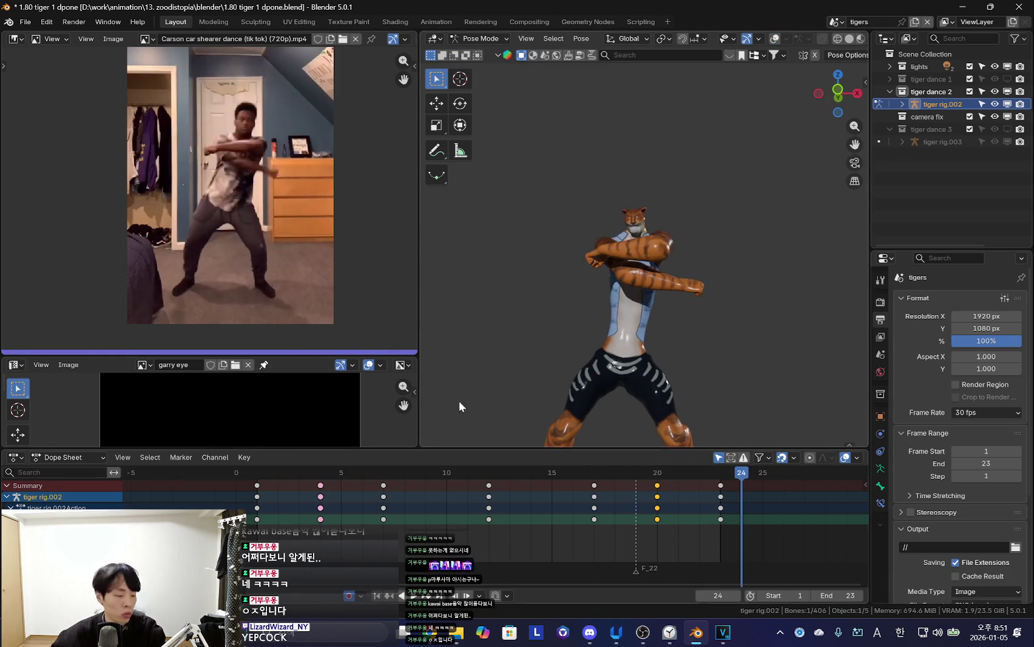
{"action": "key", "text": "space"}
{"action": "key", "text": "shift+alt+z"}
{"action": "scroll", "coordinate": [546, 327], "scroll_direction": "up", "scroll_amount": 4}
{"action": "key", "text": "Down"}
{"action": "key", "text": "Down"}
{"action": "scroll", "coordinate": [598, 293], "scroll_direction": "down", "scroll_amount": 2}
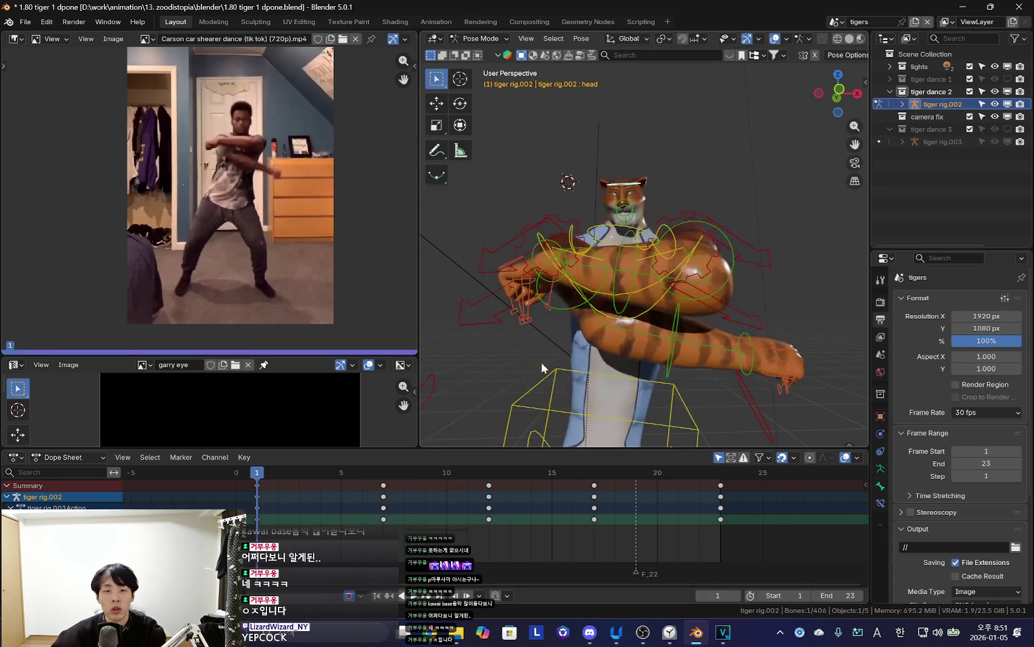
Bring the early keyframes into view and key the pose at frame 3
{"action": "key", "text": "Down"}
{"action": "key", "text": "shift+alt+z"}
{"action": "middle_click_drag", "start_coordinate": [346, 551], "coordinate": [369, 551]}
{"action": "scroll", "coordinate": [369, 551], "scroll_direction": "up", "scroll_amount": 1}
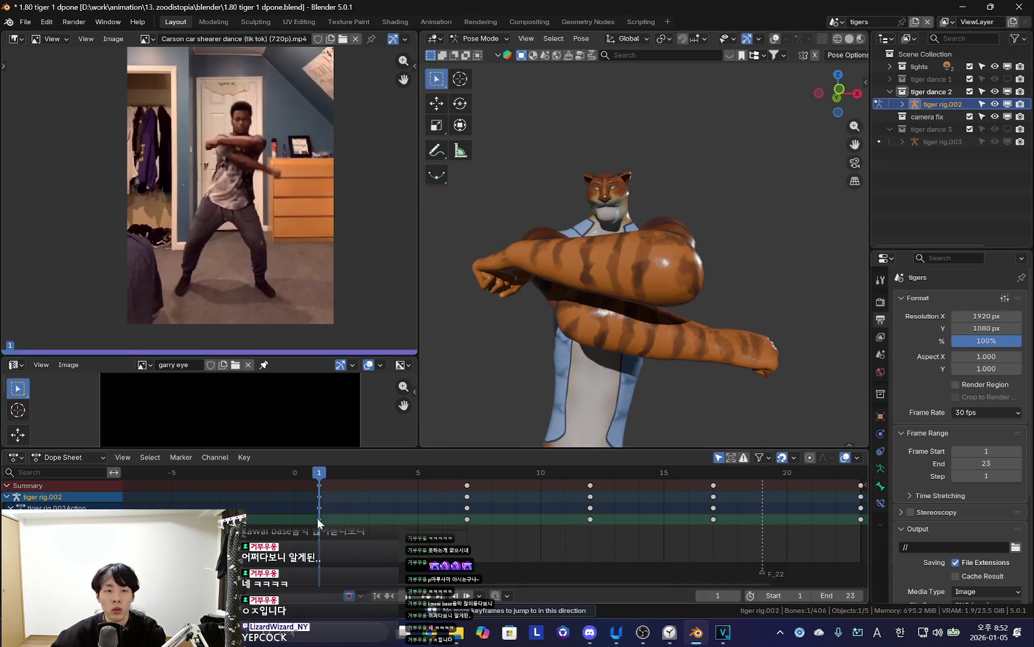
{"action": "key", "text": "Right"}
{"action": "key", "text": "Right"}
{"action": "key", "text": "i"}
{"action": "middle_click_drag", "start_coordinate": [335, 519], "coordinate": [432, 519]}
{"action": "key", "text": "Down"}
Rotate the tiger's arm at frame 5 and compare it with frame 3
{"action": "key", "text": "Right"}
{"action": "key", "text": "Right"}
{"action": "key", "text": "Right"}
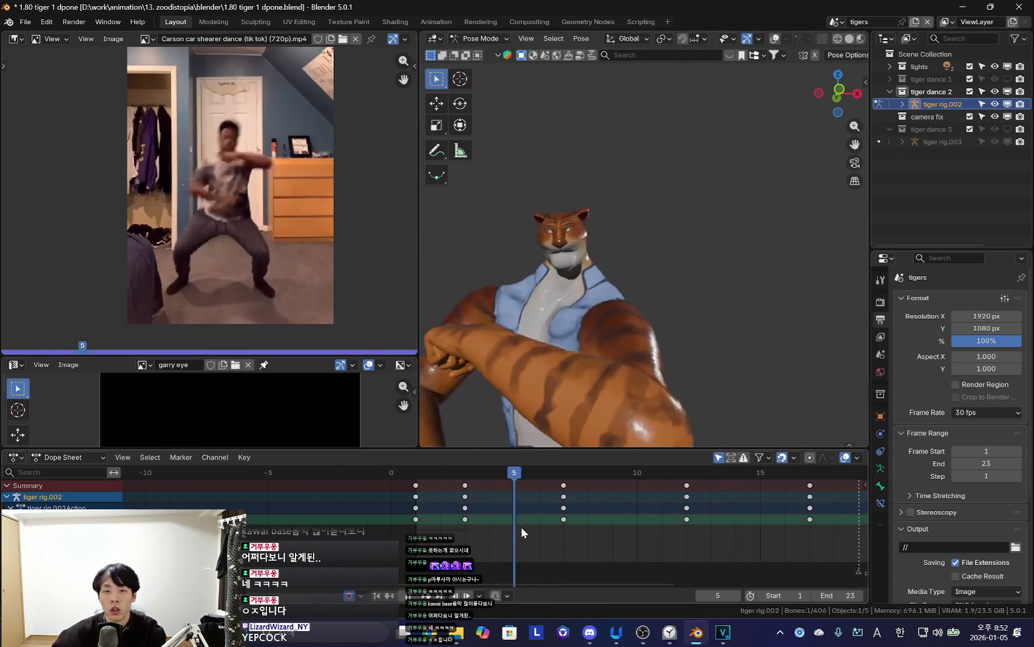
{"action": "key", "text": "r"}
{"action": "left_click", "coordinate": [734, 325]}
{"action": "key", "text": "Left"}
{"action": "key", "text": "Left"}
{"action": "key", "text": "Right"}
{"action": "key", "text": "Right"}
{"action": "key", "text": "Left"}
{"action": "key", "text": "Left"}
{"action": "left_click_drag", "start_coordinate": [454, 527], "coordinate": [611, 528]}
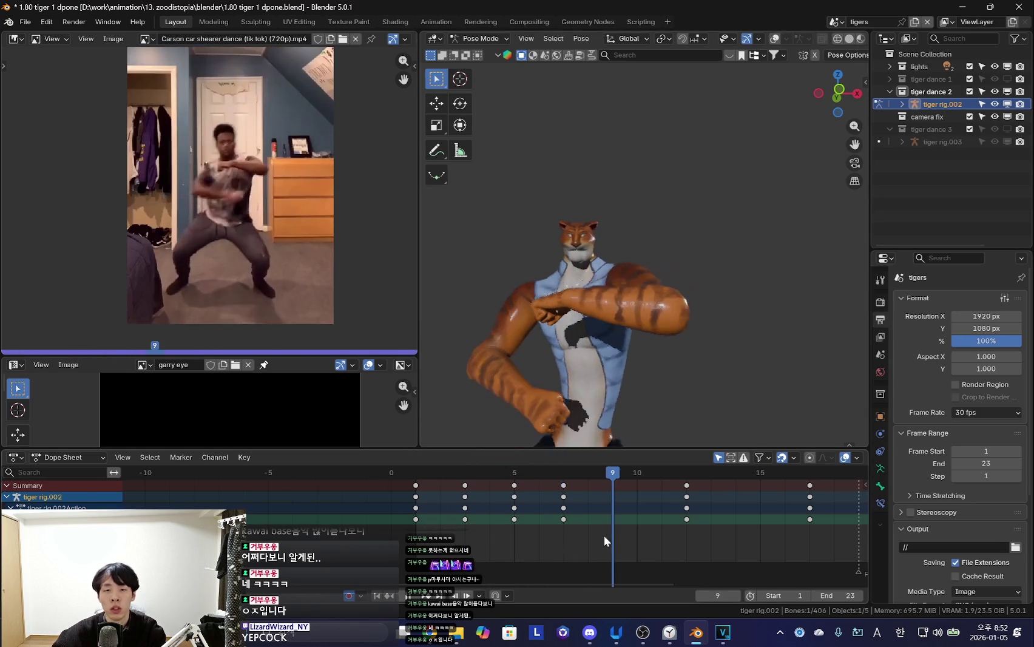
Rotate the arm at frame 9 and review frames 5 to 14
{"action": "key", "text": "r"}
{"action": "left_click", "coordinate": [720, 346]}
{"action": "key", "text": "Left"}
{"action": "key", "text": "Left"}
{"action": "left_click_drag", "start_coordinate": [530, 542], "coordinate": [702, 512]}
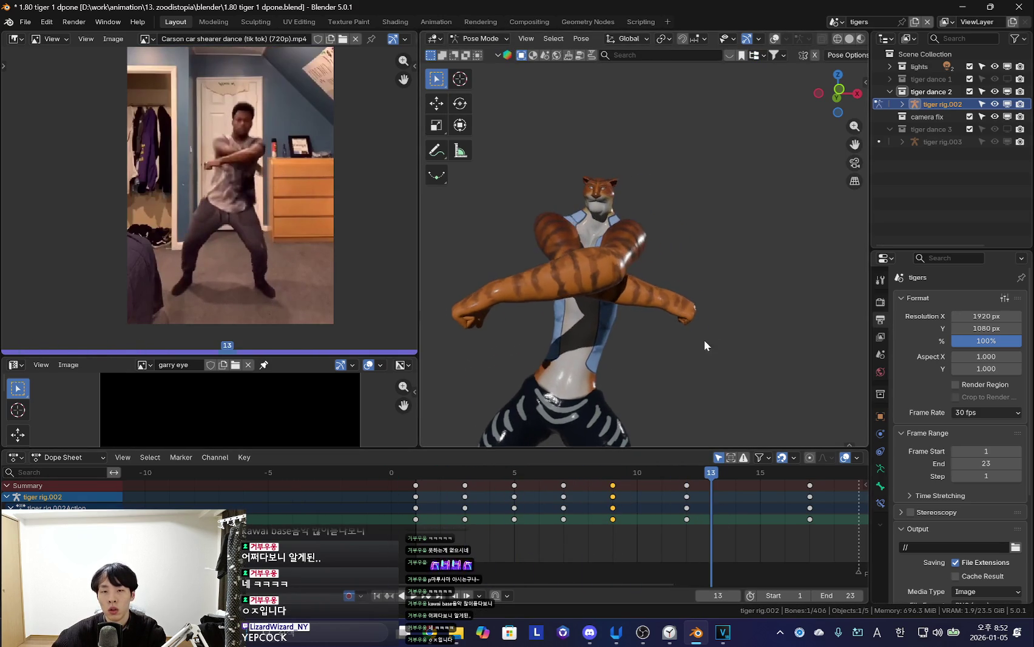
{"action": "left_click_drag", "start_coordinate": [702, 512], "coordinate": [735, 509]}
Re-pose the tiger's arms at frames 14 and 19
{"action": "key", "text": "r"}
{"action": "left_click", "coordinate": [625, 546]}
{"action": "mouse_move", "coordinate": [675, 557]}
{"action": "left_mouse_down"}
{"action": "mouse_move", "coordinate": [658, 521]}
{"action": "mouse_move", "coordinate": [787, 525]}
{"action": "mouse_move", "coordinate": [764, 512]}
{"action": "mouse_move", "coordinate": [781, 511]}
{"action": "left_mouse_up"}
{"action": "key", "text": "r"}
{"action": "left_click", "coordinate": [731, 307]}
{"action": "key", "text": "r"}
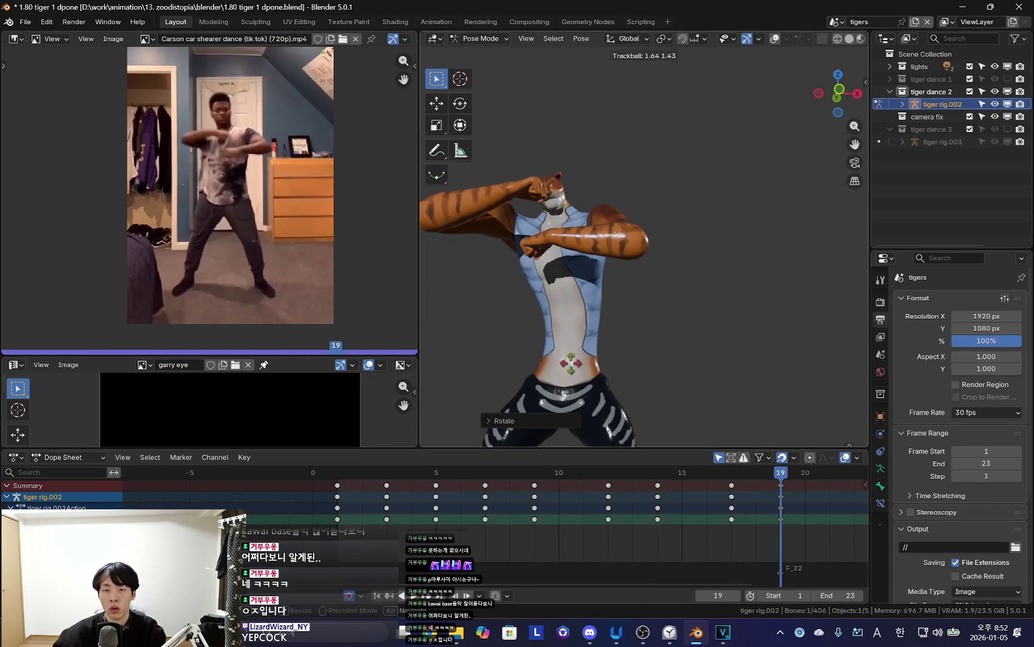
{"action": "left_click", "coordinate": [733, 330]}
Play the animation to review the poses and select all rig bones
{"action": "key", "text": "space"}
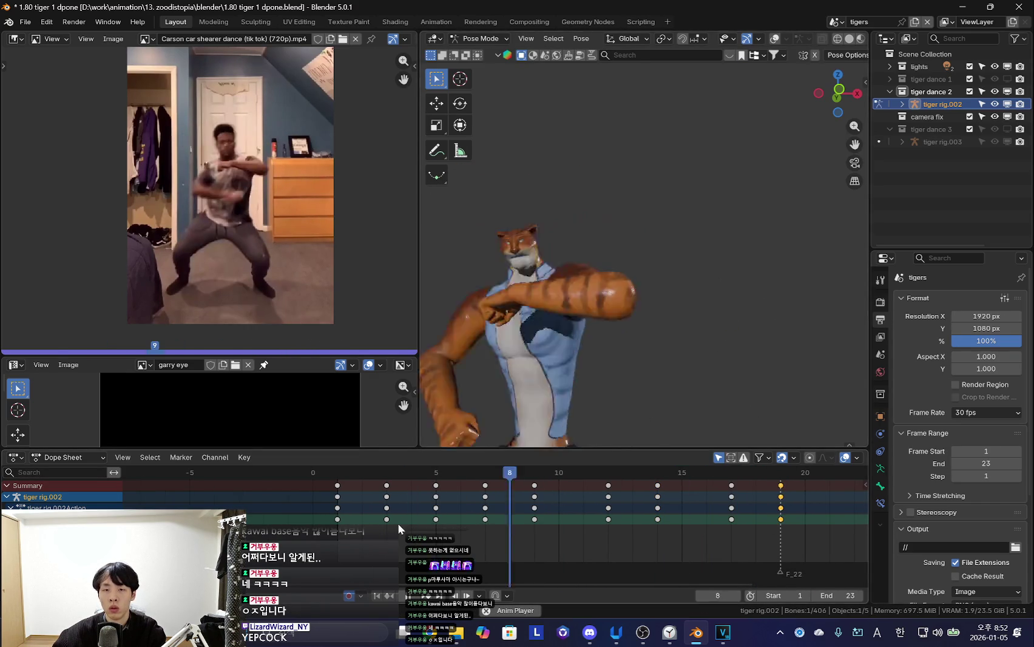
{"action": "scroll", "coordinate": [586, 502], "scroll_direction": "down", "scroll_amount": 3}
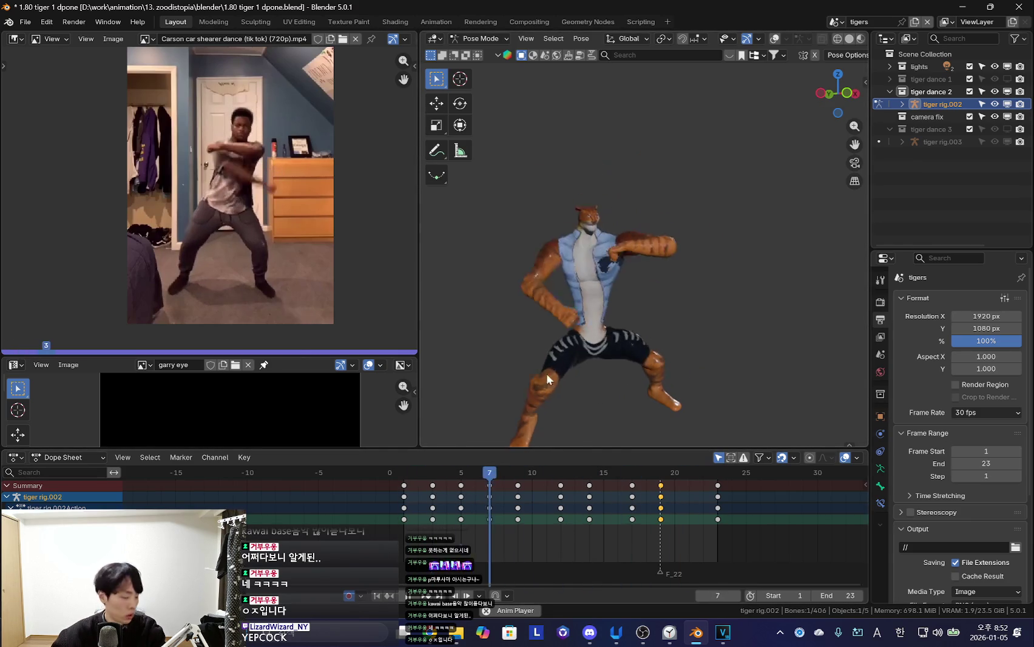
{"action": "key", "text": "shift+alt+z"}
{"action": "key", "text": "a"}
{"action": "key", "text": "shift+alt+z"}
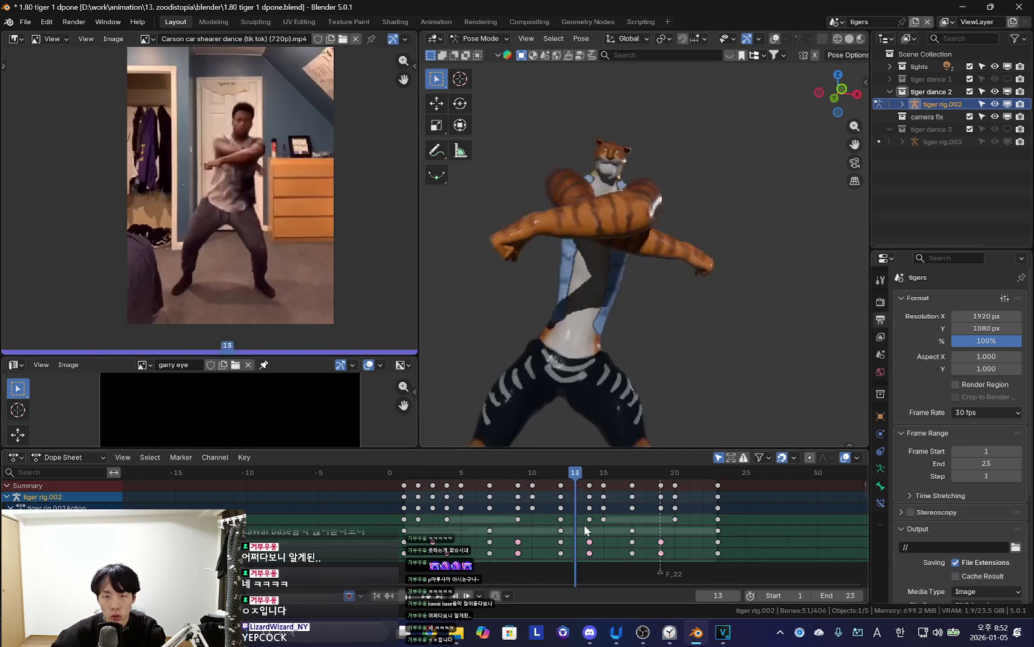
{"action": "key", "text": "Escape"}
{"action": "key", "text": "shift+alt+z"}
Select the left hand control and rotate the arm at frame 7
{"action": "left_click", "coordinate": [540, 248]}
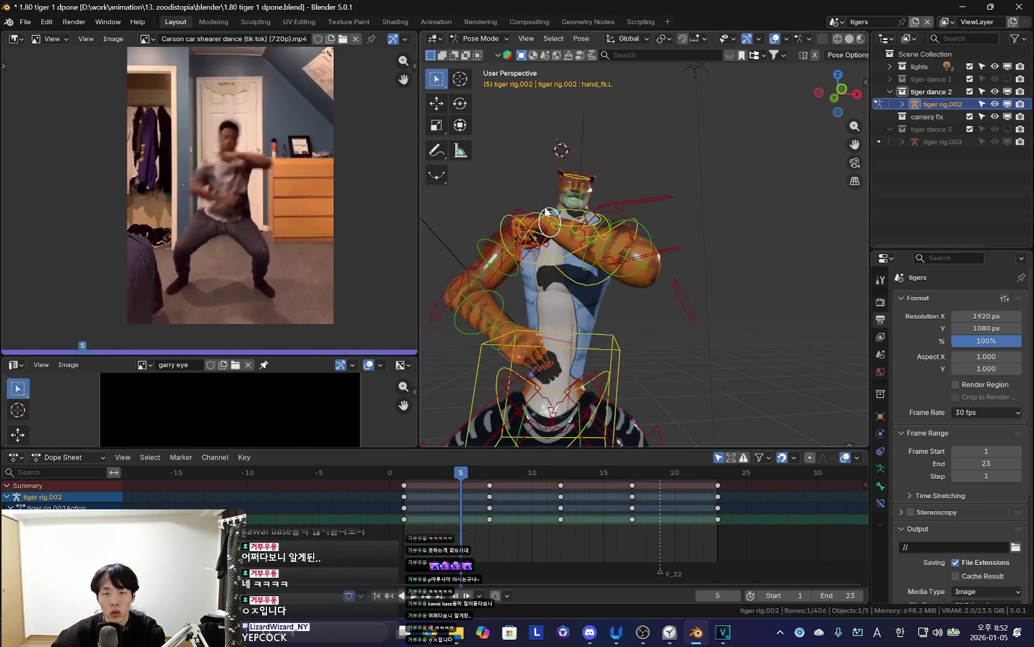
{"action": "key", "text": "Down"}
{"action": "key", "text": "Up"}
{"action": "key", "text": "shift+alt+z"}
{"action": "key", "text": "r"}
{"action": "left_click", "coordinate": [732, 299]}
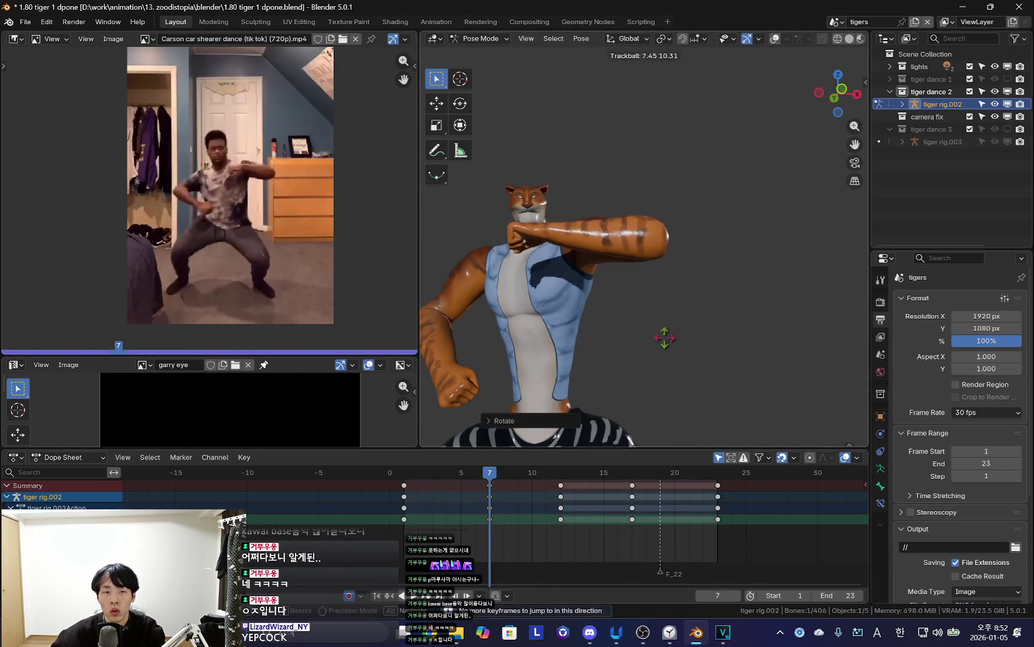
Rotate another arm bone at frame 1
{"action": "key", "text": "Down"}
{"action": "key", "text": "Up"}
{"action": "key", "text": "Down"}
{"action": "key", "text": "r"}
{"action": "key", "text": "r"}
{"action": "left_click", "coordinate": [525, 336]}
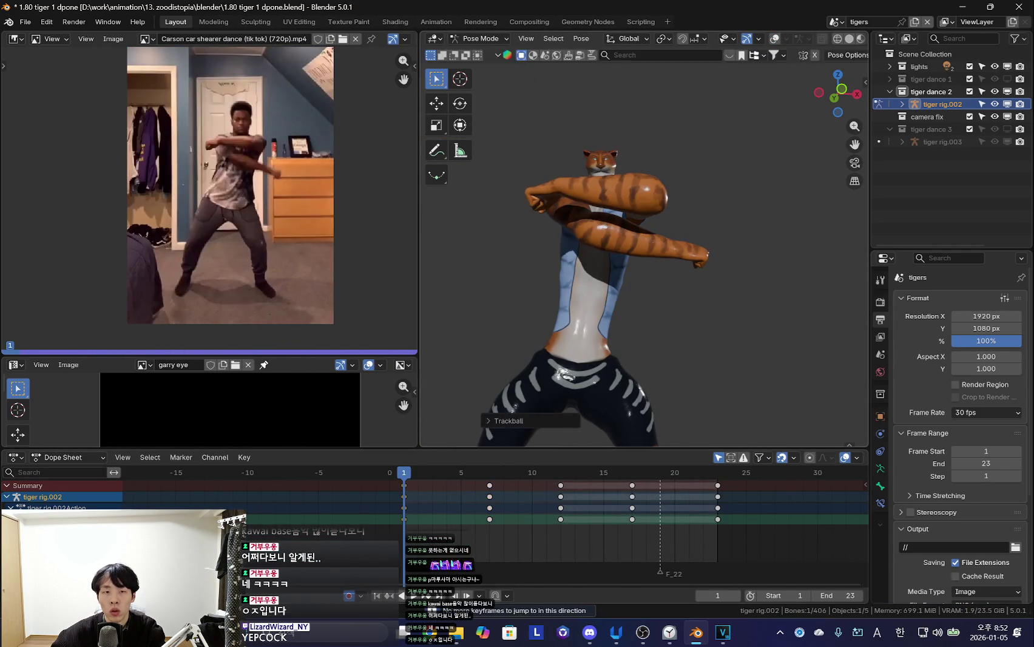
Insert keyframes at frames 12 and 17
{"action": "key", "text": "Up"}
{"action": "key", "text": "Up"}
{"action": "key", "text": "i"}
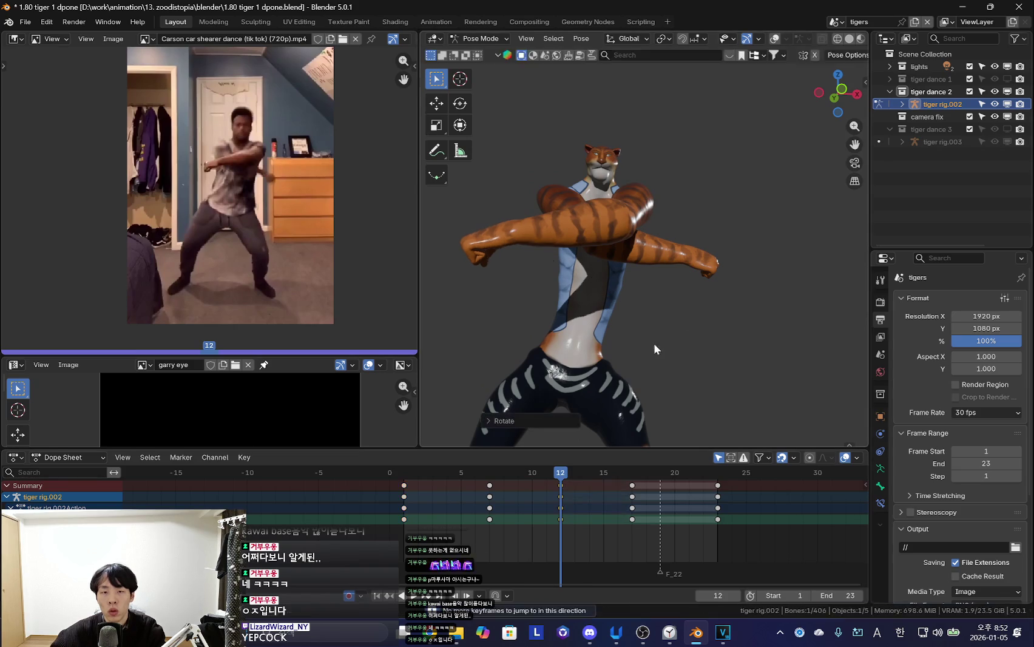
{"action": "key", "text": "Up"}
{"action": "key", "text": "i"}
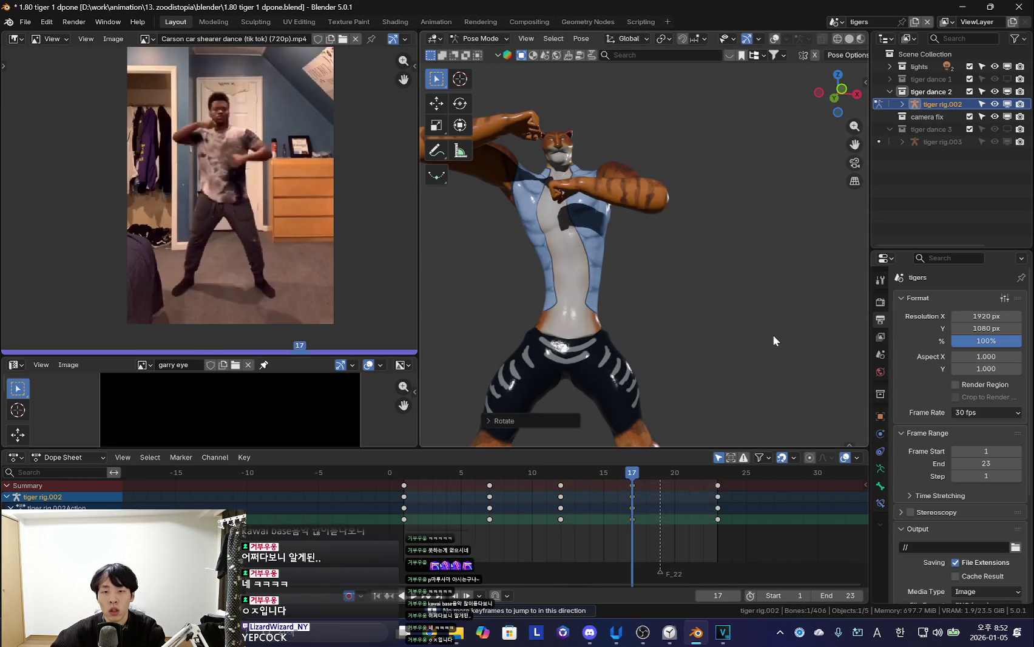
{"action": "key", "text": "Up"}
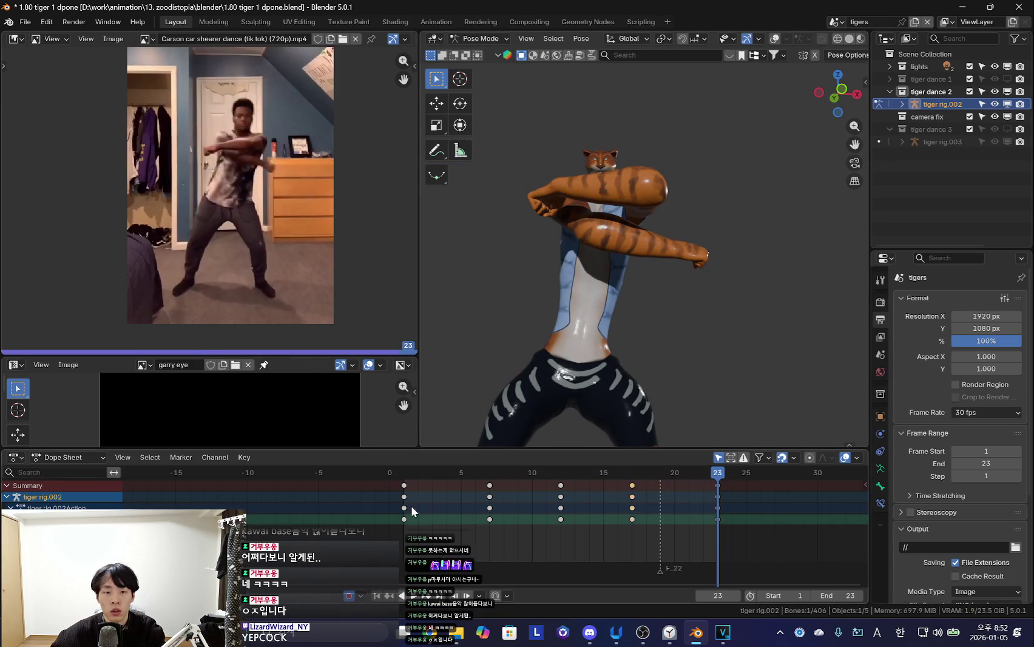
Select all keyframes and bring up their Shift+E extrapolation options
{"action": "left_click_drag", "start_coordinate": [412, 508], "coordinate": [637, 521]}
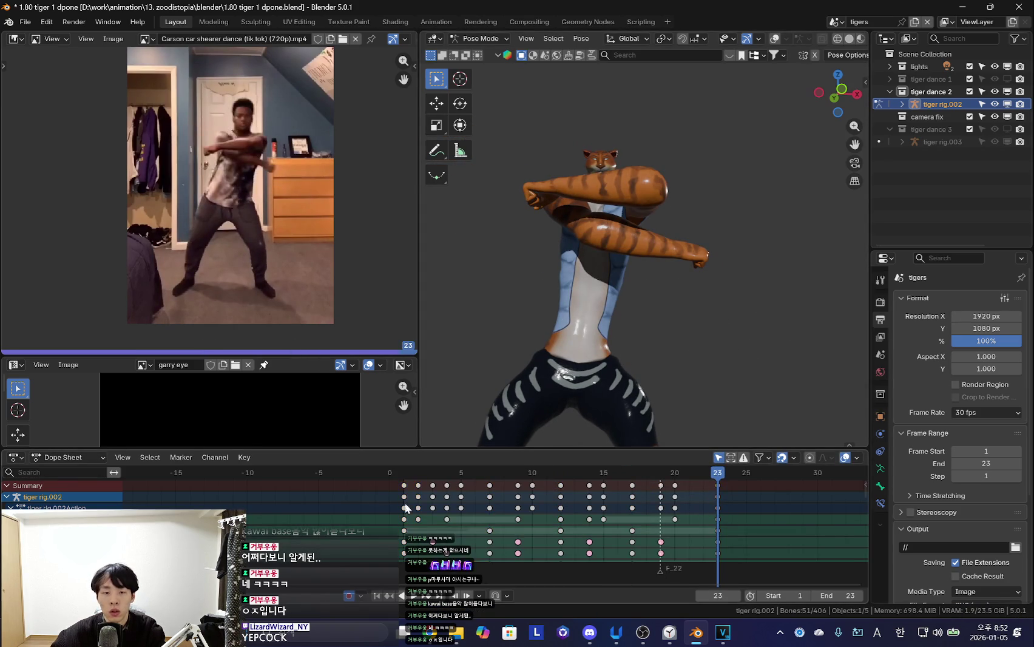
{"action": "key", "text": "a"}
{"action": "key", "text": "shift+e"}
{"action": "left_click", "coordinate": [615, 520]}
Play the dance from frame 1 and edit the scene end frame
{"action": "key", "text": "shift+Left"}
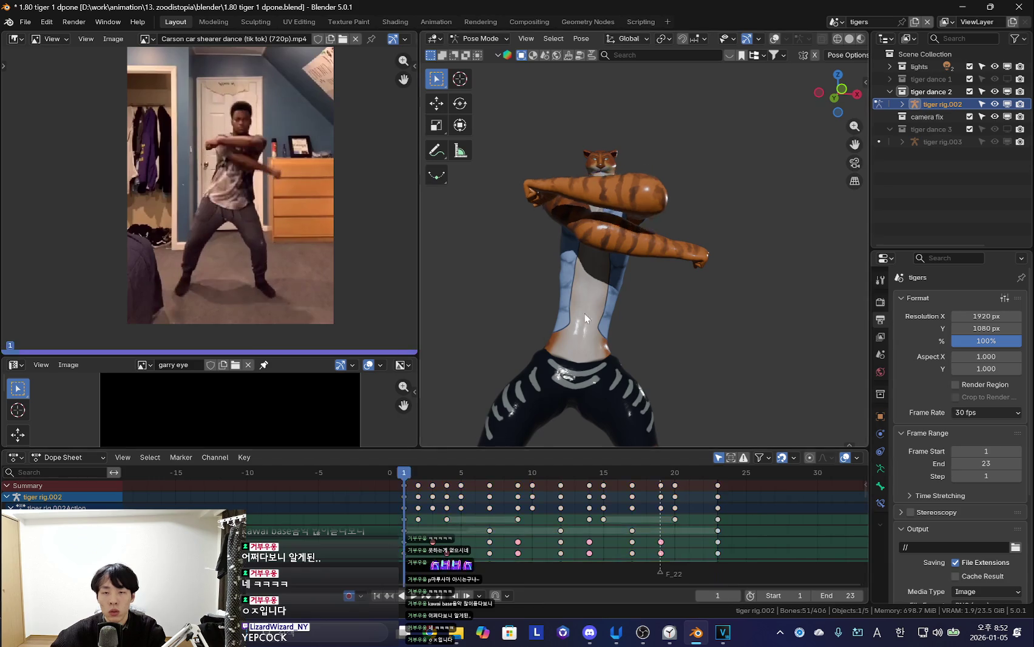
{"action": "key", "text": "space"}
{"action": "scroll", "coordinate": [833, 582], "scroll_direction": "down", "scroll_amount": 2}
{"action": "double_click", "coordinate": [837, 595]}
Set the animation end frame to 193 and play the tiger dance
{"action": "type", "text": "193"}
{"action": "key", "text": "Return"}
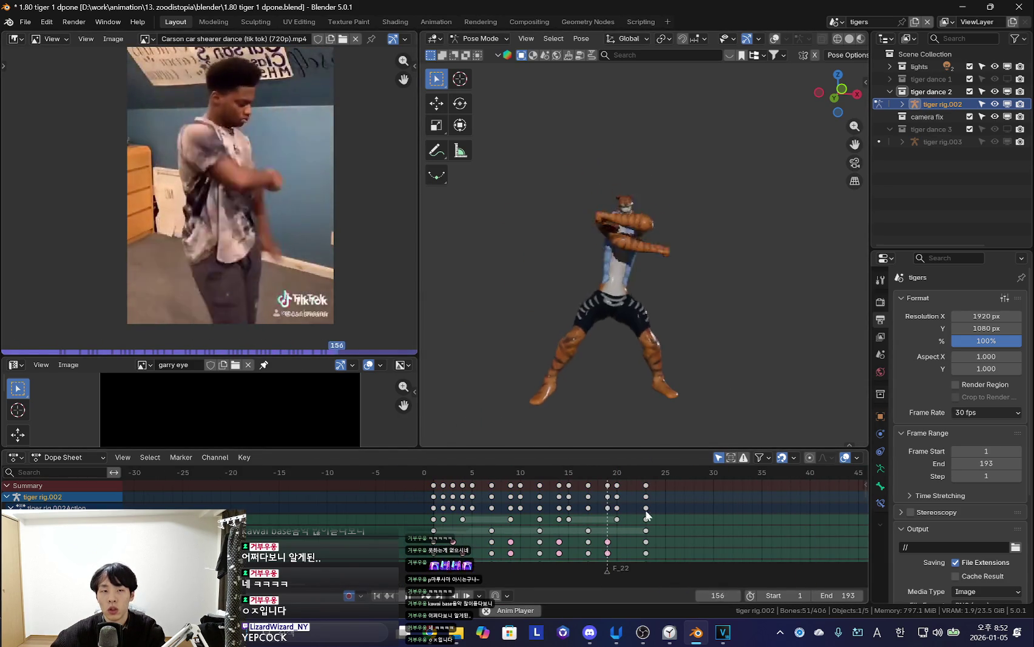
{"action": "middle_click_drag", "start_coordinate": [625, 507], "coordinate": [383, 506]}
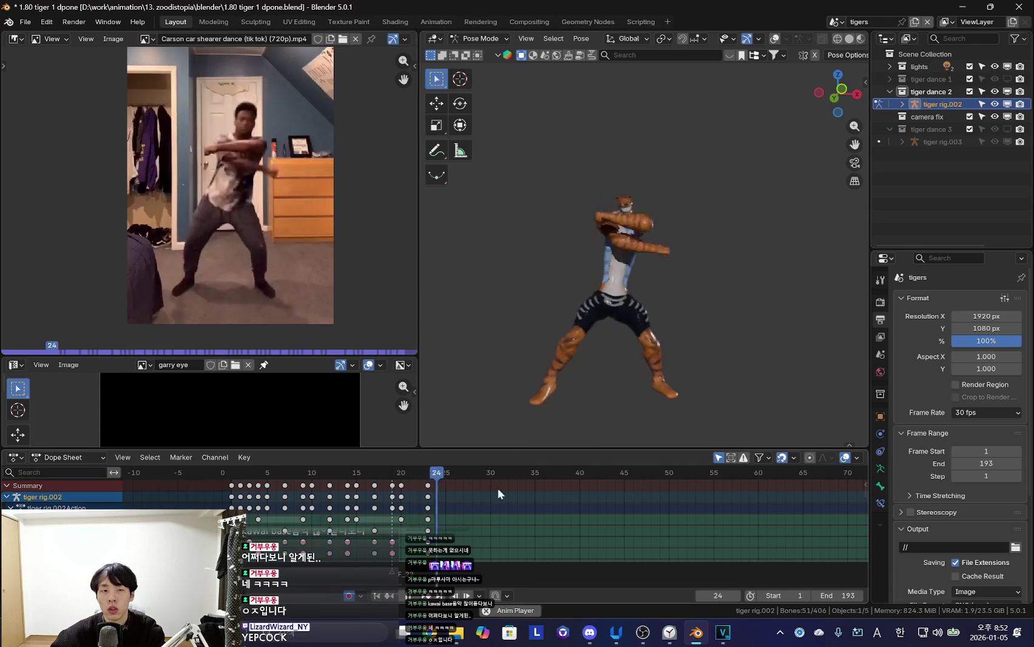
{"action": "key", "text": "Escape"}
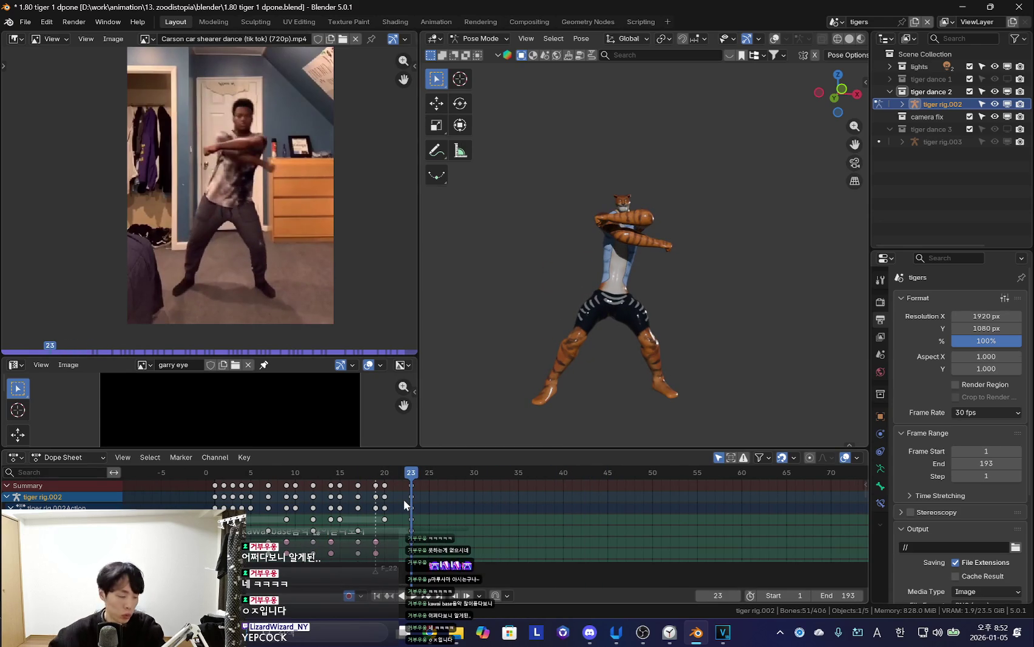
{"action": "key", "text": "space"}
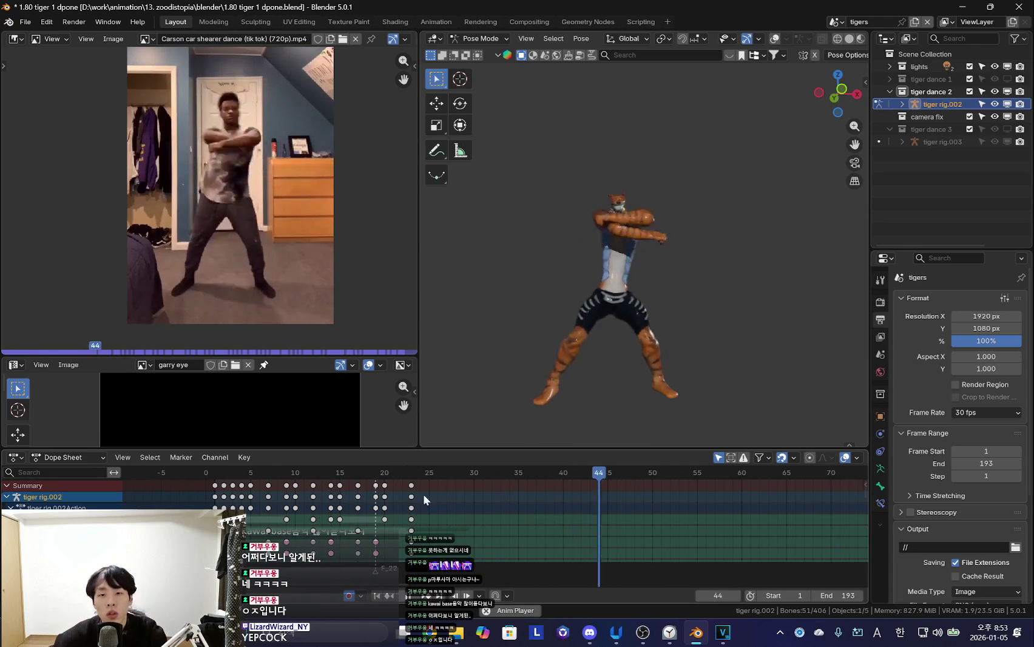
Select all the rig's keyframes in the Dope Sheet and replay the dance from the start
{"action": "scroll", "coordinate": [443, 506], "scroll_direction": "down", "scroll_amount": 3}
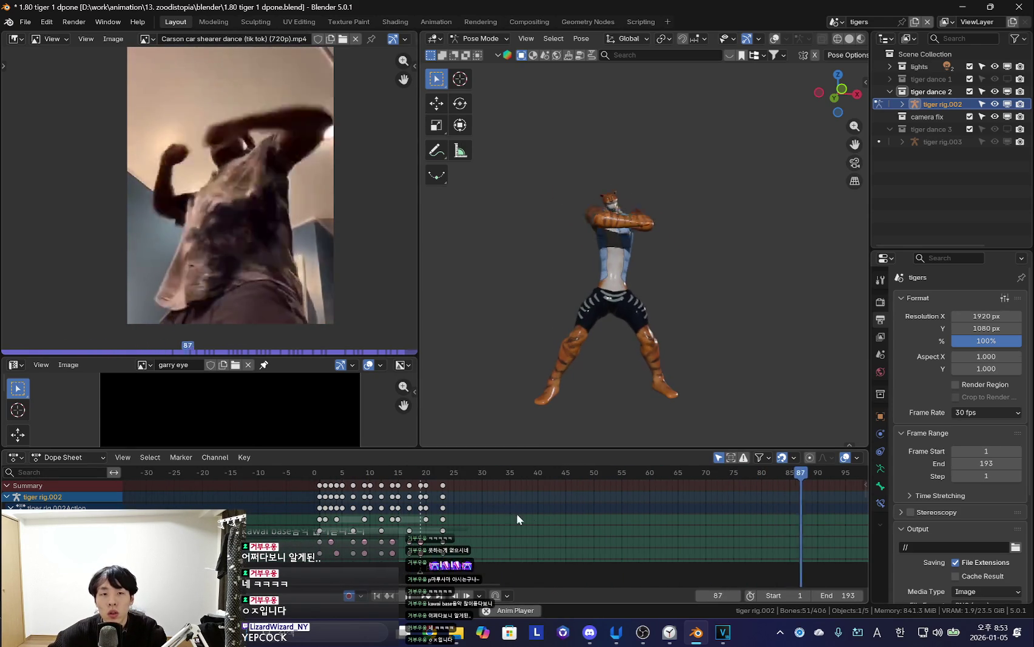
{"action": "scroll", "coordinate": [588, 517], "scroll_direction": "down", "scroll_amount": 1}
{"action": "scroll", "coordinate": [498, 522], "scroll_direction": "down", "scroll_amount": 4}
{"action": "scroll", "coordinate": [497, 521], "scroll_direction": "up", "scroll_amount": 4}
{"action": "key", "text": "a"}
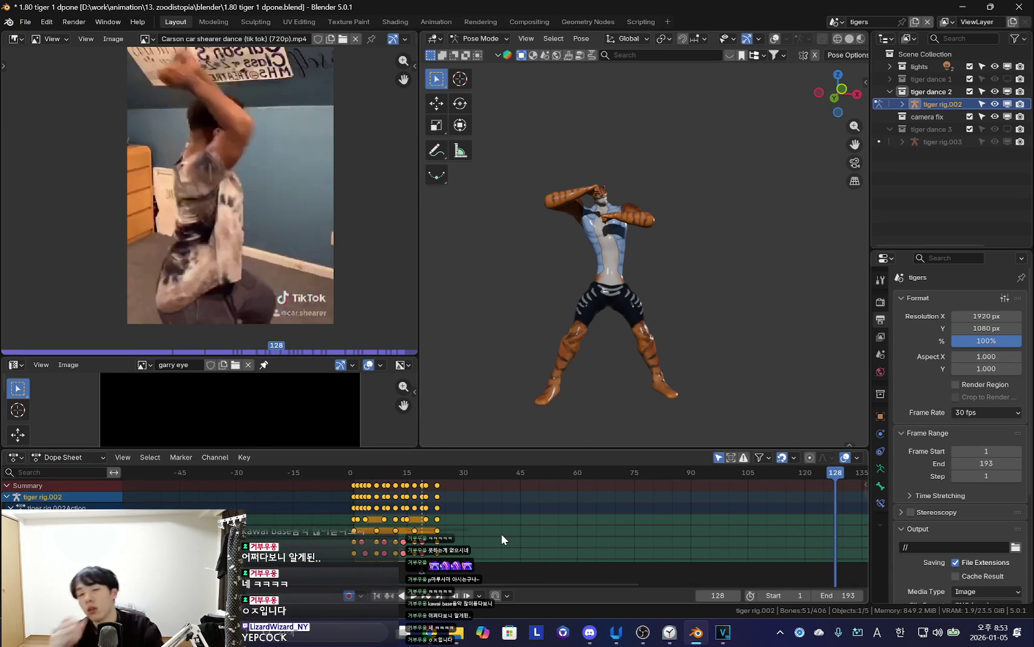
{"action": "left_click", "coordinate": [531, 501]}
{"action": "key", "text": "shift+Left"}
{"action": "key", "text": "space"}
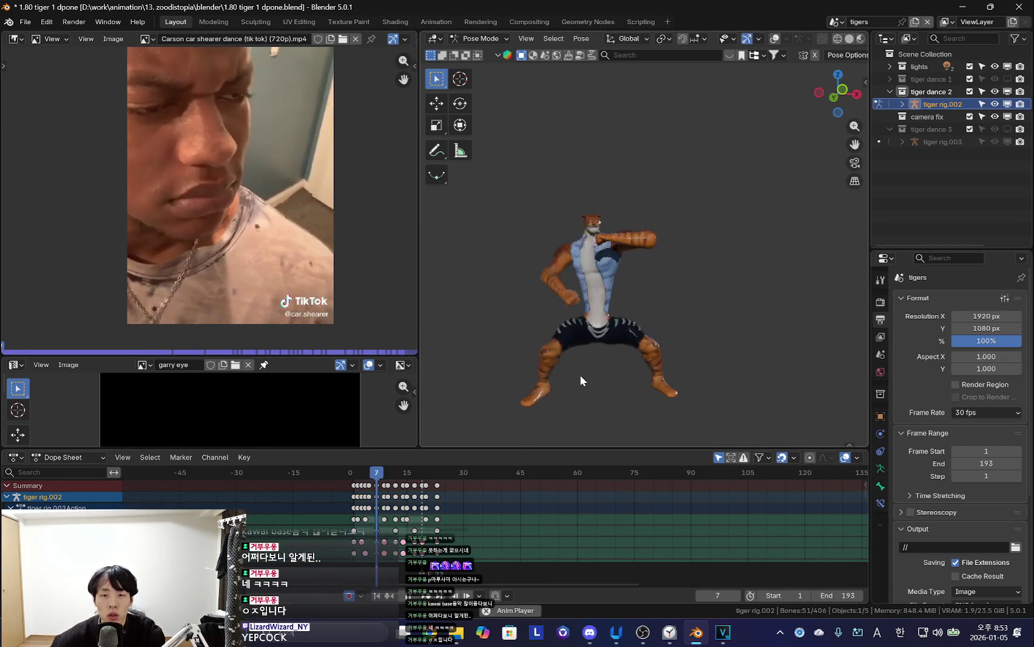
{"action": "scroll", "coordinate": [564, 486], "scroll_direction": "up", "scroll_amount": 3}
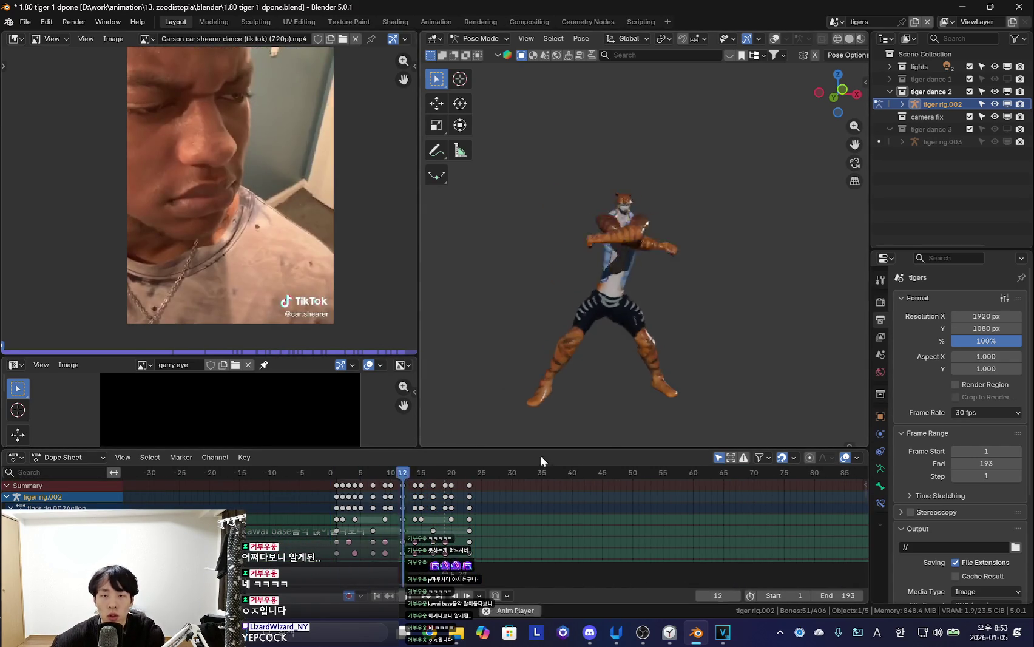
{"action": "scroll", "coordinate": [492, 513], "scroll_direction": "up", "scroll_amount": 1}
{"action": "scroll", "coordinate": [492, 513], "scroll_direction": "up", "scroll_amount": 1}
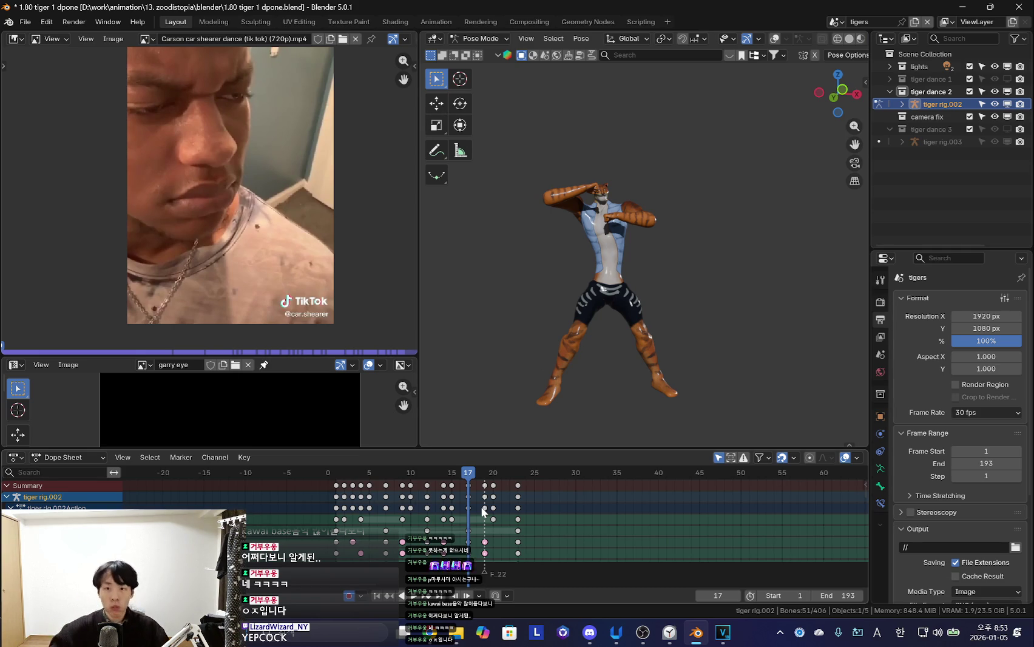
Take the tiger rig out of Pose Mode into Object Mode
{"action": "key", "text": "shift+alt+z"}
{"action": "key", "text": "ctrl+z"}
{"action": "key", "text": "ctrl+z"}
{"action": "key", "text": "shift+alt+z"}
{"action": "left_click", "coordinate": [836, 22]}
In the main Scene, add a collection instance of tiger dance 1
{"action": "key", "text": "Return"}
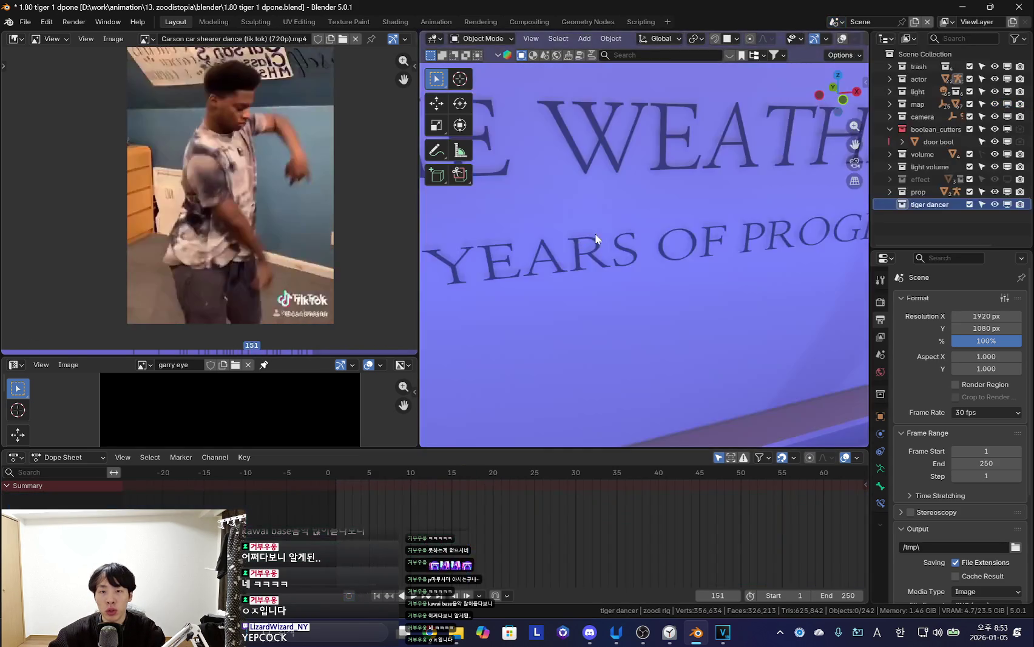
{"action": "middle_click_drag", "start_coordinate": [571, 295], "coordinate": [955, 133]}
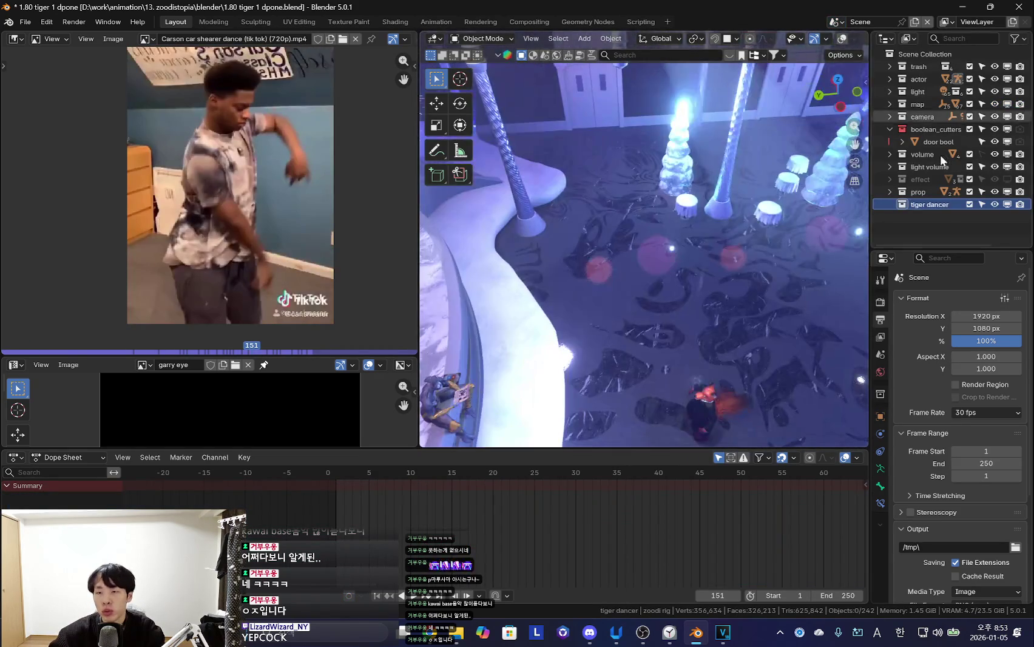
{"action": "middle_click_drag", "start_coordinate": [723, 276], "coordinate": [658, 235]}
{"action": "key", "text": "shift+a"}
{"action": "left_click", "coordinate": [650, 494]}
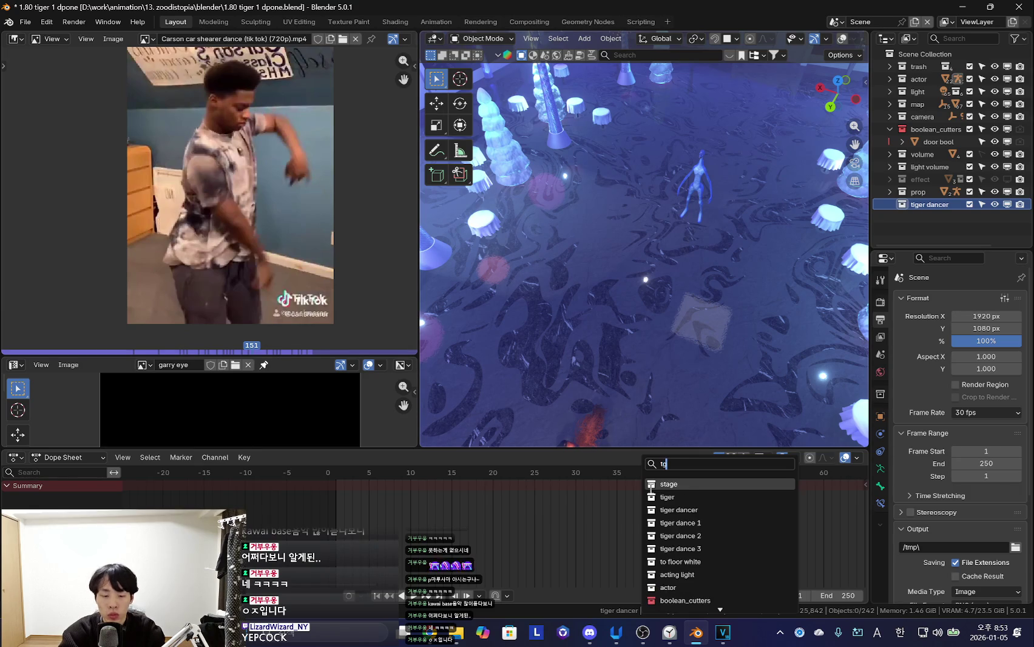
{"action": "key", "text": "Down"}
{"action": "key", "text": "Down"}
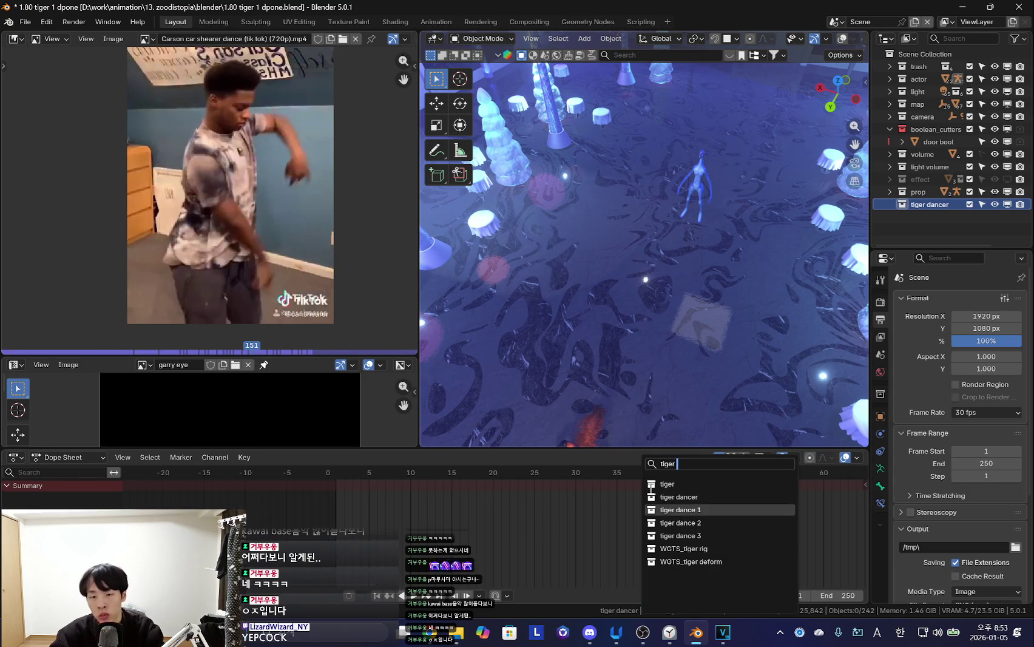
{"action": "key", "text": "Return"}
{"action": "mouse_move", "coordinate": [650, 486]}
{"action": "middle_mouse_down"}
{"action": "mouse_move", "coordinate": [578, 235]}
{"action": "mouse_move", "coordinate": [435, 208]}
{"action": "mouse_move", "coordinate": [611, 312]}
{"action": "middle_mouse_up"}
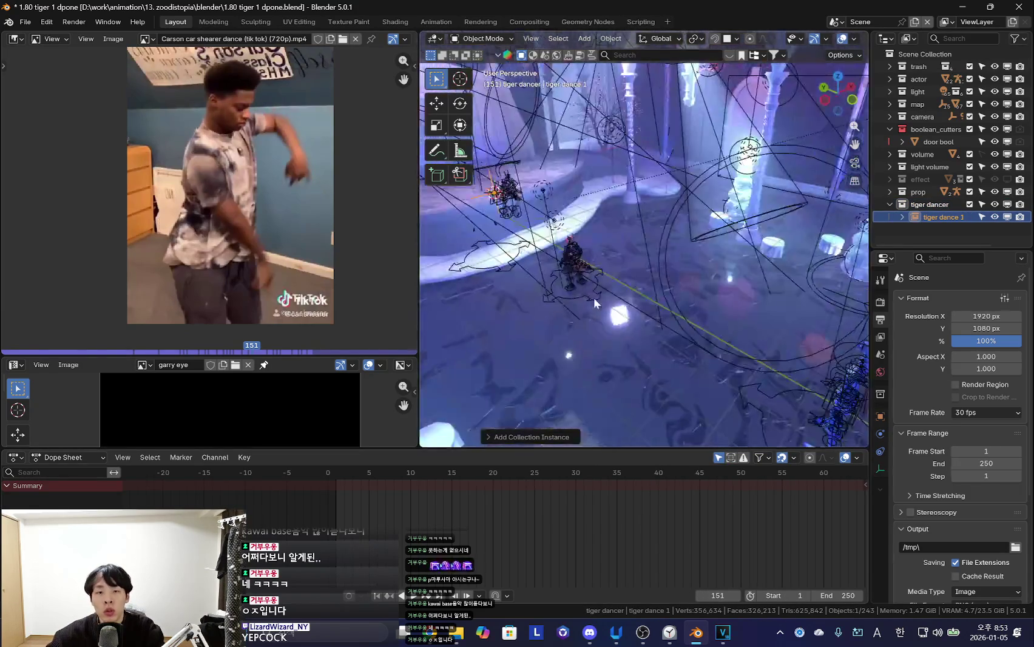
Move the tiger dance 1 instance onto the stage, briefly checking the tigers scene
{"action": "key", "text": "g"}
{"action": "left_click", "coordinate": [699, 332]}
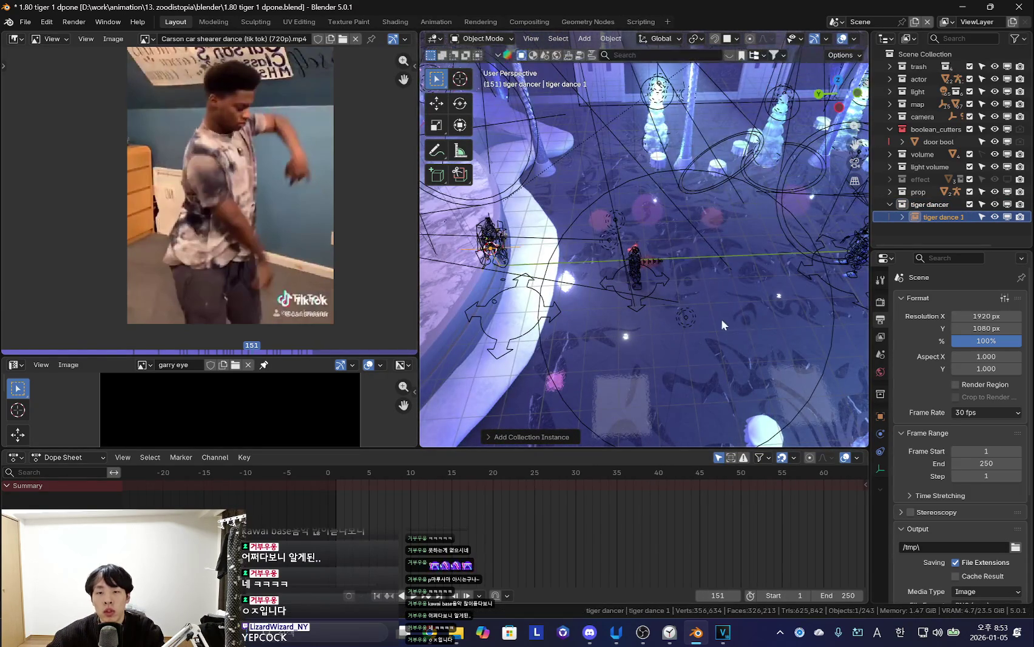
{"action": "key", "text": "KP_Decimal"}
{"action": "mouse_move", "coordinate": [684, 304]}
{"action": "middle_mouse_down"}
{"action": "mouse_move", "coordinate": [630, 264]}
{"action": "mouse_move", "coordinate": [644, 233]}
{"action": "mouse_move", "coordinate": [687, 279]}
{"action": "mouse_move", "coordinate": [719, 259]}
{"action": "mouse_move", "coordinate": [754, 278]}
{"action": "mouse_move", "coordinate": [697, 284]}
{"action": "mouse_move", "coordinate": [688, 233]}
{"action": "middle_mouse_up"}
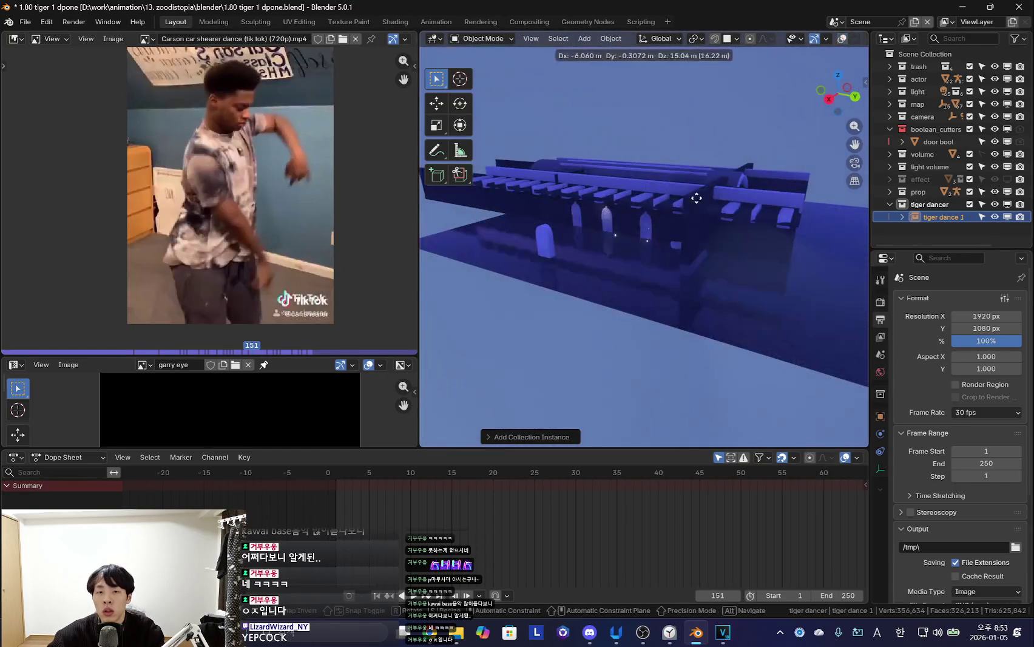
{"action": "scroll", "coordinate": [648, 120], "scroll_direction": "down", "scroll_amount": 5}
{"action": "key", "text": "g"}
{"action": "left_click", "coordinate": [742, 215]}
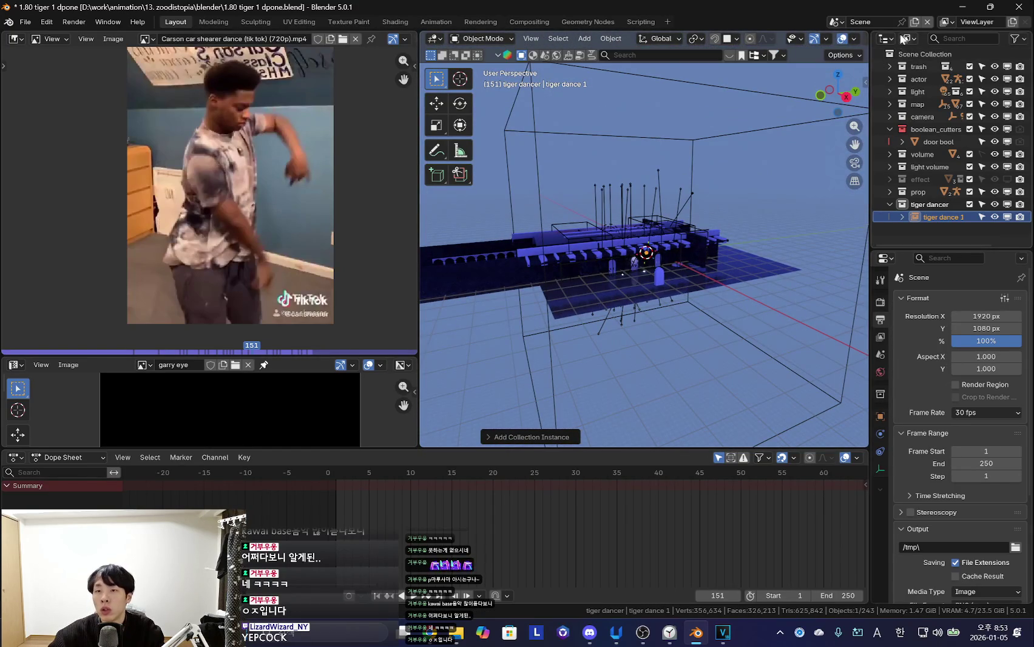
{"action": "left_click", "coordinate": [836, 22]}
{"action": "left_click", "coordinate": [844, 53]}
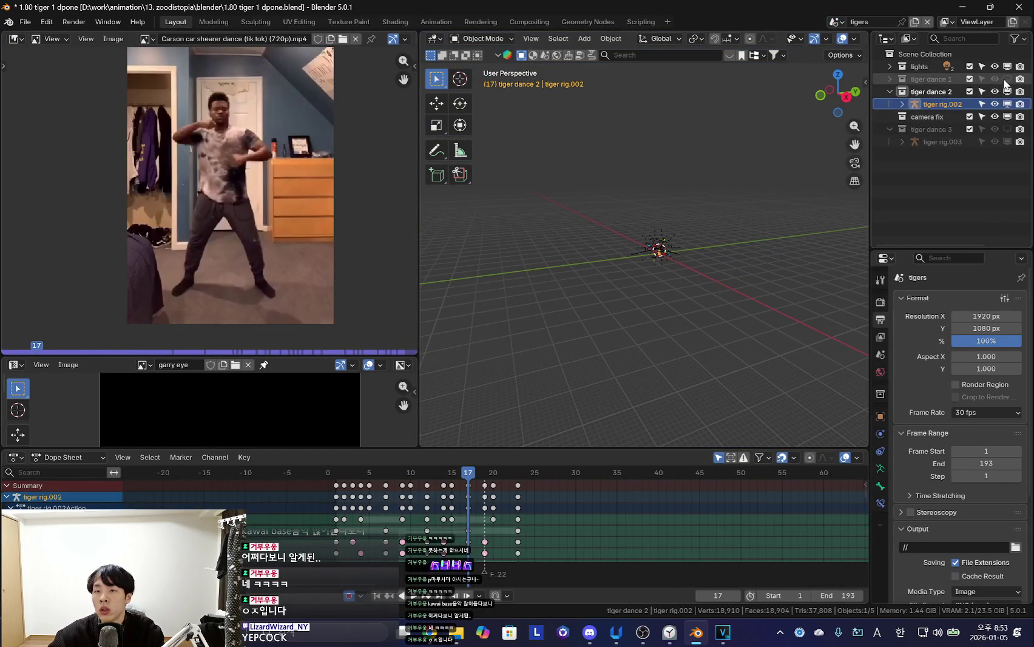
{"action": "middle_click_drag", "start_coordinate": [811, 128], "coordinate": [801, 184]}
{"action": "left_click", "coordinate": [837, 24]}
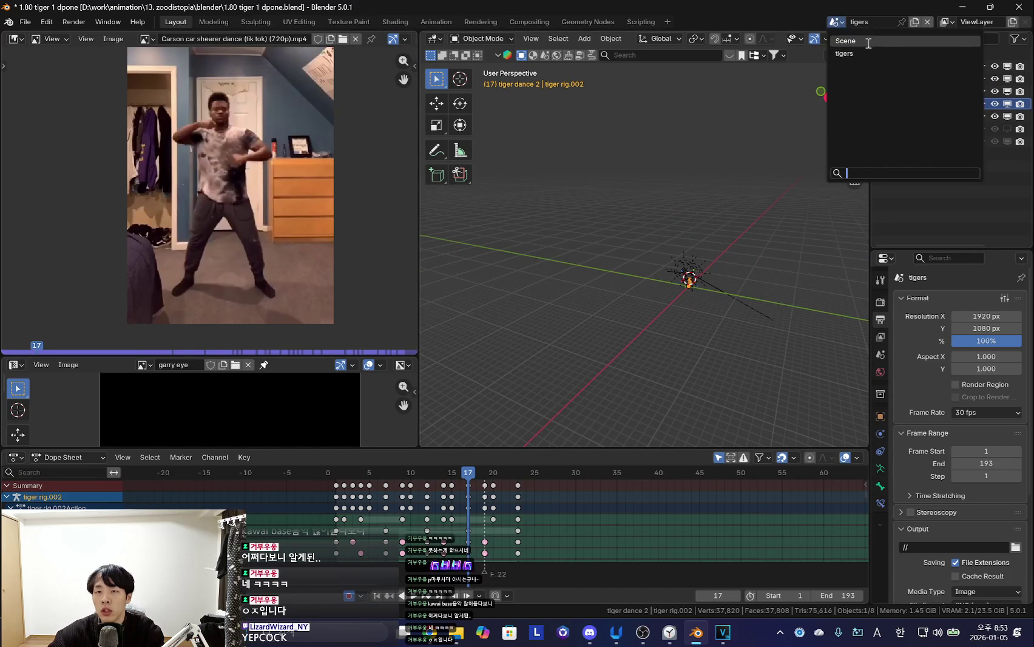
{"action": "left_click", "coordinate": [848, 41]}
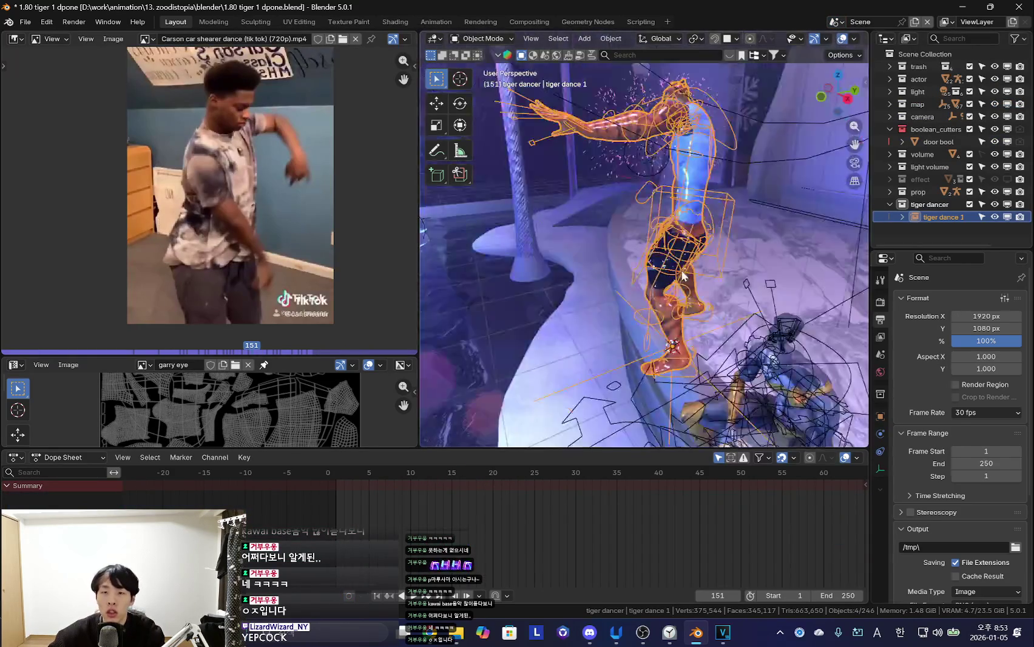
Scale up the dancer, raise it onto the floor, rotate it and play the animation
{"action": "key", "text": "s"}
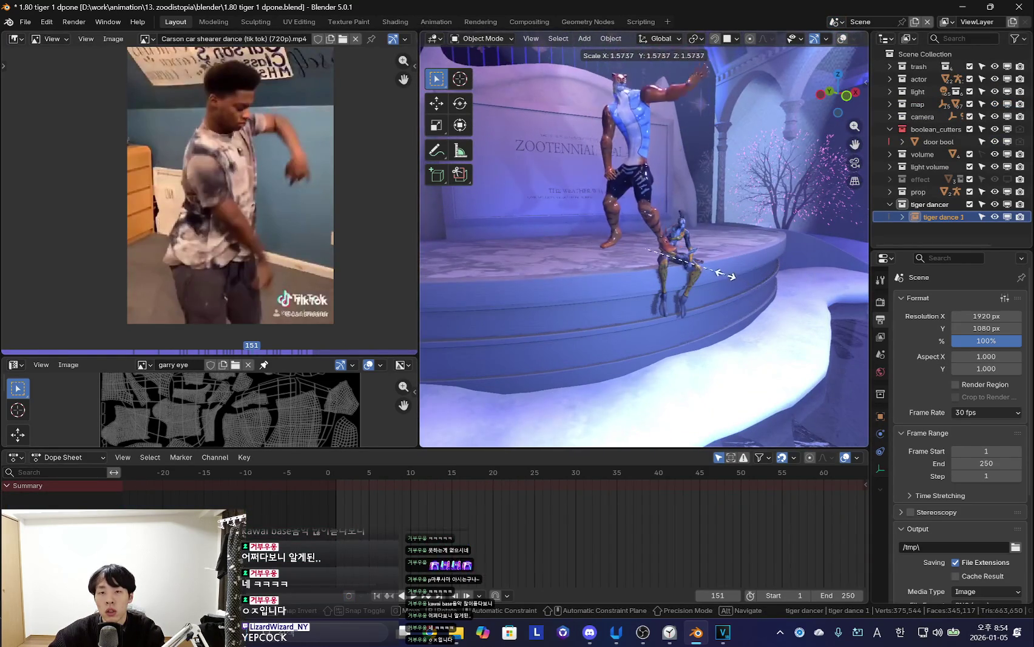
{"action": "left_click", "coordinate": [724, 278]}
{"action": "middle_click_drag", "start_coordinate": [725, 278], "coordinate": [649, 254]}
{"action": "key", "text": "g"}
{"action": "left_click", "coordinate": [661, 316]}
{"action": "key", "text": "g"}
{"action": "key", "text": "z"}
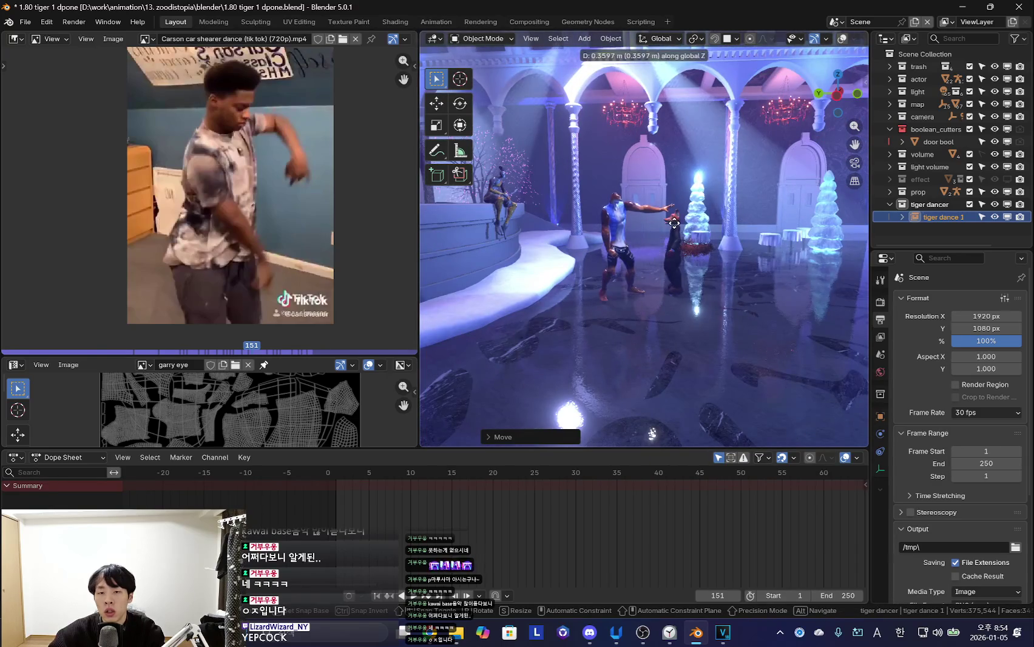
{"action": "left_click", "coordinate": [671, 239]}
{"action": "mouse_move", "coordinate": [671, 239]}
{"action": "middle_mouse_down"}
{"action": "mouse_move", "coordinate": [678, 302]}
{"action": "mouse_move", "coordinate": [538, 289]}
{"action": "middle_mouse_up"}
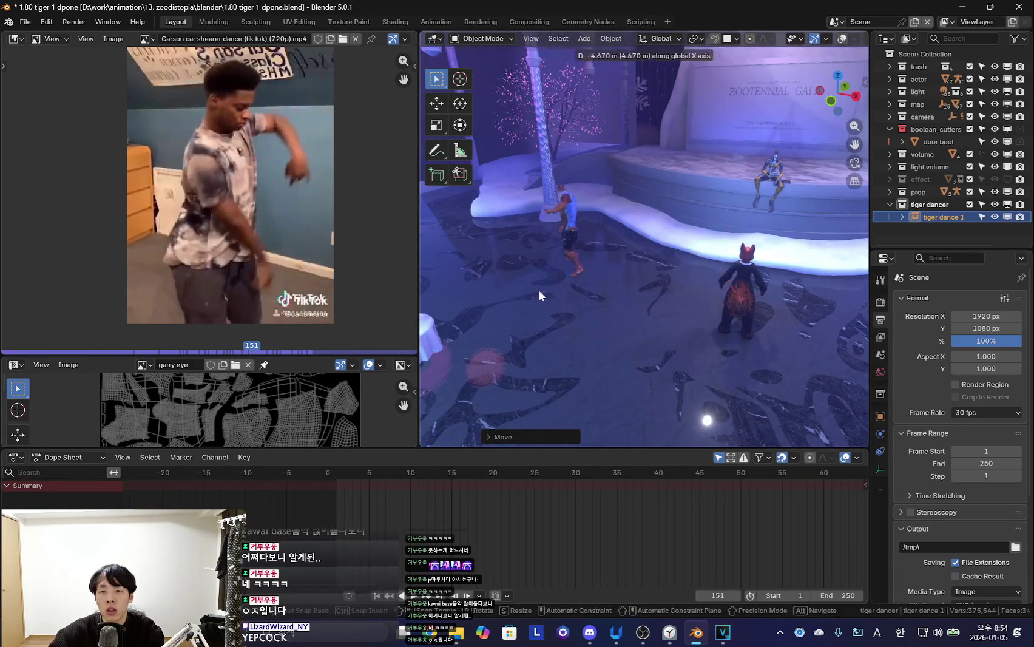
{"action": "key", "text": "r"}
{"action": "left_click", "coordinate": [695, 297]}
{"action": "key", "text": "space"}
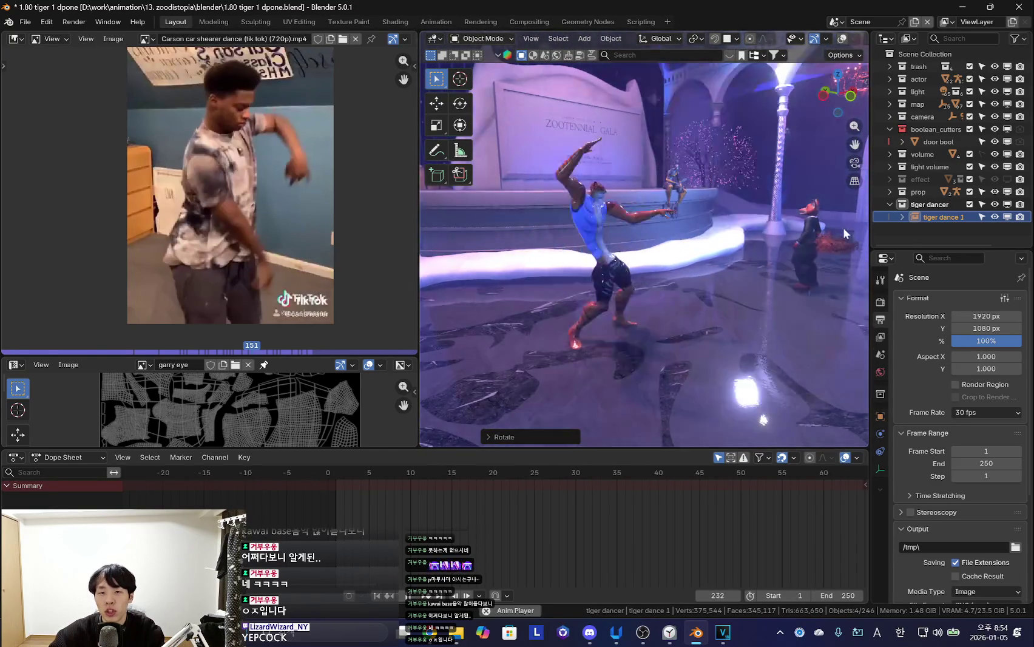
Enlarge the 3D view and outliner areas, then make linked copies of the dancer
{"action": "left_click_drag", "start_coordinate": [868, 195], "coordinate": [900, 195]}
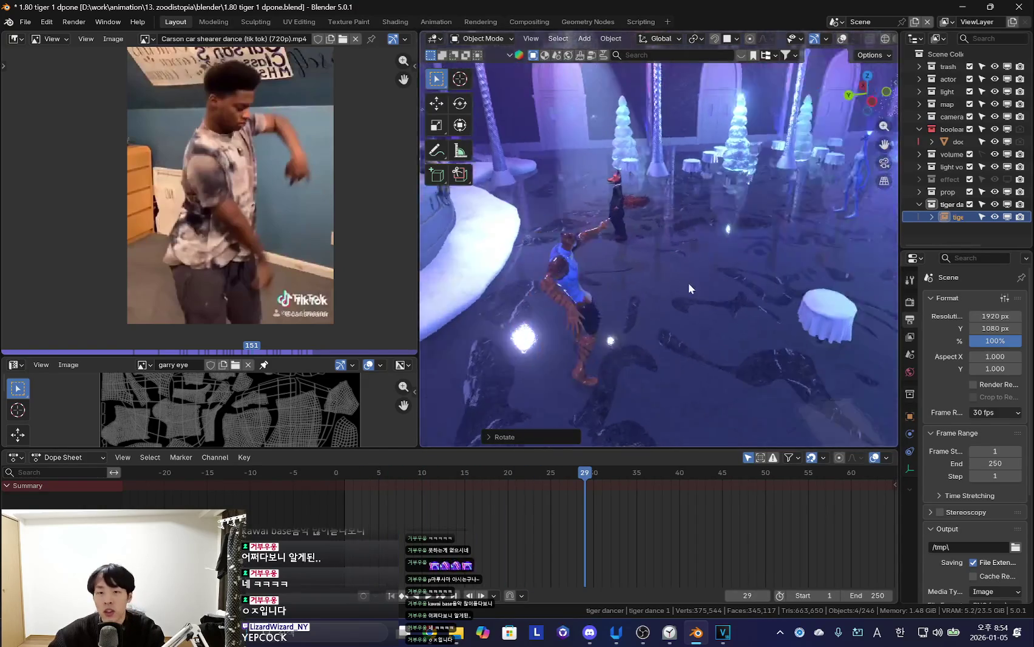
{"action": "key", "text": "shift+alt+z"}
{"action": "left_click_drag", "start_coordinate": [668, 448], "coordinate": [669, 463]}
{"action": "scroll", "coordinate": [630, 531], "scroll_direction": "down", "scroll_amount": 3}
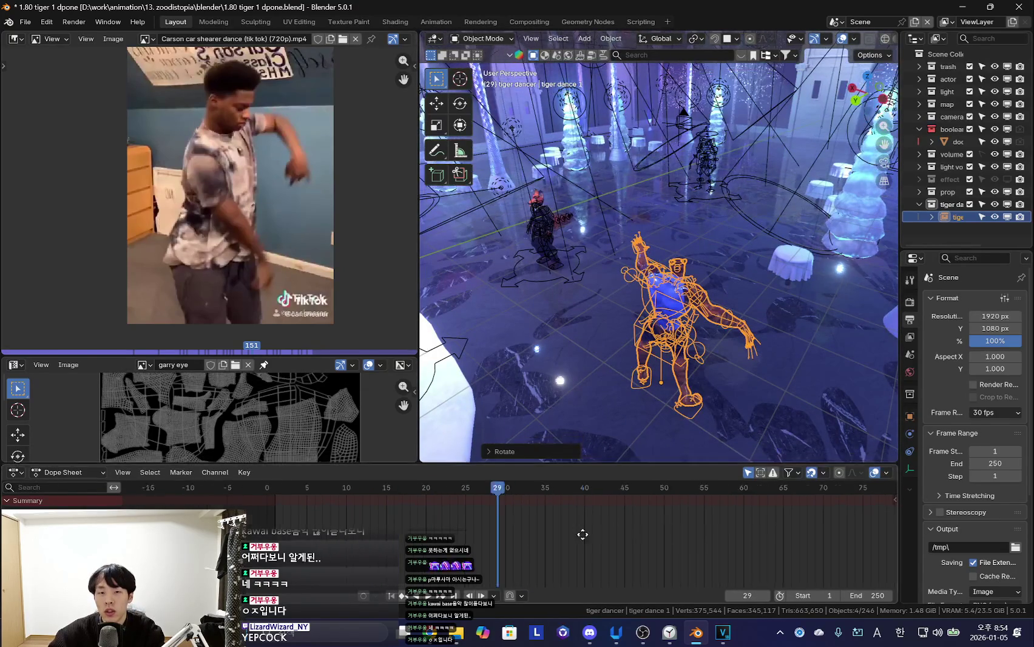
{"action": "left_click_drag", "start_coordinate": [897, 210], "coordinate": [852, 210]}
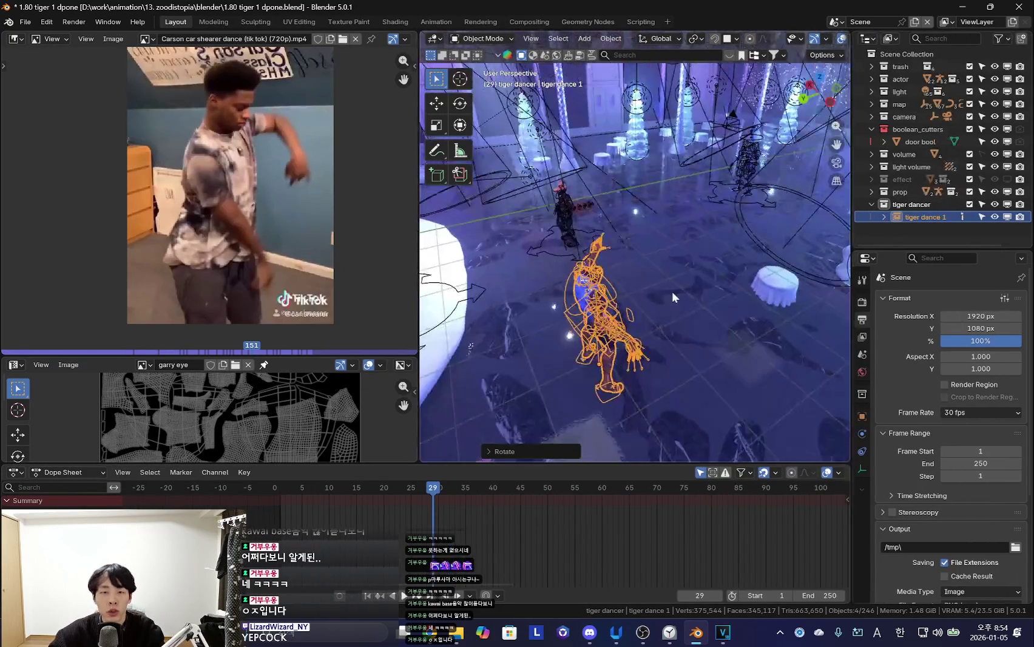
{"action": "middle_click_drag", "start_coordinate": [669, 287], "coordinate": [597, 308]}
{"action": "key", "text": "shift+alt+z"}
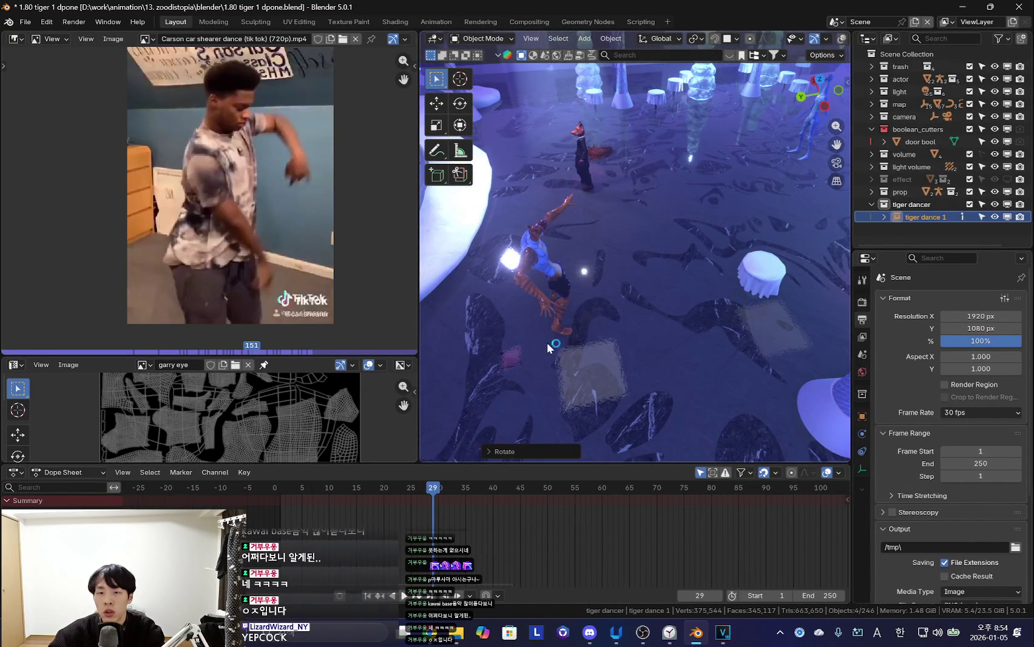
{"action": "key", "text": "shift+d"}
{"action": "mouse_move", "coordinate": [551, 347]}
{"action": "middle_mouse_down"}
{"action": "mouse_move", "coordinate": [613, 355]}
{"action": "mouse_move", "coordinate": [473, 319]}
{"action": "mouse_move", "coordinate": [660, 306]}
{"action": "middle_mouse_up"}
{"action": "key", "text": "alt+d"}
Place and Z-rotate the second copy, then add a third linked copy along X
{"action": "key", "text": "g"}
{"action": "left_click", "coordinate": [583, 319]}
{"action": "middle_click_drag", "start_coordinate": [559, 330], "coordinate": [731, 374]}
{"action": "key", "text": "r"}
{"action": "key", "text": "z"}
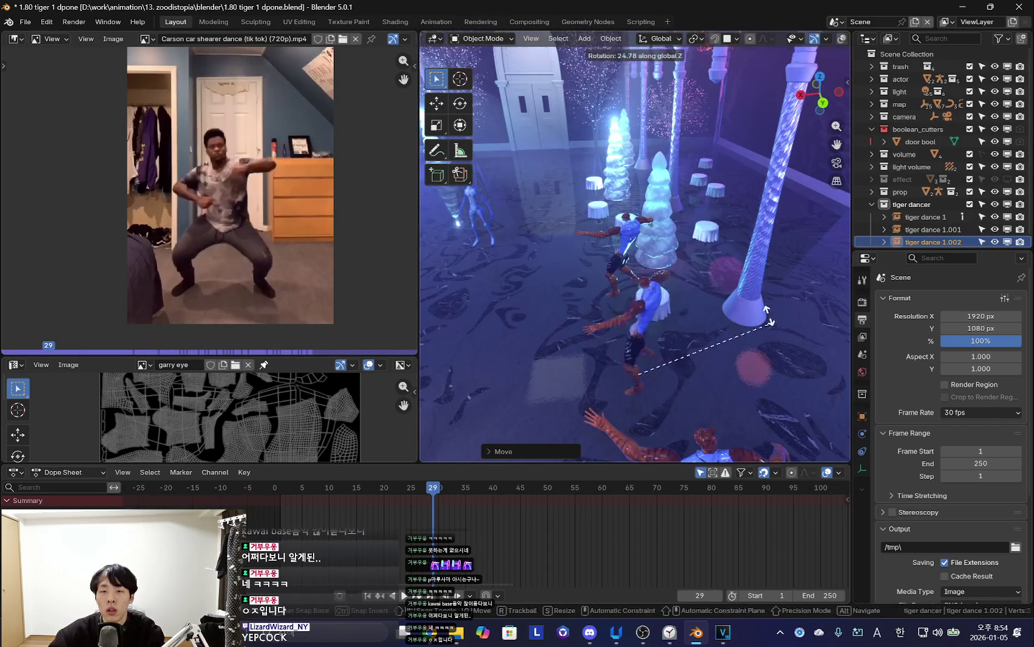
{"action": "left_click", "coordinate": [768, 337]}
{"action": "middle_click_drag", "start_coordinate": [768, 337], "coordinate": [566, 326]}
{"action": "key", "text": "alt+d"}
{"action": "key", "text": "x"}
{"action": "left_click", "coordinate": [757, 276]}
{"action": "mouse_move", "coordinate": [757, 276]}
{"action": "middle_mouse_down"}
{"action": "mouse_move", "coordinate": [778, 307]}
{"action": "mouse_move", "coordinate": [753, 323]}
{"action": "mouse_move", "coordinate": [722, 309]}
{"action": "mouse_move", "coordinate": [712, 328]}
{"action": "middle_mouse_up"}
Add fourth and fifth linked copies, each rotated about Z on the floor
{"action": "key", "text": "alt+d"}
{"action": "left_click", "coordinate": [728, 302]}
{"action": "key", "text": "r"}
{"action": "key", "text": "z"}
{"action": "left_click", "coordinate": [725, 306]}
{"action": "key", "text": "alt+d"}
{"action": "key", "text": "r"}
{"action": "key", "text": "z"}
{"action": "left_click", "coordinate": [587, 312]}
Reposition the last copy and zoom out to a wide view of the hall
{"action": "key", "text": "g"}
{"action": "left_click", "coordinate": [607, 291]}
{"action": "mouse_move", "coordinate": [607, 291]}
{"action": "middle_mouse_down"}
{"action": "mouse_move", "coordinate": [756, 325]}
{"action": "mouse_move", "coordinate": [792, 245]}
{"action": "middle_mouse_up"}
{"action": "scroll", "coordinate": [757, 325], "scroll_direction": "up", "scroll_amount": 3}
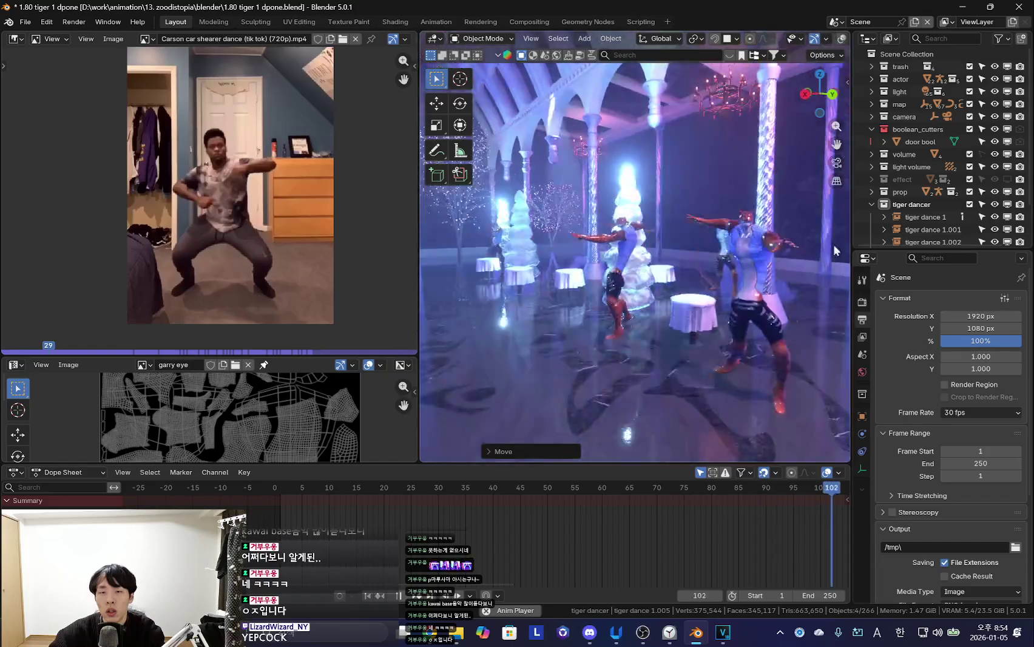
{"action": "left_click_drag", "start_coordinate": [853, 222], "coordinate": [896, 222]}
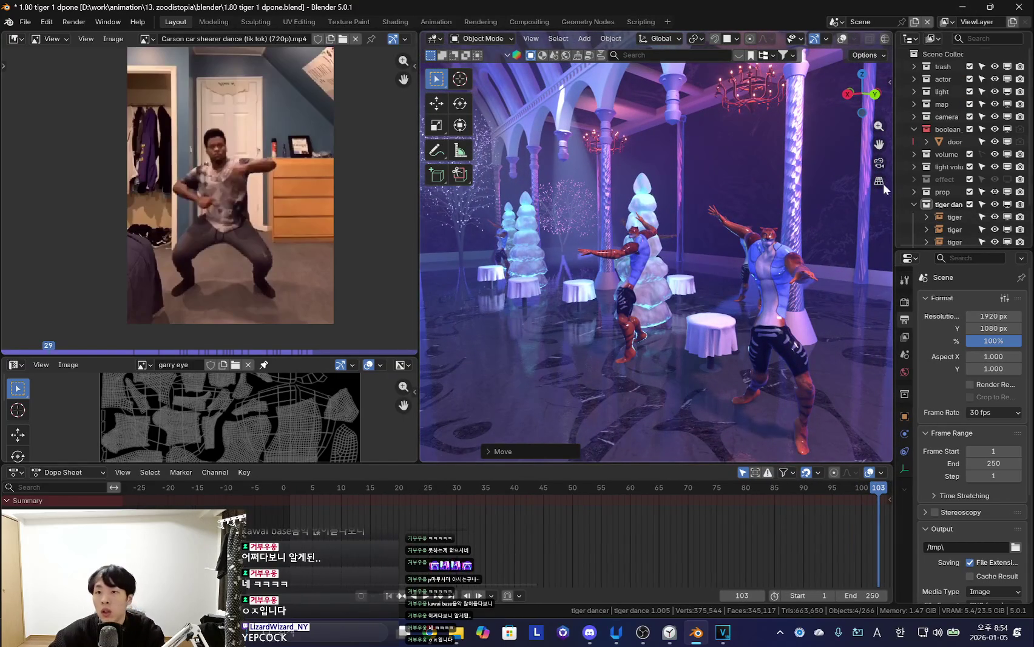
{"action": "scroll", "coordinate": [951, 206], "scroll_direction": "down", "scroll_amount": 3}
{"action": "left_click_drag", "start_coordinate": [896, 182], "coordinate": [808, 182]}
Create a 'tiger dancers 1' collection and move tiger dance 1 through 1.005 into it
{"action": "key", "text": "c"}
{"action": "left_click", "coordinate": [893, 172]}
{"action": "double_click", "coordinate": [904, 170]}
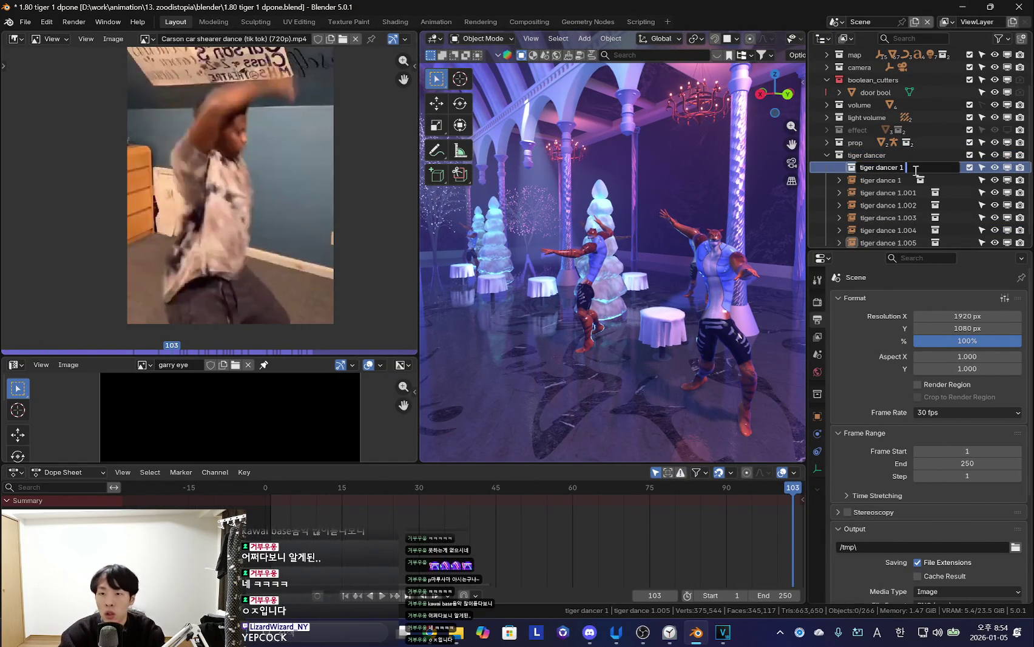
{"action": "type", "text": "s"}
{"action": "left_click", "coordinate": [914, 180]}
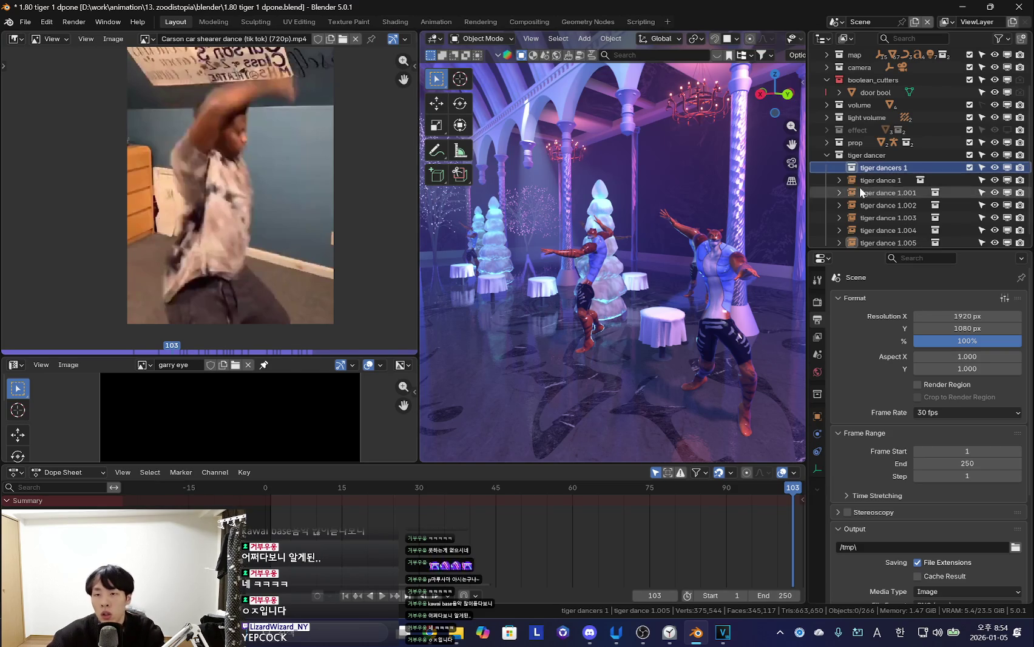
{"action": "scroll", "coordinate": [907, 237], "scroll_direction": "down", "scroll_amount": 1}
{"action": "left_click", "coordinate": [907, 238], "text": "shift"}
{"action": "left_click_drag", "start_coordinate": [892, 174], "coordinate": [886, 160]}
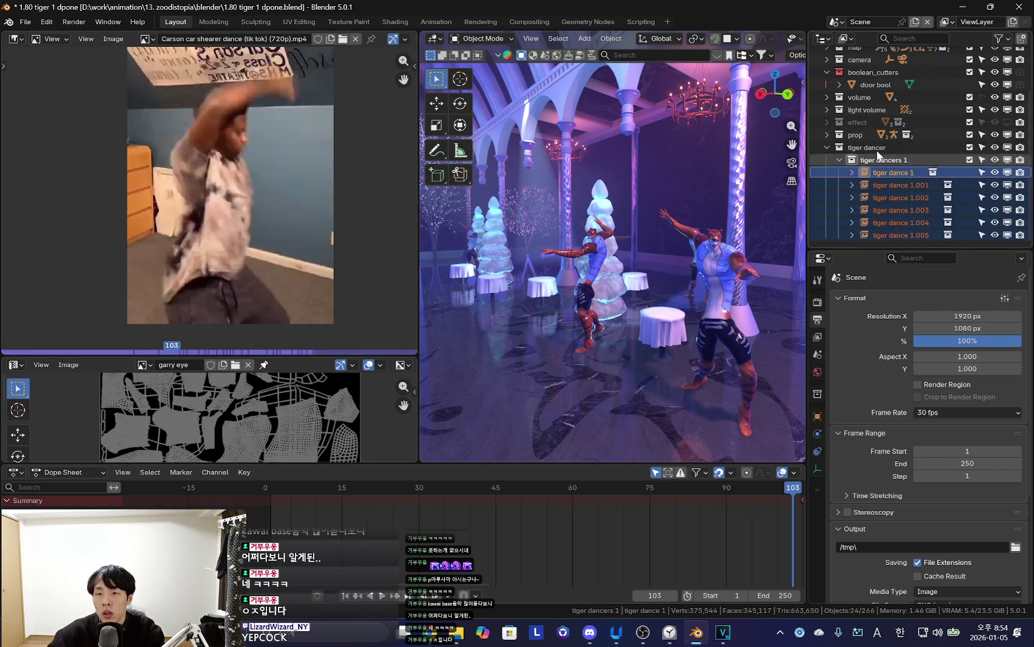
Add a new child collection under tiger dancer named 'tiger dancers 2'
{"action": "scroll", "coordinate": [869, 190], "scroll_direction": "up", "scroll_amount": 3}
{"action": "right_click", "coordinate": [860, 205]}
{"action": "left_click", "coordinate": [861, 205]}
{"action": "double_click", "coordinate": [888, 230]}
{"action": "left_click", "coordinate": [914, 232]}
{"action": "key", "text": "BackSpace"}
{"action": "key", "text": "BackSpace"}
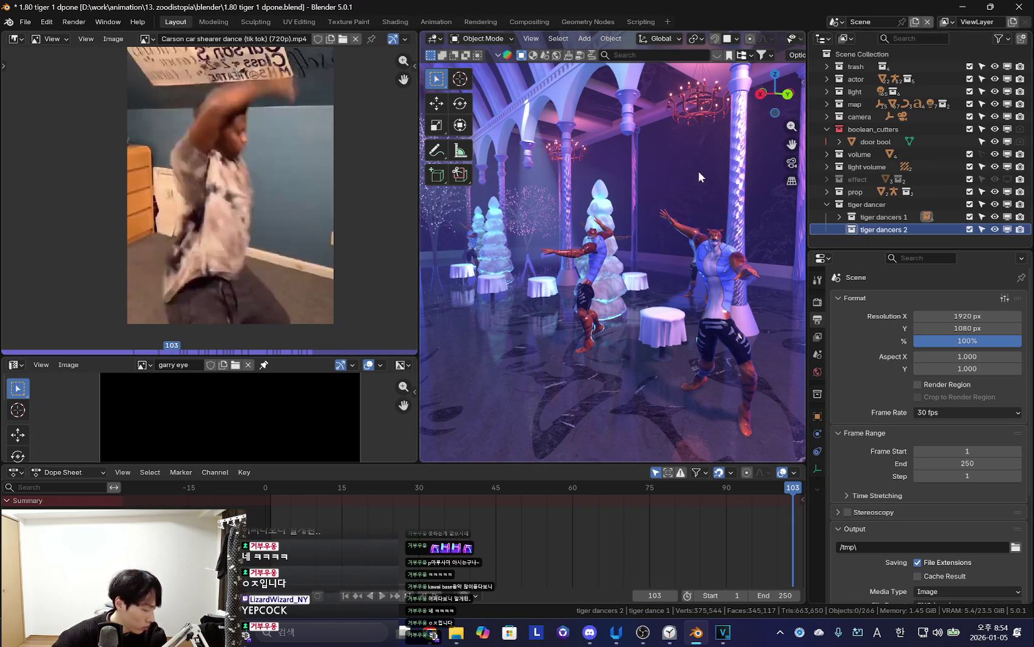
{"action": "mouse_move", "coordinate": [709, 154]}
{"action": "middle_mouse_down"}
{"action": "mouse_move", "coordinate": [671, 153]}
{"action": "mouse_move", "coordinate": [752, 217]}
{"action": "middle_mouse_up"}
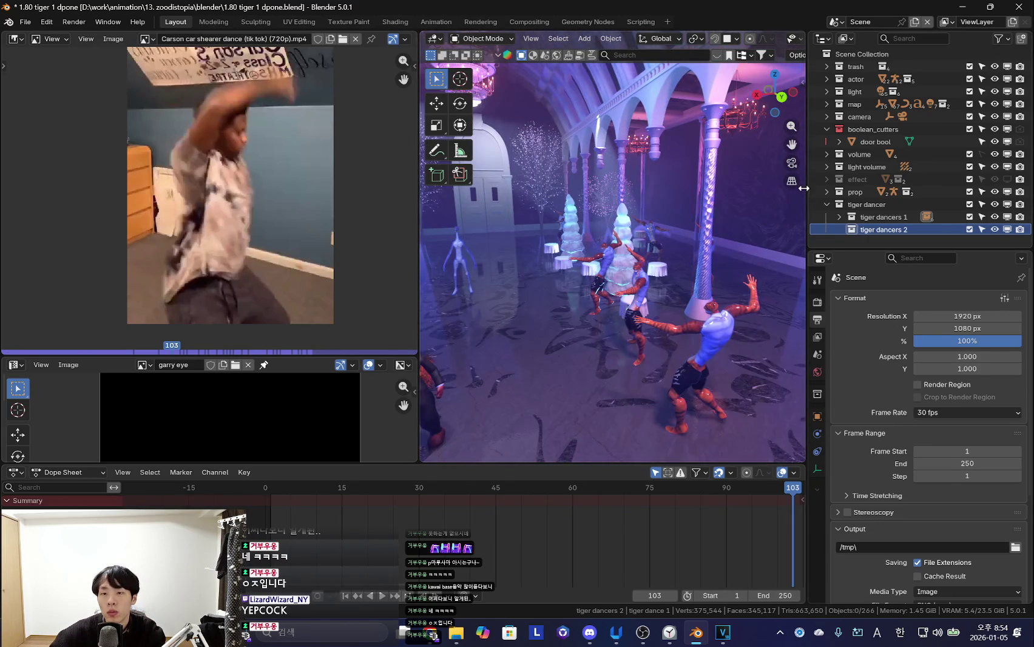
{"action": "left_click_drag", "start_coordinate": [803, 189], "coordinate": [816, 188]}
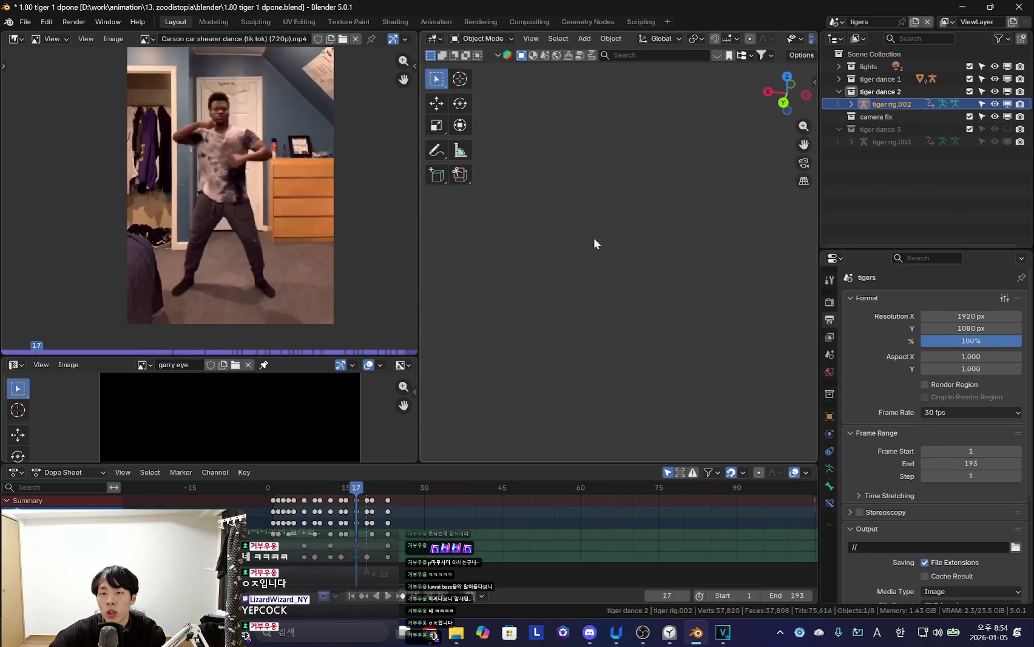
Return to the main Scene and start a collection instance, cancelling the search
{"action": "left_click", "coordinate": [836, 22]}
{"action": "left_click", "coordinate": [856, 48]}
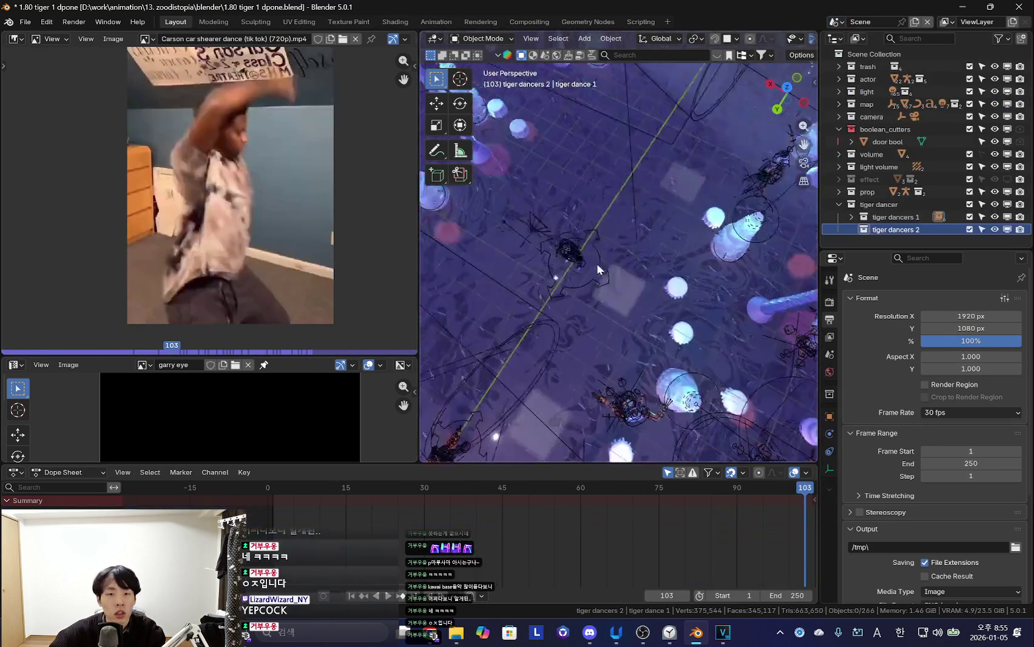
{"action": "key", "text": "shift+a"}
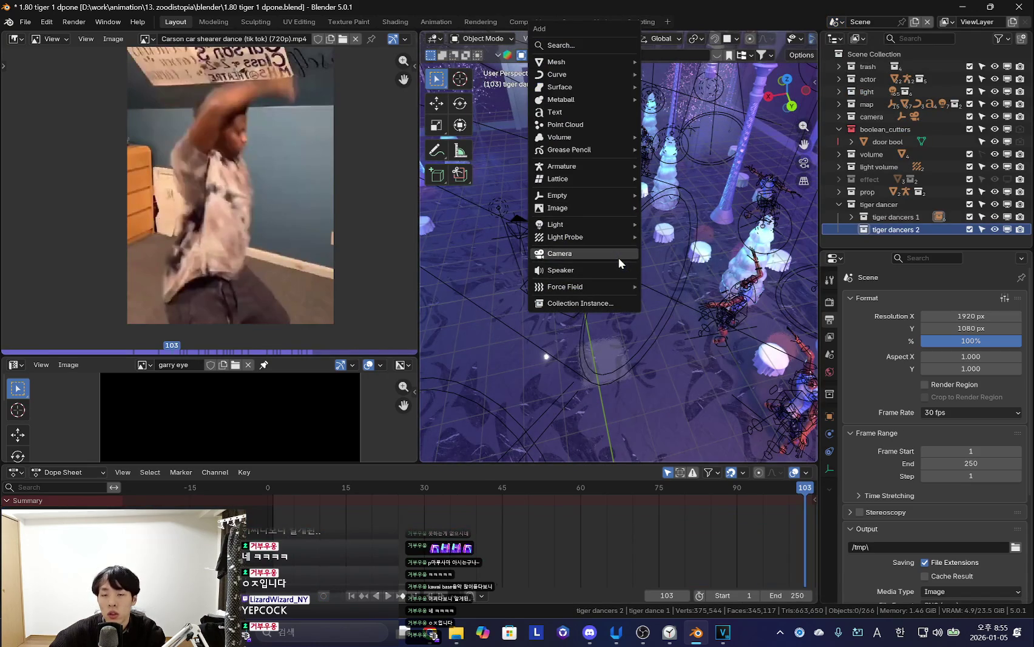
{"action": "middle_click_drag", "start_coordinate": [704, 313], "coordinate": [660, 269]}
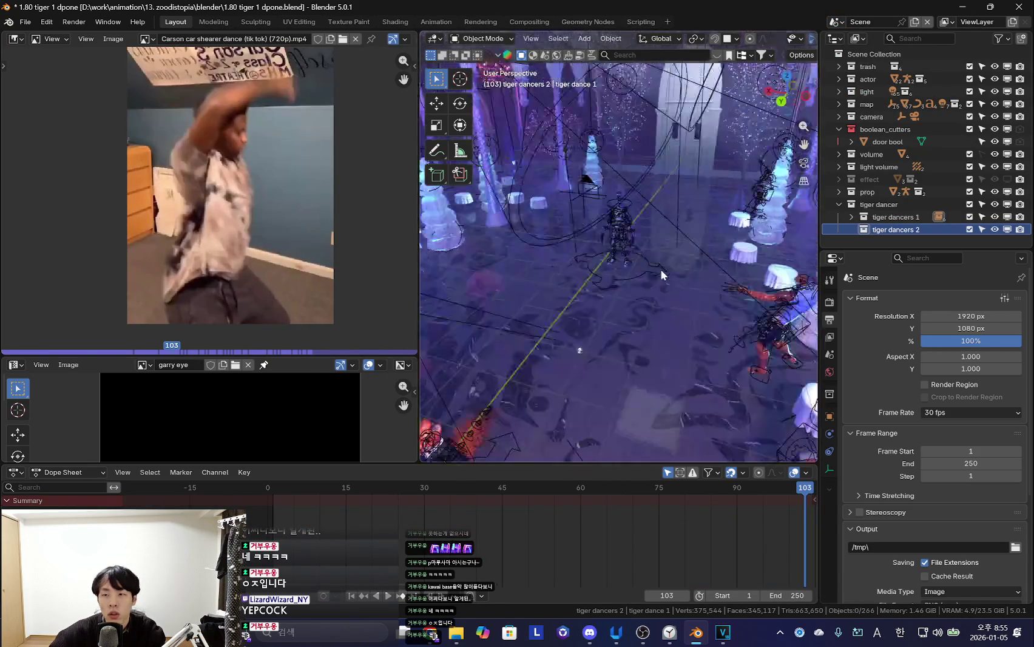
{"action": "key", "text": "shift+a"}
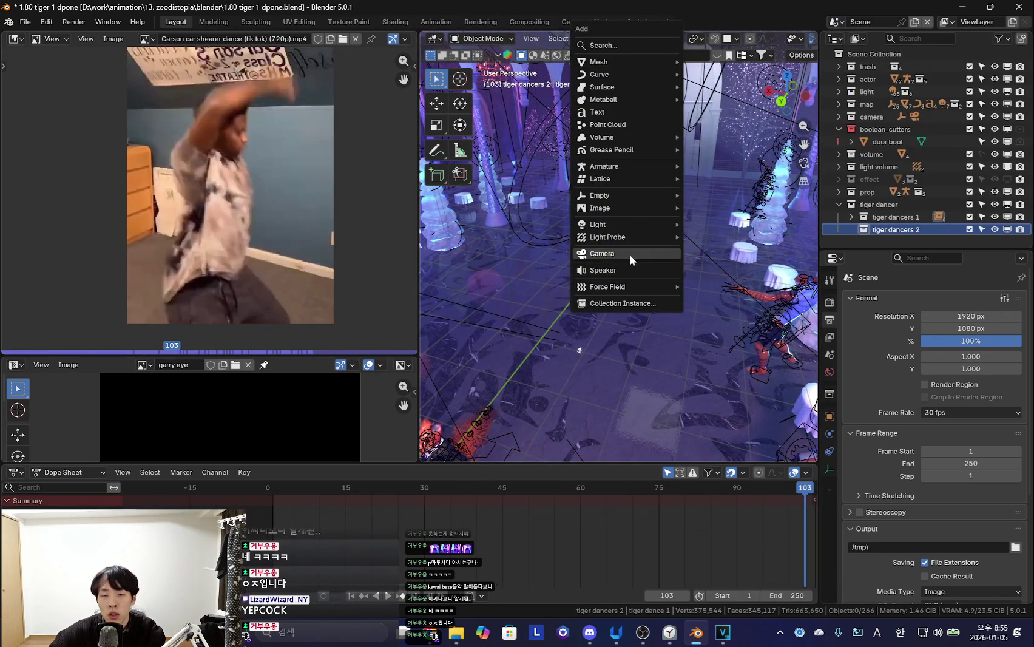
{"action": "left_click", "coordinate": [639, 303]}
{"action": "type", "text": "tiger"}
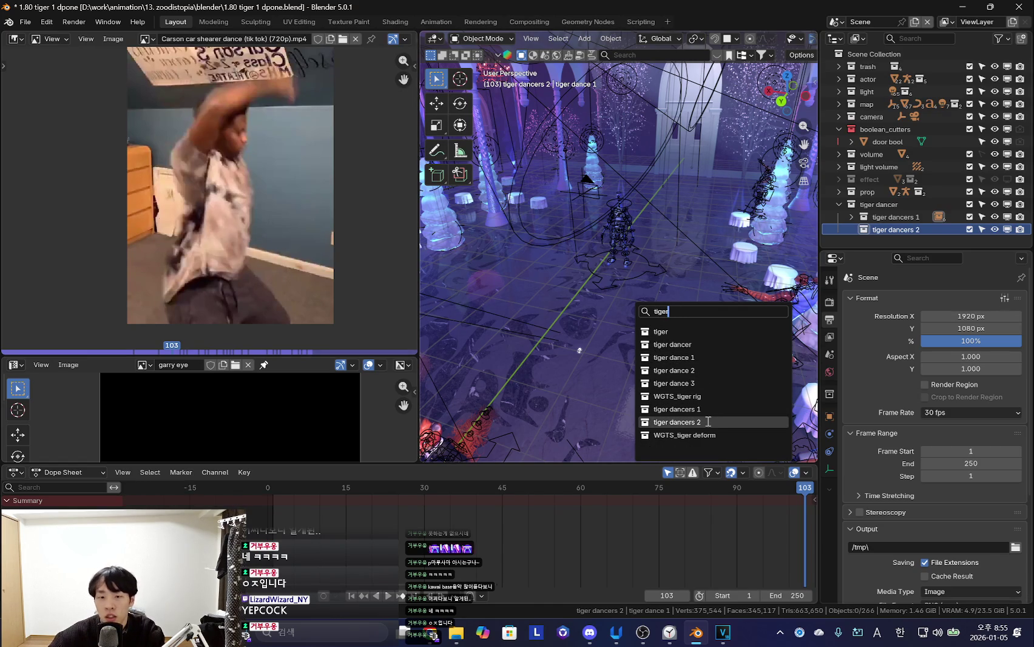
{"action": "left_click", "coordinate": [711, 358]}
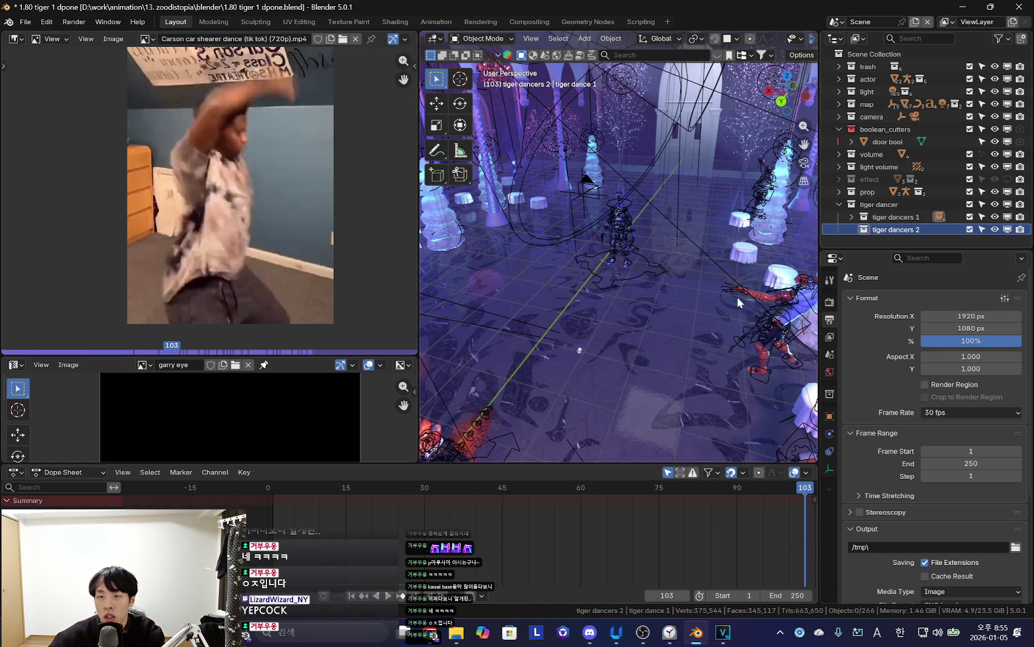
Add a tiger dance 2 collection instance onto the stage floor
{"action": "left_click", "coordinate": [836, 22]}
{"action": "left_click", "coordinate": [874, 48]}
{"action": "key", "text": "shift+s"}
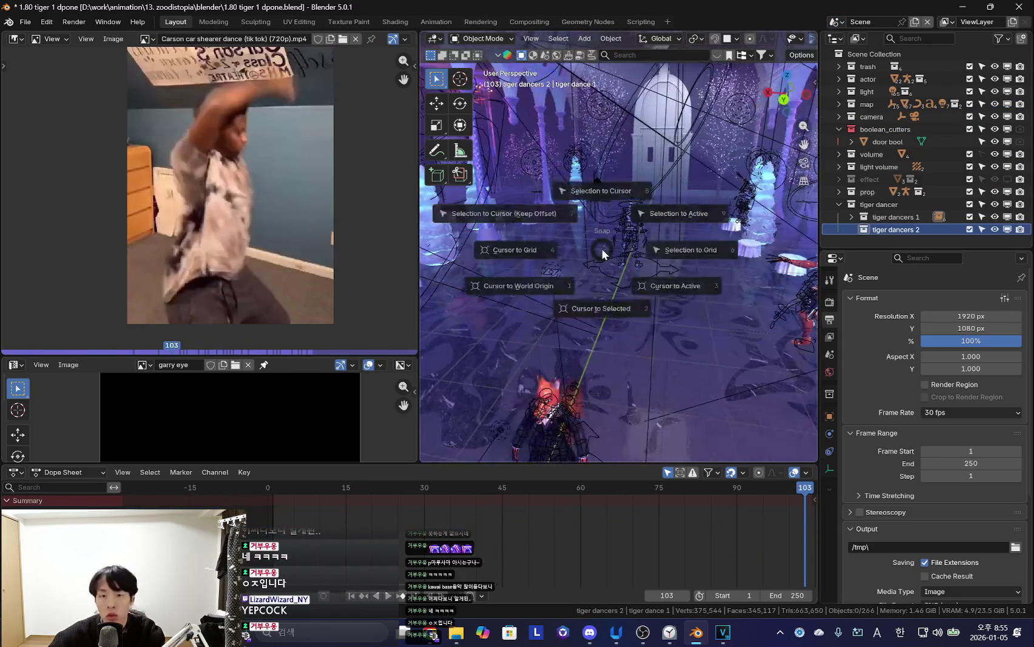
{"action": "key", "text": "Escape"}
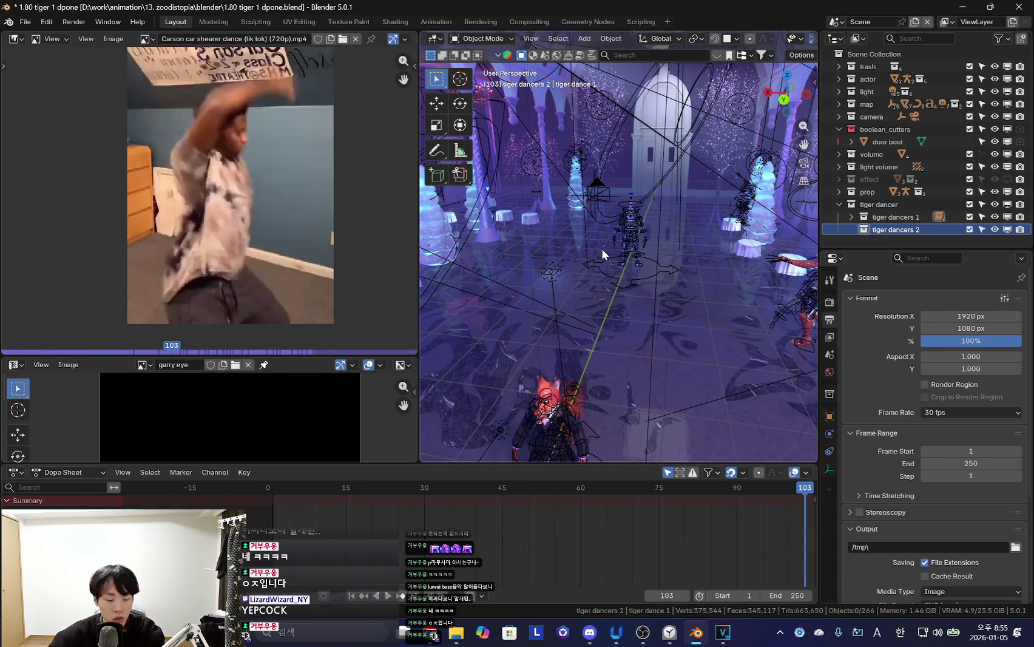
{"action": "key", "text": "shift+a"}
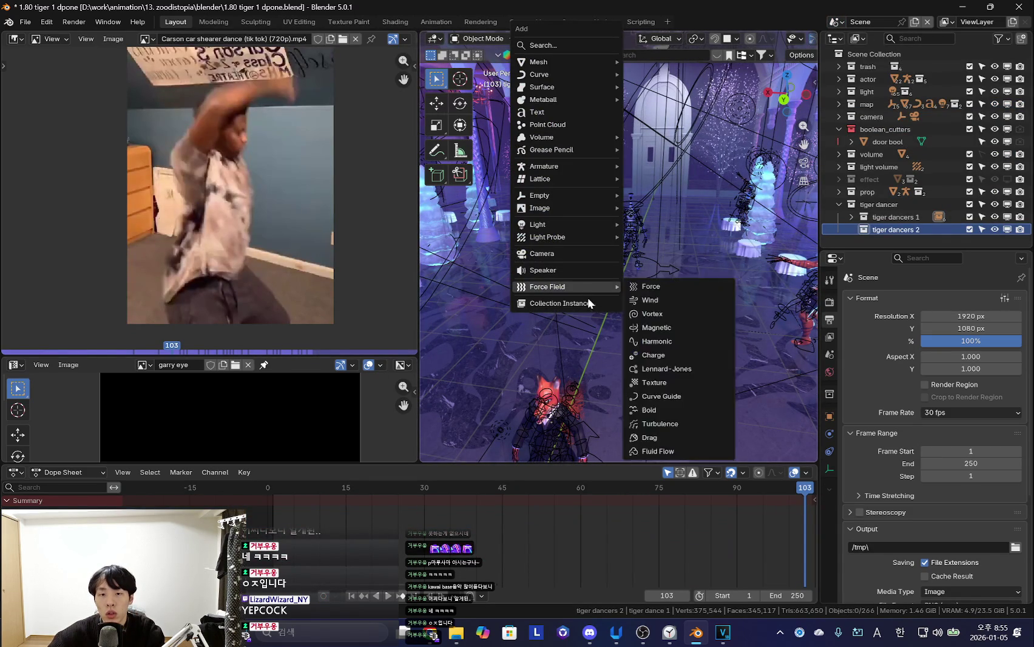
{"action": "left_click", "coordinate": [583, 306]}
{"action": "type", "text": "tiger dance"}
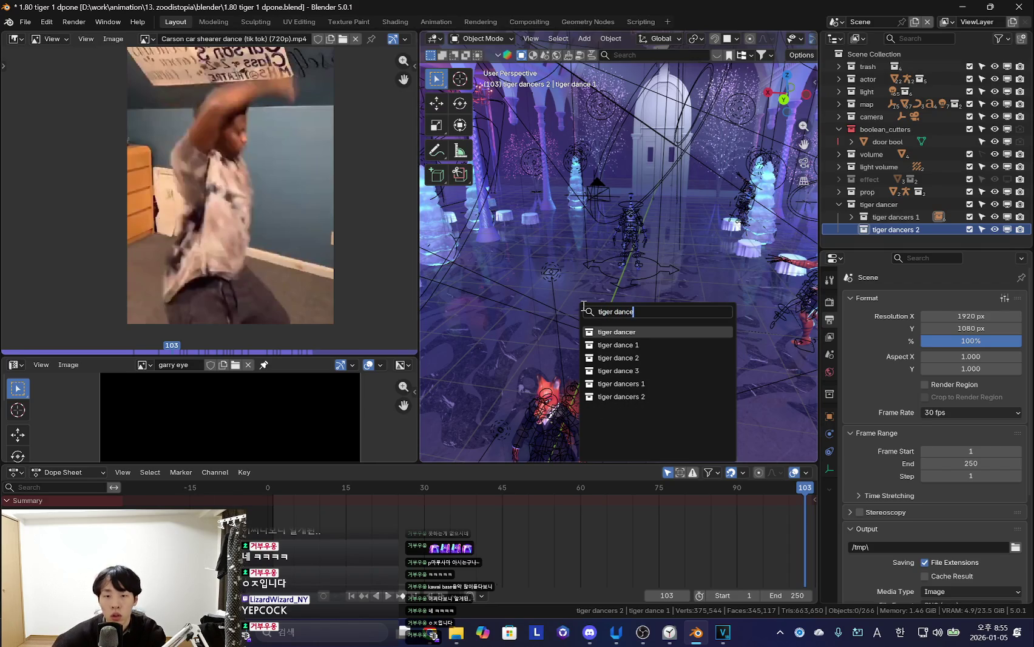
{"action": "type", "text": "2"}
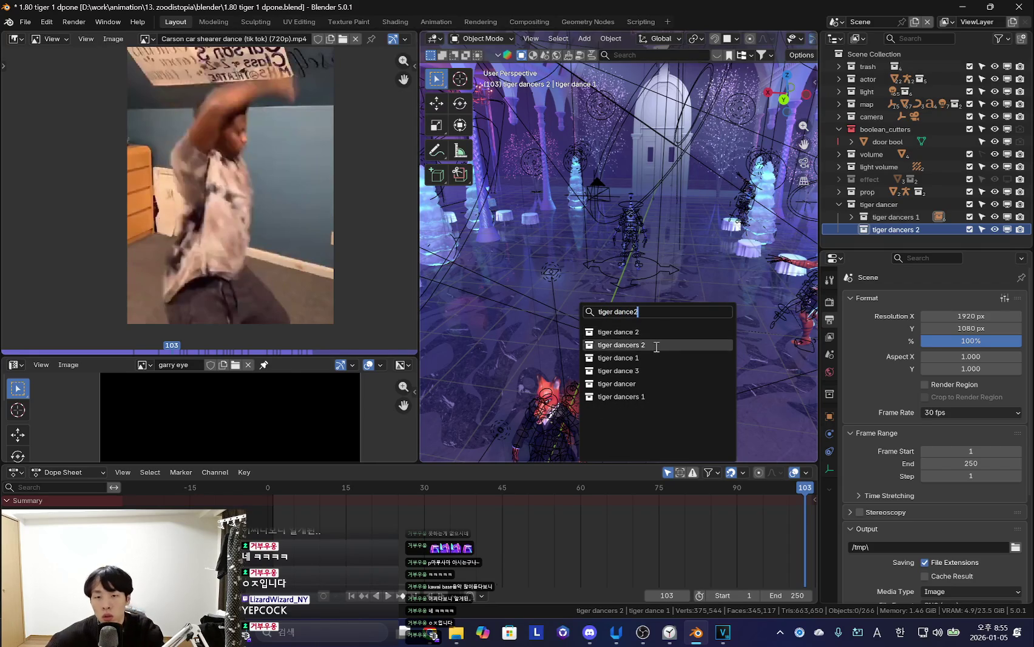
{"action": "left_click", "coordinate": [652, 332]}
{"action": "middle_click_drag", "start_coordinate": [656, 236], "coordinate": [669, 301]}
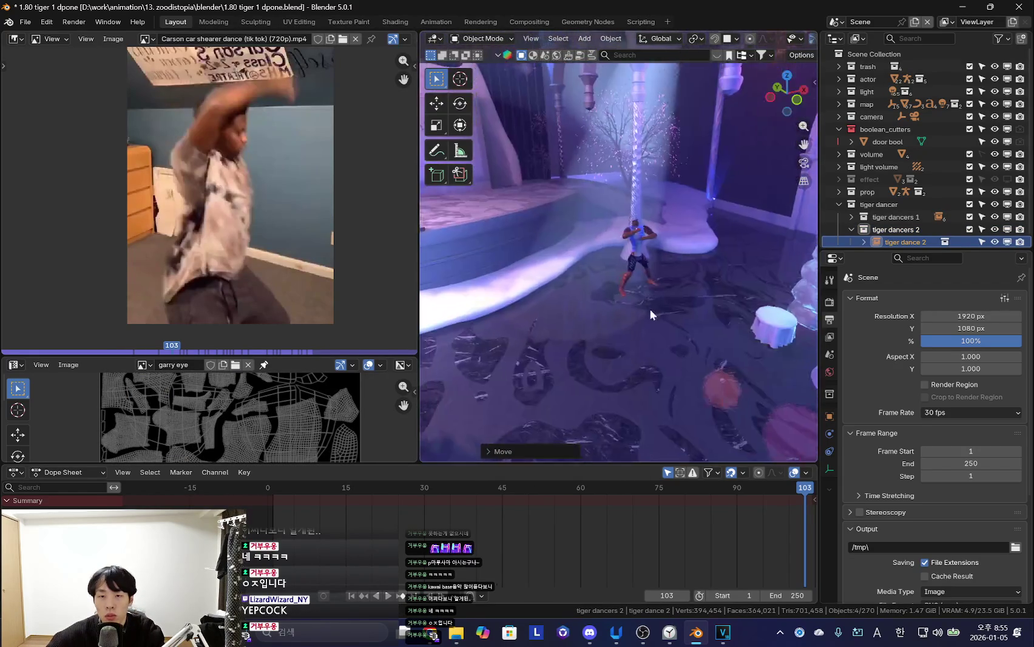
Rotate the tiger dance 2 dancers about the vertical axis to face the floor
{"action": "key", "text": "g"}
{"action": "key", "text": "z"}
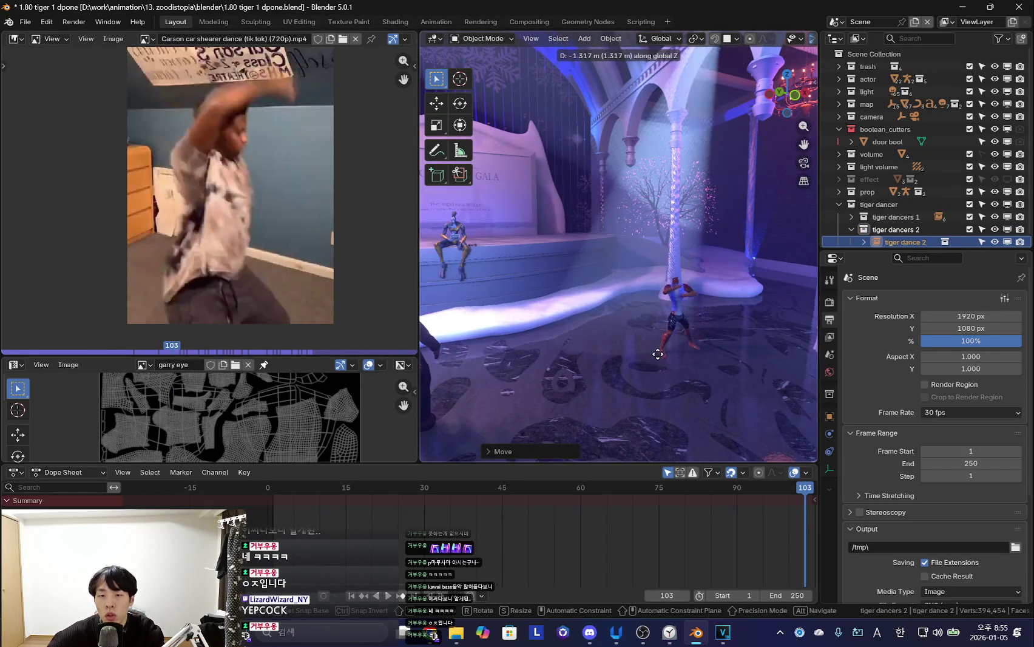
{"action": "key", "text": "r"}
{"action": "mouse_move", "coordinate": [676, 369]}
{"action": "middle_mouse_down", "text": "alt"}
{"action": "mouse_move", "coordinate": [504, 383]}
{"action": "mouse_move", "coordinate": [625, 335]}
{"action": "mouse_move", "coordinate": [695, 328]}
{"action": "mouse_move", "coordinate": [682, 326]}
{"action": "middle_mouse_up", "text": "alt"}
{"action": "left_click", "coordinate": [506, 383]}
Reposition the dancers along X and Y on the ballroom floor and enlarge them
{"action": "key", "text": "g"}
{"action": "left_click", "coordinate": [679, 329]}
{"action": "key", "text": "g"}
{"action": "key", "text": "x"}
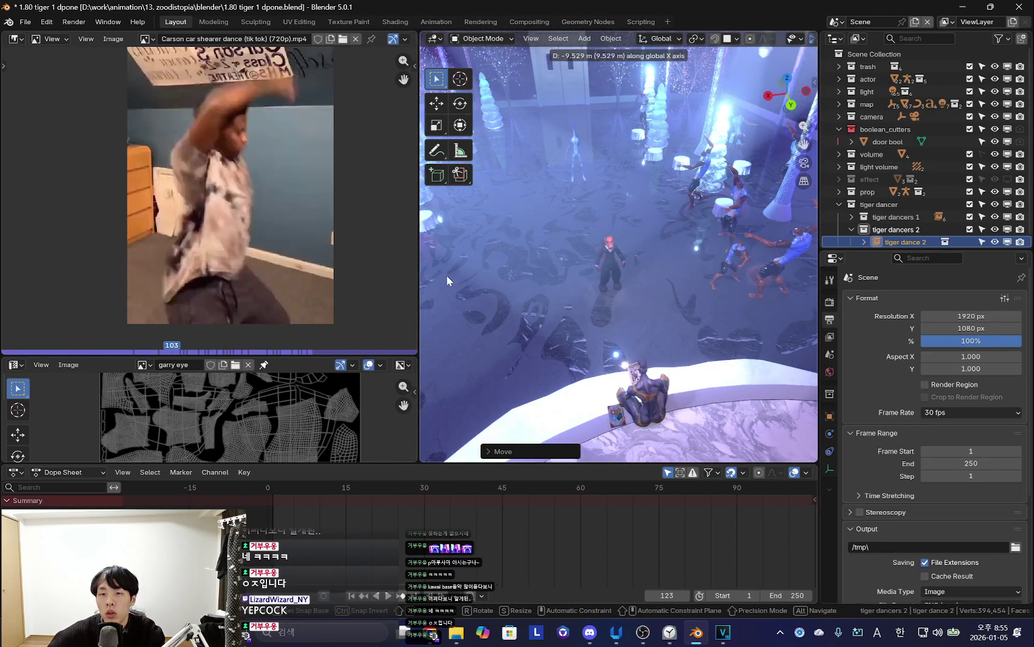
{"action": "left_click", "coordinate": [447, 276]}
{"action": "middle_click_drag", "start_coordinate": [510, 279], "coordinate": [677, 307]}
{"action": "left_click", "coordinate": [728, 317]}
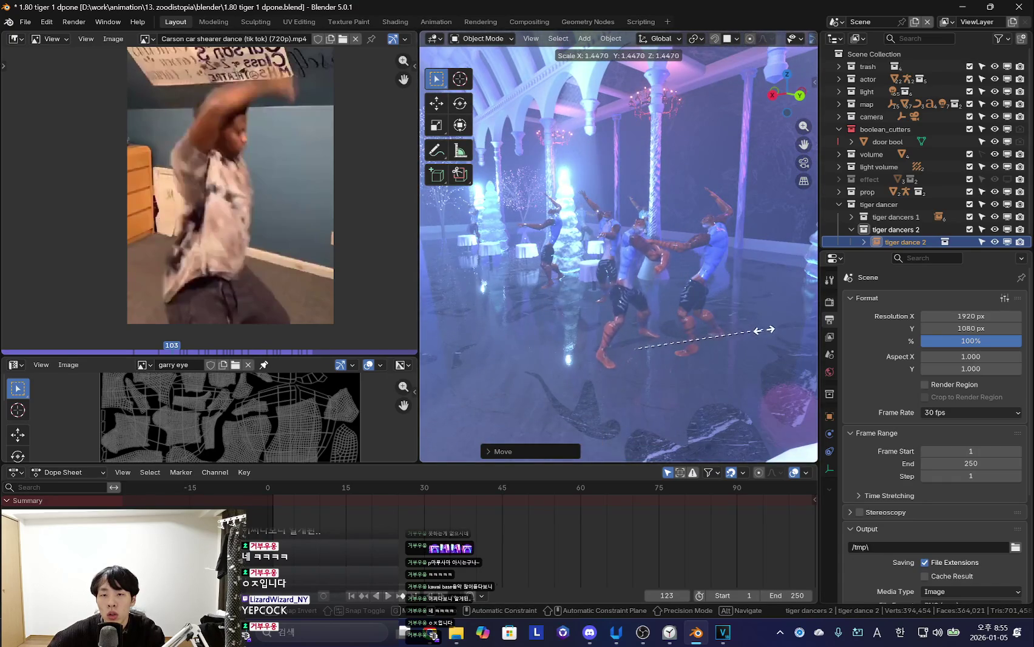
{"action": "mouse_move", "coordinate": [704, 340]}
{"action": "middle_mouse_down"}
{"action": "mouse_move", "coordinate": [680, 317]}
{"action": "mouse_move", "coordinate": [519, 317]}
{"action": "mouse_move", "coordinate": [640, 319]}
{"action": "mouse_move", "coordinate": [605, 287]}
{"action": "mouse_move", "coordinate": [586, 386]}
{"action": "middle_mouse_up"}
{"action": "key", "text": "g"}
{"action": "key", "text": "y"}
{"action": "left_click", "coordinate": [669, 292]}
Make a linked copy of the dancers with Alt+D, placed and rotated nearby
{"action": "key", "text": "alt+d"}
{"action": "left_click", "coordinate": [737, 223]}
{"action": "mouse_move", "coordinate": [738, 223]}
{"action": "middle_mouse_down"}
{"action": "mouse_move", "coordinate": [656, 330]}
{"action": "mouse_move", "coordinate": [589, 361]}
{"action": "middle_mouse_up"}
{"action": "key", "text": "r"}
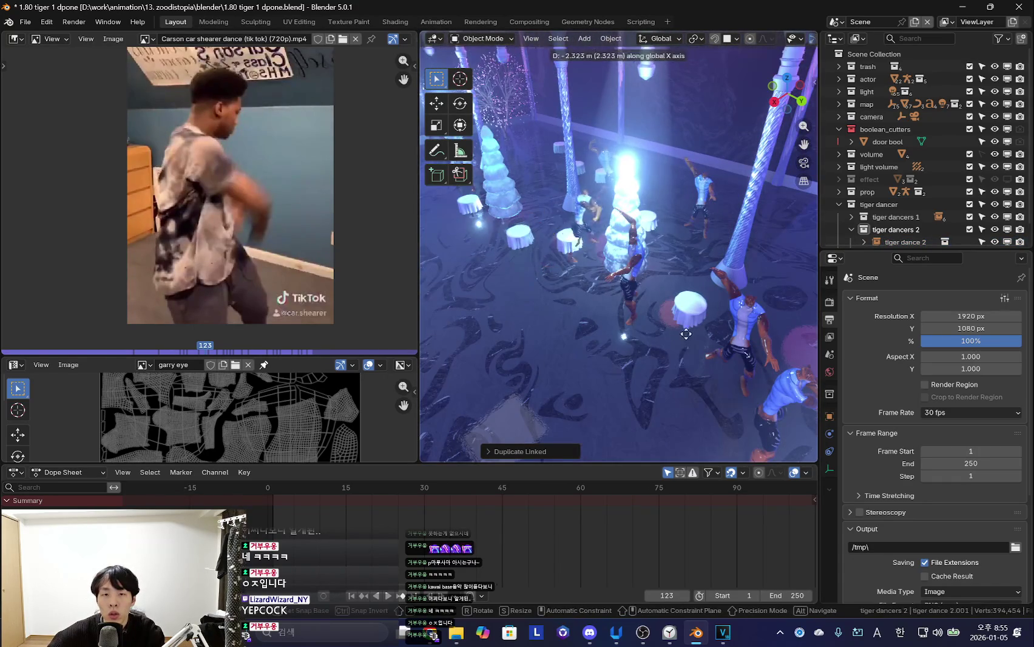
{"action": "left_click", "coordinate": [638, 325]}
{"action": "mouse_move", "coordinate": [639, 326]}
{"action": "middle_mouse_down"}
{"action": "mouse_move", "coordinate": [744, 283]}
{"action": "mouse_move", "coordinate": [660, 316]}
{"action": "mouse_move", "coordinate": [735, 352]}
{"action": "mouse_move", "coordinate": [699, 338]}
{"action": "mouse_move", "coordinate": [649, 366]}
{"action": "mouse_move", "coordinate": [670, 350]}
{"action": "mouse_move", "coordinate": [575, 364]}
{"action": "mouse_move", "coordinate": [644, 328]}
{"action": "mouse_move", "coordinate": [554, 349]}
{"action": "mouse_move", "coordinate": [658, 330]}
{"action": "mouse_move", "coordinate": [721, 340]}
{"action": "mouse_move", "coordinate": [731, 273]}
{"action": "middle_mouse_up"}
Shift the left dancer along X, then play the dance animation
{"action": "key", "text": "g"}
{"action": "key", "text": "x"}
{"action": "right_click", "coordinate": [735, 352]}
{"action": "key", "text": "g"}
{"action": "key", "text": "x"}
{"action": "key", "text": "Return"}
{"action": "key", "text": "ctrl+z"}
{"action": "key", "text": "space"}
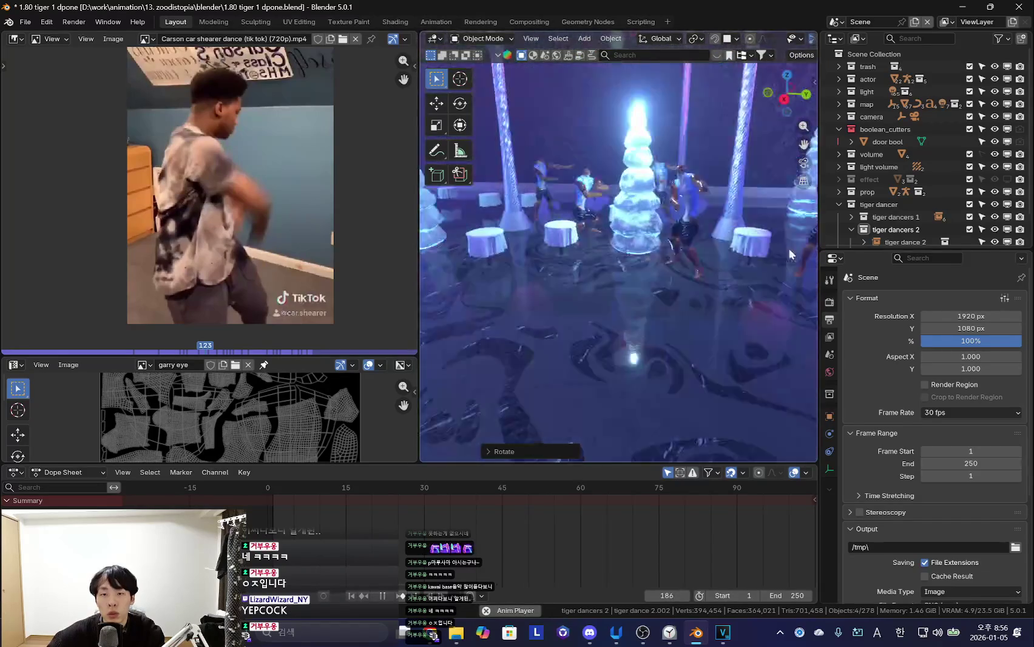